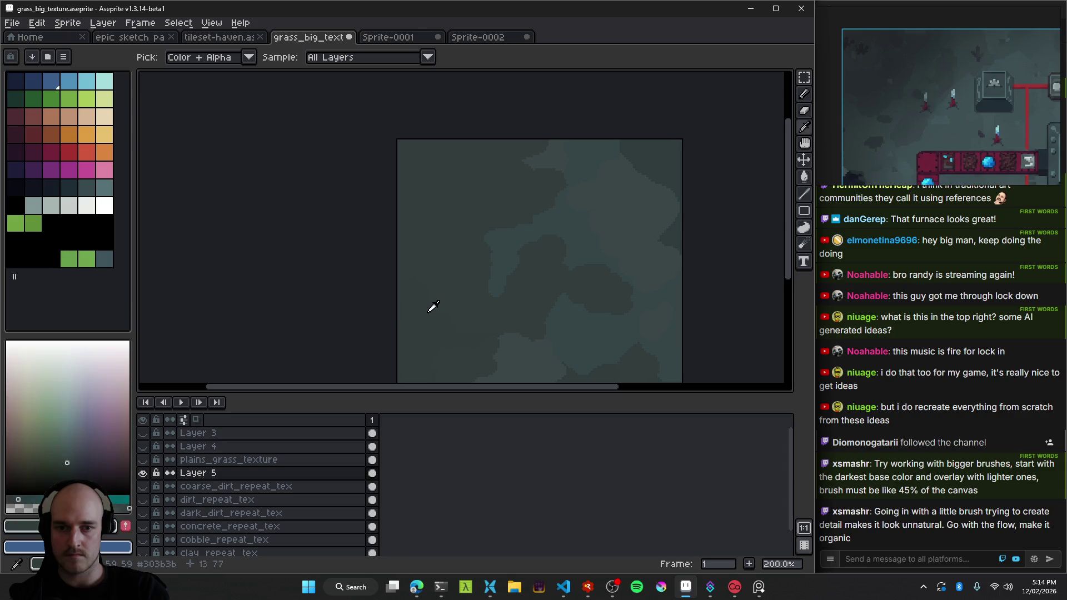
# Eyedrop a dark teal from the grass and darken it further in the colour picker.
pyautogui.scroll(1, 510, 254)
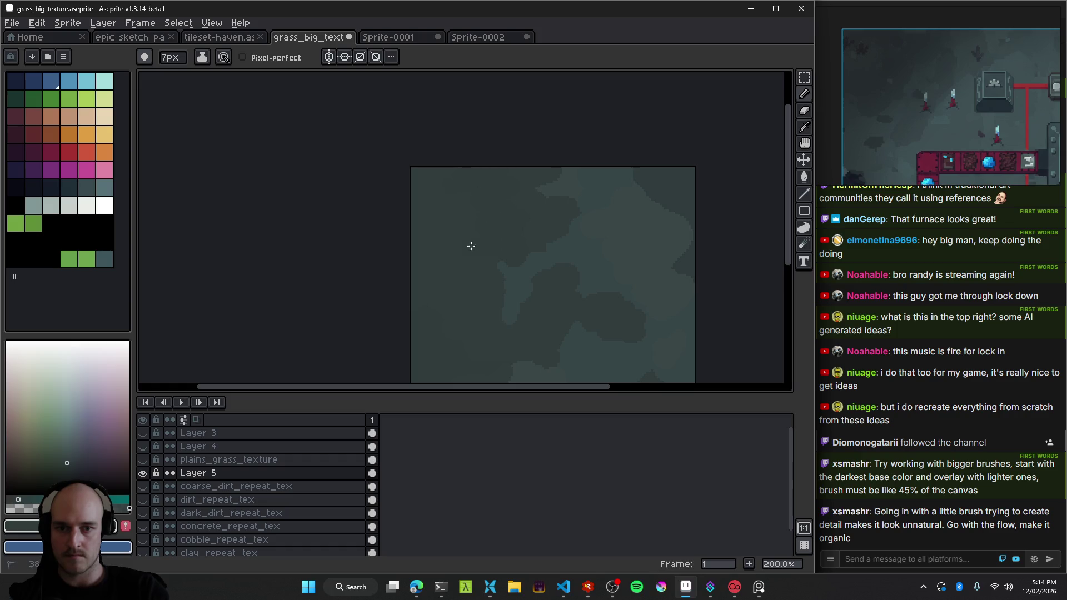
pyautogui.scroll(-4, 481, 234)
pyautogui.scroll(2, 481, 234)
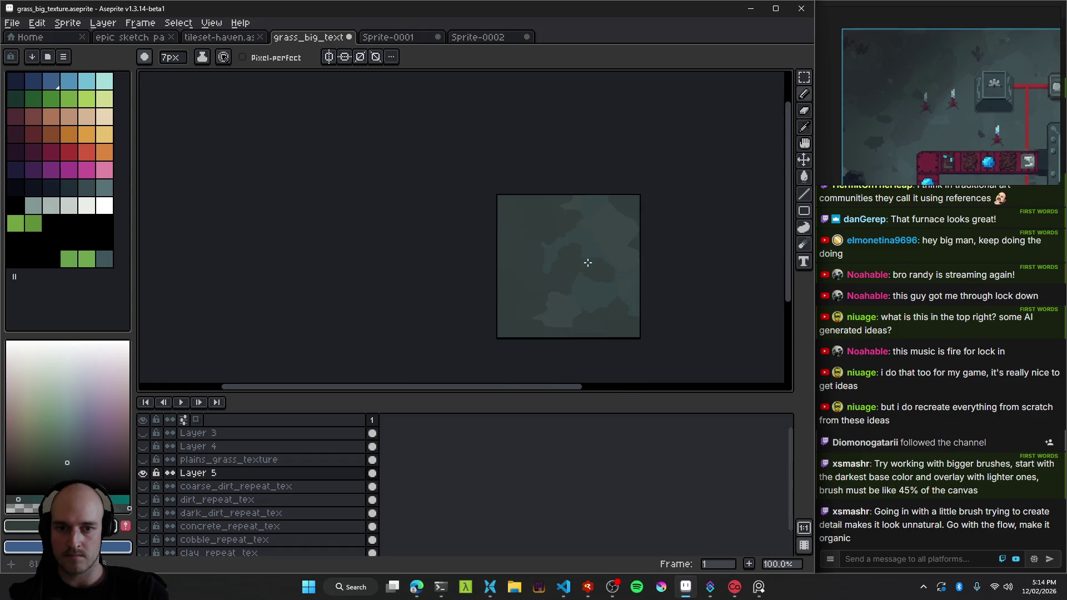
pyautogui.scroll(3, 480, 231)
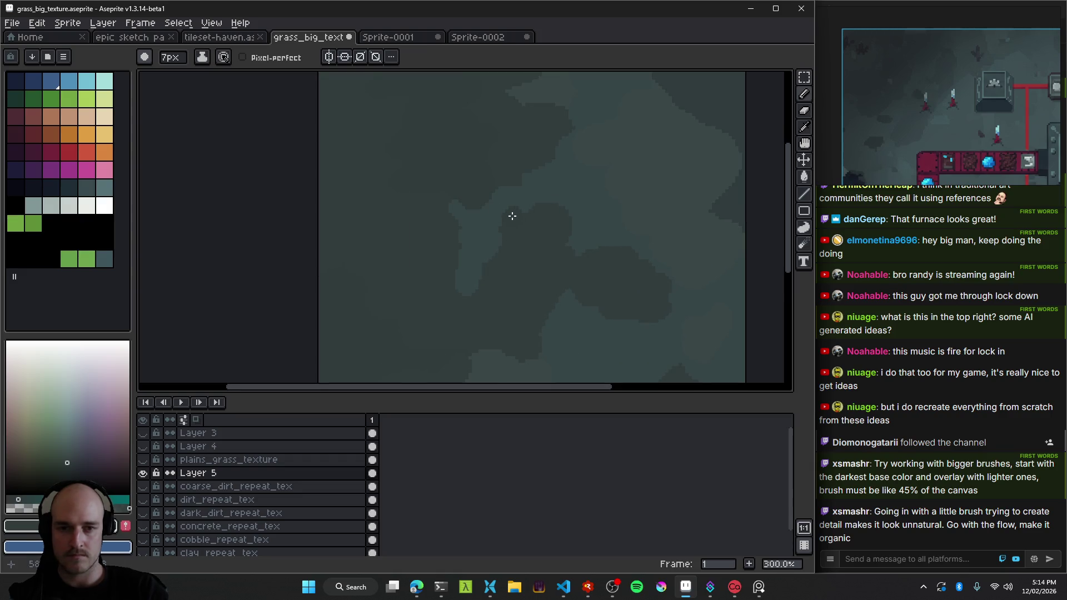
pyautogui.keyDown('alt'); pyautogui.click(528, 196); pyautogui.keyUp('alt')
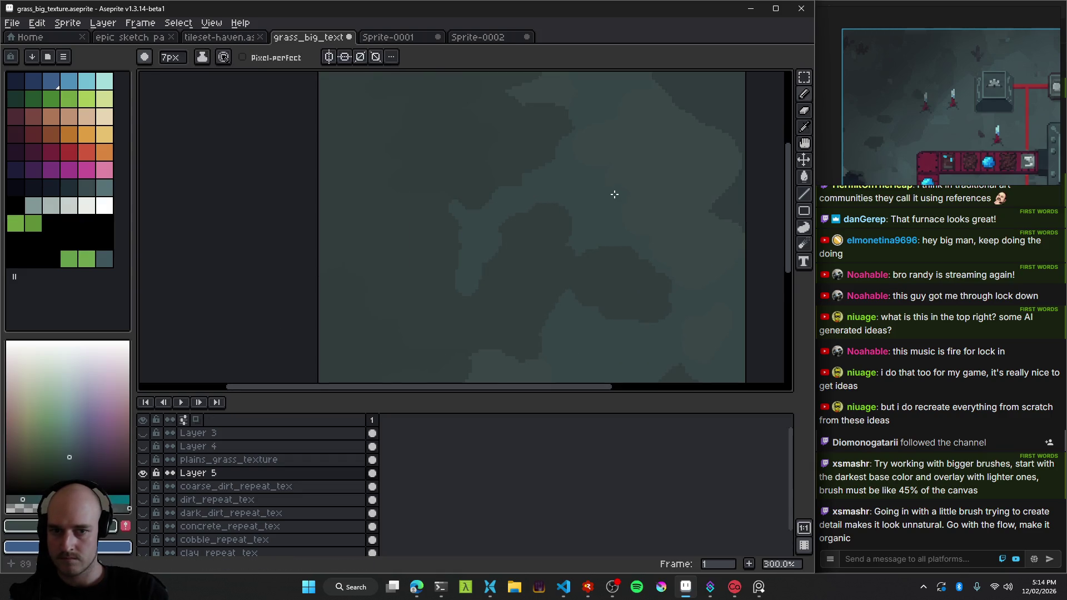
pyautogui.keyDown('alt'); pyautogui.click(537, 238); pyautogui.keyUp('alt')
pyautogui.click(66, 456)
pyautogui.press('b')
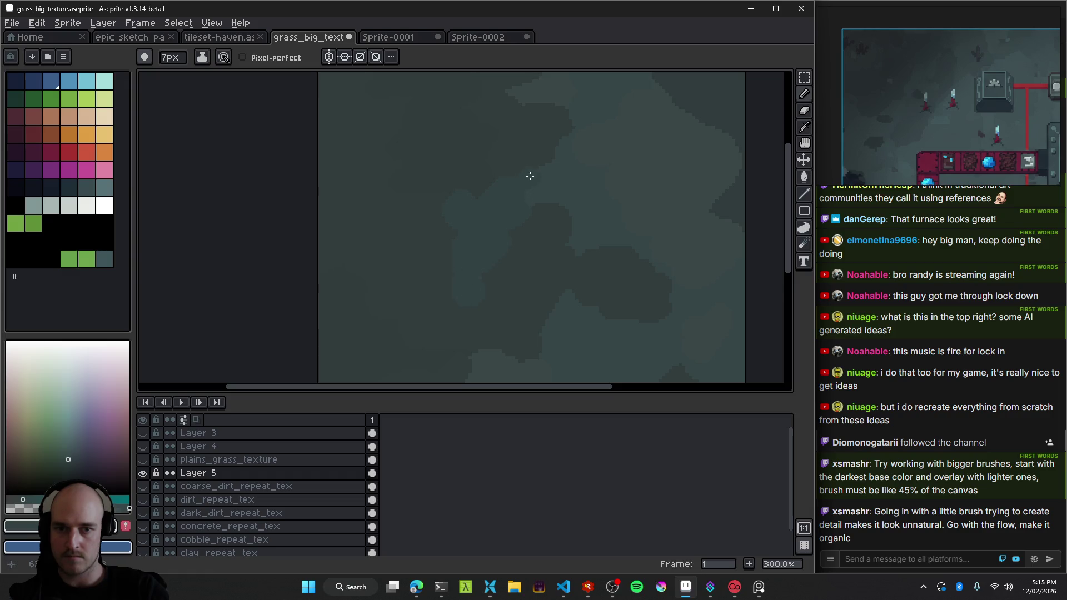
# Resample teal shades from the grass around the texture's top right.
pyautogui.scroll(-2, 634, 221)
pyautogui.scroll(2, 635, 224)
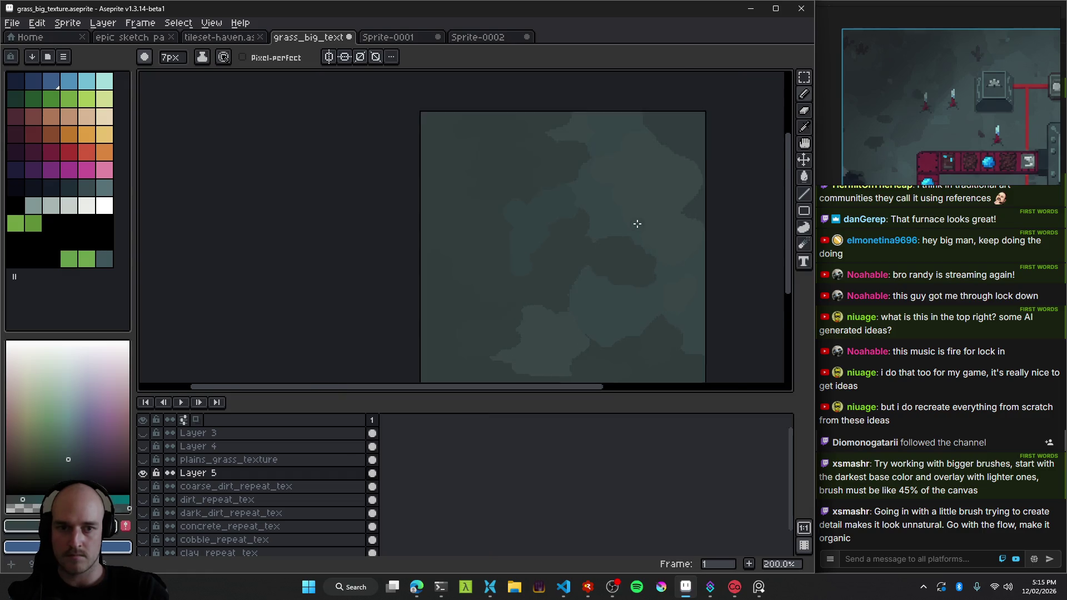
pyautogui.moveTo(635, 223); pyautogui.dragTo(574, 150)
pyautogui.scroll(-2, 553, 237)
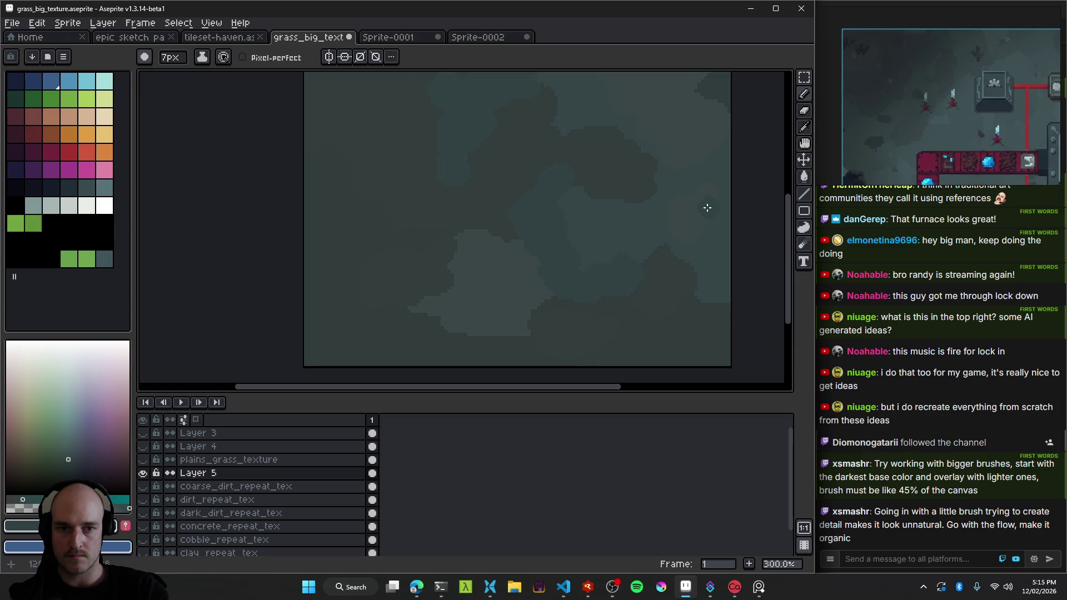
pyautogui.scroll(-4, 619, 238)
pyautogui.scroll(1, 626, 212)
pyautogui.scroll(3, 626, 148)
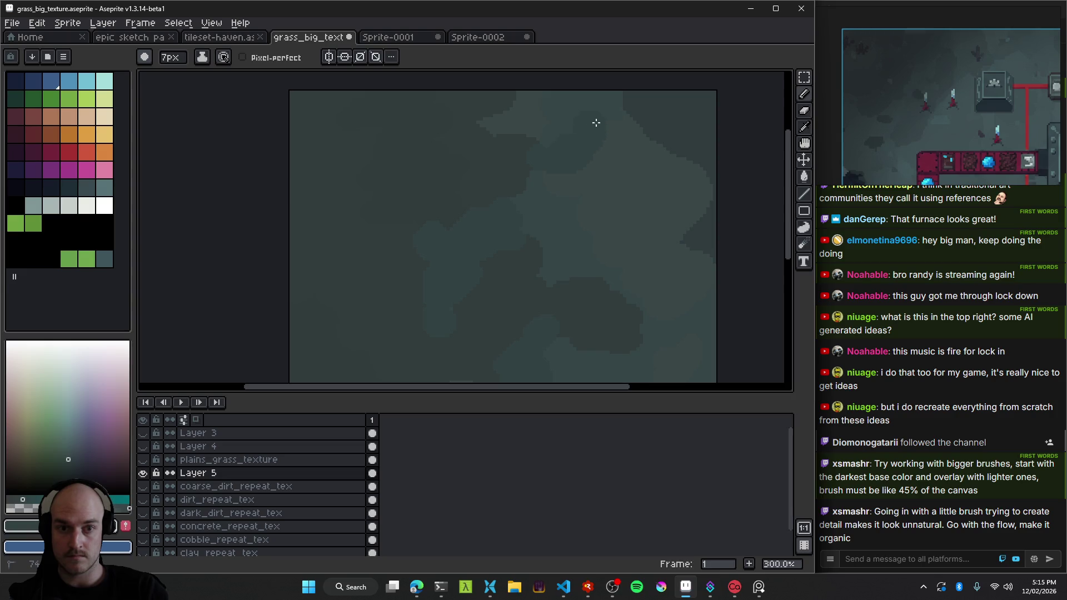
pyautogui.scroll(-2, 495, 238)
pyautogui.scroll(-2, 572, 247)
pyautogui.scroll(2, 574, 243)
pyautogui.scroll(2, 574, 242)
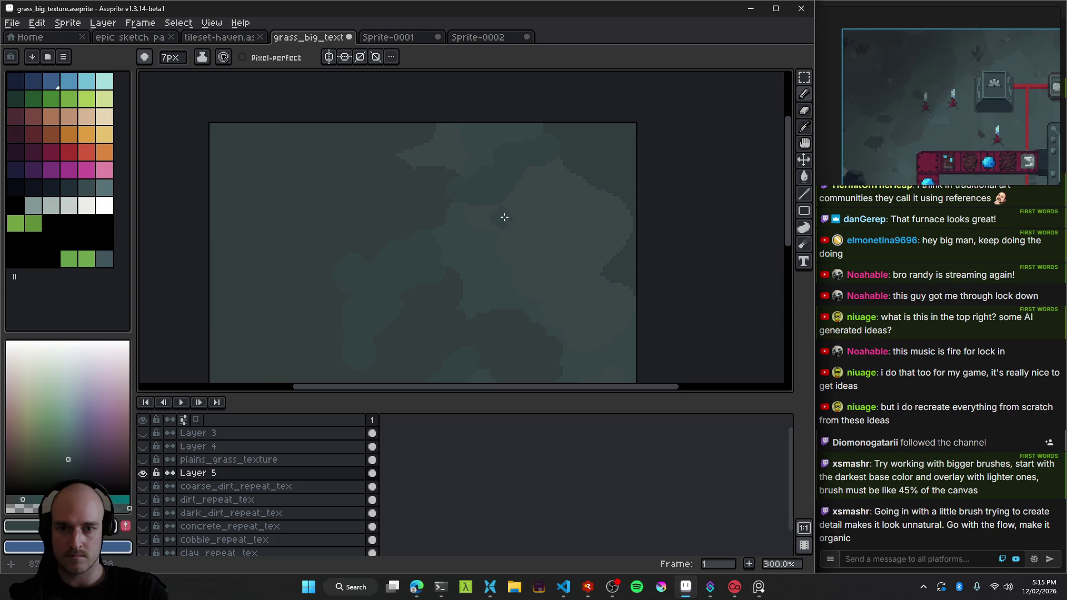
pyautogui.scroll(1, 578, 232)
pyautogui.scroll(-1, 635, 198)
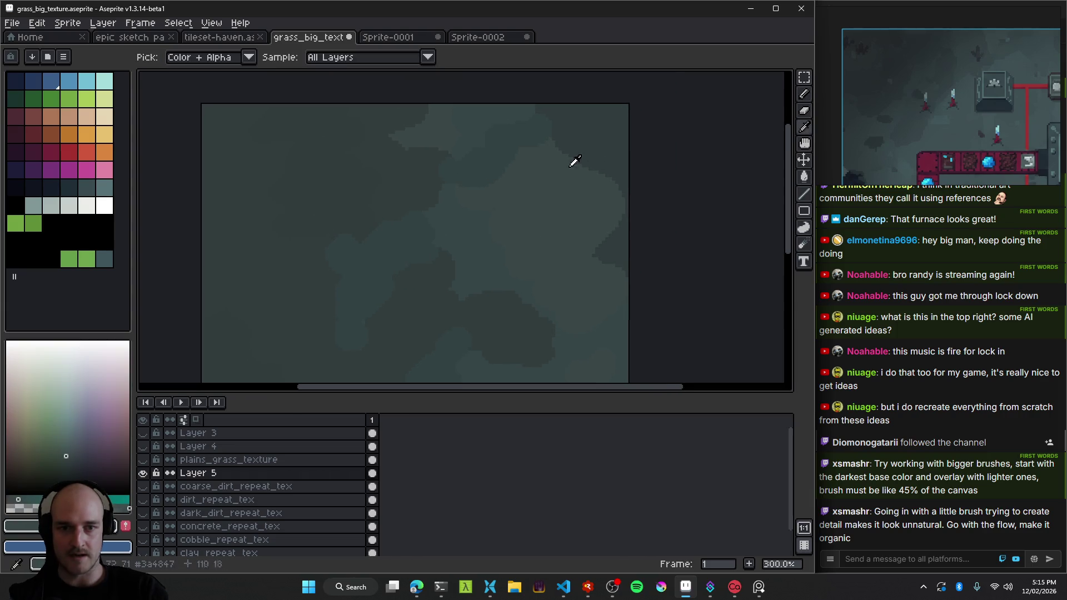
pyautogui.keyDown('alt'); pyautogui.click(583, 147); pyautogui.keyUp('alt')
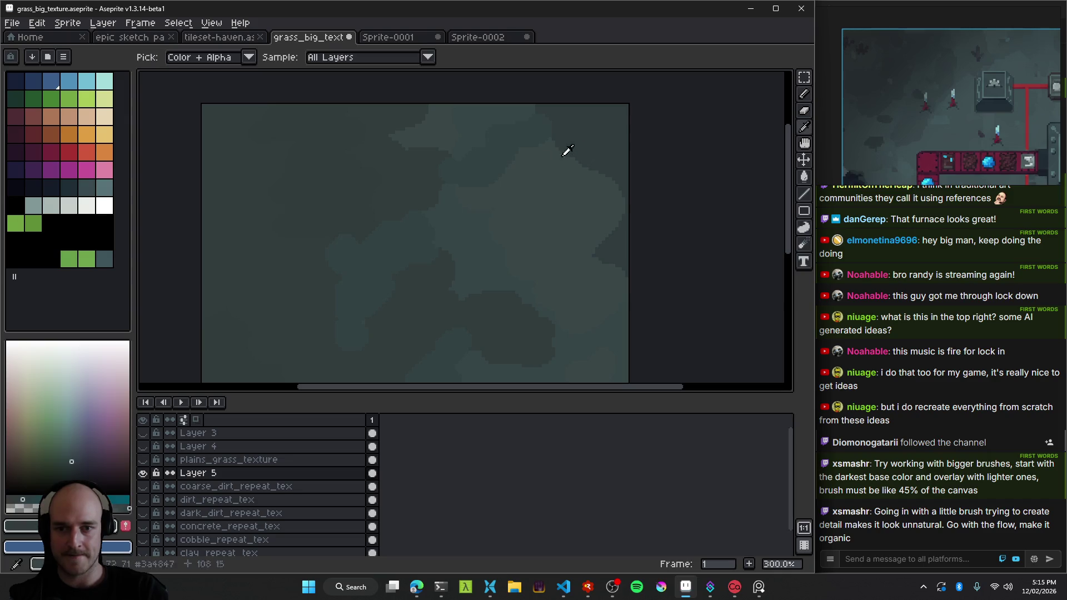
pyautogui.keyDown('alt'); pyautogui.click(400, 191); pyautogui.keyUp('alt')
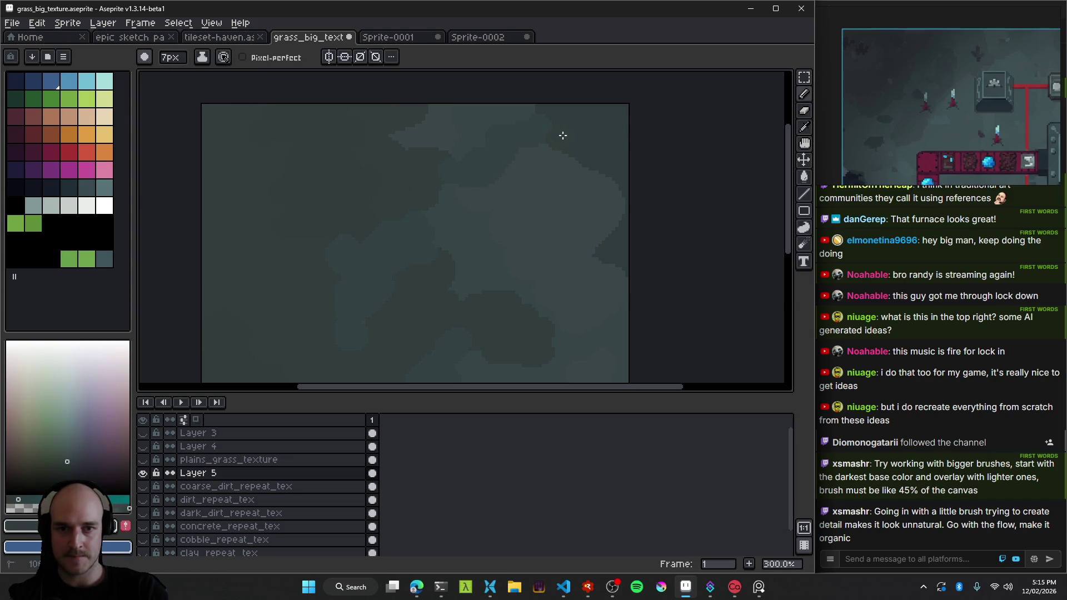
# Paint a dark teal patch near the top right with the 7px pencil.
pyautogui.moveTo(573, 160); pyautogui.dragTo(618, 246)
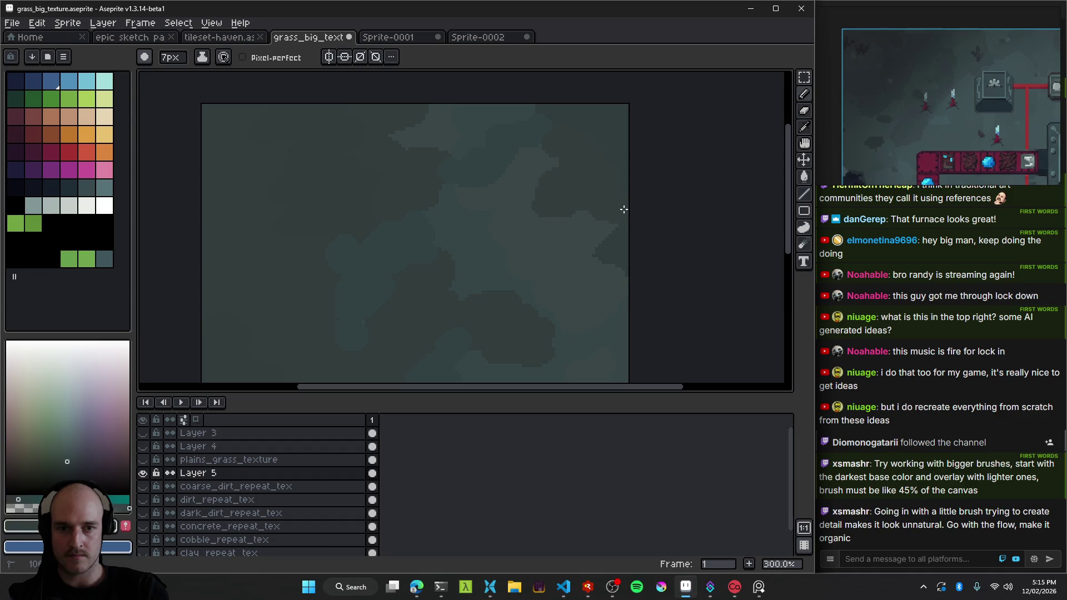
pyautogui.scroll(-2, 612, 272)
pyautogui.moveTo(600, 281); pyautogui.dragTo(455, 184)
pyautogui.scroll(1, 491, 222)
pyautogui.scroll(-3, 438, 202)
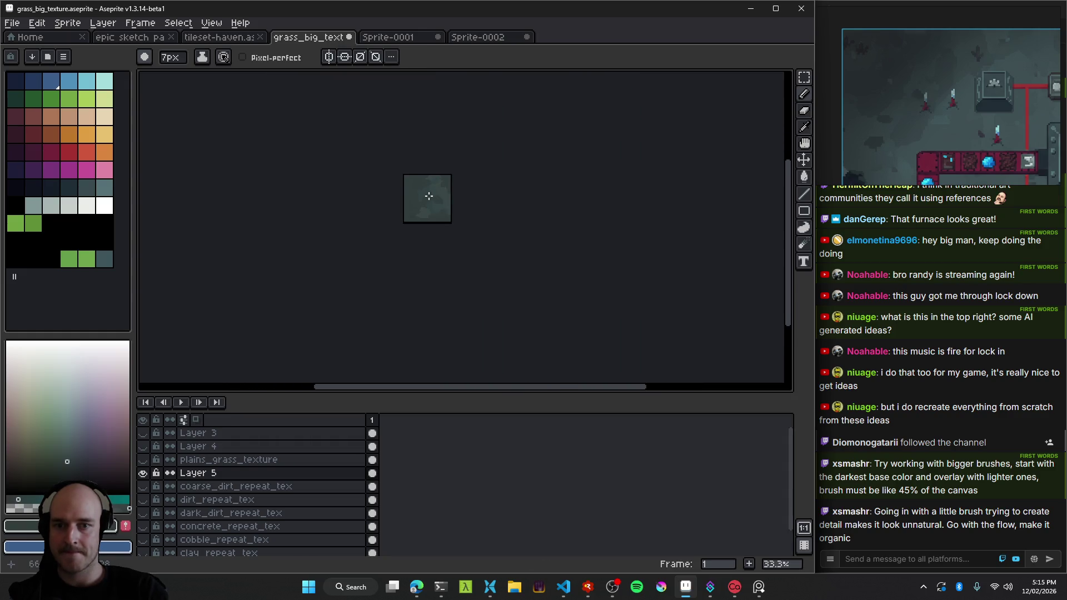
pyautogui.scroll(3, 428, 196)
# Set View > Tiled Mode to Tiled in Both Axes.
pyautogui.click(211, 23)
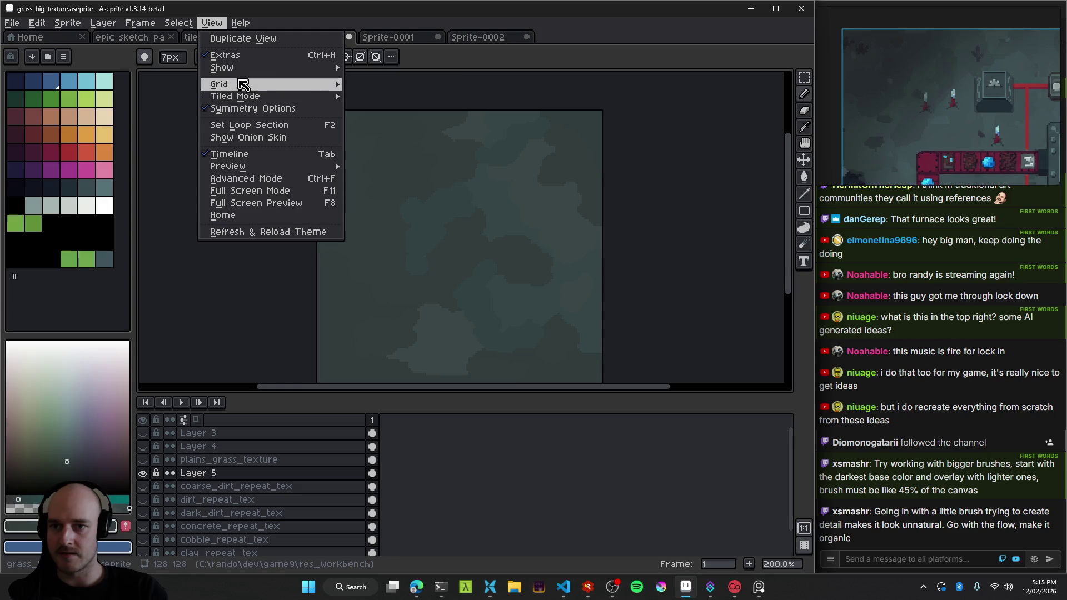
pyautogui.moveTo(250, 96)
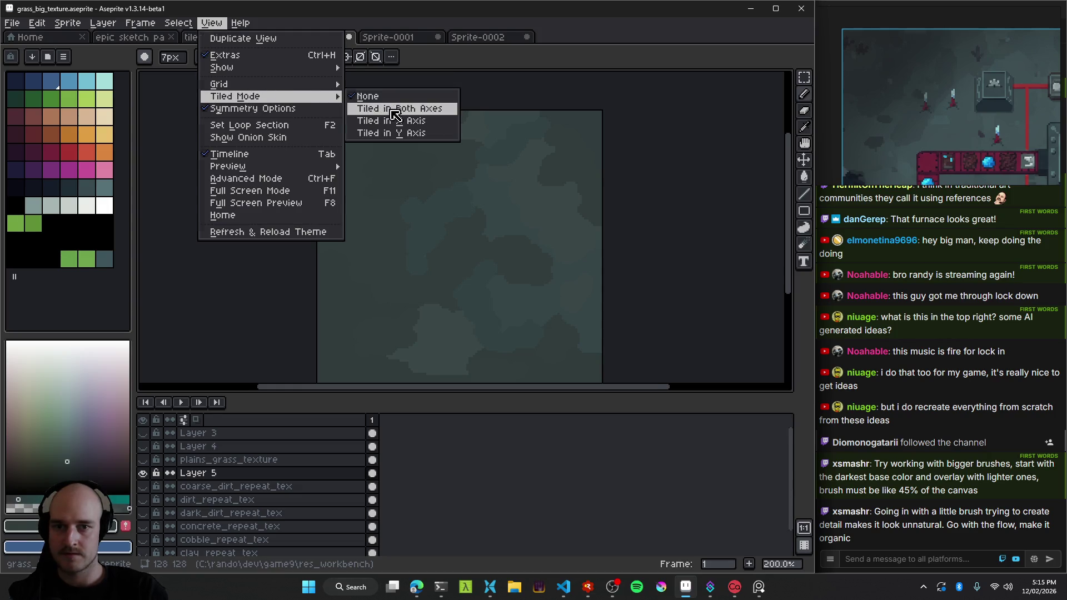
pyautogui.click(395, 109)
# Sample several teal shades from the grass around the repeating tile seams.
pyautogui.press('i')
pyautogui.press('b')
pyautogui.moveTo(413, 190); pyautogui.dragTo(441, 183)
pyautogui.keyDown('alt'); pyautogui.click(440, 183); pyautogui.keyUp('alt')
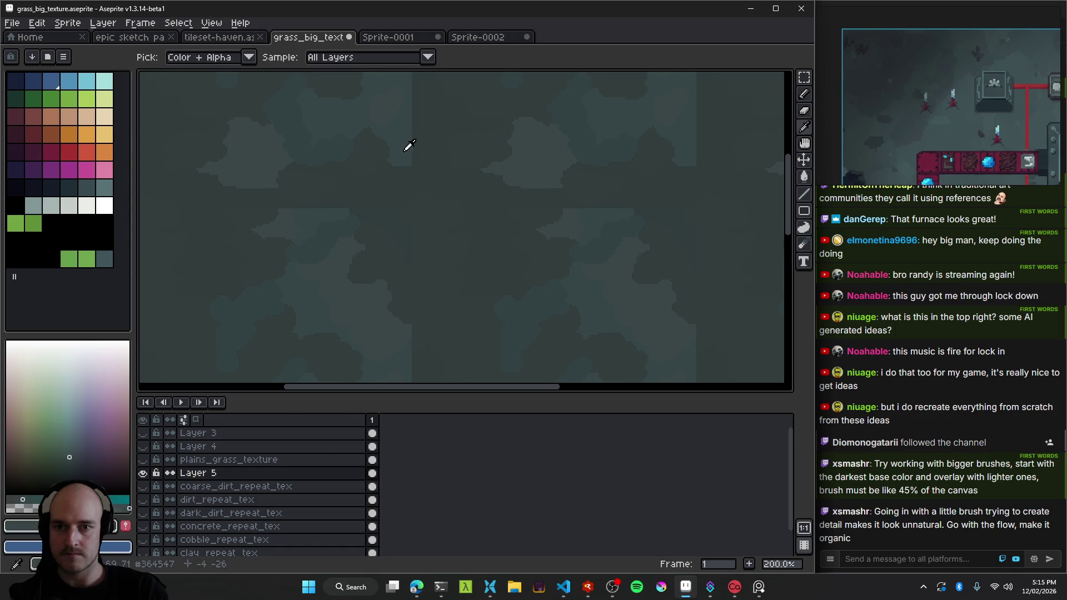
pyautogui.scroll(1, 429, 126)
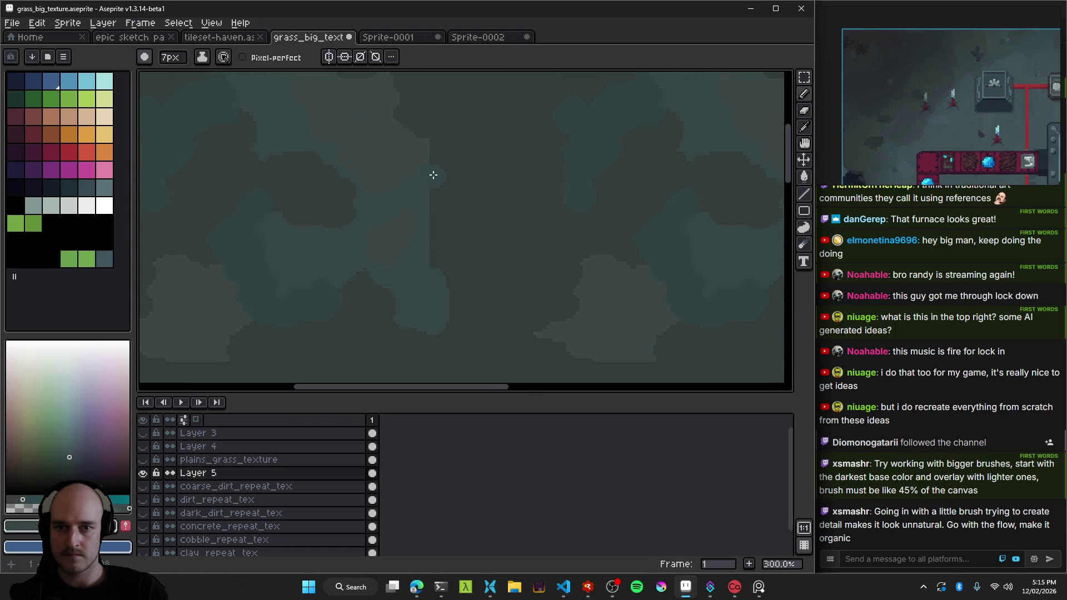
pyautogui.keyDown('alt'); pyautogui.click(500, 210); pyautogui.keyUp('alt')
pyautogui.scroll(-1, 467, 306)
pyautogui.scroll(1, 443, 233)
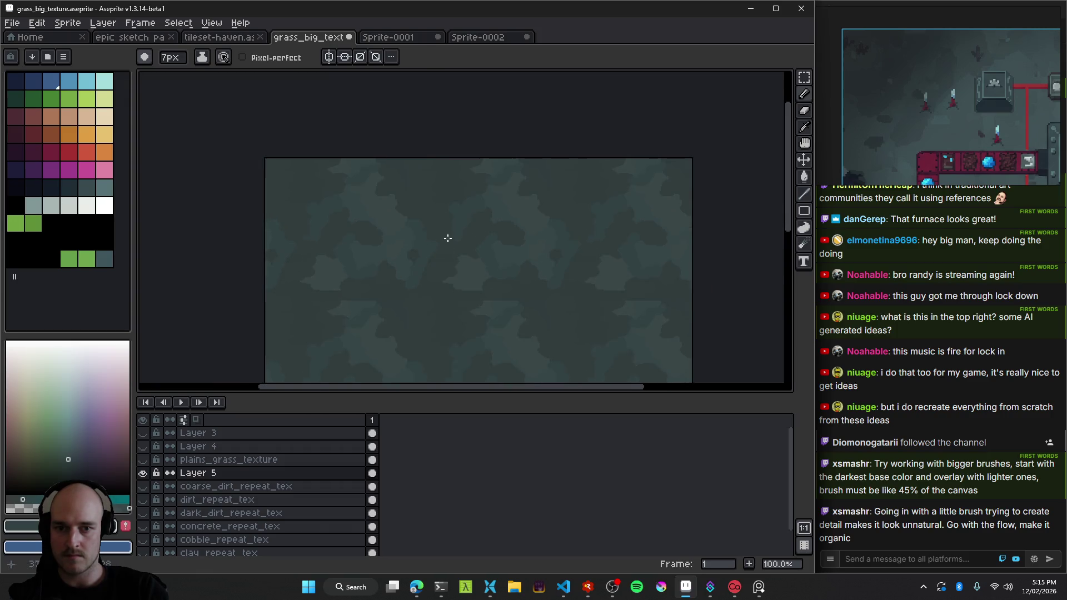
pyautogui.keyDown('alt'); pyautogui.click(419, 210); pyautogui.keyUp('alt')
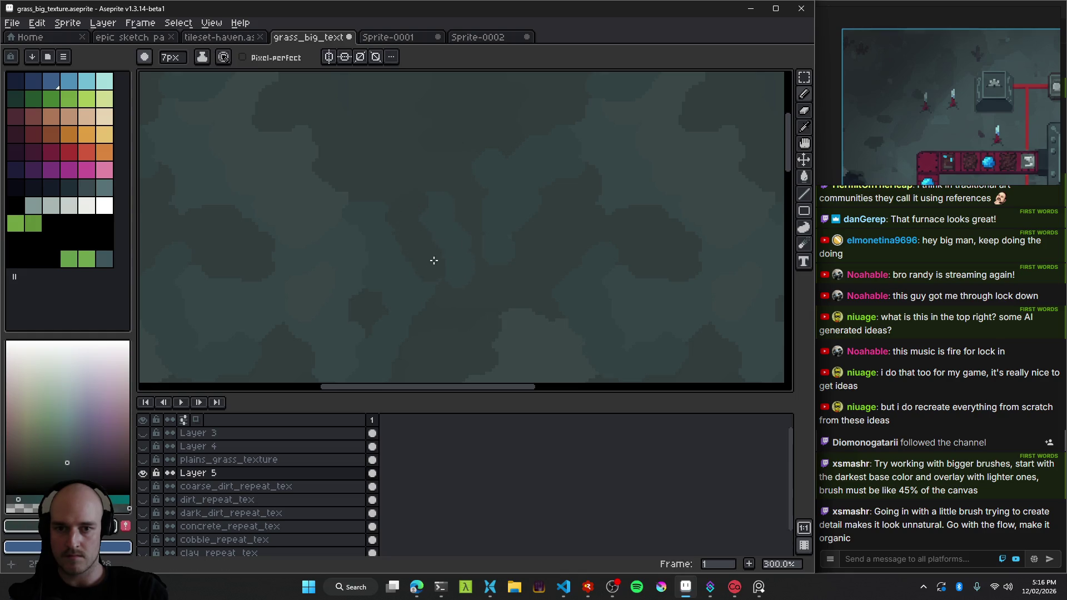
pyautogui.keyDown('alt'); pyautogui.click(488, 197); pyautogui.keyUp('alt')
pyautogui.keyDown('alt'); pyautogui.click(456, 229); pyautogui.keyUp('alt')
pyautogui.scroll(-2, 562, 239)
pyautogui.scroll(2, 571, 221)
pyautogui.keyDown('alt'); pyautogui.click(577, 224); pyautogui.keyUp('alt')
# Paint a lighter teal stroke across the seam to blend the tile edges.
pyautogui.scroll(-2, 606, 223)
pyautogui.moveTo(600, 226); pyautogui.dragTo(557, 214)
pyautogui.scroll(2, 557, 213)
pyautogui.keyDown('alt'); pyautogui.click(516, 215); pyautogui.keyUp('alt')
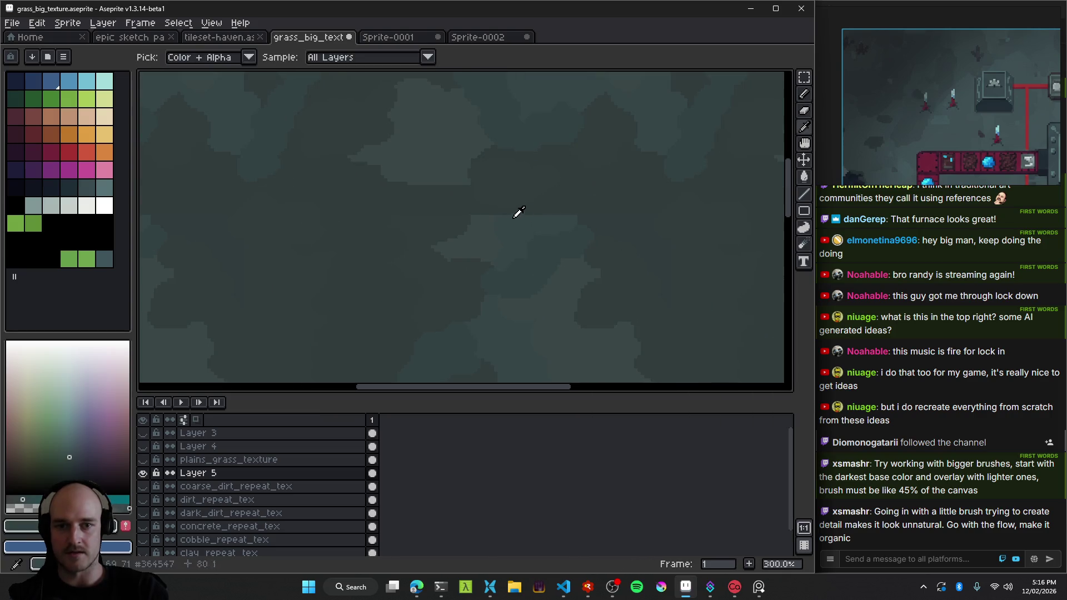
pyautogui.moveTo(481, 162); pyautogui.dragTo(527, 159)
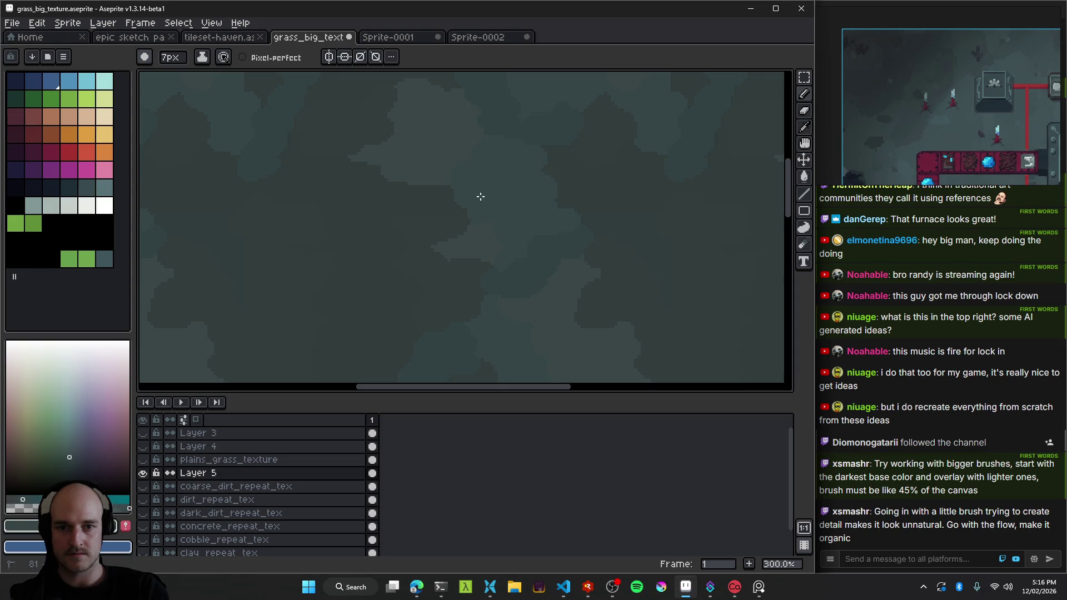
pyautogui.scroll(-1, 543, 206)
pyautogui.scroll(-1, 531, 210)
pyautogui.scroll(-1, 569, 259)
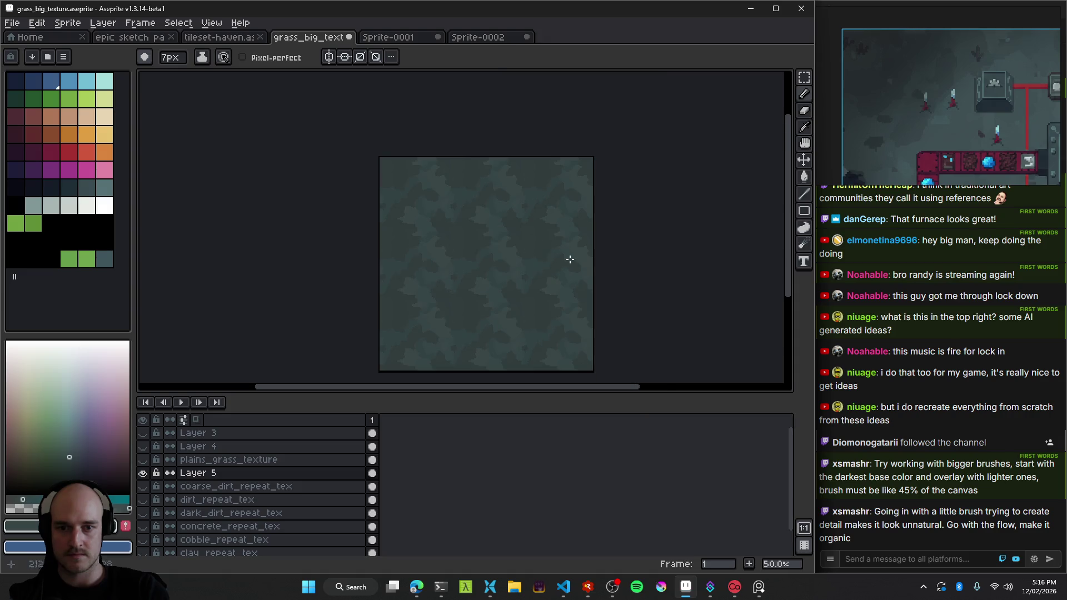
# Zoom out and pan to review the whole mottled teal grass texture.
pyautogui.scroll(2, 502, 274)
pyautogui.moveTo(417, 274); pyautogui.dragTo(526, 193)
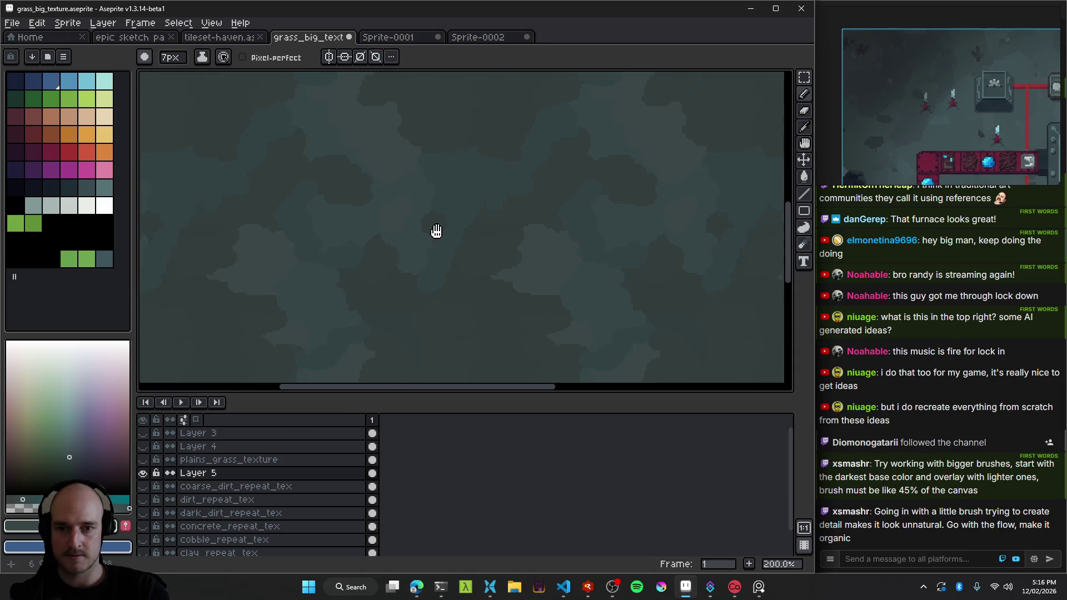
pyautogui.scroll(-2, 526, 193)
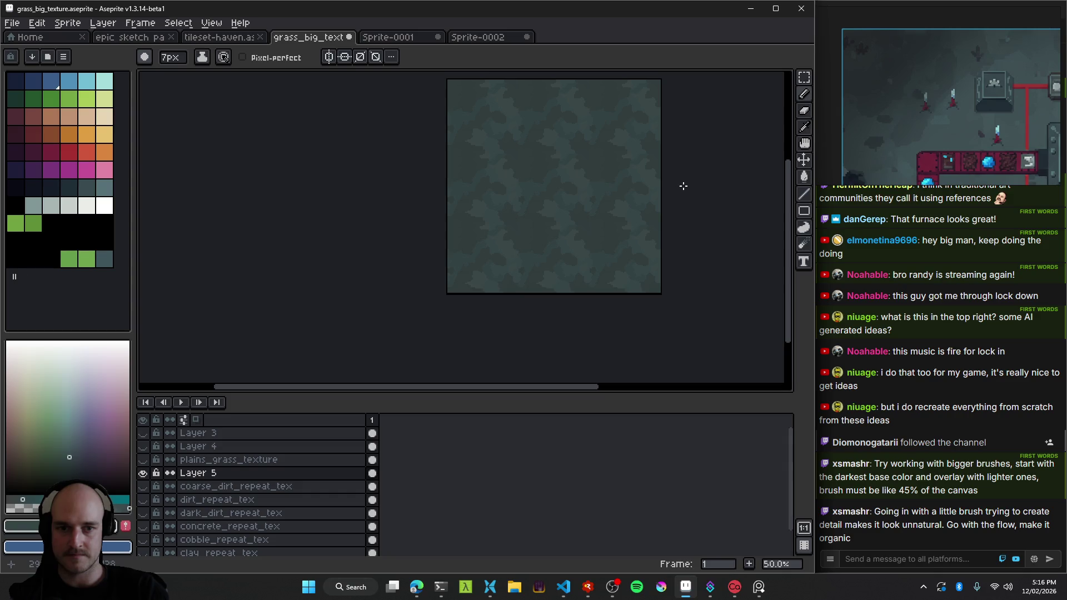
pyautogui.scroll(-1, 616, 192)
pyautogui.scroll(-1, 634, 193)
pyautogui.scroll(-1, 640, 195)
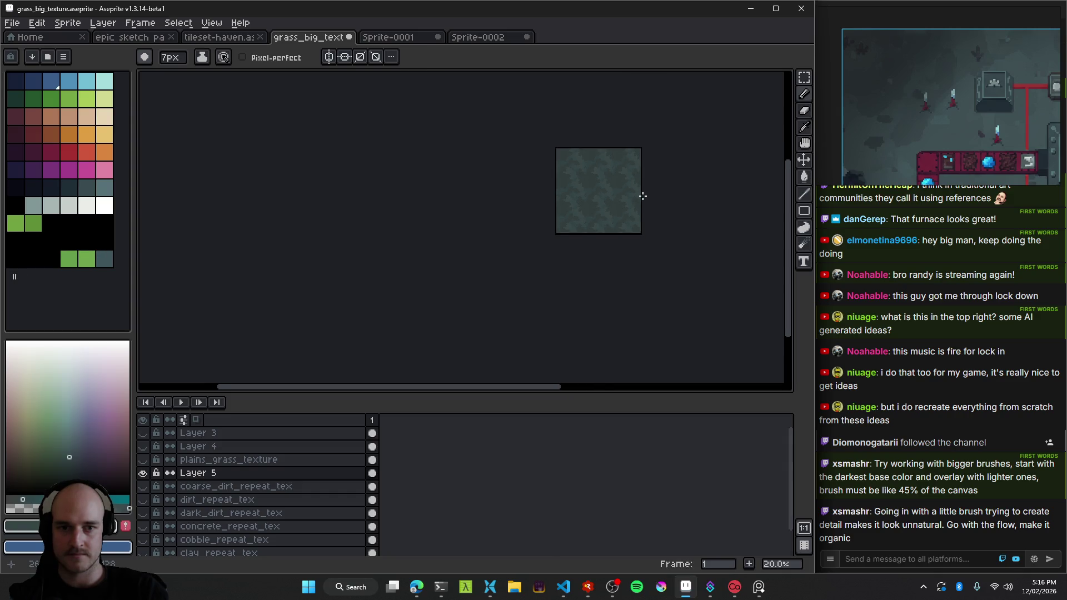
pyautogui.scroll(3, 611, 184)
pyautogui.scroll(1, 574, 192)
pyautogui.scroll(-4, 574, 193)
pyautogui.scroll(-1, 507, 253)
pyautogui.scroll(4, 500, 250)
pyautogui.scroll(1, 356, 222)
pyautogui.scroll(1, 364, 206)
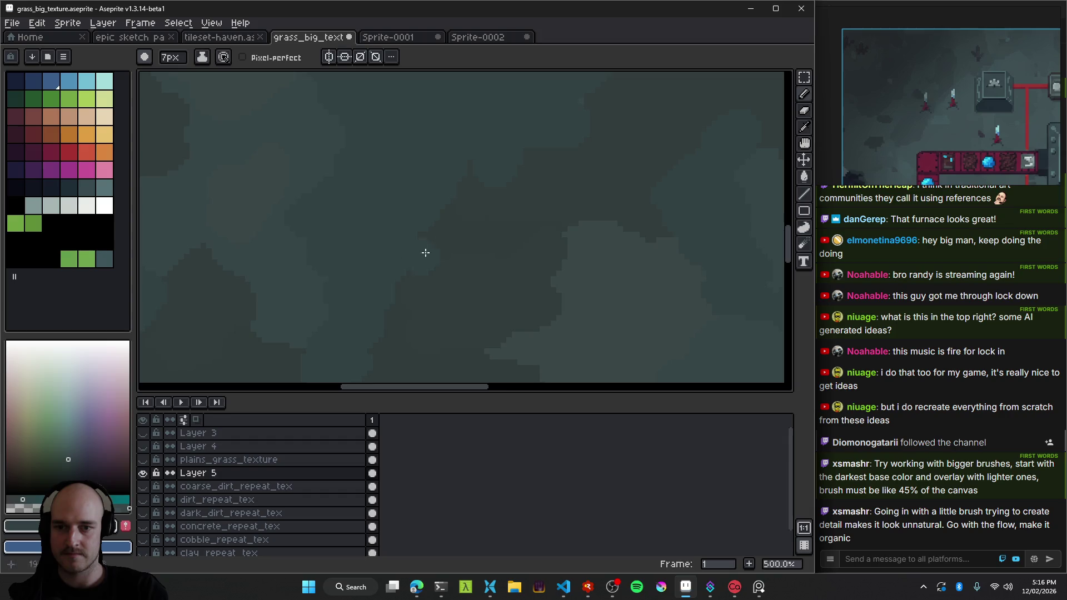
pyautogui.scroll(-5, 425, 252)
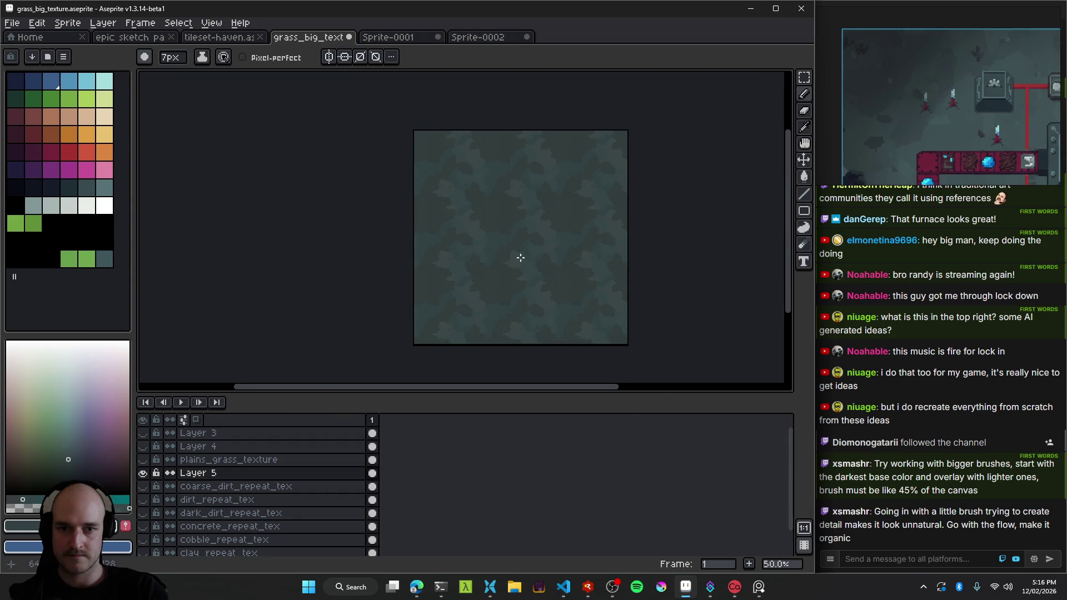
pyautogui.scroll(4, 508, 239)
pyautogui.scroll(1, 466, 261)
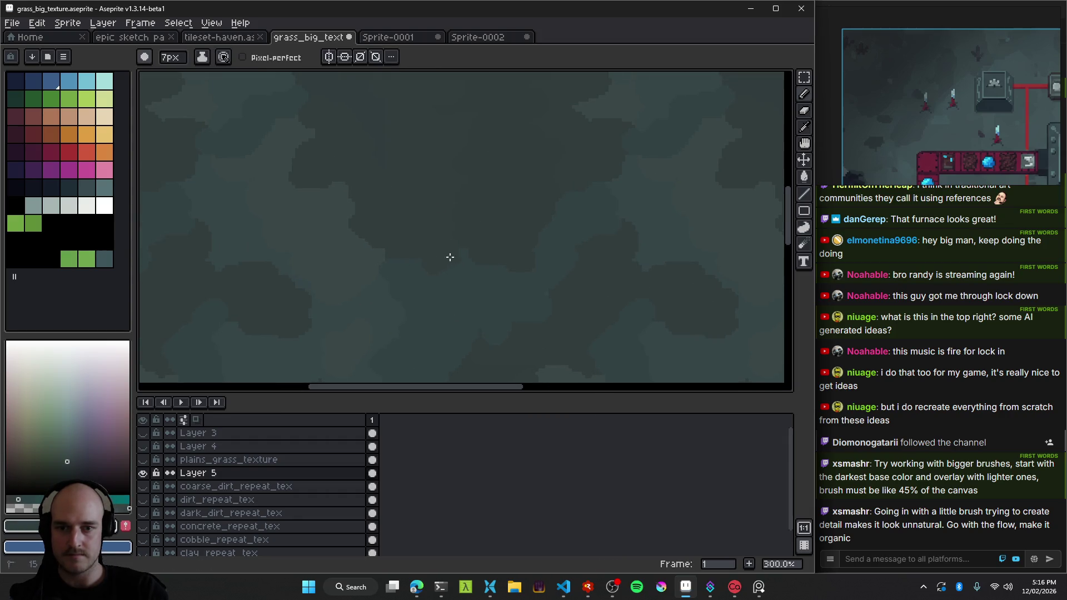
pyautogui.scroll(-4, 447, 272)
pyautogui.scroll(2, 582, 263)
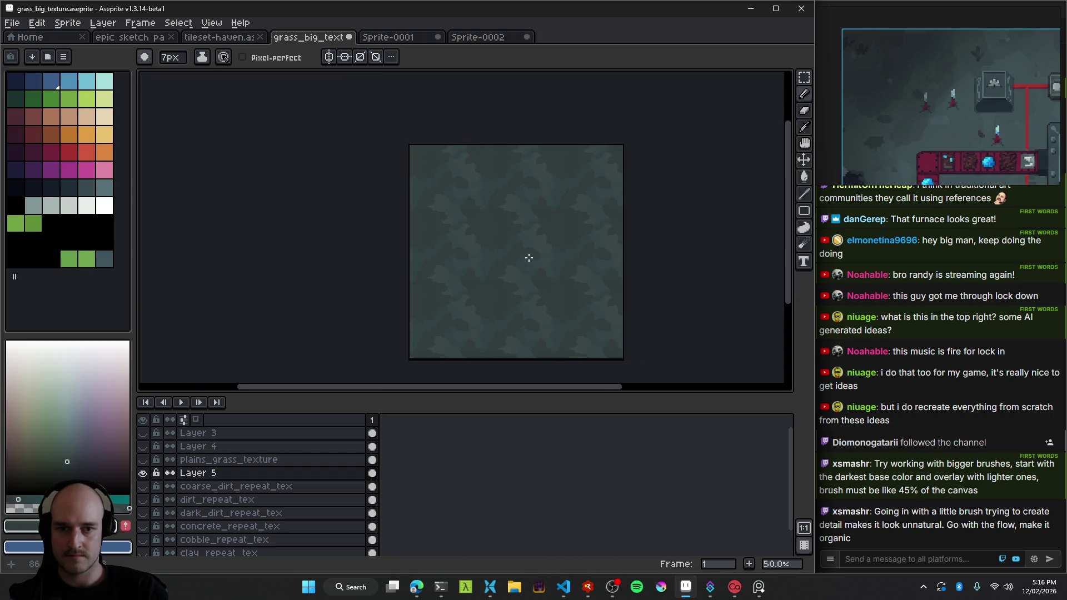
pyautogui.scroll(2, 486, 228)
pyautogui.scroll(1, 555, 245)
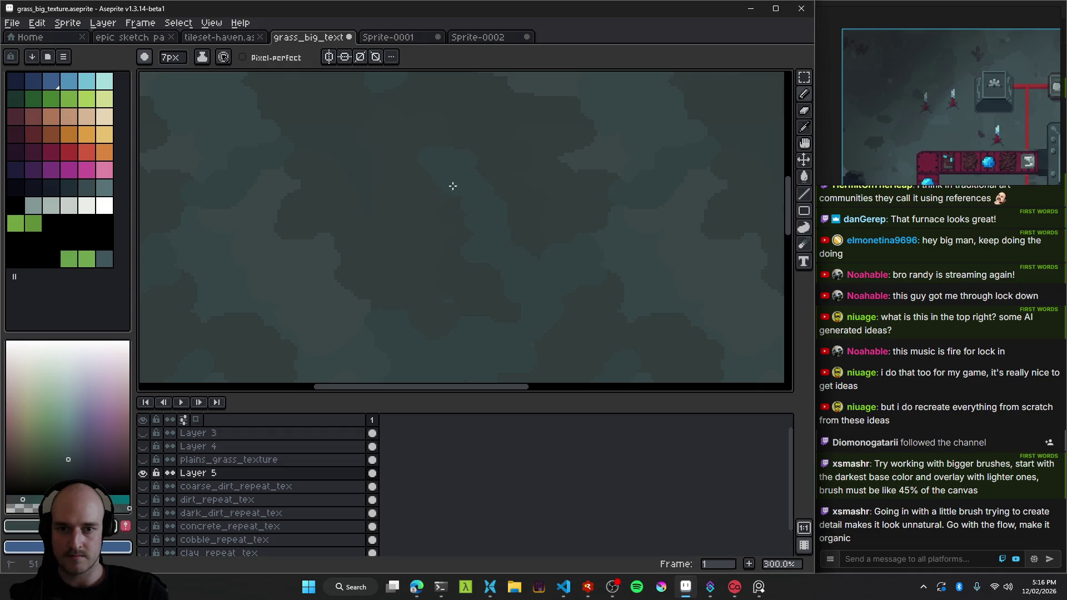
pyautogui.scroll(-2, 511, 281)
pyautogui.scroll(-1, 557, 277)
pyautogui.scroll(-1, 595, 276)
pyautogui.scroll(2, 610, 279)
pyautogui.scroll(1, 580, 272)
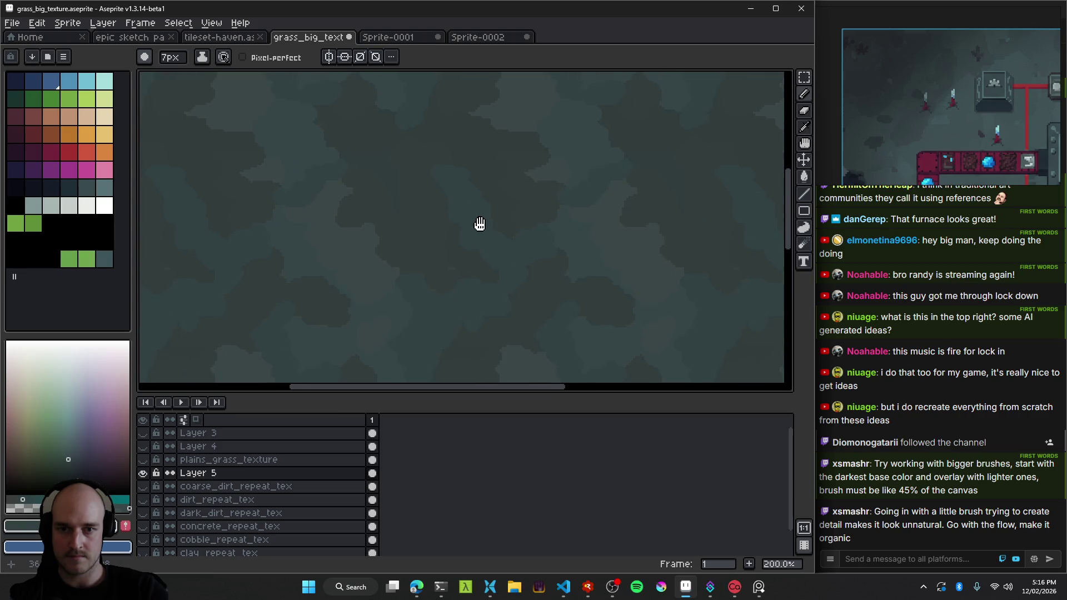
# Save grass_big_texture.aseprite with Ctrl+S.
pyautogui.scroll(-1, 427, 228)
pyautogui.scroll(1, 426, 228)
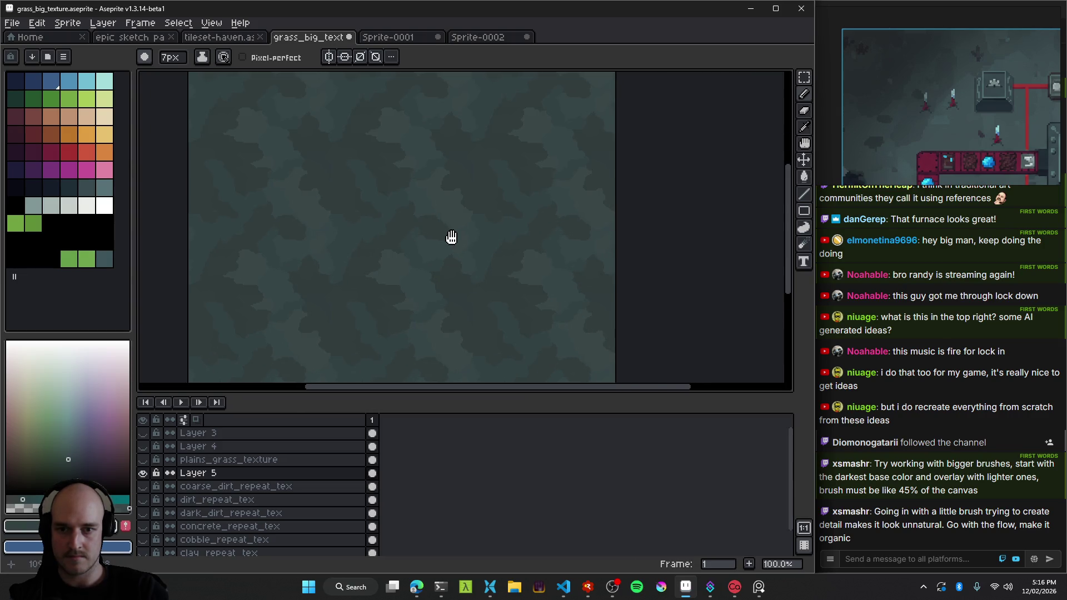
pyautogui.scroll(-2, 453, 238)
pyautogui.scroll(1, 522, 232)
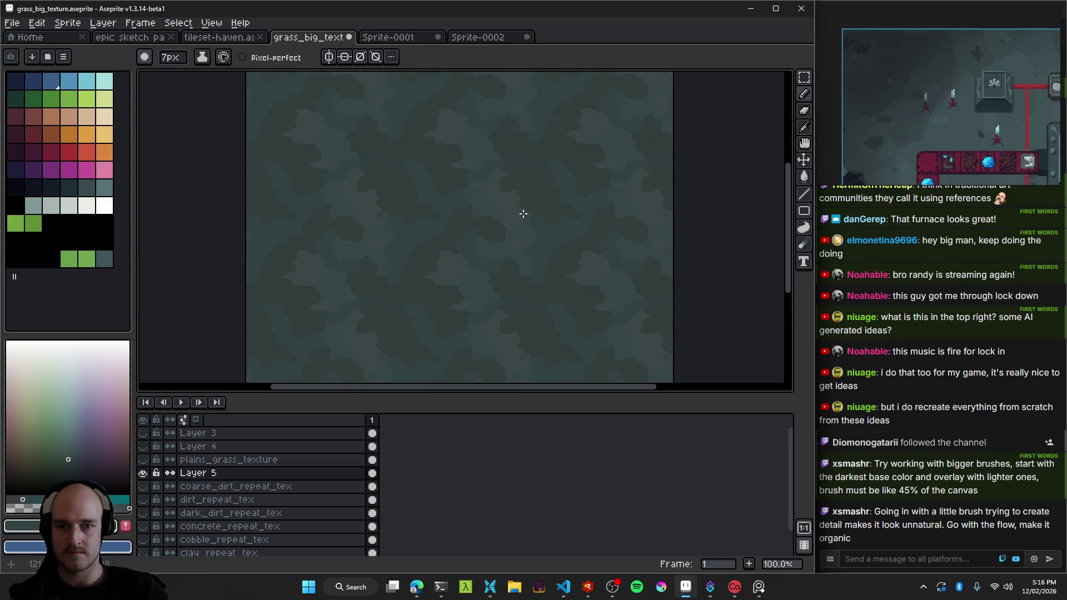
pyautogui.hotkey('ctrl', 's')
pyautogui.scroll(-1, 524, 229)
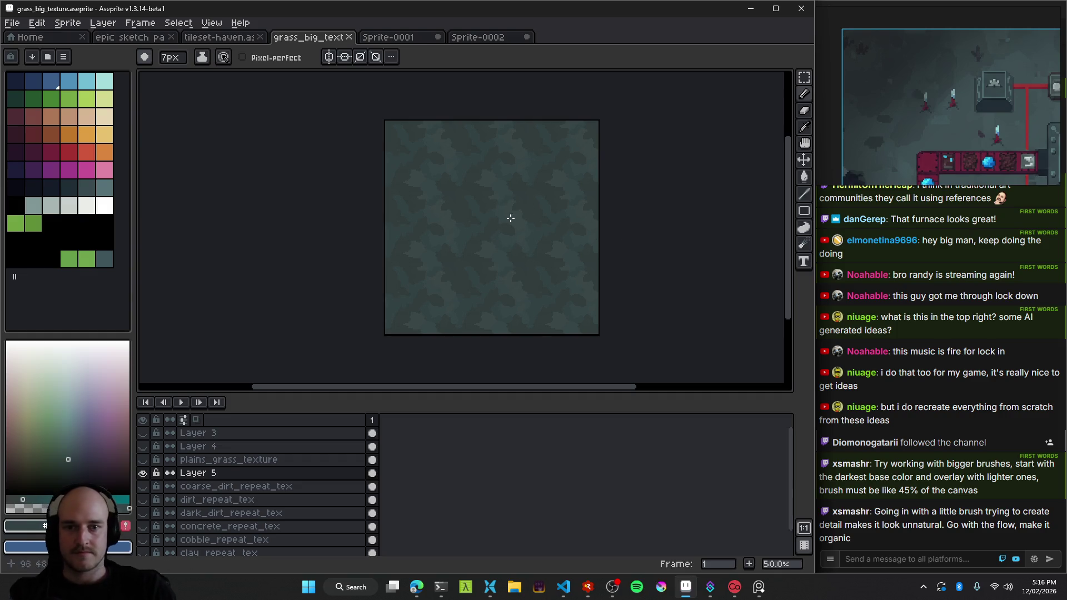
# Sample a teal shade, set the pencil to 4px, and darken a lighter patch.
pyautogui.scroll(5, 510, 214)
pyautogui.press('i')
pyautogui.hscroll(-3, 414, 201)
pyautogui.press('b')
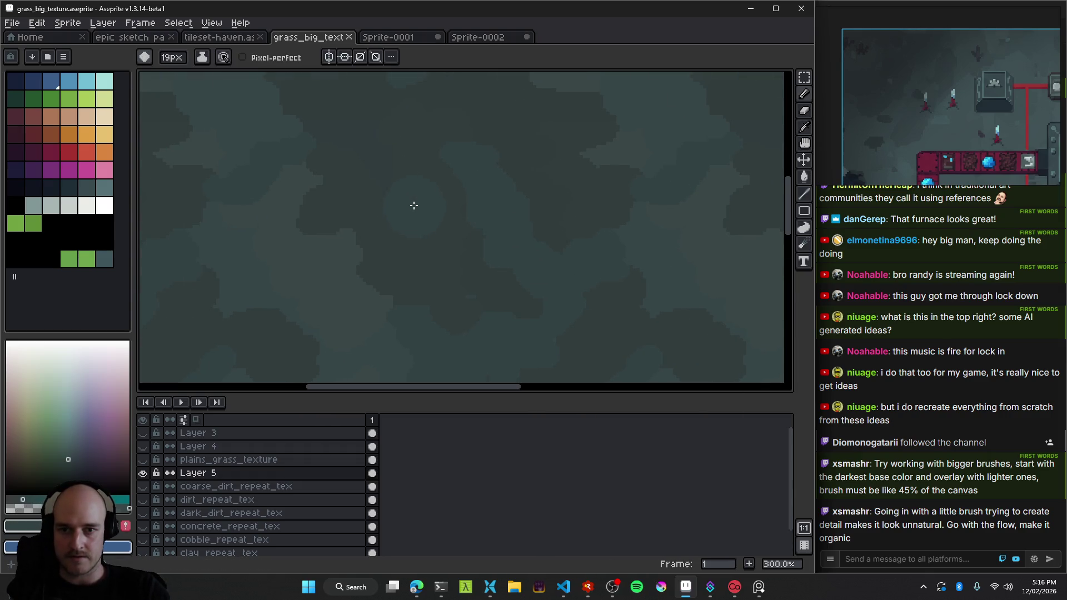
pyautogui.scroll(-2, 414, 206)
pyautogui.press('+')
pyautogui.press('+')
pyautogui.press('+')
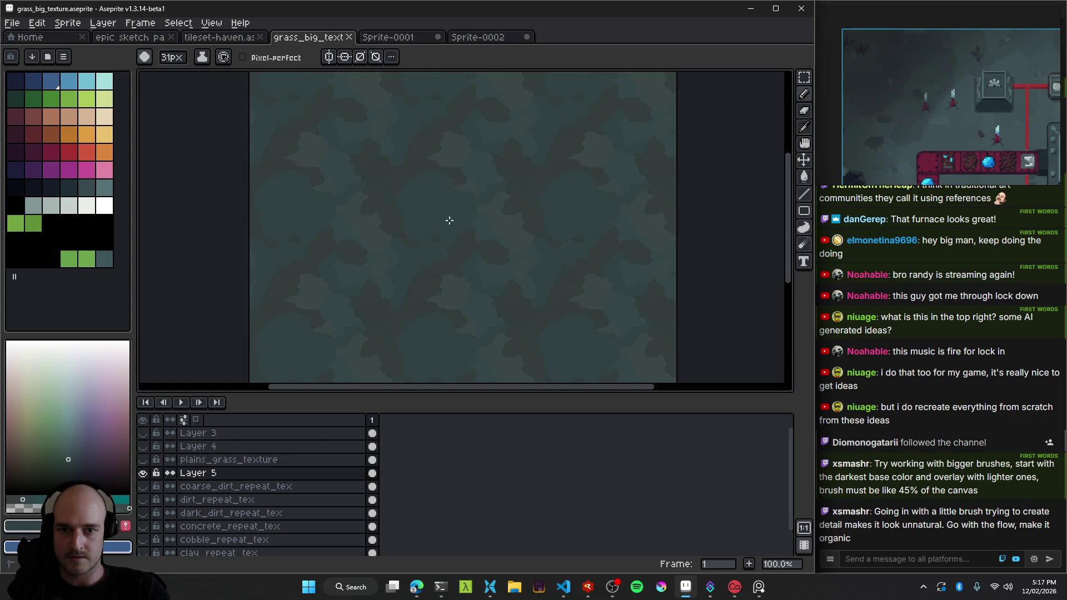
pyautogui.scroll(-1, 627, 240)
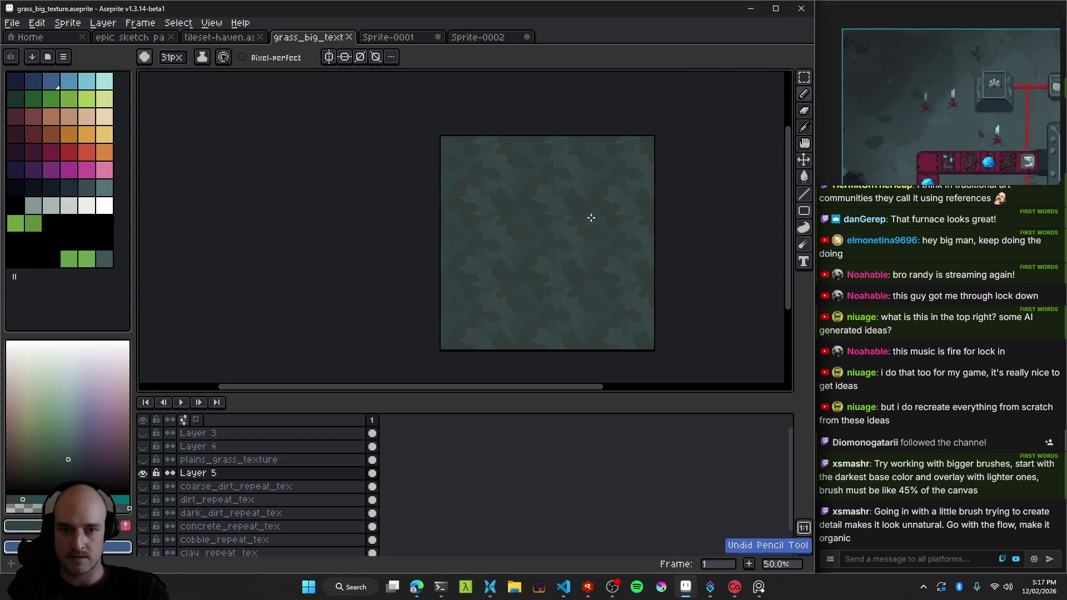
pyautogui.scroll(3, 590, 219)
pyautogui.keyDown('alt'); pyautogui.click(446, 199); pyautogui.keyUp('alt')
pyautogui.press('-')
pyautogui.press('-')
pyautogui.press('-')
pyautogui.scroll(1, 411, 151)
pyautogui.press('+')
pyautogui.press('+')
pyautogui.press('+')
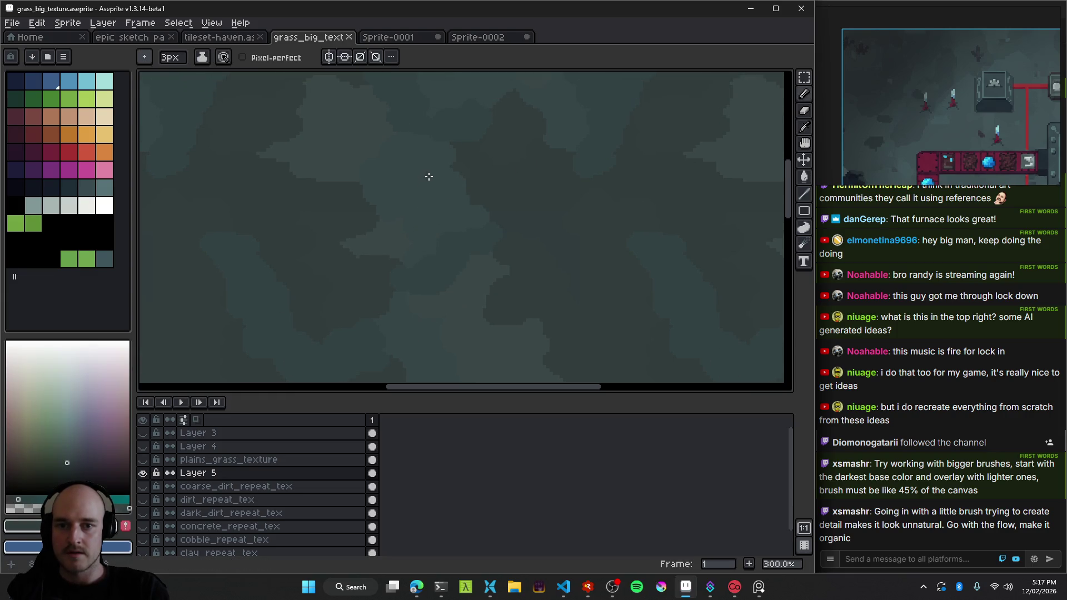
pyautogui.hscroll(-3, 425, 177)
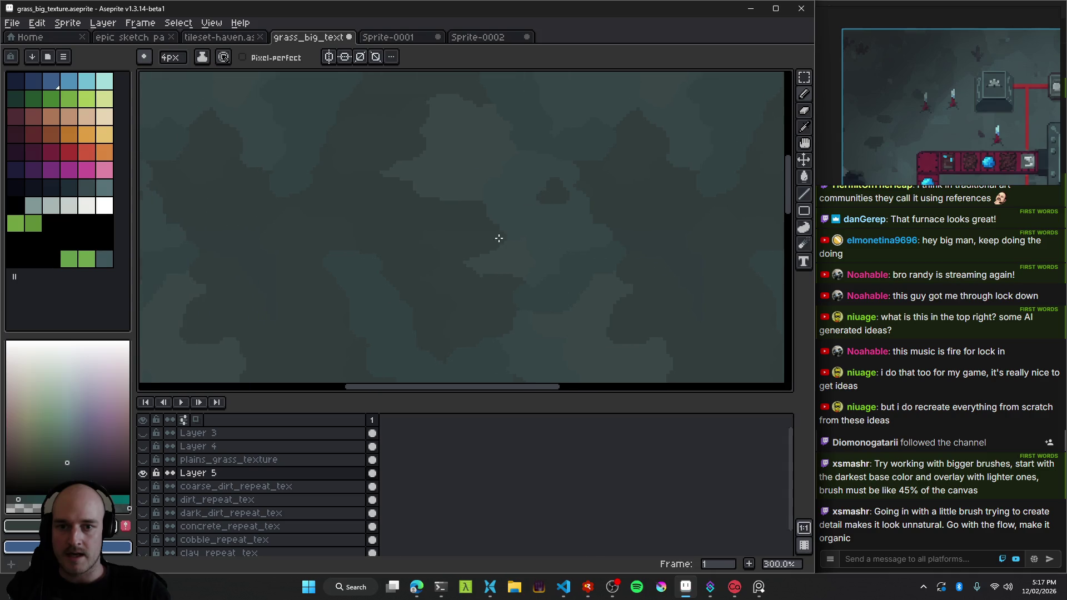
pyautogui.moveTo(450, 120); pyautogui.dragTo(472, 133)
# Sample several teal shades from different spots across the texture.
pyautogui.scroll(-1, 487, 147)
pyautogui.scroll(-2, 543, 184)
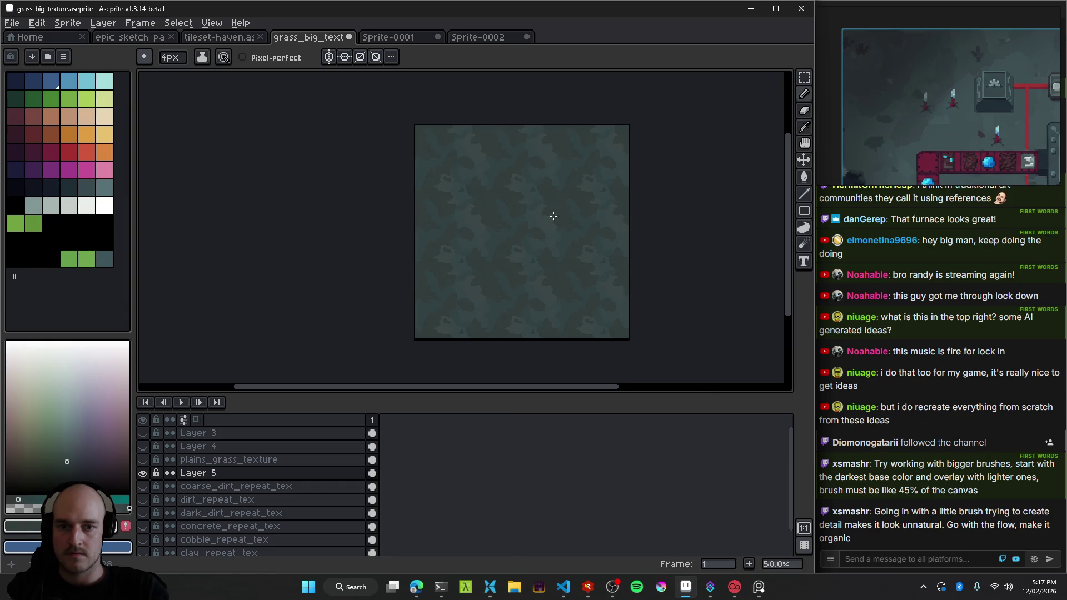
pyautogui.scroll(2, 552, 217)
pyautogui.keyDown('alt'); pyautogui.click(436, 229); pyautogui.keyUp('alt')
pyautogui.keyDown('alt'); pyautogui.click(328, 239); pyautogui.keyUp('alt')
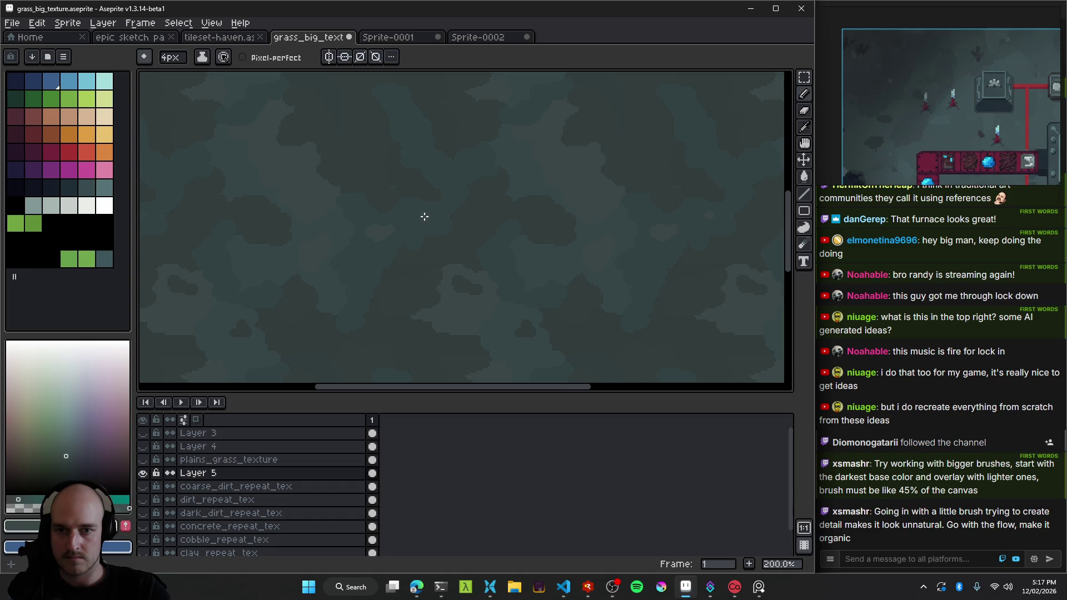
pyautogui.scroll(-2, 461, 211)
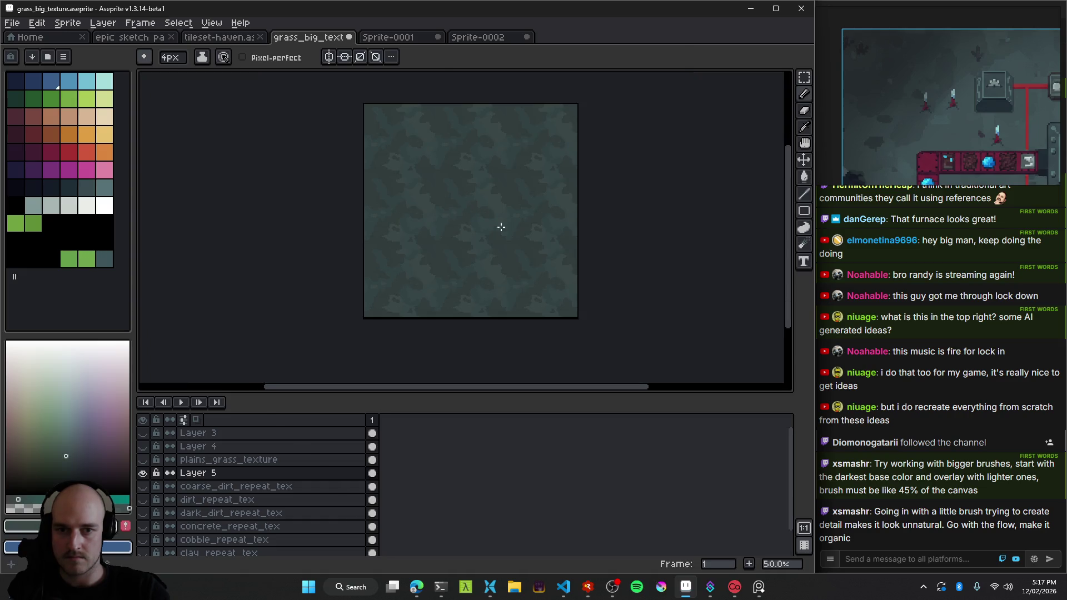
pyautogui.scroll(2, 500, 227)
pyautogui.scroll(1, 424, 196)
pyautogui.keyDown('alt'); pyautogui.click(428, 231); pyautogui.keyUp('alt')
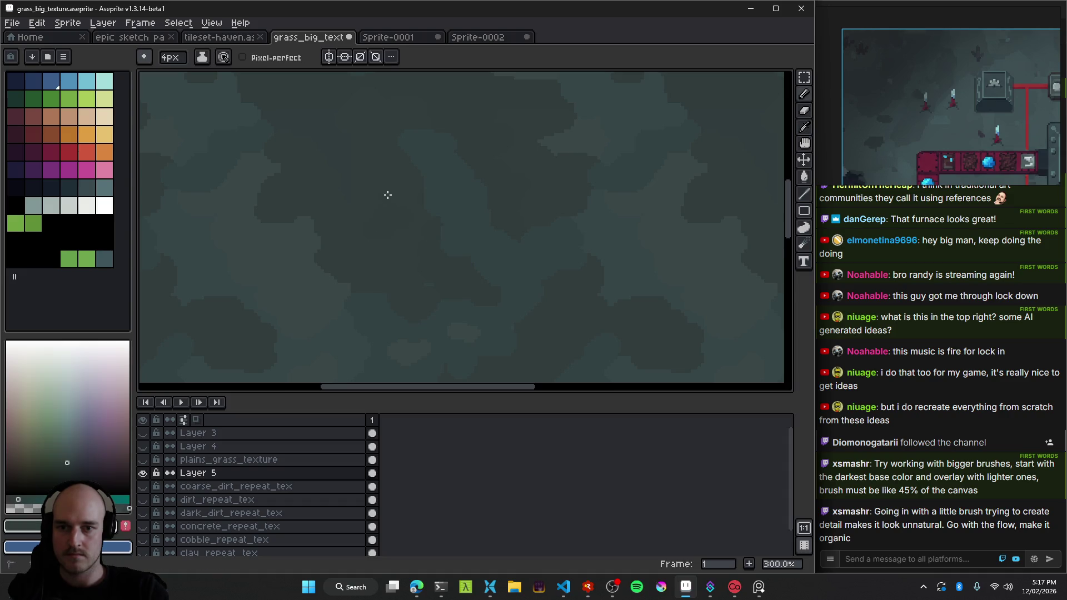
pyautogui.scroll(-2, 468, 224)
pyautogui.scroll(-3, 499, 234)
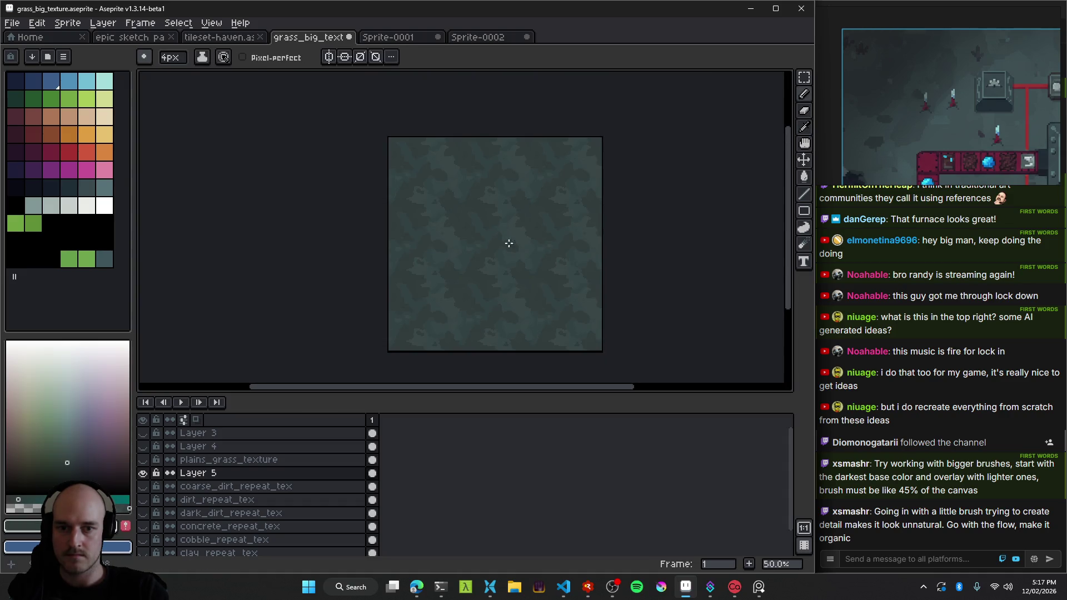
pyautogui.scroll(5, 509, 243)
pyautogui.keyDown('alt'); pyautogui.click(524, 251); pyautogui.keyUp('alt')
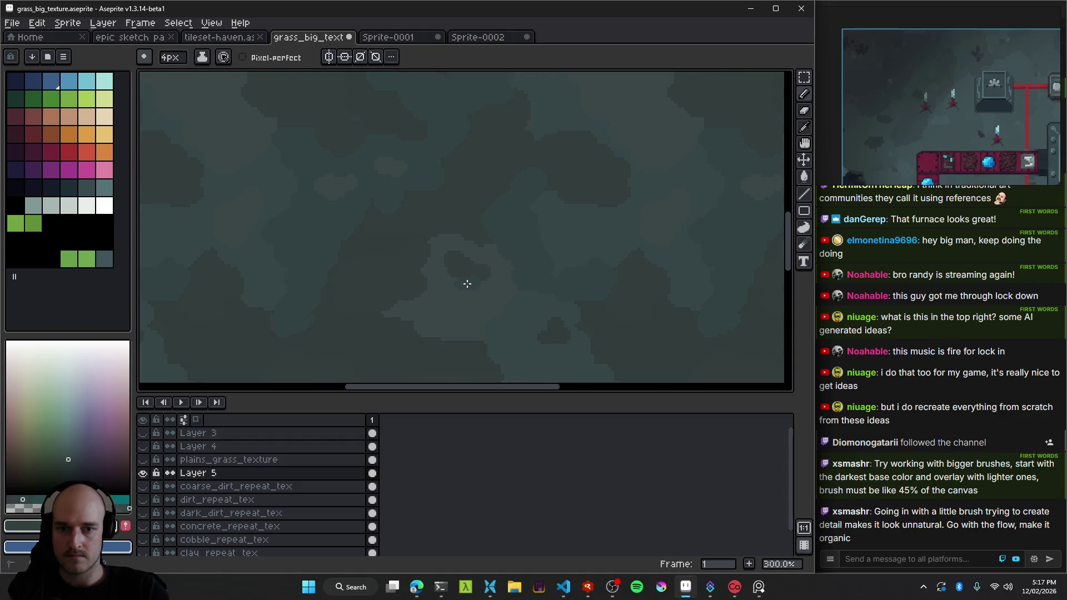
pyautogui.scroll(-5, 544, 303)
pyautogui.scroll(5, 500, 295)
pyautogui.keyDown('alt'); pyautogui.click(512, 301); pyautogui.keyUp('alt')
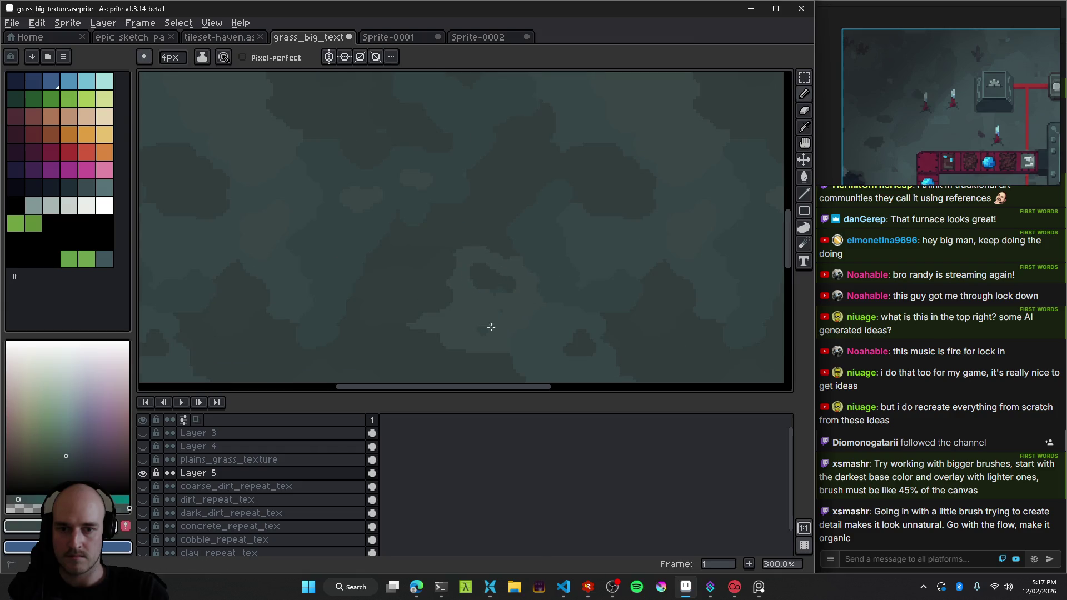
pyautogui.keyDown('alt'); pyautogui.click(503, 280); pyautogui.keyUp('alt')
# Take the dark blob's colour and extend the blob up and to the right.
pyautogui.press('g')
pyautogui.scroll(-4, 550, 304)
pyautogui.scroll(1, 550, 304)
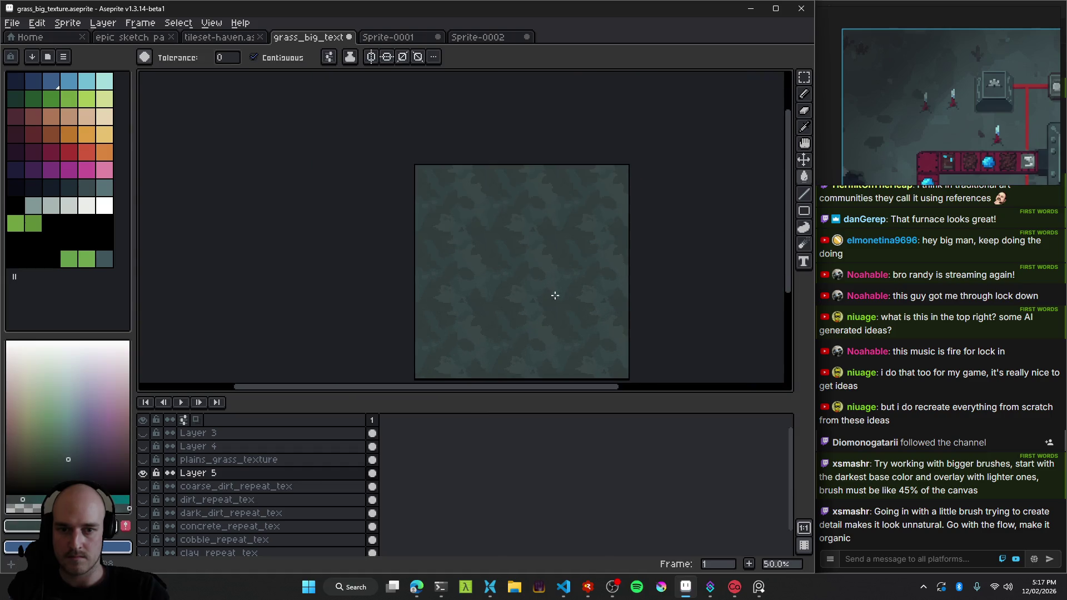
pyautogui.scroll(1, 540, 301)
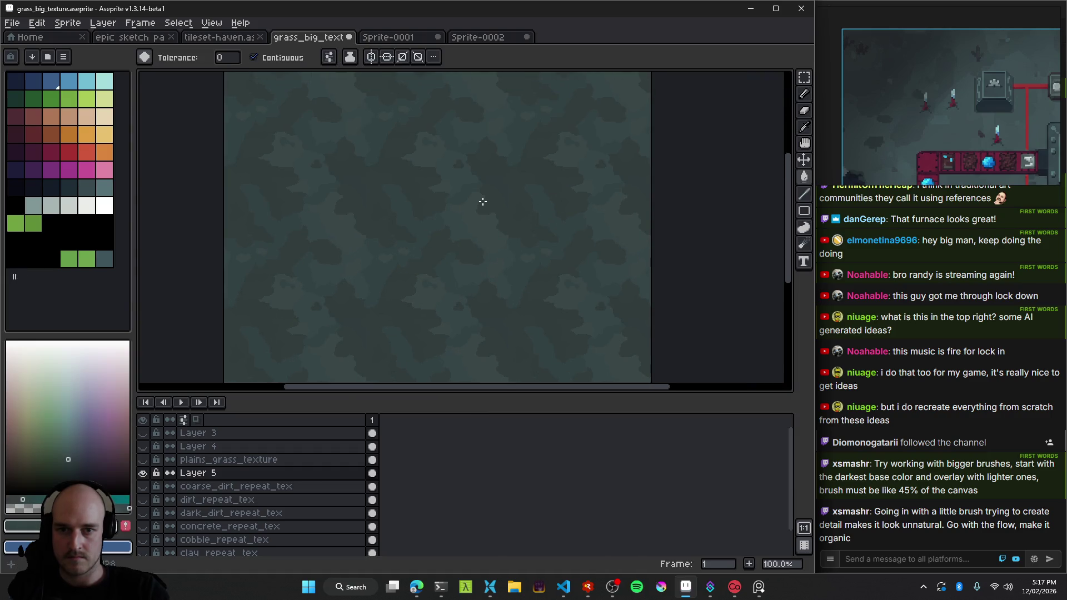
pyautogui.scroll(1, 478, 222)
pyautogui.scroll(1, 469, 217)
pyautogui.keyDown('alt'); pyautogui.click(510, 219); pyautogui.keyUp('alt')
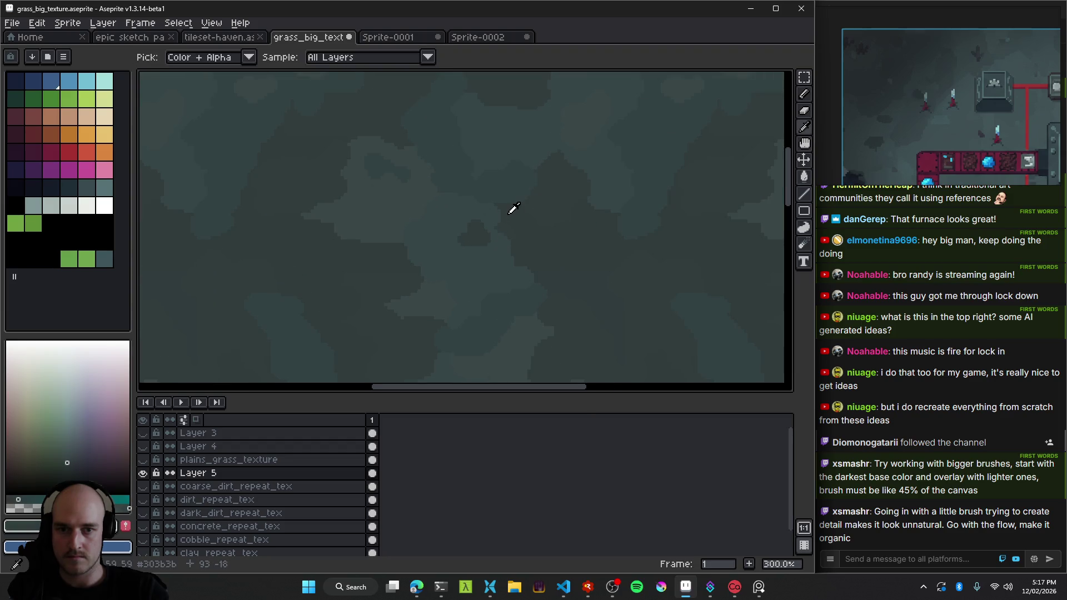
pyautogui.scroll(2, 480, 219)
pyautogui.press('b')
pyautogui.moveTo(471, 219); pyautogui.dragTo(485, 223)
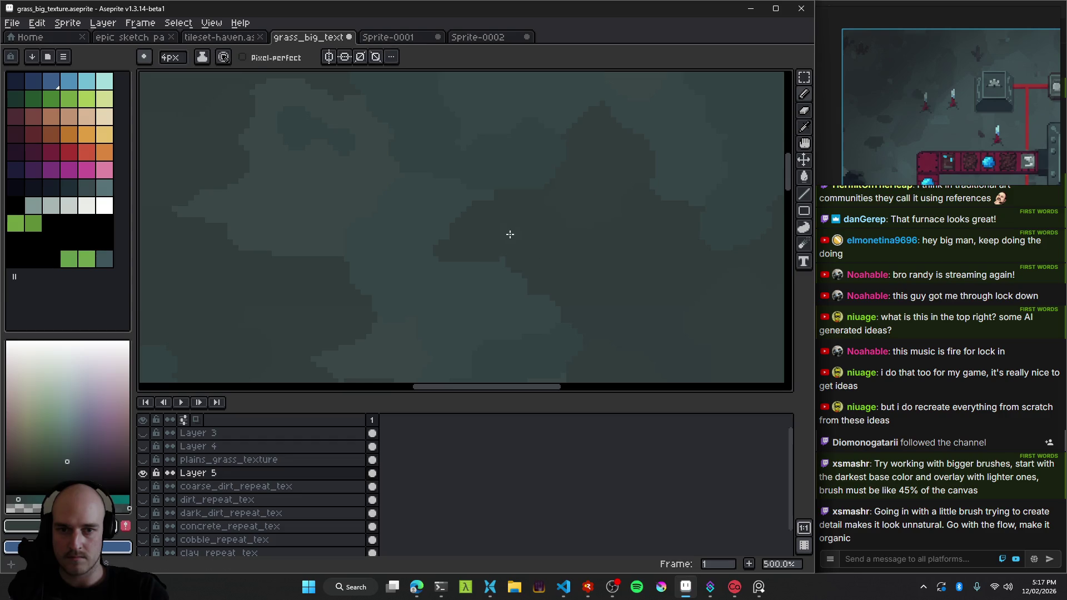
# Move to another part of the texture and sample a new shade there.
pyautogui.scroll(-4, 476, 265)
pyautogui.moveTo(572, 271); pyautogui.dragTo(493, 160)
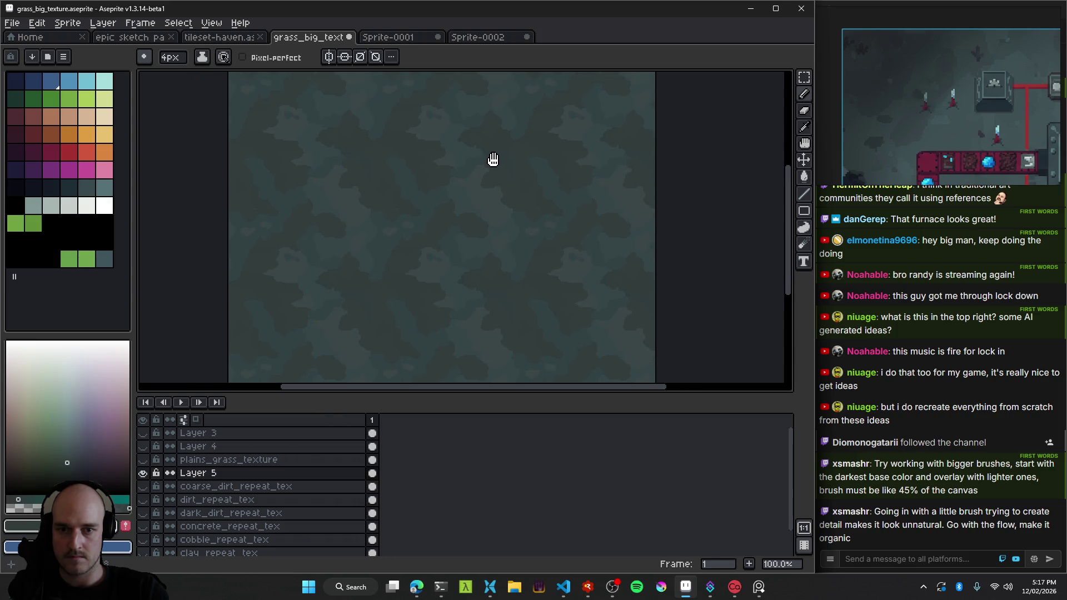
pyautogui.scroll(-1, 500, 214)
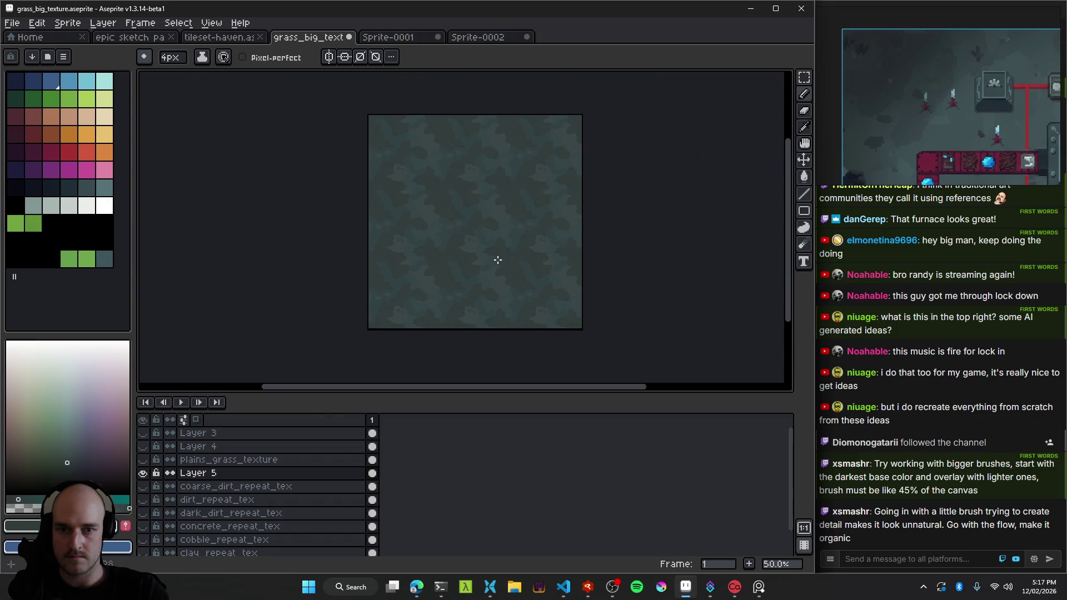
pyautogui.scroll(1, 491, 252)
pyautogui.scroll(3, 461, 219)
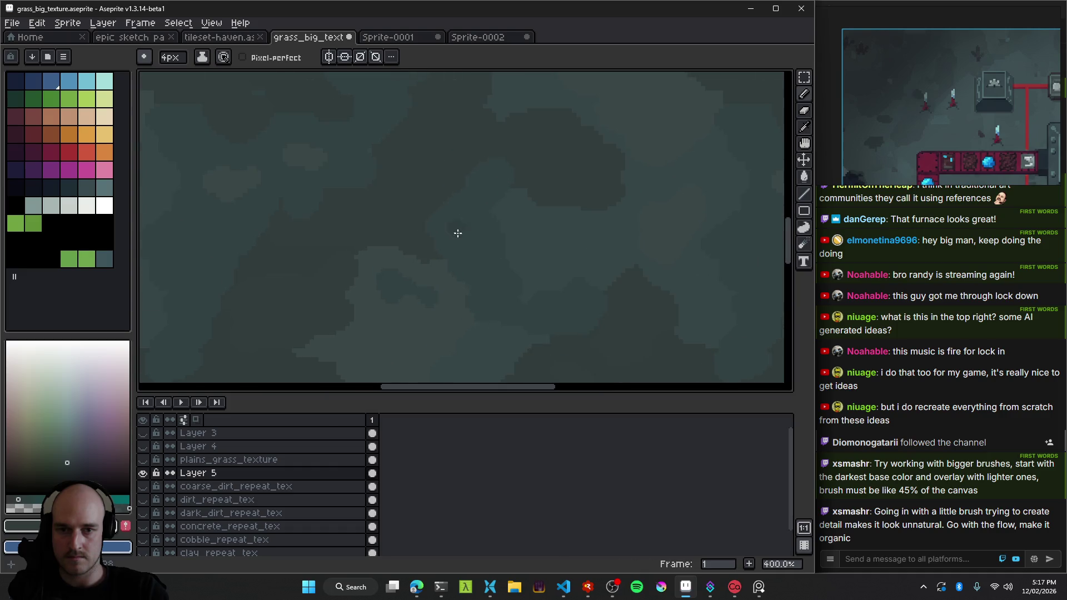
pyautogui.keyDown('alt'); pyautogui.click(386, 261); pyautogui.keyUp('alt')
# Sample dark teal shades from the grass texture and return to the 4px brush.
pyautogui.keyDown('alt'); pyautogui.click(481, 345); pyautogui.keyUp('alt')
pyautogui.press('g')
pyautogui.scroll(-3, 464, 334)
pyautogui.scroll(-1, 465, 335)
pyautogui.scroll(5, 465, 335)
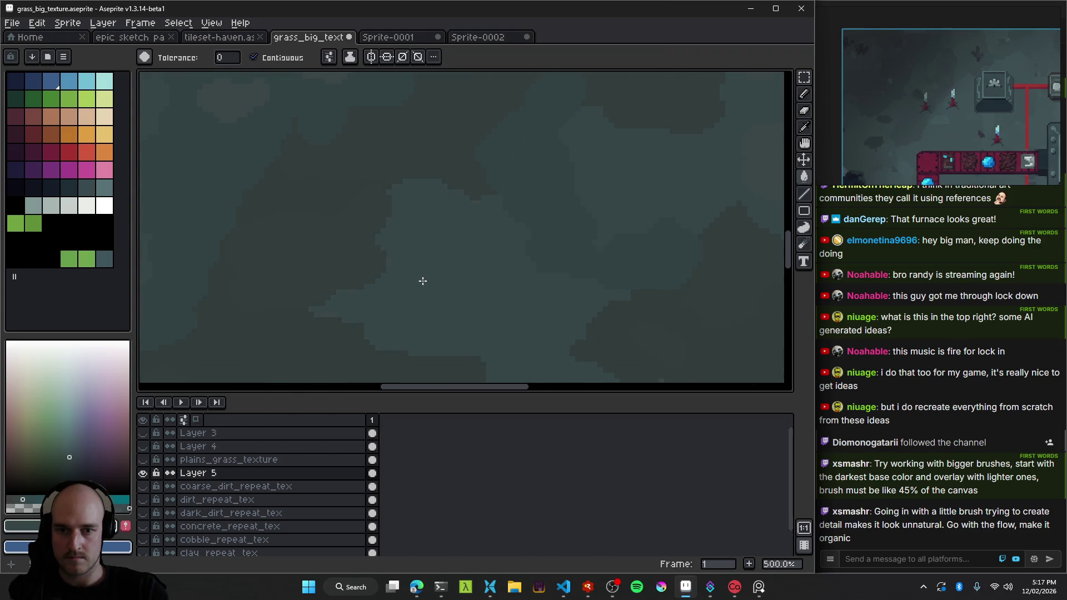
pyautogui.scroll(-2, 528, 293)
pyautogui.moveTo(466, 300); pyautogui.dragTo(492, 268)
pyautogui.keyDown('alt'); pyautogui.click(393, 212); pyautogui.keyUp('alt')
pyautogui.scroll(1, 467, 245)
pyautogui.press('alt')
pyautogui.press('b')
# Paint long dark teal strokes across the grass texture.
pyautogui.scroll(1, 507, 229)
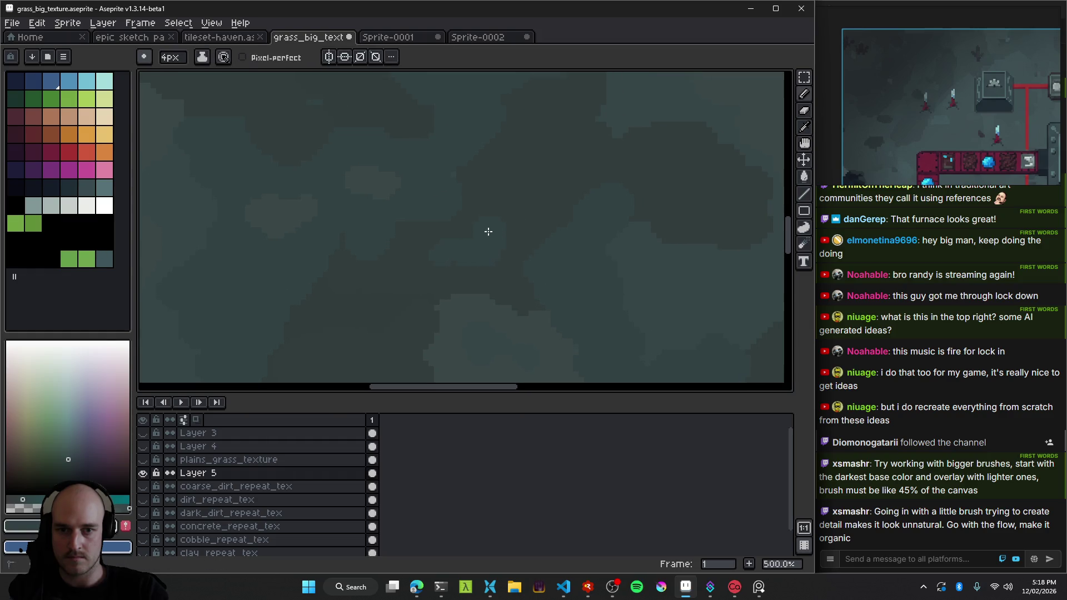
pyautogui.scroll(-3, 552, 173)
pyautogui.scroll(-2, 489, 261)
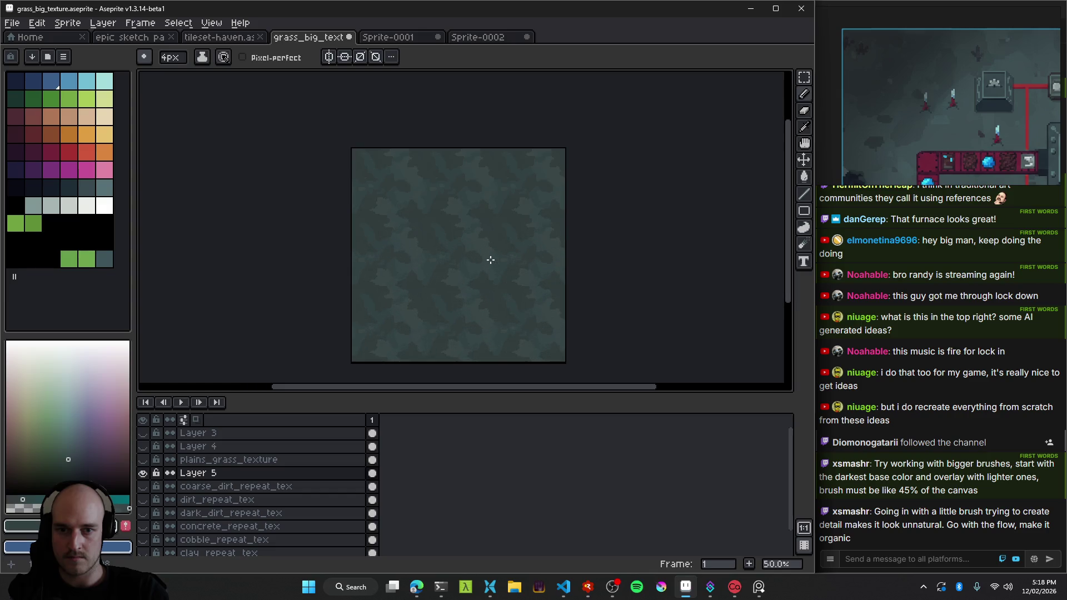
pyautogui.scroll(1, 476, 232)
pyautogui.scroll(2, 352, 189)
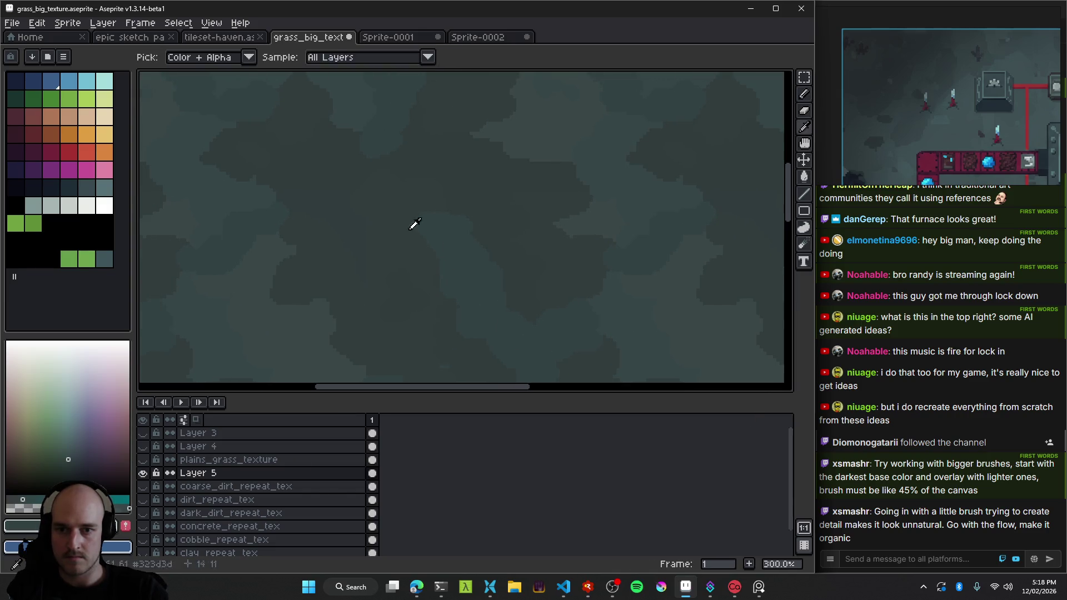
pyautogui.scroll(1, 486, 232)
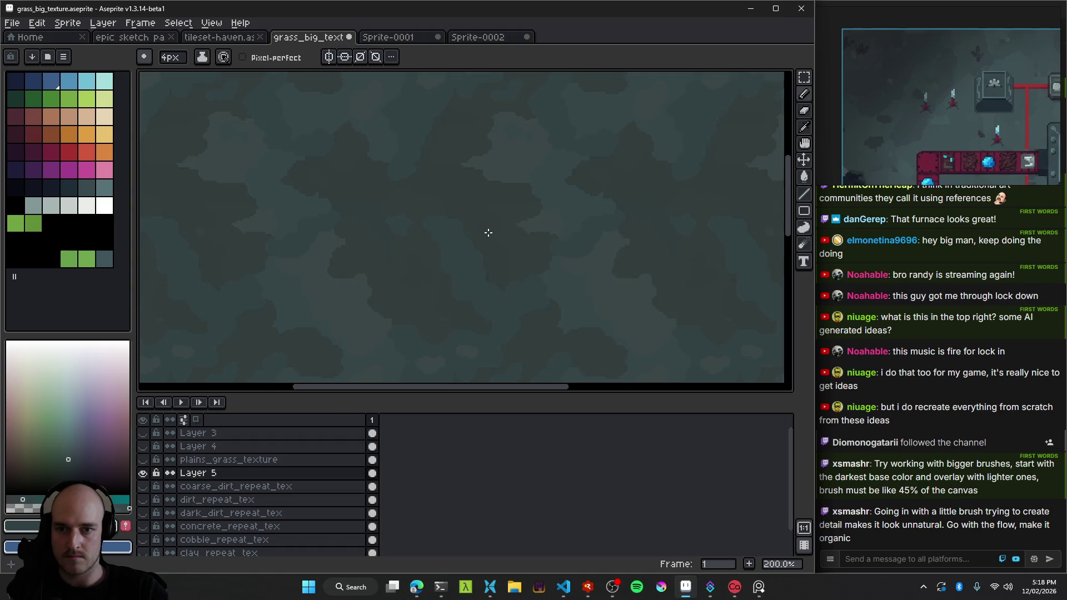
pyautogui.scroll(1, 428, 218)
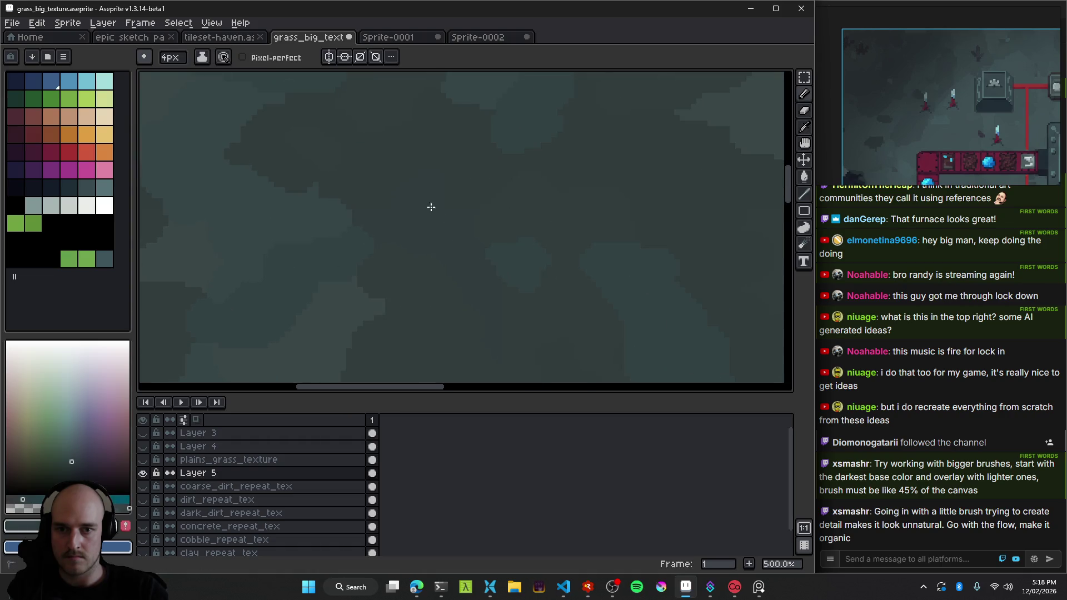
pyautogui.scroll(-1, 444, 178)
pyautogui.scroll(-2, 555, 250)
pyautogui.scroll(-1, 561, 250)
pyautogui.scroll(2, 423, 191)
pyautogui.scroll(1, 439, 189)
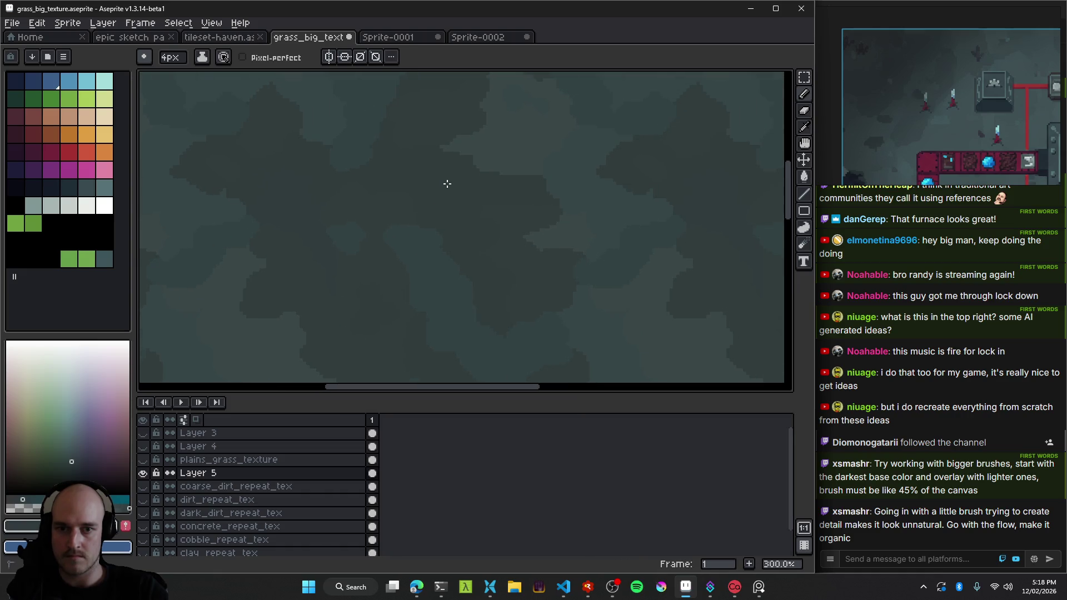
pyautogui.moveTo(584, 266); pyautogui.dragTo(428, 201)
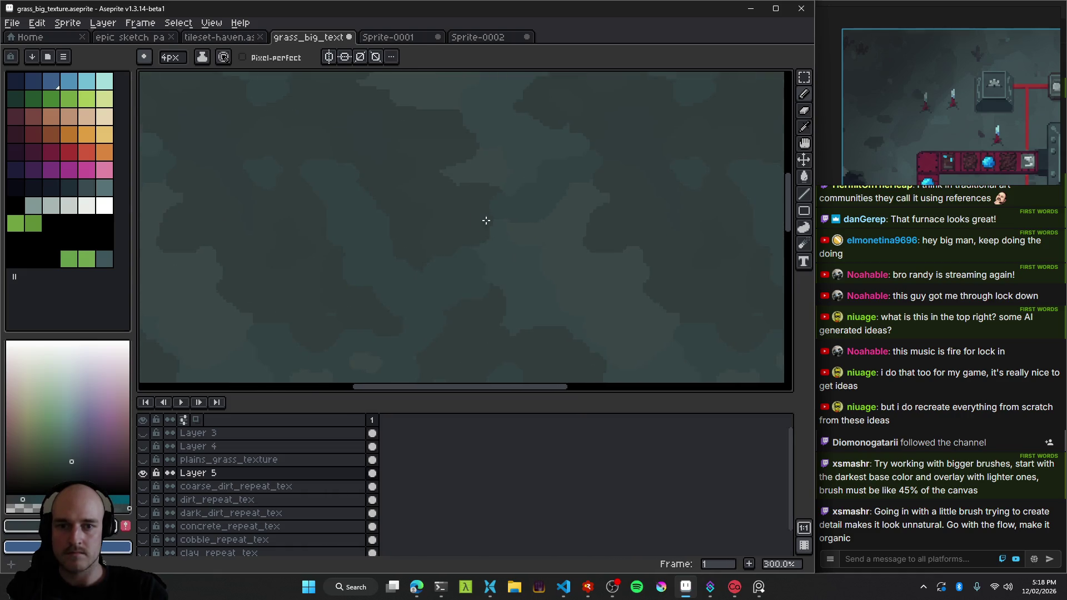
pyautogui.scroll(-1, 428, 208)
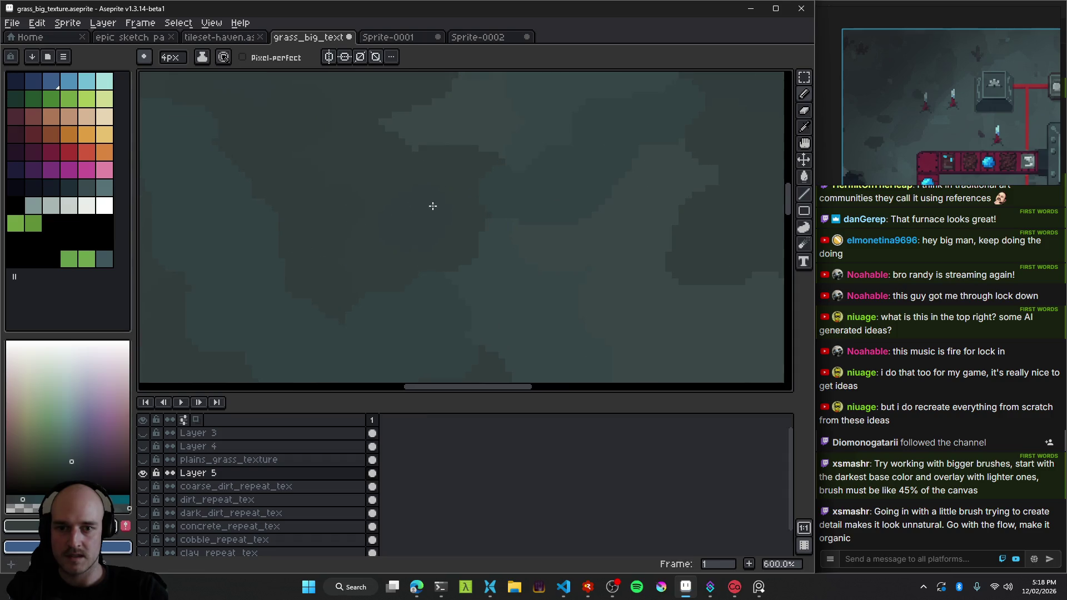
pyautogui.scroll(-1, 426, 207)
pyautogui.scroll(-1, 493, 265)
pyautogui.scroll(2, 495, 264)
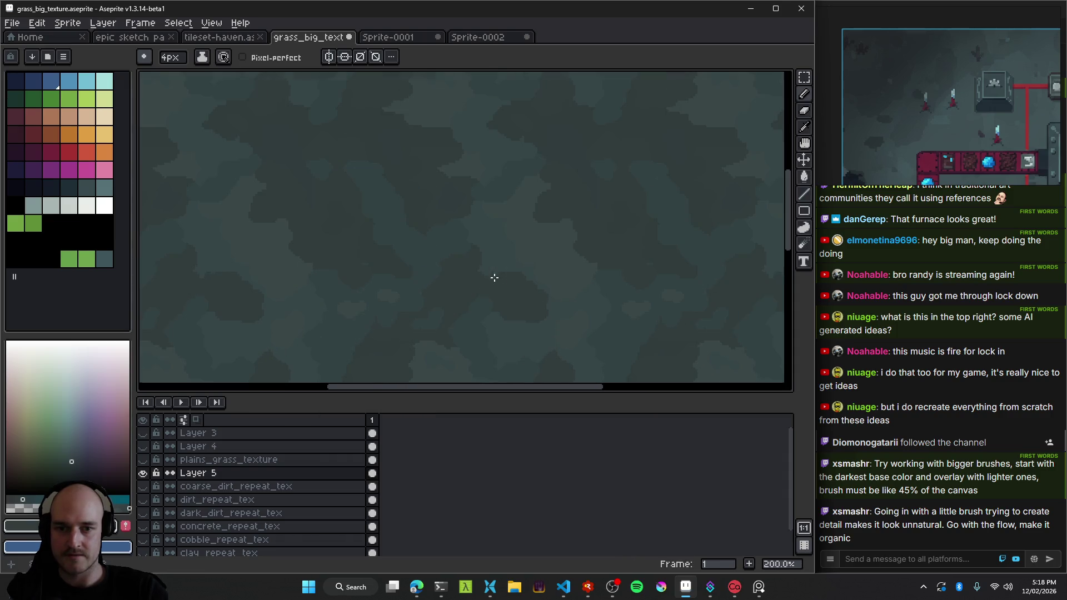
pyautogui.scroll(3, 486, 241)
pyautogui.moveTo(515, 284)
pyautogui.mouseDown()
pyautogui.moveTo(494, 230)
pyautogui.moveTo(593, 270)
pyautogui.mouseUp()
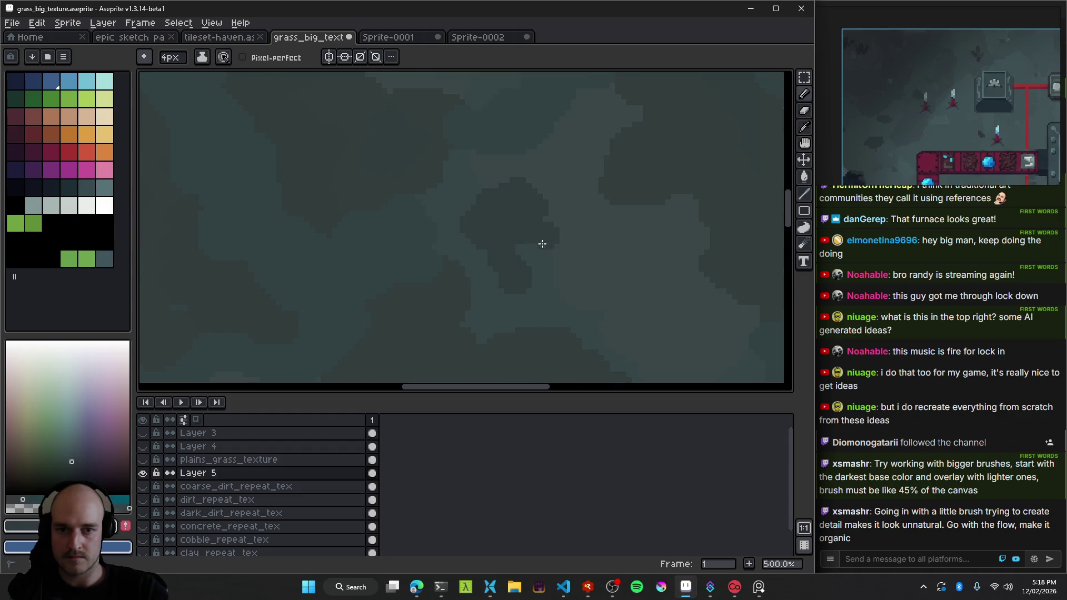
# Darken the upper grass patches, extending them up and left, then save the texture.
pyautogui.scroll(-5, 593, 269)
pyautogui.scroll(1, 507, 233)
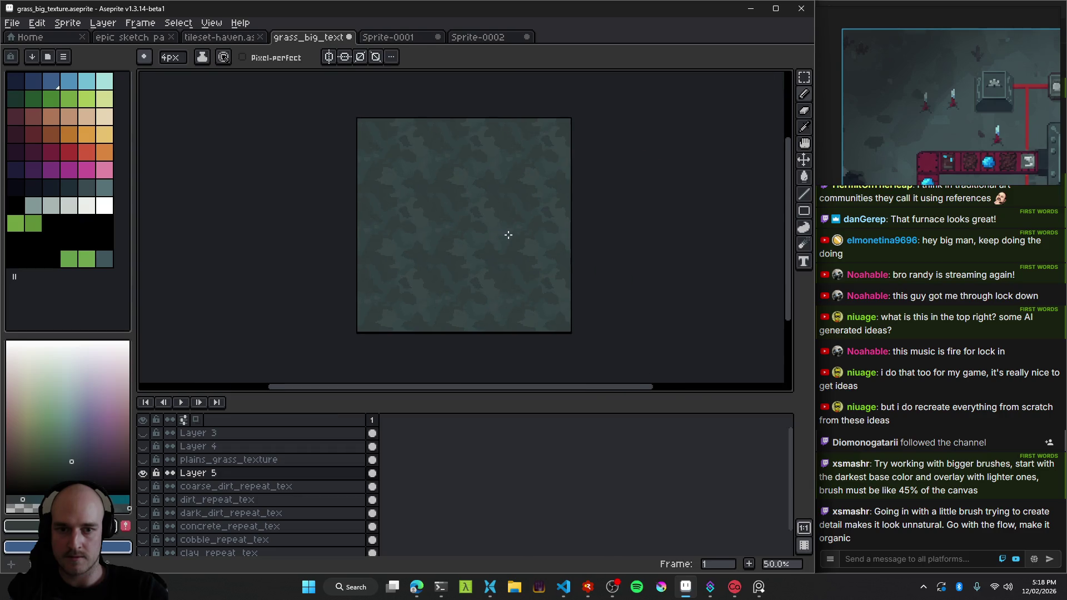
pyautogui.scroll(1, 526, 232)
pyautogui.scroll(1, 427, 175)
pyautogui.scroll(1, 493, 186)
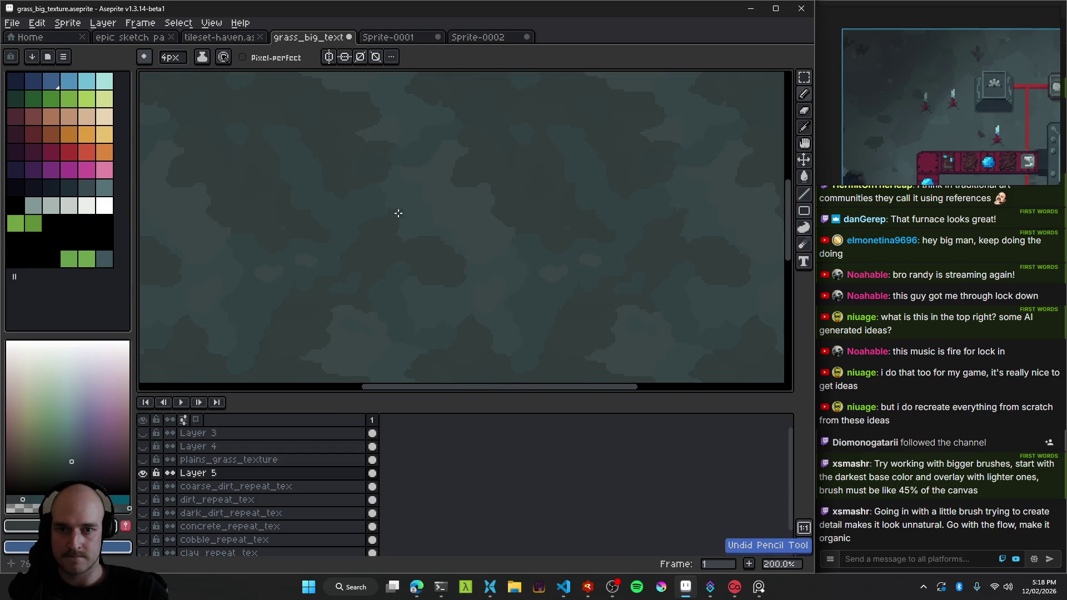
pyautogui.scroll(1, 524, 188)
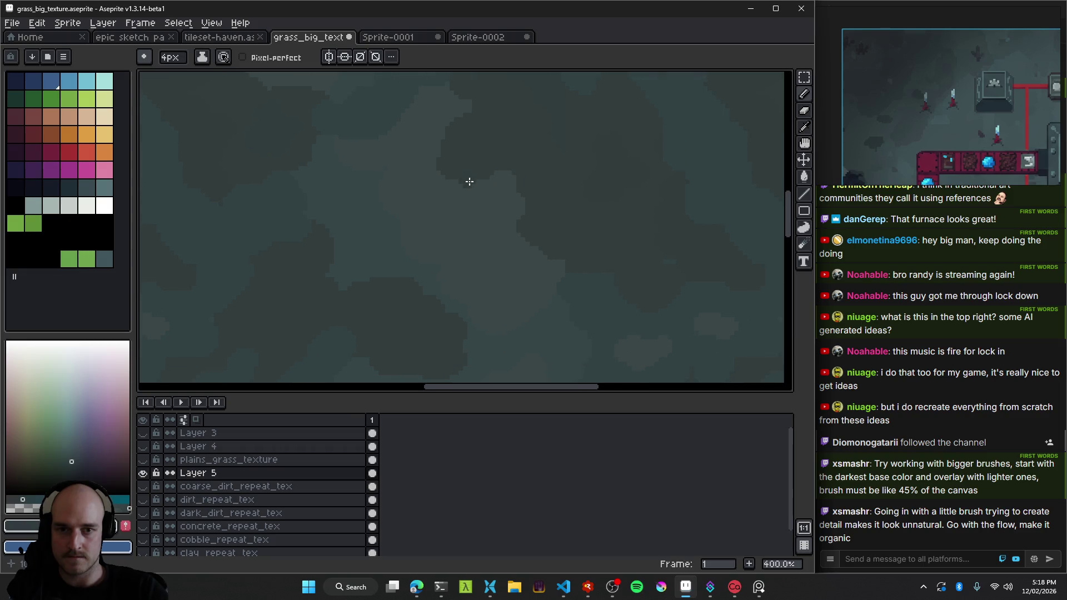
pyautogui.moveTo(488, 216)
pyautogui.mouseDown()
pyautogui.moveTo(524, 236)
pyautogui.moveTo(497, 134)
pyautogui.mouseUp()
pyautogui.keyDown('alt'); pyautogui.click(455, 216); pyautogui.keyUp('alt')
pyautogui.scroll(-2, 543, 171)
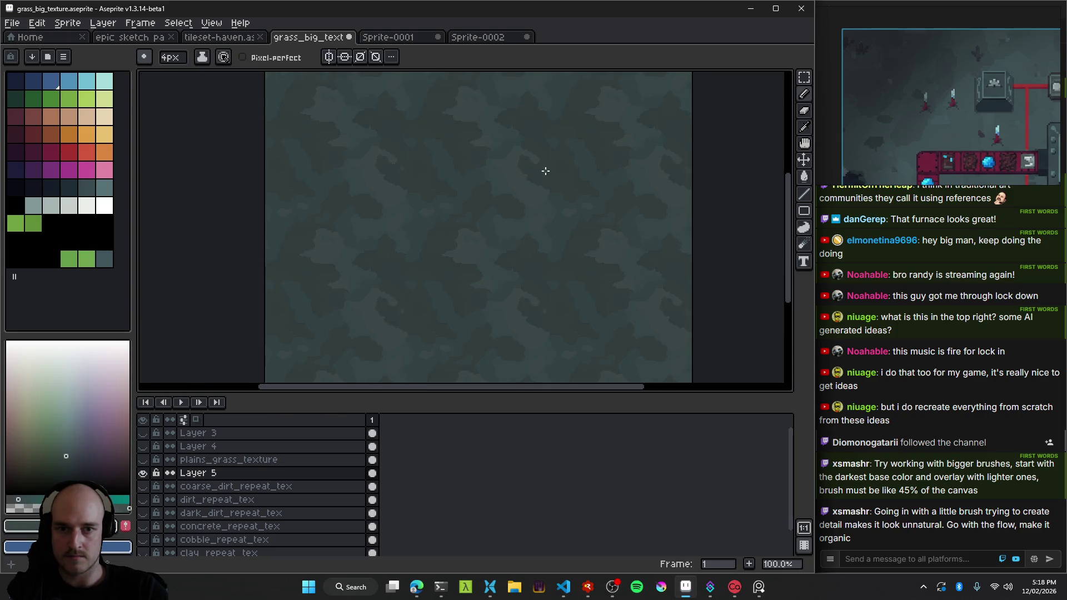
pyautogui.scroll(-3, 578, 197)
pyautogui.scroll(1, 558, 189)
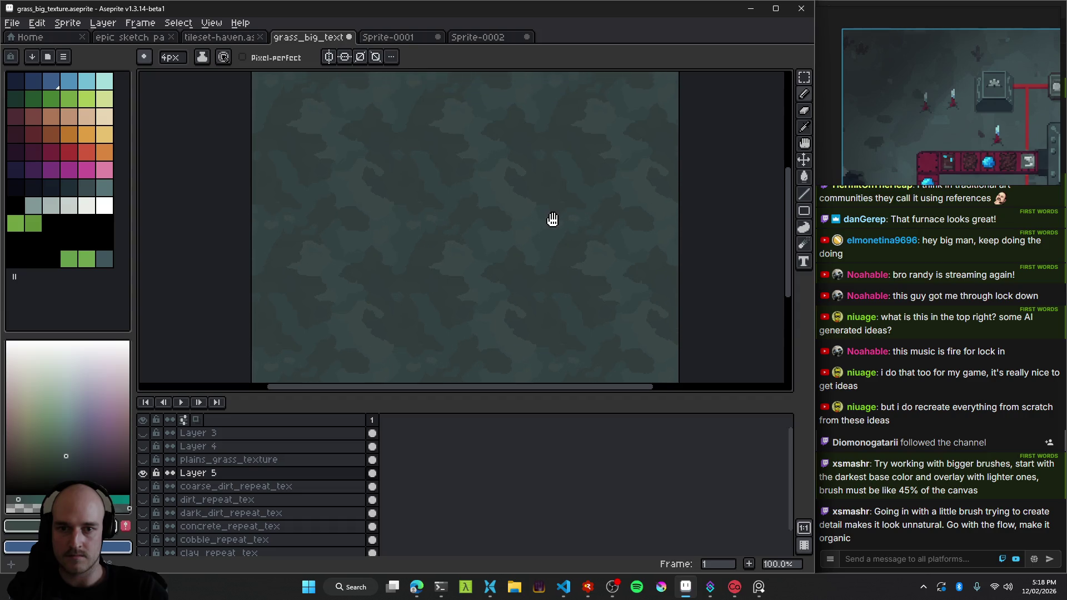
pyautogui.scroll(3, 539, 194)
pyautogui.moveTo(521, 178); pyautogui.dragTo(480, 162)
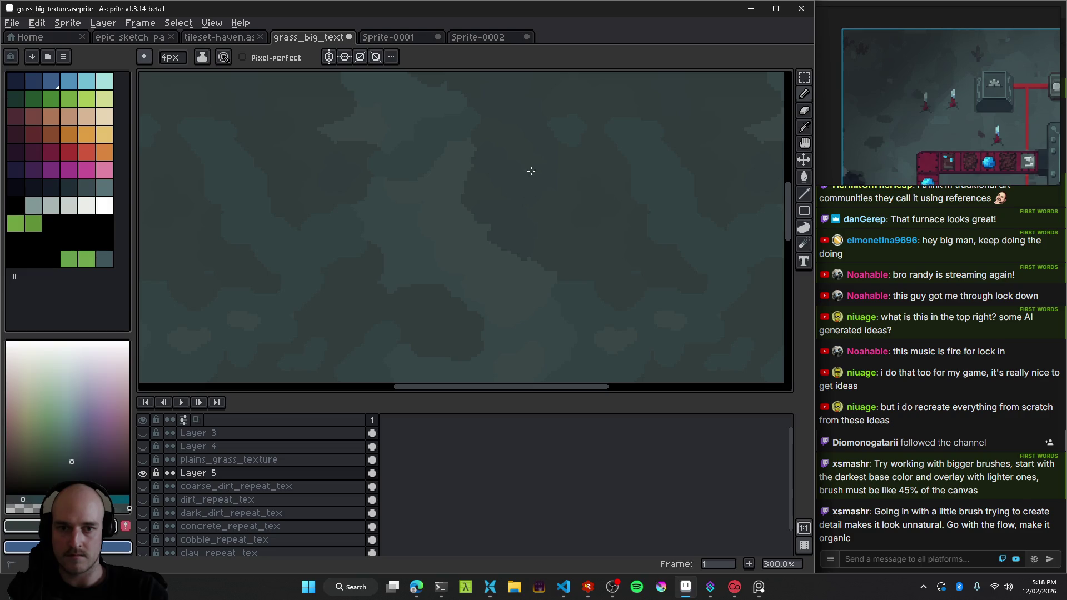
pyautogui.scroll(-3, 591, 234)
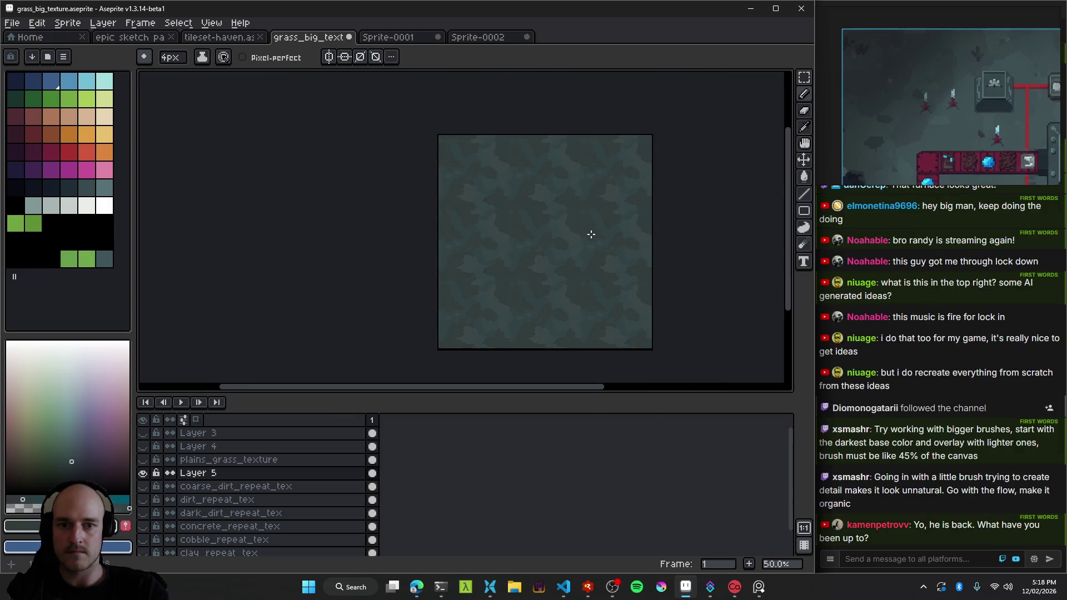
pyautogui.scroll(1, 597, 241)
pyautogui.hotkey('ctrl', 's')
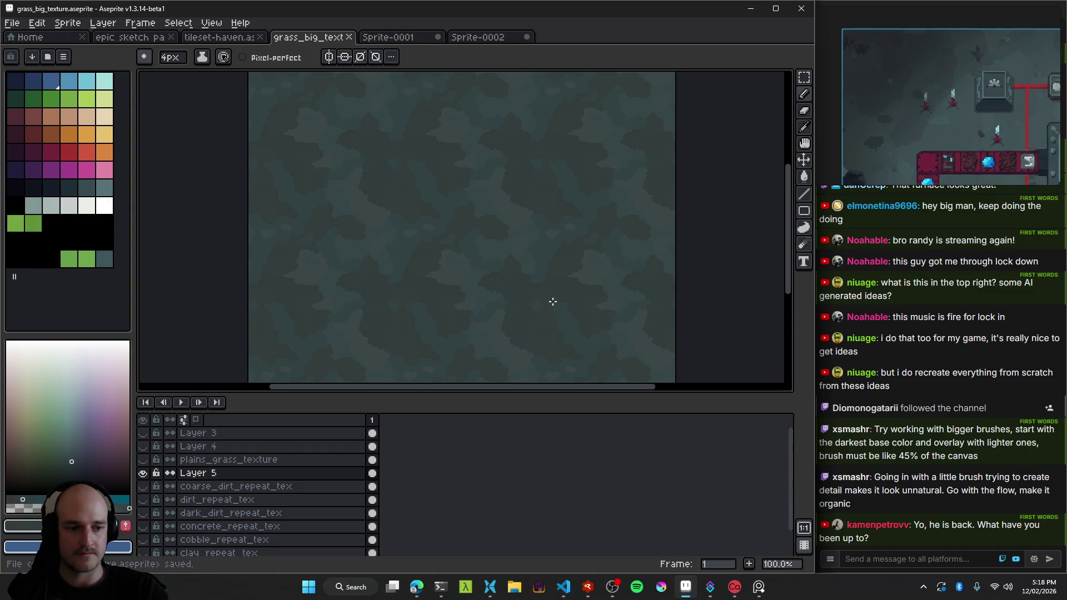
# View the Sprite-0001 and factory map reference tabs, then return to grass_big_texture.
pyautogui.scroll(-1, 553, 301)
pyautogui.scroll(-1, 592, 304)
pyautogui.scroll(2, 569, 287)
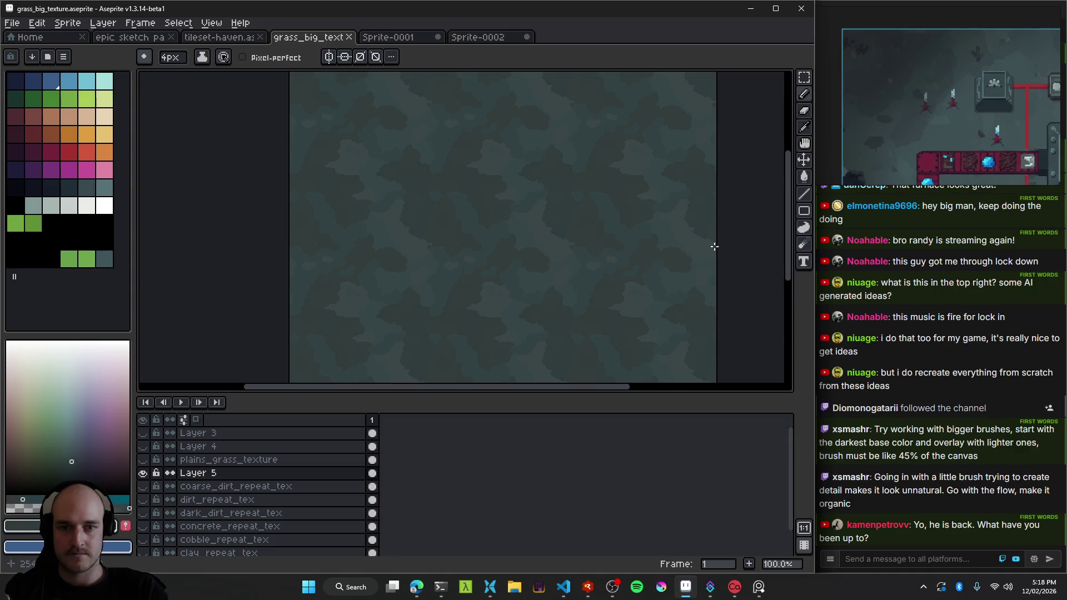
pyautogui.scroll(-1, 511, 245)
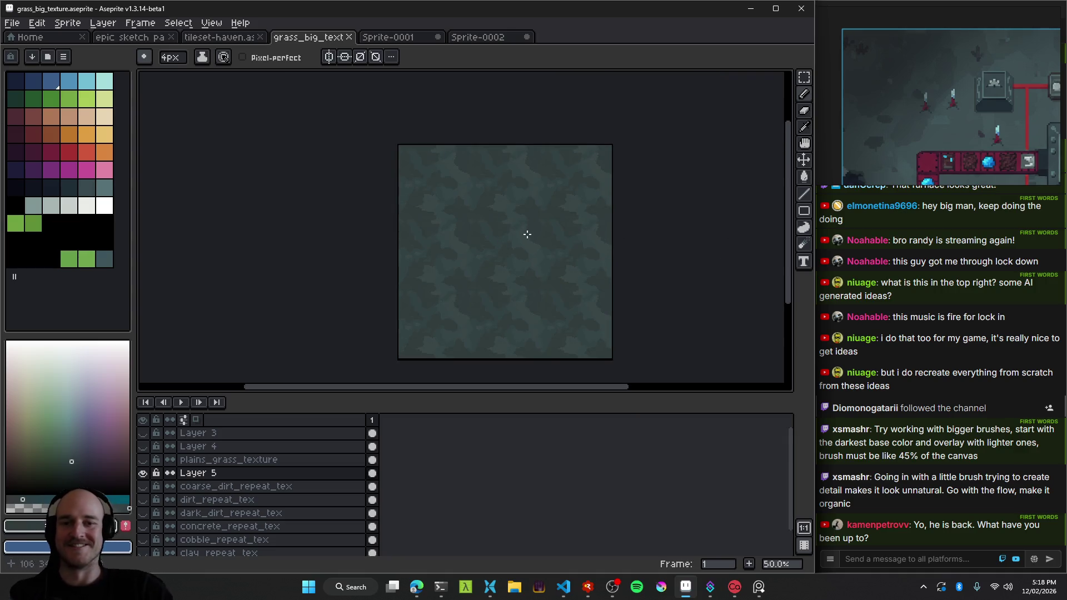
pyautogui.scroll(1, 391, 135)
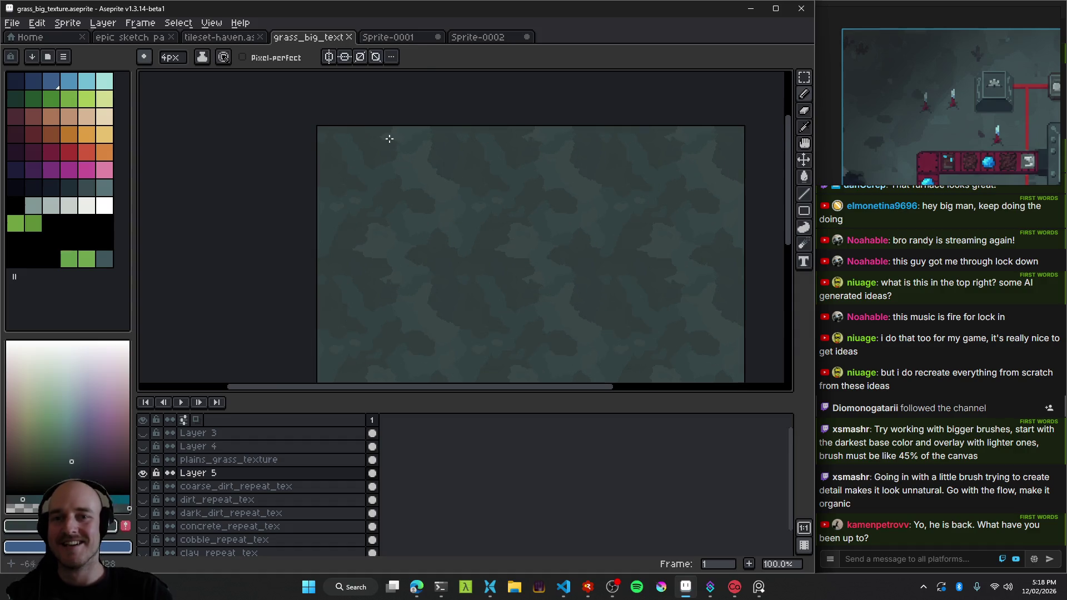
pyautogui.click(399, 38)
pyautogui.click(493, 39)
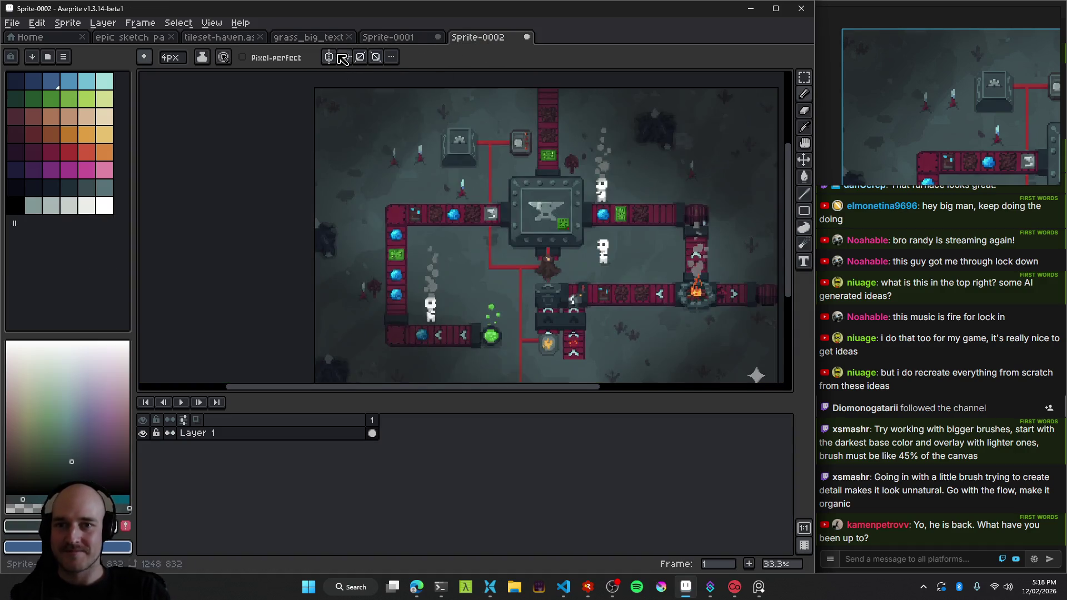
pyautogui.scroll(-1, 619, 245)
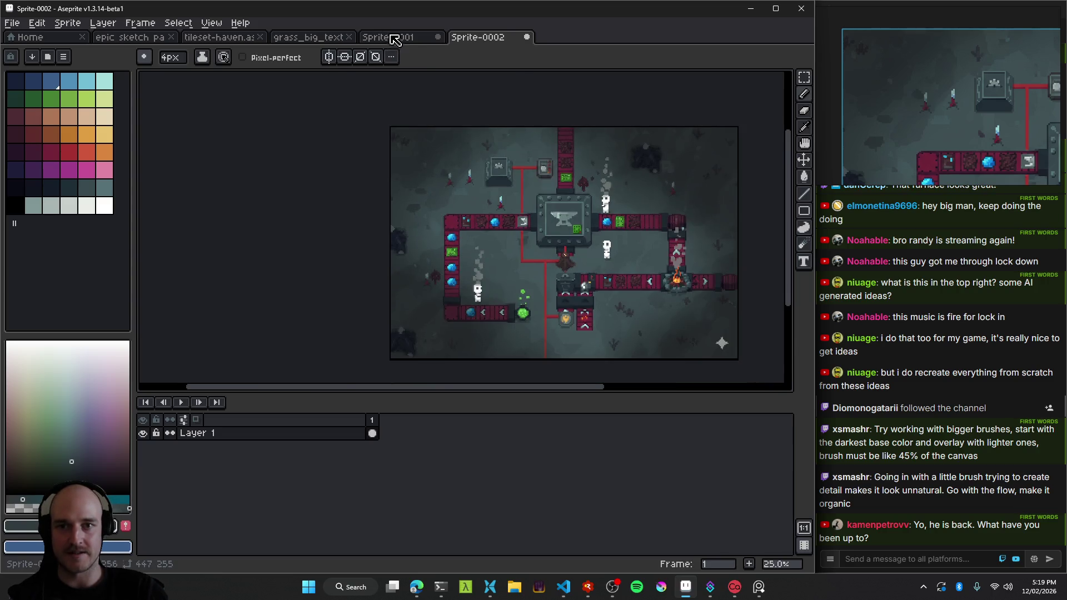
pyautogui.click(319, 37)
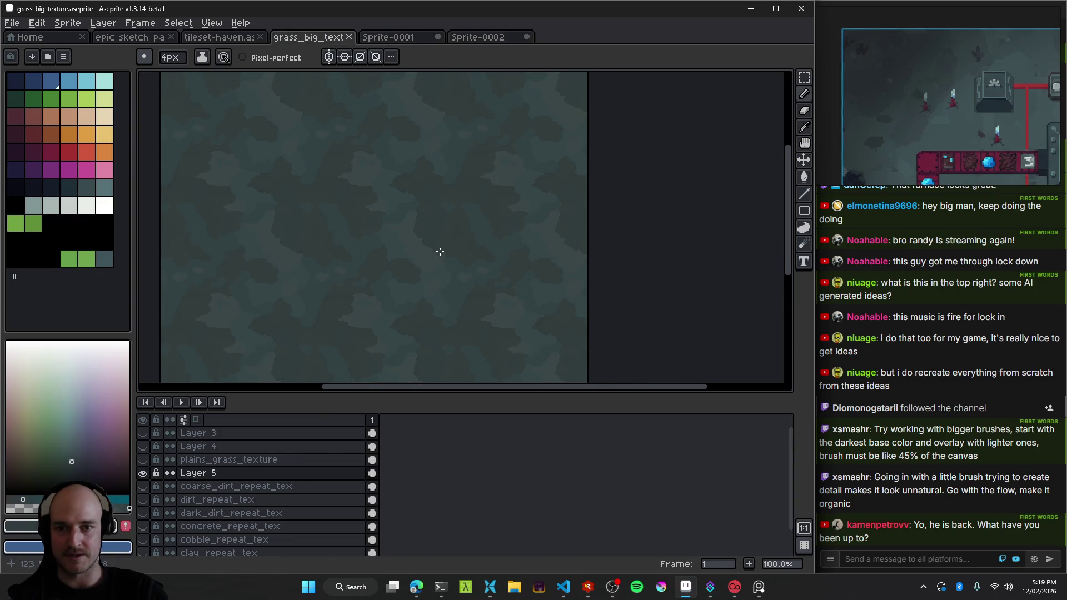
# Try lowering the texture's saturation to -51 in Hue/Saturation, then discard it.
pyautogui.scroll(-4, 455, 261)
pyautogui.scroll(2, 444, 271)
pyautogui.scroll(2, 405, 264)
pyautogui.moveTo(392, 253); pyautogui.dragTo(475, 253)
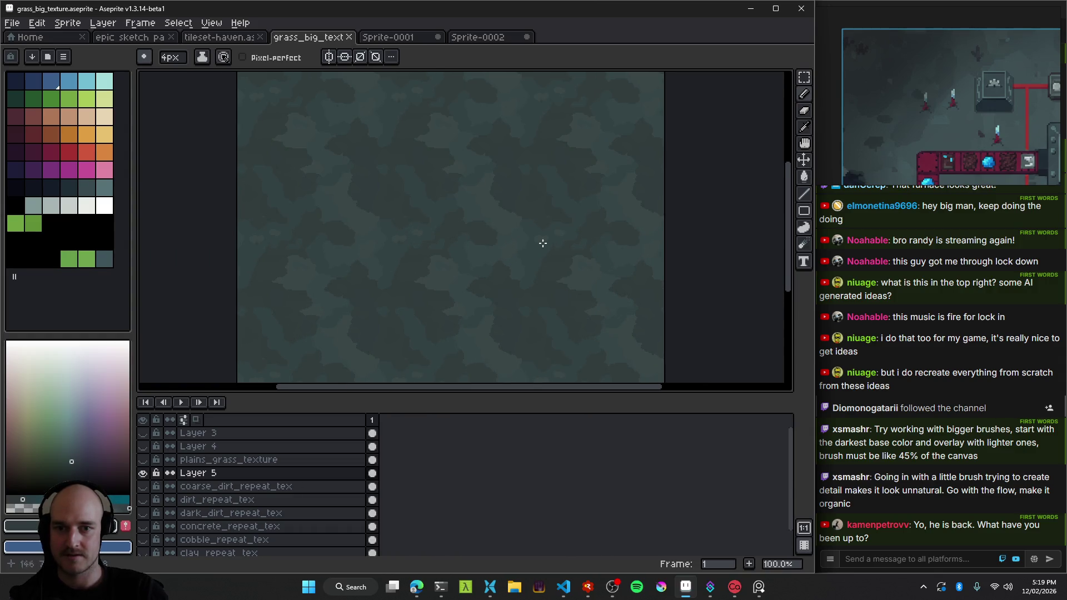
pyautogui.hotkey('ctrl', 'u')
pyautogui.moveTo(655, 165)
pyautogui.mouseDown()
pyautogui.moveTo(629, 169)
pyautogui.moveTo(660, 170)
pyautogui.mouseUp()
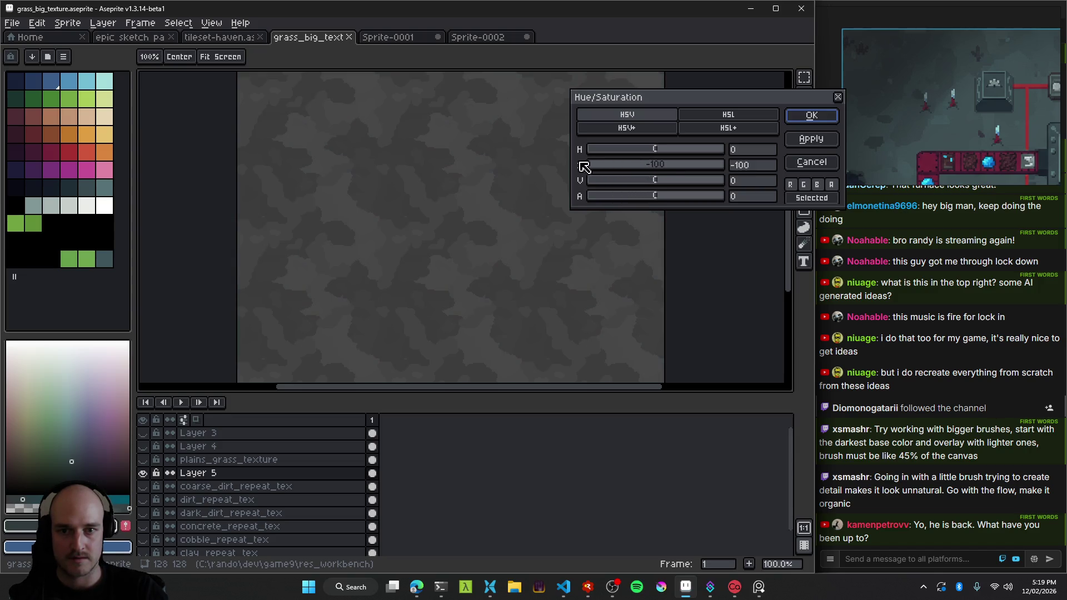
pyautogui.click(811, 161)
# Apply Brightness/Contrast with brightness -17 and contrast -32 to the grass texture.
pyautogui.click(47, 26)
pyautogui.moveTo(80, 305)
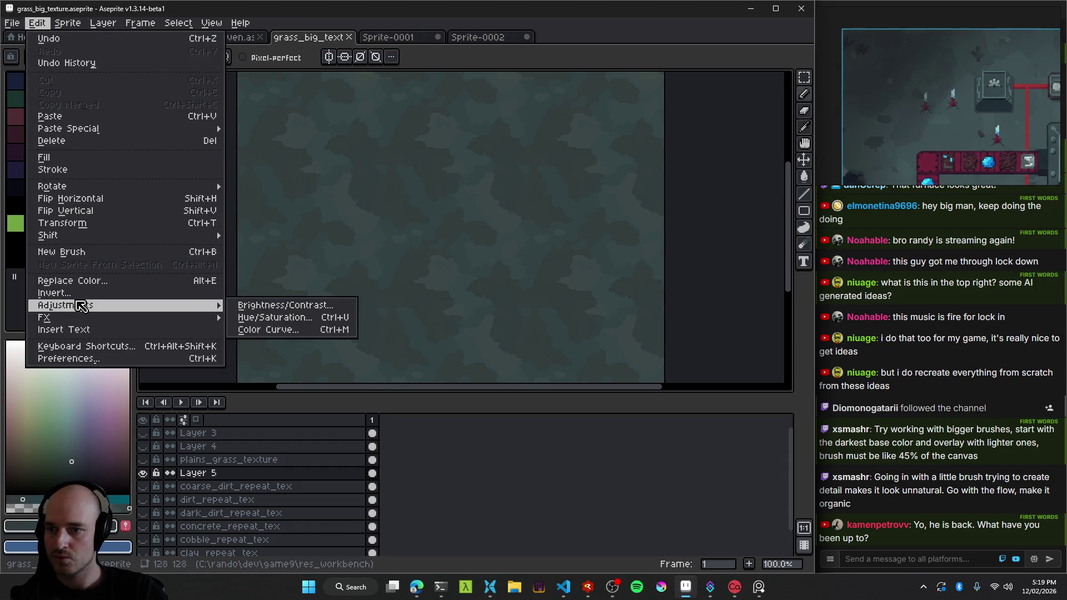
pyautogui.click(287, 305)
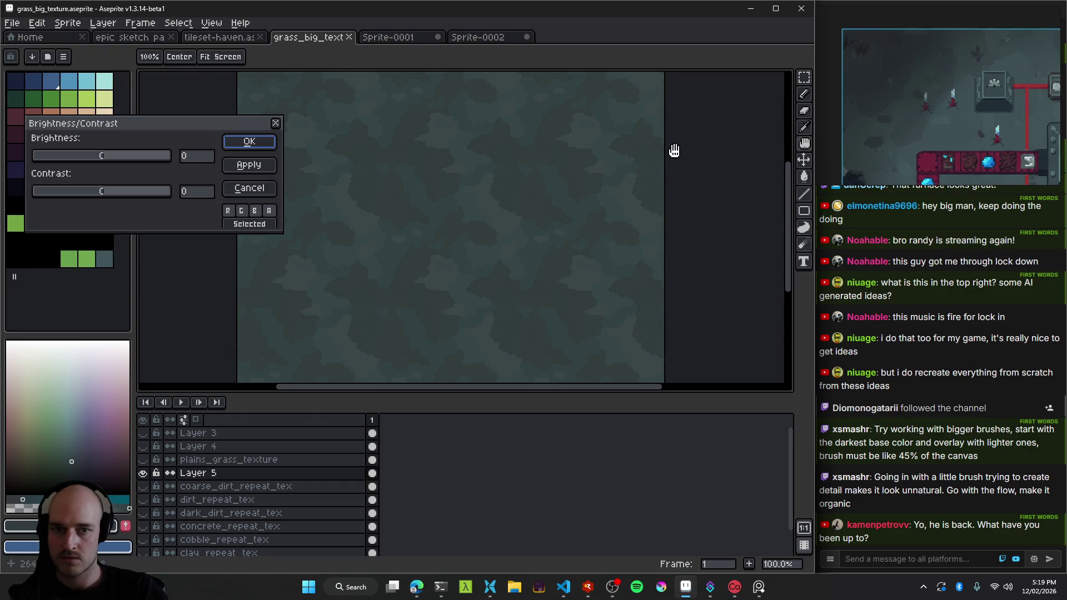
pyautogui.moveTo(102, 196)
pyautogui.mouseDown()
pyautogui.moveTo(65, 199)
pyautogui.moveTo(81, 201)
pyautogui.mouseUp()
pyautogui.moveTo(101, 158)
pyautogui.mouseDown()
pyautogui.moveTo(83, 162)
pyautogui.moveTo(95, 198)
pyautogui.moveTo(81, 198)
pyautogui.mouseUp()
pyautogui.moveTo(95, 161); pyautogui.dragTo(82, 162)
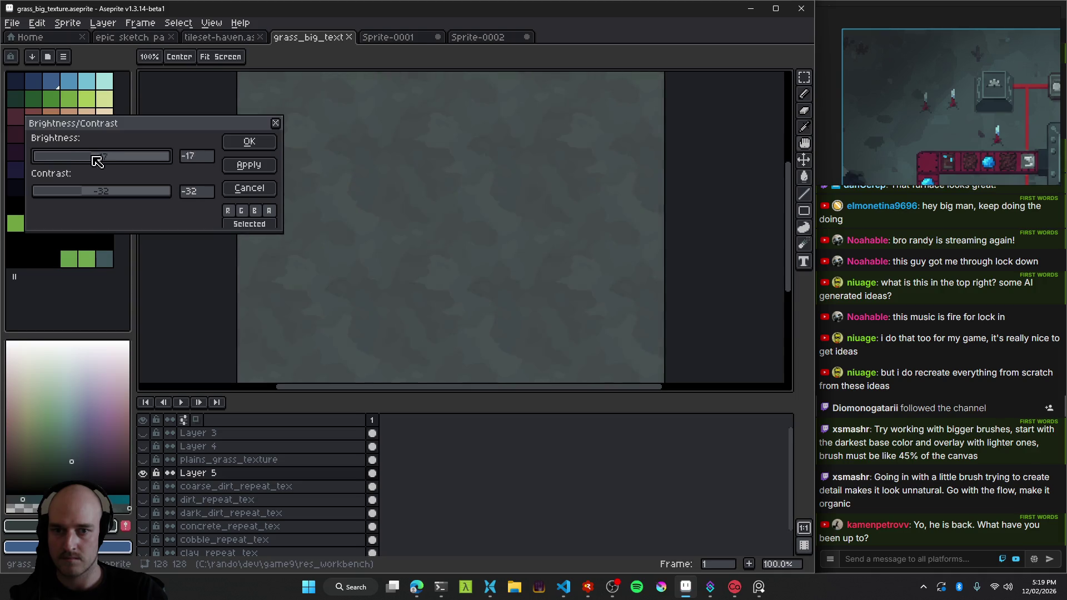
pyautogui.click(250, 143)
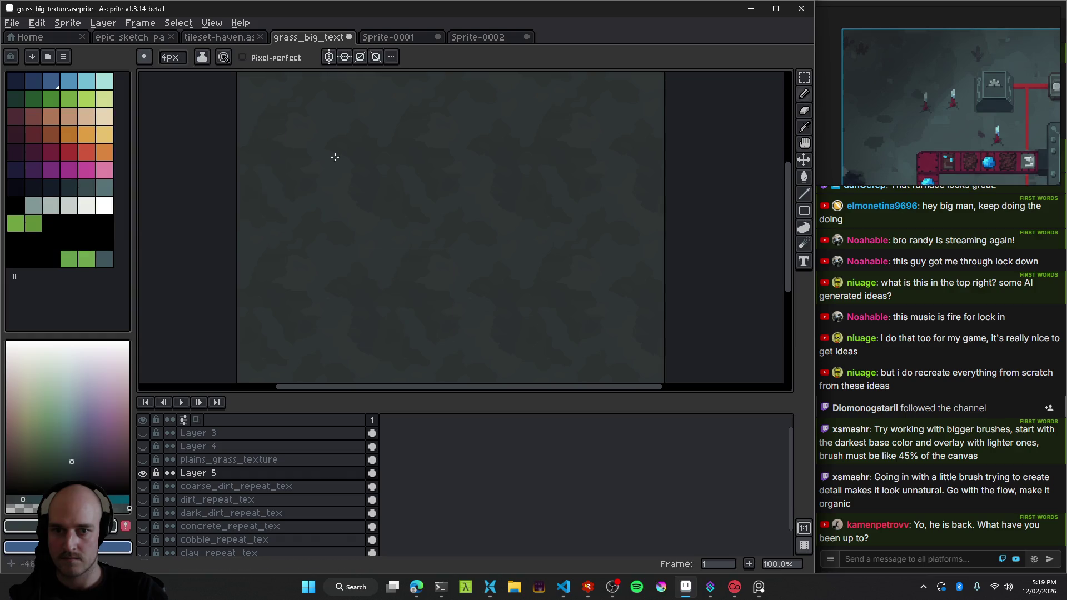
# Undo and redo the Brightness/Contrast change to compare, leaving it undone.
pyautogui.hotkey('ctrl', 'z')
pyautogui.scroll(-1, 587, 237)
pyautogui.press('v')
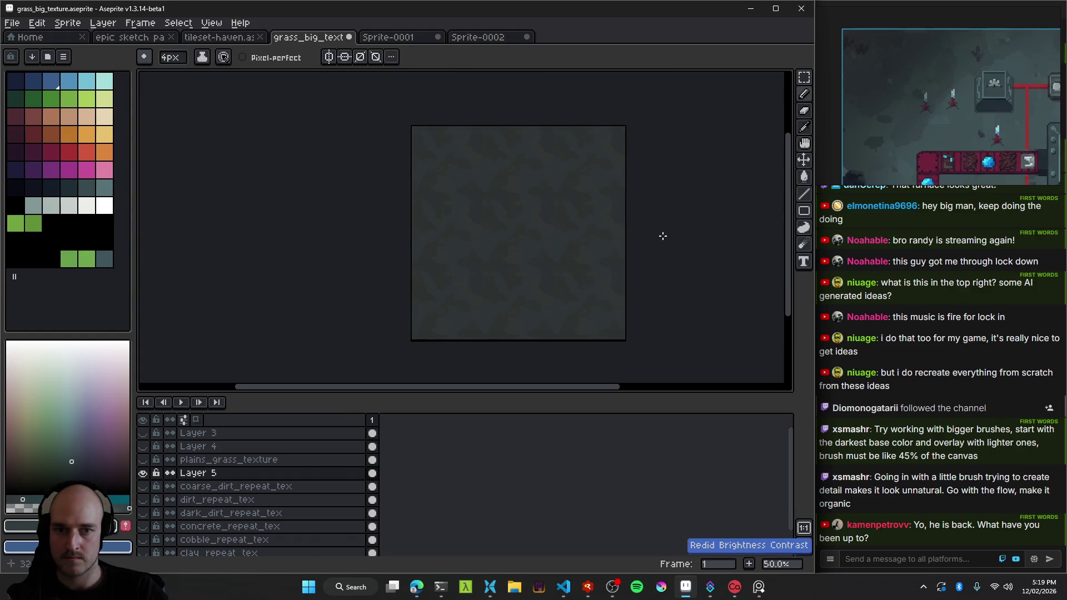
pyautogui.scroll(-1, 639, 244)
pyautogui.press('b')
pyautogui.hotkey('ctrl', 'y')
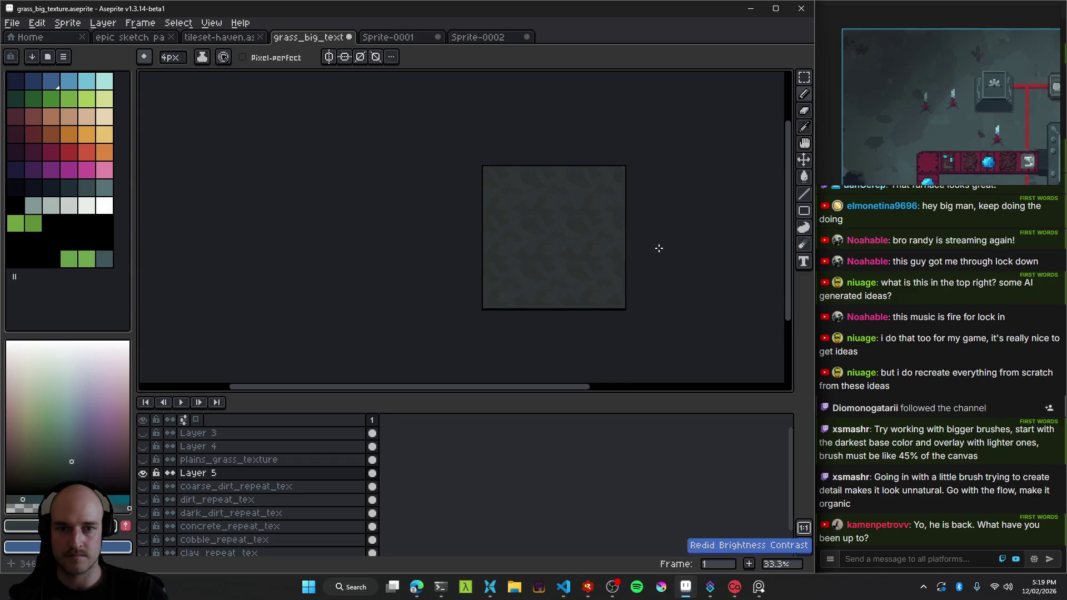
pyautogui.scroll(1, 574, 238)
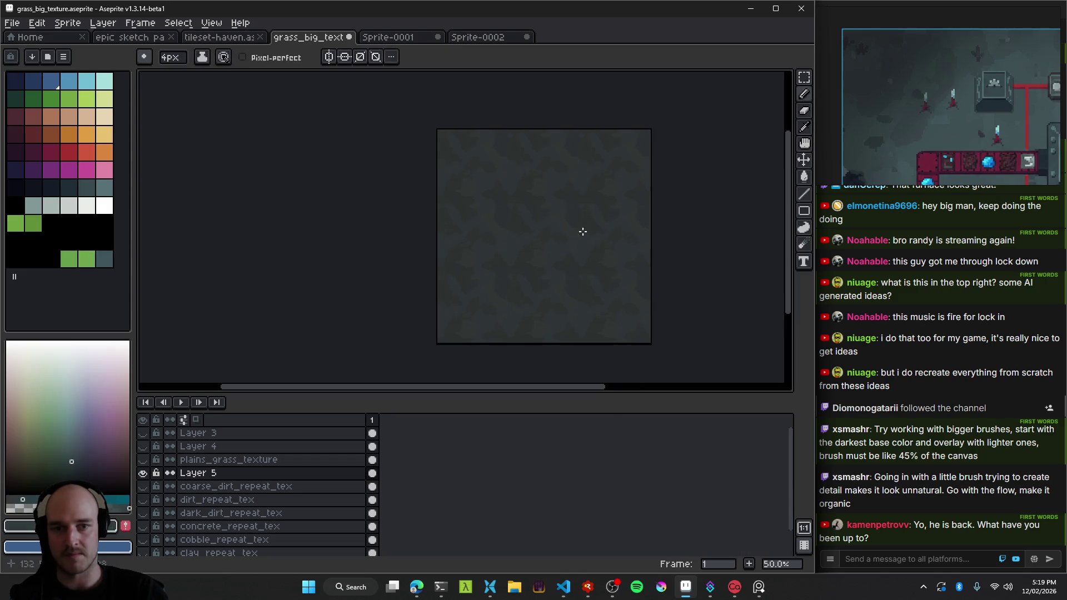
pyautogui.hotkey('ctrl', 'z')
pyautogui.scroll(3, 553, 245)
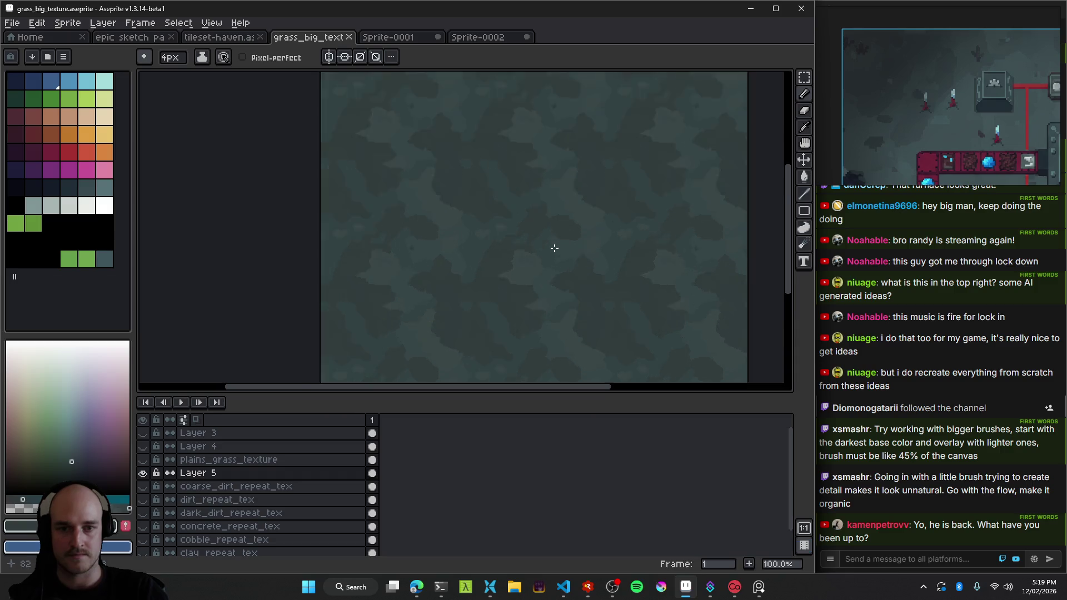
pyautogui.scroll(-3, 553, 226)
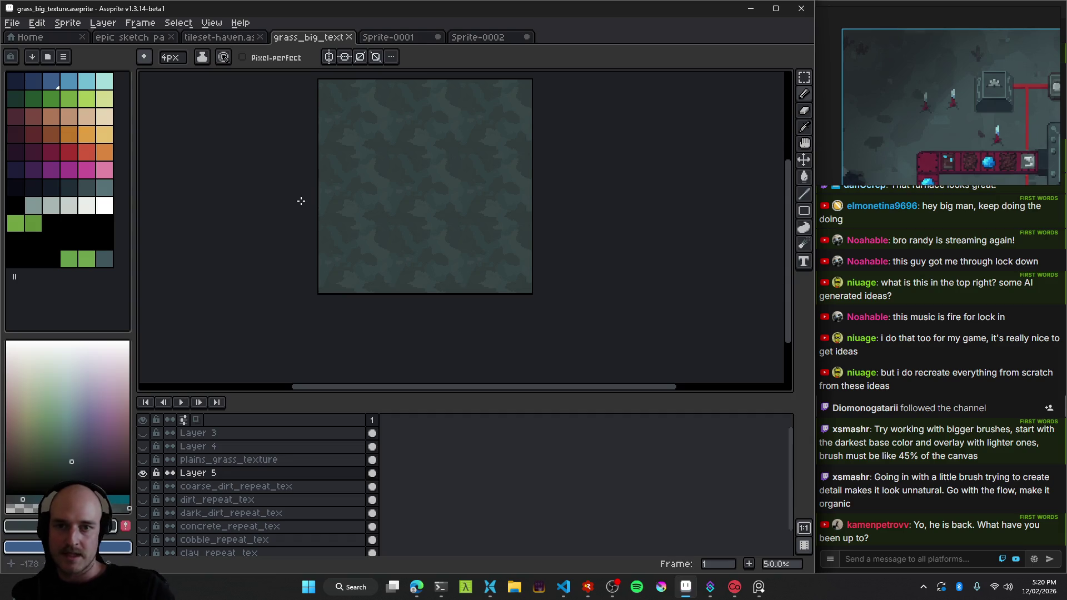
# Toggle Layer 5 off and on to check beneath it, save, and view tileset-haven.
pyautogui.click(143, 473)
pyautogui.click(143, 472)
pyautogui.scroll(-1, 469, 221)
pyautogui.scroll(-1, 469, 221)
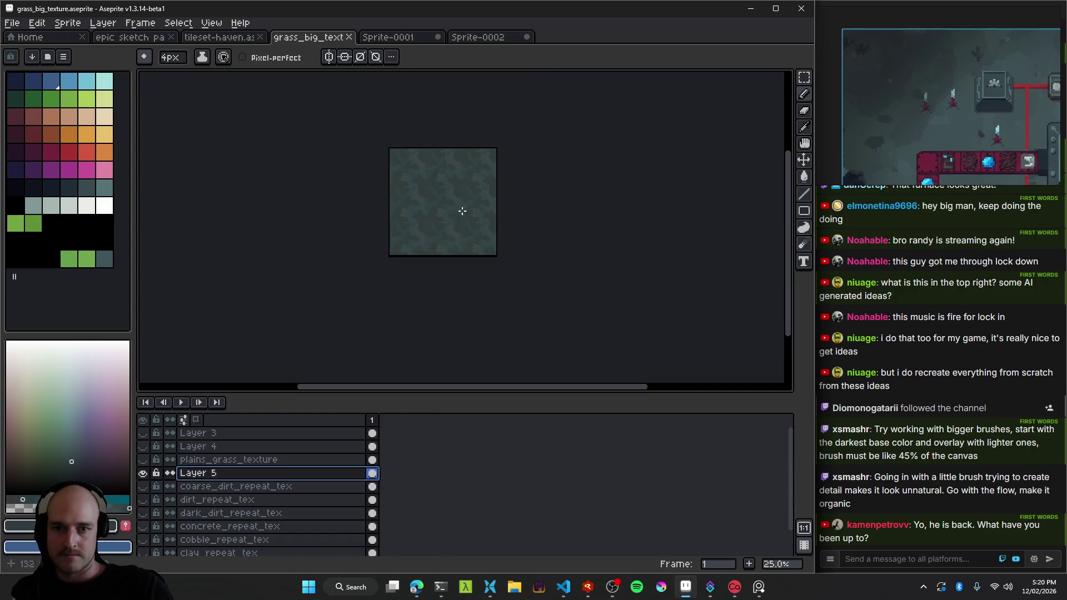
pyautogui.scroll(2, 422, 174)
pyautogui.scroll(1, 422, 174)
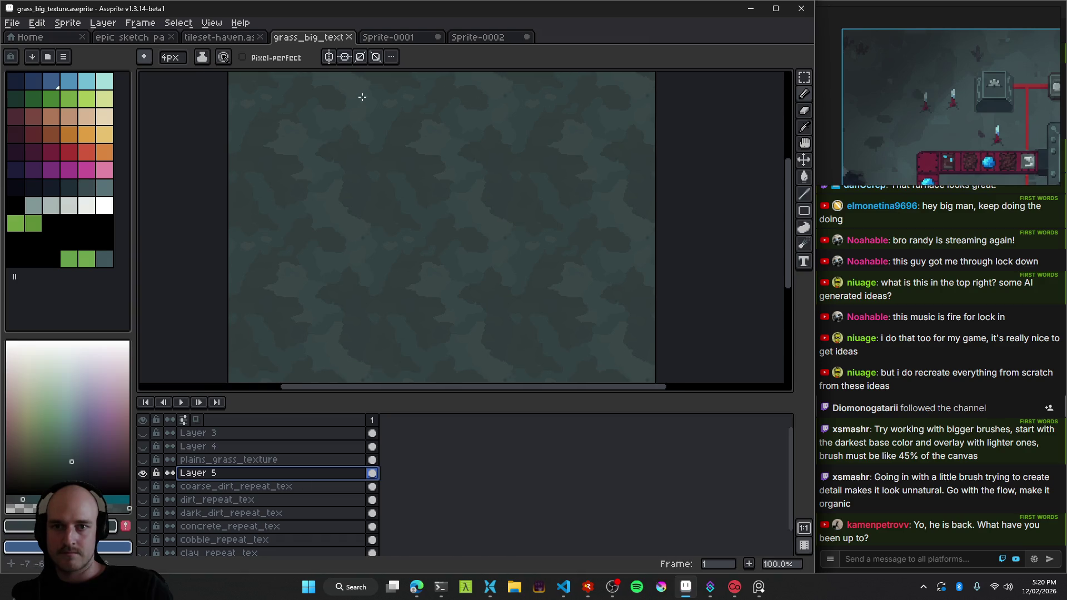
pyautogui.hotkey('ctrl', 's')
pyautogui.click(217, 37)
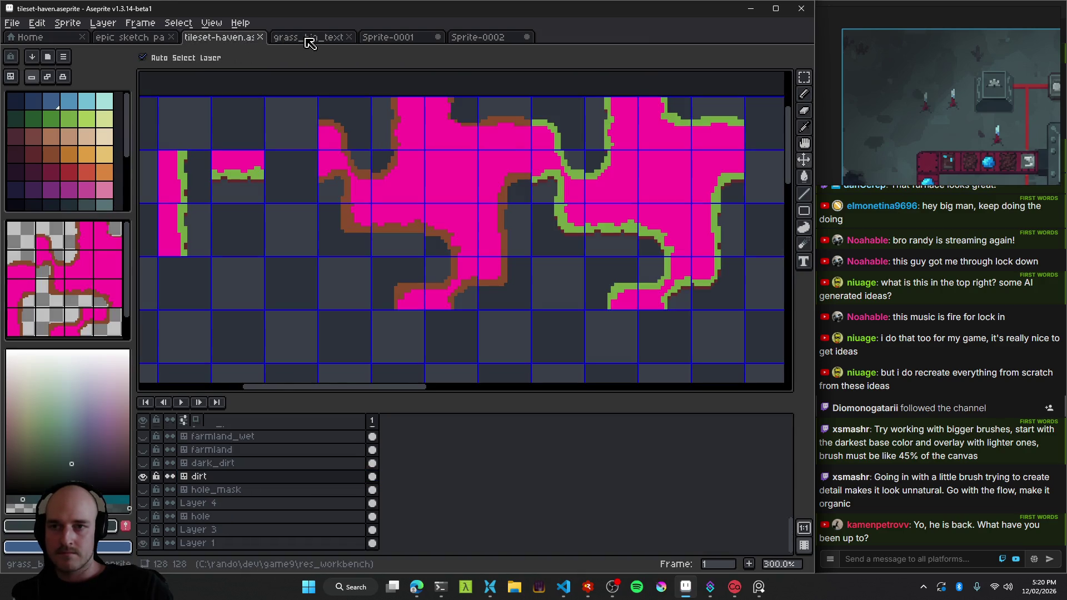
pyautogui.click(153, 38)
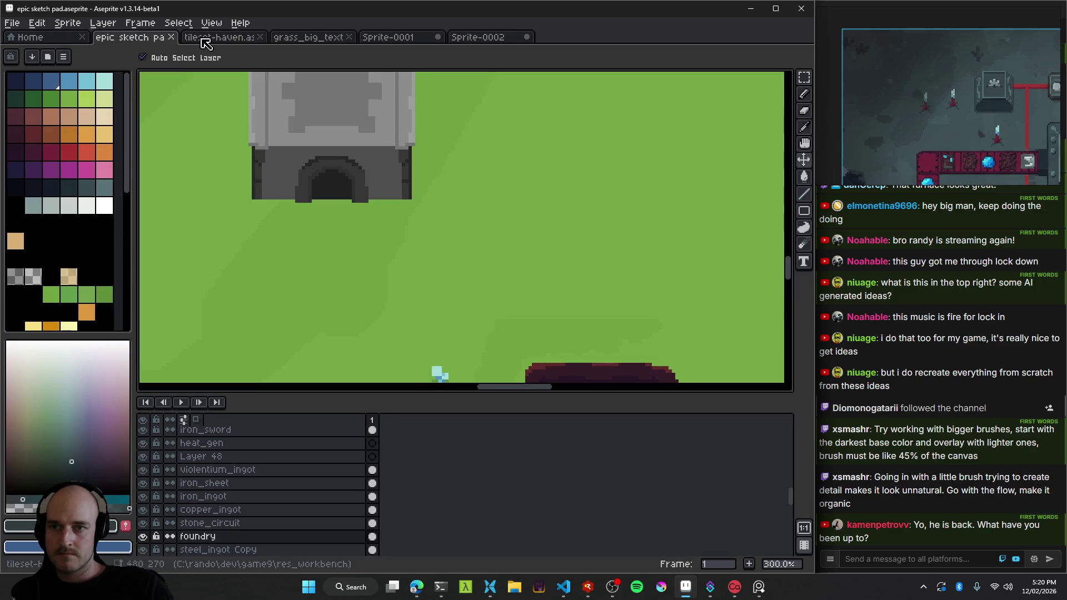
pyautogui.click(221, 37)
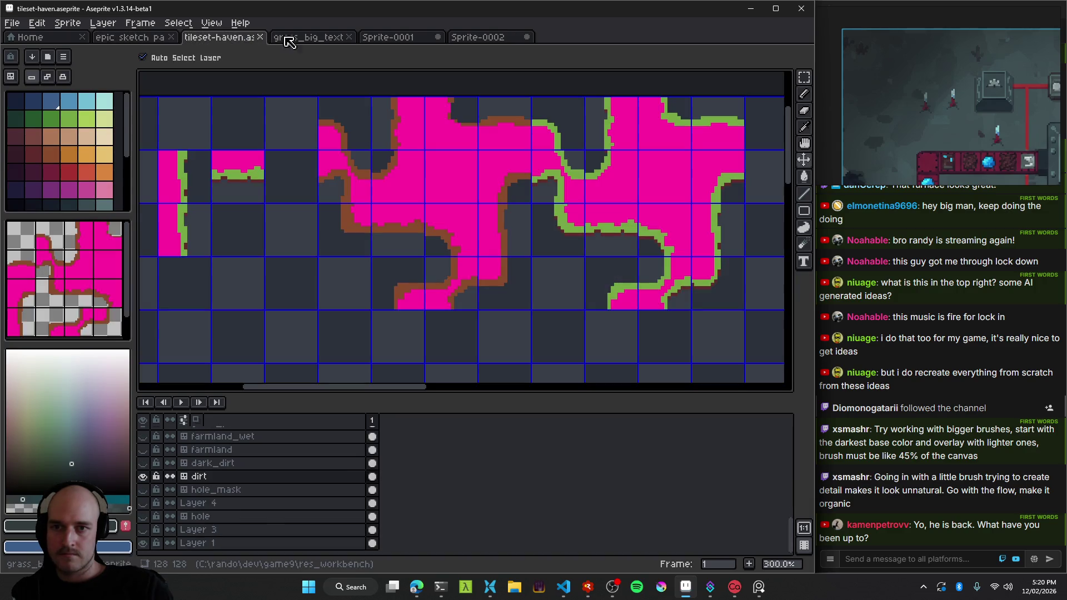
pyautogui.click(308, 37)
pyautogui.press('b')
pyautogui.scroll(-1, 456, 219)
pyautogui.scroll(1, 448, 217)
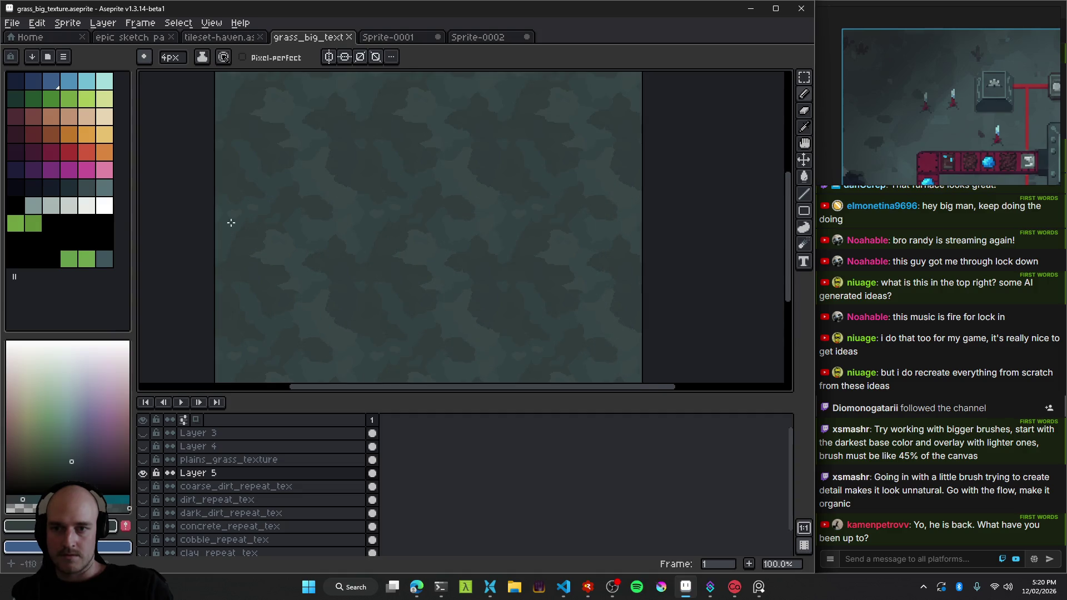
# Rename Layer 5 to '?????' in its properties and add a new empty layer above it.
pyautogui.rightClick(221, 474)
pyautogui.moveTo(271, 487)
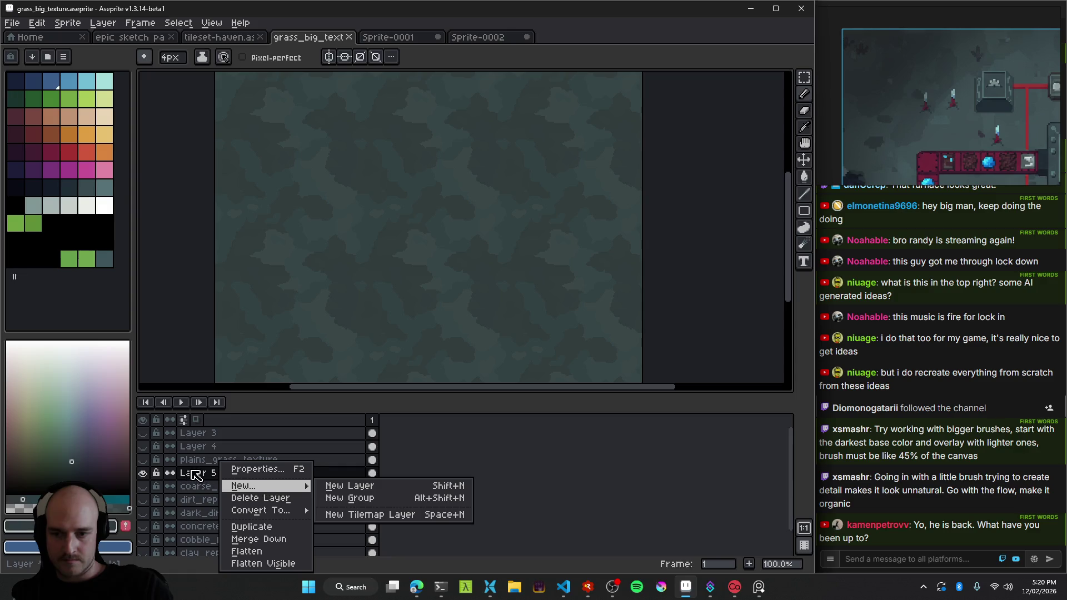
pyautogui.click(236, 470)
pyautogui.write('?')
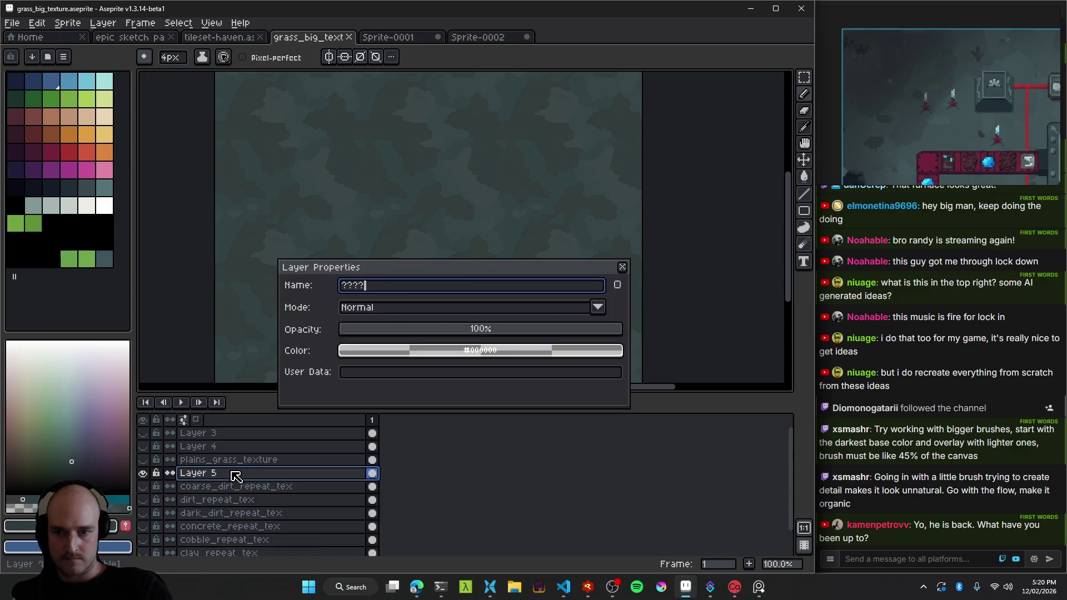
pyautogui.write('?')
pyautogui.press('Return')
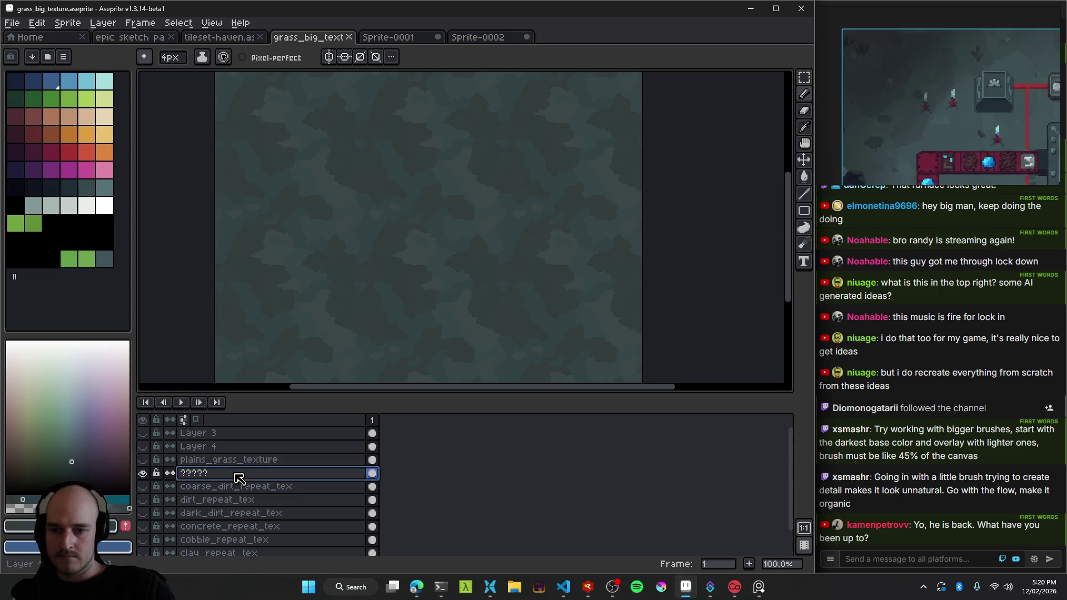
pyautogui.hotkey('shift', 'n')
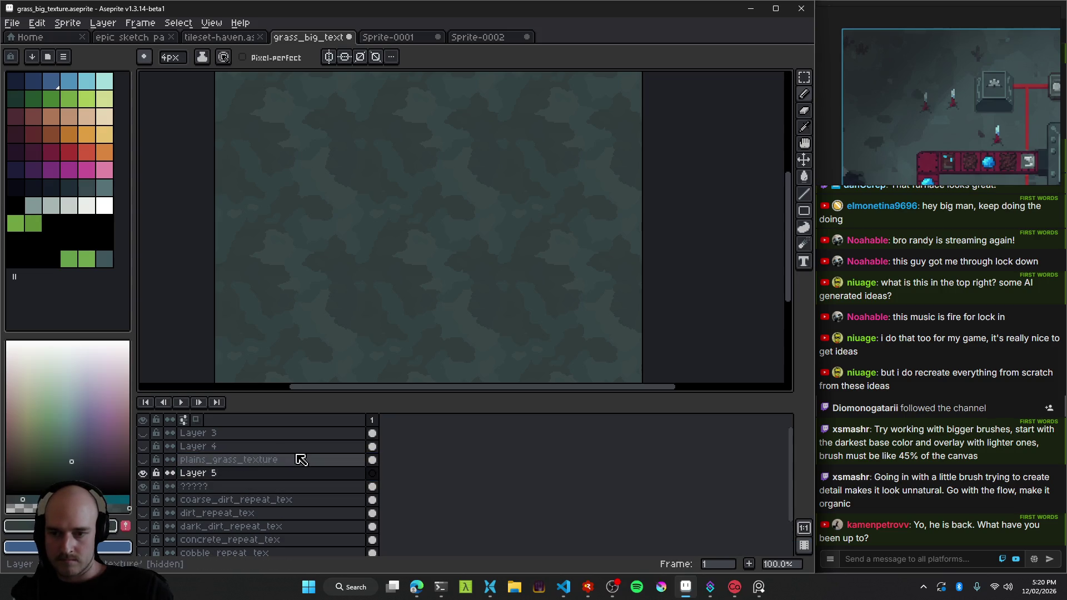
pyautogui.scroll(1, 408, 281)
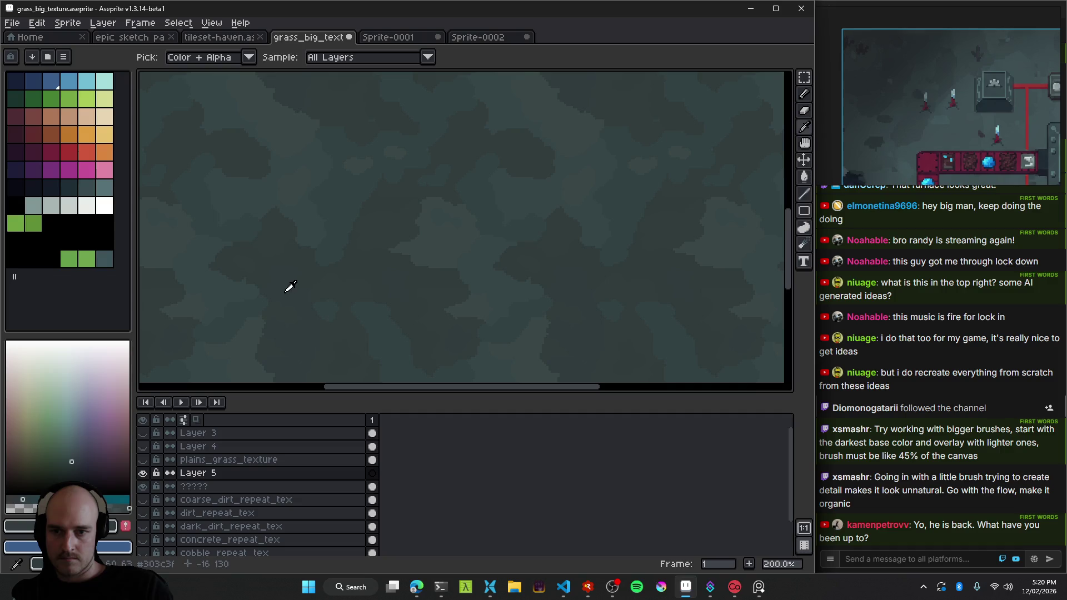
# Hide Layer 5 and eyedrop a teal colour from the old grass texture.
pyautogui.scroll(-2, 343, 285)
pyautogui.keyDown('alt'); pyautogui.scroll(5, 302, 265); pyautogui.keyUp('alt')
pyautogui.keyDown('alt'); pyautogui.scroll(2, 322, 256); pyautogui.keyUp('alt')
pyautogui.hotkey('ctrl', 'z')
pyautogui.hotkey('ctrl', 'z')
pyautogui.hotkey('ctrl', 'z')
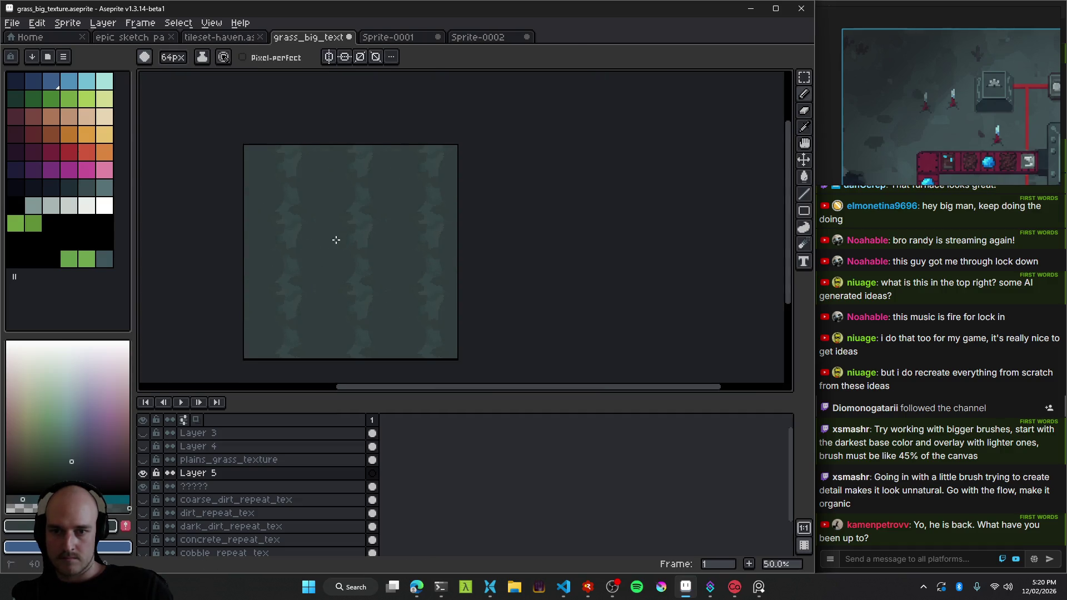
pyautogui.scroll(1, 339, 255)
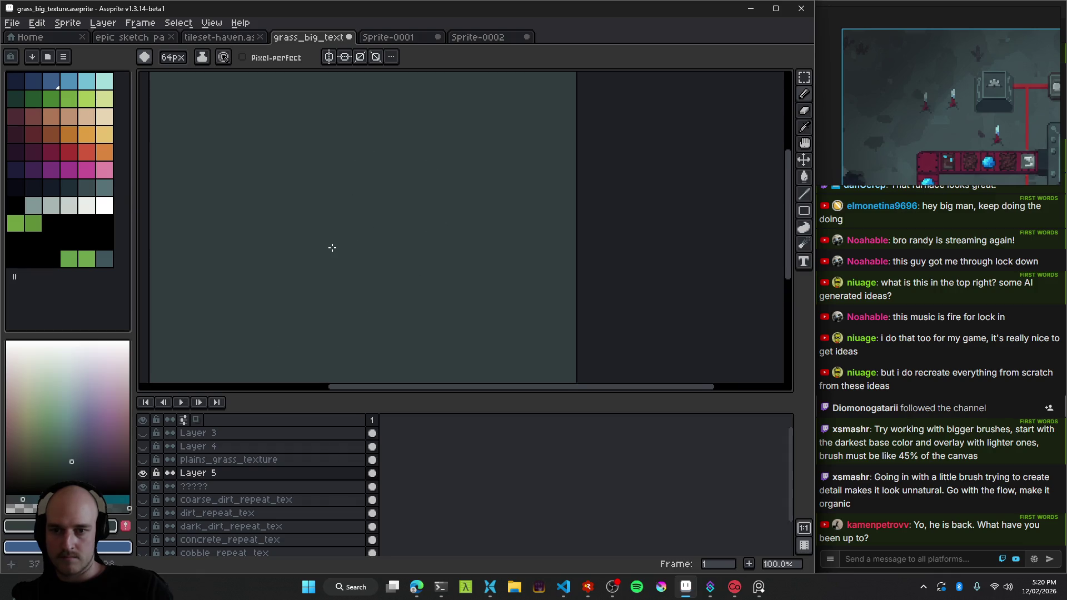
pyautogui.click(143, 473)
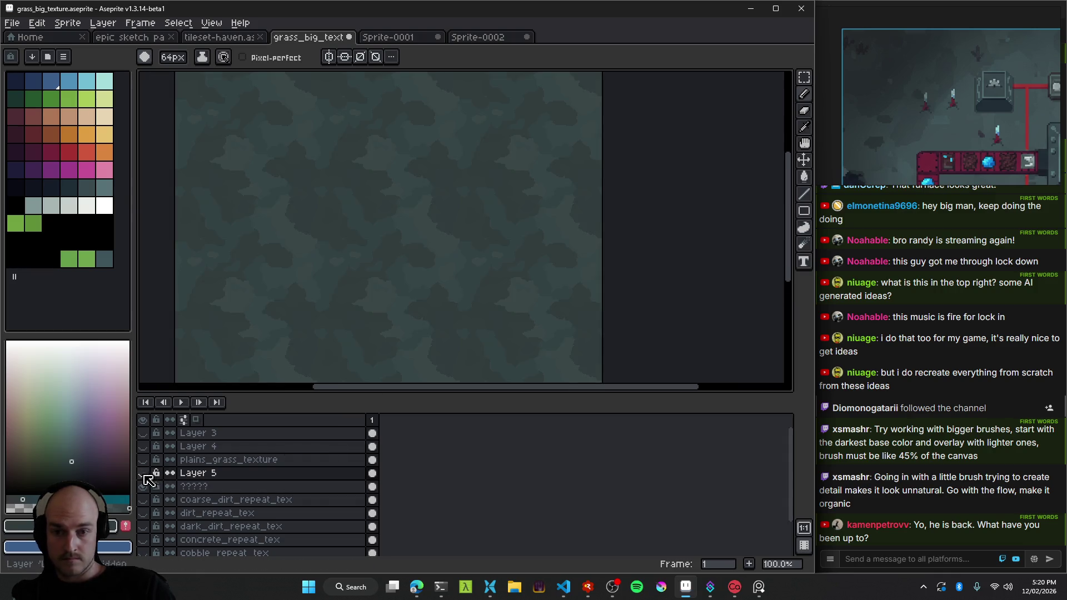
pyautogui.scroll(1, 400, 248)
pyautogui.press('i')
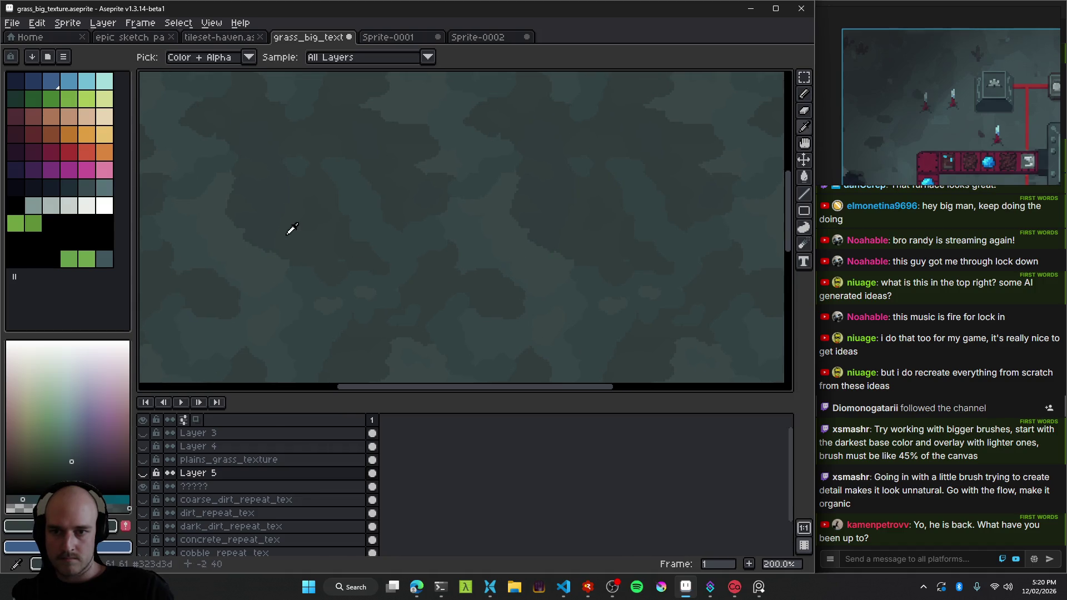
pyautogui.click(299, 301)
pyautogui.click(143, 473)
pyautogui.press('b')
# Stamp a large round tiled blob, then toggle Layer 5 to compare with the old texture.
pyautogui.scroll(-2, 454, 223)
pyautogui.scroll(1, 457, 235)
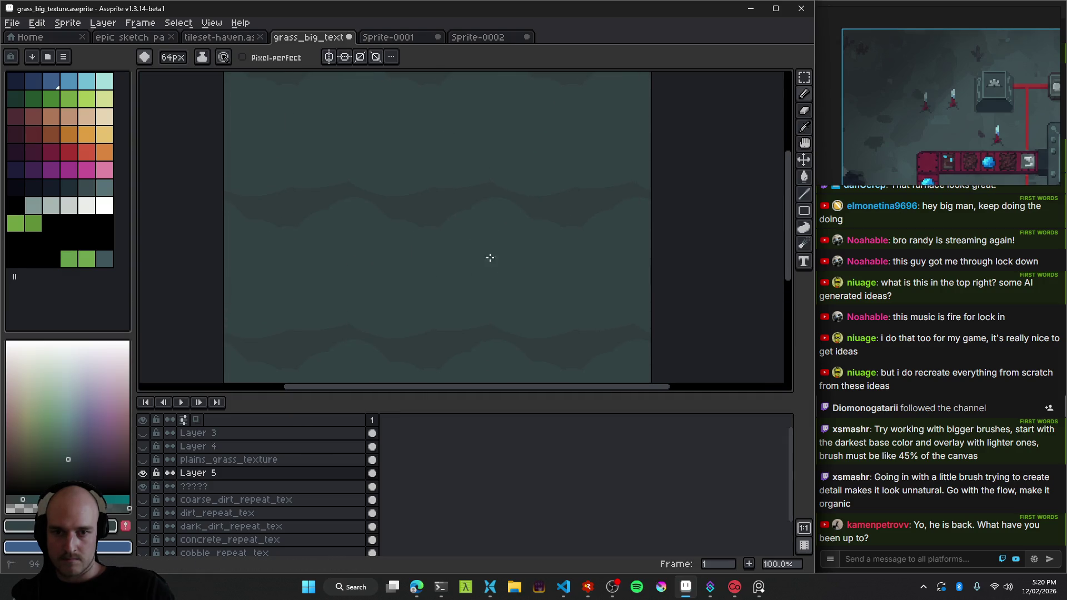
pyautogui.click(435, 225)
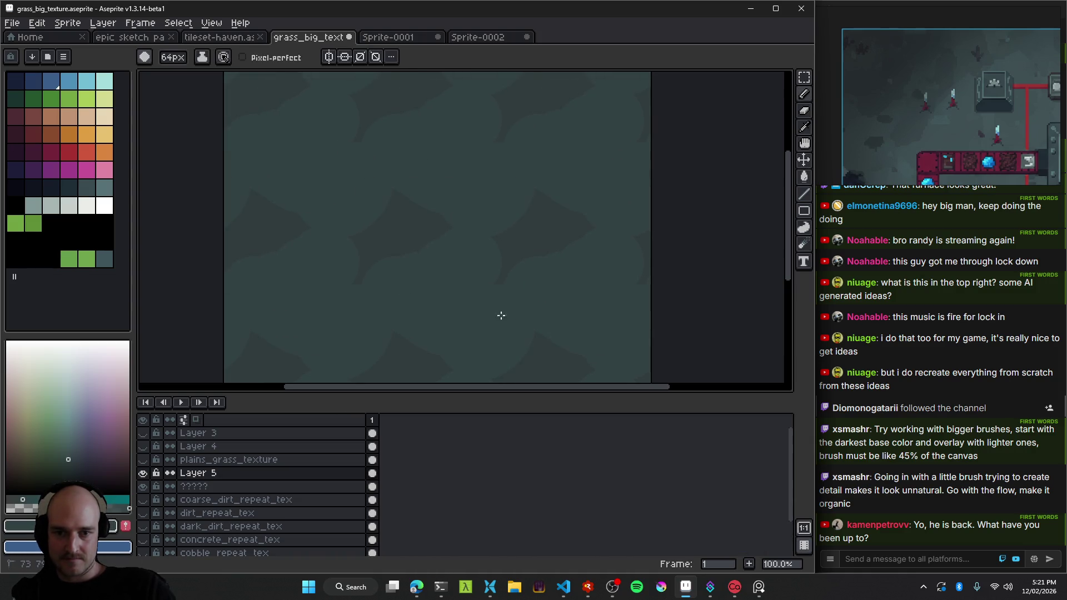
pyautogui.click(143, 473)
pyautogui.scroll(1, 409, 225)
pyautogui.scroll(1, 409, 225)
pyautogui.press('i')
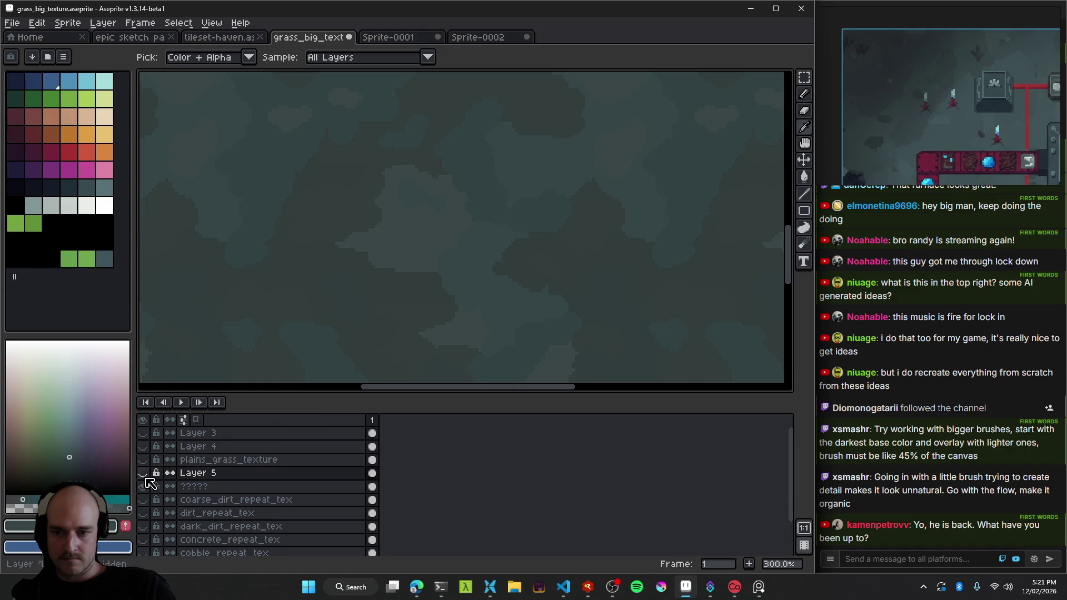
pyautogui.click(143, 473)
pyautogui.press('b')
# Paint more 64px tiled blobs in a lighter teal and a darker teal across the canvas centre.
pyautogui.scroll(-1, 481, 223)
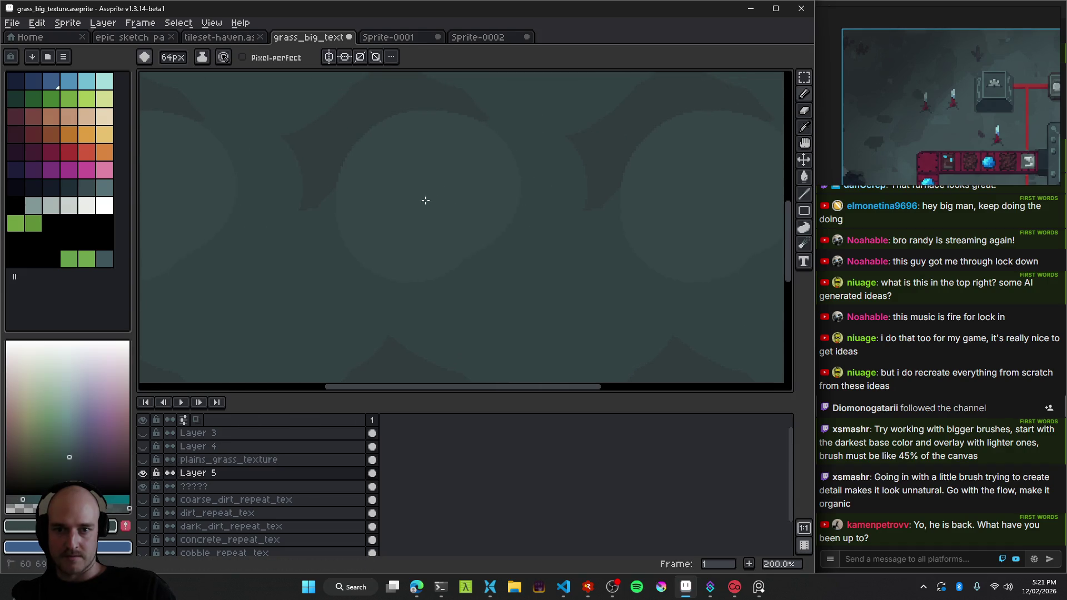
pyautogui.scroll(-1, 669, 257)
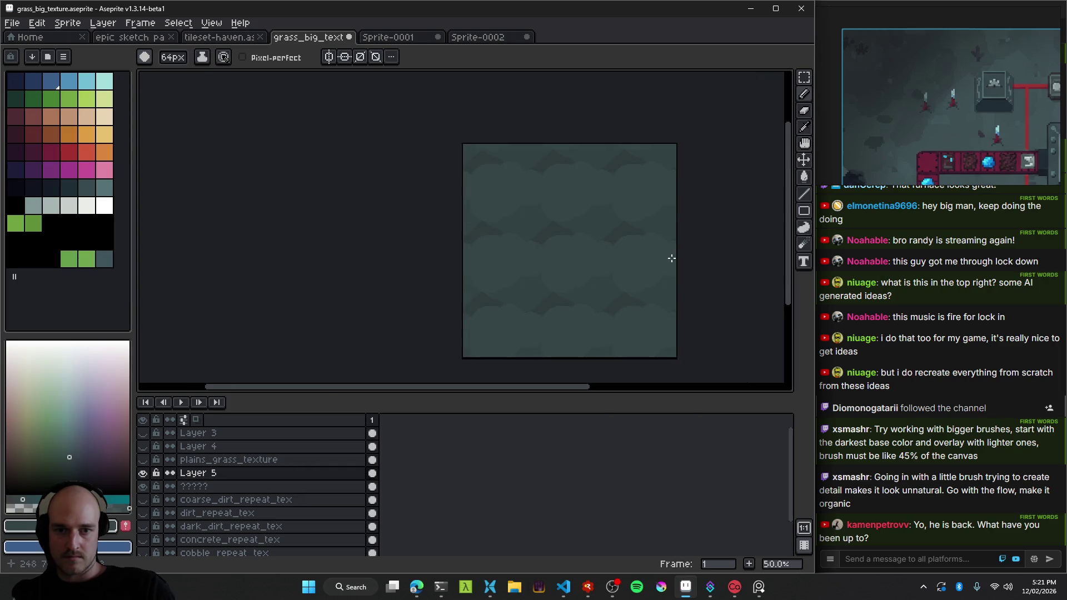
pyautogui.scroll(-1, 543, 340)
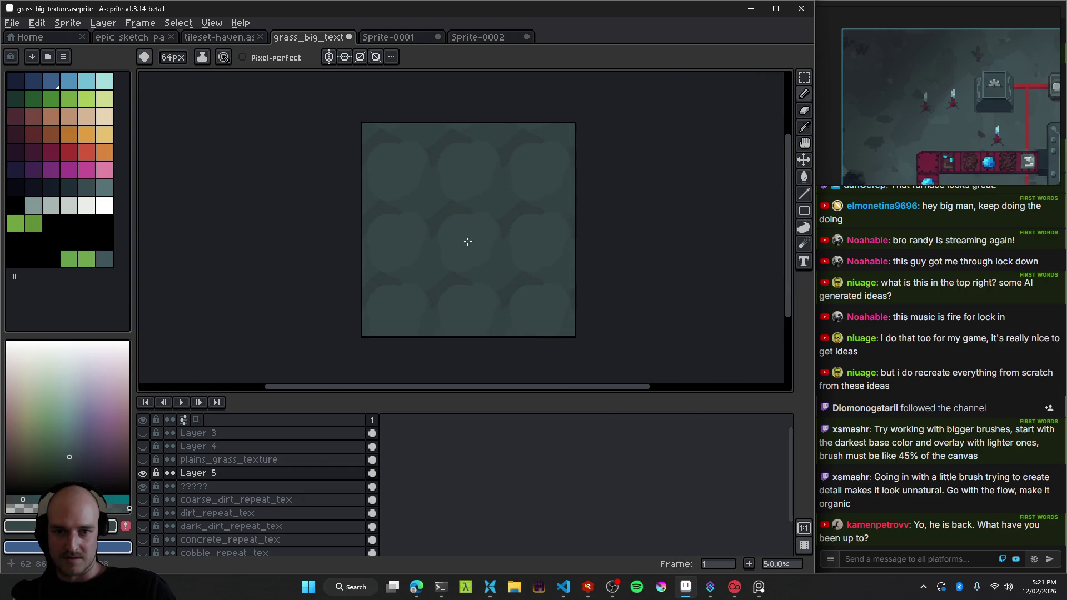
pyautogui.scroll(1, 467, 241)
pyautogui.scroll(1, 465, 233)
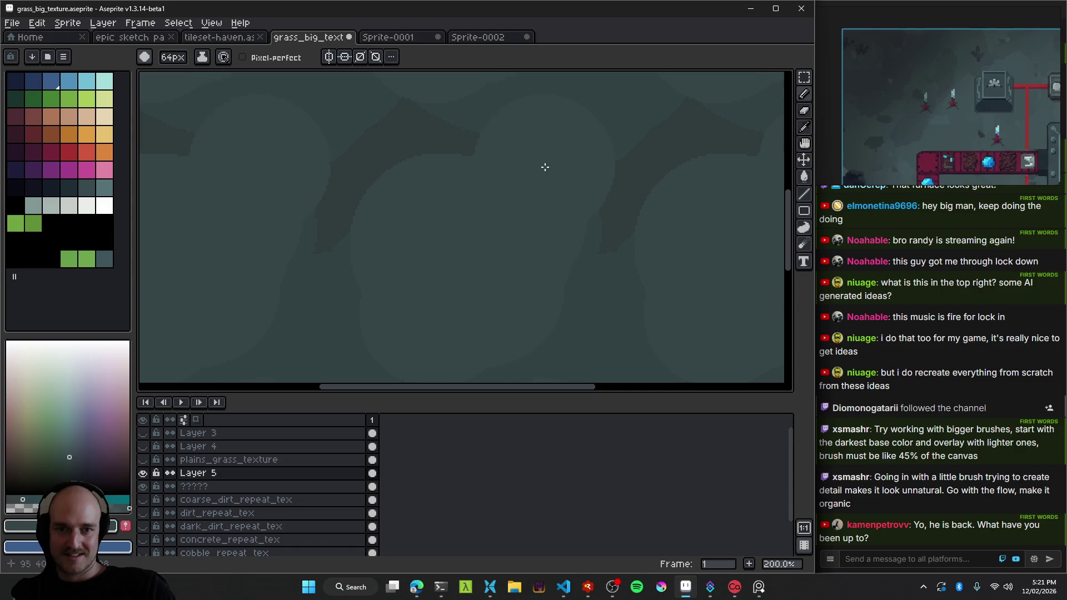
pyautogui.keyDown('alt'); pyautogui.click(319, 230); pyautogui.keyUp('alt')
pyautogui.click(283, 281)
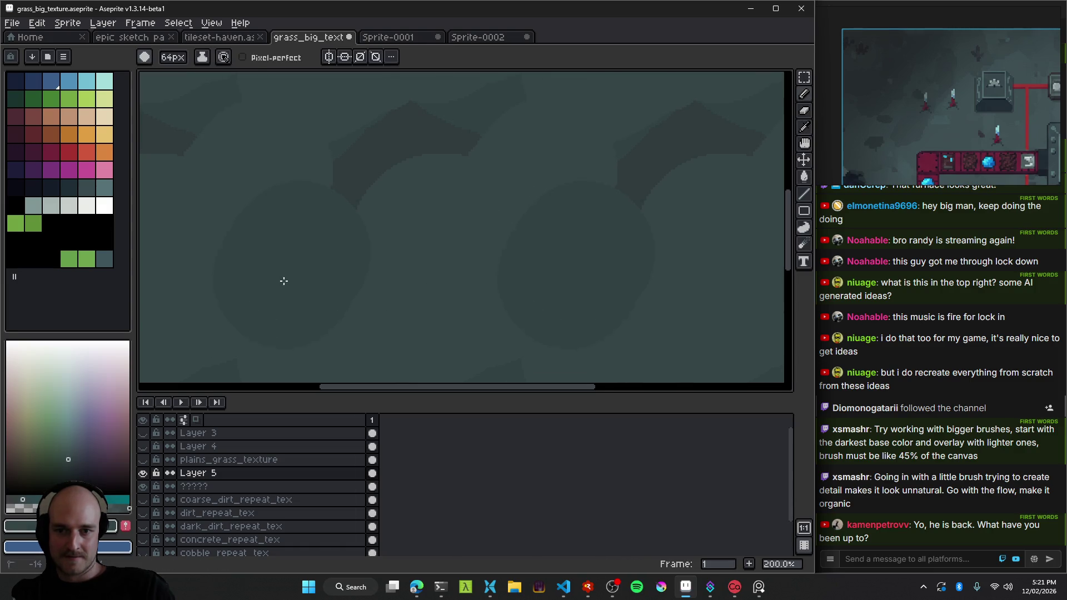
pyautogui.keyDown('alt'); pyautogui.click(396, 176); pyautogui.keyUp('alt')
pyautogui.moveTo(417, 153); pyautogui.dragTo(454, 190)
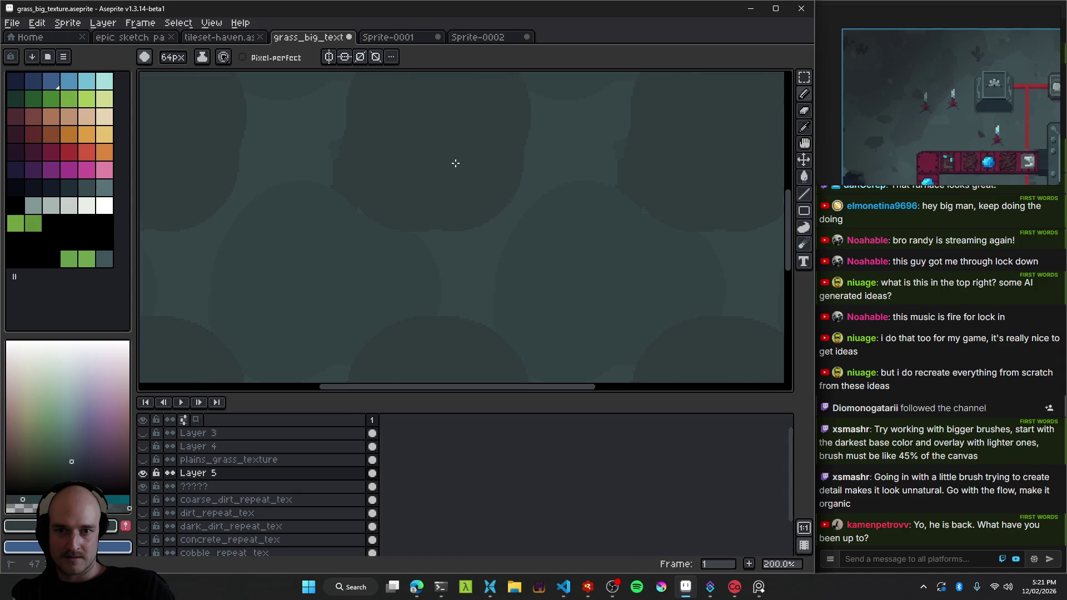
pyautogui.moveTo(496, 219); pyautogui.dragTo(546, 254)
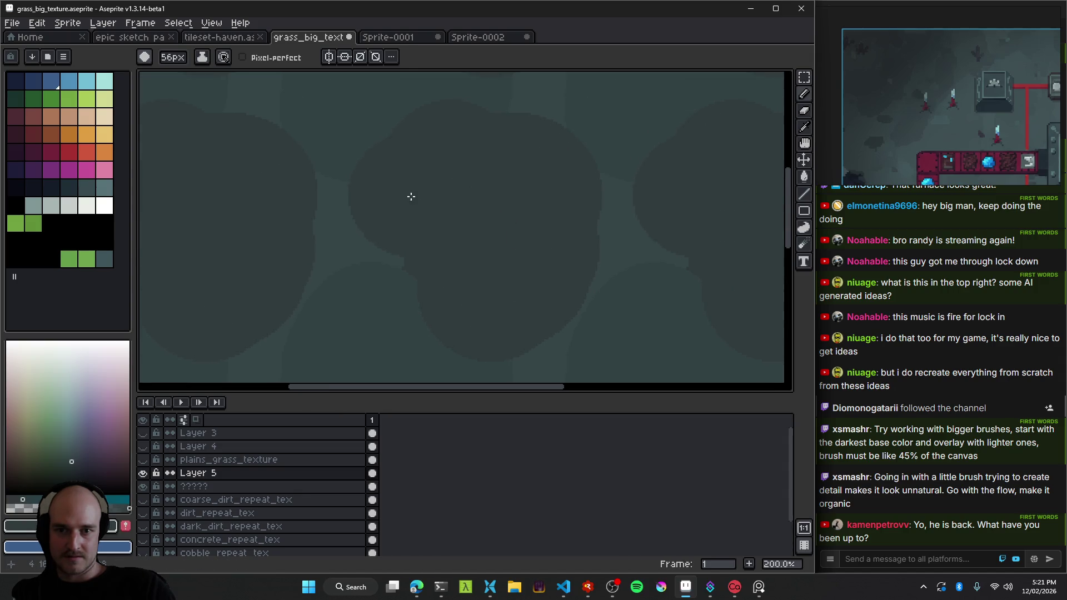
pyautogui.scroll(-1, 480, 206)
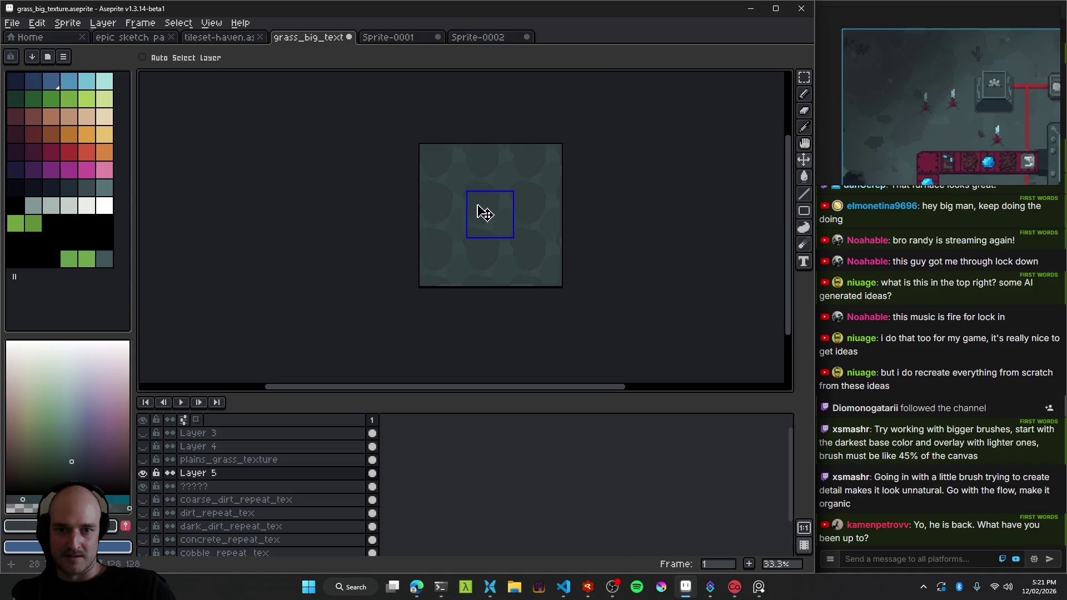
# Sample lighter teals from the canvas and paint lighter blob strokes with the 40px brush.
pyautogui.scroll(2, 475, 222)
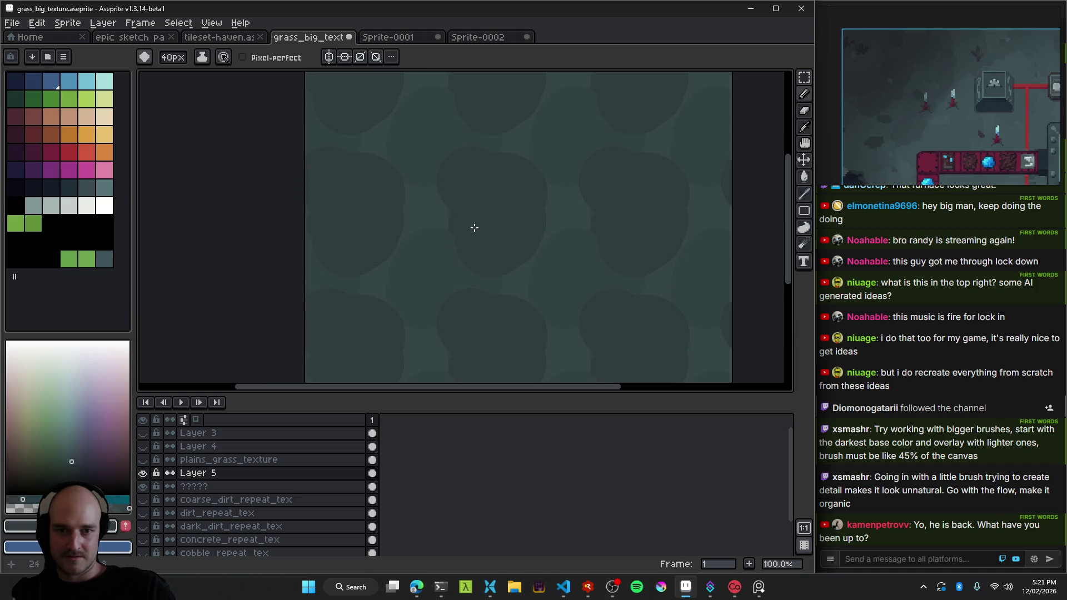
pyautogui.keyDown('alt'); pyautogui.click(445, 193); pyautogui.keyUp('alt')
pyautogui.moveTo(467, 188)
pyautogui.mouseDown()
pyautogui.moveTo(427, 211)
pyautogui.moveTo(428, 248)
pyautogui.mouseUp()
pyautogui.keyDown('alt'); pyautogui.click(442, 152); pyautogui.keyUp('alt')
pyautogui.keyDown('alt'); pyautogui.click(500, 162); pyautogui.keyUp('alt')
pyautogui.moveTo(500, 162); pyautogui.dragTo(478, 169)
pyautogui.keyDown('alt'); pyautogui.click(524, 131); pyautogui.keyUp('alt')
pyautogui.moveTo(501, 135); pyautogui.dragTo(514, 148)
# Sample darker and lighter teals to add a dark blob and a lighter patch near the top.
pyautogui.keyDown('alt'); pyautogui.click(534, 148); pyautogui.keyUp('alt')
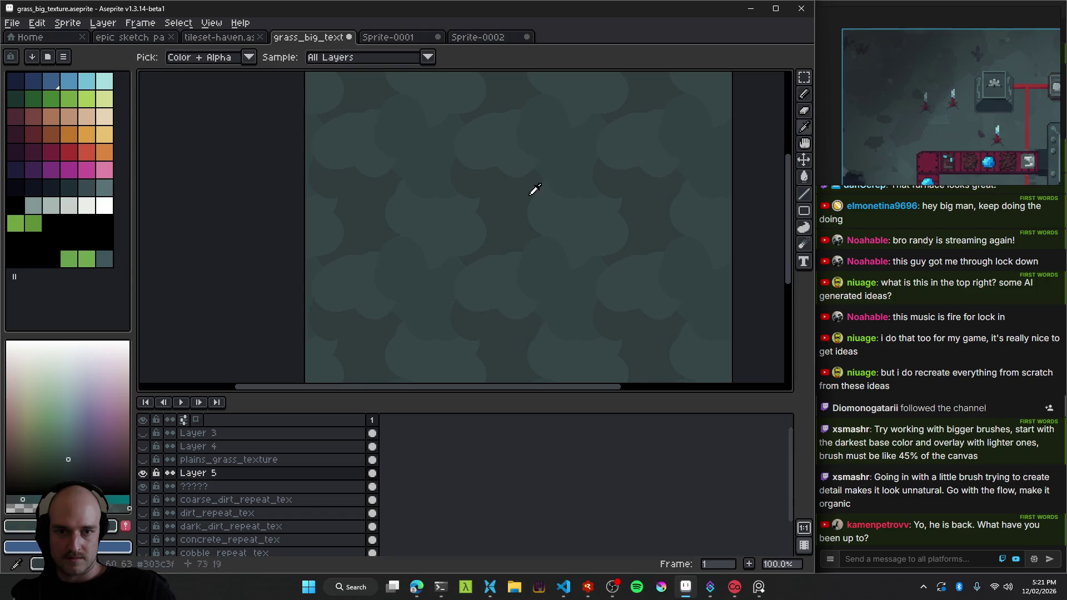
pyautogui.keyDown('alt'); pyautogui.click(512, 205); pyautogui.keyUp('alt')
pyautogui.moveTo(502, 169); pyautogui.dragTo(502, 160)
pyautogui.keyDown('alt'); pyautogui.click(504, 98); pyautogui.keyUp('alt')
pyautogui.moveTo(504, 98); pyautogui.dragTo(492, 124)
pyautogui.keyDown('alt'); pyautogui.click(437, 159); pyautogui.keyUp('alt')
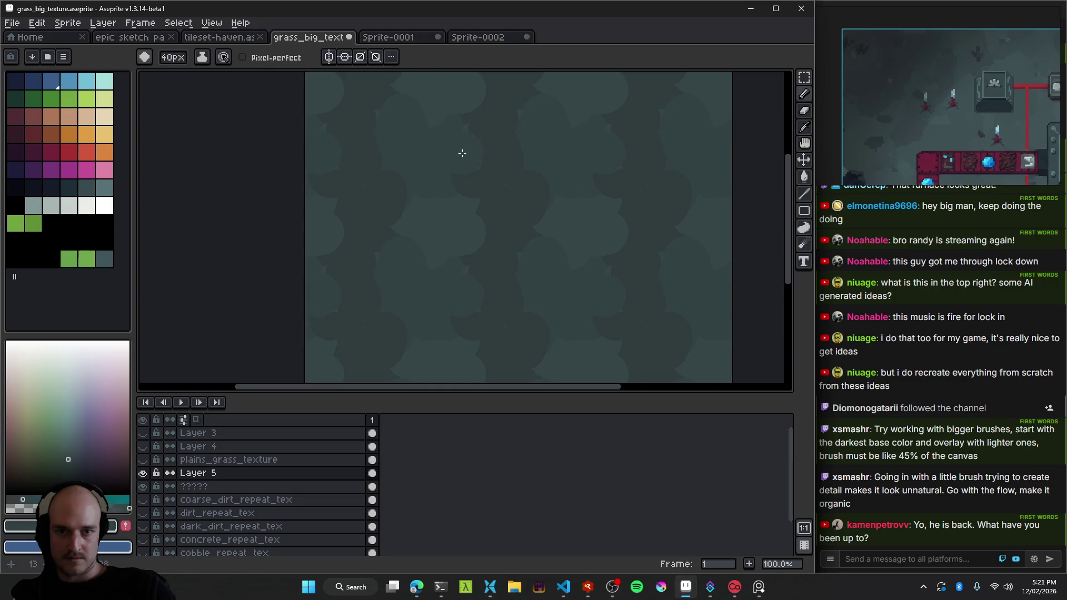
pyautogui.keyDown('alt'); pyautogui.click(470, 123); pyautogui.keyUp('alt')
# Shrink the brush to 34px and paint thin darker strokes across the tile.
pyautogui.scroll(-1, 514, 295)
pyautogui.scroll(2, 576, 327)
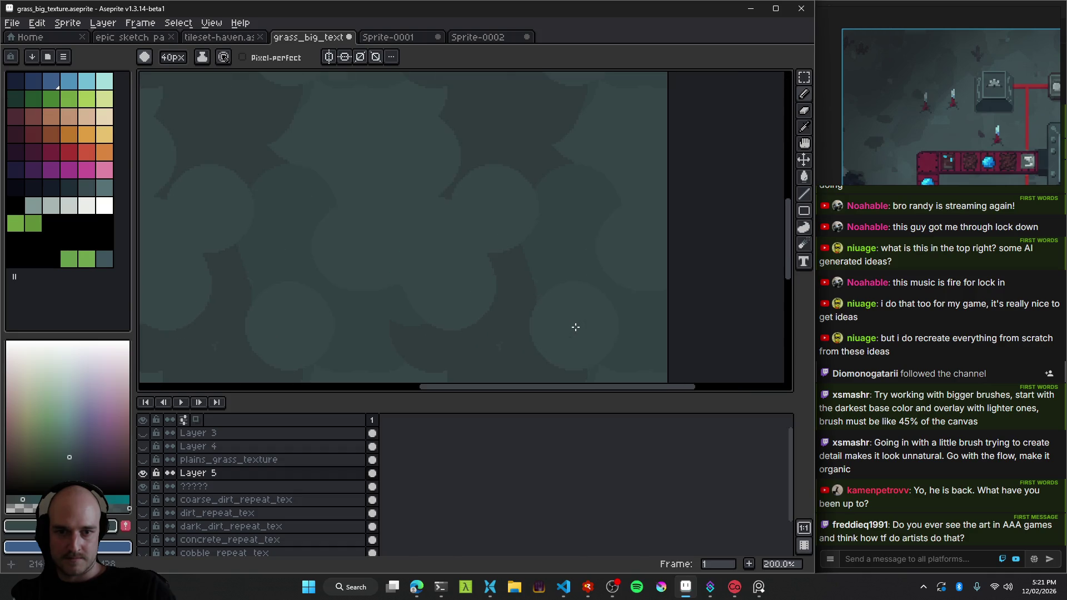
pyautogui.hscroll(-3, 416, 260)
pyautogui.press('-')
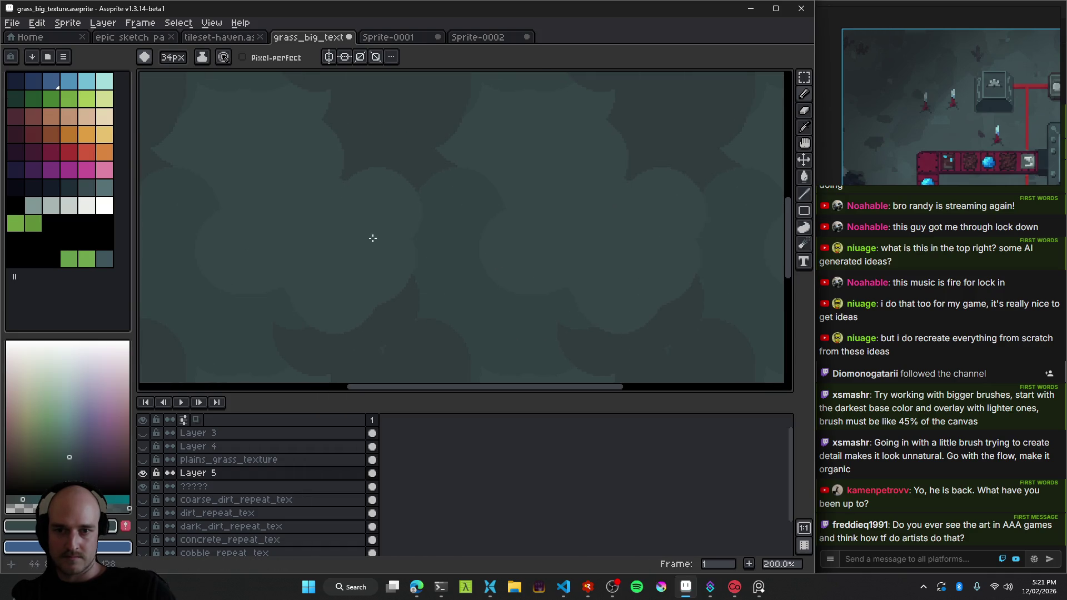
pyautogui.scroll(-3, 371, 236)
pyautogui.scroll(1, 410, 206)
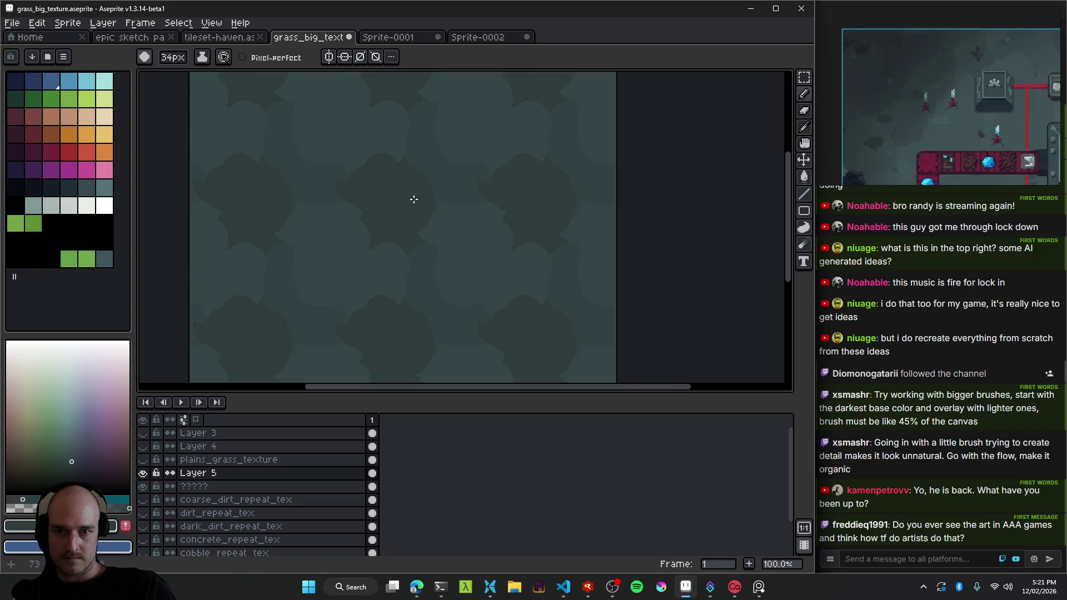
pyautogui.keyDown('alt'); pyautogui.click(348, 138); pyautogui.keyUp('alt')
pyautogui.moveTo(459, 129); pyautogui.dragTo(510, 135)
pyautogui.keyDown('alt'); pyautogui.click(471, 136); pyautogui.keyUp('alt')
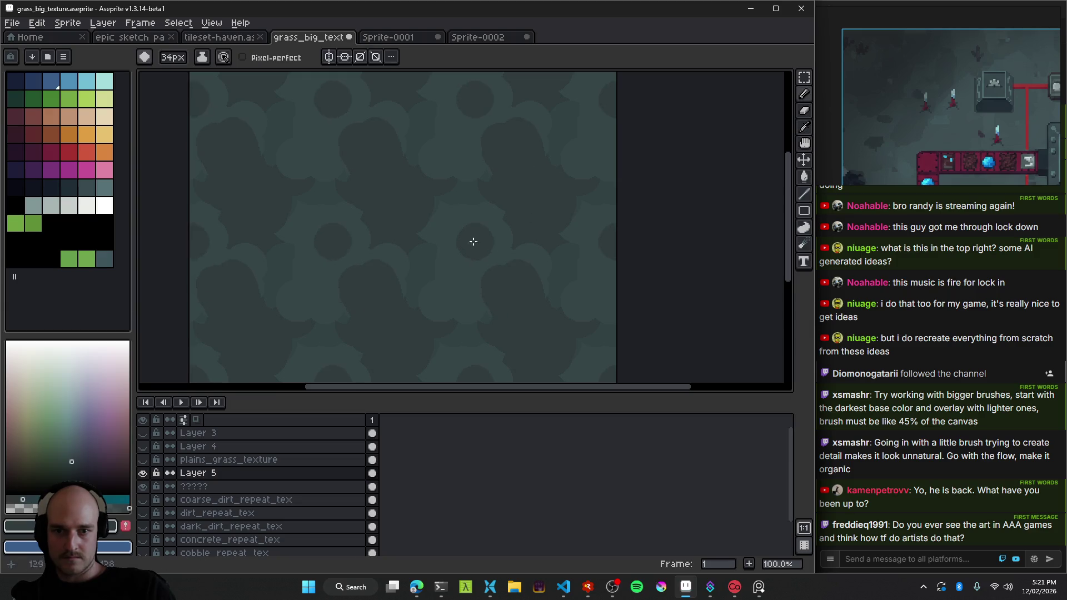
# Sample a few more teal shades and shrink the brush further for fine detail.
pyautogui.keyDown('alt'); pyautogui.click(472, 219); pyautogui.keyUp('alt')
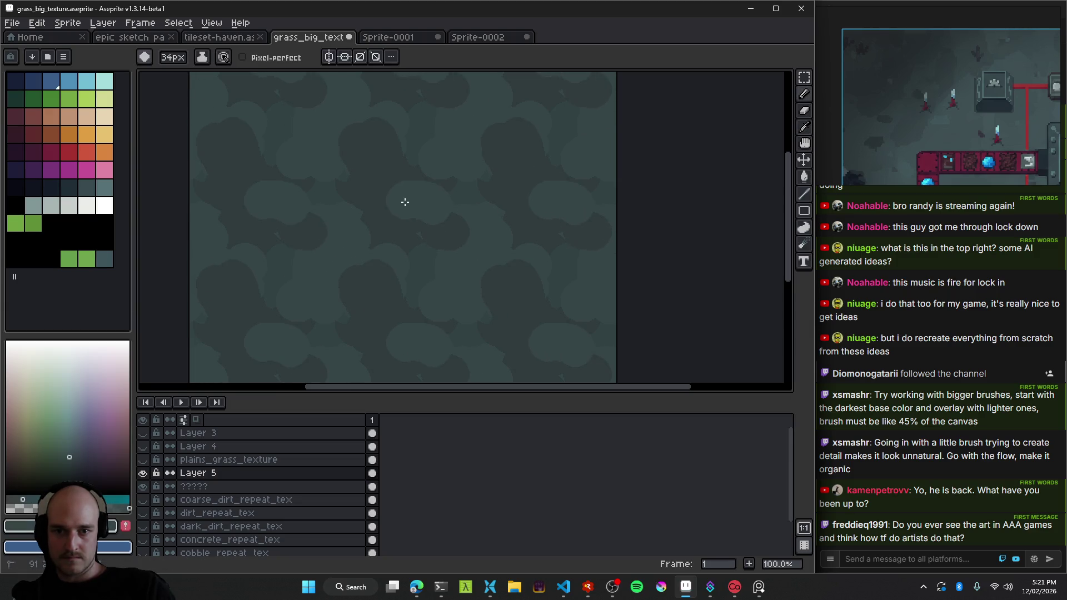
pyautogui.keyDown('alt'); pyautogui.click(439, 192); pyautogui.keyUp('alt')
pyautogui.keyDown('alt'); pyautogui.click(424, 214); pyautogui.keyUp('alt')
pyautogui.scroll(-1, 414, 255)
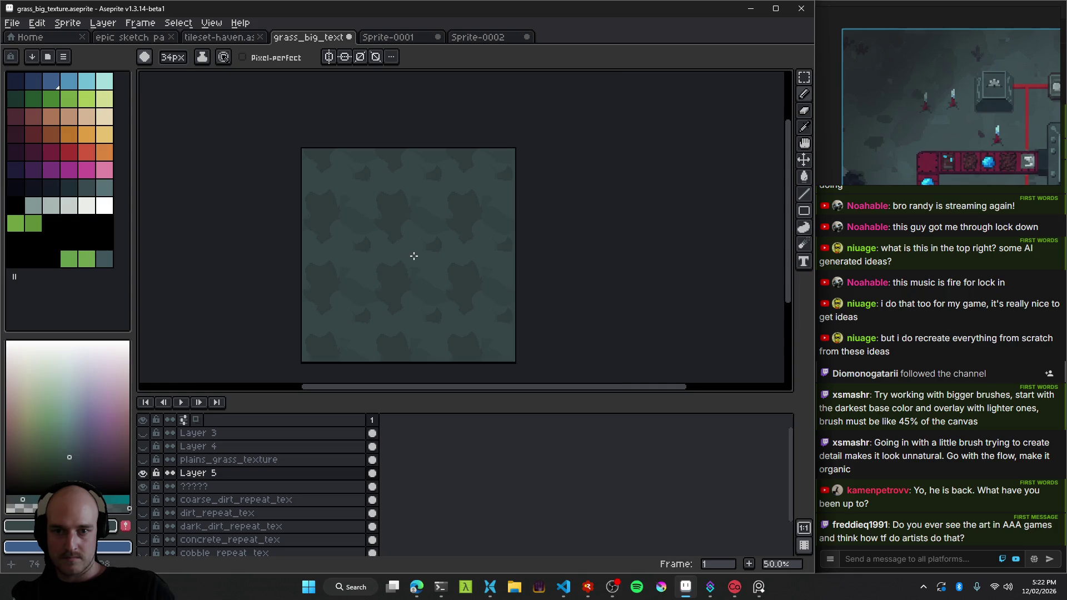
pyautogui.scroll(1, 391, 301)
pyautogui.press('-')
pyautogui.press('-')
pyautogui.press('-')
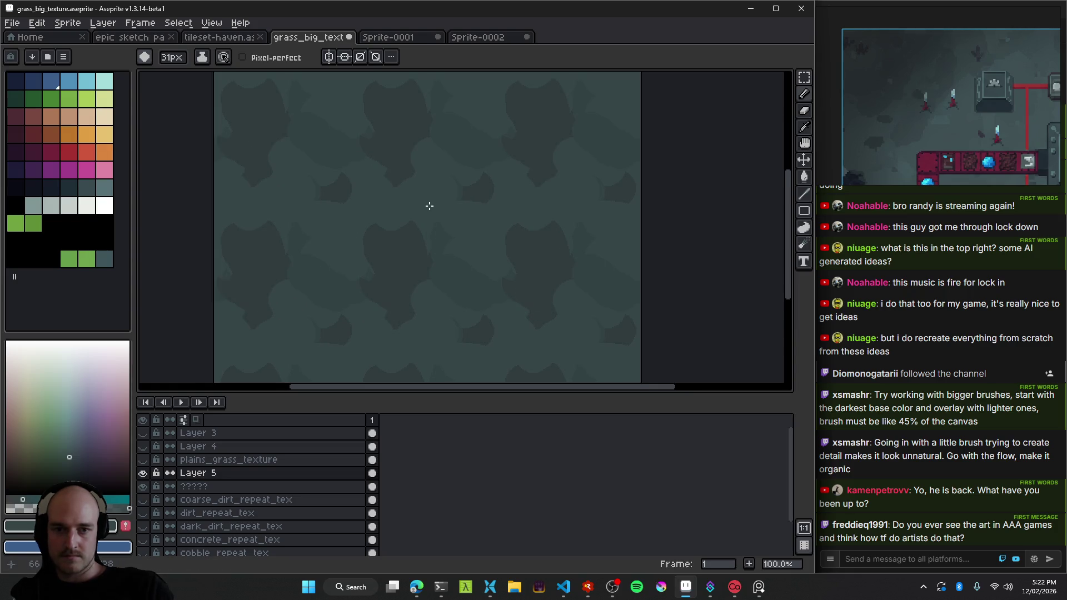
# Undo the last pencil stroke on the grass texture.
pyautogui.scroll(1, 435, 210)
pyautogui.scroll(-2, 488, 210)
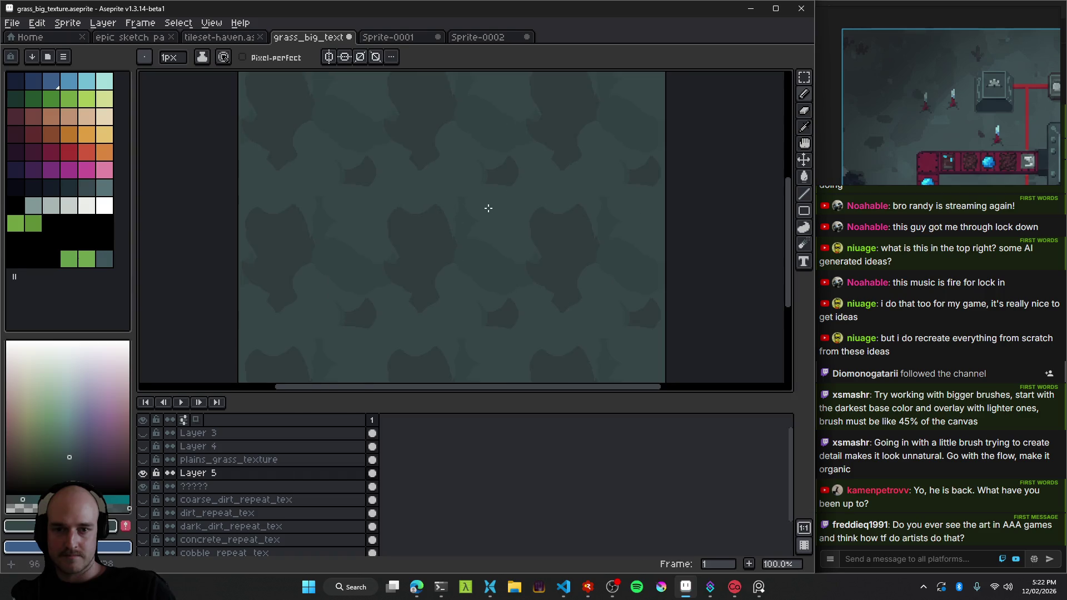
pyautogui.scroll(-1, 524, 219)
pyautogui.scroll(1, 445, 224)
pyautogui.scroll(1, 445, 224)
pyautogui.scroll(-2, 415, 263)
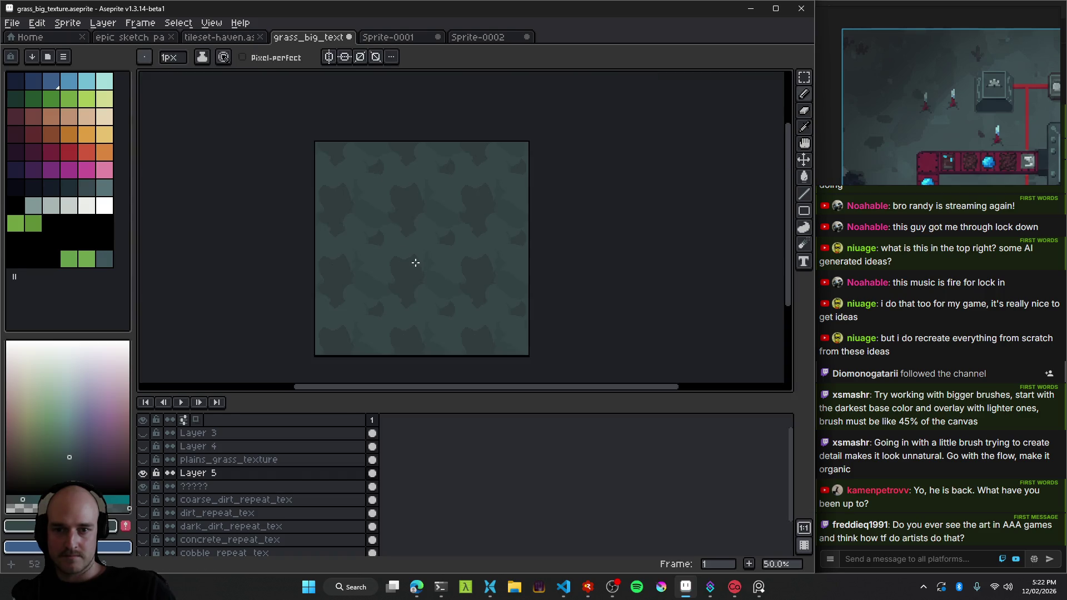
pyautogui.press('g')
pyautogui.scroll(5, 421, 297)
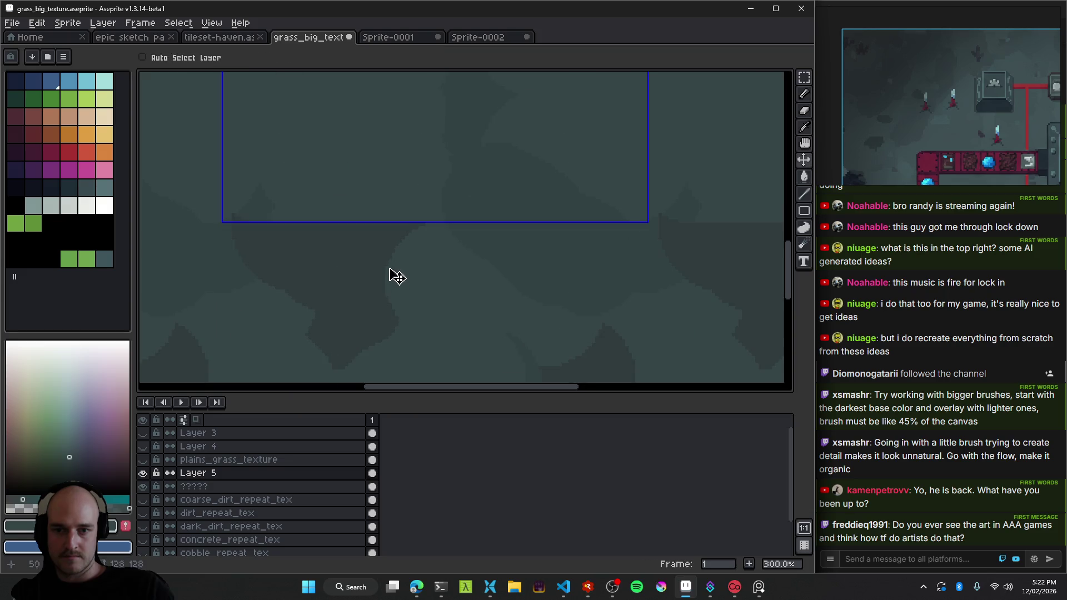
pyautogui.scroll(-5, 422, 273)
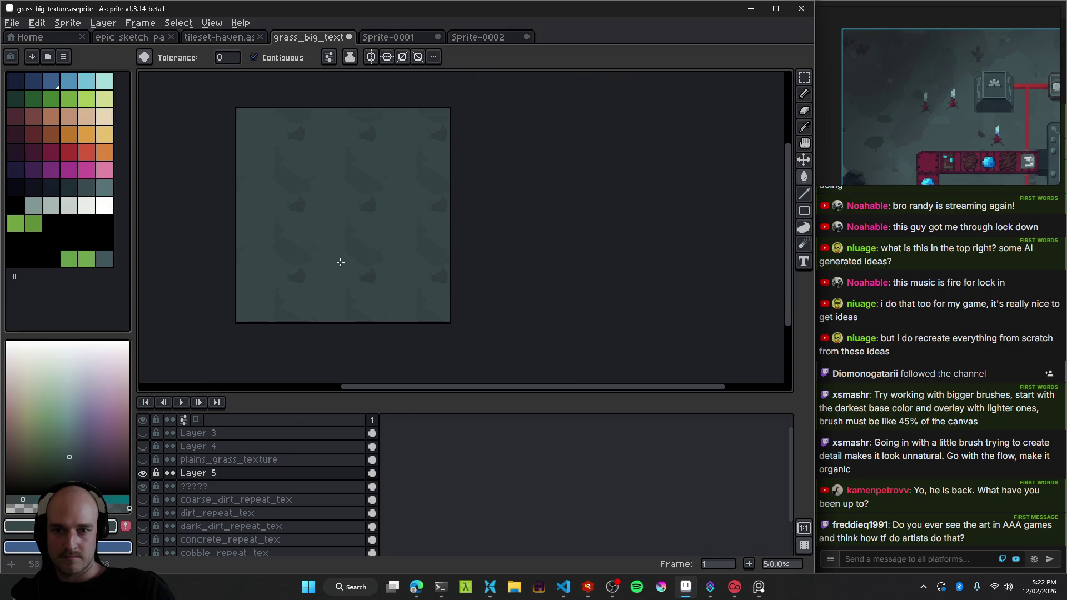
pyautogui.hotkey('ctrl', 'z')
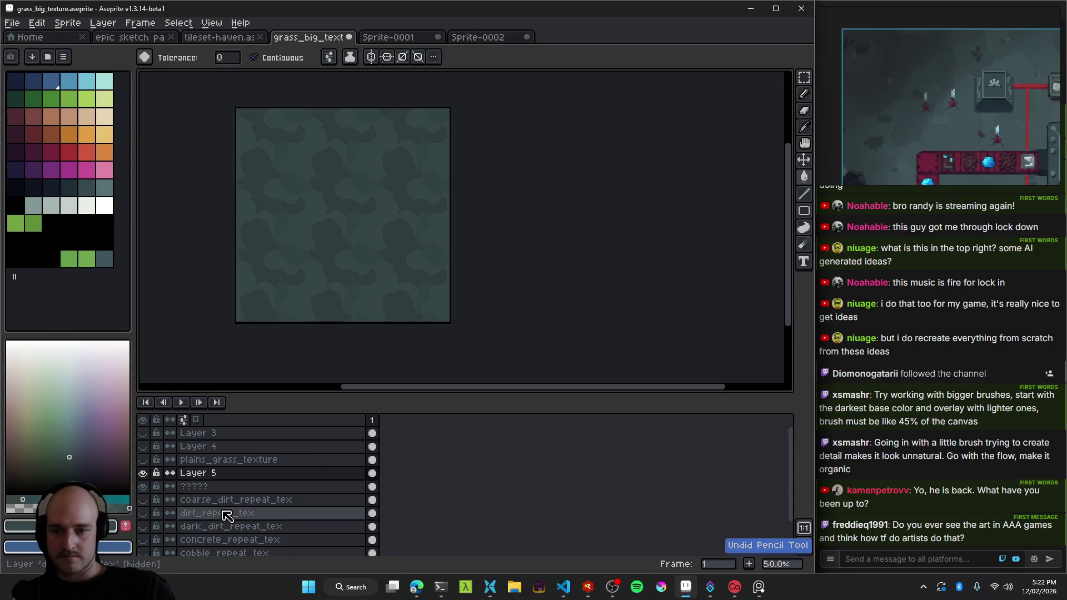
# Hide Layer 5 to compare with the ????? layer and save the grass texture file.
pyautogui.click(143, 486)
pyautogui.click(143, 473)
pyautogui.scroll(1, 293, 214)
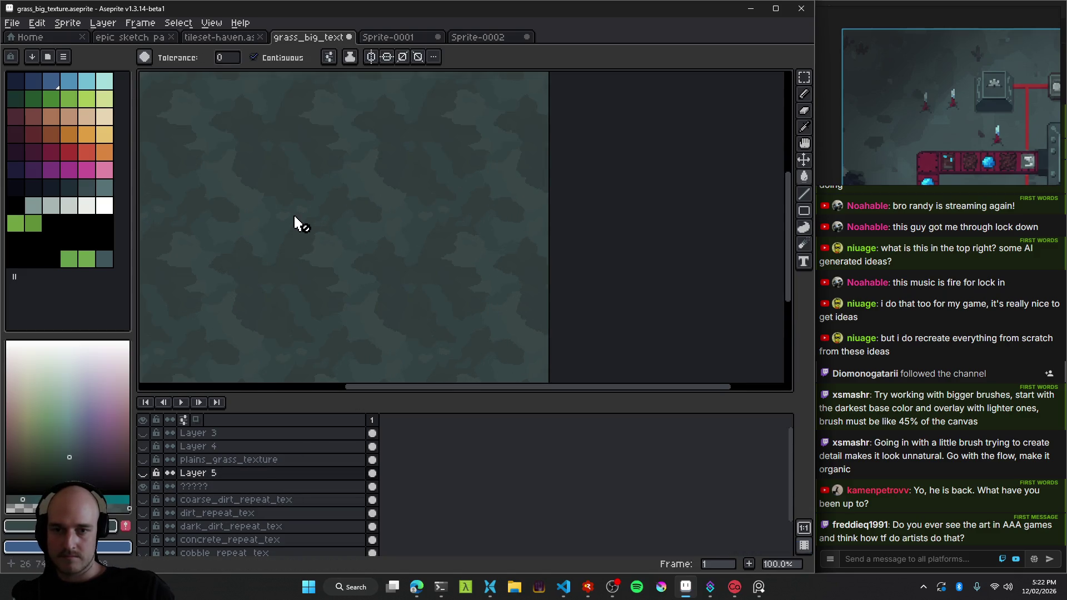
pyautogui.hotkey('ctrl', 's')
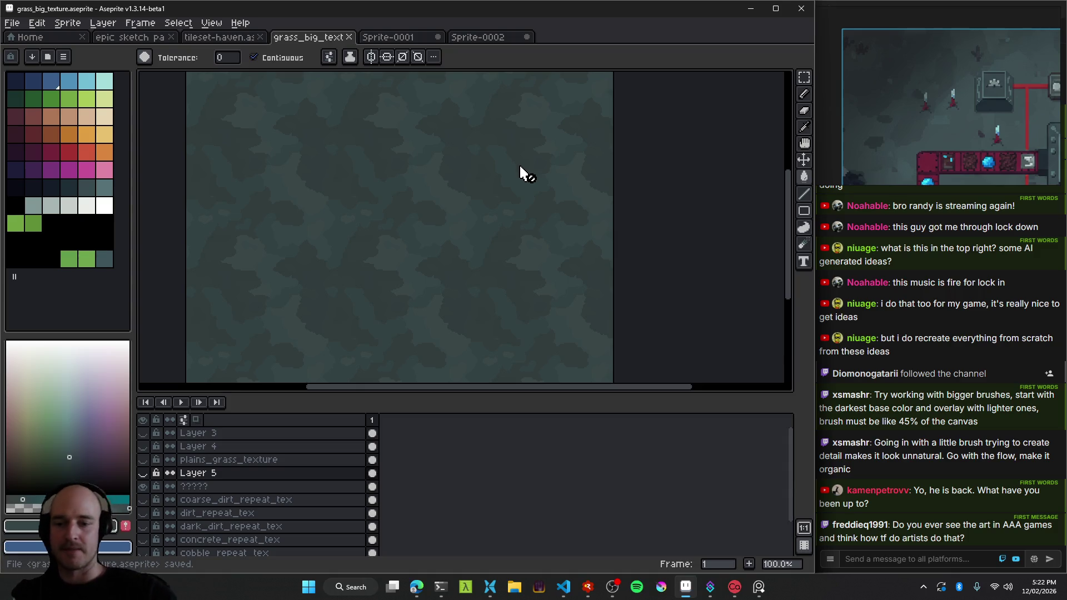
# Select Layer 5 and delete it from the Layers panel.
pyautogui.click(142, 473)
pyautogui.click(200, 473)
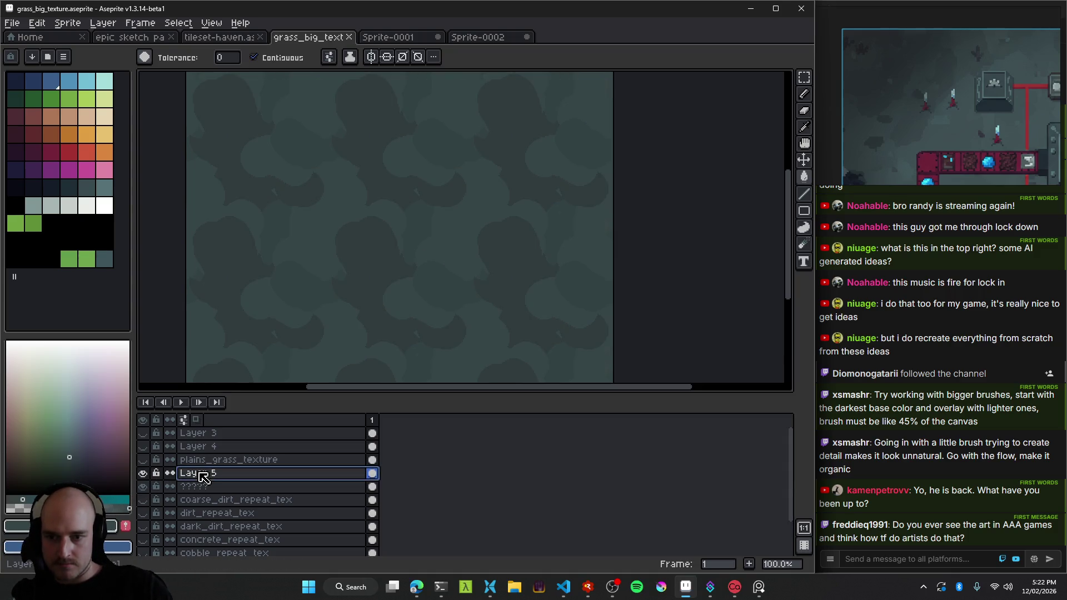
pyautogui.press('Delete')
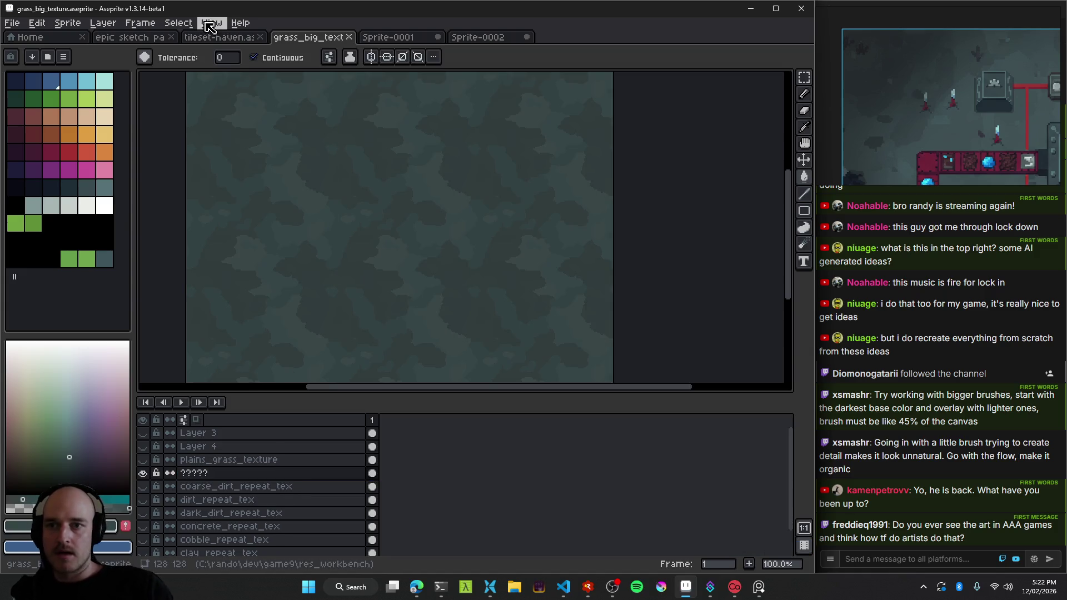
pyautogui.click(212, 23)
# Bring the Claude Code terminal forward and open the Archive orion test viewer.html link.
pyautogui.click(128, 37)
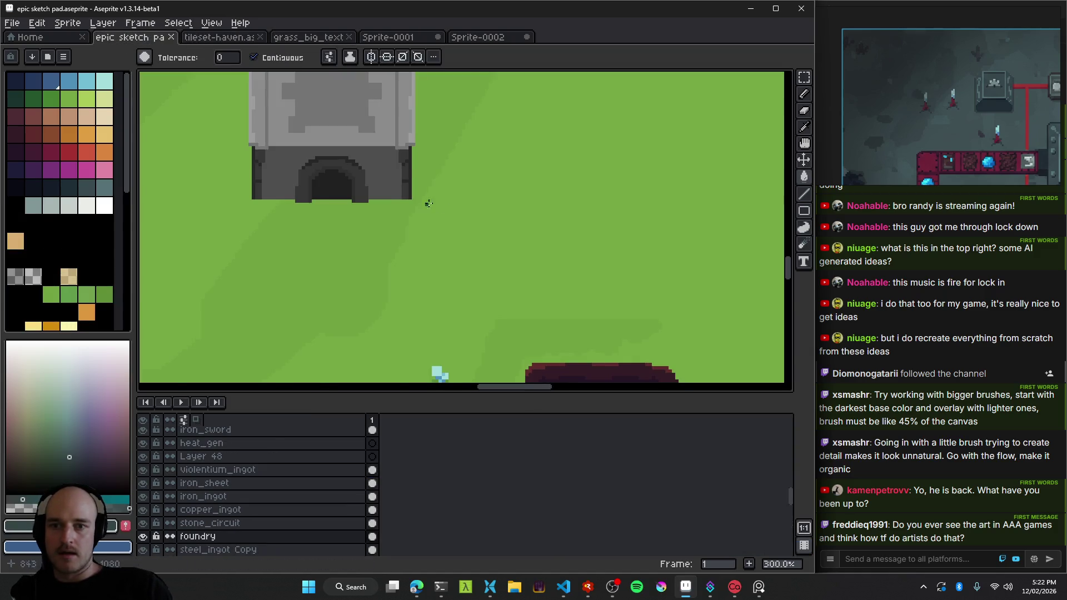
pyautogui.scroll(-2, 438, 206)
pyautogui.scroll(3, 437, 206)
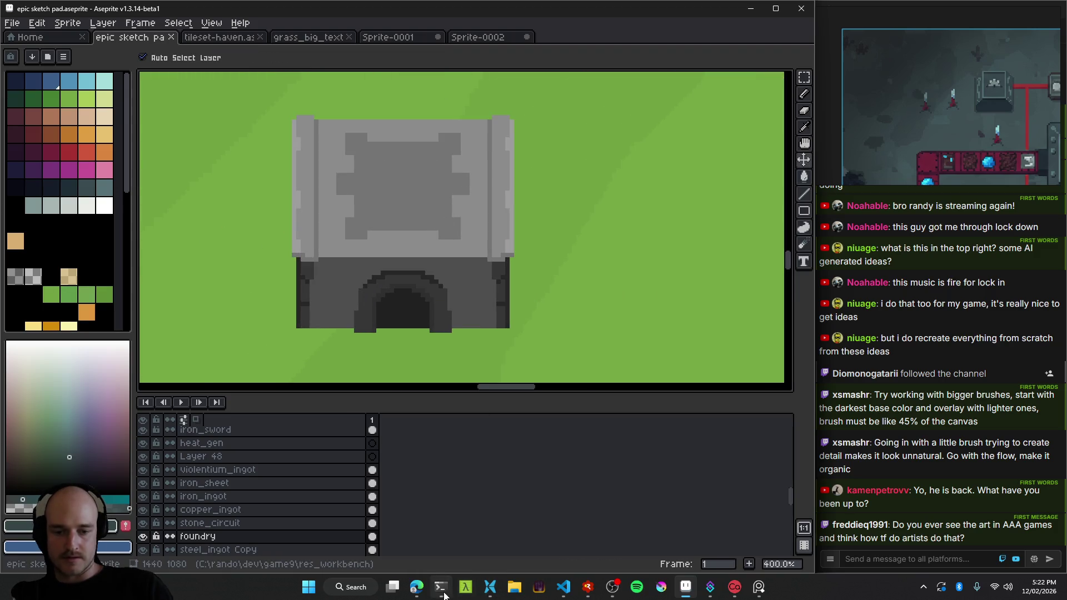
pyautogui.click(440, 587)
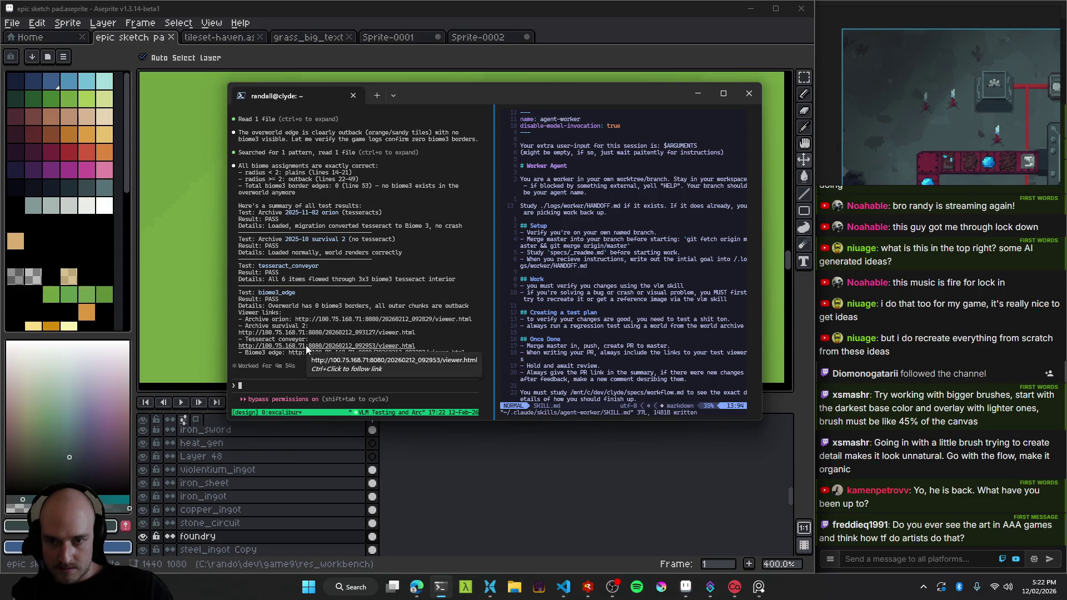
pyautogui.scroll(2, 308, 279)
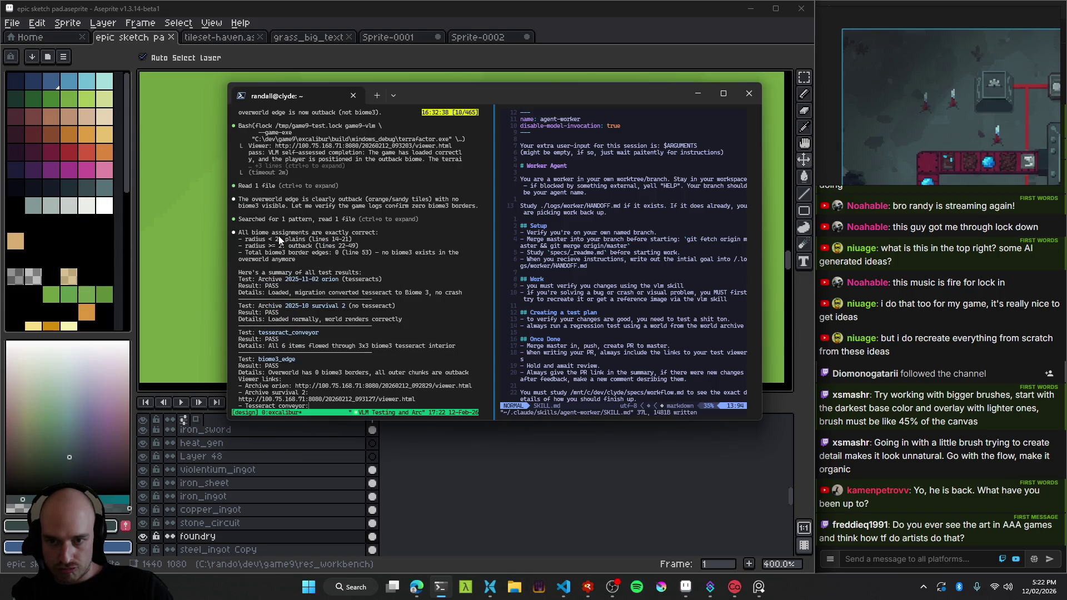
pyautogui.scroll(-2, 284, 246)
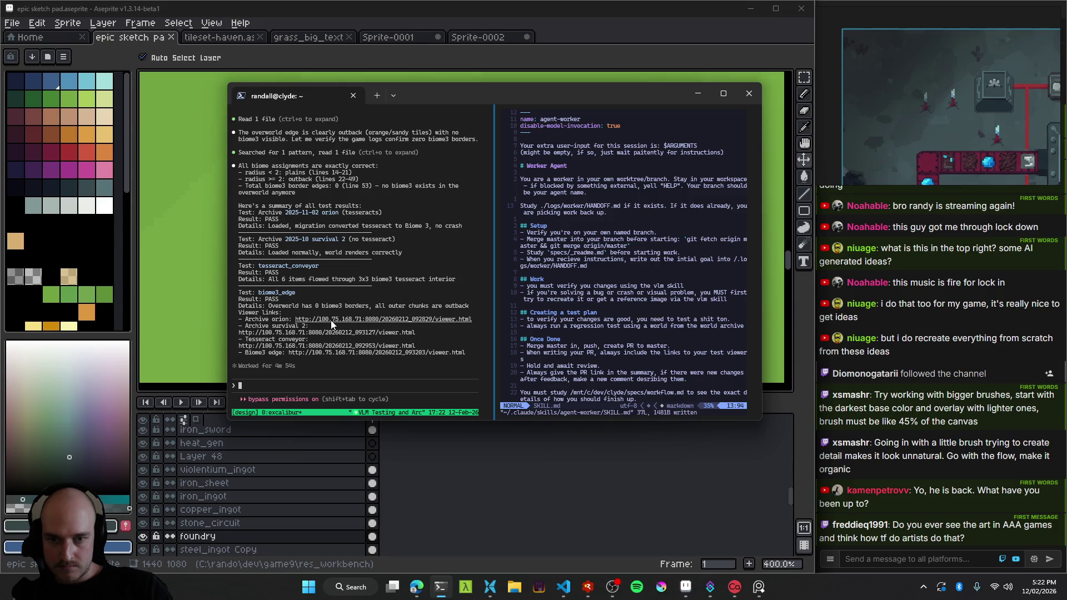
pyautogui.keyDown('ctrl'); pyautogui.click(331, 320); pyautogui.keyUp('ctrl')
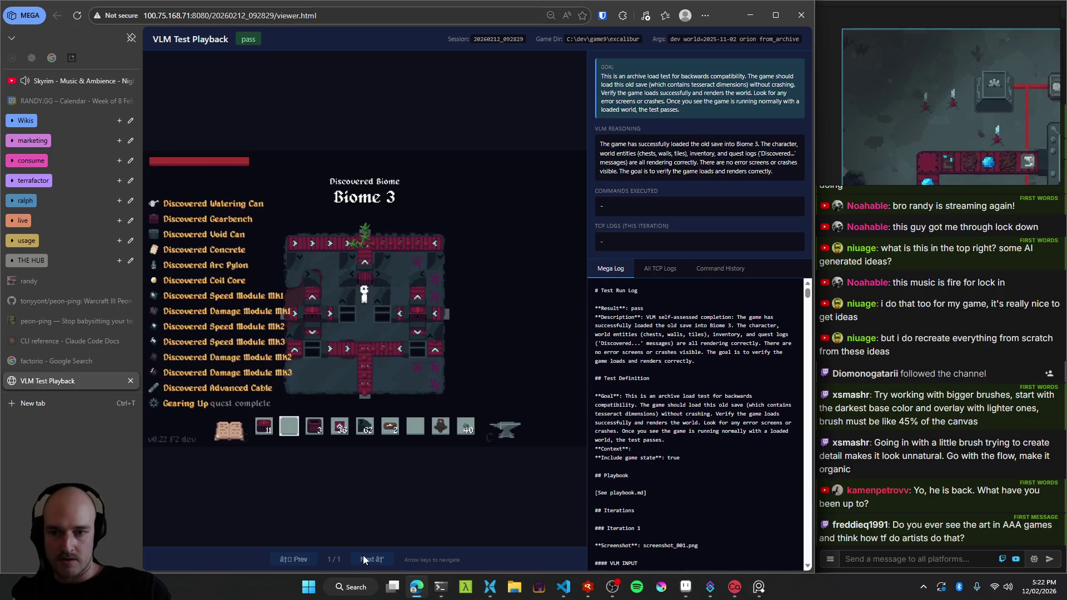
# Close the orion playback, then open and close the survival 2 test playback.
pyautogui.middleClick(82, 383)
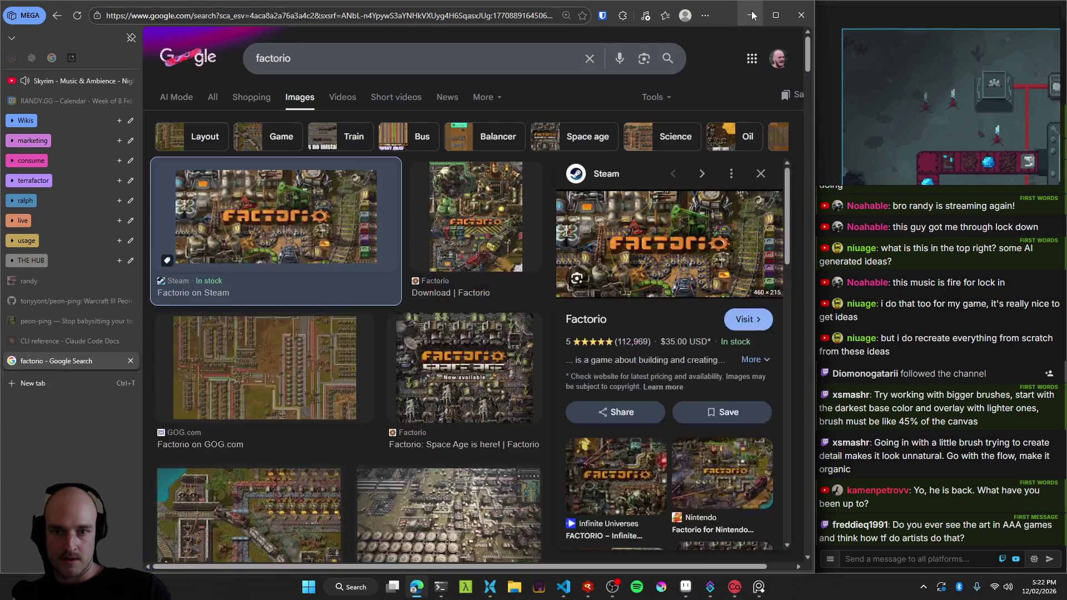
pyautogui.click(752, 15)
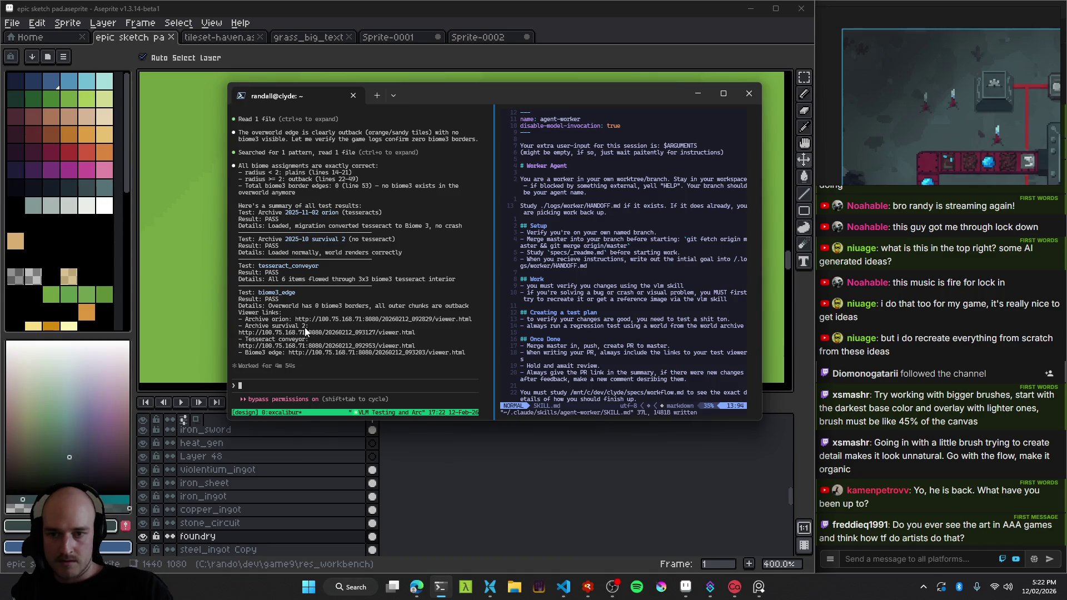
pyautogui.keyDown('ctrl'); pyautogui.click(307, 331); pyautogui.keyUp('ctrl')
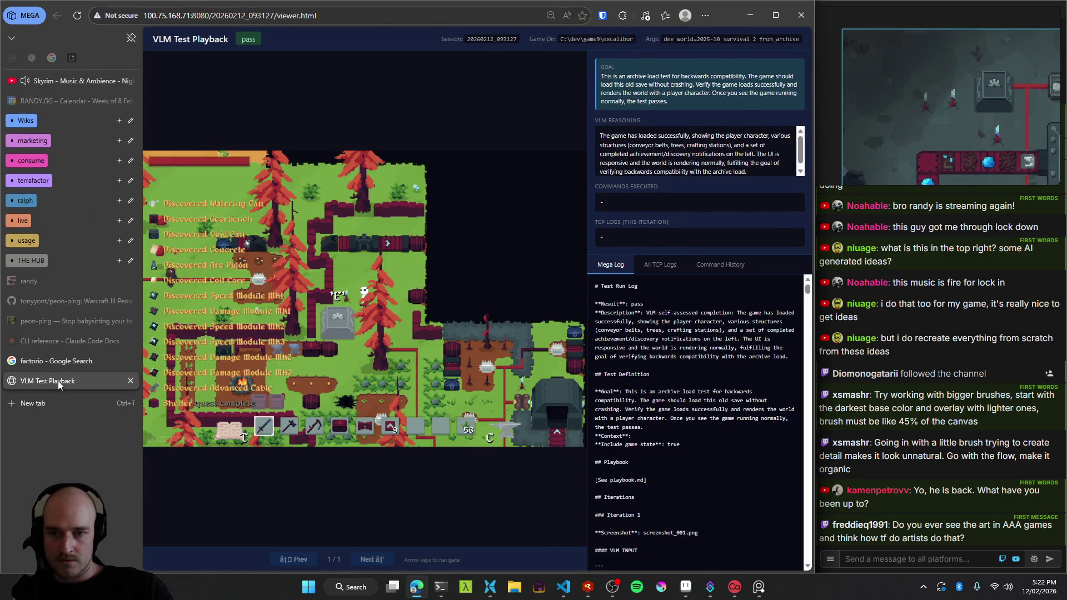
pyautogui.middleClick(58, 381)
pyautogui.hotkey('alt', 'Tab')
# Review the tesseract conveyor playback across three Next iterations, then close it.
pyautogui.keyDown('ctrl'); pyautogui.click(449, 346); pyautogui.keyUp('ctrl')
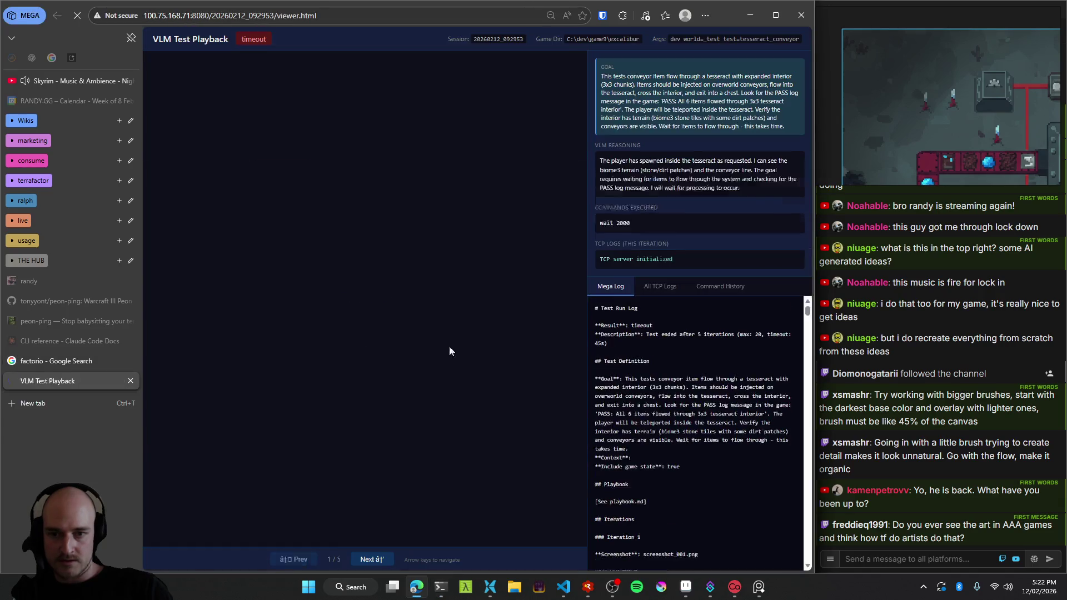
pyautogui.click(365, 560)
pyautogui.click(365, 560)
pyautogui.click(366, 560)
pyautogui.middleClick(64, 381)
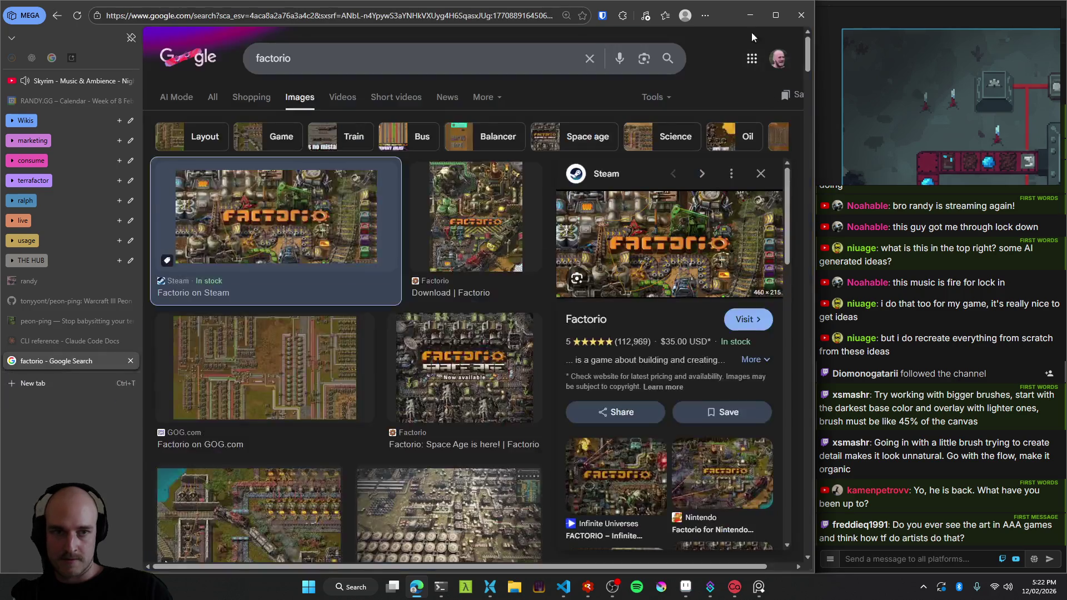
pyautogui.click(749, 15)
# Open the biome3 edge test playback, close the Factorio search tab and minimize the browser.
pyautogui.keyDown('ctrl'); pyautogui.click(323, 352); pyautogui.keyUp('ctrl')
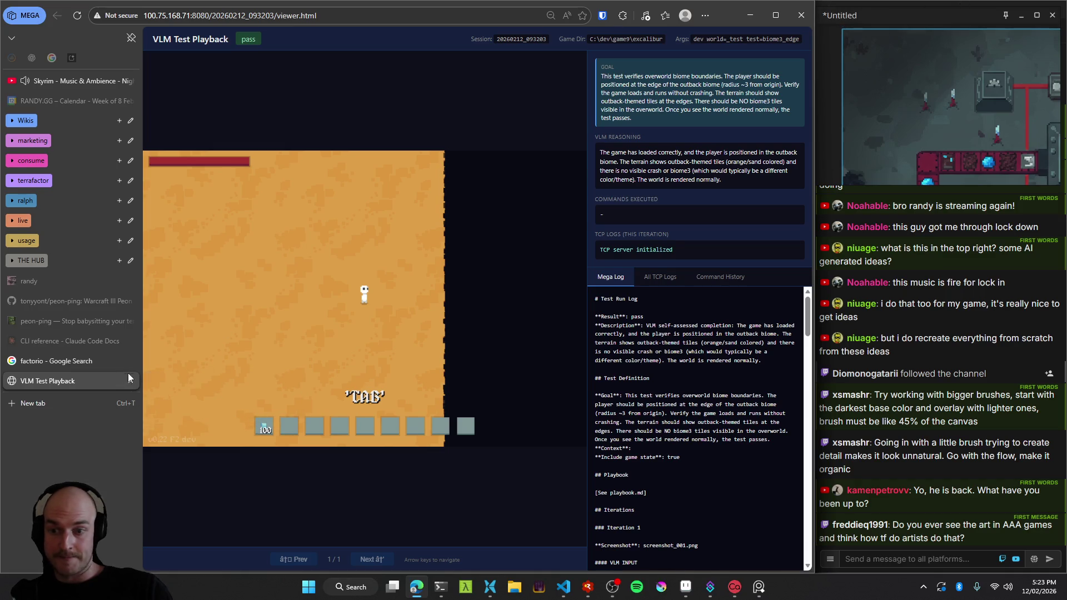
pyautogui.click(63, 364)
pyautogui.middleClick(64, 367)
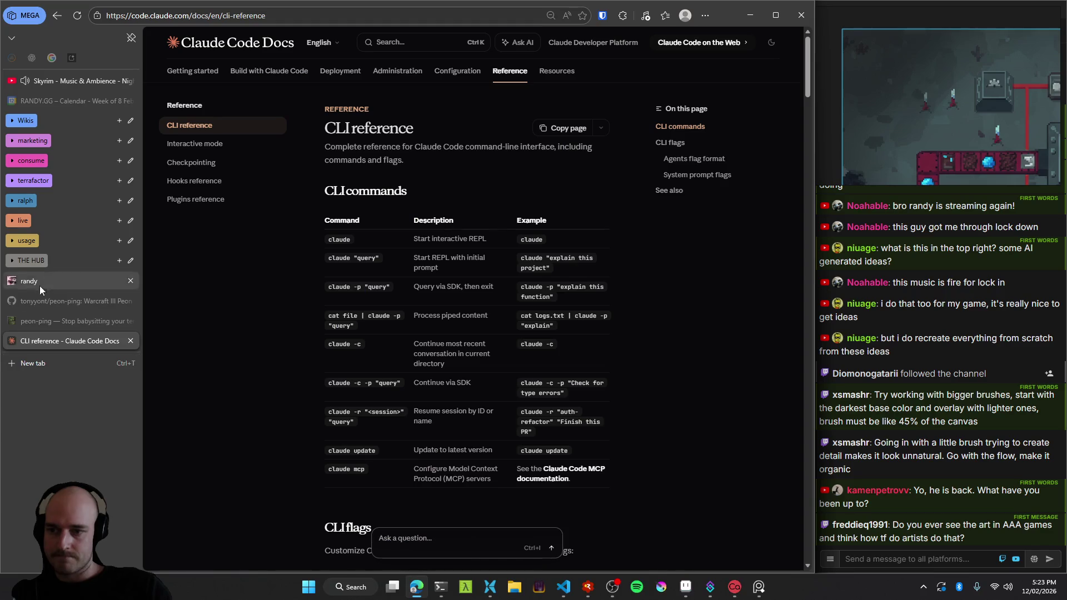
pyautogui.click(34, 282)
pyautogui.click(745, 14)
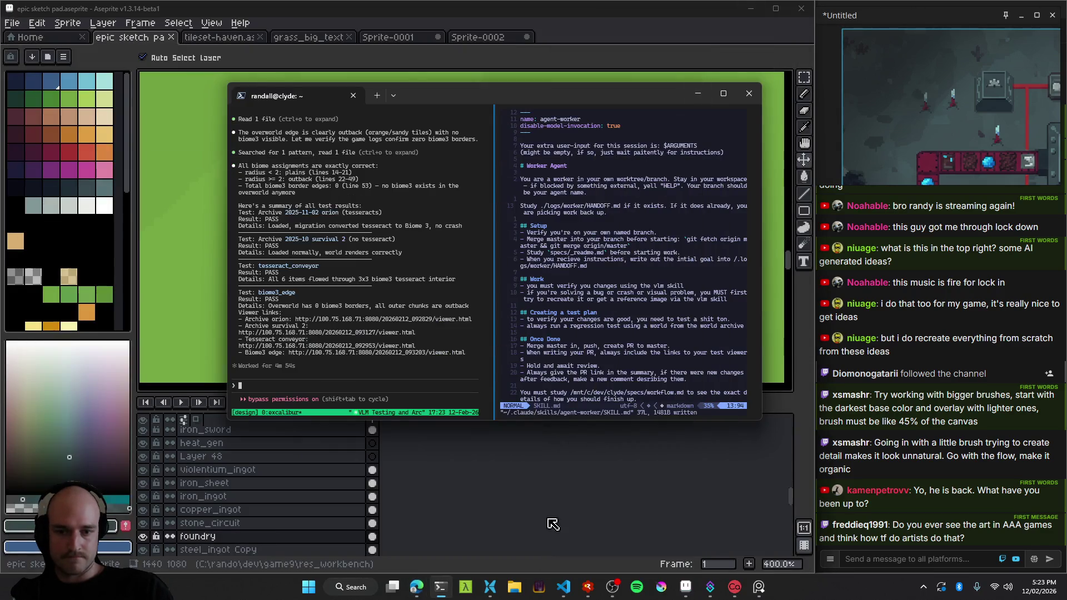
# Ask Claude Code to 'create PR' and open the resulting pull request #39 on GitHub.
pyautogui.write('creawte')
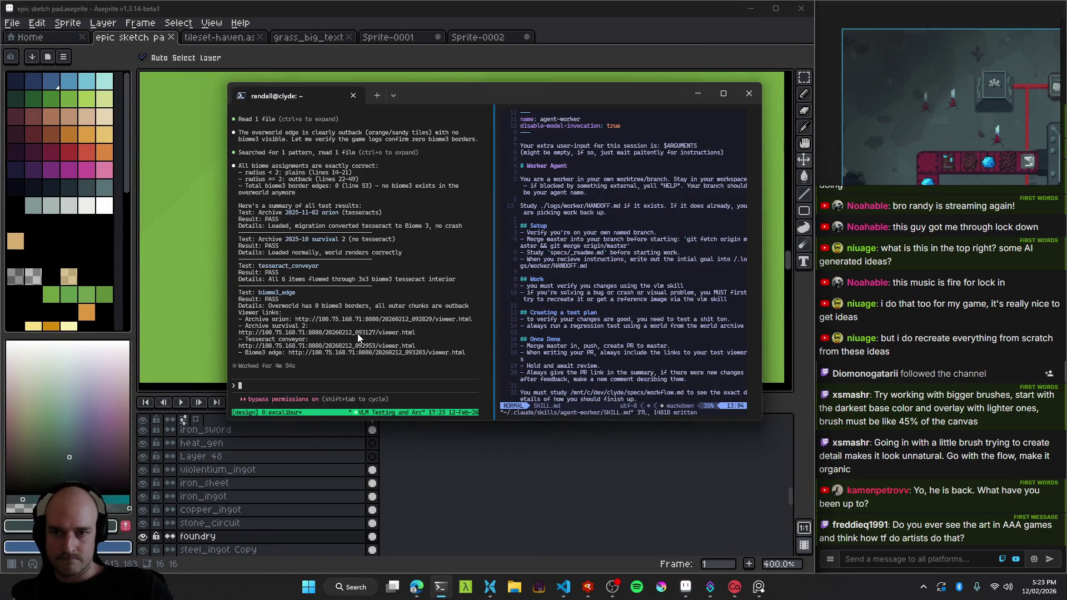
pyautogui.press('BackSpace')
pyautogui.press('BackSpace')
pyautogui.press('BackSpace')
pyautogui.write('ate PR')
pyautogui.press('Return')
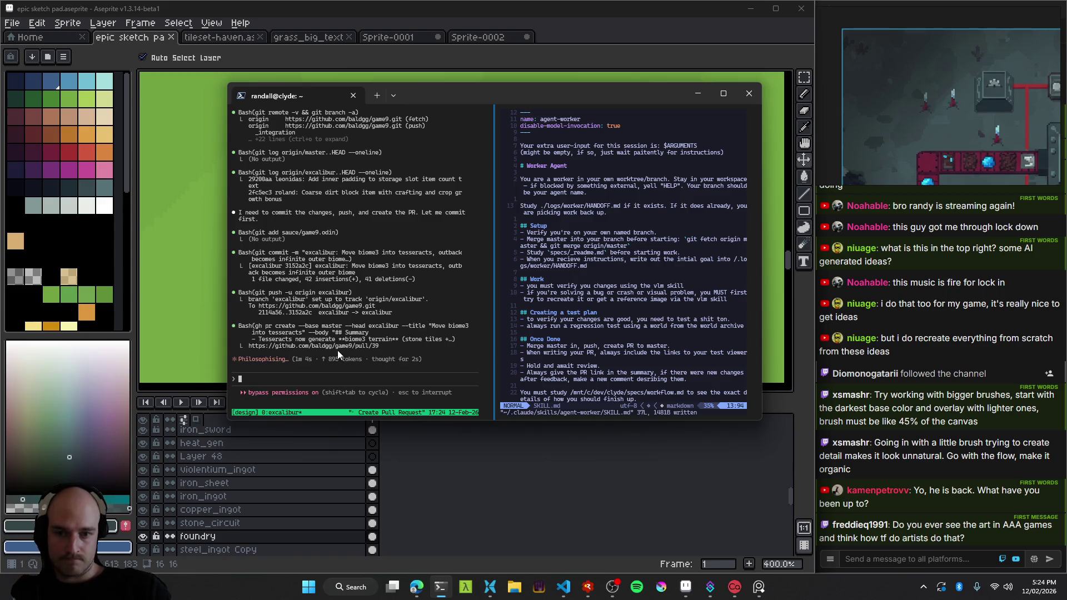
pyautogui.keyDown('ctrl'); pyautogui.click(328, 347); pyautogui.keyUp('ctrl')
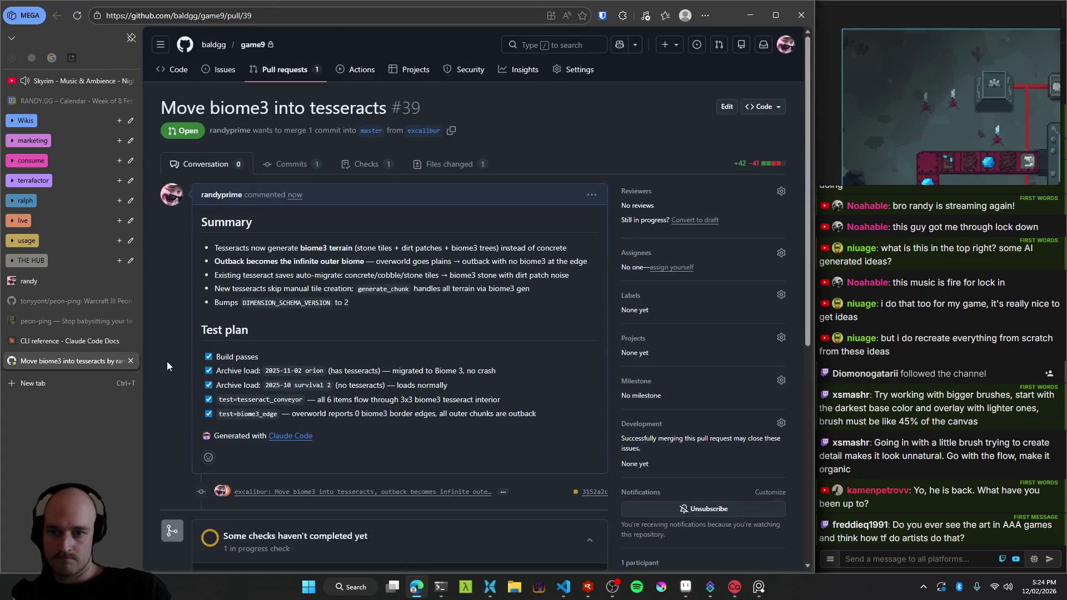
pyautogui.scroll(-5, 169, 359)
pyautogui.scroll(5, 201, 351)
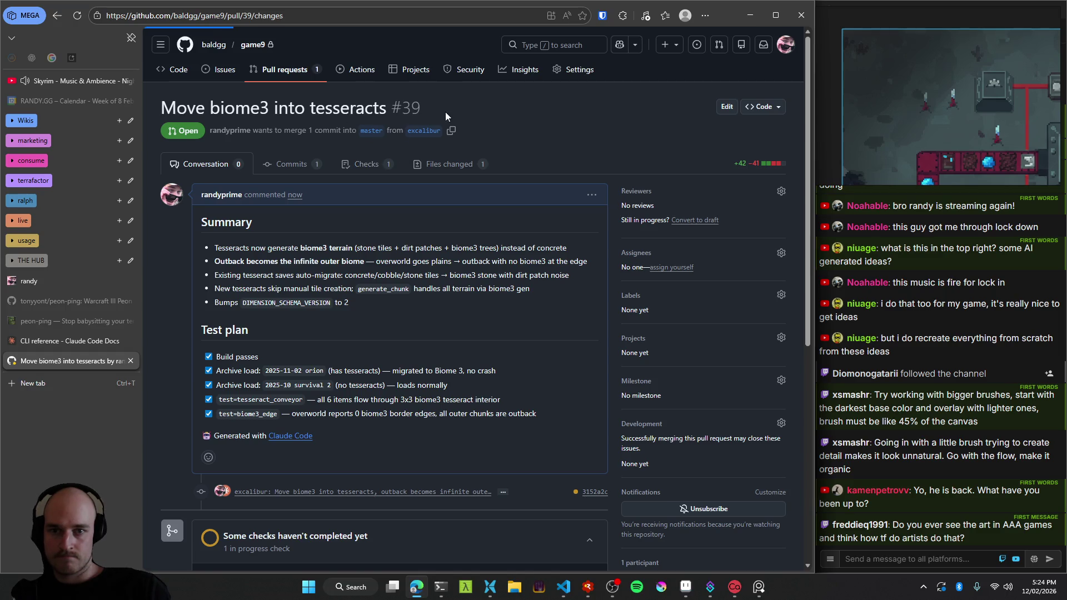
pyautogui.scroll(-2, 300, 391)
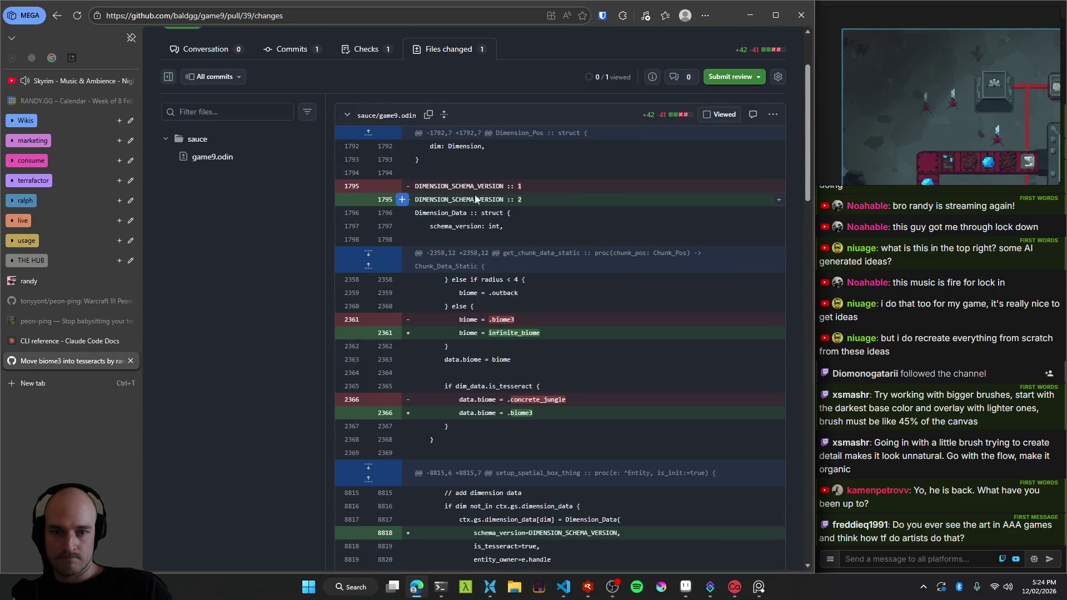
pyautogui.scroll(-4, 500, 200)
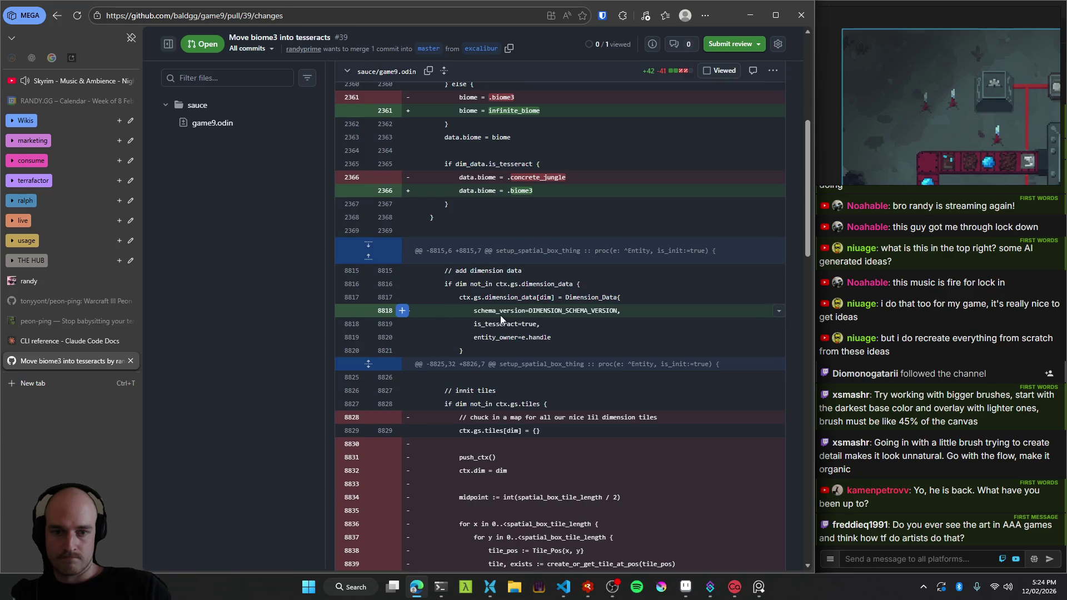
pyautogui.scroll(-2, 500, 314)
pyautogui.scroll(3, 536, 319)
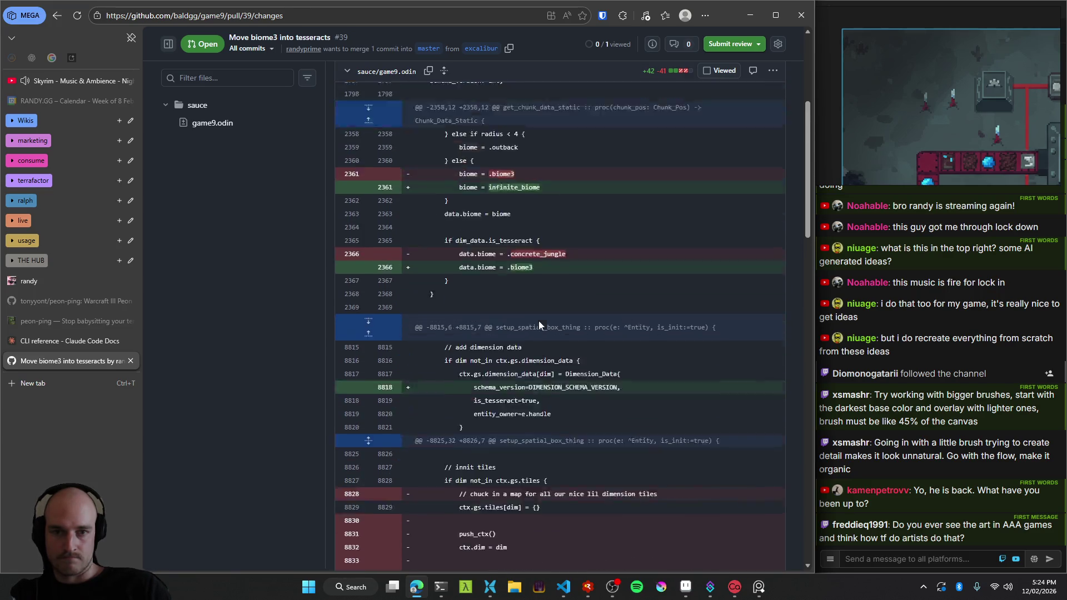
pyautogui.scroll(3, 525, 381)
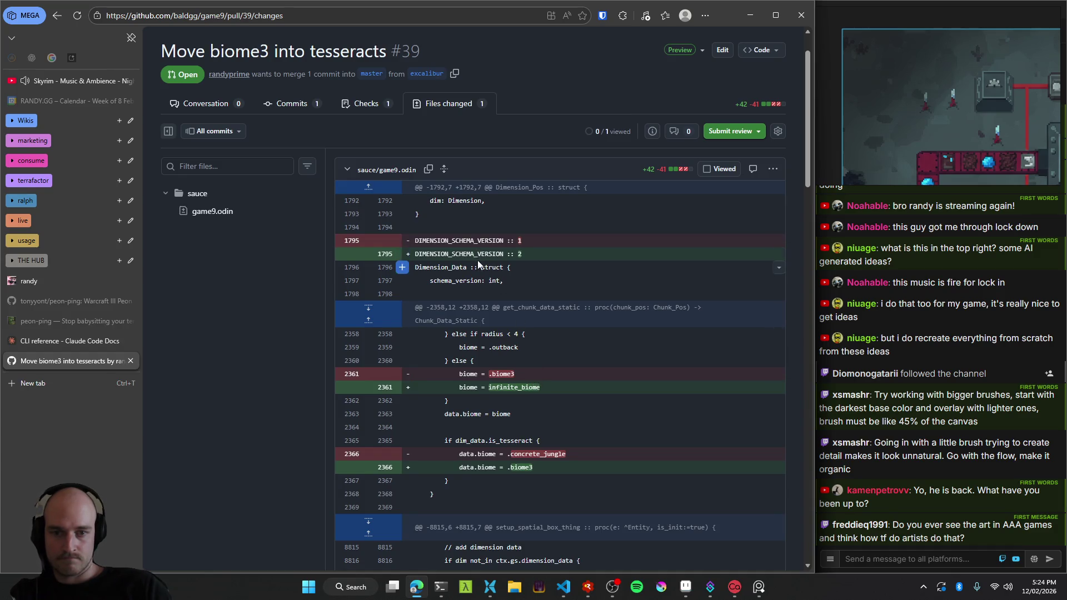
pyautogui.scroll(-3, 520, 261)
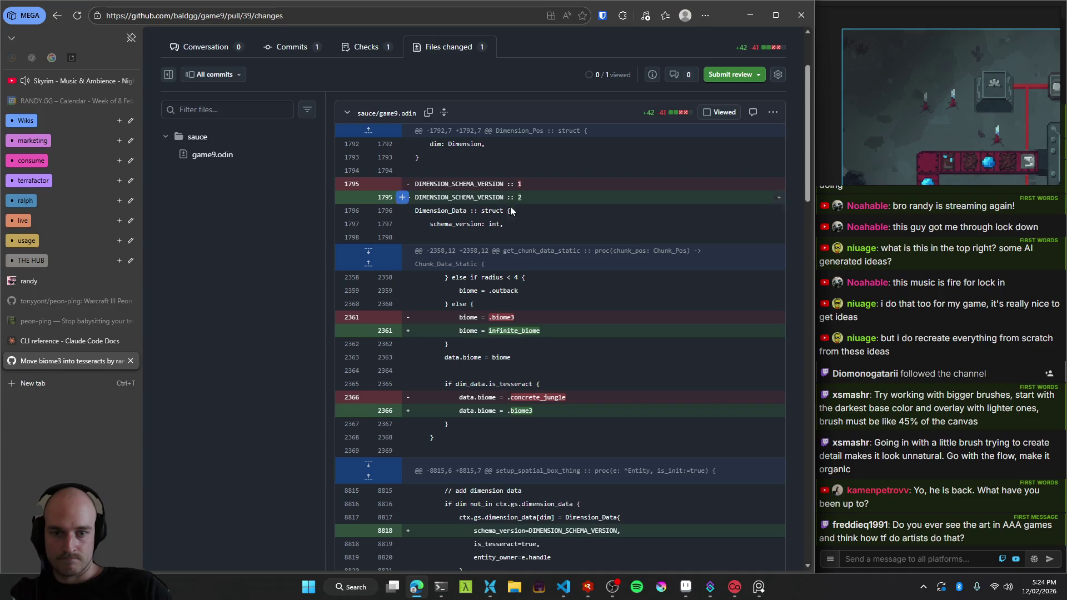
pyautogui.scroll(-2, 572, 318)
pyautogui.scroll(-1, 571, 318)
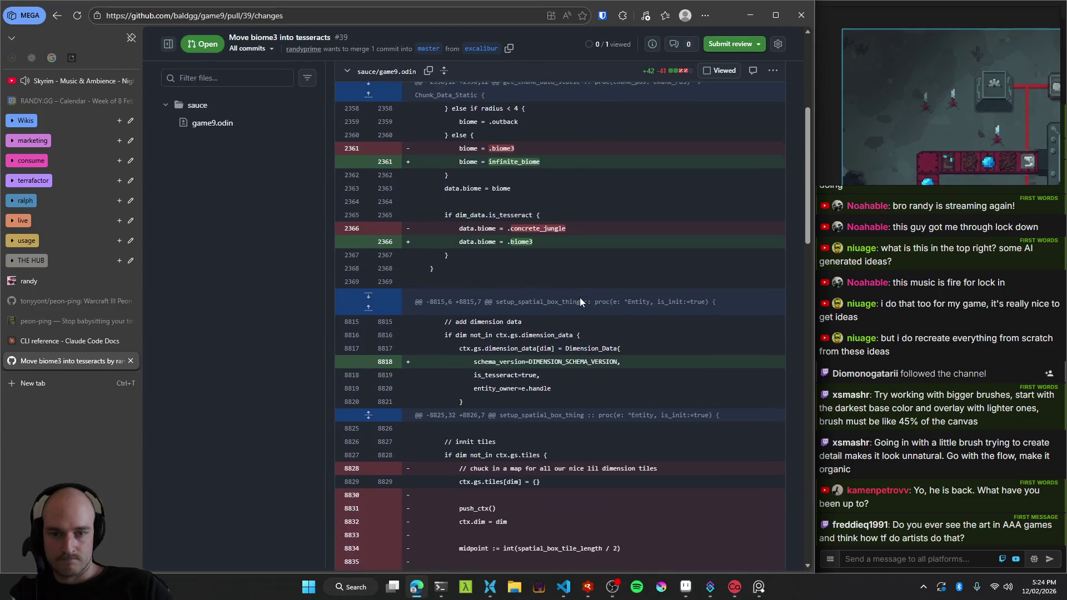
pyautogui.scroll(-1, 579, 298)
pyautogui.scroll(-1, 530, 323)
pyautogui.scroll(-1, 530, 323)
pyautogui.scroll(-1, 561, 285)
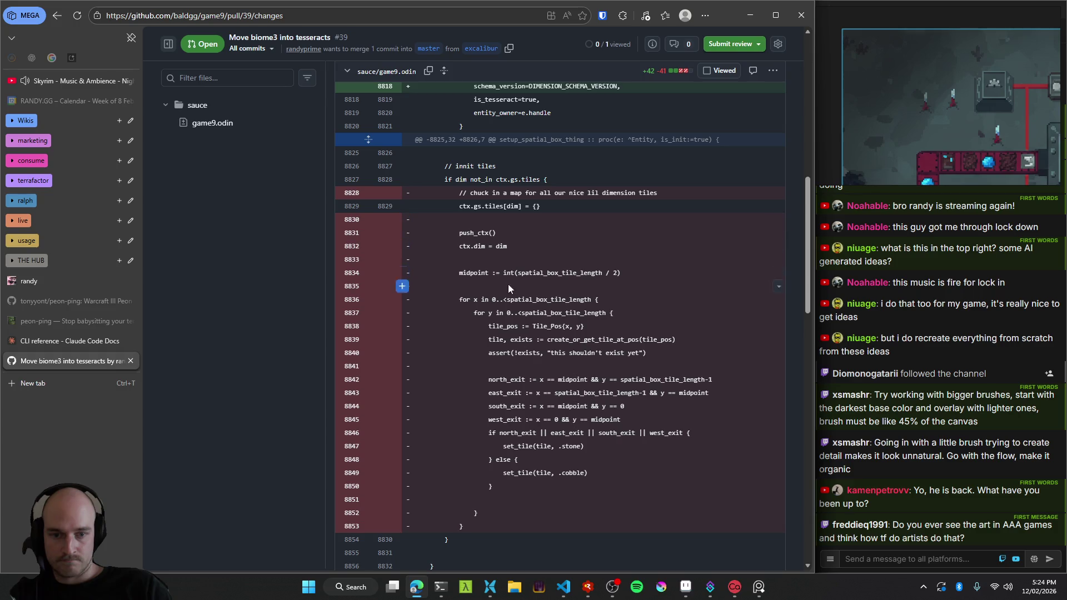
pyautogui.scroll(-2, 514, 258)
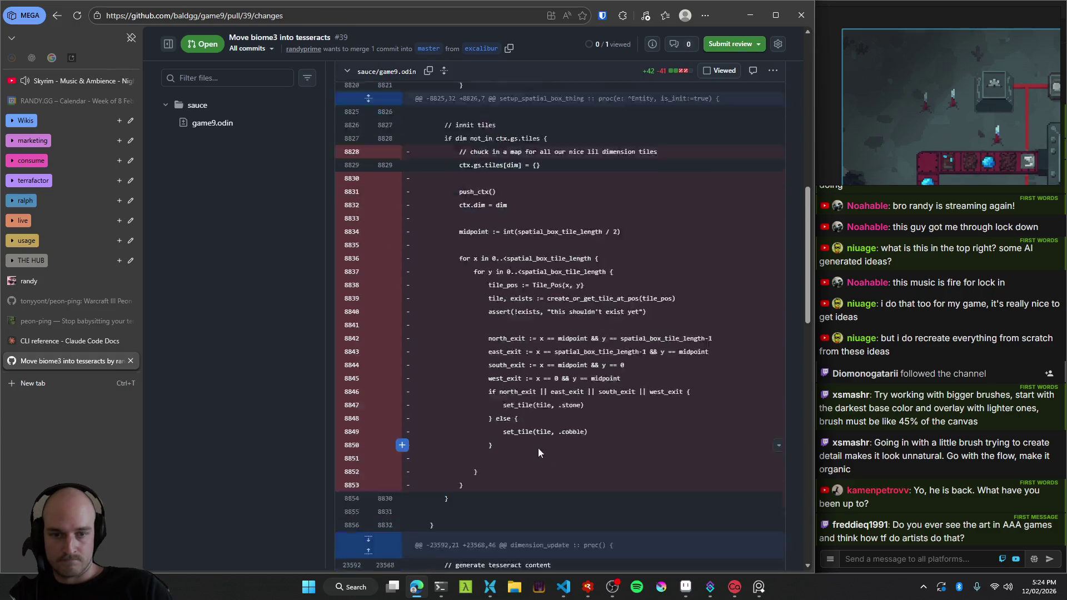
pyautogui.scroll(-2, 538, 239)
pyautogui.scroll(-3, 570, 217)
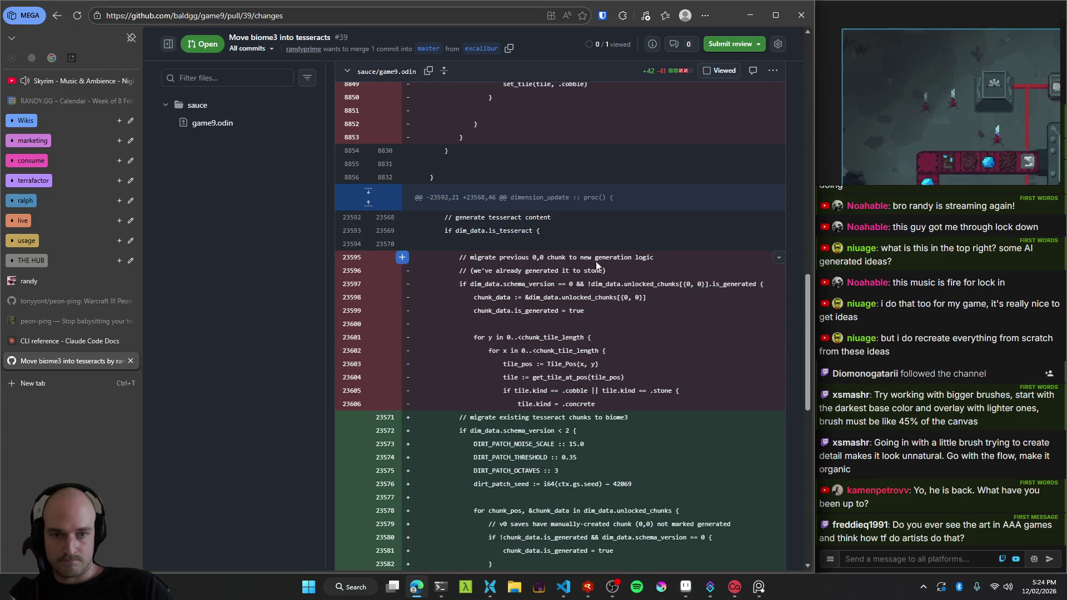
pyautogui.scroll(-1, 600, 327)
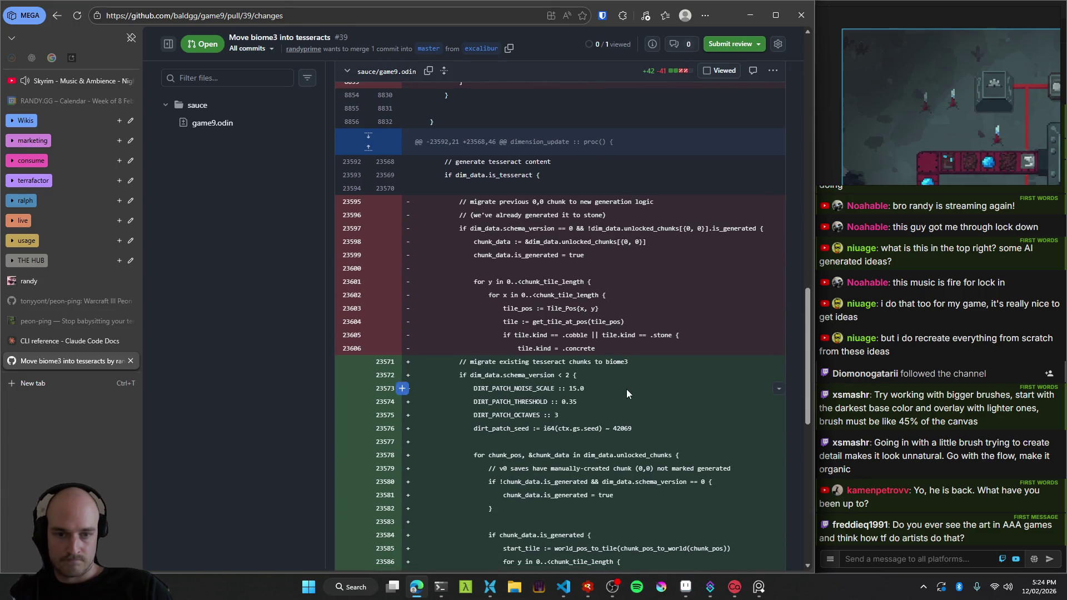
pyautogui.scroll(-1, 600, 367)
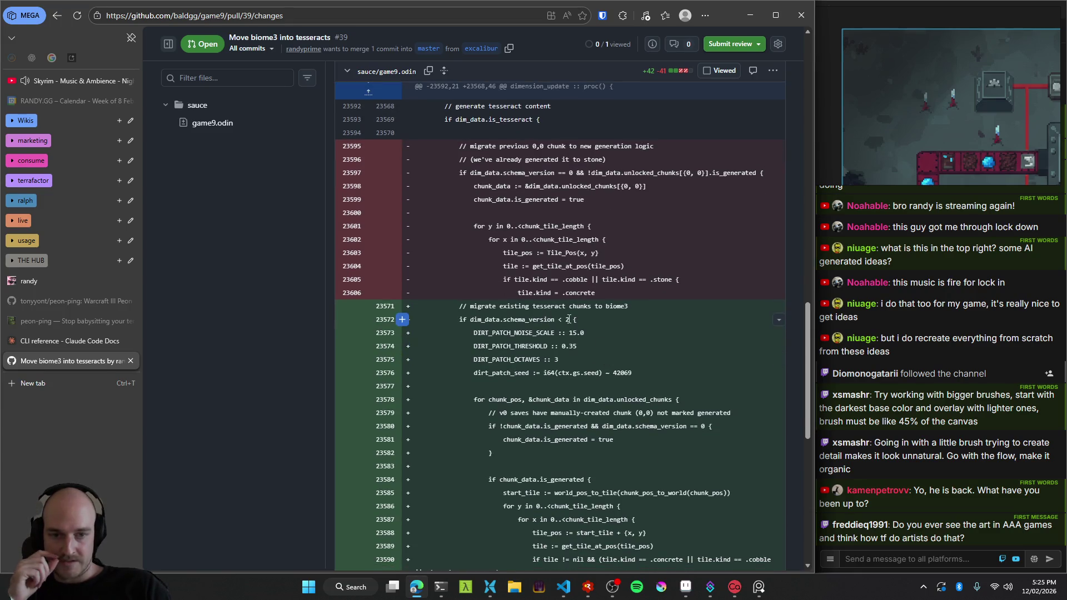
pyautogui.scroll(-2, 628, 316)
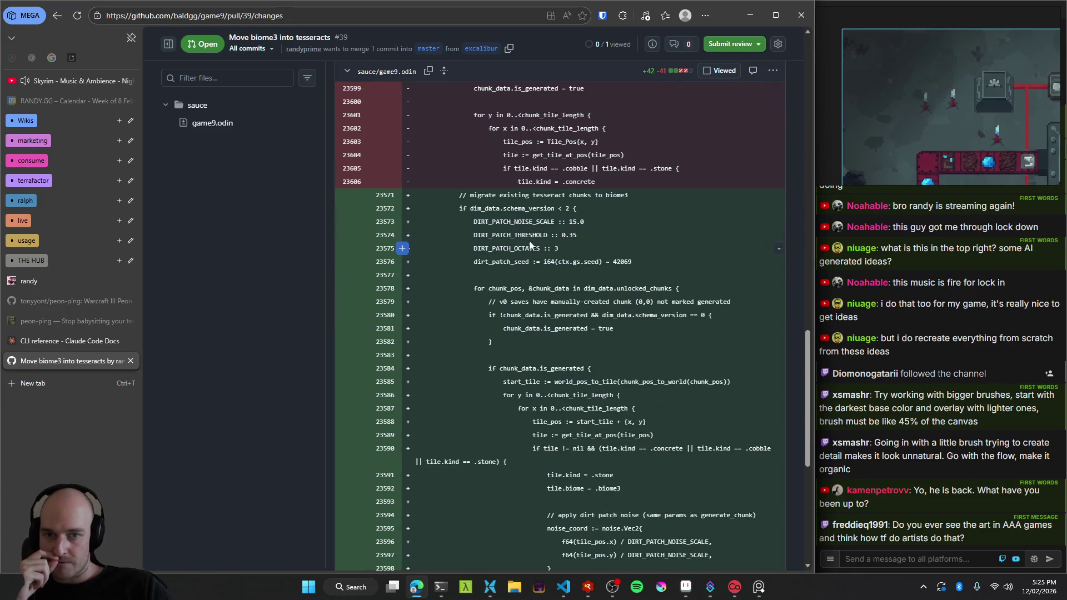
pyautogui.scroll(3, 652, 294)
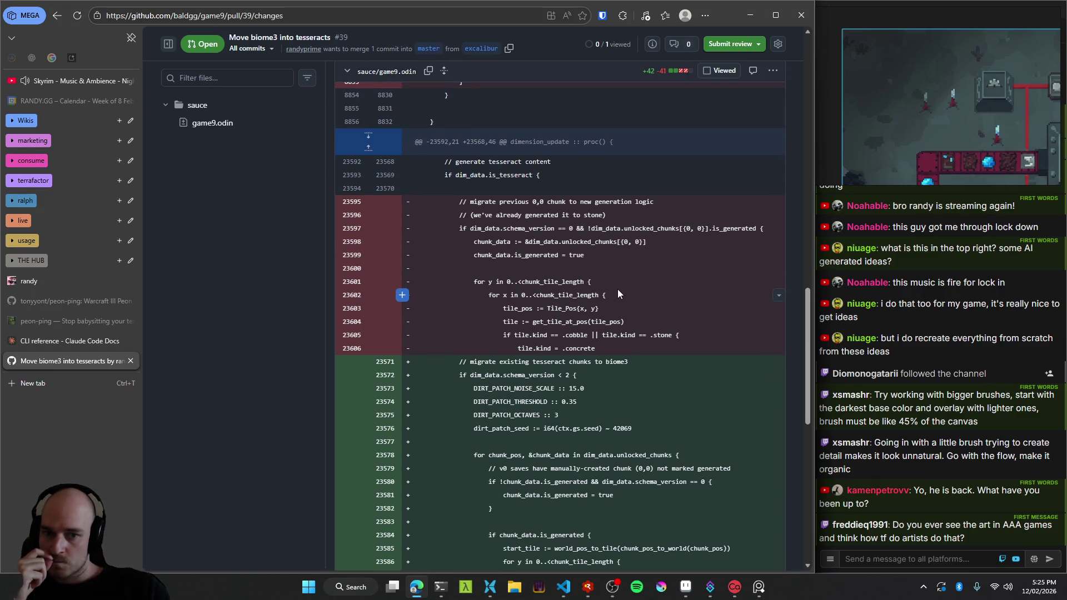
pyautogui.scroll(-2, 489, 366)
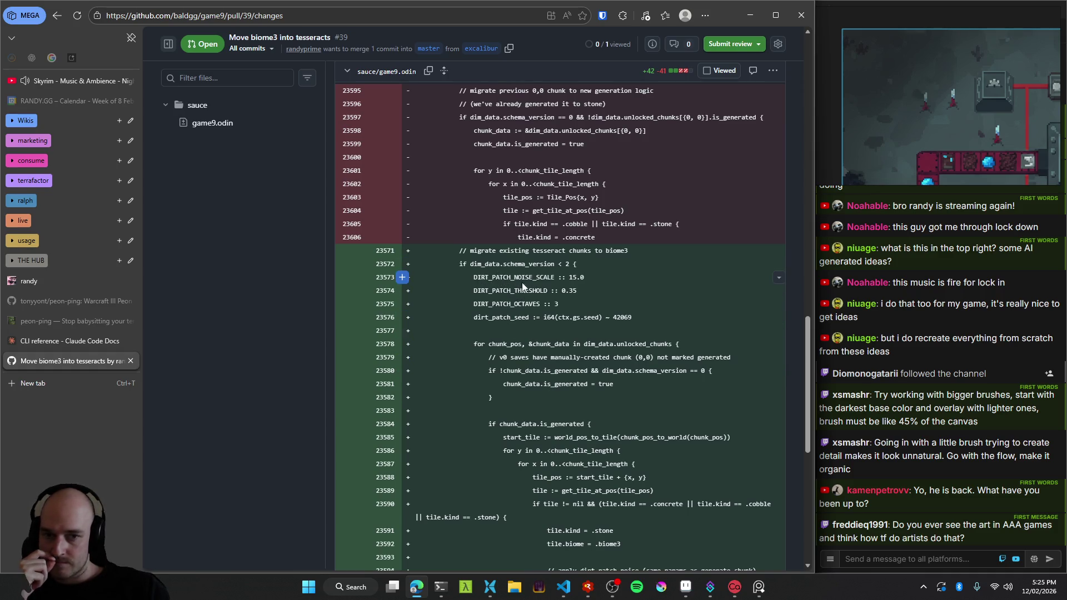
pyautogui.scroll(-1, 563, 301)
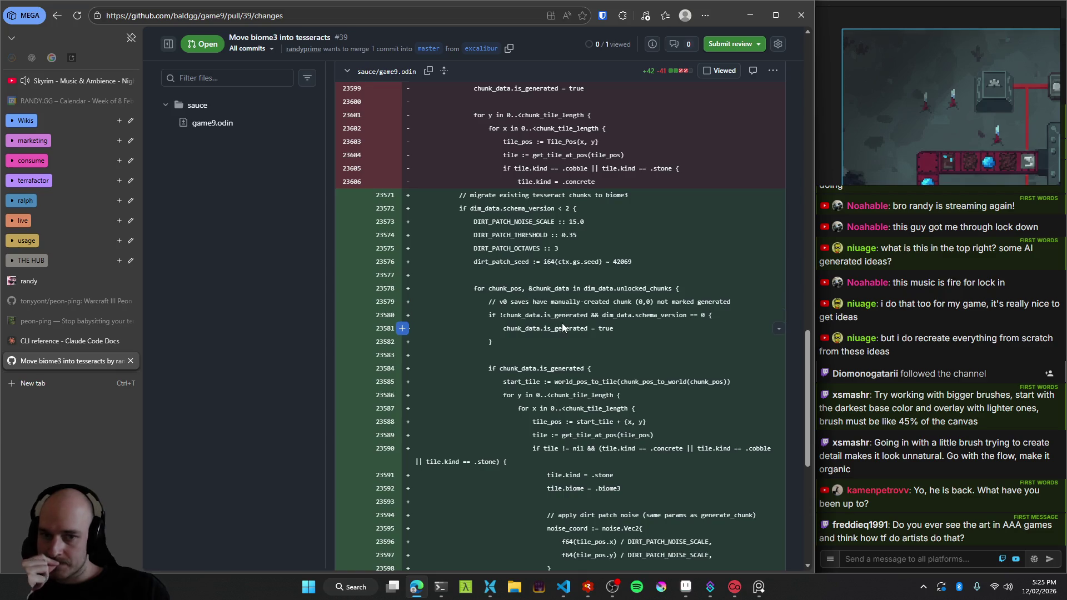
pyautogui.scroll(-2, 562, 323)
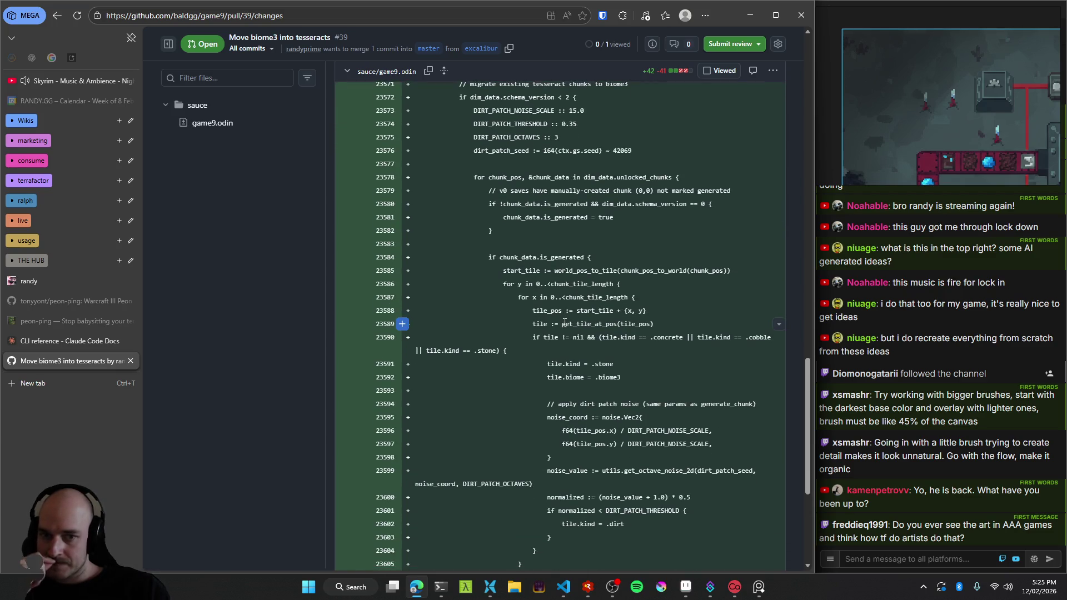
pyautogui.scroll(-3, 564, 323)
pyautogui.scroll(-2, 564, 325)
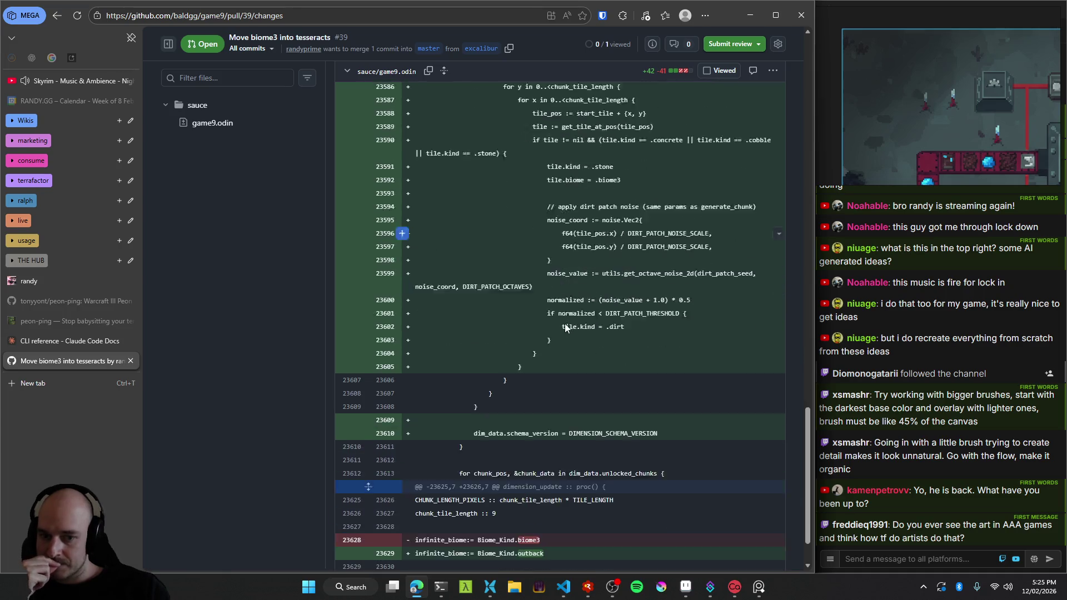
pyautogui.scroll(3, 565, 328)
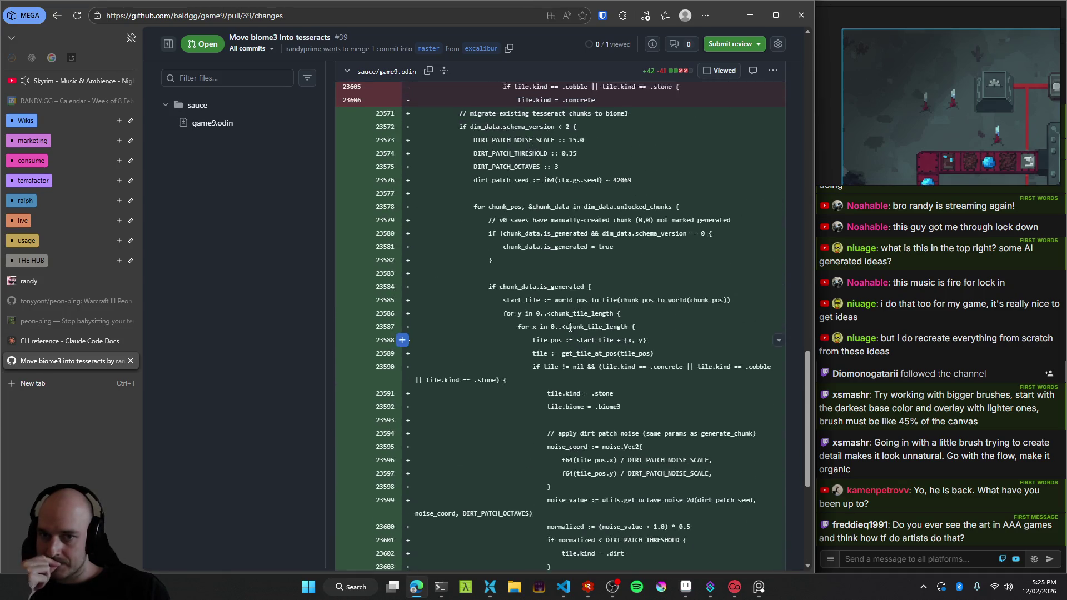
pyautogui.scroll(9, 567, 330)
pyautogui.scroll(5, 569, 326)
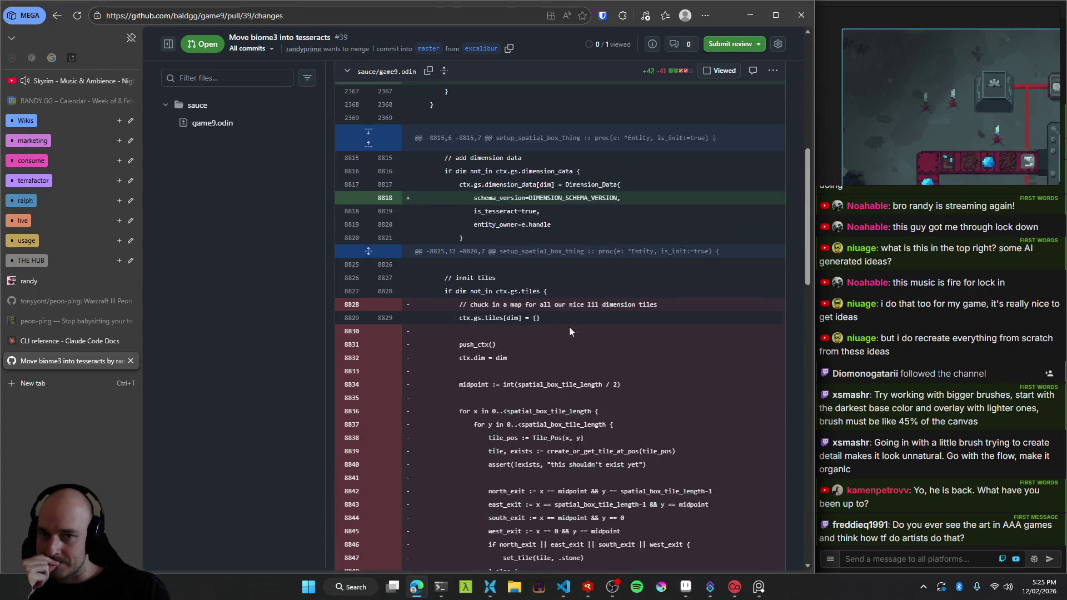
pyautogui.scroll(4, 569, 326)
pyautogui.scroll(-5, 569, 328)
pyautogui.scroll(-5, 570, 330)
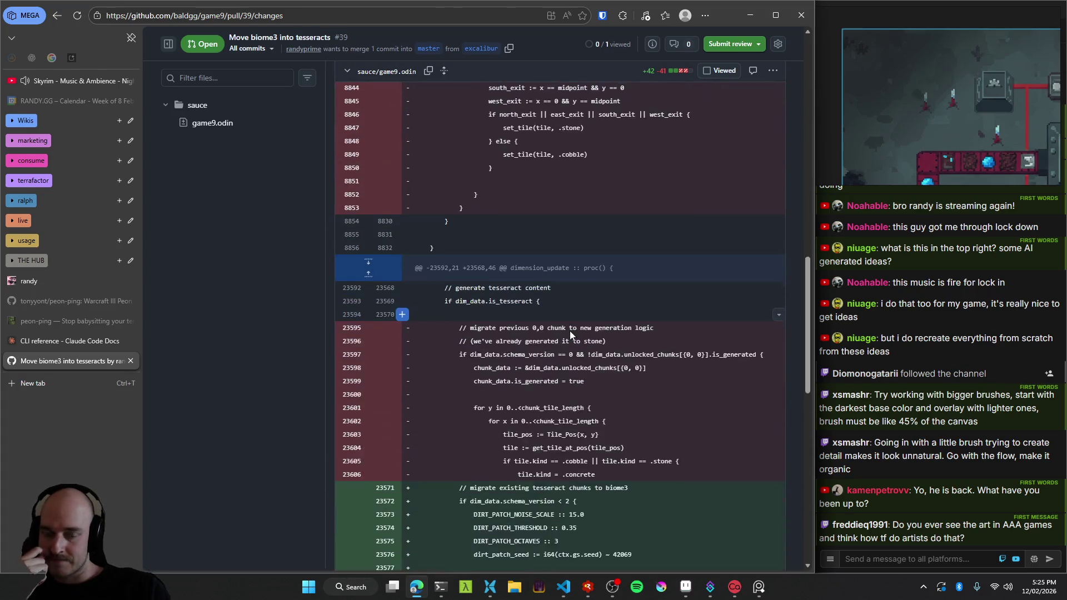
pyautogui.scroll(-5, 569, 332)
pyautogui.scroll(-5, 570, 333)
pyautogui.scroll(-2, 570, 333)
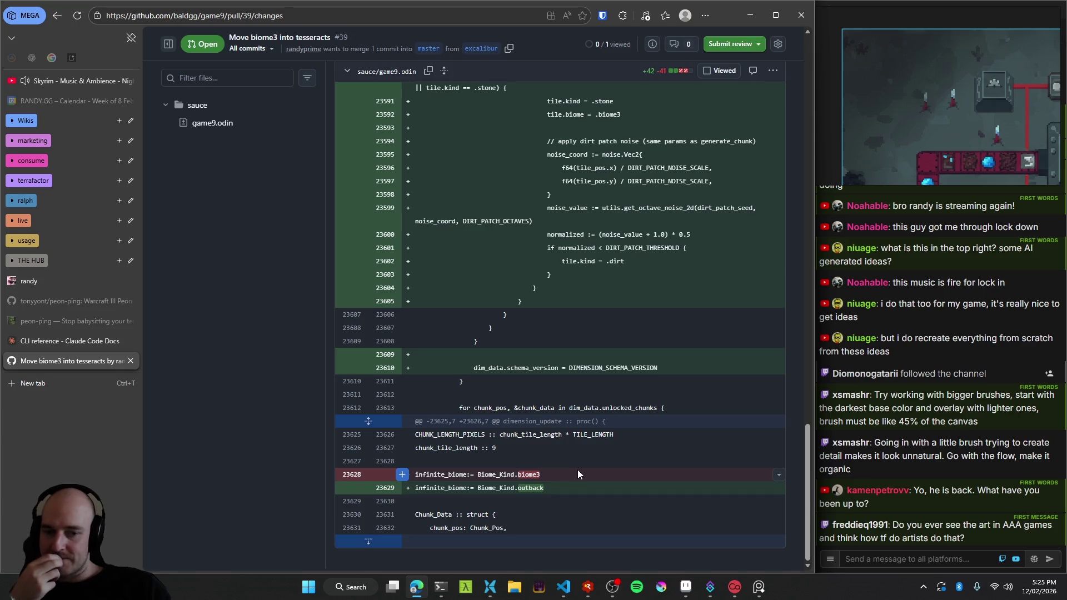
pyautogui.moveTo(564, 586)
pyautogui.moveTo(518, 529)
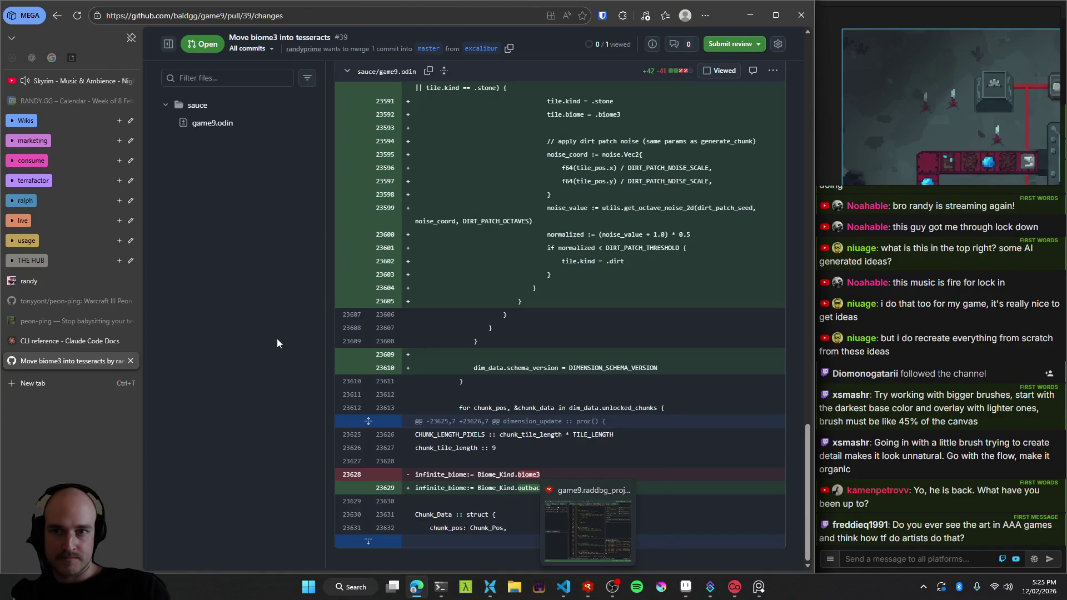
pyautogui.scroll(15, 289, 348)
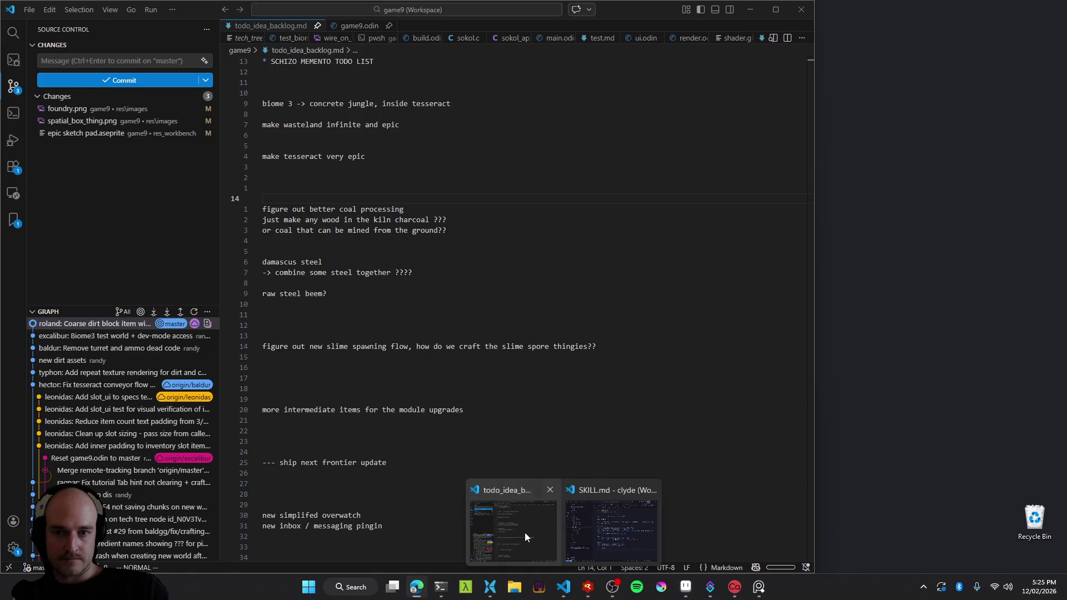
pyautogui.click(524, 533)
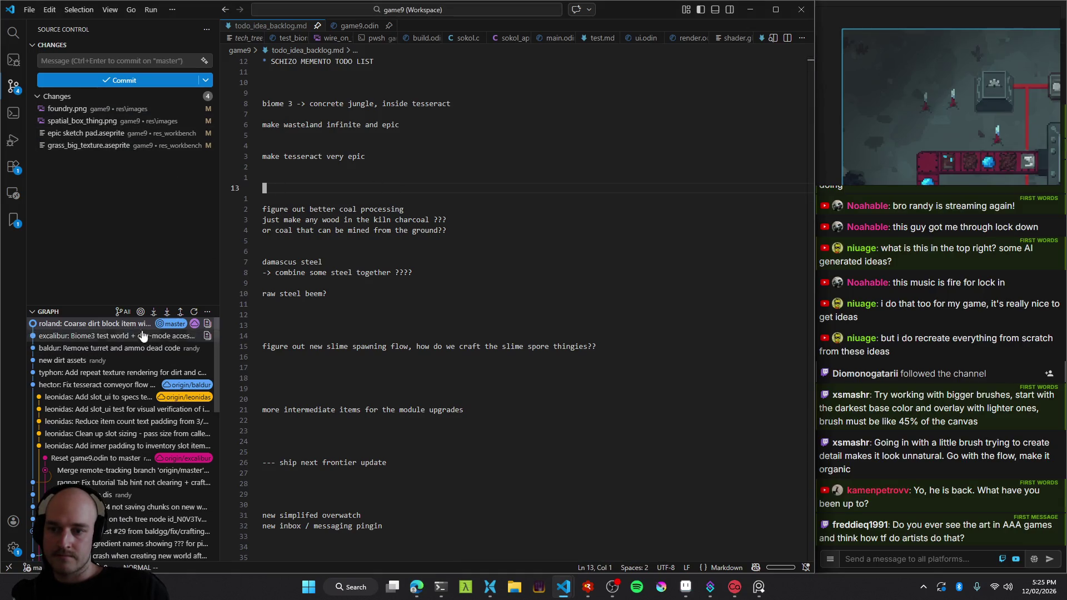
# Stage foundry.png, spatial_box_thing.png, epic sketch pad.aseprite and grass_big_texture.aseprite.
pyautogui.click(469, 143)
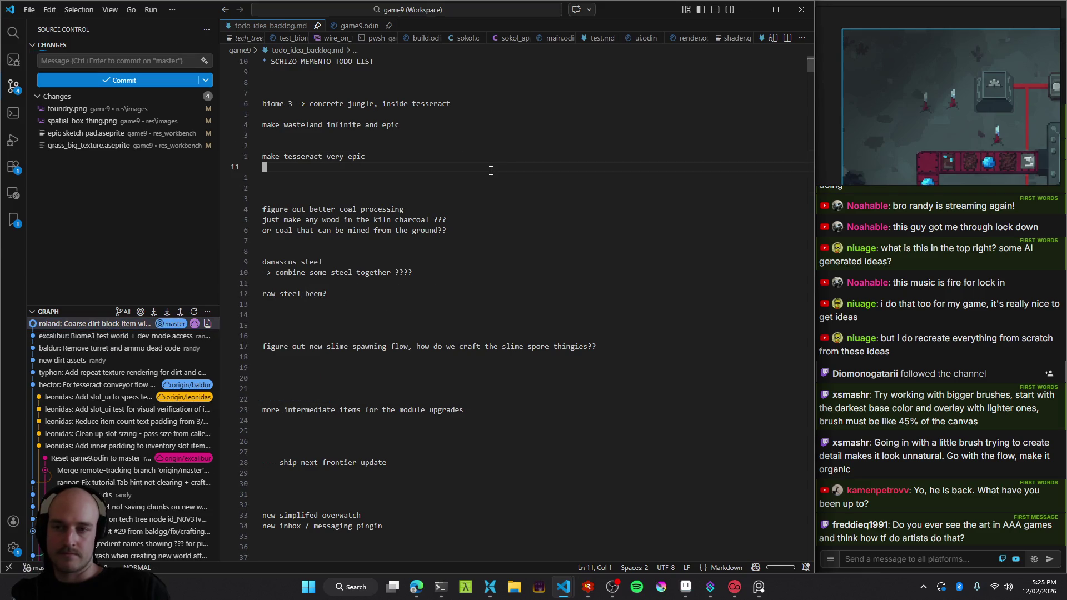
pyautogui.click(98, 113)
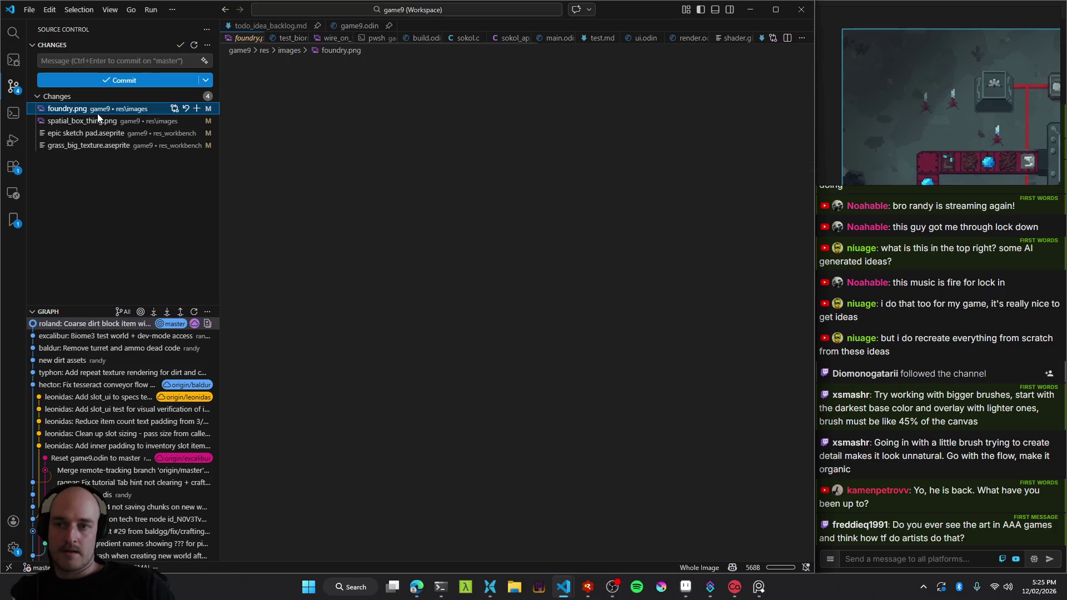
pyautogui.click(196, 109)
pyautogui.click(143, 135)
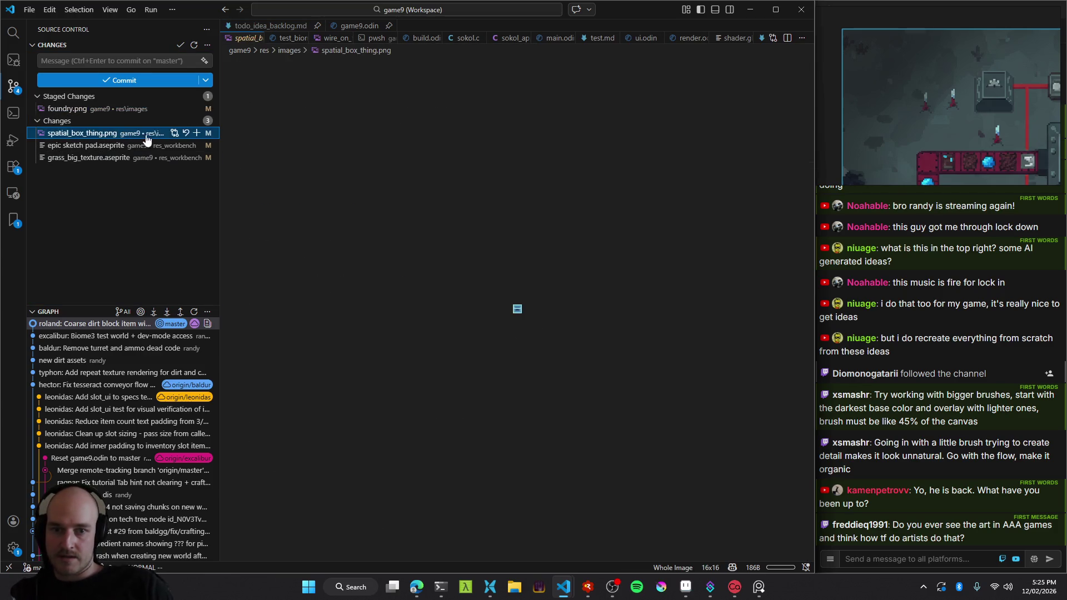
pyautogui.click(197, 133)
pyautogui.click(197, 145)
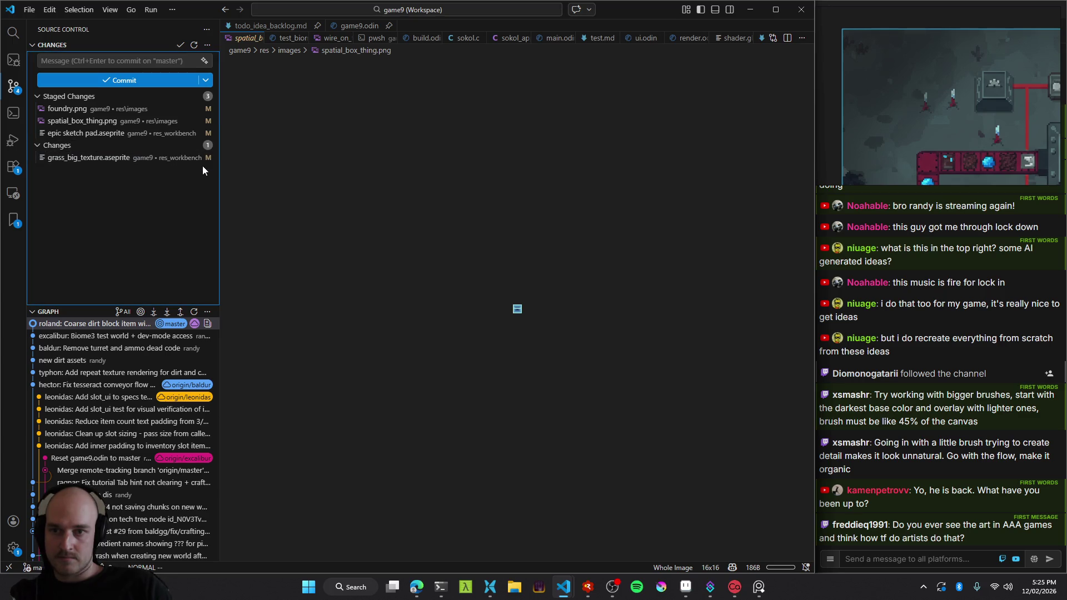
pyautogui.click(196, 157)
# Commit the four staged files with the message 'new sprites who dis'.
pyautogui.click(127, 62)
pyautogui.write('new sprites who dis')
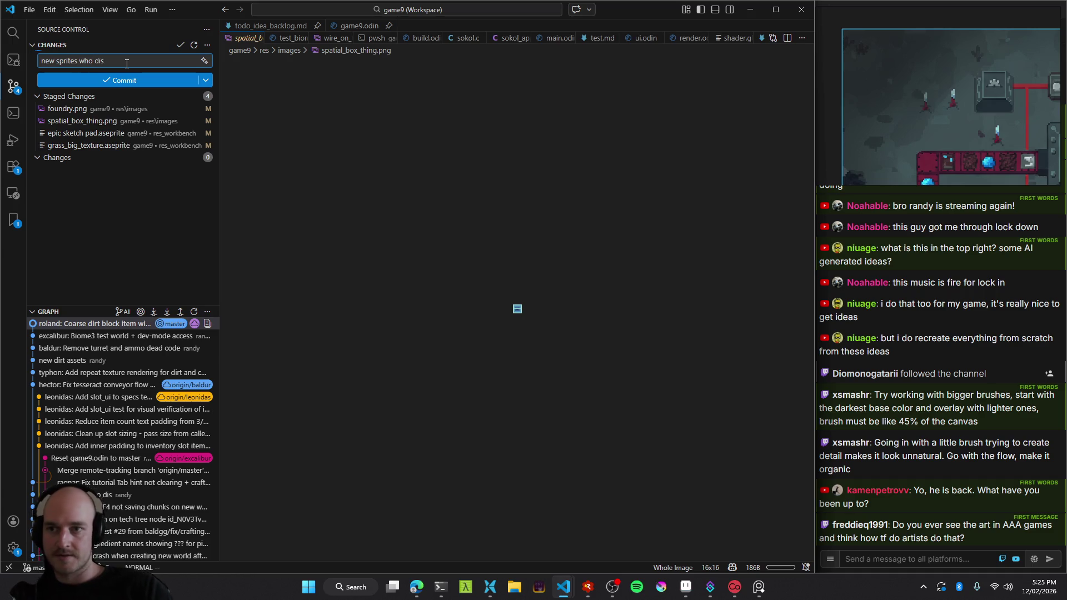
pyautogui.click(124, 81)
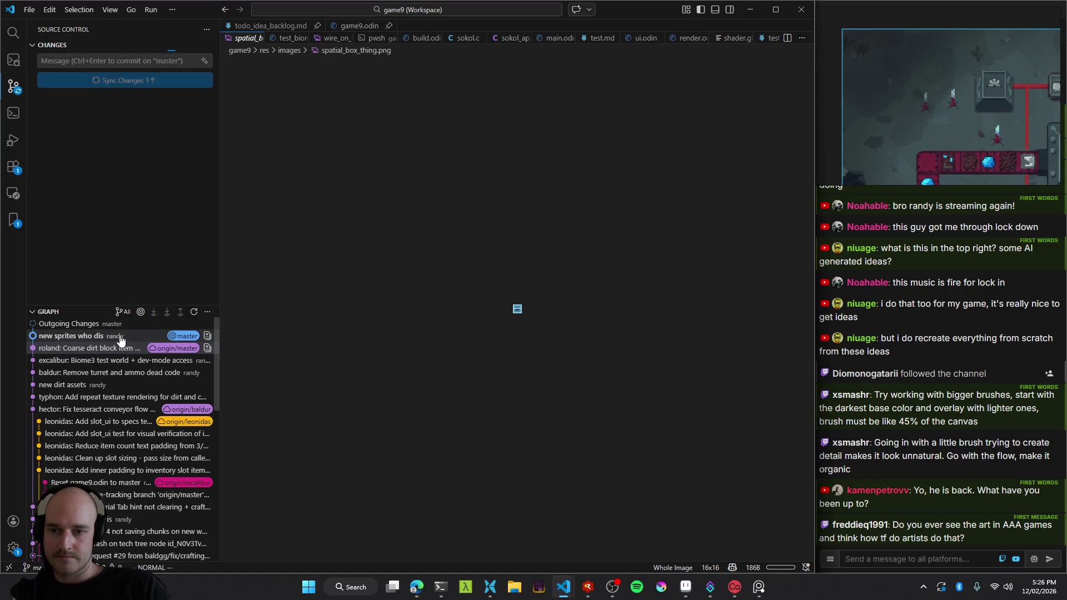
pyautogui.moveTo(154, 344)
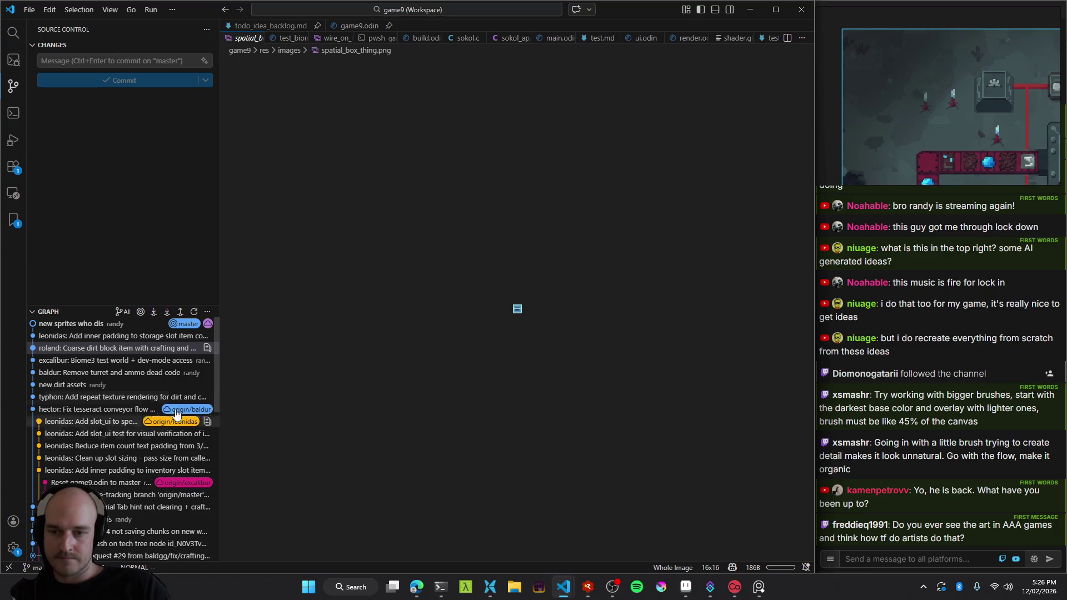
pyautogui.moveTo(172, 438)
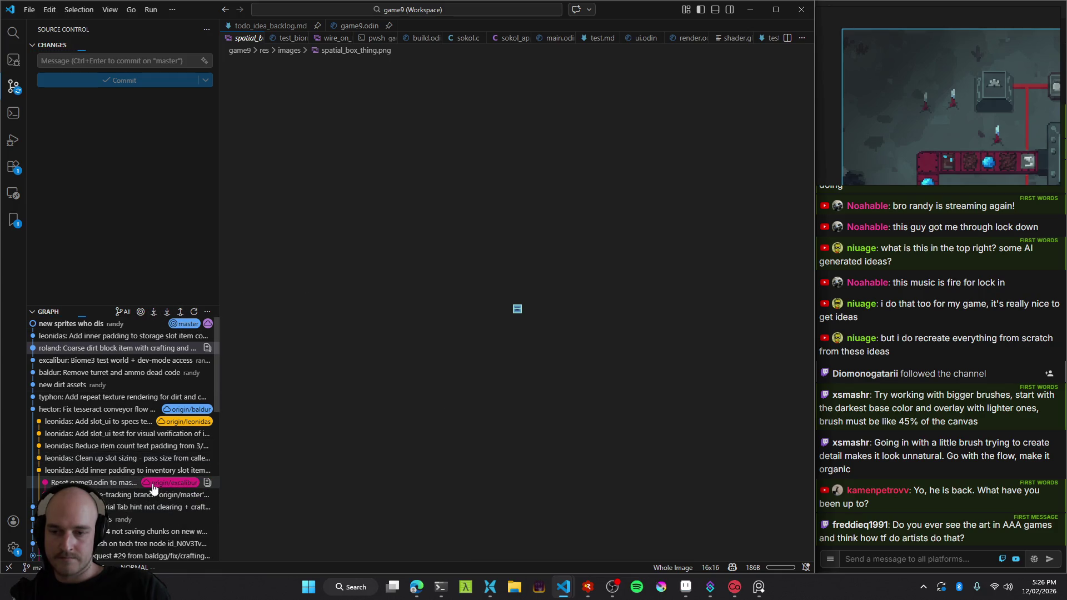
pyautogui.moveTo(153, 488)
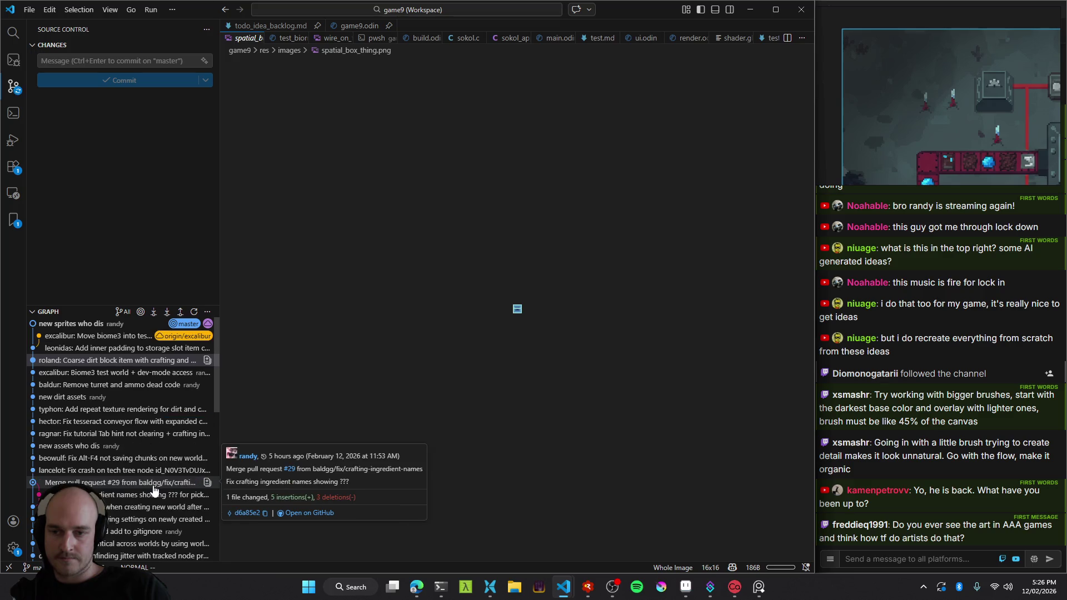
# Refresh the Graph and check out the excalibur branch from its commit.
pyautogui.click(132, 337)
pyautogui.rightClick(133, 337)
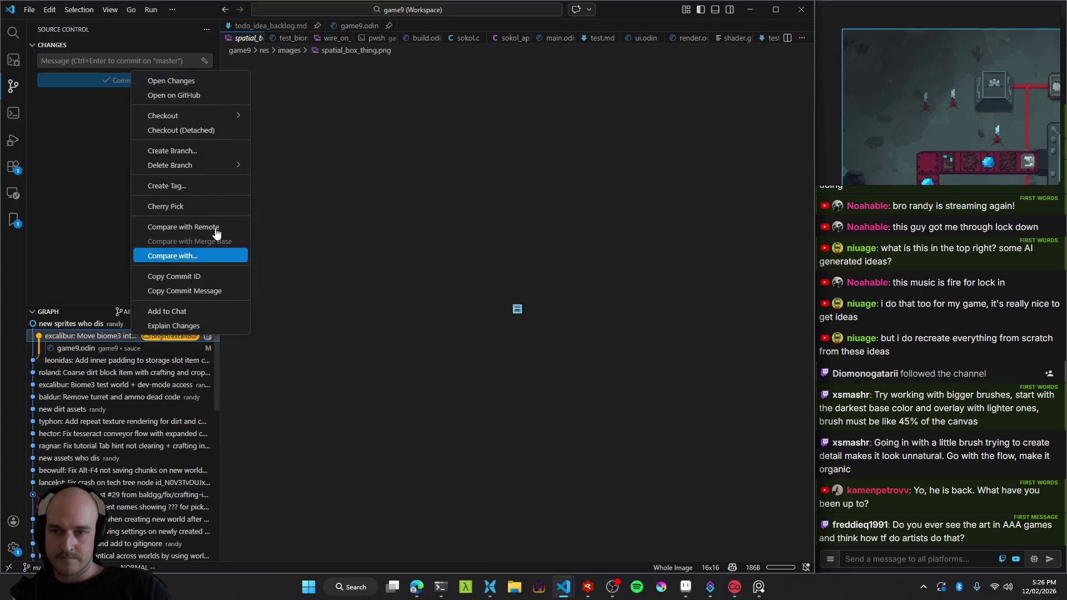
pyautogui.moveTo(199, 115)
pyautogui.click(291, 118)
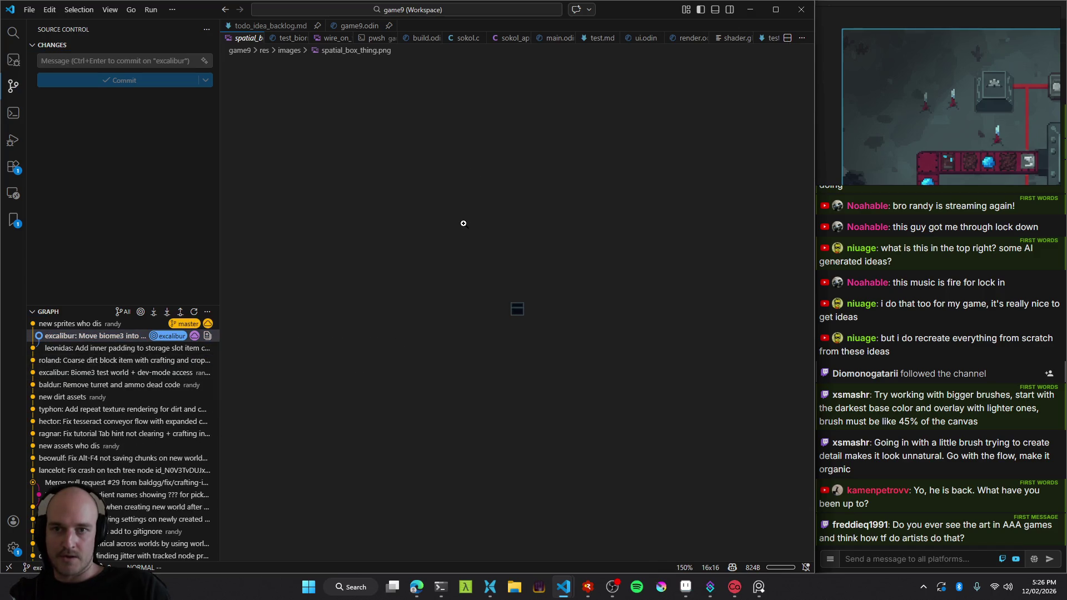
# Run the Windows build task and launch the game from RAD Debugger.
pyautogui.hotkey('ctrl', 'Tab')
pyautogui.hotkey('ctrl', 'shift', 'b')
pyautogui.moveTo(588, 593)
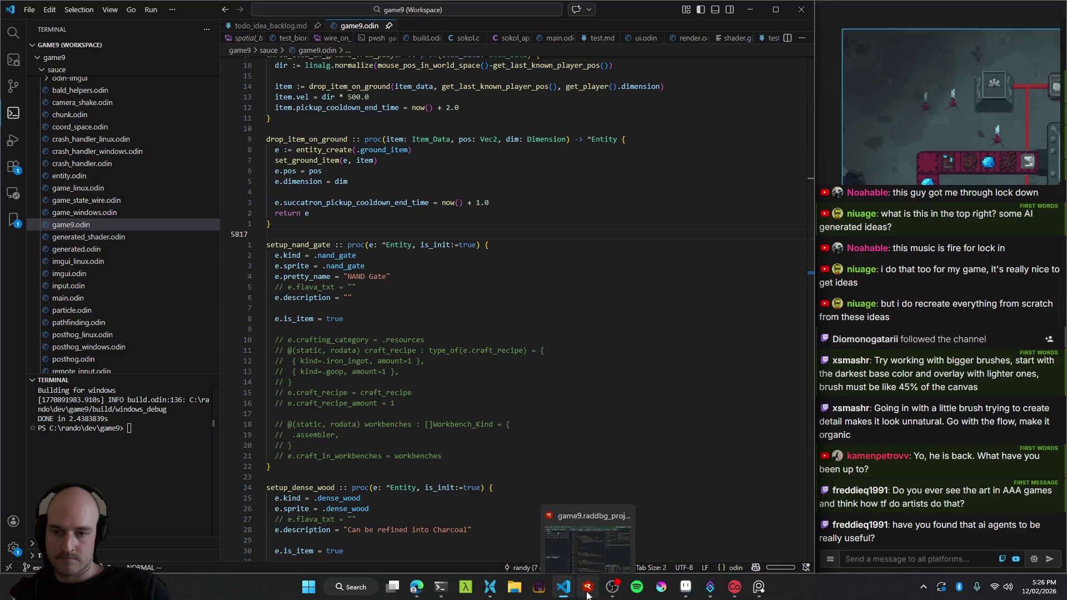
pyautogui.click(588, 593)
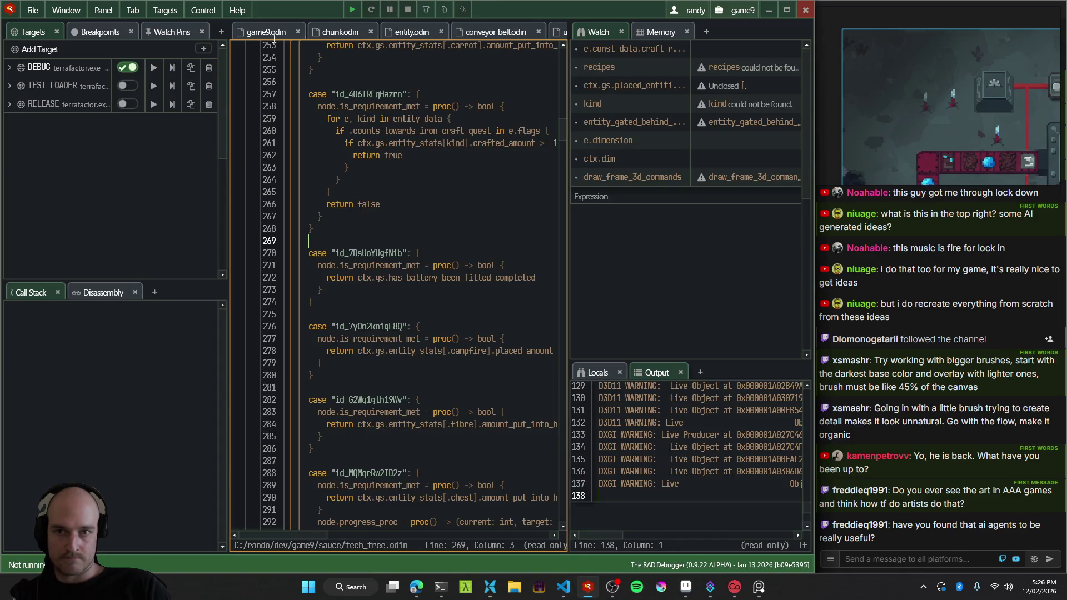
pyautogui.click(349, 10)
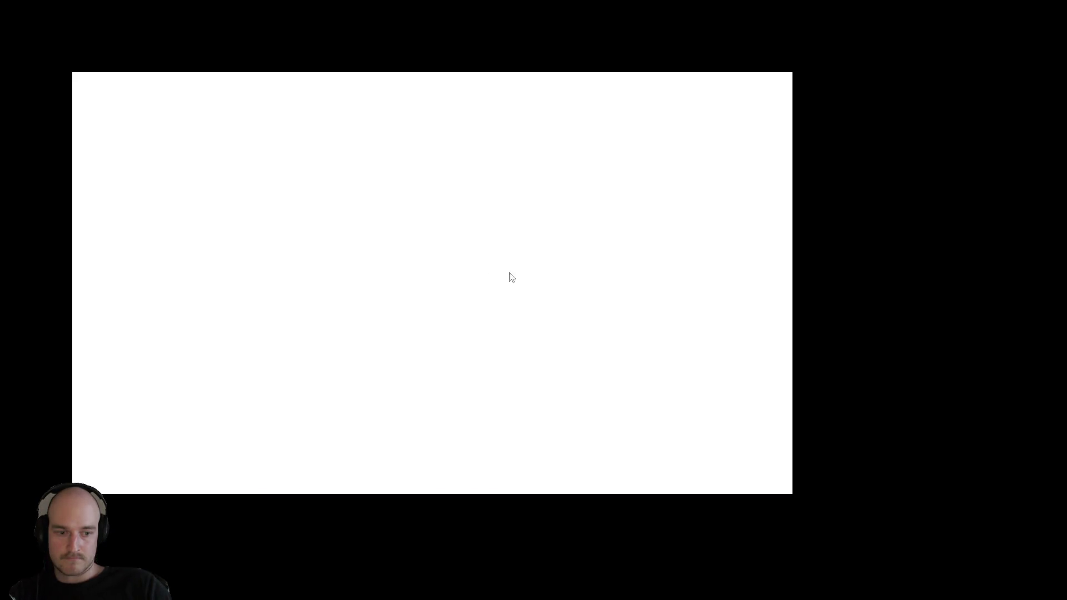
# Go down the hatch and back out, re-place the hatch, and enter the tree room.
pyautogui.press('8')
pyautogui.press('6')
pyautogui.press('a')
pyautogui.press('7')
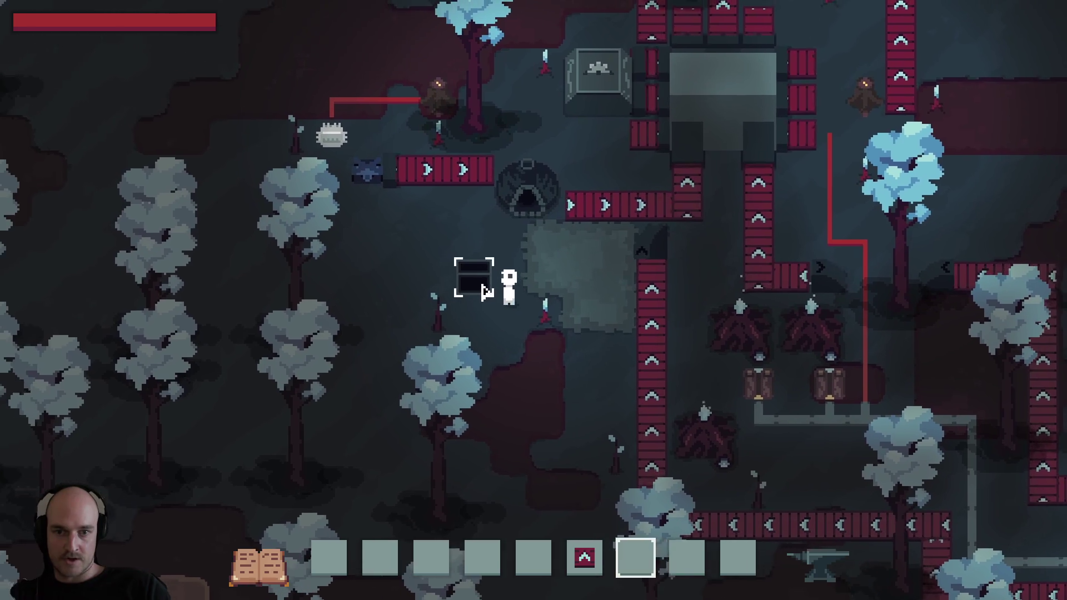
pyautogui.click(485, 291)
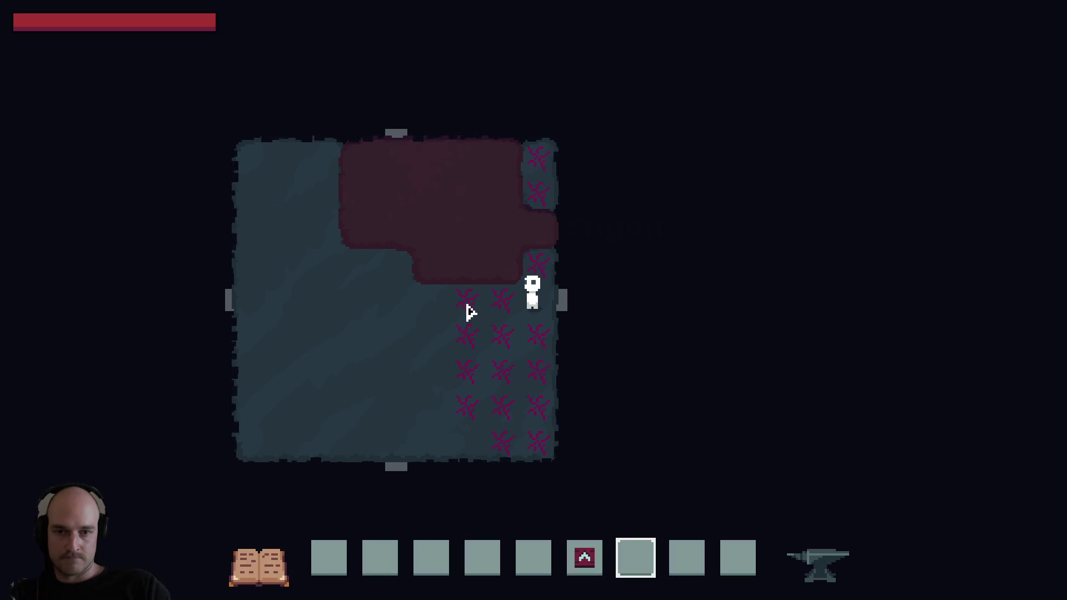
pyautogui.click(563, 316)
pyautogui.click(517, 311)
pyautogui.click(548, 316)
pyautogui.rightClick(489, 305)
pyautogui.click(489, 308)
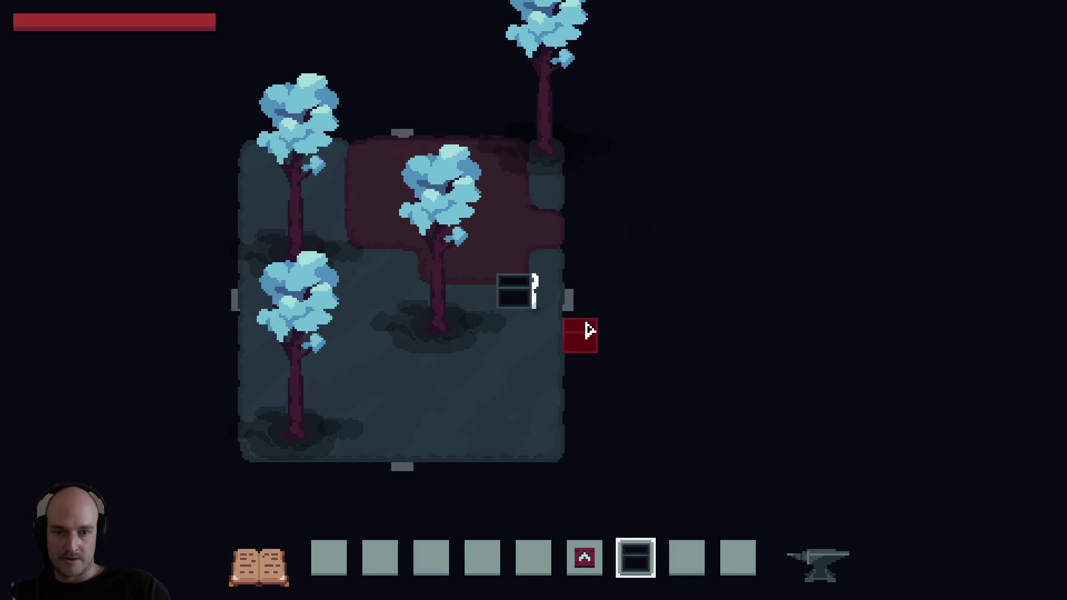
pyautogui.click(589, 329)
pyautogui.click(591, 331)
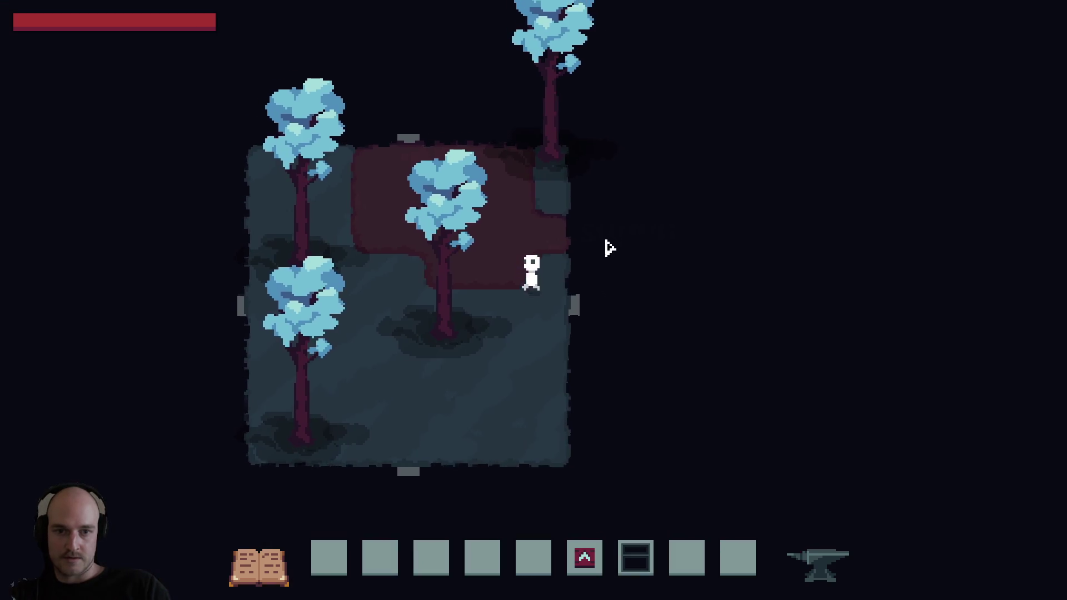
# Walk through the dark teal forest rooms to the base room exit.
pyautogui.press('w')
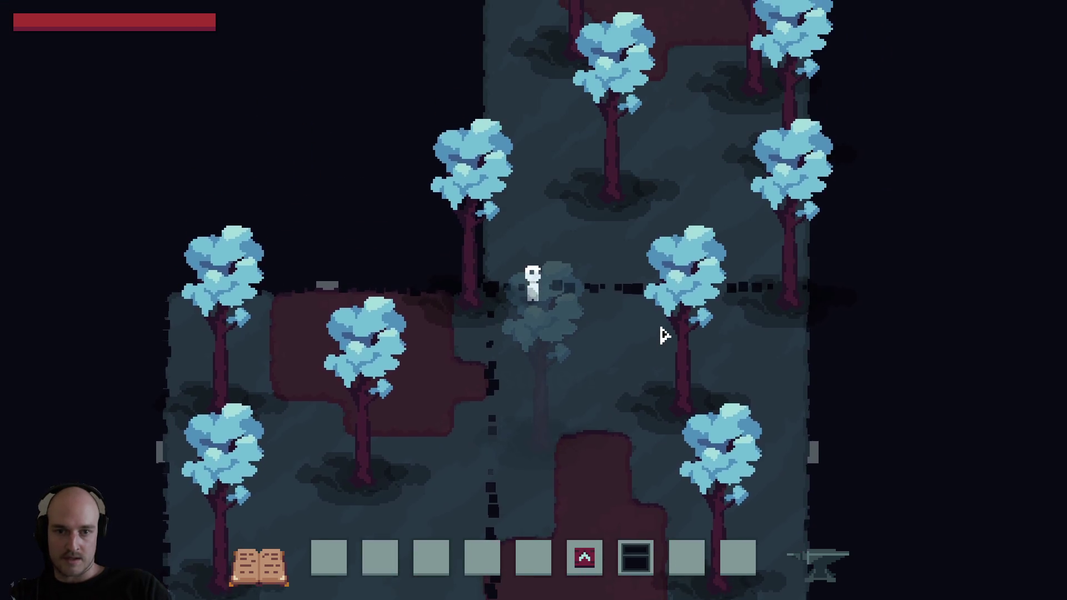
pyautogui.press('s')
pyautogui.press('a')
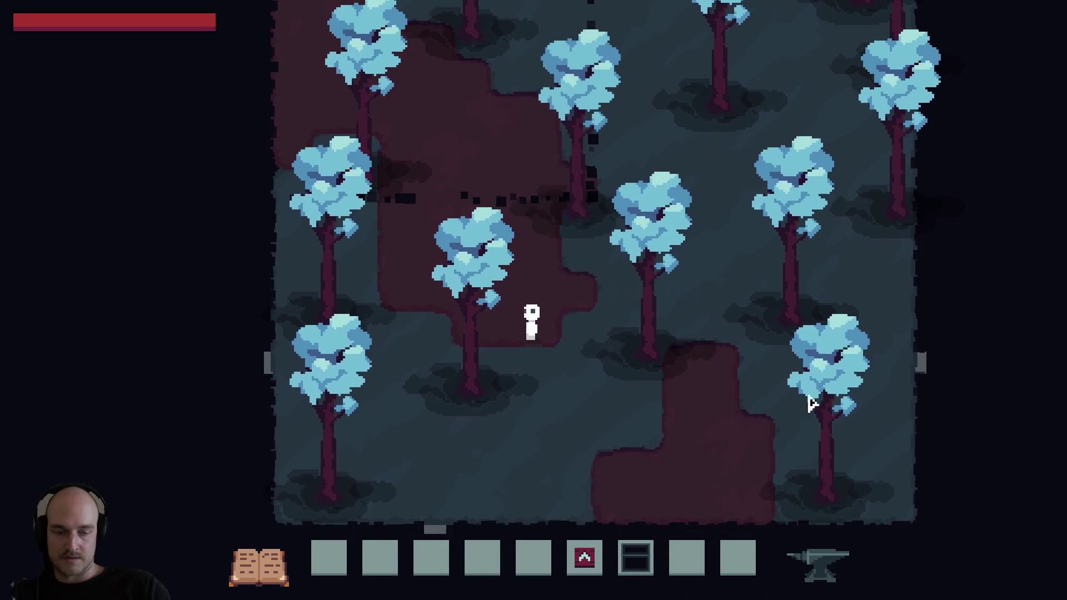
pyautogui.press('d')
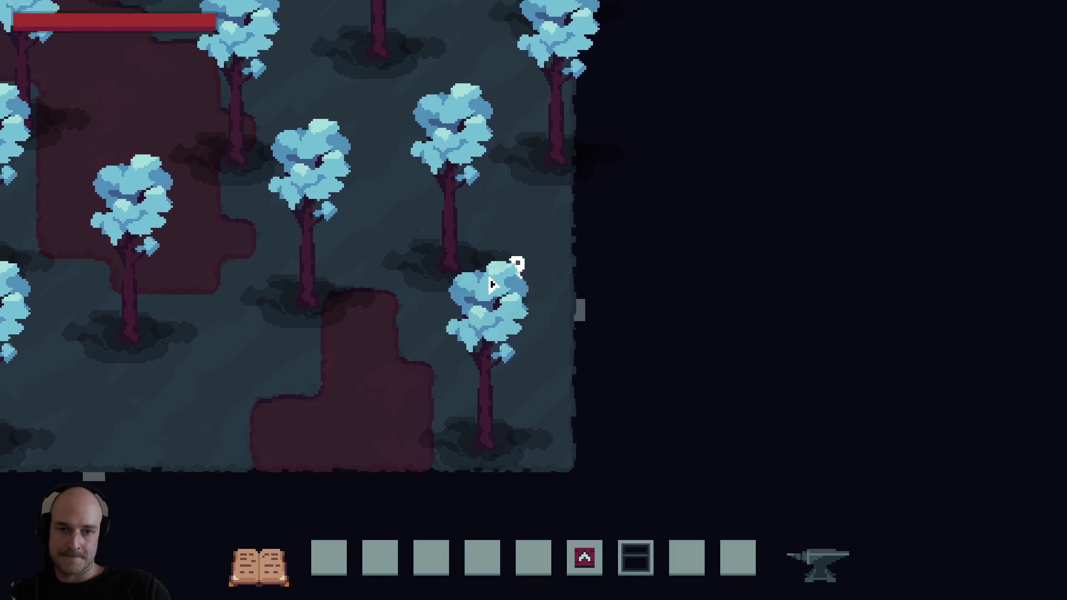
pyautogui.press('d')
pyautogui.press('w')
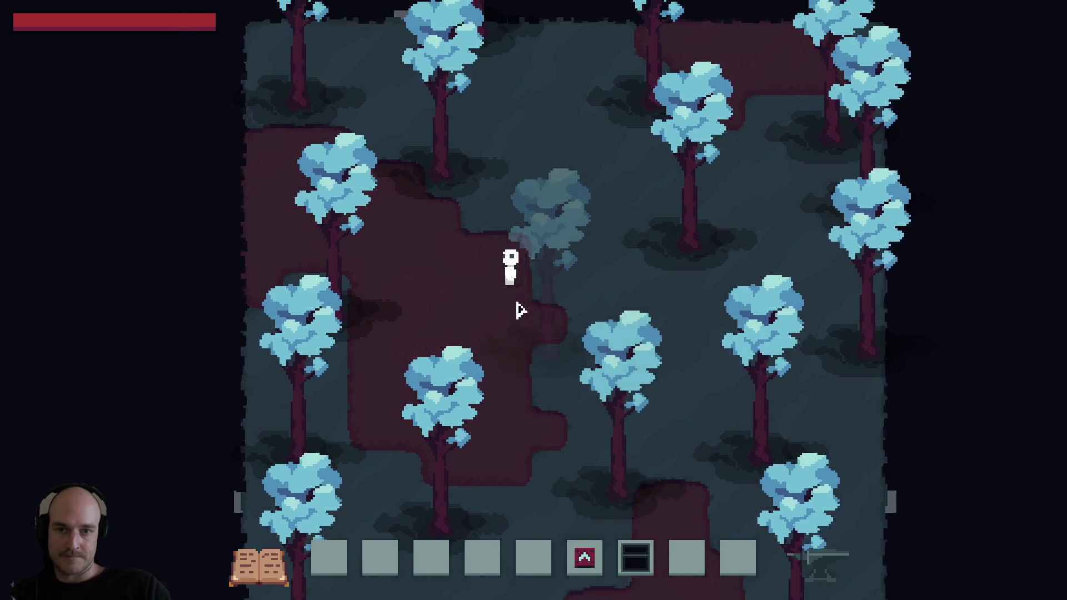
pyautogui.press('d')
pyautogui.press('s')
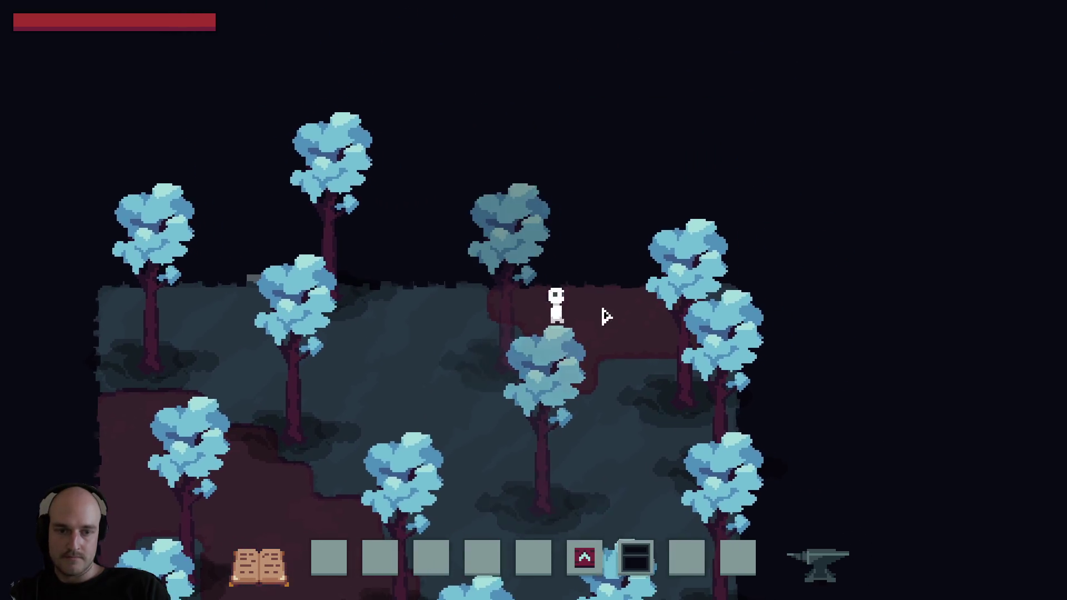
pyautogui.press('6')
pyautogui.press('5')
pyautogui.press('d')
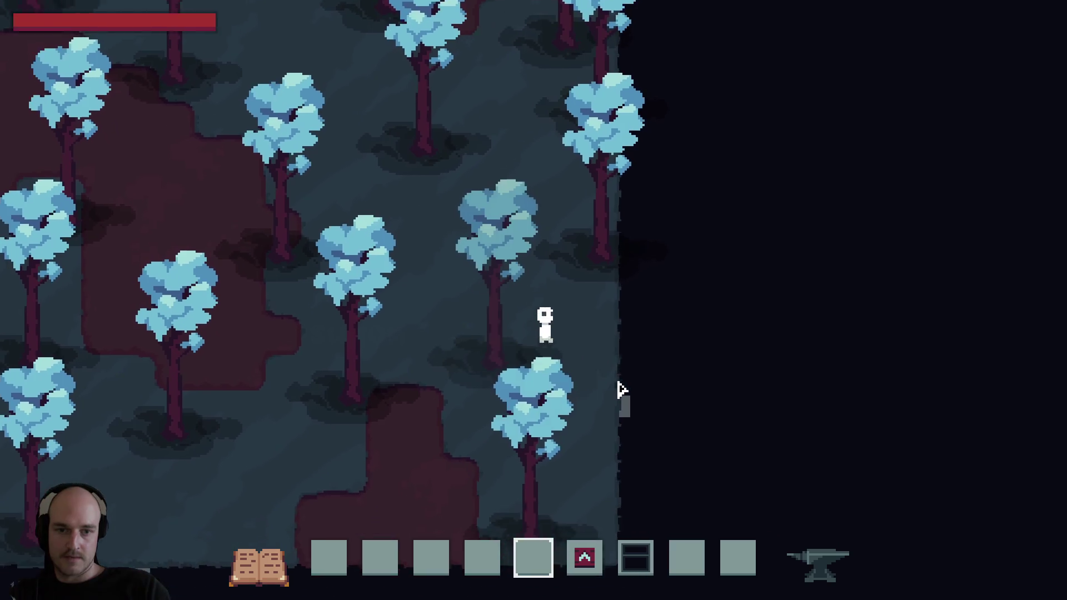
# Walk back through the forest room and quit the game.
pyautogui.press('a')
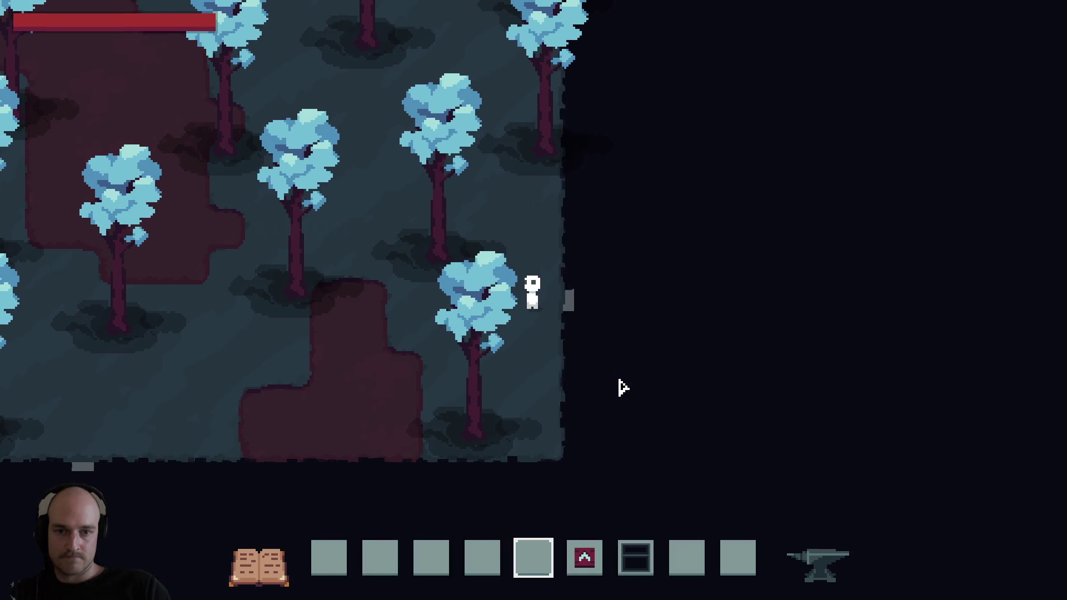
pyautogui.press('a')
pyautogui.press('w')
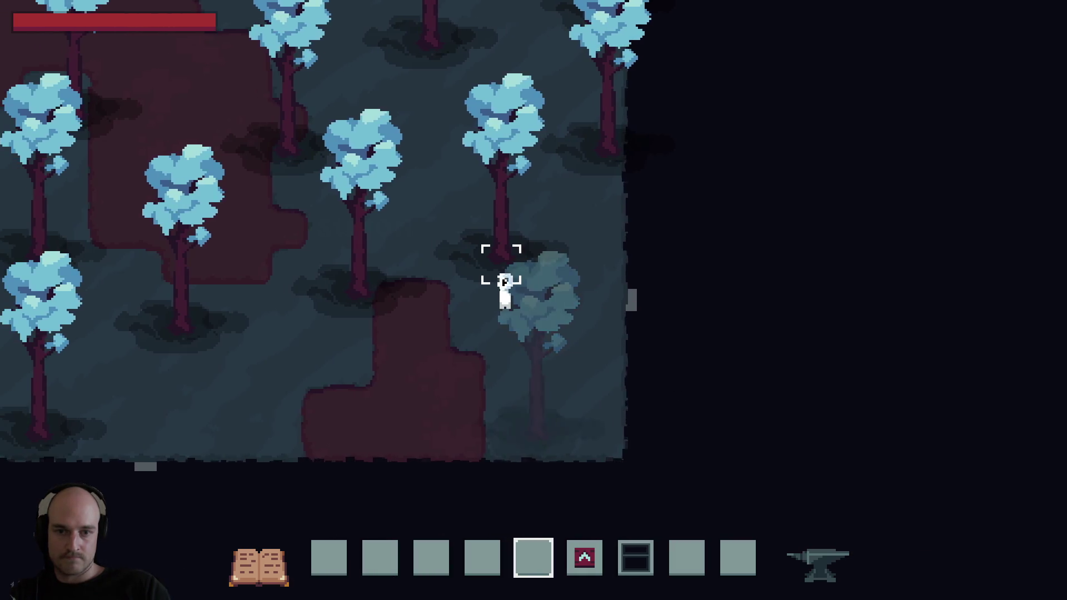
pyautogui.press('d')
pyautogui.press('s')
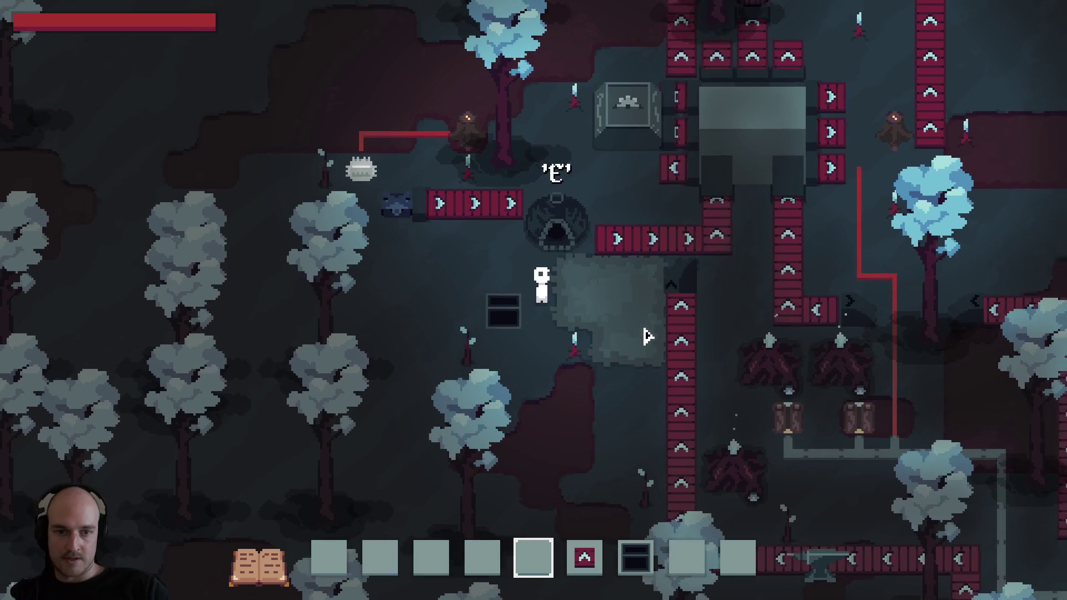
pyautogui.press('Escape')
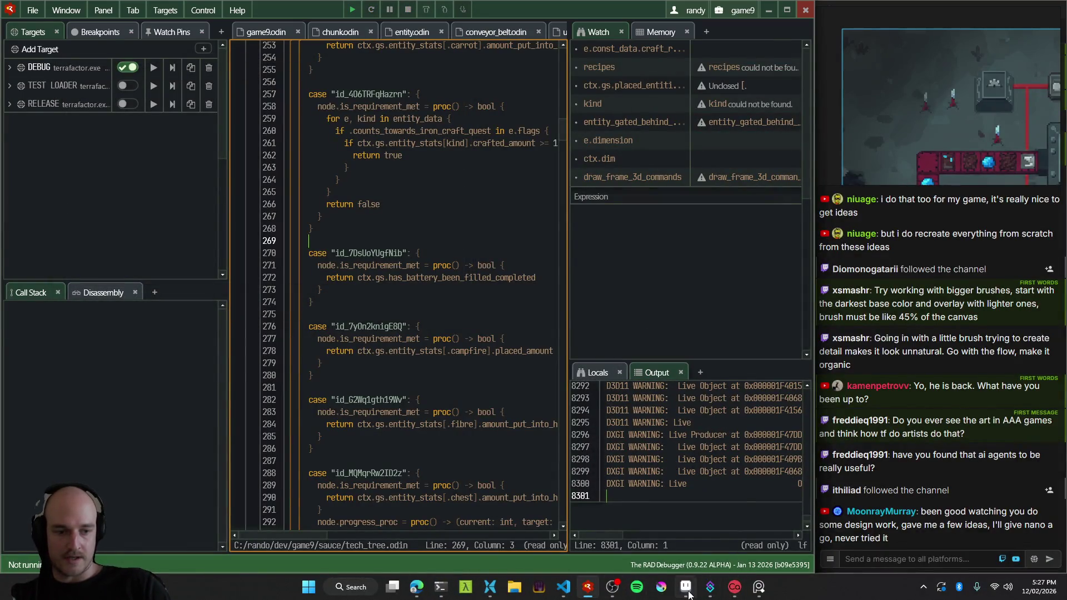
# Bring Aseprite forward, zoom in on the teal crystal area and pick the background layer.
pyautogui.click(686, 587)
pyautogui.scroll(-2, 364, 240)
pyautogui.scroll(-2, 505, 243)
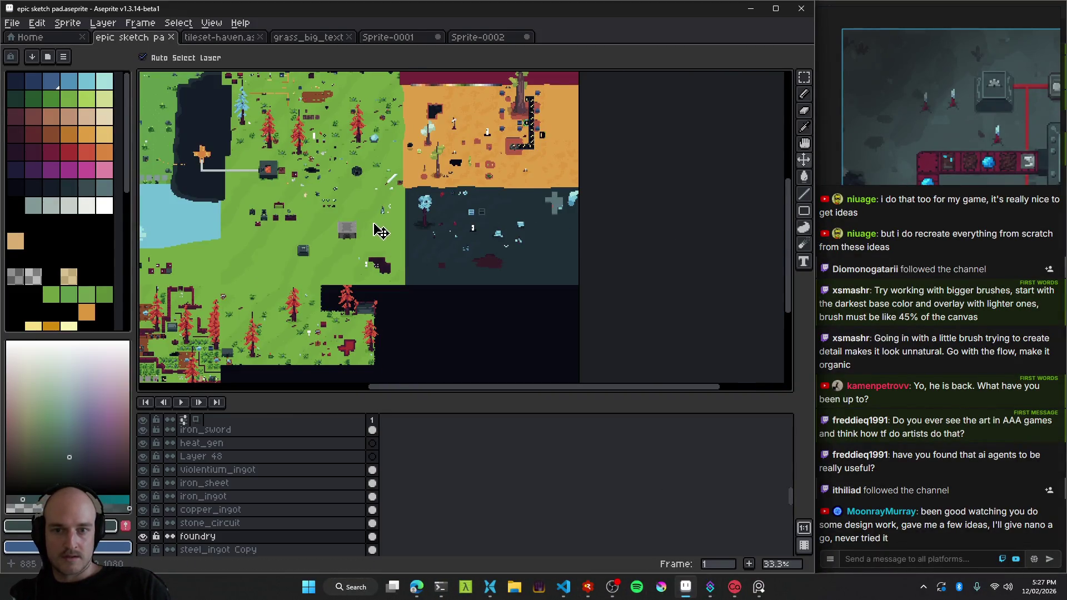
pyautogui.scroll(3, 381, 230)
pyautogui.scroll(2, 408, 269)
pyautogui.moveTo(408, 270); pyautogui.dragTo(387, 268)
pyautogui.click(383, 276)
pyautogui.scroll(-2, 489, 239)
pyautogui.scroll(2, 498, 238)
# Move the vase sprite to a new spot on the canvas.
pyautogui.moveTo(499, 238)
pyautogui.mouseDown()
pyautogui.moveTo(507, 232)
pyautogui.moveTo(416, 256)
pyautogui.mouseUp()
pyautogui.scroll(-2, 452, 266)
pyautogui.scroll(2, 465, 235)
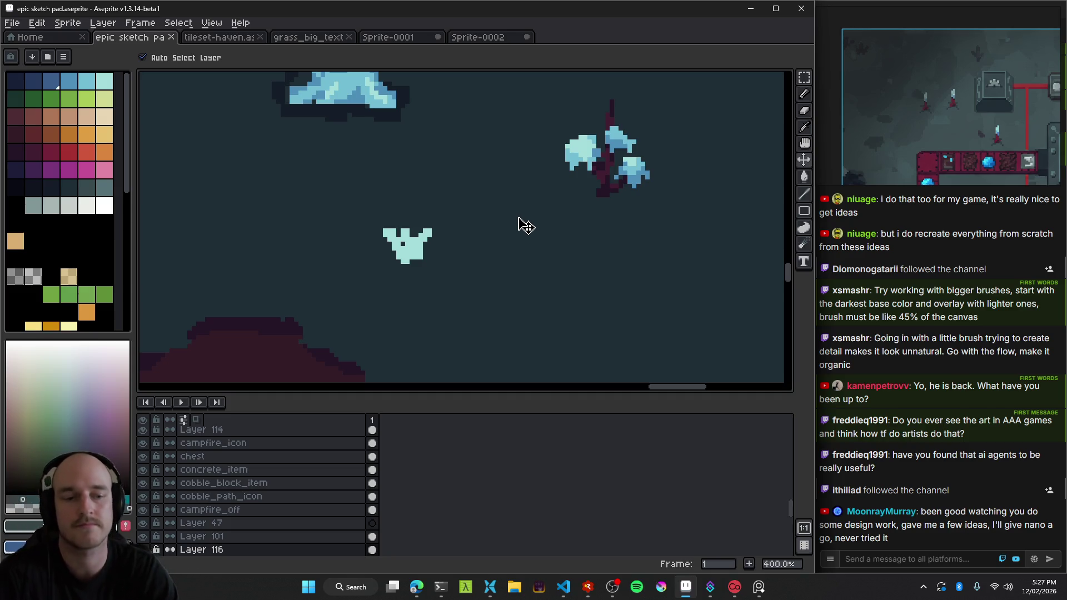
pyautogui.scroll(-1, 452, 271)
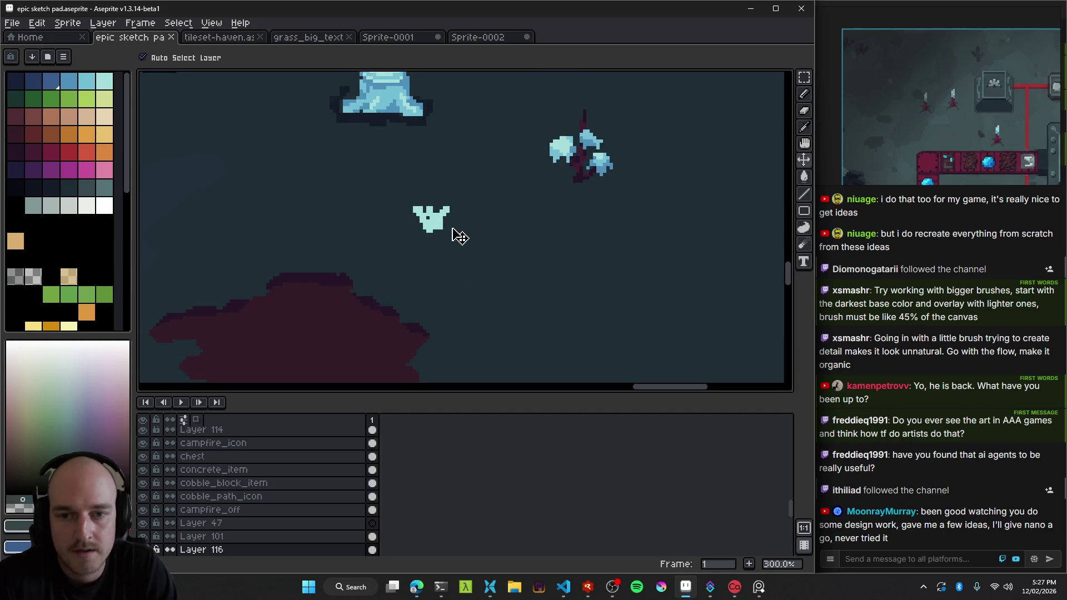
pyautogui.scroll(2, 436, 231)
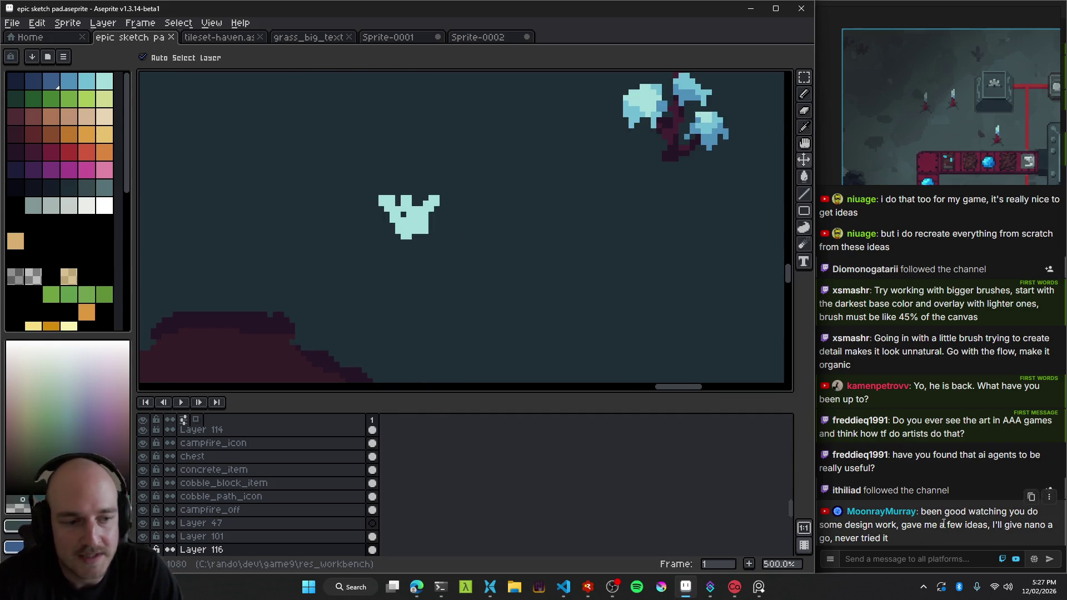
pyautogui.moveTo(1020, 456)
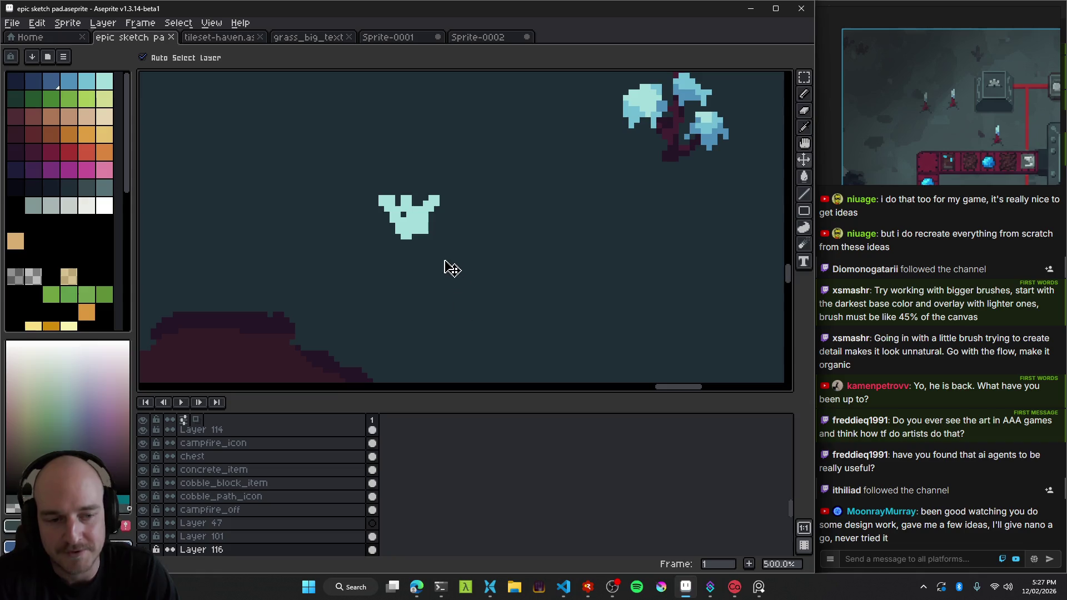
pyautogui.scroll(2, 410, 239)
# Sample the crystal's light cyan, then lasso its left part and shift those pixels up.
pyautogui.keyDown('alt'); pyautogui.click(411, 221); pyautogui.keyUp('alt')
pyautogui.press('b')
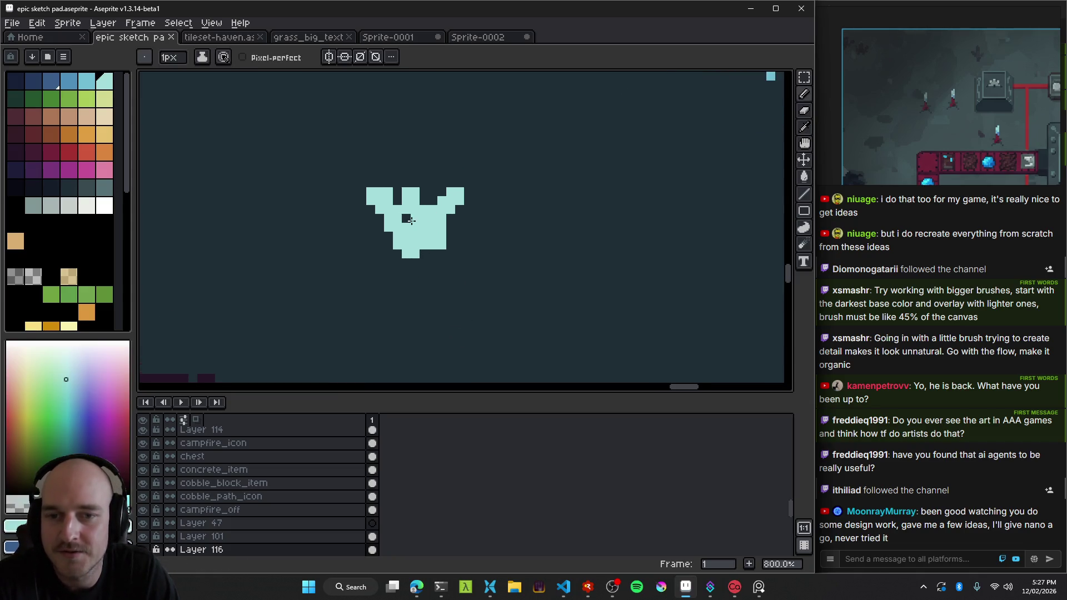
pyautogui.press('v')
pyautogui.scroll(-5, 453, 234)
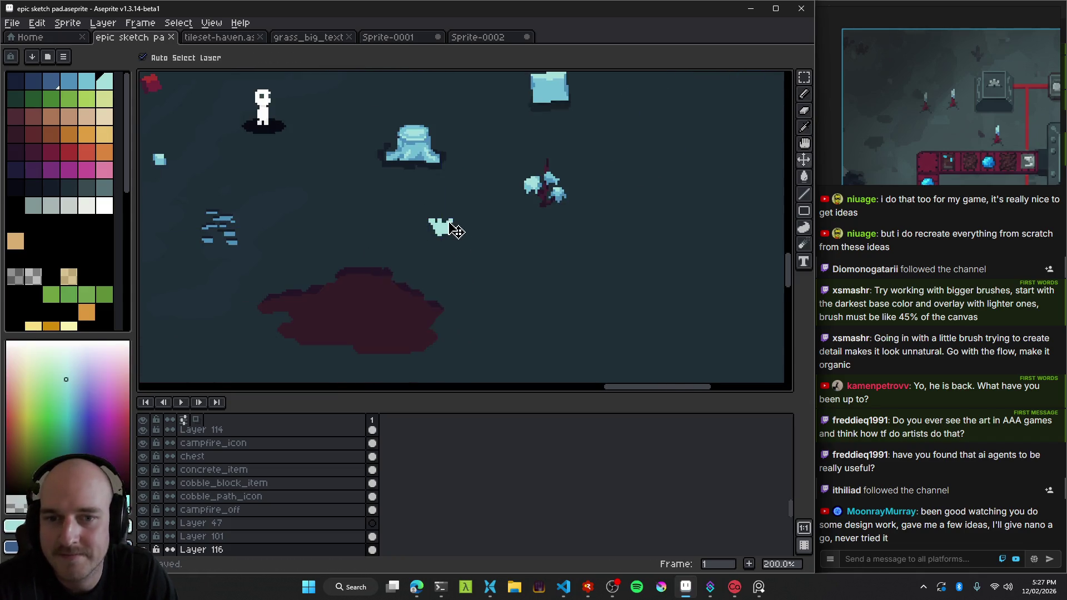
pyautogui.scroll(4, 454, 230)
pyautogui.scroll(3, 431, 227)
pyautogui.press('b')
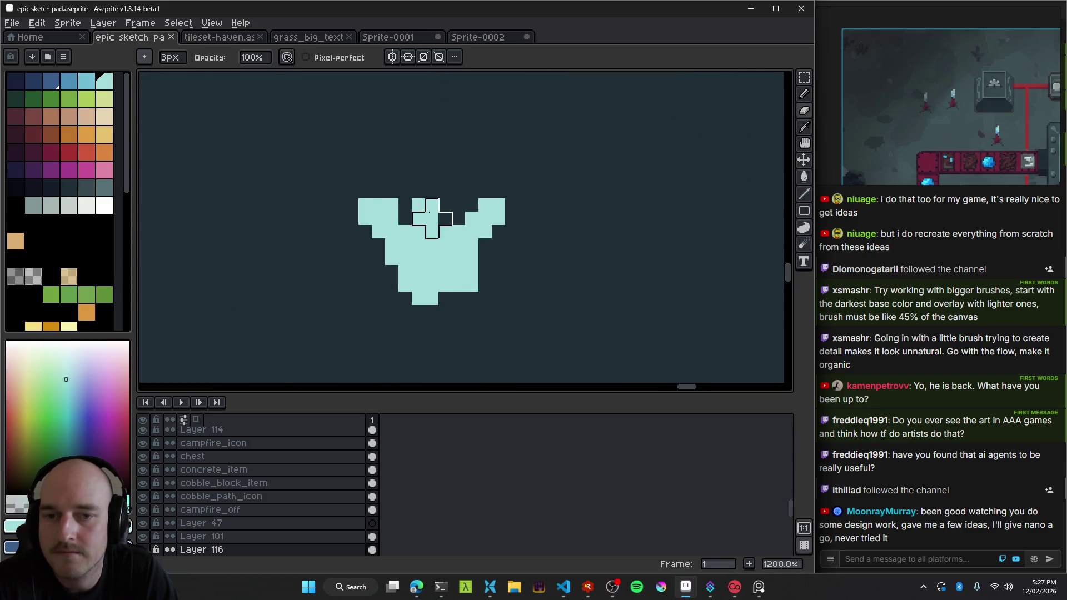
pyautogui.scroll(-4, 432, 226)
pyautogui.scroll(5, 411, 228)
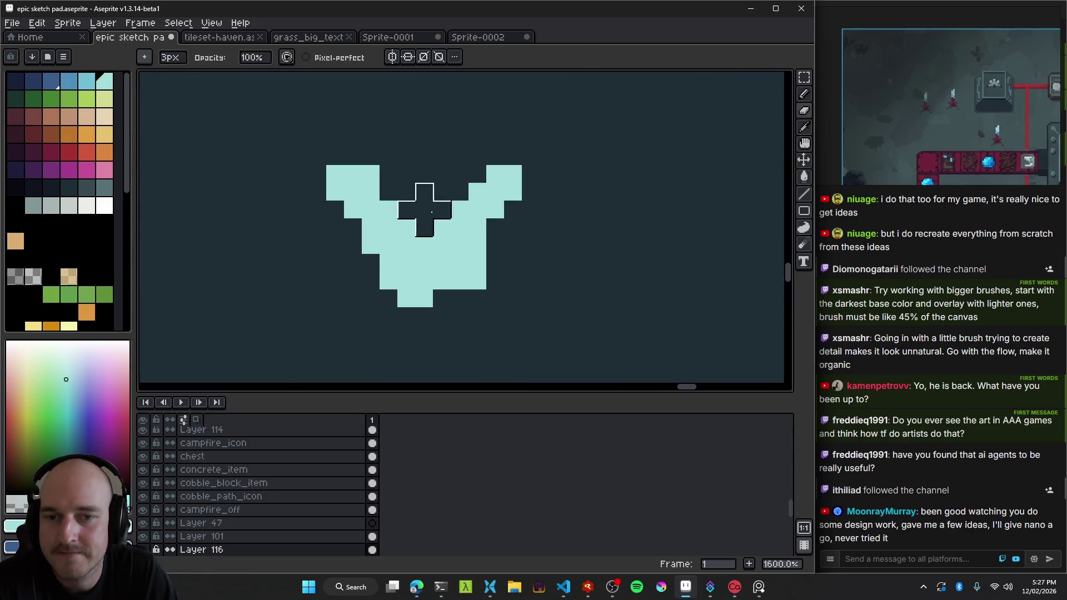
pyautogui.press('q')
pyautogui.moveTo(405, 162)
pyautogui.mouseDown()
pyautogui.moveTo(396, 226)
pyautogui.moveTo(399, 183)
pyautogui.mouseUp()
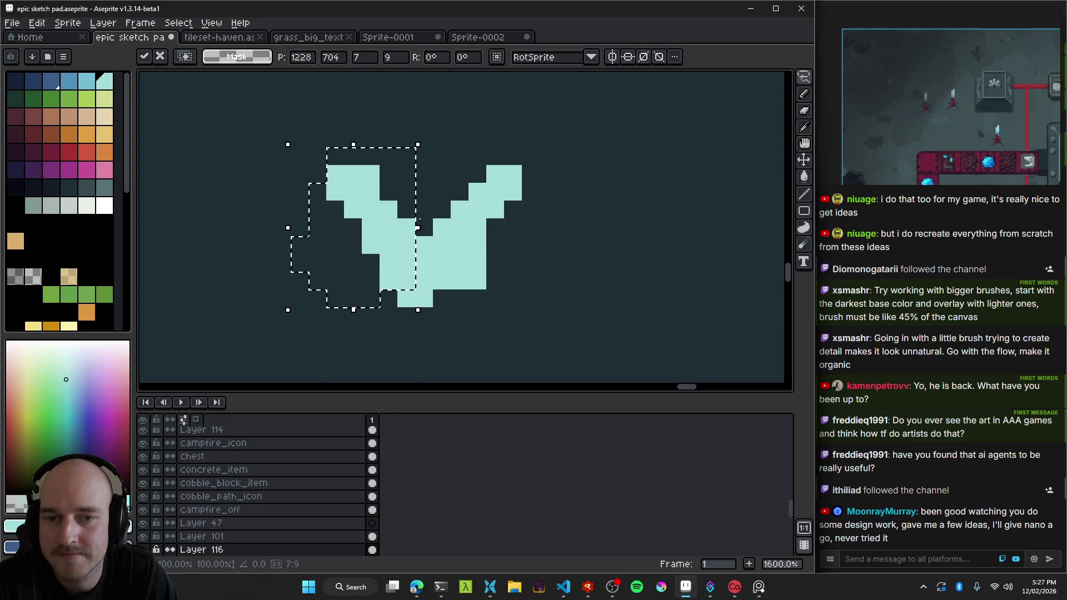
pyautogui.hotkey('ctrl', 'd')
pyautogui.press('b')
# Magic-wand select the V-shaped crystal and paint two of its blocks darker blue.
pyautogui.scroll(-3, 449, 243)
pyautogui.press('alt')
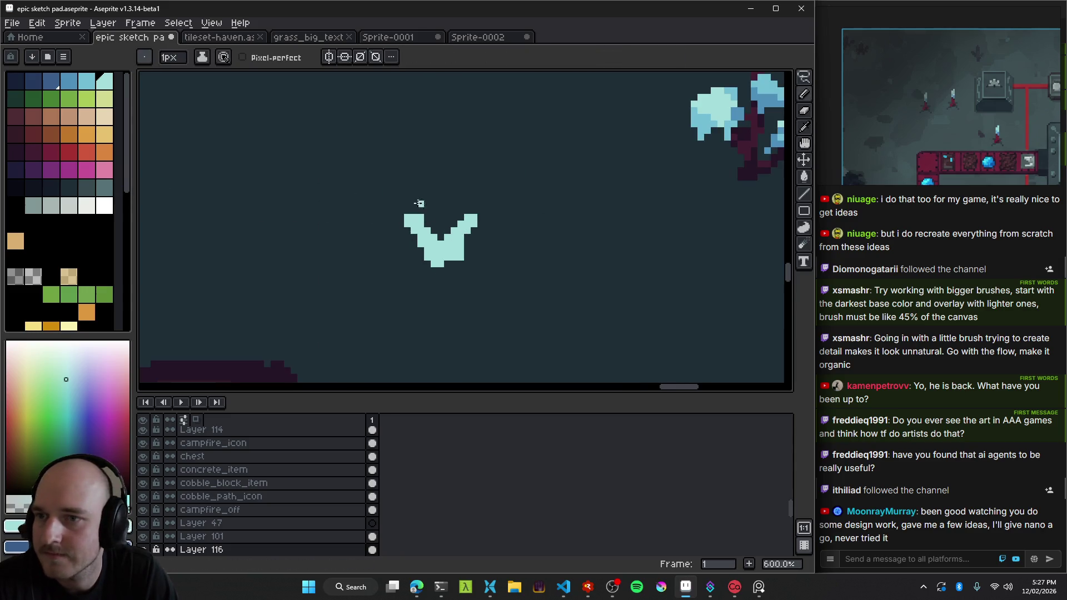
pyautogui.hscroll(2, 500, 218)
pyautogui.press('alt')
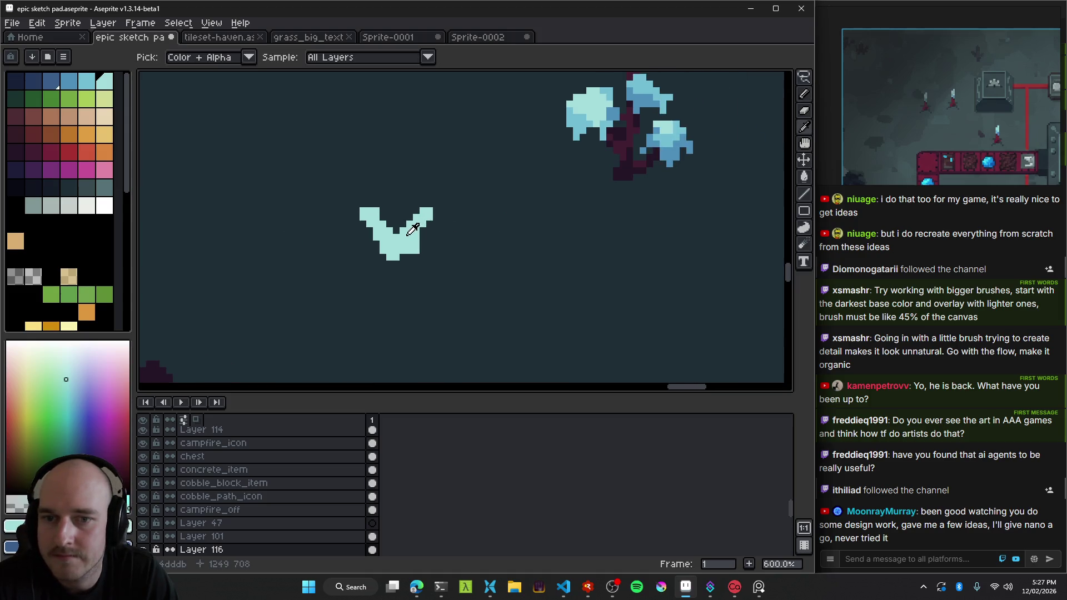
pyautogui.scroll(4, 403, 224)
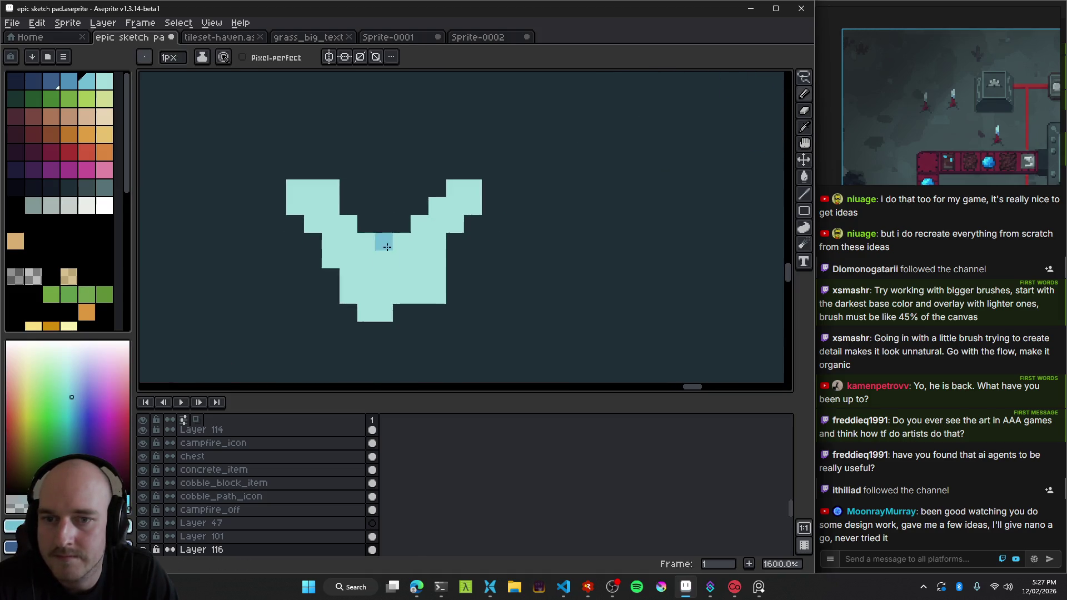
pyautogui.press('w')
pyautogui.click(365, 277)
pyautogui.press('b')
pyautogui.moveTo(295, 189); pyautogui.dragTo(331, 207)
pyautogui.moveTo(420, 222)
pyautogui.mouseDown()
pyautogui.moveTo(403, 244)
pyautogui.moveTo(469, 171)
pyautogui.moveTo(469, 227)
pyautogui.mouseUp()
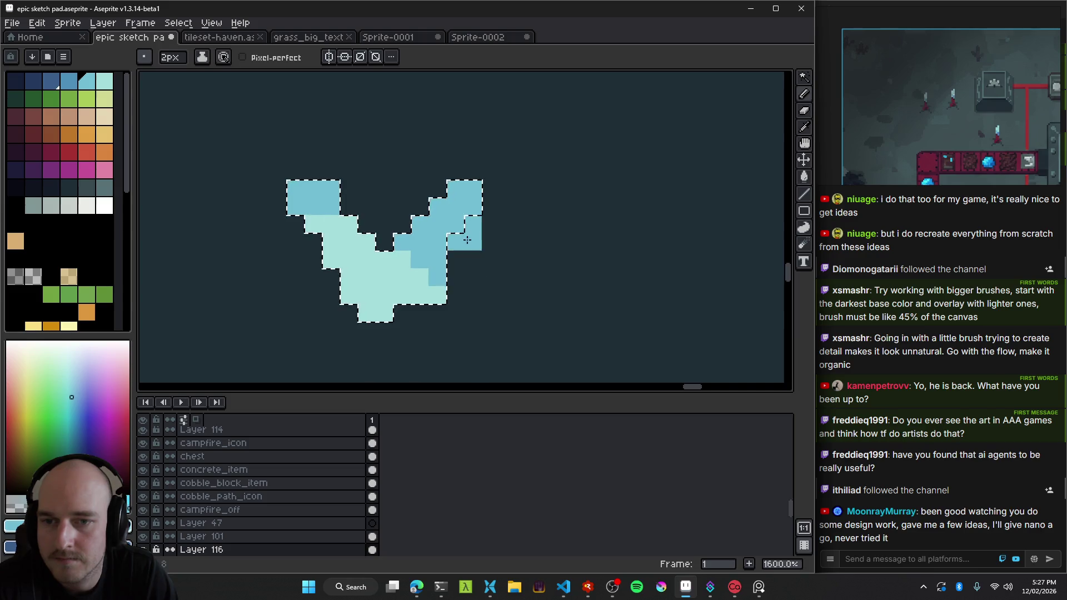
# Paint the V's middle light cyan into a central spike, undoing stray fills.
pyautogui.moveTo(398, 204); pyautogui.dragTo(400, 262)
pyautogui.hotkey('ctrl', 'd')
pyautogui.moveTo(467, 250)
pyautogui.mouseDown()
pyautogui.moveTo(390, 224)
pyautogui.moveTo(394, 155)
pyautogui.mouseUp()
pyautogui.hotkey('ctrl', 'z')
pyautogui.click(411, 197)
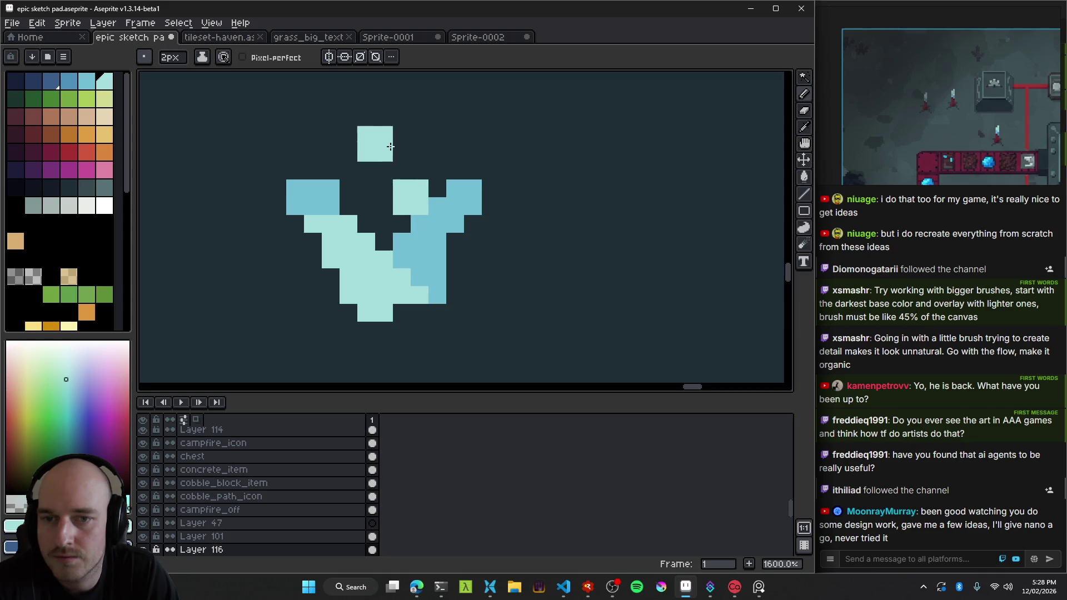
pyautogui.press('b')
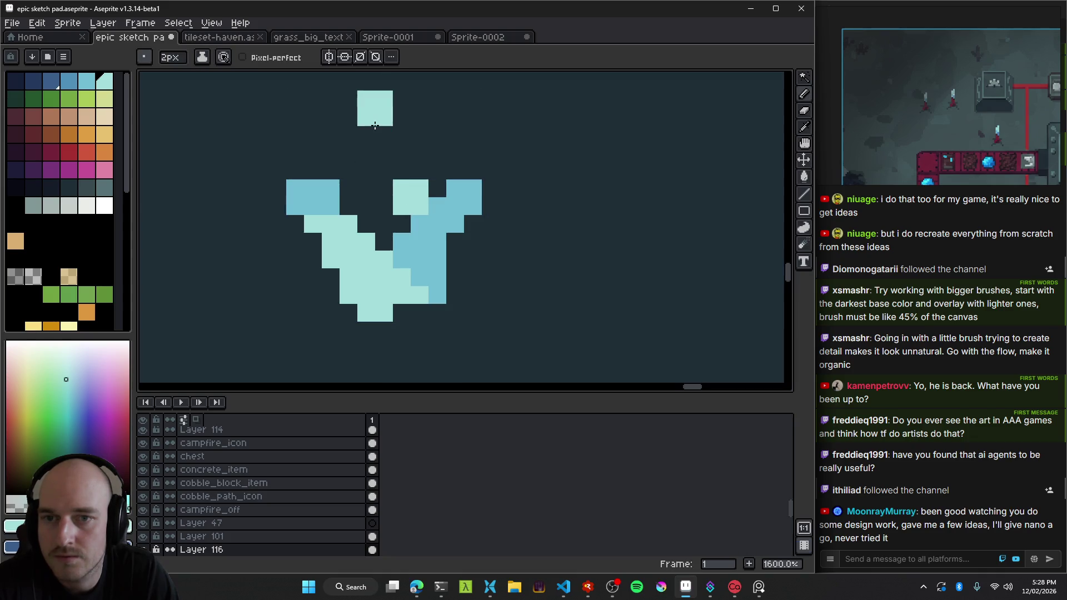
pyautogui.hotkey('ctrl', 'z')
pyautogui.hotkey('ctrl', 'z')
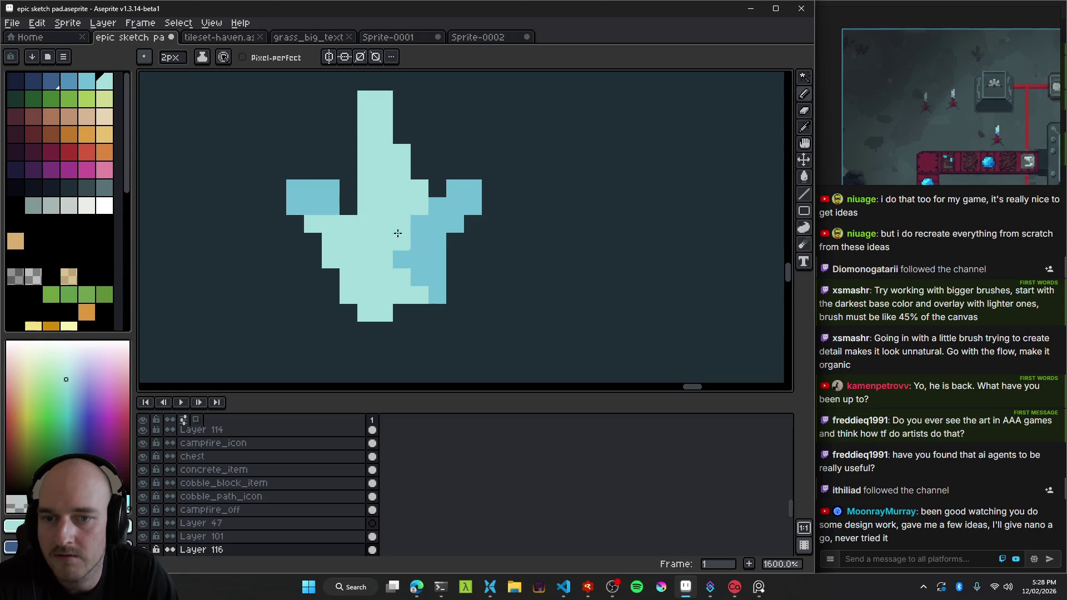
pyautogui.scroll(-6, 433, 261)
pyautogui.scroll(-2, 481, 290)
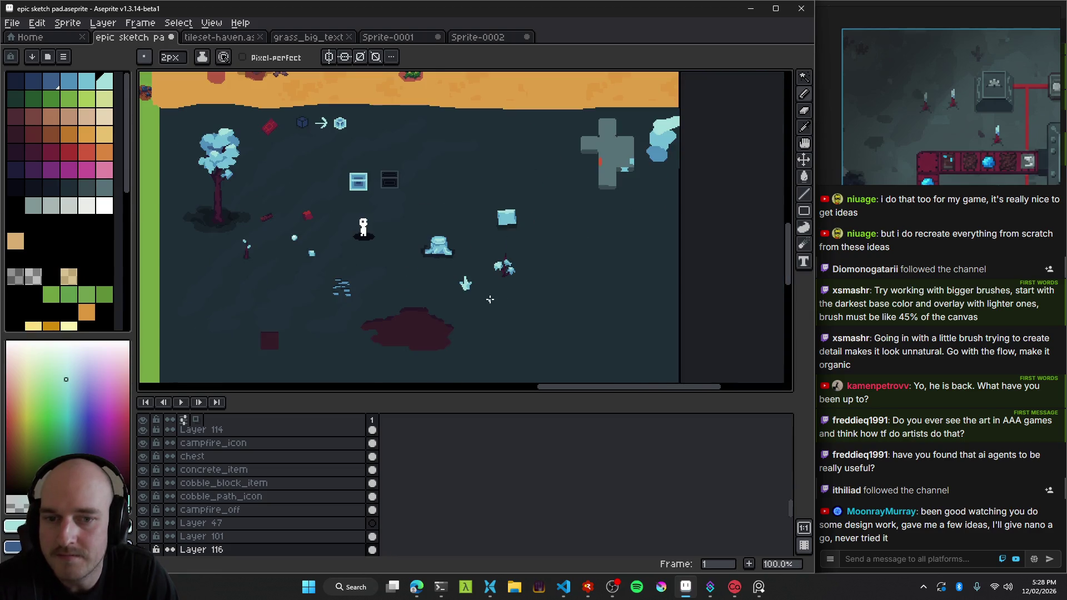
# Pick a darker blue shade and try it on the crystal's left arm, undoing the stroke.
pyautogui.scroll(5, 467, 281)
pyautogui.scroll(3, 416, 267)
pyautogui.press('alt')
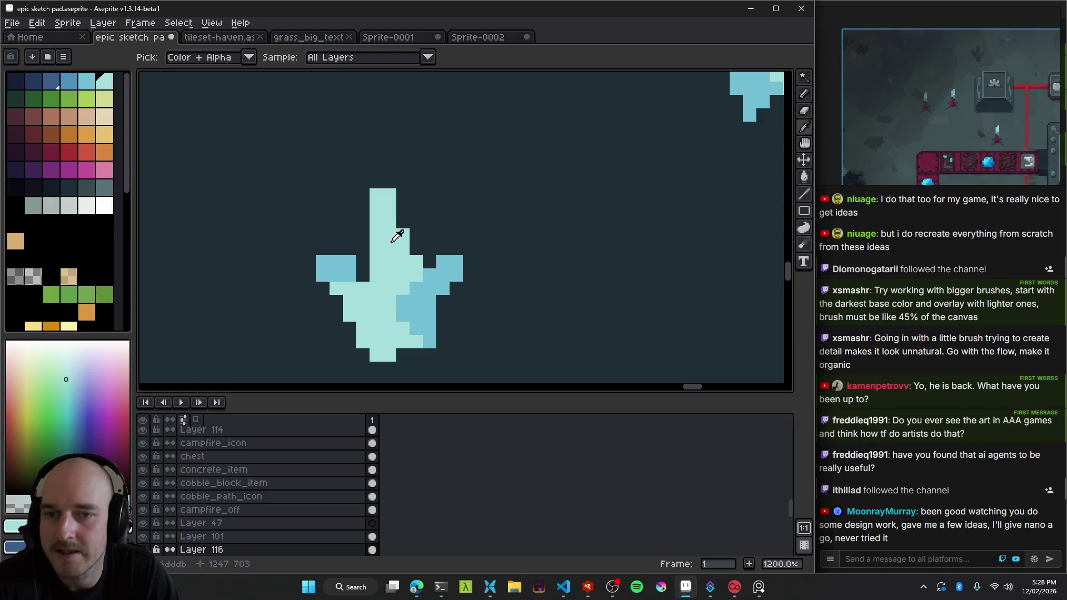
pyautogui.click(69, 81)
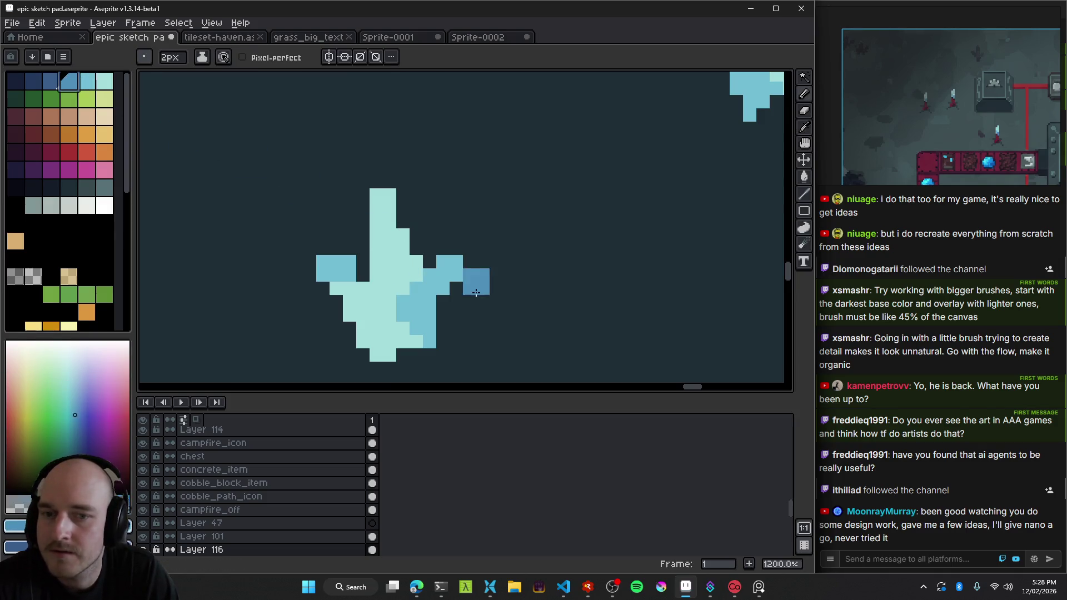
pyautogui.scroll(3, 419, 306)
pyautogui.moveTo(234, 225); pyautogui.dragTo(328, 261)
pyautogui.hotkey('ctrl', 'z')
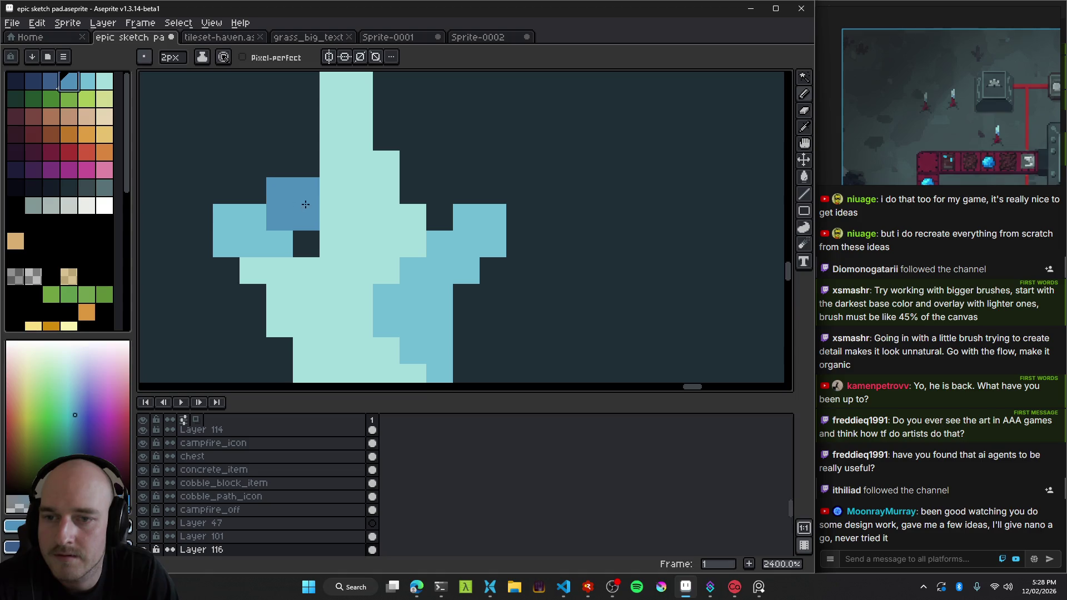
# With a 1px brush, paint a light blue column and a dark blue pixel on the left side.
pyautogui.press('-')
pyautogui.scroll(-1, 309, 136)
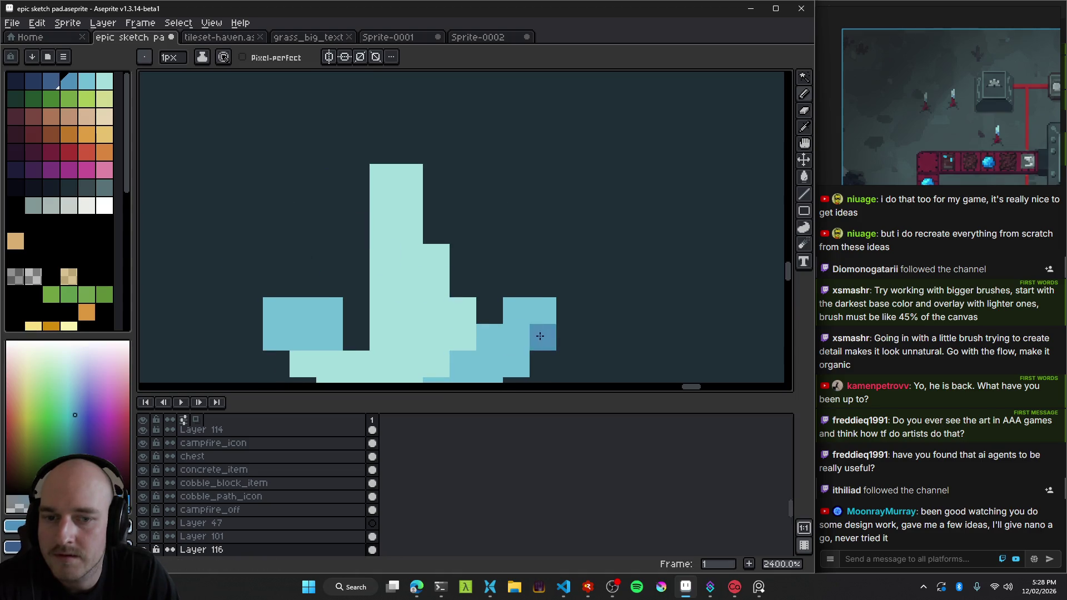
pyautogui.scroll(1, 389, 211)
pyautogui.keyDown('alt'); pyautogui.click(402, 219); pyautogui.keyUp('alt')
pyautogui.moveTo(346, 153); pyautogui.dragTo(354, 212)
pyautogui.press('alt')
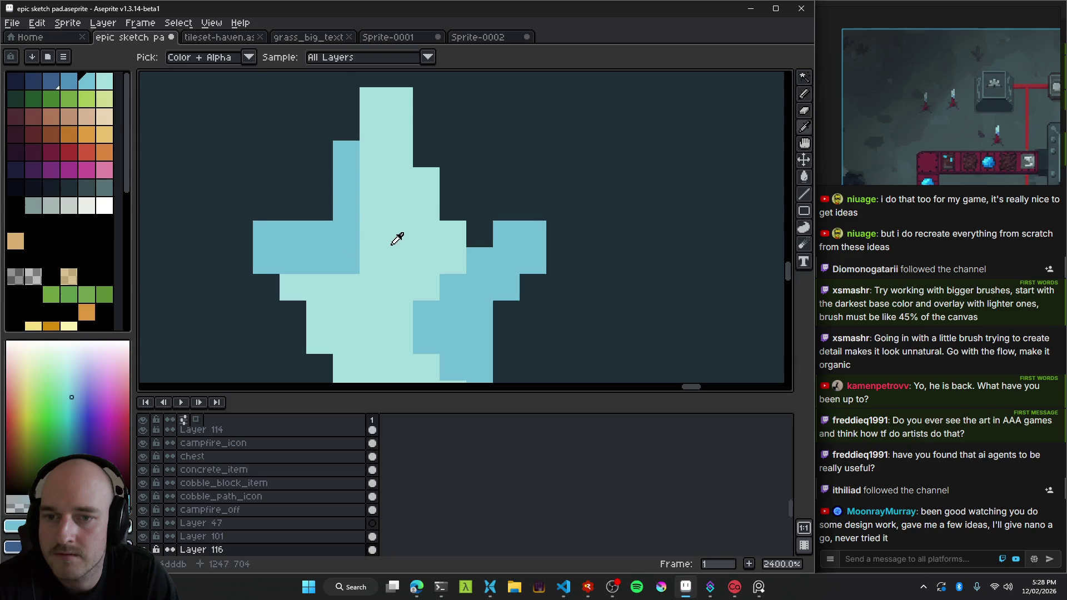
pyautogui.press('[')
pyautogui.click(344, 199)
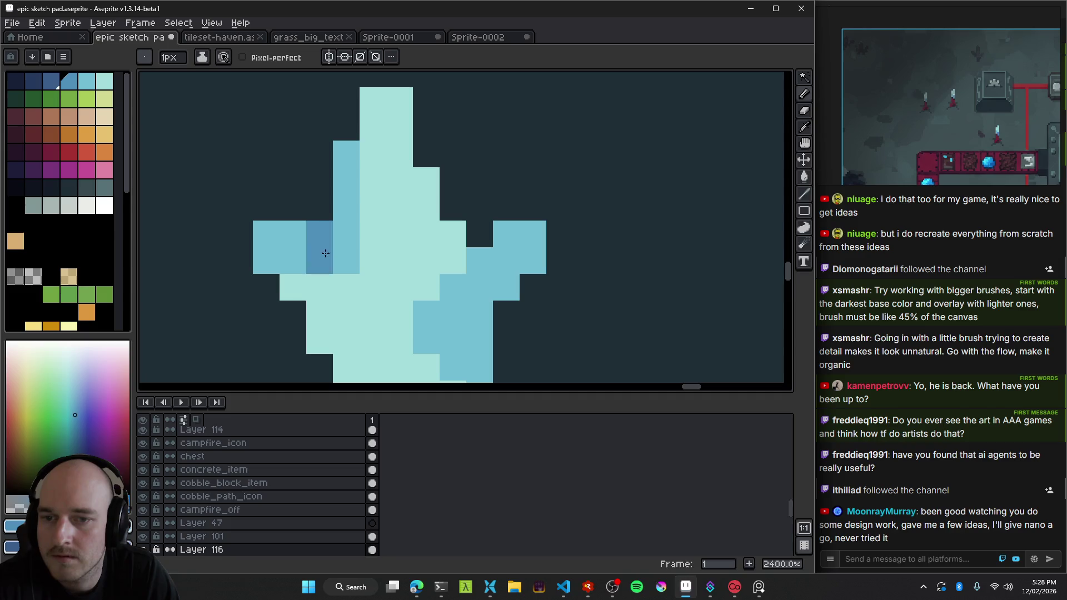
pyautogui.click(345, 234)
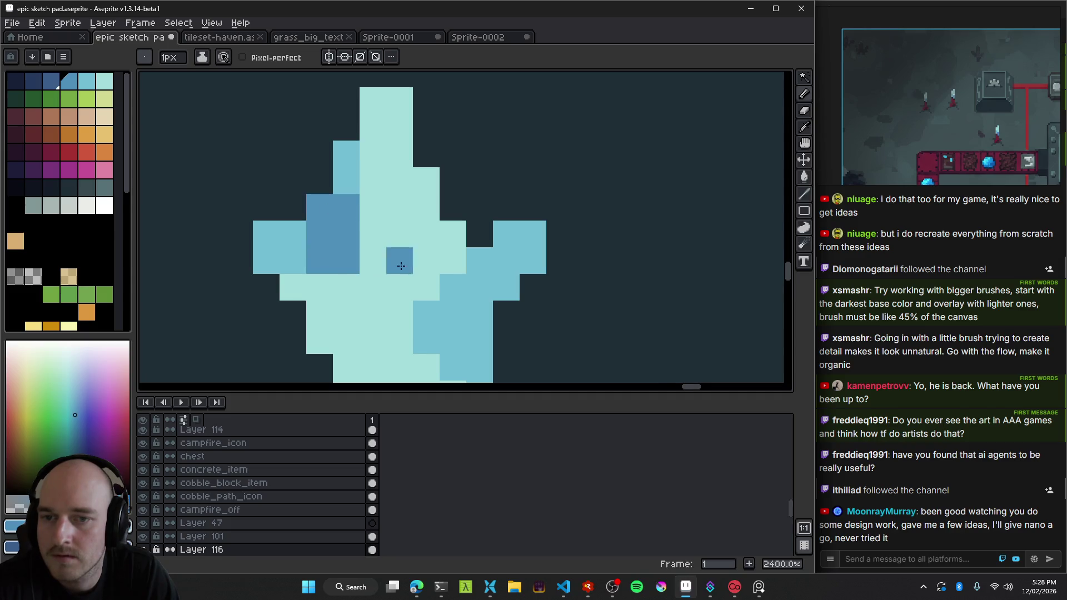
# Sample the crystal's medium blue and extend that patch down through its centre.
pyautogui.scroll(-6, 397, 261)
pyautogui.scroll(-3, 406, 270)
pyautogui.scroll(4, 416, 274)
pyautogui.scroll(3, 417, 273)
pyautogui.press('+')
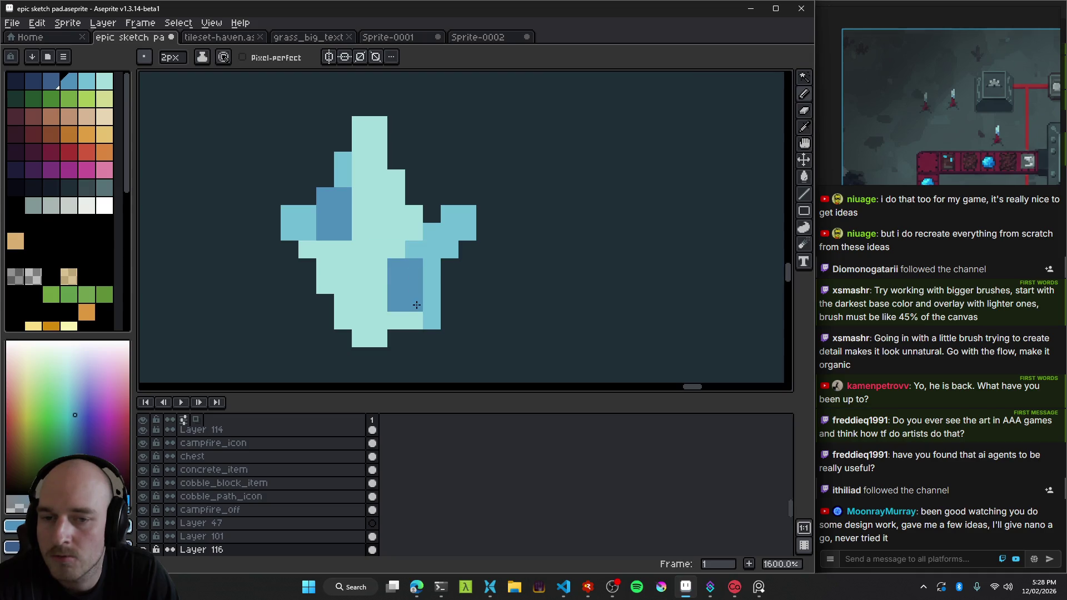
pyautogui.hotkey('ctrl', 'z')
pyautogui.press('i')
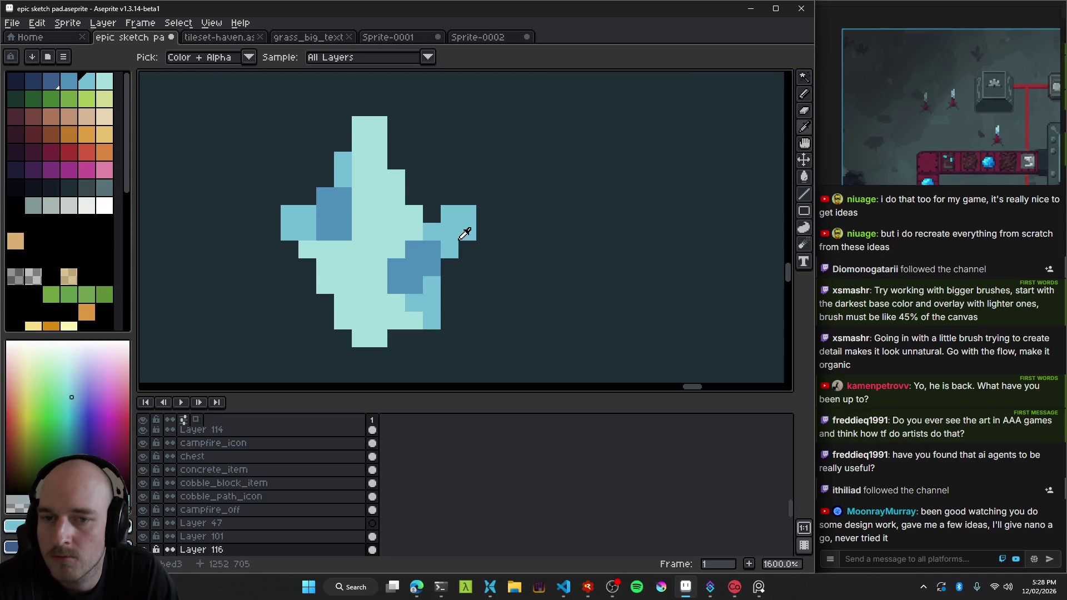
pyautogui.press('b')
pyautogui.click(379, 241)
pyautogui.click(379, 275)
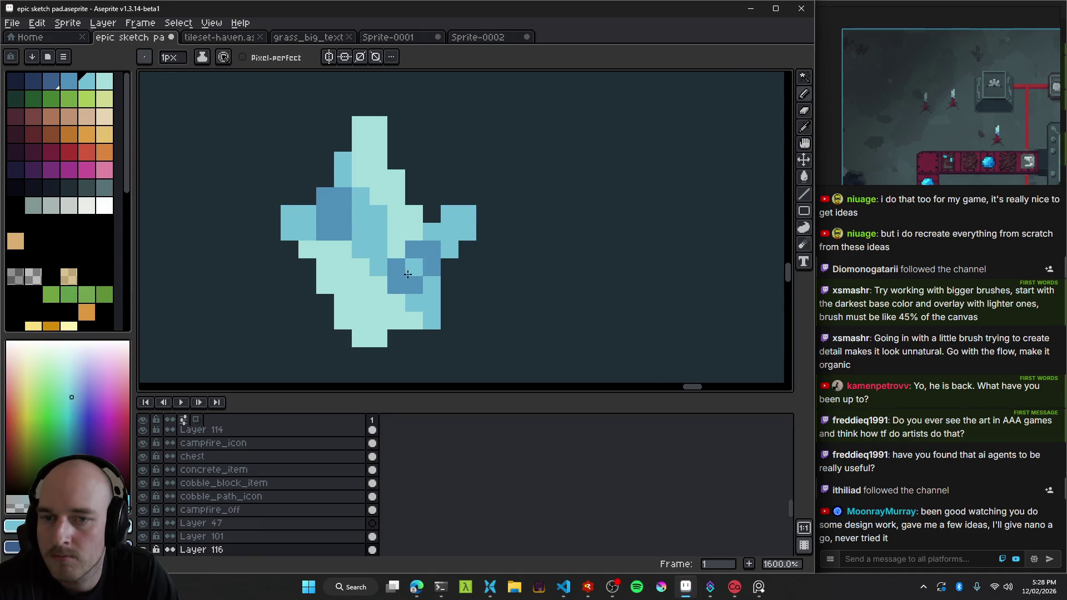
pyautogui.scroll(-5, 407, 274)
pyautogui.scroll(-3, 410, 295)
pyautogui.scroll(4, 414, 303)
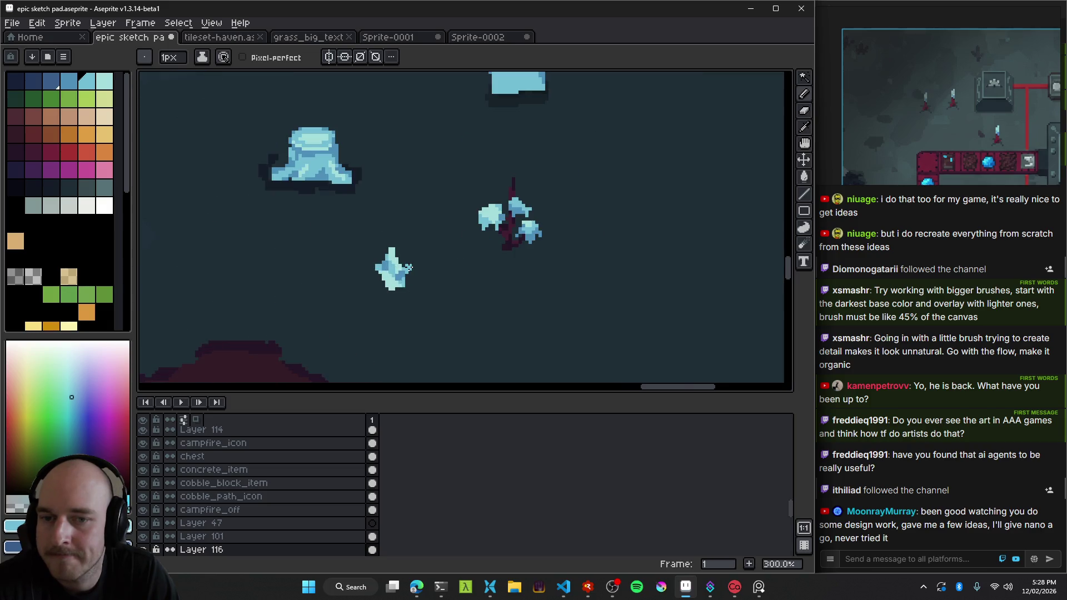
# Lasso the crystal's left part and nudge it downward.
pyautogui.scroll(4, 400, 278)
pyautogui.scroll(1, 372, 224)
pyautogui.press('q')
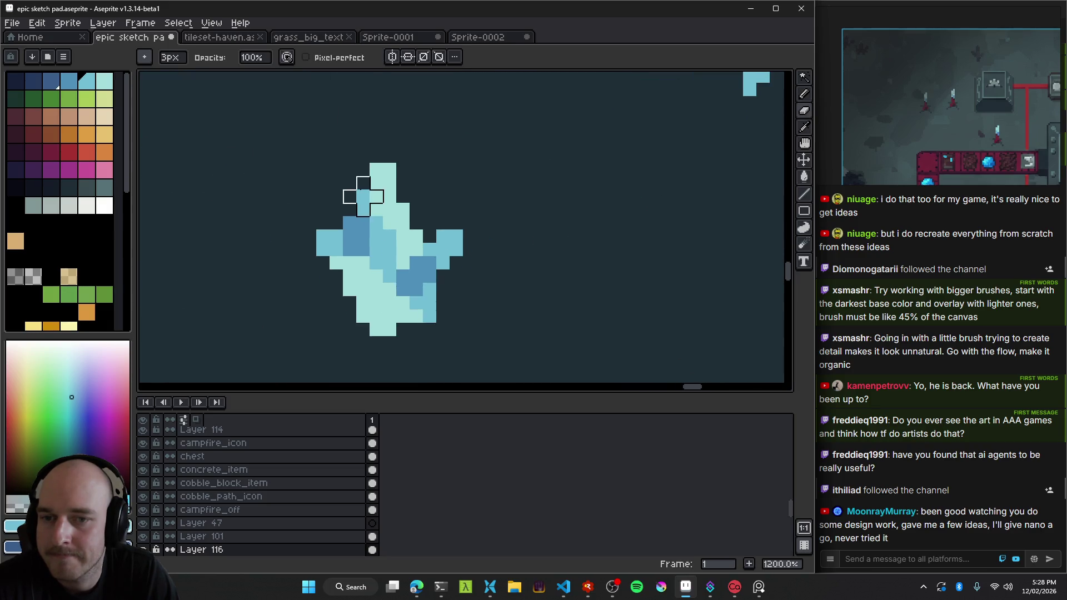
pyautogui.moveTo(353, 183); pyautogui.dragTo(350, 301)
pyautogui.moveTo(361, 200); pyautogui.dragTo(361, 192)
pyautogui.moveTo(359, 245); pyautogui.dragTo(354, 269)
pyautogui.press('b')
# With a 1px brush, repaint cells in background colour, mid cyan and light cyan.
pyautogui.scroll(3, 363, 218)
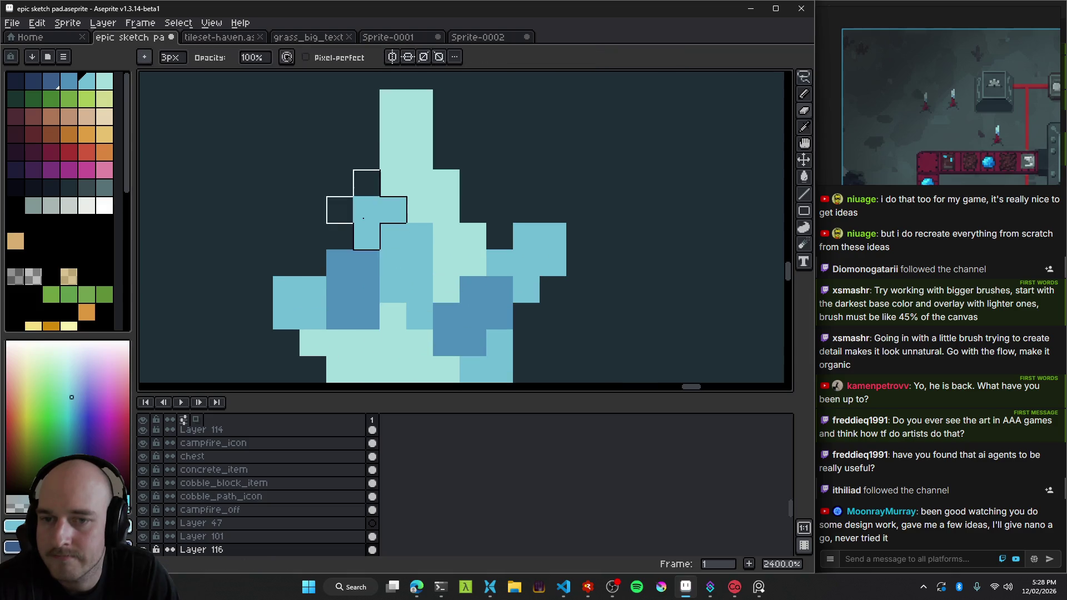
pyautogui.press('-')
pyautogui.moveTo(364, 231); pyautogui.dragTo(393, 261)
pyautogui.keyDown('alt'); pyautogui.click(431, 249); pyautogui.keyUp('alt')
pyautogui.moveTo(394, 210)
pyautogui.mouseDown()
pyautogui.moveTo(400, 235)
pyautogui.moveTo(429, 213)
pyautogui.mouseUp()
pyautogui.scroll(-4, 420, 275)
pyautogui.scroll(3, 421, 274)
pyautogui.keyDown('alt'); pyautogui.click(412, 248); pyautogui.keyUp('alt')
pyautogui.click(398, 232)
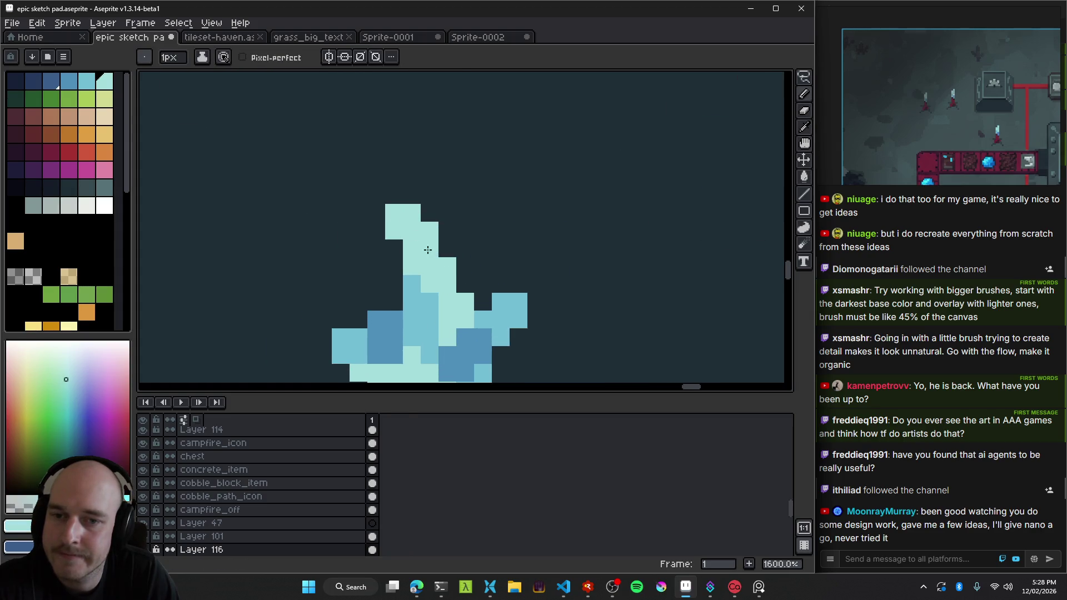
# Drag the finished crystal sprite up and to the left in the scene.
pyautogui.scroll(-5, 427, 249)
pyautogui.scroll(-1, 455, 289)
pyautogui.scroll(3, 472, 311)
pyautogui.scroll(-3, 491, 332)
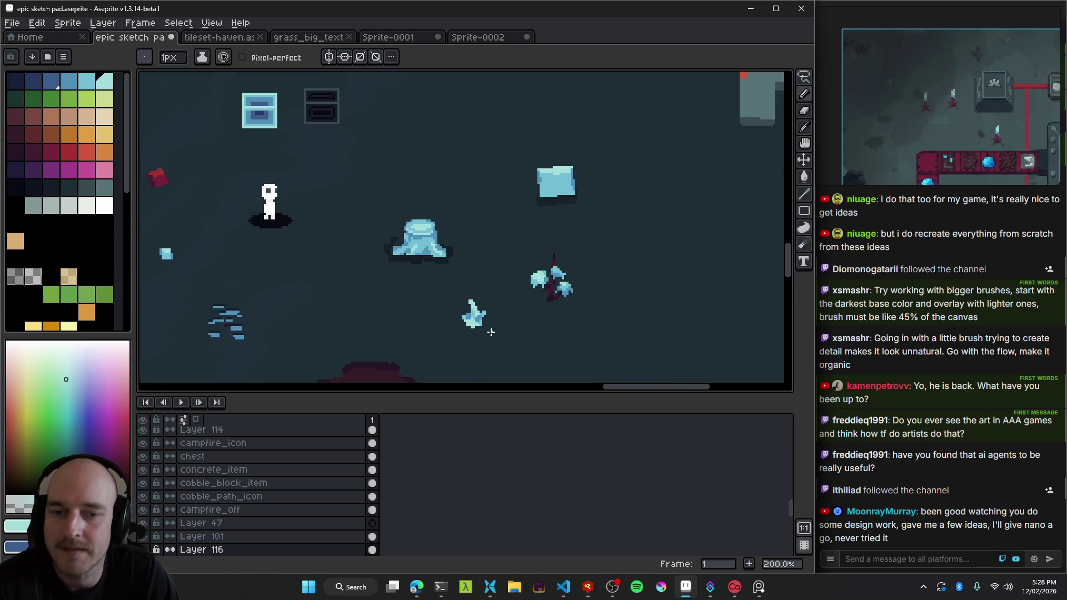
pyautogui.moveTo(483, 318); pyautogui.dragTo(474, 302)
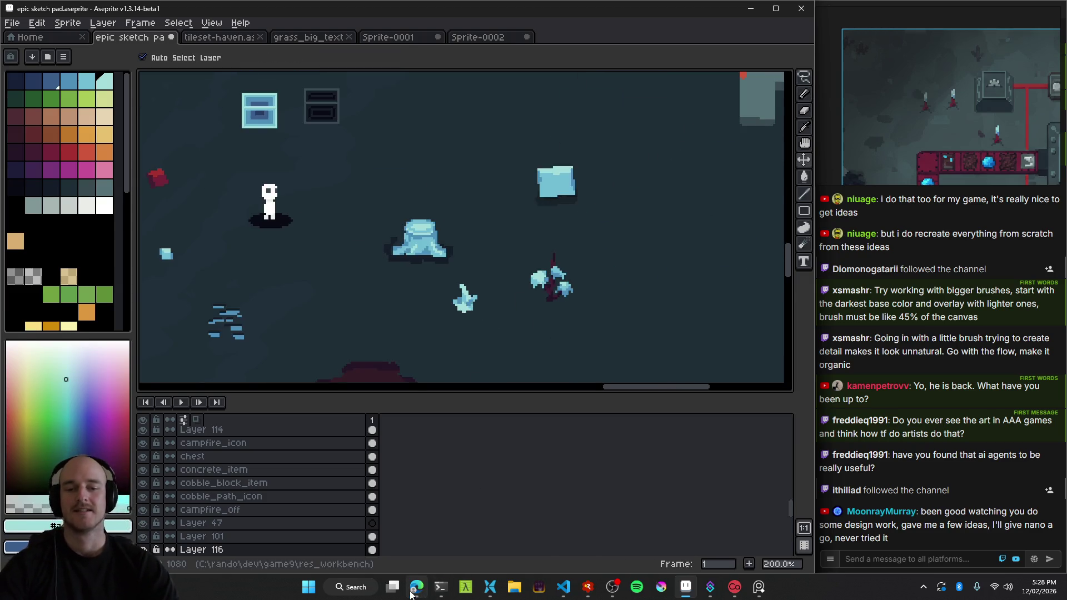
pyautogui.moveTo(412, 593)
pyautogui.click(457, 514)
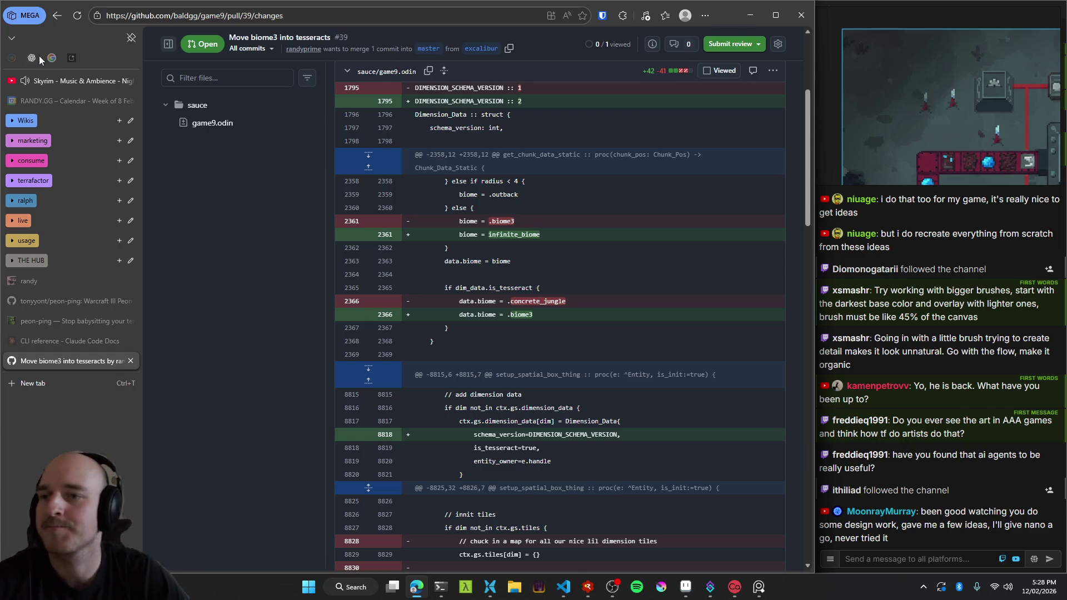
pyautogui.click(693, 595)
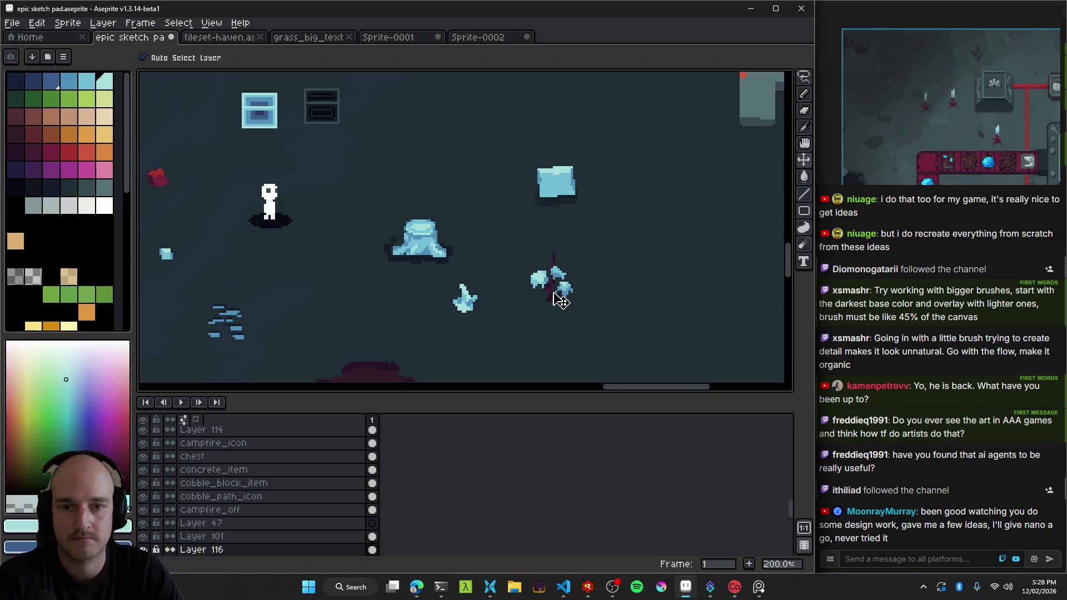
pyautogui.scroll(-2, 472, 240)
pyautogui.scroll(1, 472, 240)
pyautogui.moveTo(564, 587)
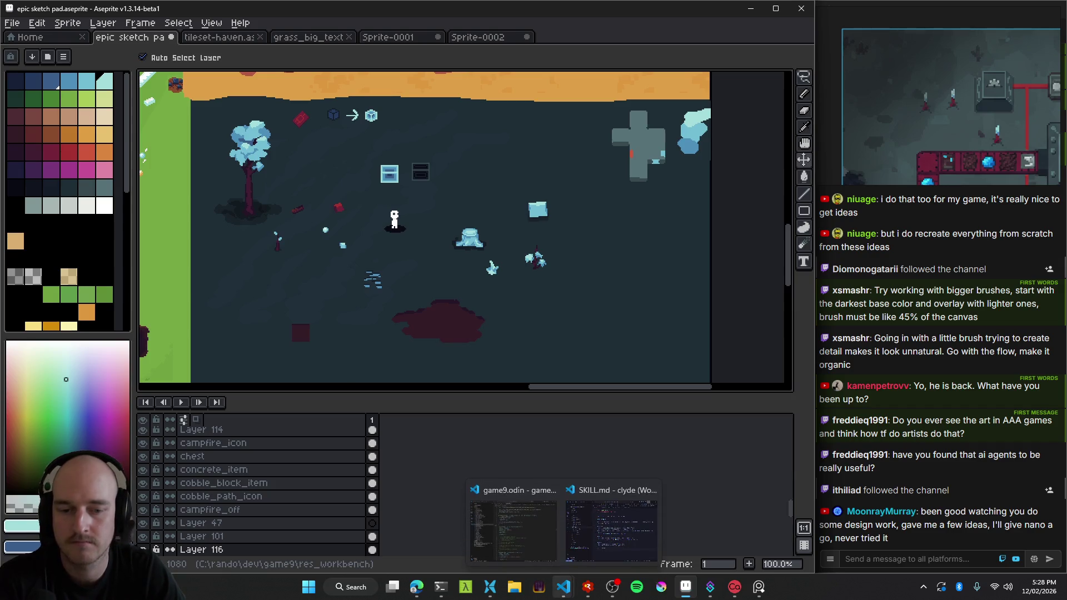
pyautogui.moveTo(526, 551)
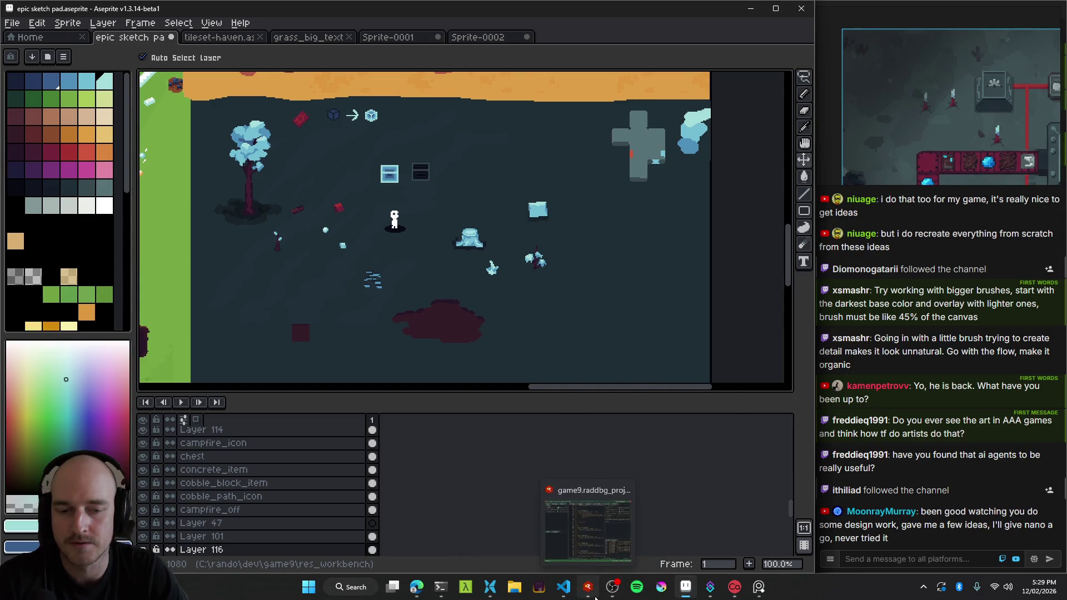
pyautogui.click(589, 588)
pyautogui.press('F5')
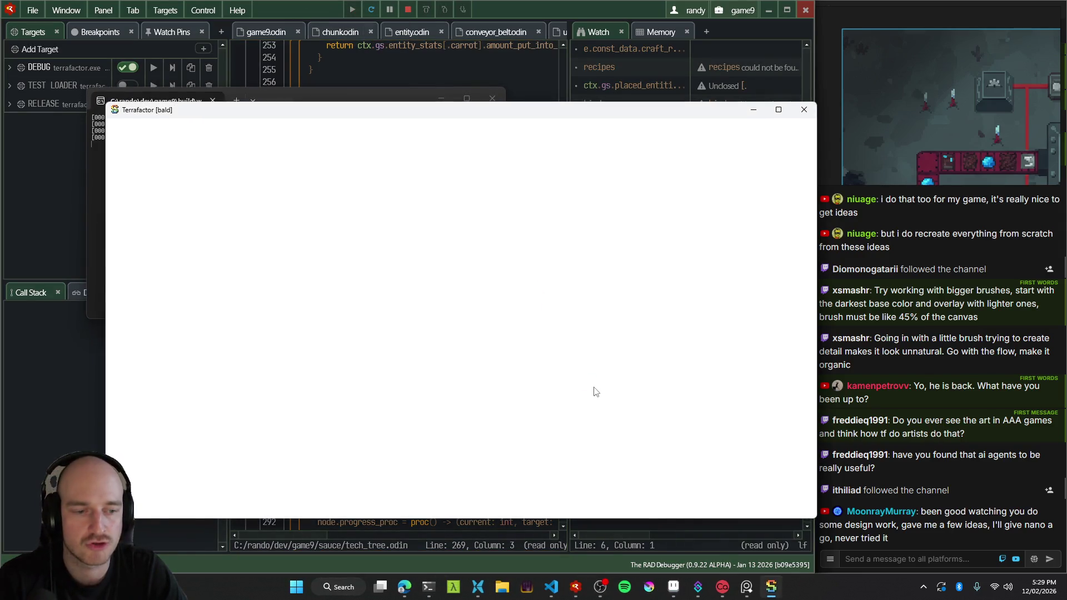
# Walk the player around the Terrafactor world, then quit the game with Alt+F4.
pyautogui.press('s')
pyautogui.press('a')
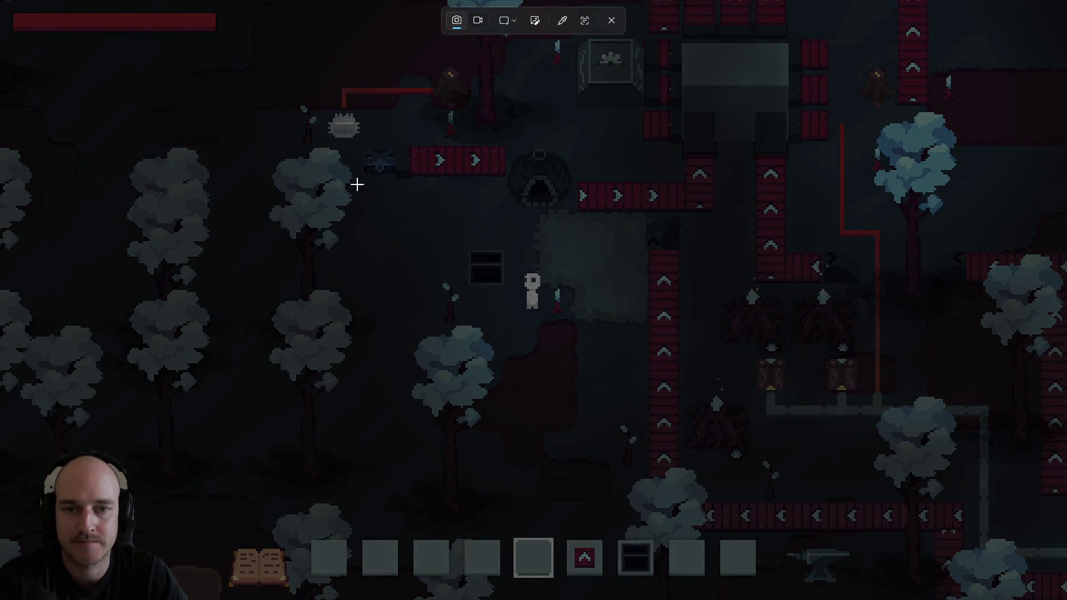
pyautogui.hotkey('alt', 'F4')
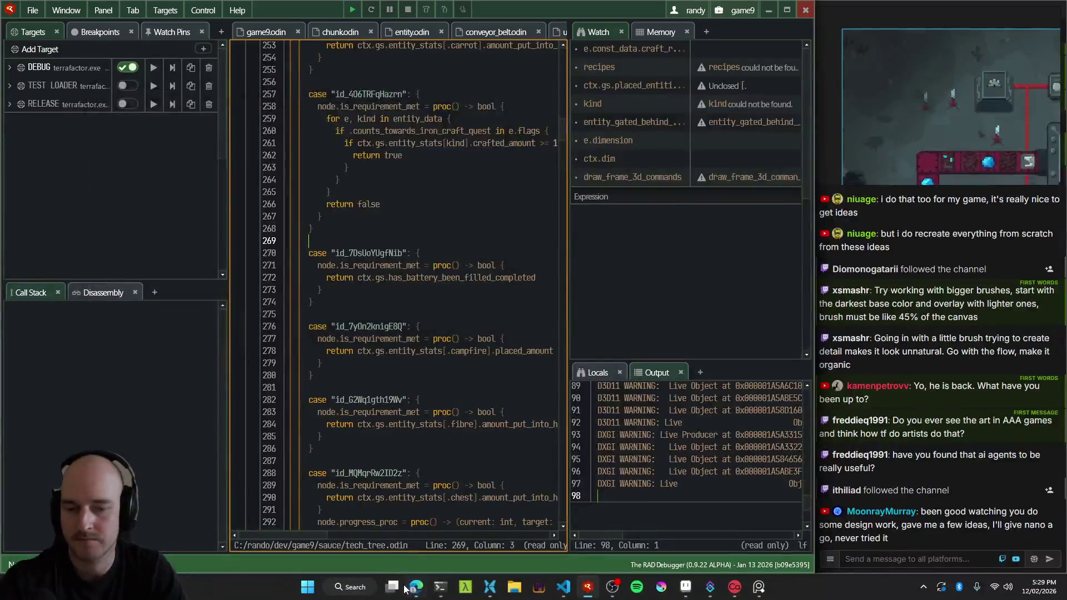
# Open AI Studio's image generation page in Edge and view the furnace image full size.
pyautogui.click(416, 586)
pyautogui.click(75, 57)
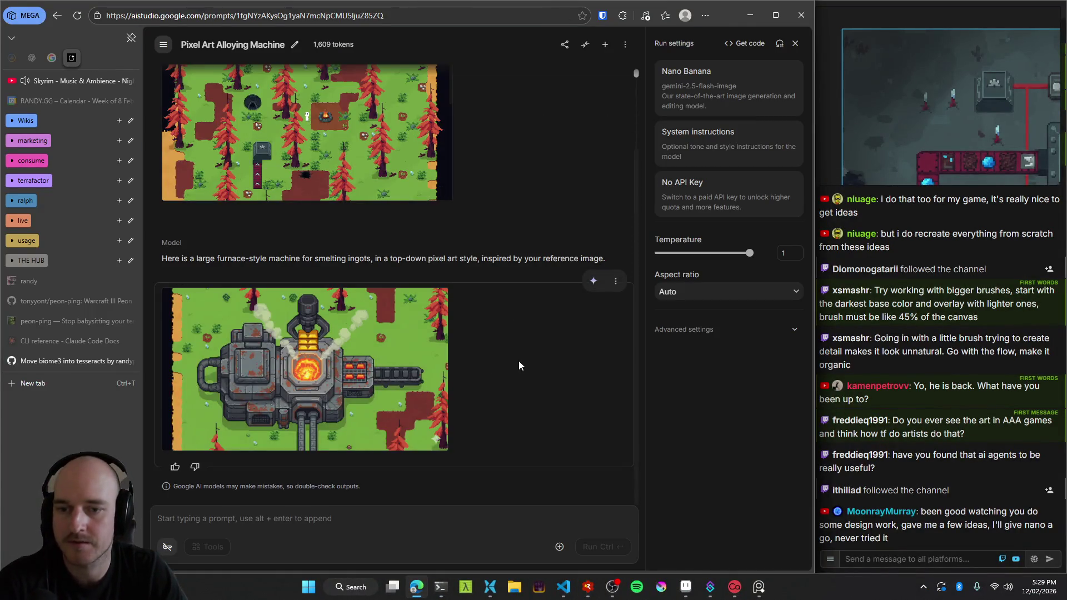
pyautogui.click(307, 371)
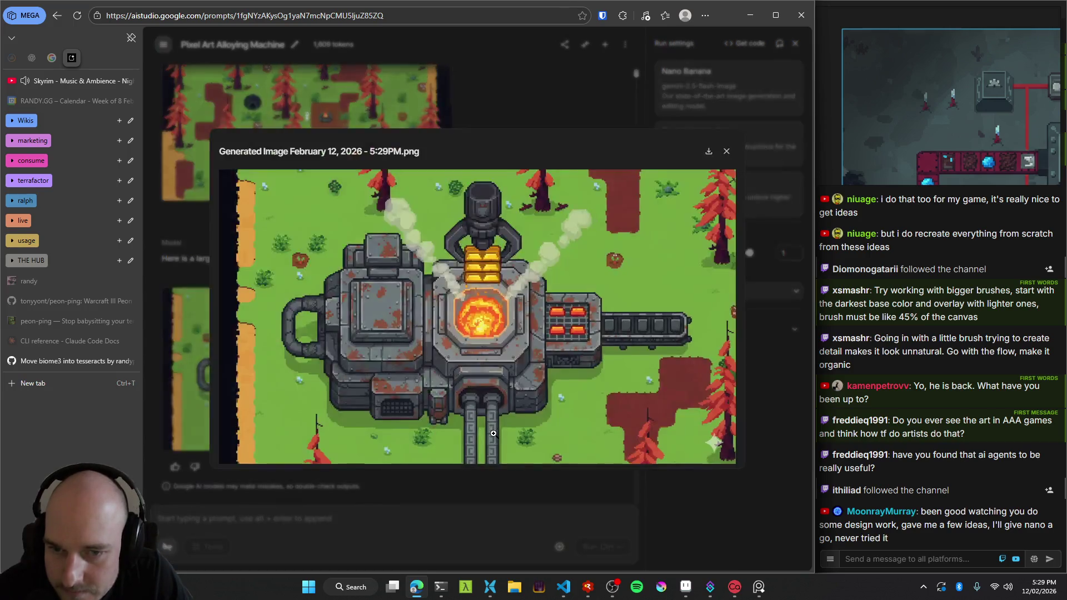
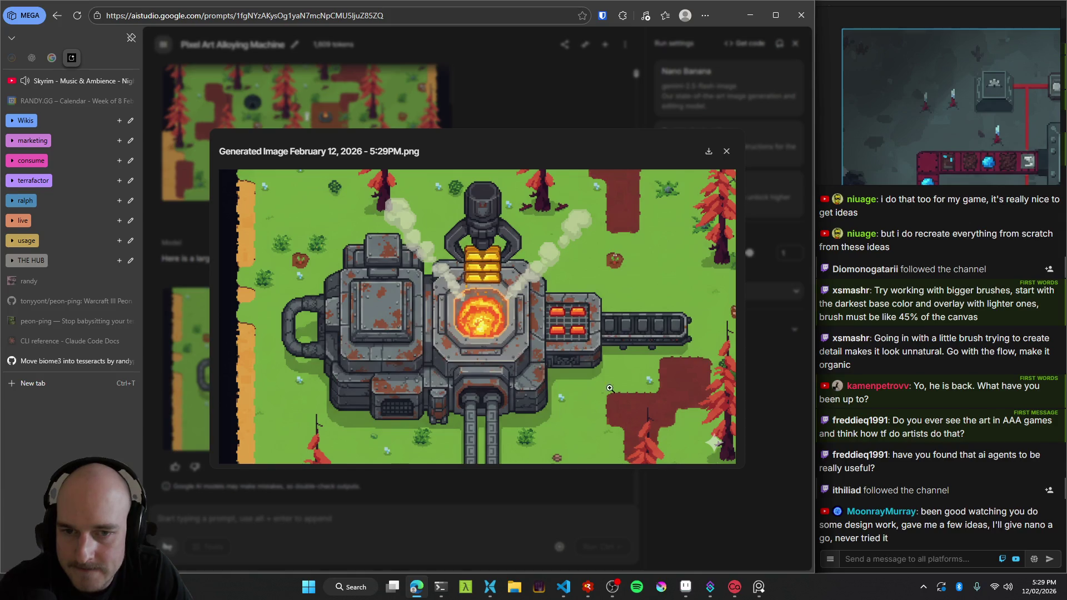
# Snip the generated top-down furnace image and close its enlarged preview.
pyautogui.press('super+shift+s')
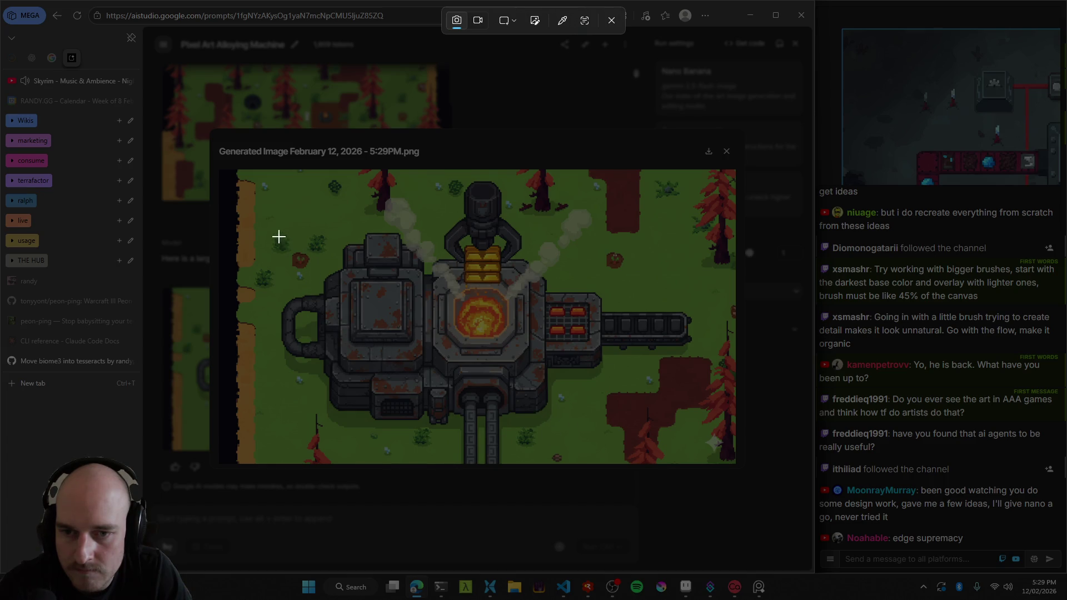
pyautogui.moveTo(274, 236)
pyautogui.mouseDown()
pyautogui.moveTo(604, 444)
pyautogui.moveTo(698, 436)
pyautogui.mouseUp()
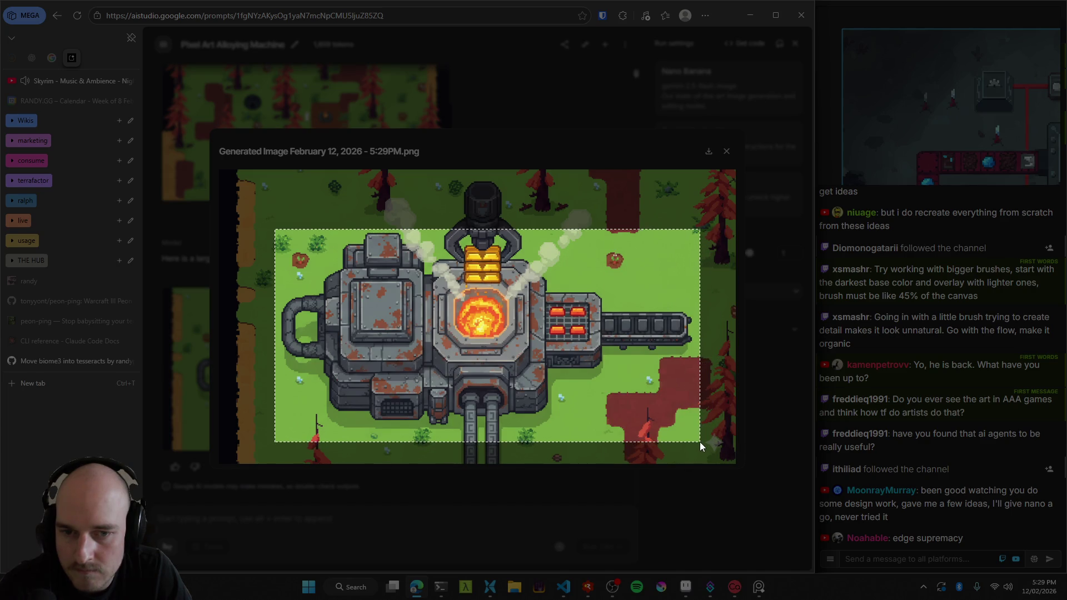
pyautogui.moveTo(698, 437); pyautogui.dragTo(699, 441)
pyautogui.click(566, 78)
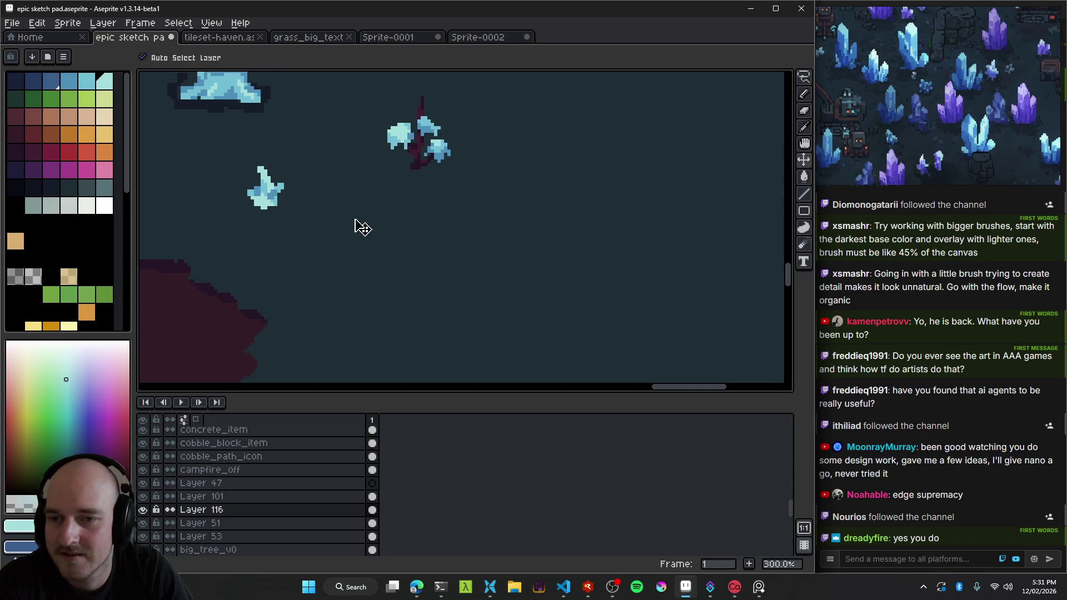
# On a new layer, paint a tall medium-blue crystal body in the dark cave area.
pyautogui.hotkey('shift', 'n')
pyautogui.scroll(1, 448, 222)
pyautogui.press('b')
pyautogui.scroll(1, 442, 216)
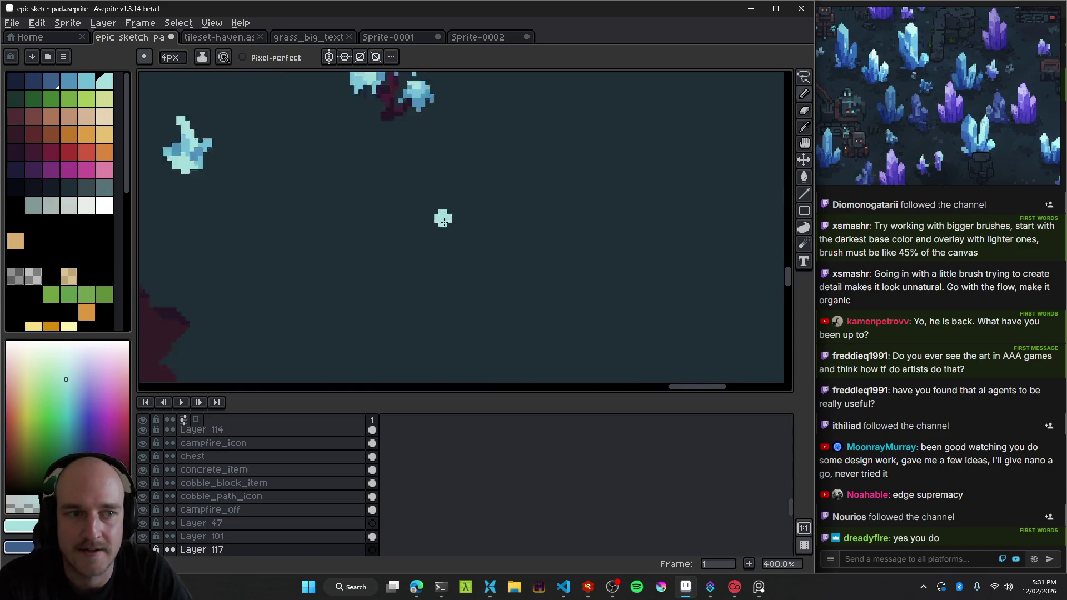
pyautogui.moveTo(503, 224); pyautogui.dragTo(533, 231)
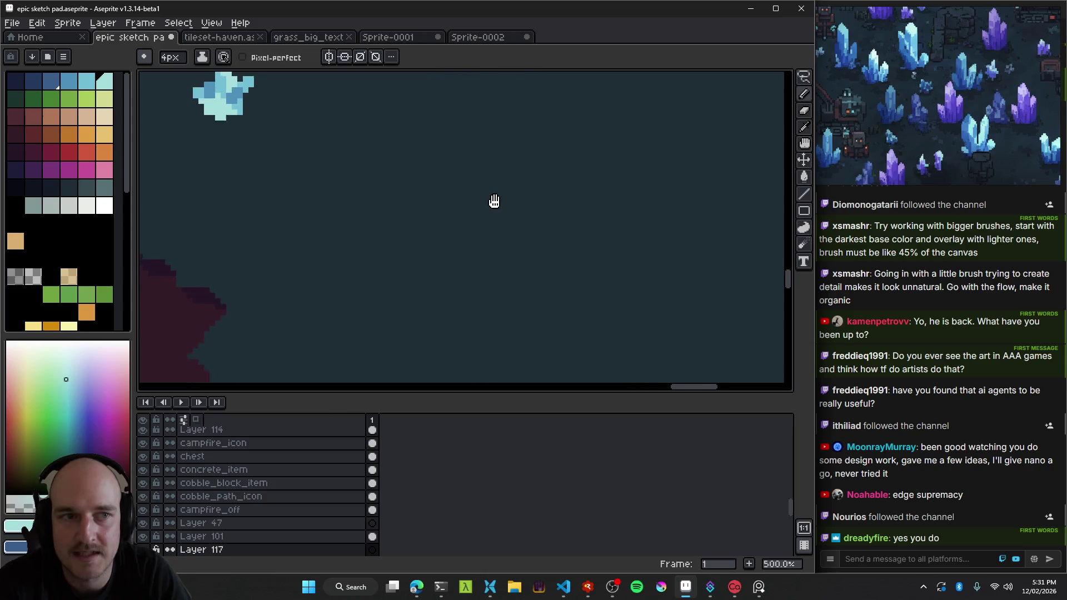
pyautogui.scroll(1, 528, 227)
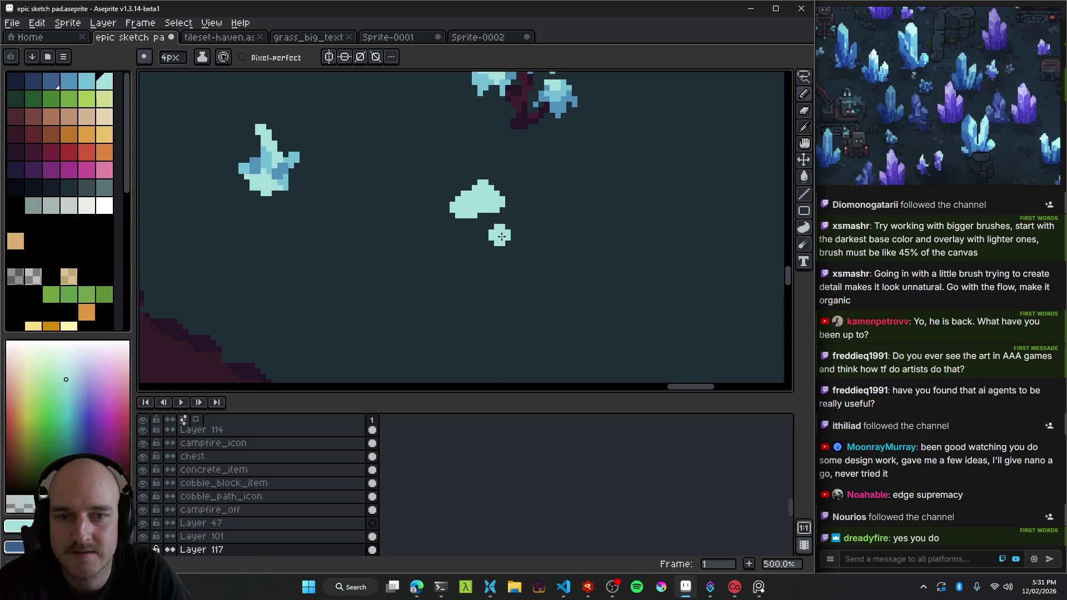
pyautogui.keyDown('alt'); pyautogui.click(282, 156); pyautogui.keyUp('alt')
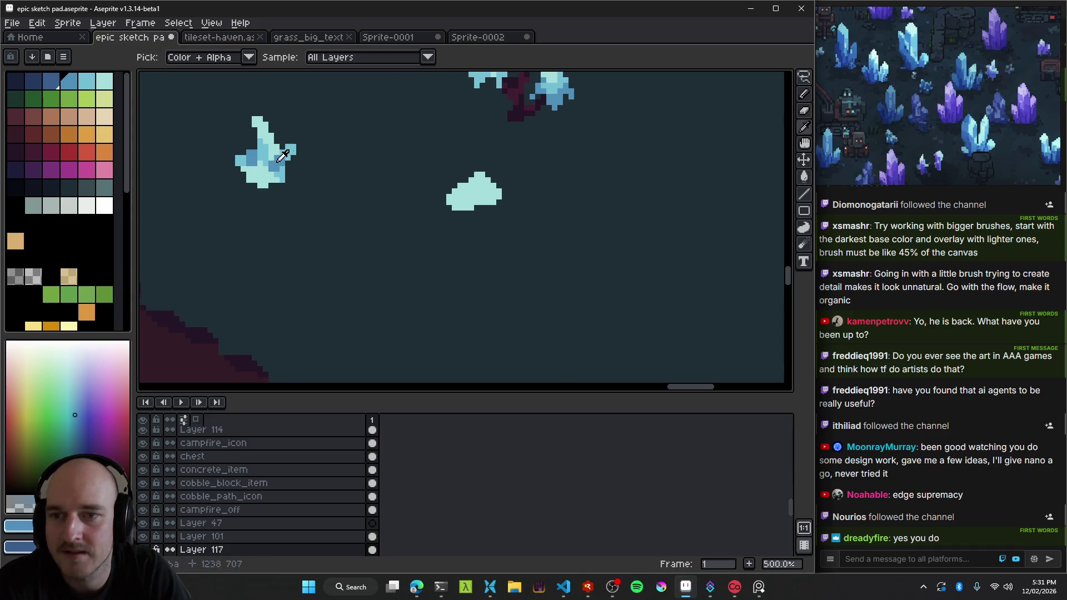
pyautogui.moveTo(486, 212); pyautogui.dragTo(501, 216)
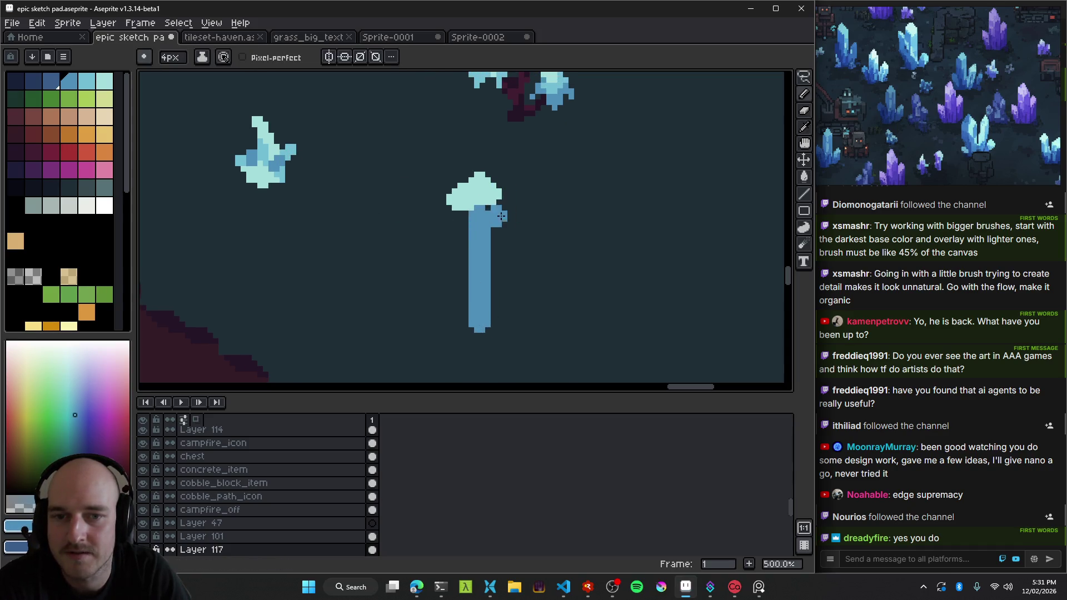
pyautogui.moveTo(501, 216); pyautogui.dragTo(499, 325)
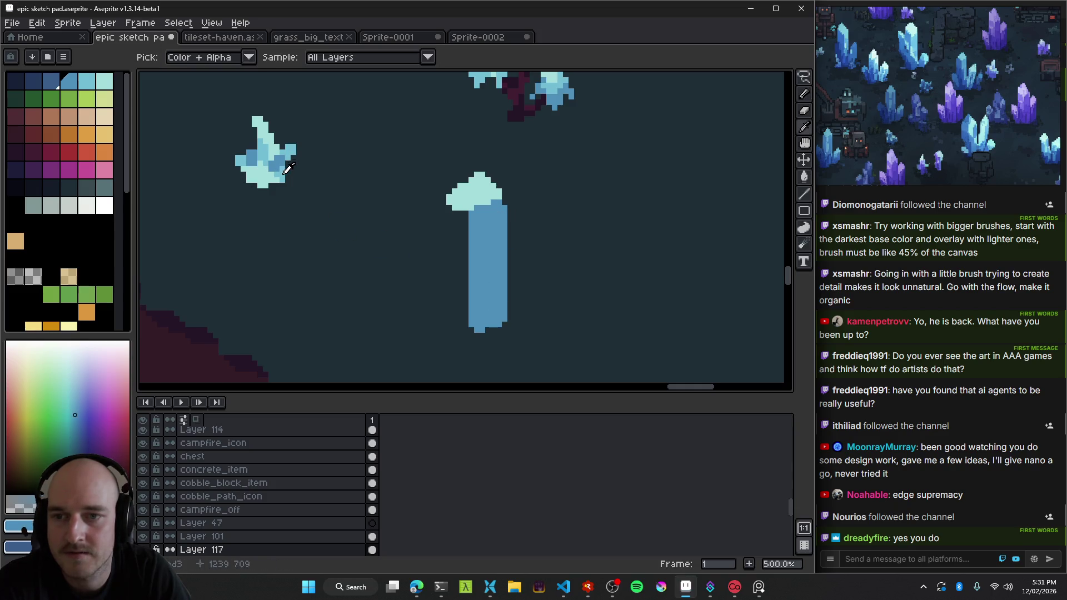
# Paint a light-blue face down the crystal's left side, then lasso its lower half.
pyautogui.keyDown('alt'); pyautogui.click(288, 168); pyautogui.keyUp('alt')
pyautogui.moveTo(454, 203); pyautogui.dragTo(463, 319)
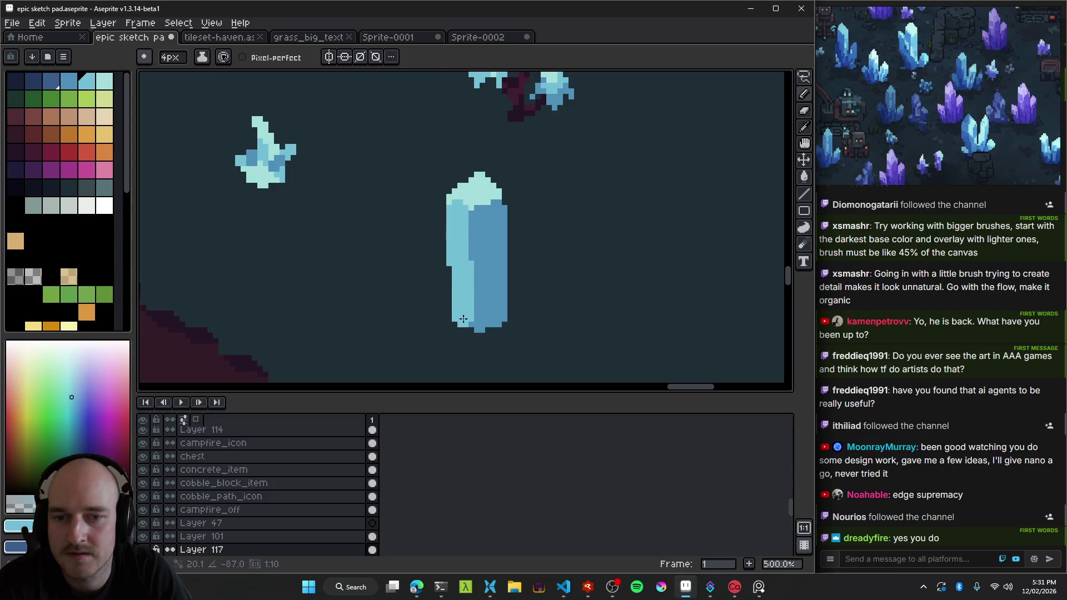
pyautogui.scroll(-2, 463, 319)
pyautogui.scroll(2, 501, 247)
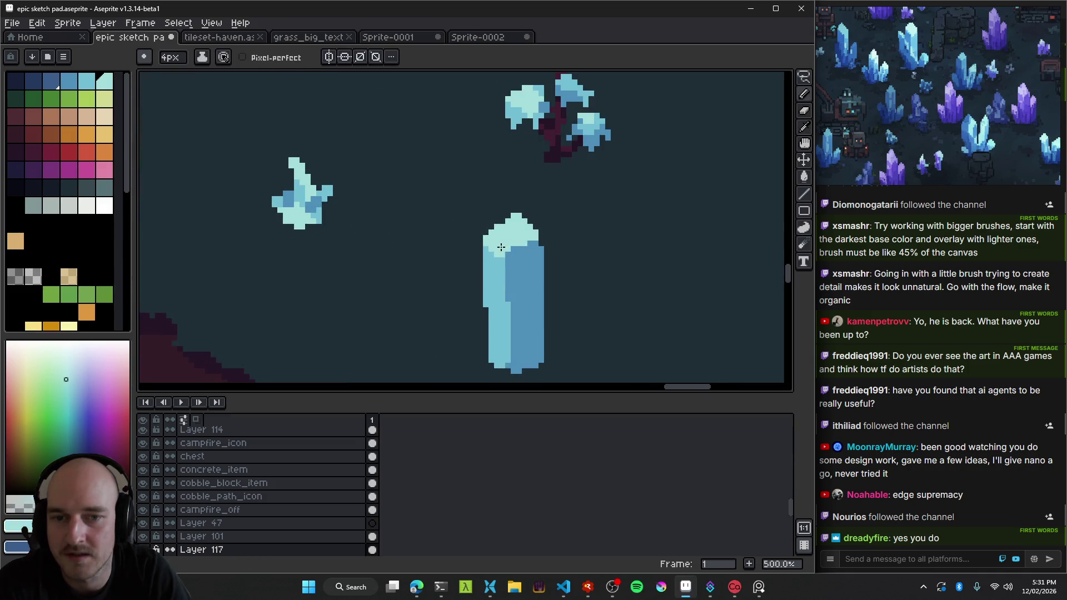
pyautogui.scroll(-4, 501, 248)
pyautogui.scroll(-1, 556, 261)
pyautogui.scroll(2, 556, 262)
pyautogui.scroll(-2, 563, 265)
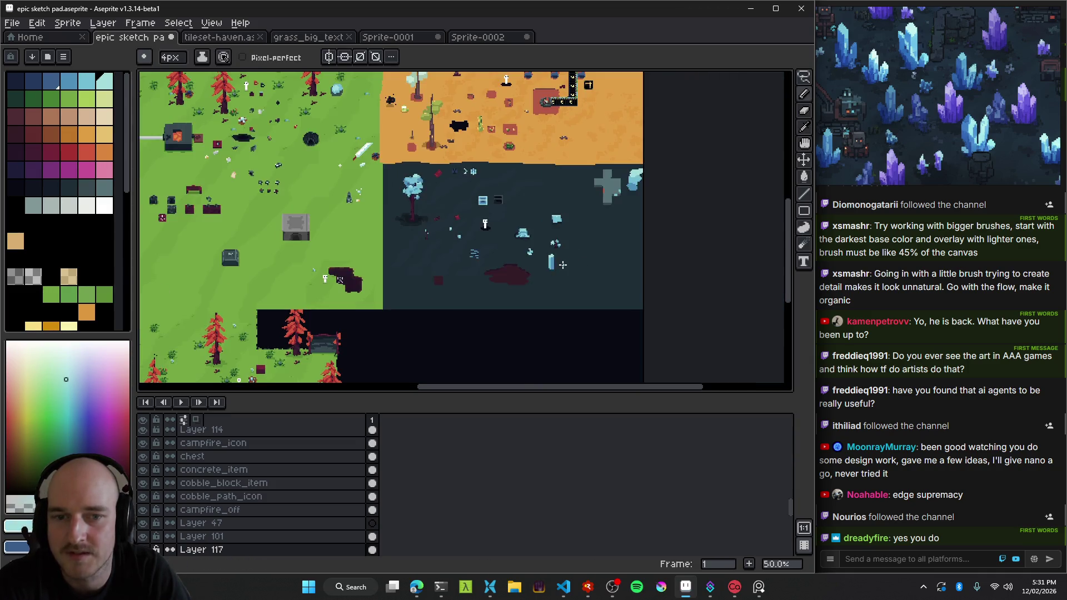
pyautogui.scroll(2, 563, 265)
pyautogui.scroll(-1, 538, 257)
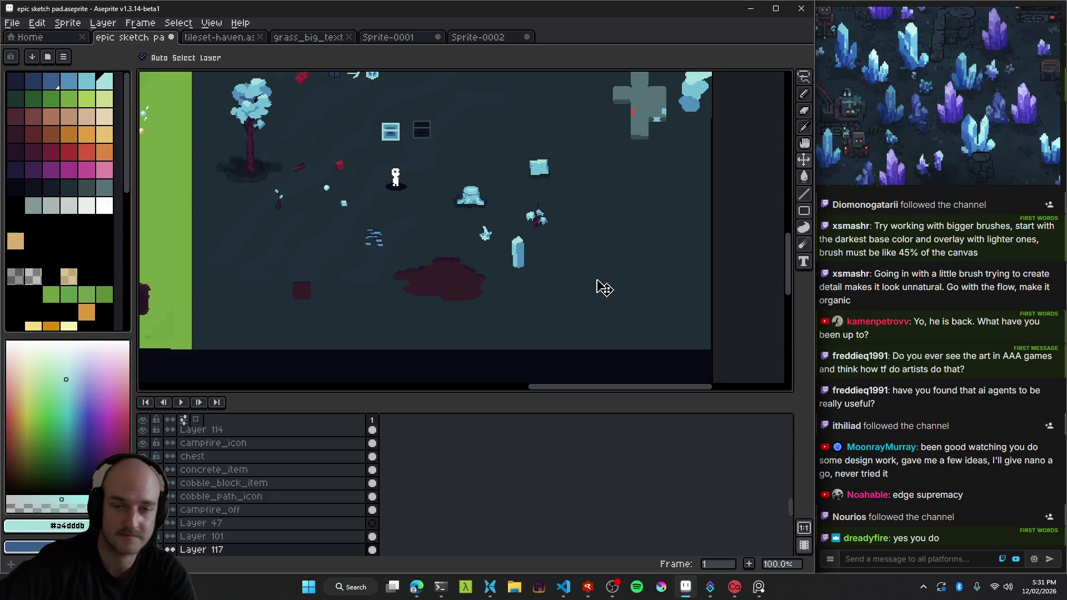
pyautogui.scroll(2, 516, 248)
pyautogui.scroll(2, 505, 233)
pyautogui.scroll(1, 533, 259)
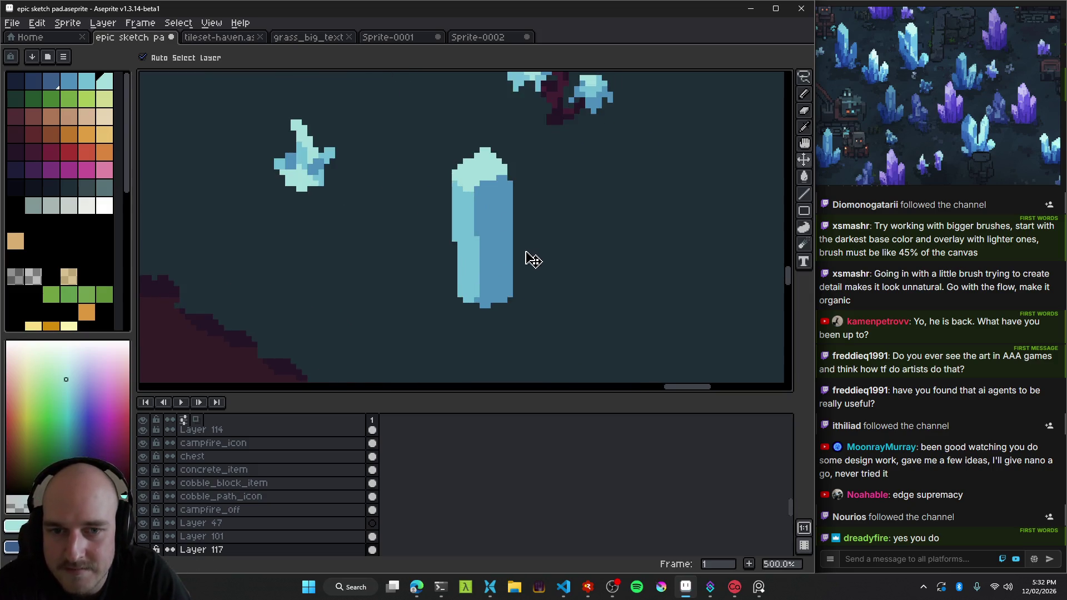
pyautogui.press('q')
pyautogui.moveTo(552, 243)
pyautogui.mouseDown()
pyautogui.moveTo(549, 281)
pyautogui.moveTo(524, 240)
pyautogui.mouseUp()
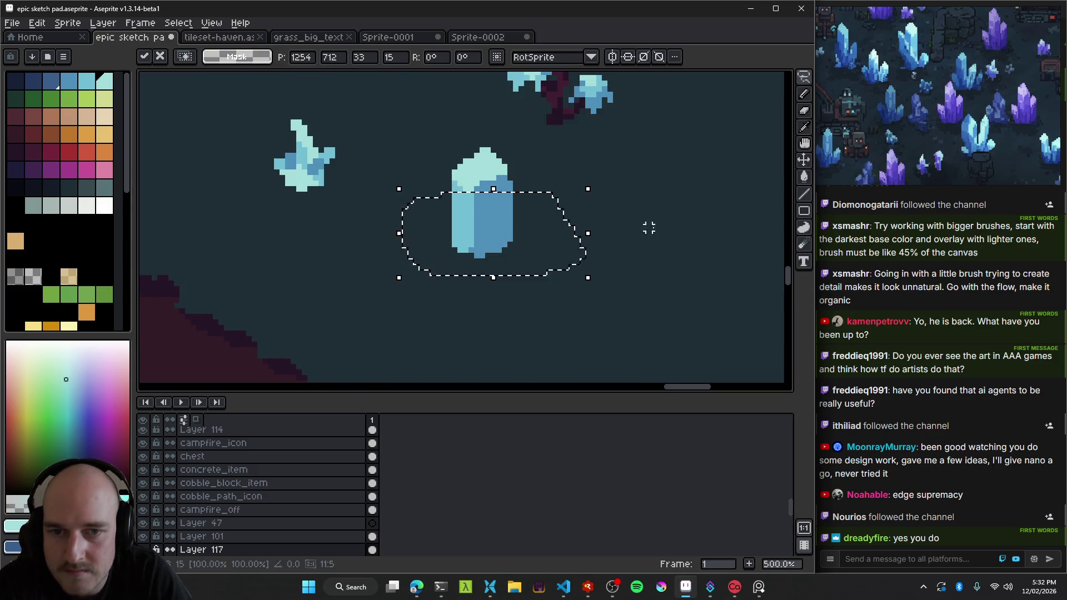
# Cancel the lasso and repaint the crystal's bottom in light cyan with a 3px pencil.
pyautogui.press('Escape')
pyautogui.press('b')
pyautogui.scroll(2, 489, 295)
pyautogui.moveTo(460, 295)
pyautogui.mouseDown()
pyautogui.moveTo(481, 305)
pyautogui.moveTo(452, 301)
pyautogui.moveTo(480, 317)
pyautogui.mouseUp()
pyautogui.keyDown('alt'); pyautogui.click(444, 278); pyautogui.keyUp('alt')
pyautogui.click(446, 304)
pyautogui.press('-')
pyautogui.keyDown('alt'); pyautogui.click(501, 279); pyautogui.keyUp('alt')
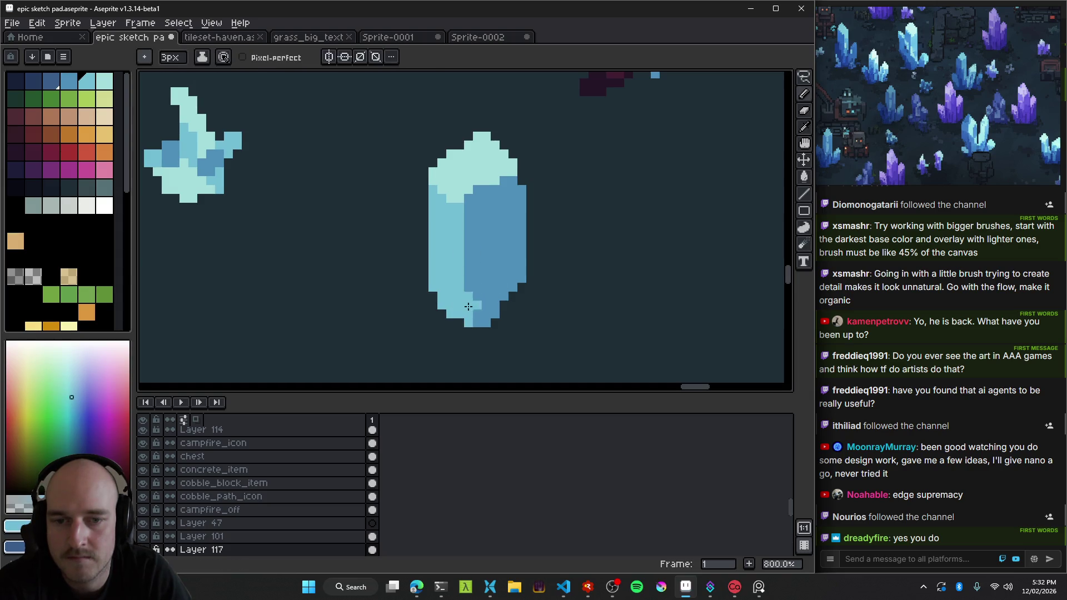
# Erase the crystal's lower part to shorten it into a squat gem.
pyautogui.scroll(-2, 471, 323)
pyautogui.scroll(-3, 471, 323)
pyautogui.scroll(4, 494, 330)
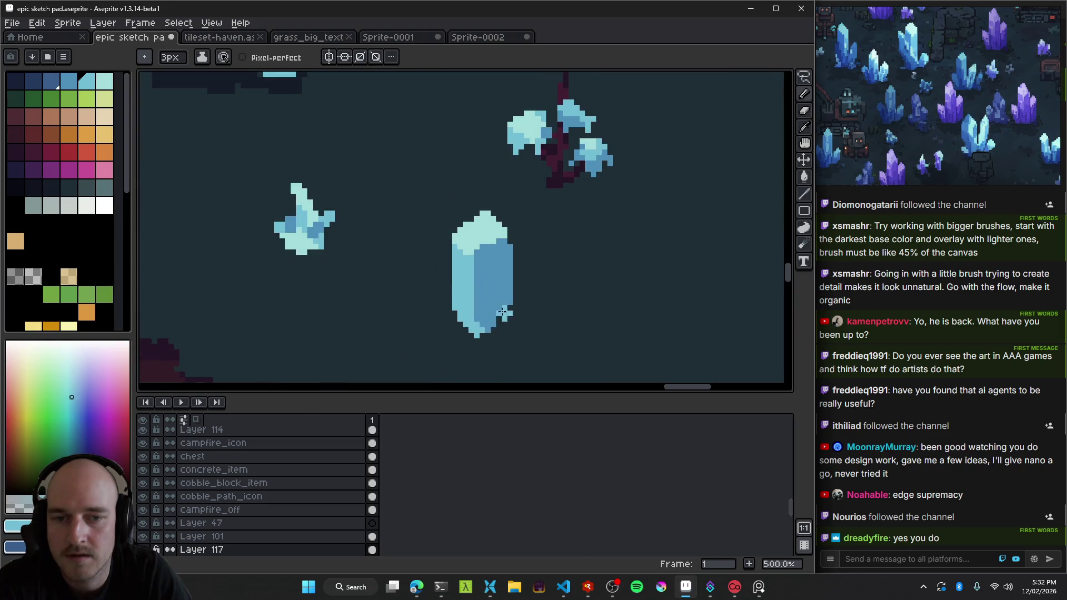
pyautogui.press('e')
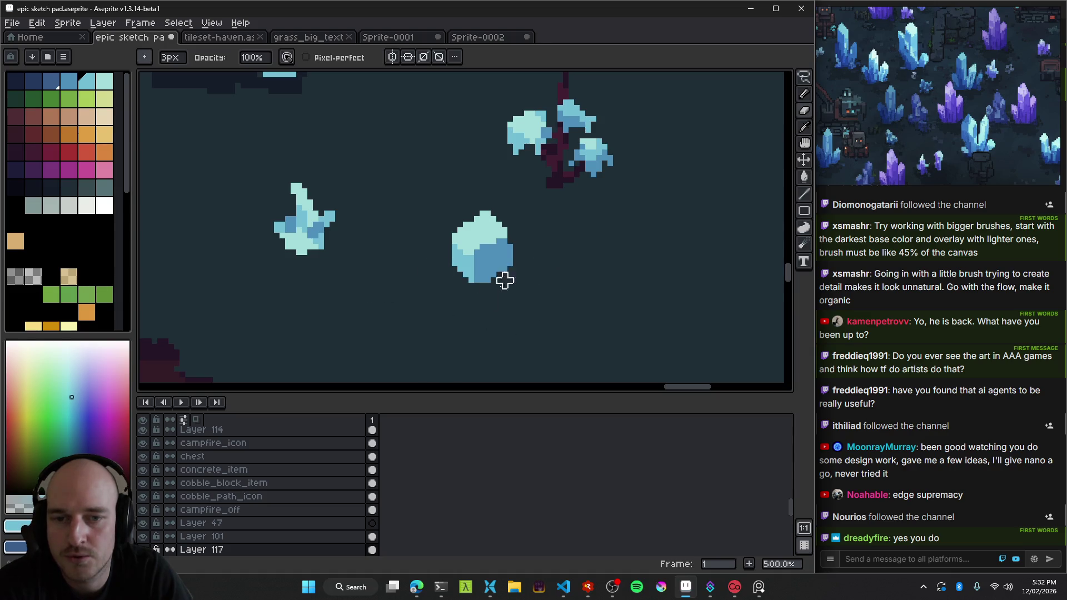
pyautogui.scroll(-3, 443, 308)
pyautogui.scroll(-2, 528, 277)
pyautogui.scroll(2, 566, 259)
pyautogui.hscroll(5, 566, 259)
pyautogui.scroll(-1, 567, 259)
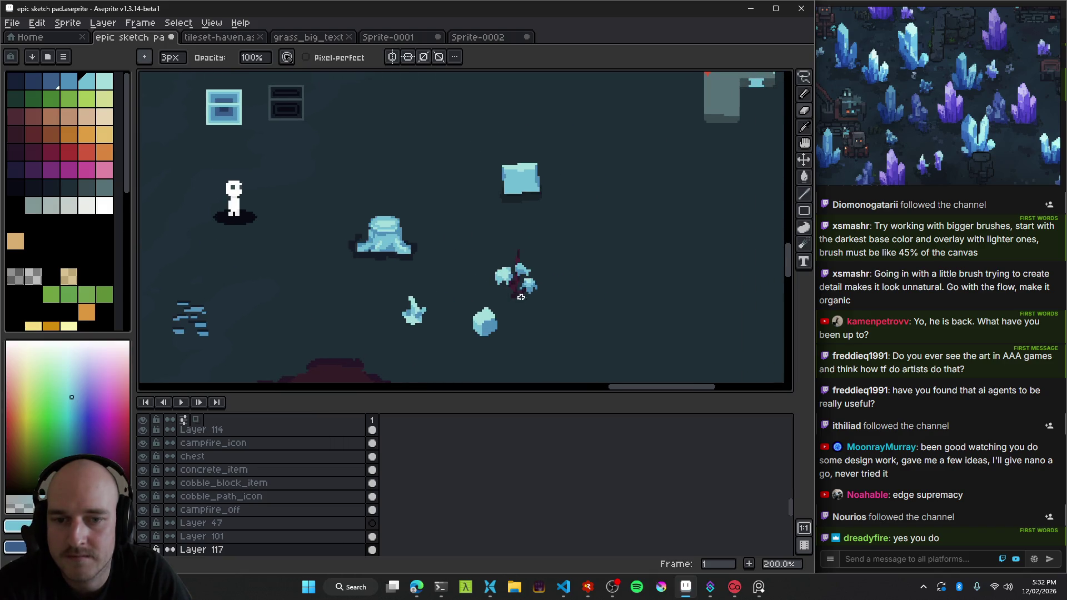
# Delete the ice block on Layer 101.
pyautogui.press('v')
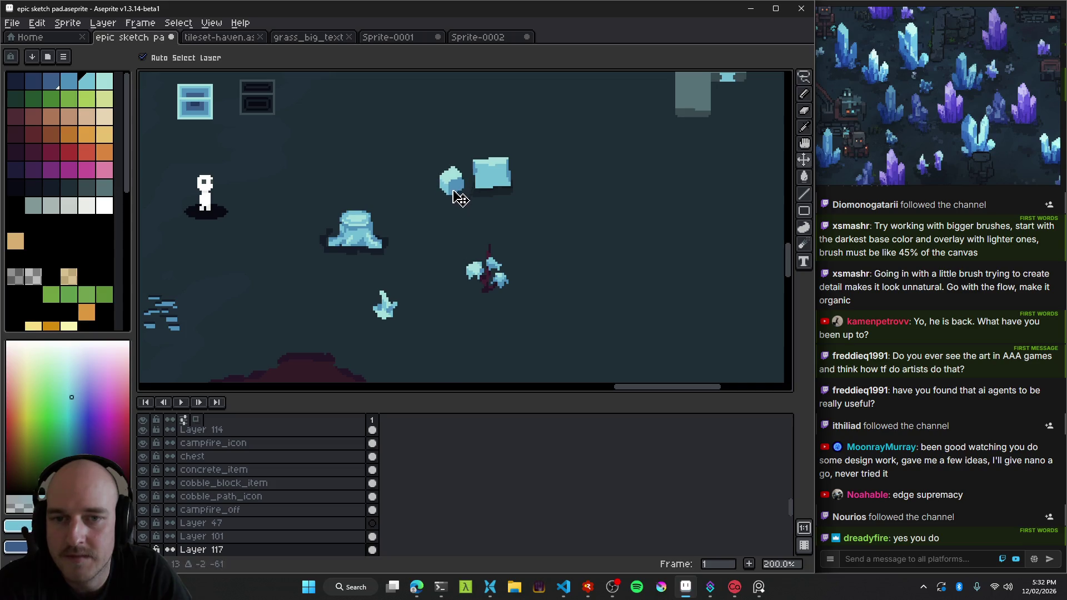
pyautogui.scroll(3, 488, 170)
pyautogui.scroll(3, 507, 246)
pyautogui.click(526, 250)
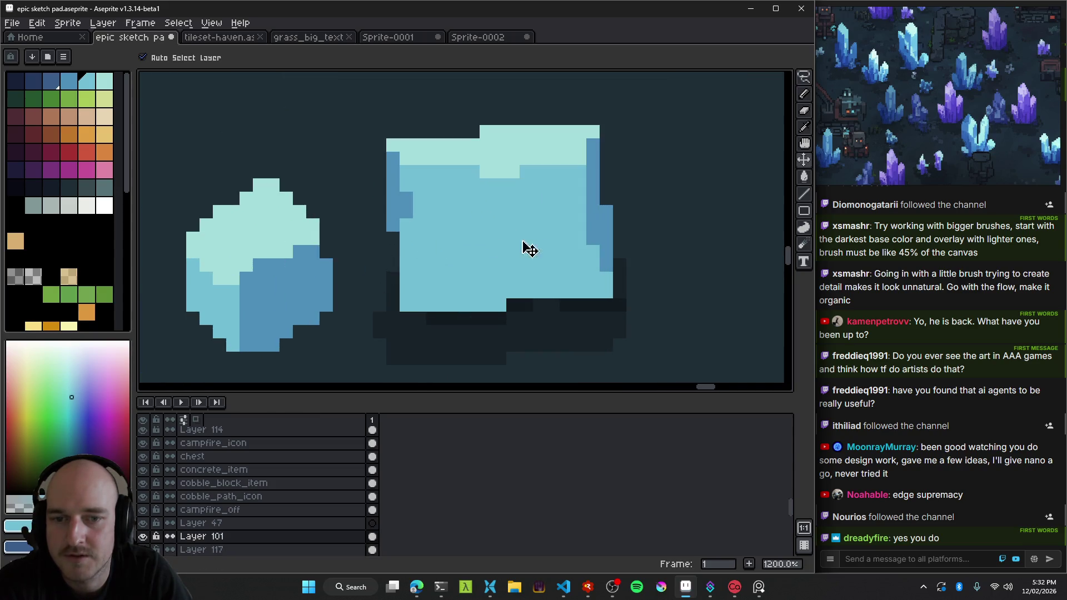
pyautogui.scroll(-3, 526, 250)
pyautogui.press('b')
pyautogui.press('v')
pyautogui.moveTo(489, 256); pyautogui.dragTo(511, 235)
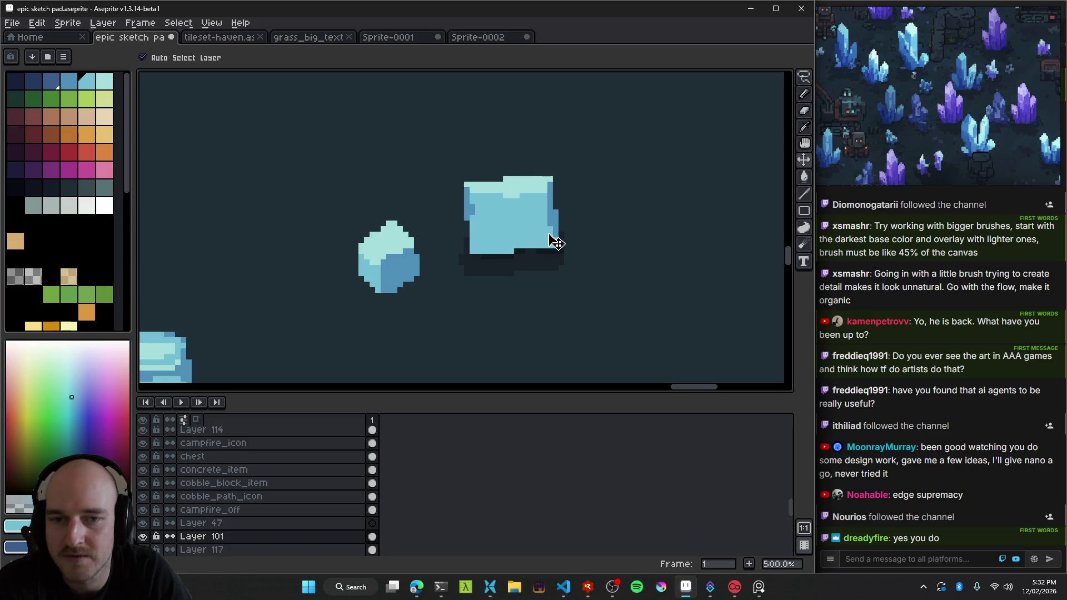
pyautogui.hotkey('ctrl', 'x')
# Delete the frosty stump on Layer 51.
pyautogui.scroll(-4, 545, 250)
pyautogui.scroll(-2, 551, 211)
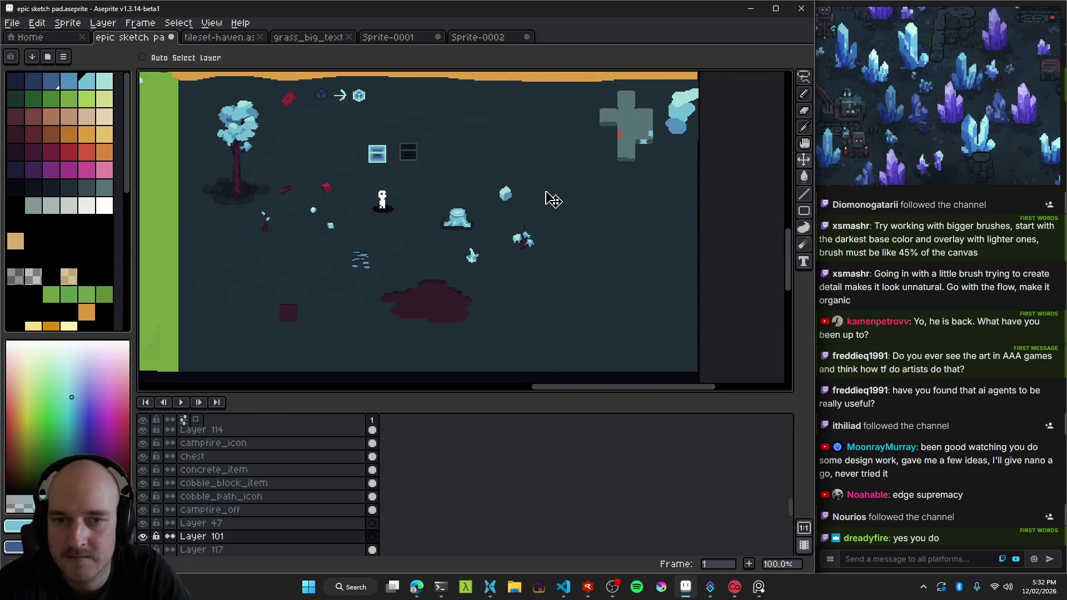
pyautogui.moveTo(511, 198); pyautogui.dragTo(514, 276)
pyautogui.scroll(-2, 514, 276)
pyautogui.scroll(2, 507, 190)
pyautogui.scroll(-2, 425, 171)
pyautogui.scroll(1, 423, 170)
pyautogui.scroll(1, 364, 172)
pyautogui.click(364, 174)
pyautogui.scroll(1, 364, 173)
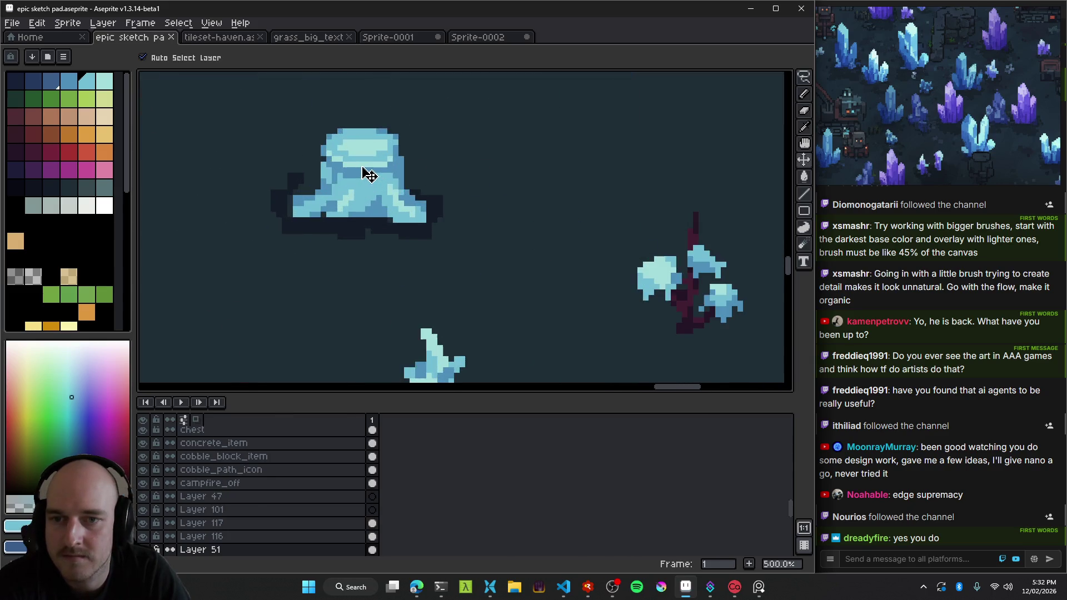
pyautogui.scroll(2, 371, 176)
pyautogui.hotkey('ctrl', 'x')
# Clean up the stump's leftover shadow on the bg layer.
pyautogui.click(449, 217)
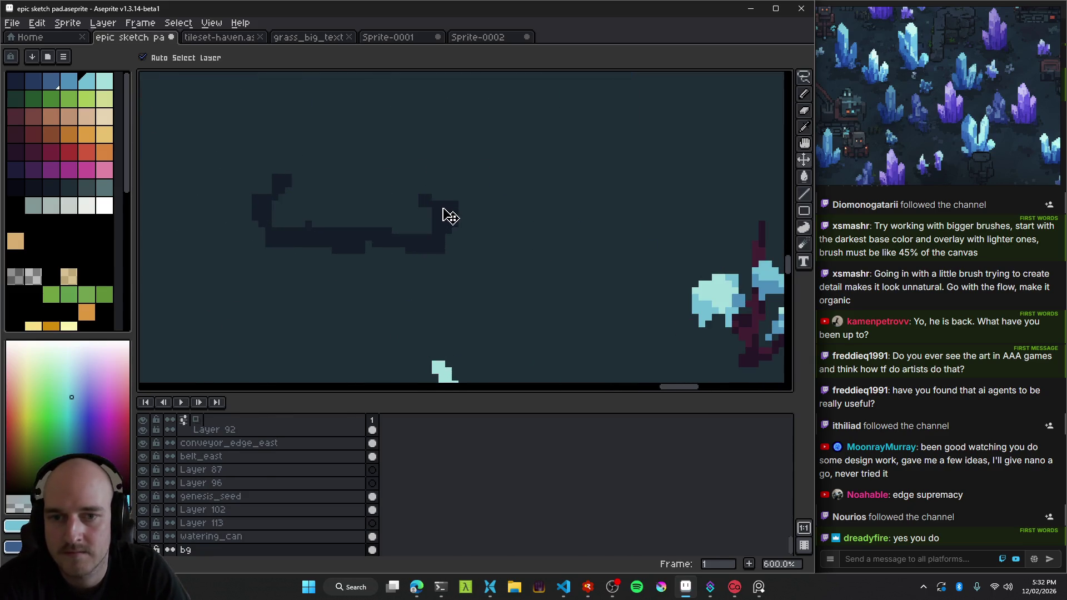
pyautogui.hotkey('ctrl', 'x')
pyautogui.hotkey('ctrl', 'z')
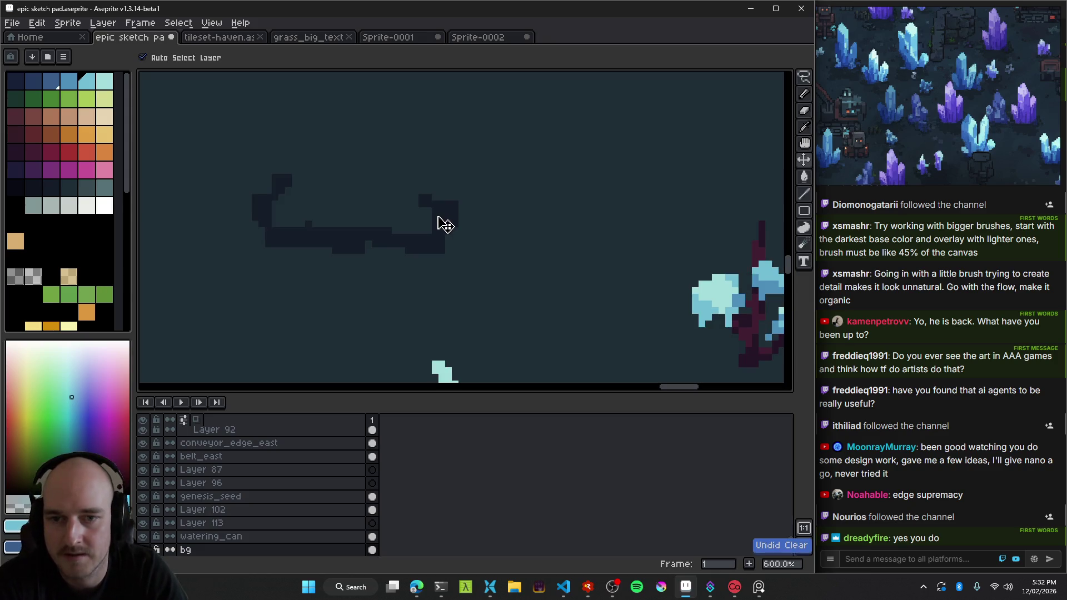
pyautogui.scroll(-1, 500, 217)
pyautogui.press('b')
pyautogui.keyDown('alt'); pyautogui.click(507, 200); pyautogui.keyUp('alt')
pyautogui.hotkey('ctrl', 'z')
pyautogui.hotkey('ctrl', 'z')
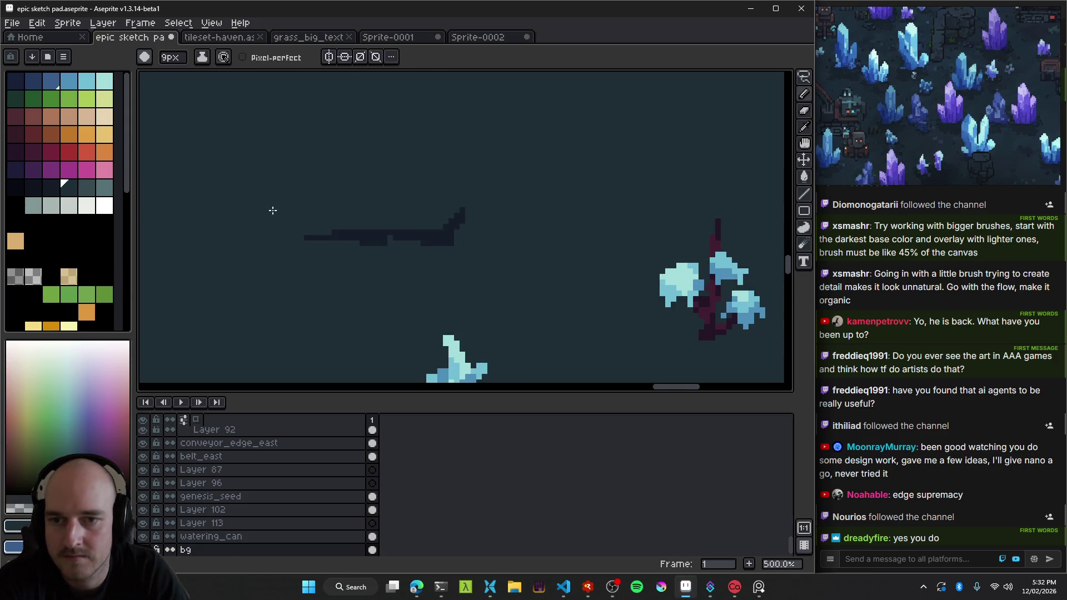
pyautogui.hotkey('ctrl', 'z')
# Move the small crystal up and to the left.
pyautogui.press('v')
pyautogui.scroll(-2, 493, 222)
pyautogui.scroll(-1, 498, 281)
pyautogui.moveTo(499, 281)
pyautogui.mouseDown()
pyautogui.moveTo(441, 191)
pyautogui.moveTo(404, 171)
pyautogui.mouseUp()
pyautogui.scroll(2, 440, 191)
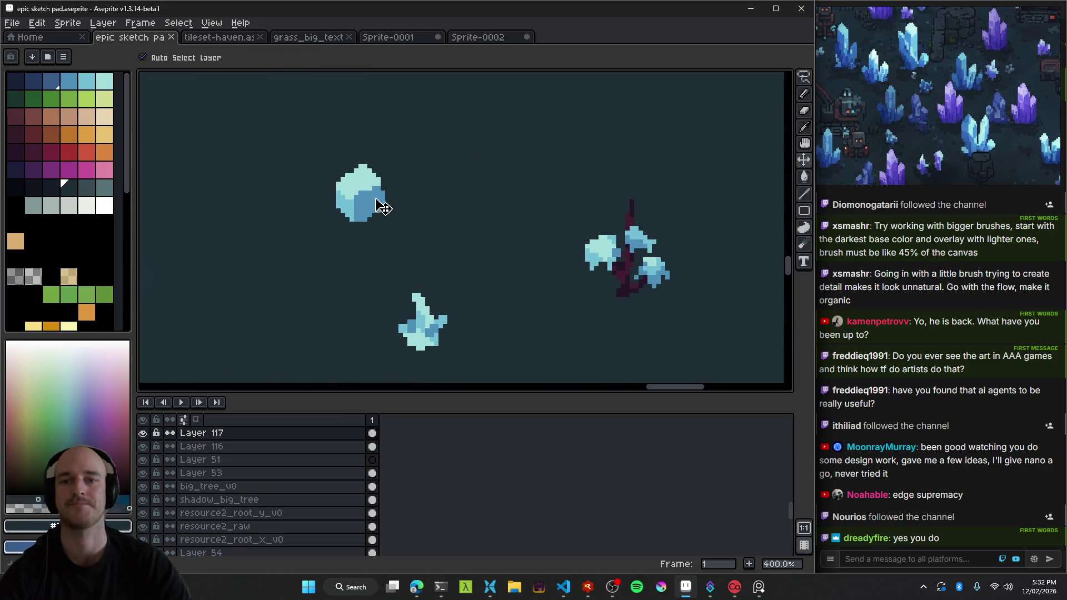
pyautogui.moveTo(383, 208); pyautogui.dragTo(287, 176)
pyautogui.scroll(-3, 345, 191)
pyautogui.scroll(1, 400, 191)
pyautogui.moveTo(400, 190); pyautogui.dragTo(413, 212)
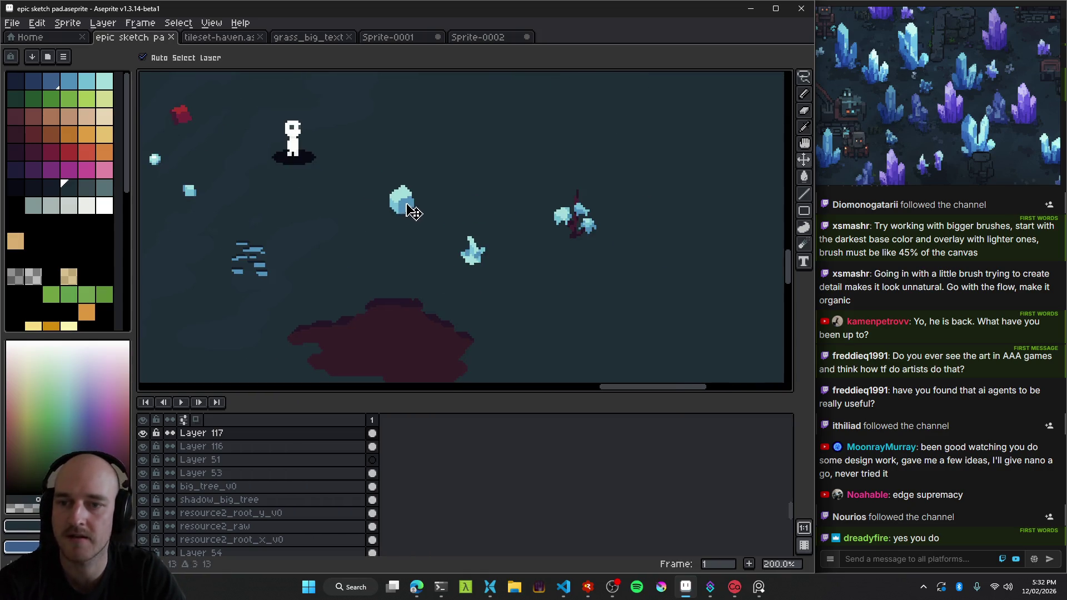
pyautogui.scroll(2, 441, 214)
pyautogui.scroll(1, 410, 200)
pyautogui.scroll(2, 420, 206)
pyautogui.press('b')
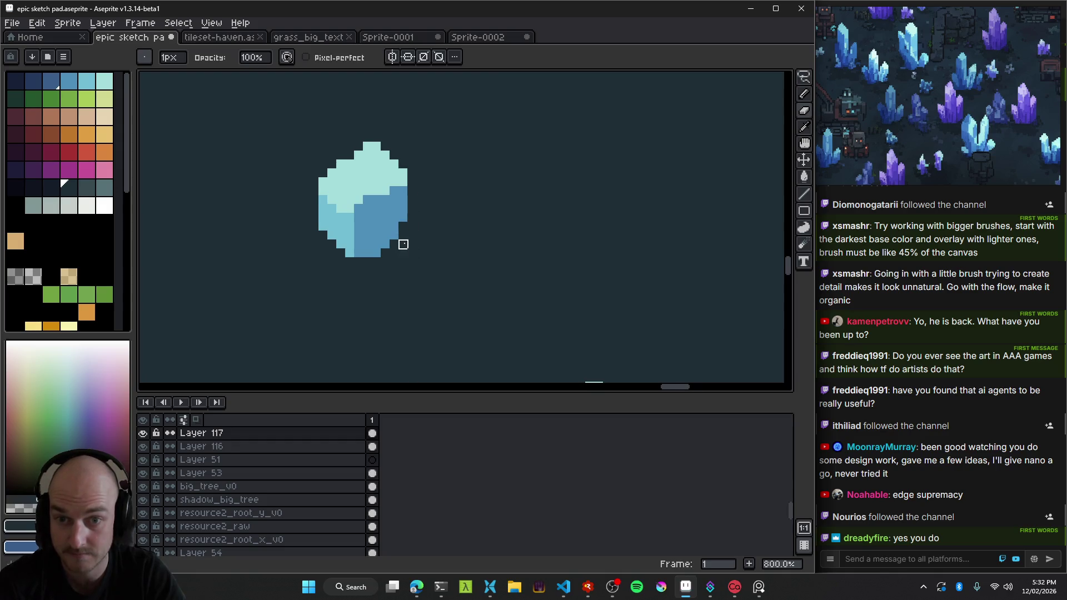
pyautogui.scroll(-5, 402, 245)
pyautogui.scroll(-1, 403, 245)
pyautogui.moveTo(422, 272)
pyautogui.mouseDown()
pyautogui.moveTo(393, 225)
pyautogui.moveTo(439, 270)
pyautogui.moveTo(417, 245)
pyautogui.moveTo(528, 255)
pyautogui.moveTo(460, 232)
pyautogui.mouseUp()
pyautogui.hotkey('ctrl', 's')
pyautogui.scroll(1, 417, 246)
pyautogui.scroll(-1, 427, 249)
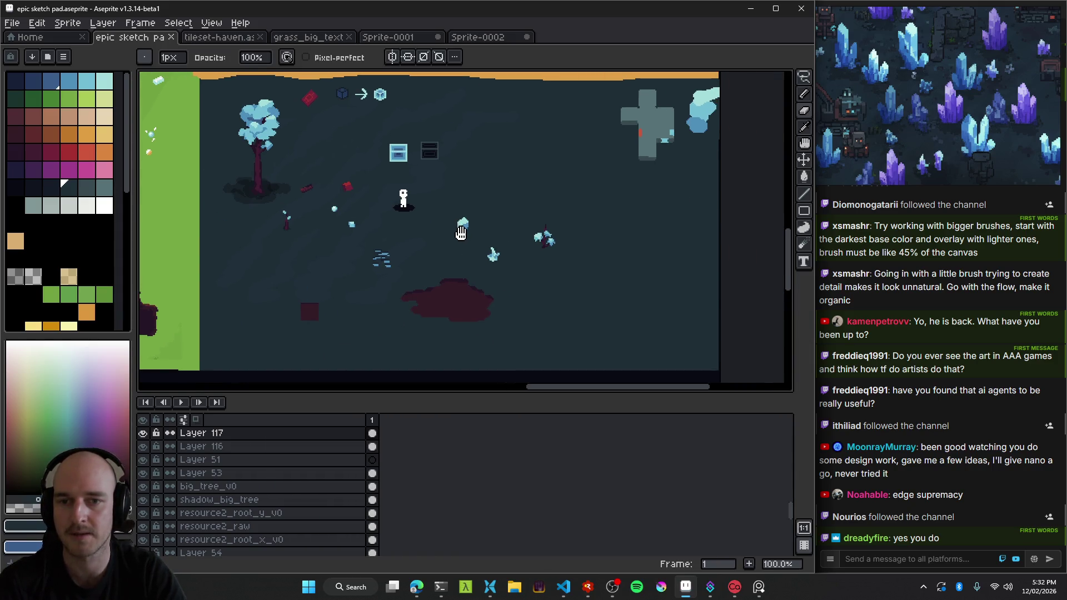
pyautogui.scroll(3, 461, 226)
pyautogui.scroll(2, 459, 245)
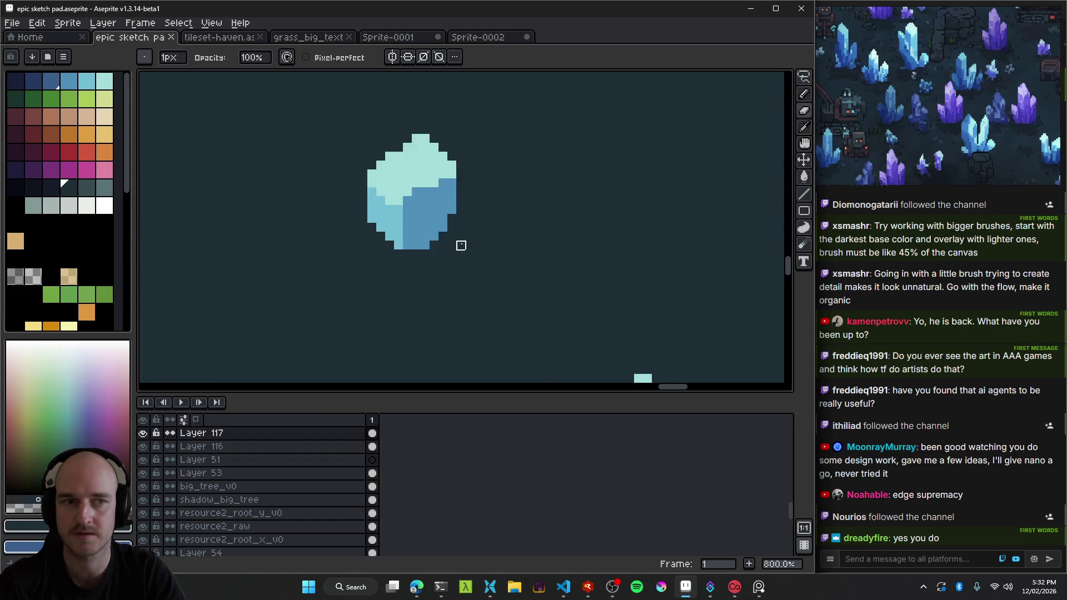
pyautogui.scroll(-5, 460, 245)
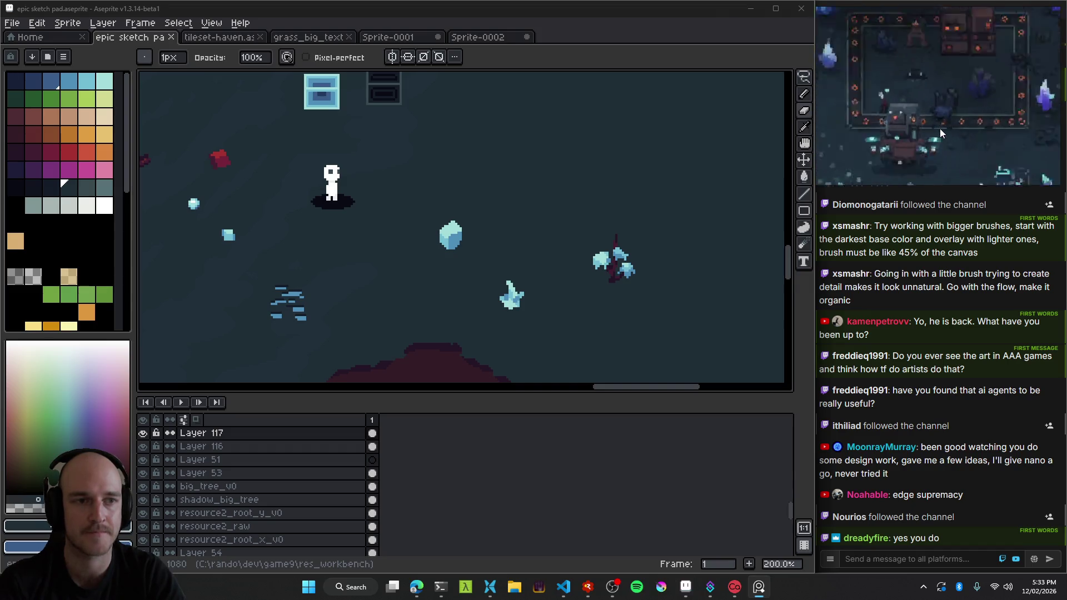
pyautogui.scroll(-2, 577, 198)
pyautogui.hscroll(-2, 576, 199)
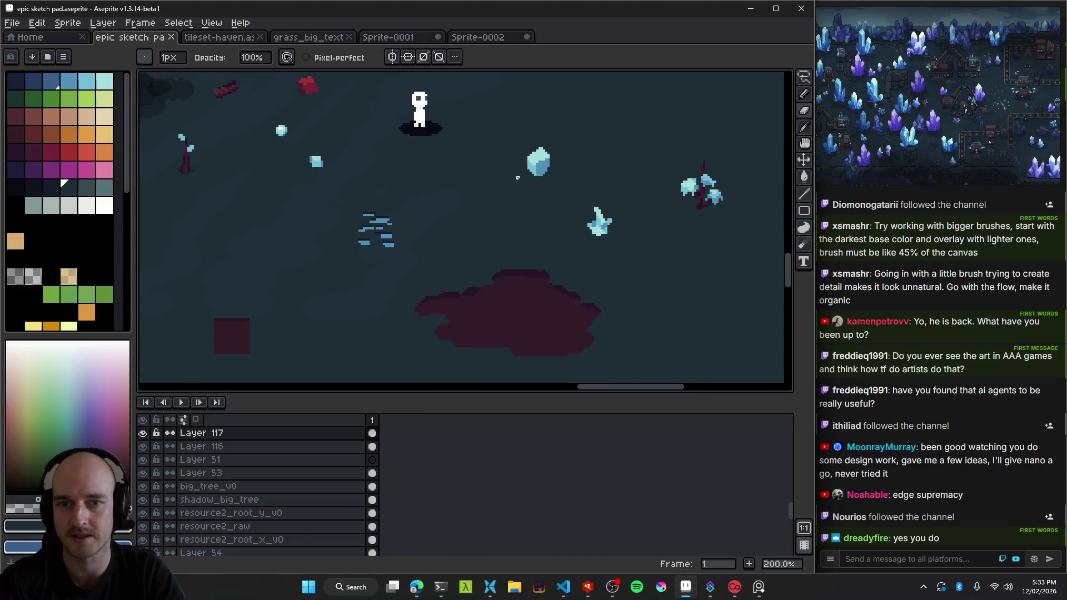
pyautogui.scroll(-3, 502, 232)
pyautogui.scroll(3, 501, 232)
pyautogui.moveTo(214, 207)
pyautogui.mouseDown()
pyautogui.moveTo(417, 219)
pyautogui.moveTo(370, 267)
pyautogui.mouseUp()
pyautogui.scroll(1, 425, 233)
pyautogui.scroll(-1, 370, 267)
pyautogui.scroll(-1, 370, 267)
pyautogui.moveTo(436, 284); pyautogui.dragTo(334, 215)
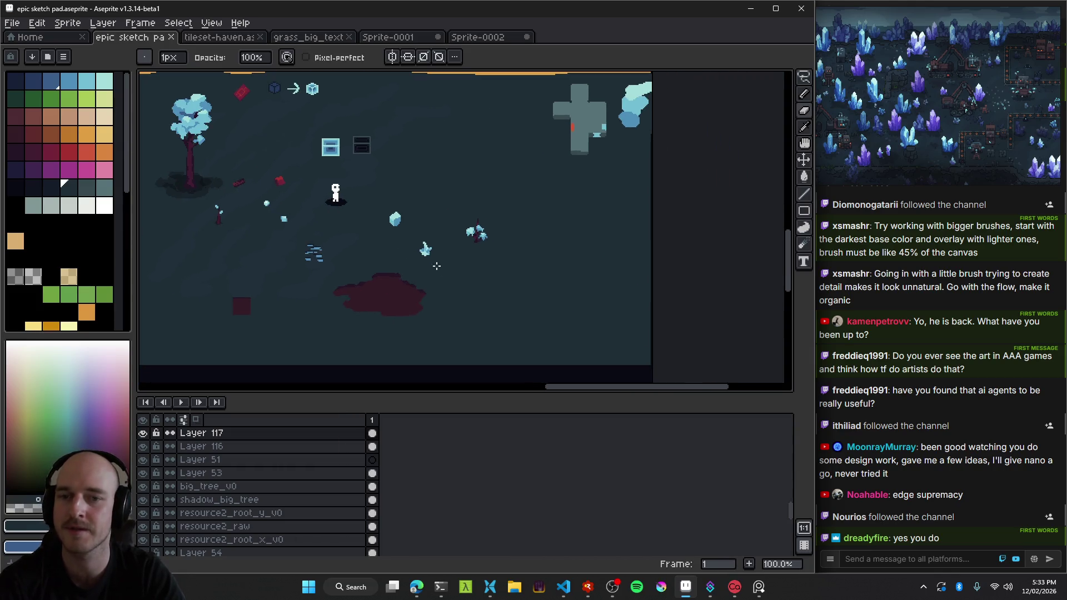
pyautogui.scroll(2, 436, 266)
pyautogui.scroll(2, 439, 270)
pyautogui.keyDown('ctrl'); pyautogui.click(448, 267); pyautogui.keyUp('ctrl')
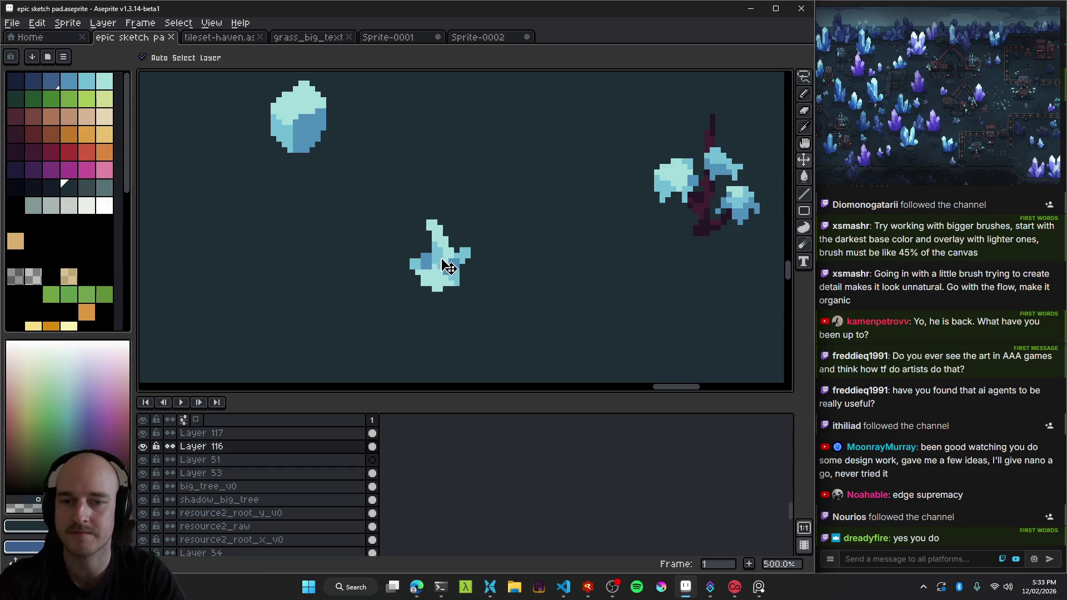
# Move the small spiky crystal up and to the left.
pyautogui.scroll(1, 445, 261)
pyautogui.scroll(-1, 464, 250)
pyautogui.moveTo(462, 258); pyautogui.dragTo(439, 214)
pyautogui.scroll(2, 405, 161)
pyautogui.scroll(2, 450, 225)
# Sample the crystal's light cyan, blue and lighter cyan shades for drawing.
pyautogui.press('b')
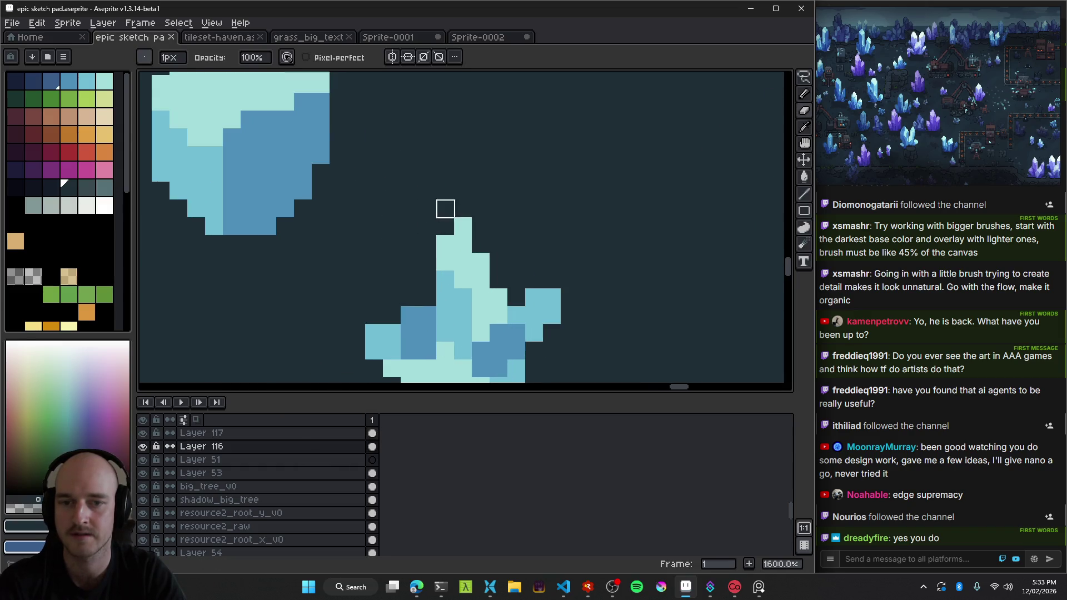
pyautogui.scroll(-2, 467, 222)
pyautogui.scroll(-3, 489, 245)
pyautogui.scroll(-2, 508, 267)
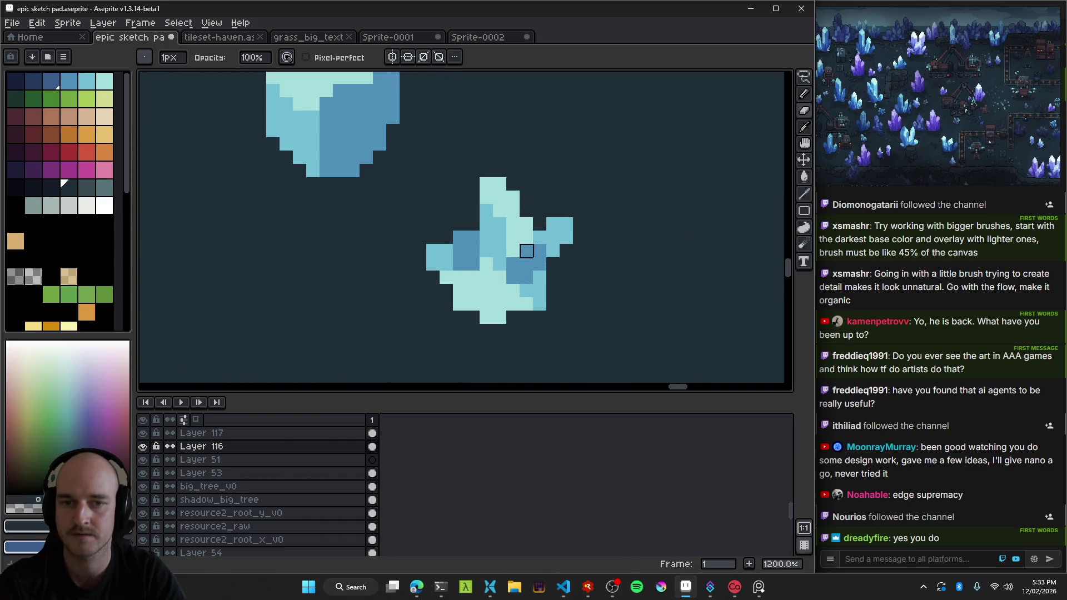
pyautogui.scroll(2, 526, 251)
pyautogui.press('i')
pyautogui.click(500, 238)
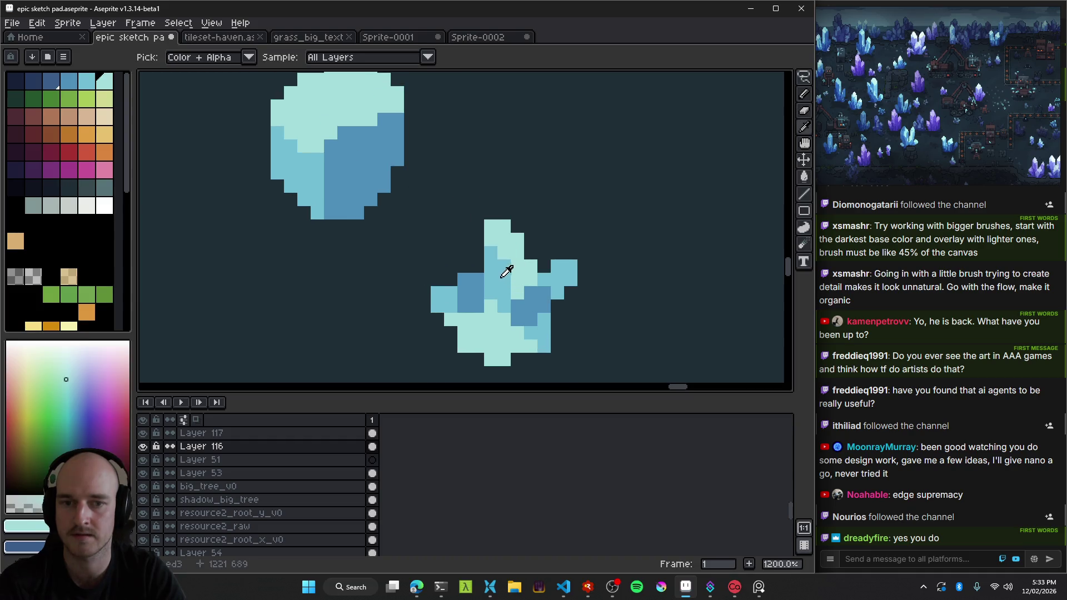
pyautogui.click(356, 180)
pyautogui.press('b')
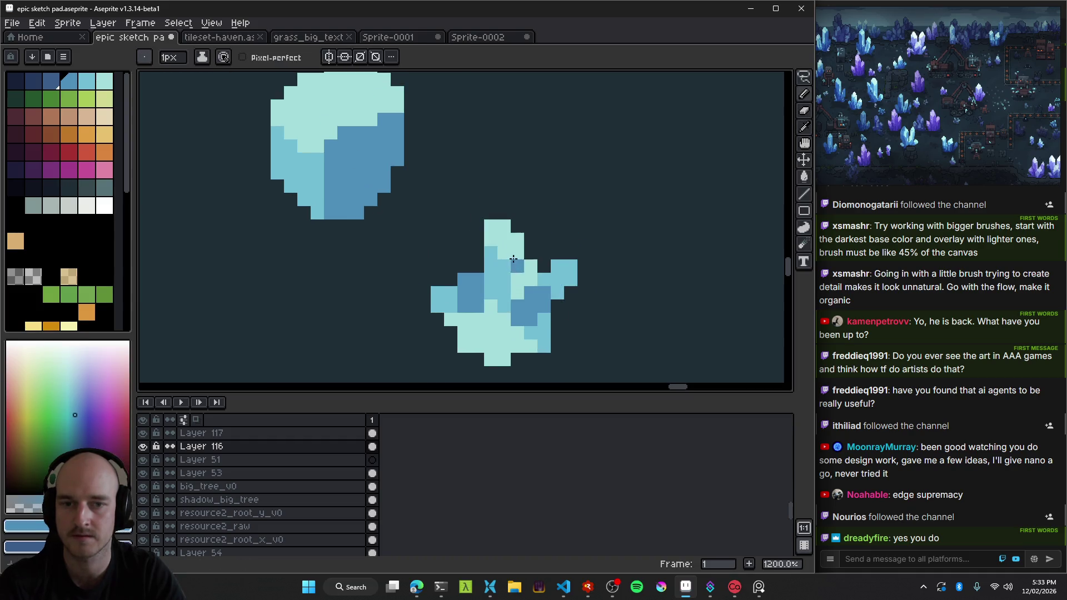
pyautogui.scroll(-4, 526, 277)
pyautogui.scroll(7, 550, 291)
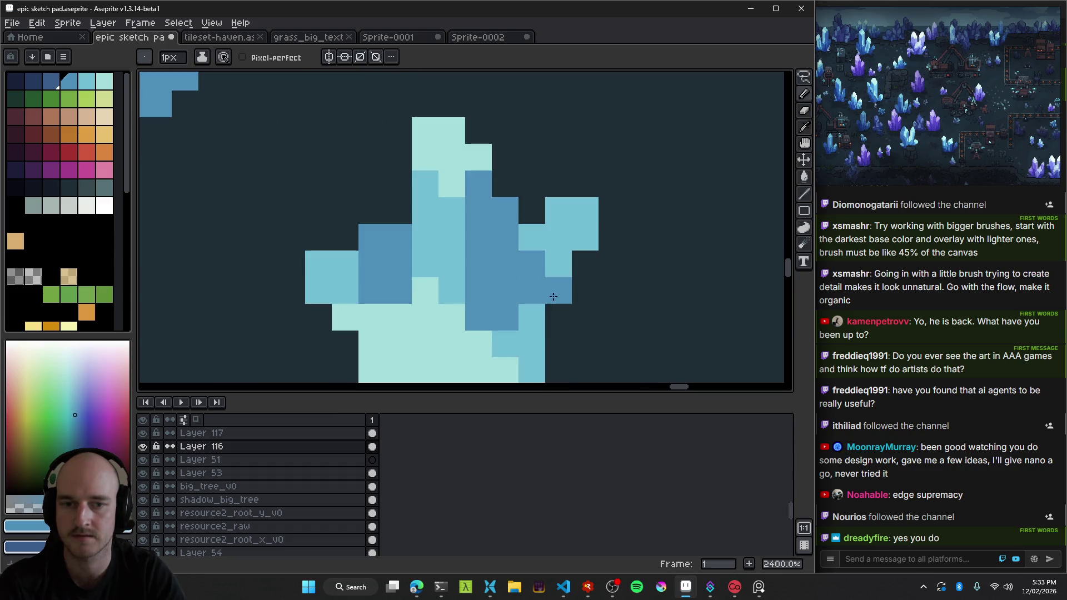
pyautogui.scroll(-5, 541, 267)
pyautogui.press('i')
pyautogui.click(543, 257)
pyautogui.press('b')
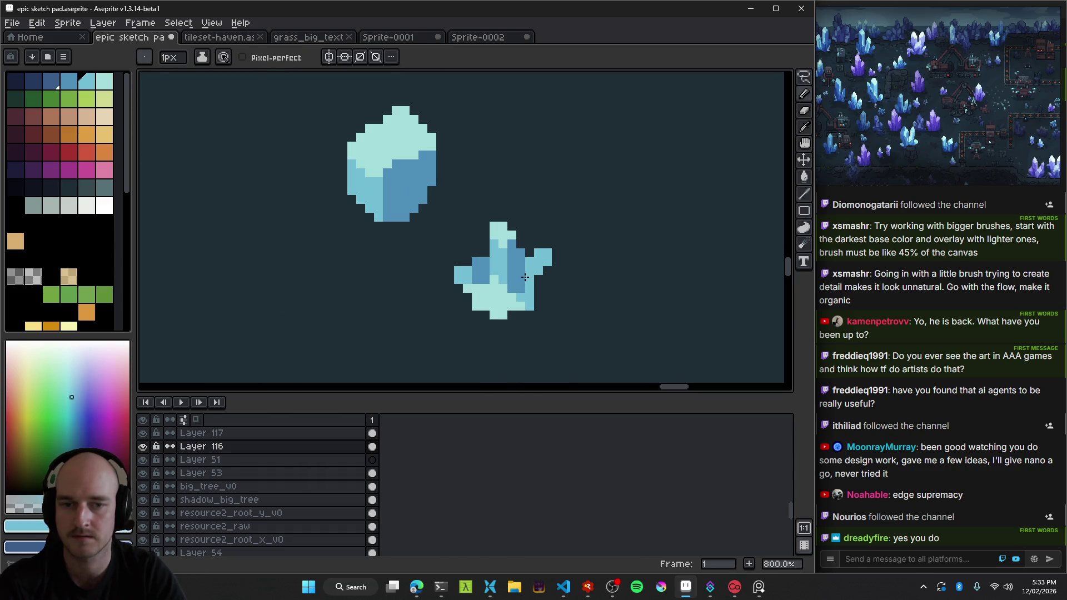
pyautogui.scroll(-4, 530, 274)
pyautogui.scroll(3, 531, 274)
# Erase the crystal's right arm, its dark-blue side block and stray pale cyan pixels below.
pyautogui.press('e')
pyautogui.moveTo(535, 263); pyautogui.dragTo(527, 273)
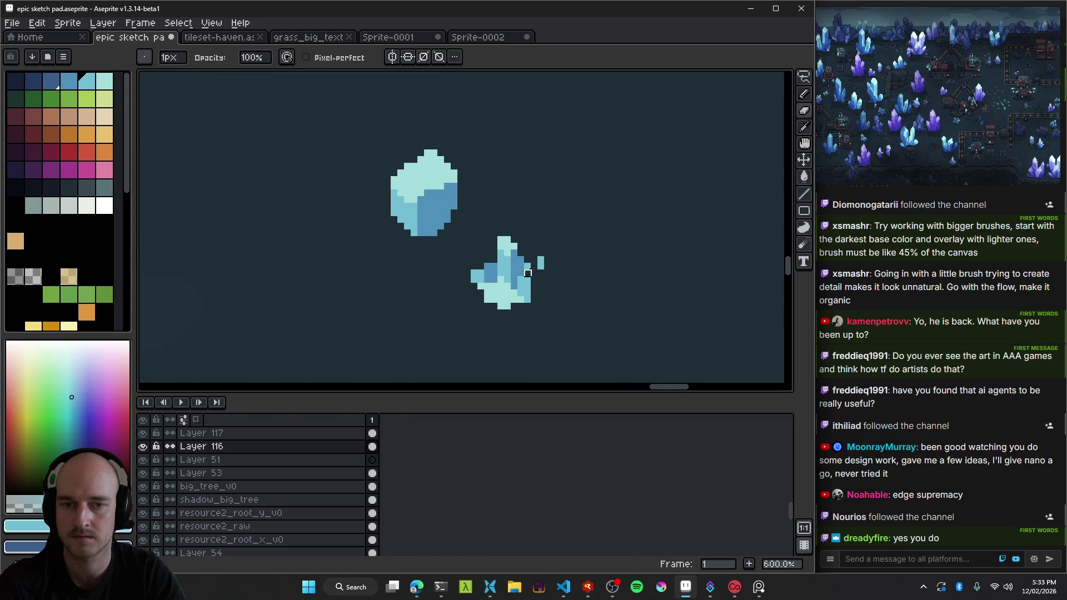
pyautogui.scroll(4, 535, 273)
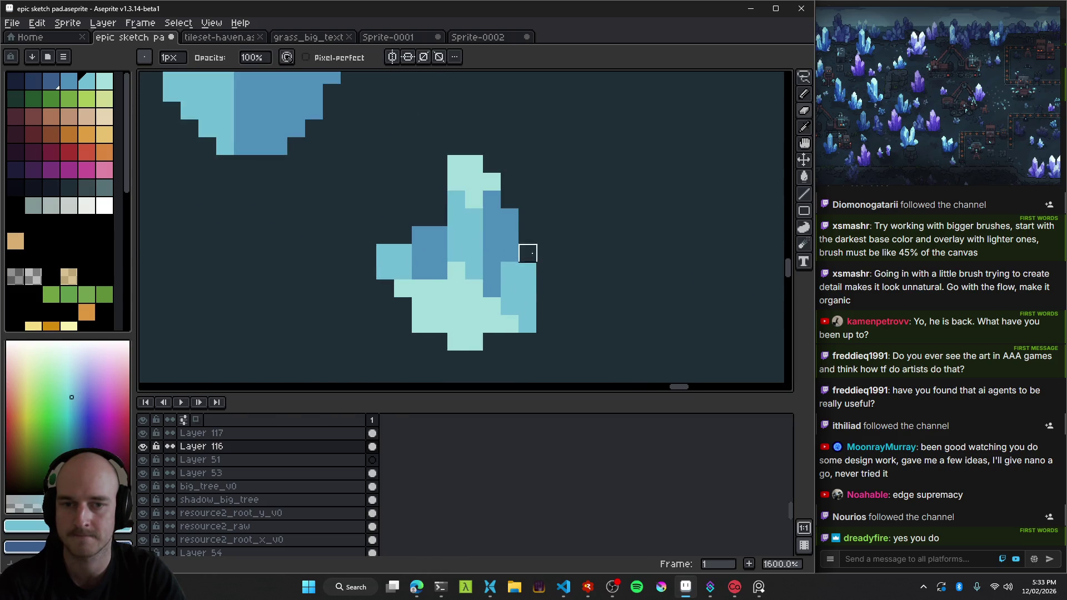
pyautogui.hscroll(-2, 528, 253)
pyautogui.moveTo(480, 241)
pyautogui.mouseDown()
pyautogui.moveTo(463, 276)
pyautogui.moveTo(427, 258)
pyautogui.mouseUp()
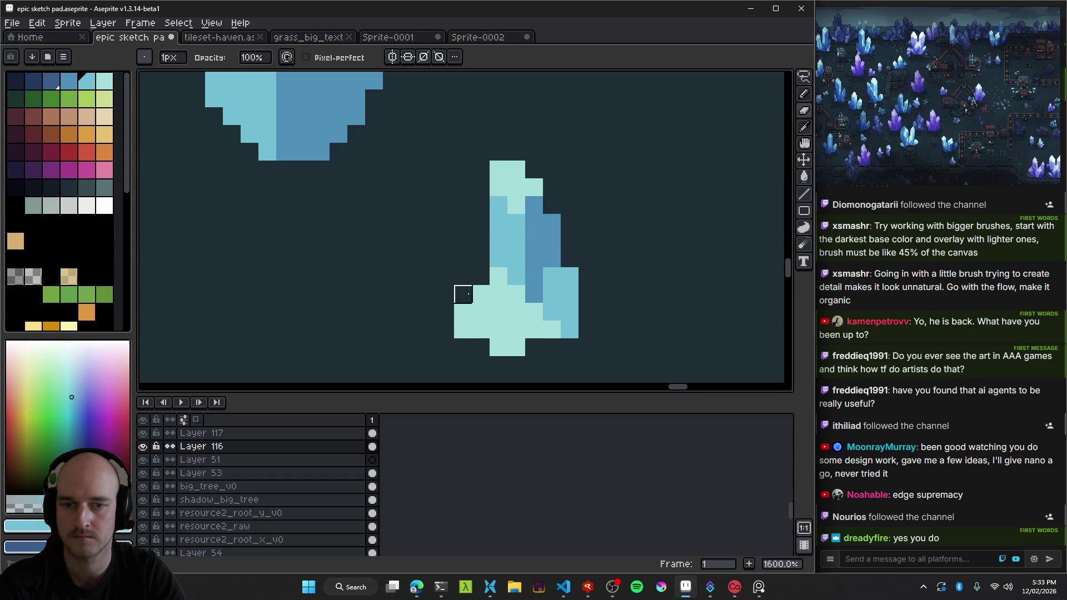
pyautogui.moveTo(463, 294); pyautogui.dragTo(481, 311)
# Paint pale cyan at the shard's base and down its left edge.
pyautogui.press('alt')
pyautogui.scroll(-4, 527, 286)
pyautogui.scroll(3, 517, 281)
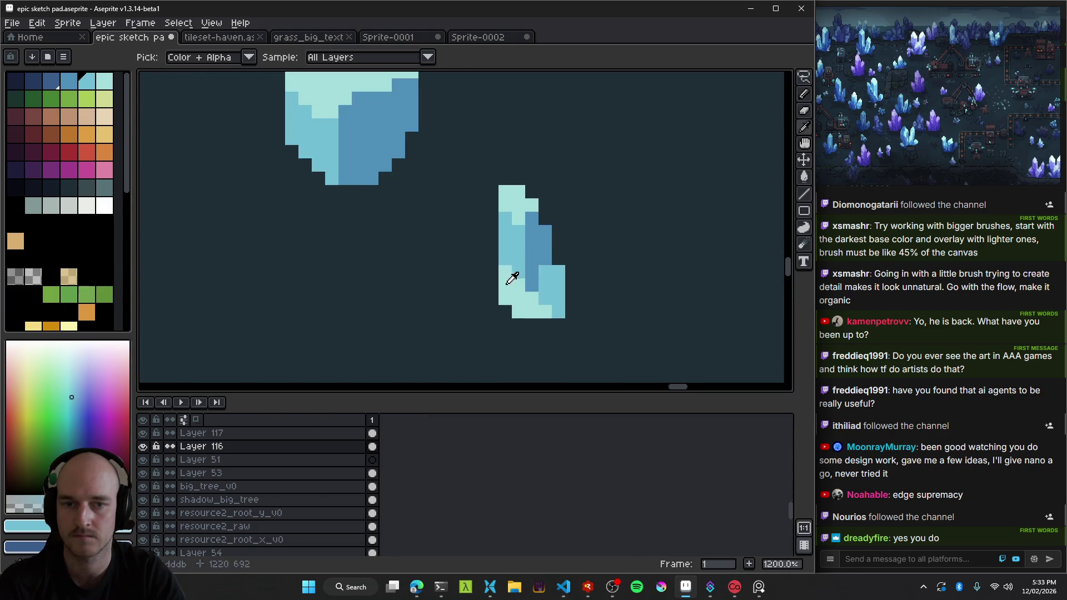
pyautogui.keyDown('alt'); pyautogui.click(506, 283); pyautogui.keyUp('alt')
pyautogui.click(490, 262)
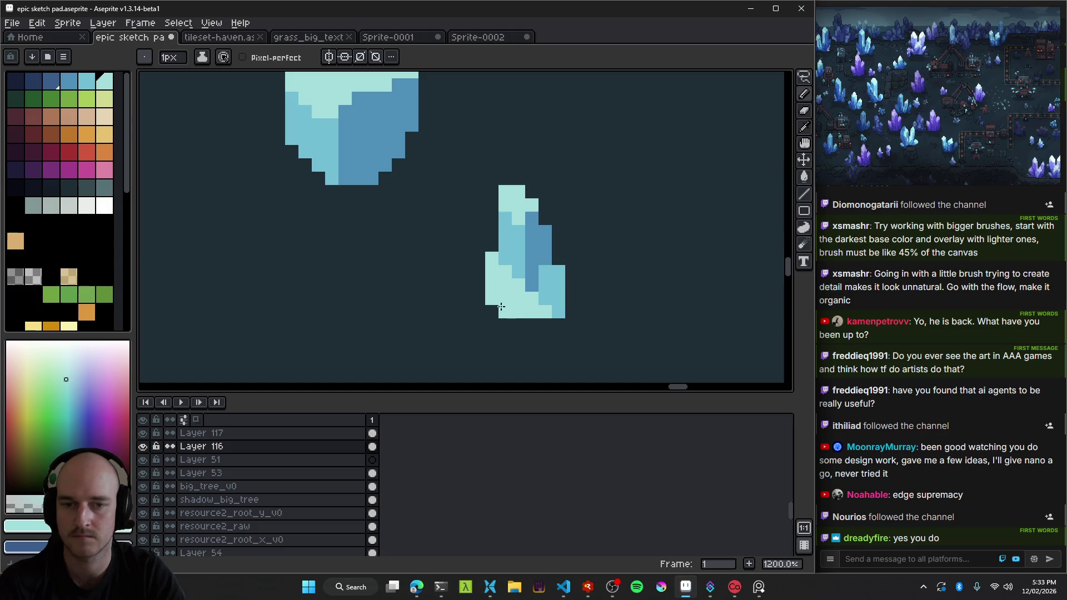
pyautogui.scroll(3, 491, 276)
pyautogui.click(490, 334)
pyautogui.moveTo(474, 247); pyautogui.dragTo(469, 350)
pyautogui.scroll(-4, 500, 250)
pyautogui.scroll(3, 526, 198)
# Add mid cyan-blue down the left and bottom, darkening the lower middle and right.
pyautogui.press('alt')
pyautogui.keyDown('alt'); pyautogui.click(502, 250); pyautogui.keyUp('alt')
pyautogui.click(483, 288)
pyautogui.scroll(2, 481, 298)
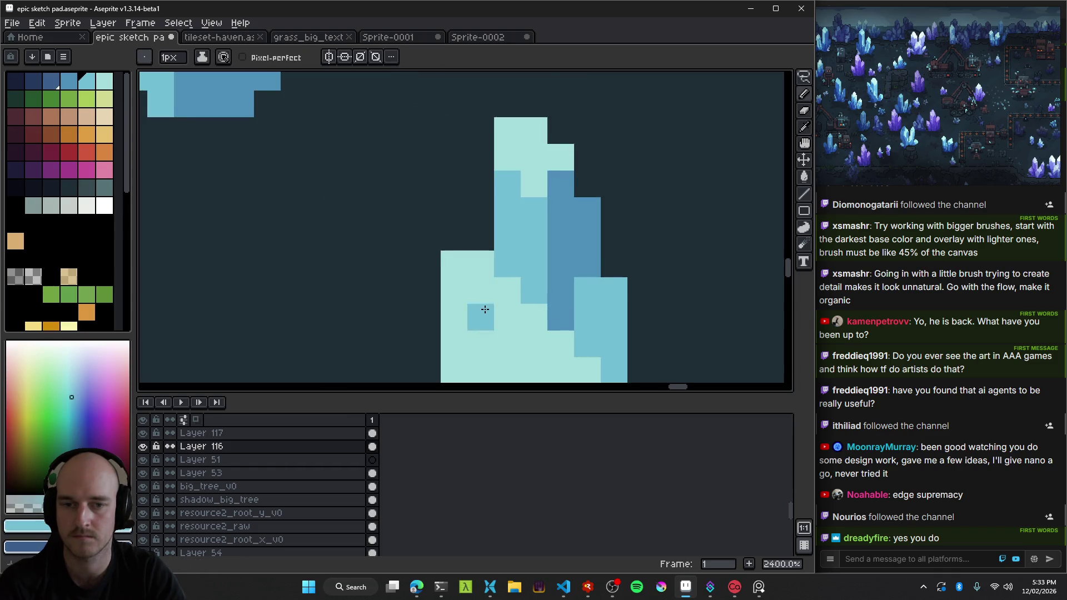
pyautogui.moveTo(496, 263)
pyautogui.mouseDown()
pyautogui.moveTo(518, 281)
pyautogui.moveTo(492, 318)
pyautogui.mouseUp()
pyautogui.scroll(-6, 519, 281)
pyautogui.scroll(5, 539, 245)
pyautogui.scroll(2, 501, 263)
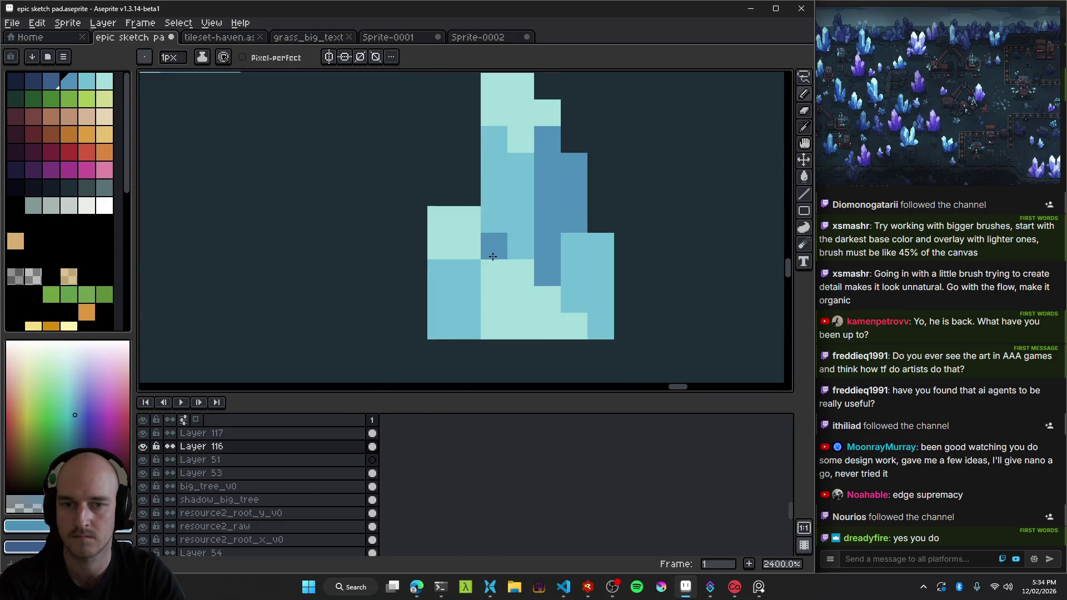
pyautogui.moveTo(520, 273); pyautogui.dragTo(562, 328)
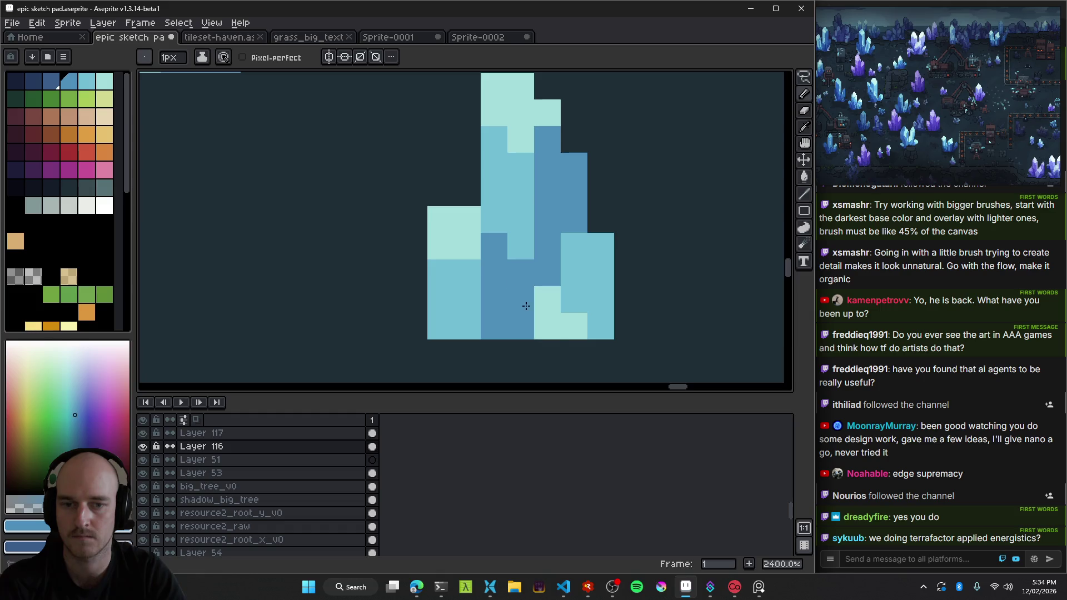
# Pan and zoom the view to centre both crystals.
pyautogui.scroll(-2, 550, 333)
pyautogui.scroll(-5, 550, 338)
pyautogui.scroll(-1, 550, 338)
pyautogui.scroll(-1, 550, 338)
pyautogui.scroll(1, 539, 333)
pyautogui.scroll(4, 529, 331)
pyautogui.scroll(3, 529, 331)
pyautogui.scroll(2, 522, 325)
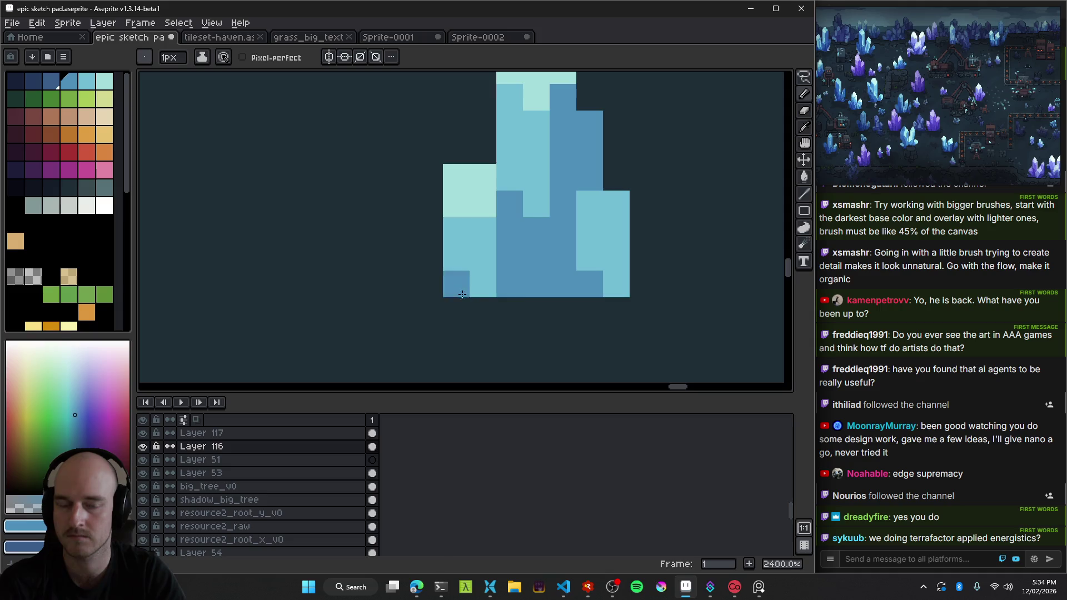
pyautogui.press('b')
pyautogui.scroll(-8, 514, 322)
pyautogui.scroll(-2, 516, 322)
pyautogui.scroll(2, 516, 321)
pyautogui.scroll(5, 534, 311)
pyautogui.scroll(-4, 559, 262)
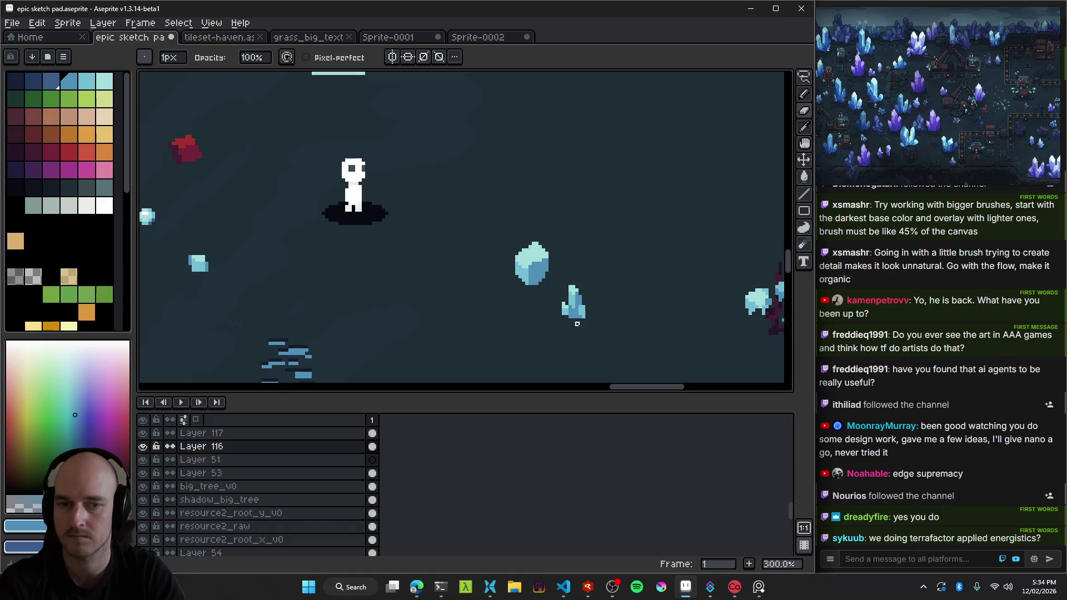
pyautogui.scroll(4, 561, 272)
pyautogui.scroll(-6, 600, 325)
pyautogui.scroll(-1, 603, 327)
pyautogui.scroll(-1, 604, 327)
pyautogui.scroll(3, 605, 329)
pyautogui.scroll(5, 603, 332)
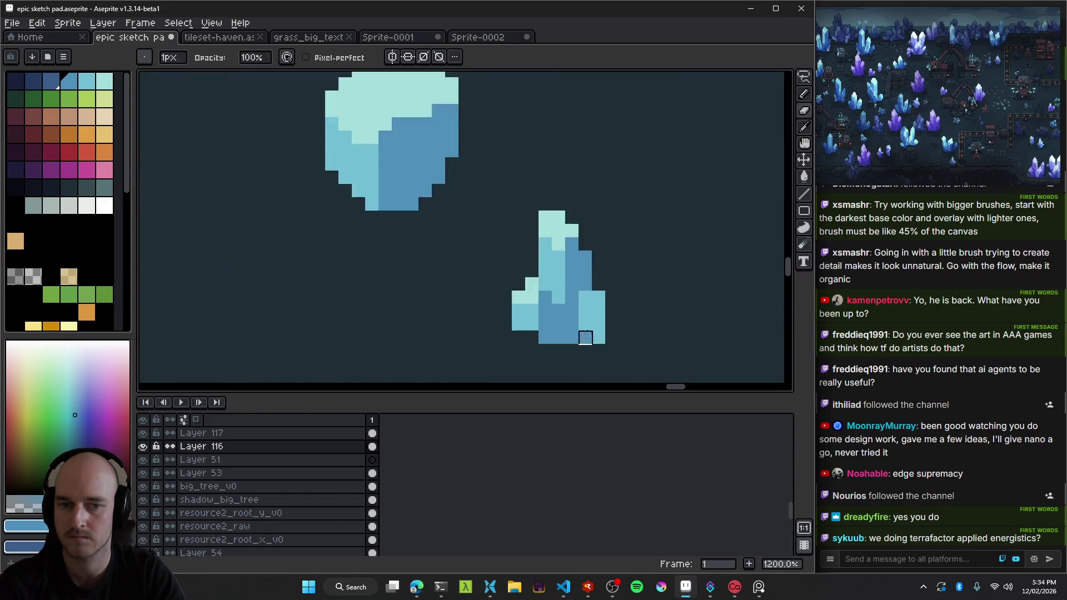
pyautogui.moveTo(625, 312); pyautogui.dragTo(573, 287)
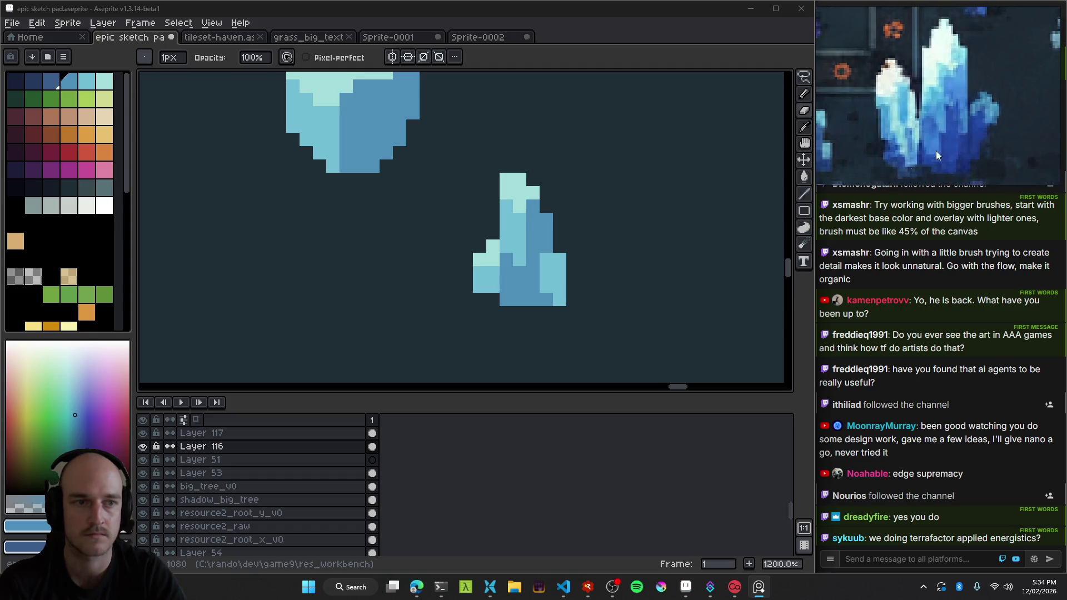
pyautogui.scroll(1, 572, 241)
pyautogui.scroll(1, 543, 261)
# Draw a dark-blue column down the crystal's left side to its base, undoing stray pixels.
pyautogui.press('i')
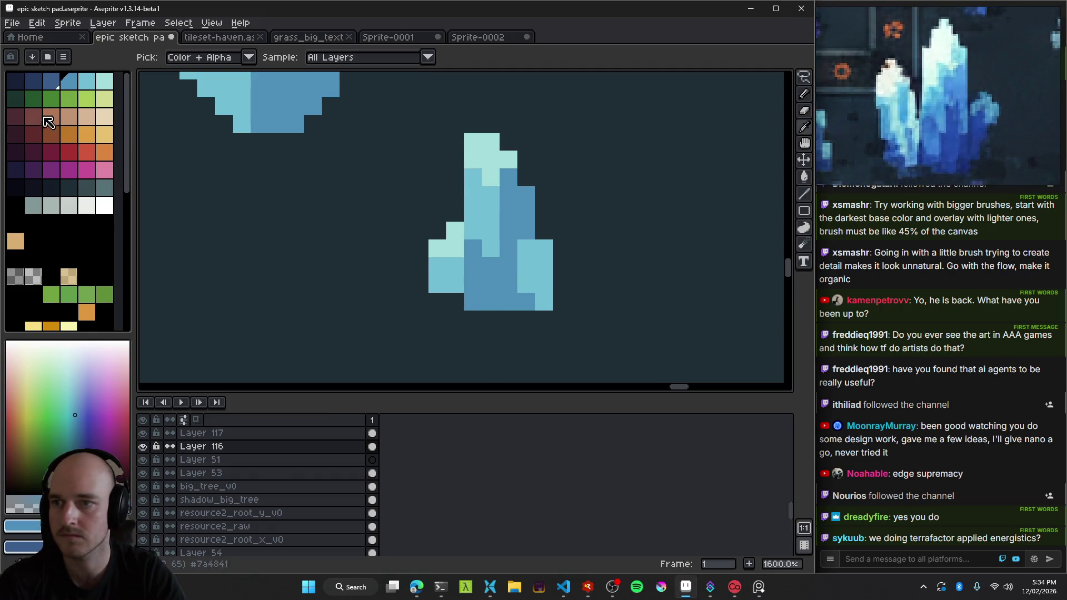
pyautogui.click(51, 81)
pyautogui.press('b')
pyautogui.click(475, 284)
pyautogui.scroll(4, 476, 284)
pyautogui.scroll(-5, 479, 284)
pyautogui.hotkey('ctrl', 'z')
pyautogui.moveTo(478, 274); pyautogui.dragTo(476, 293)
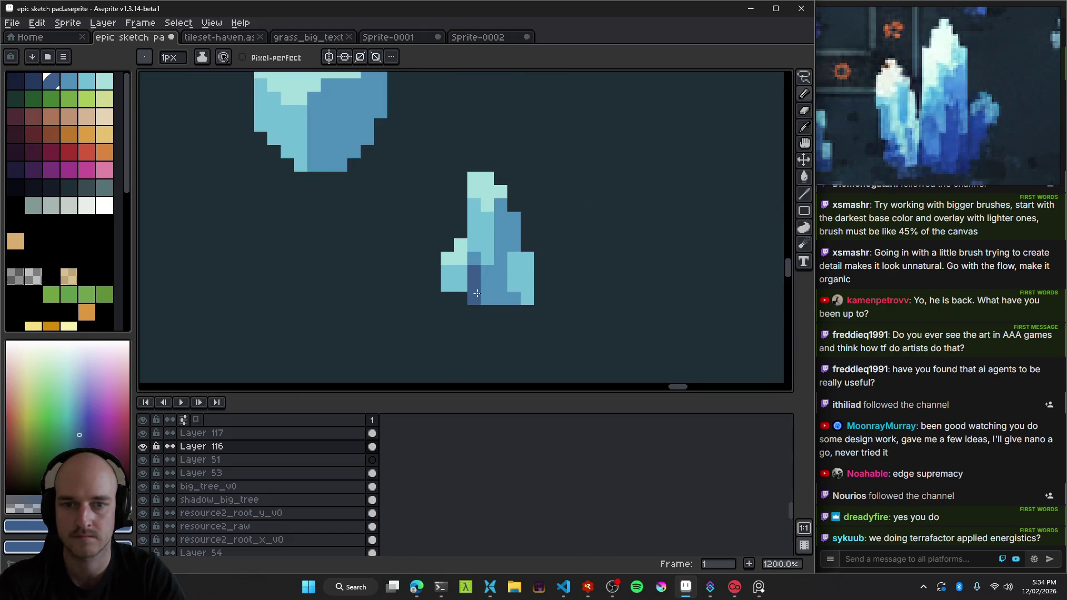
pyautogui.scroll(-5, 521, 291)
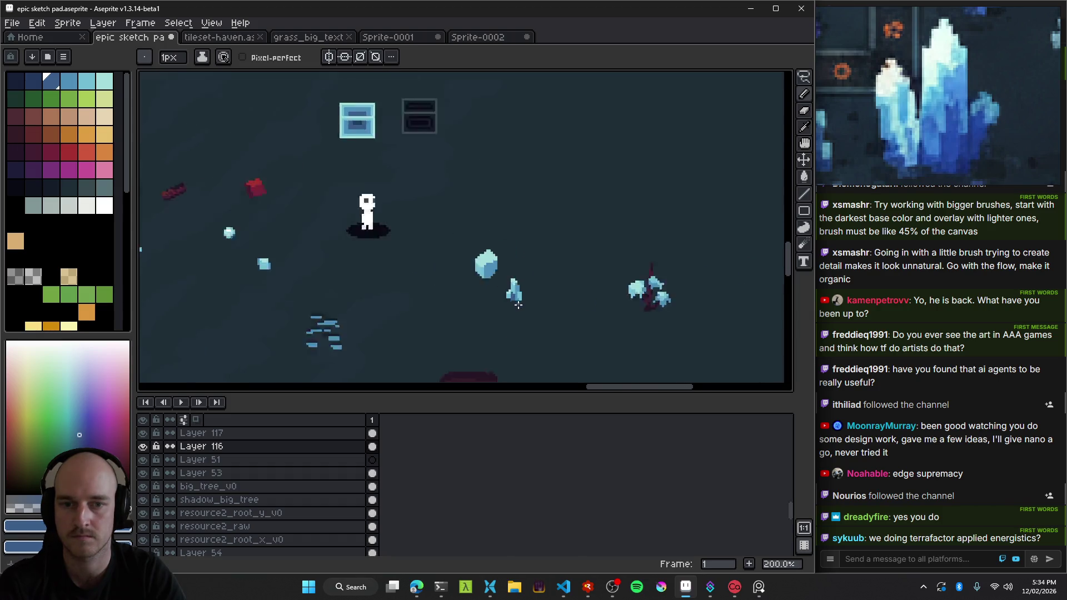
pyautogui.hotkey('ctrl', 'z')
pyautogui.scroll(3, 512, 297)
pyautogui.scroll(3, 494, 304)
pyautogui.scroll(1, 494, 303)
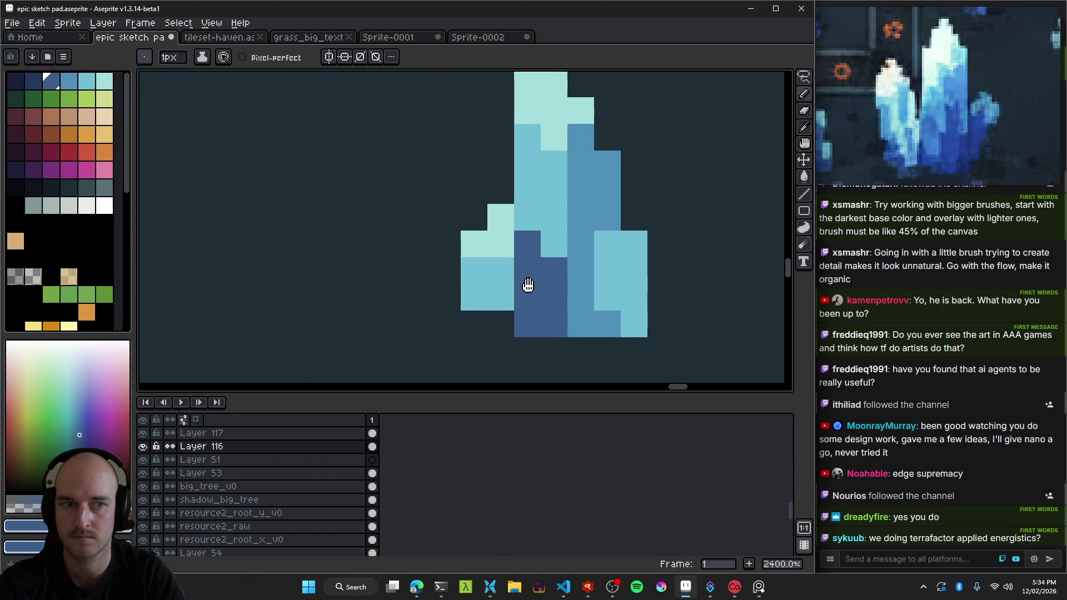
pyautogui.scroll(1, 527, 285)
# Sample the crystal's light blue and step to the next paler palette colour.
pyautogui.press('alt')
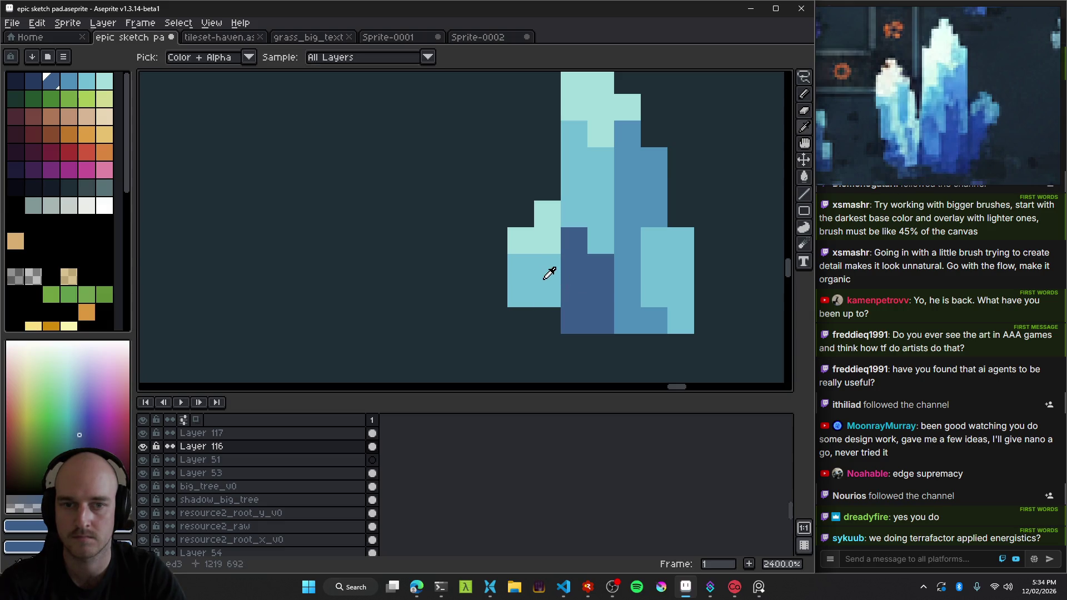
pyautogui.keyDown('alt'); pyautogui.click(545, 279); pyautogui.keyUp('alt')
pyautogui.press(']')
pyautogui.scroll(-4, 593, 315)
pyautogui.scroll(-3, 594, 315)
pyautogui.scroll(-2, 604, 316)
pyautogui.scroll(1, 605, 316)
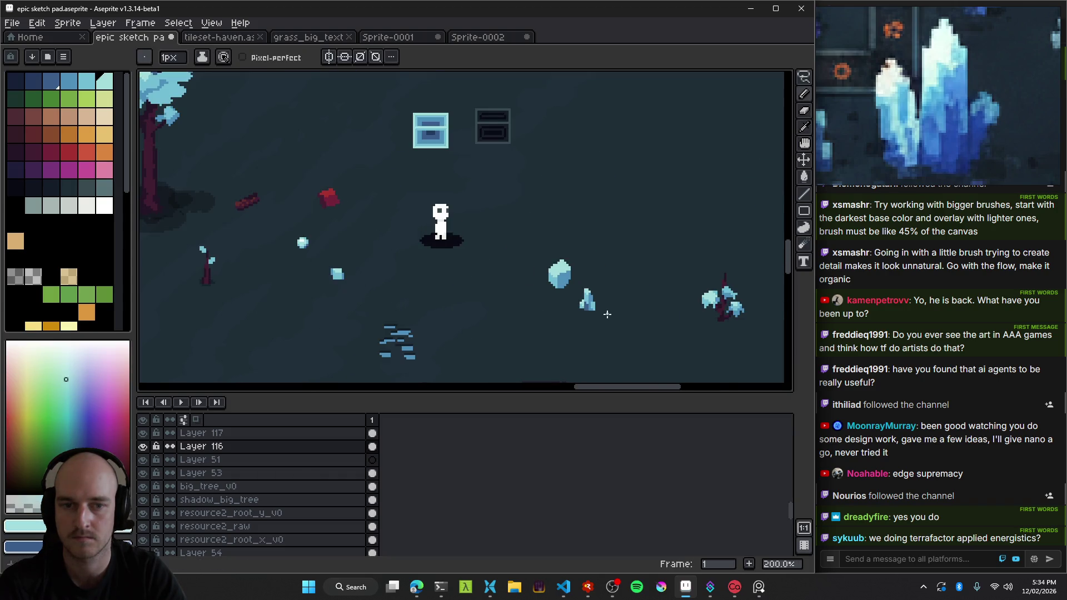
pyautogui.scroll(1, 606, 314)
pyautogui.scroll(6, 555, 281)
pyautogui.scroll(1, 551, 276)
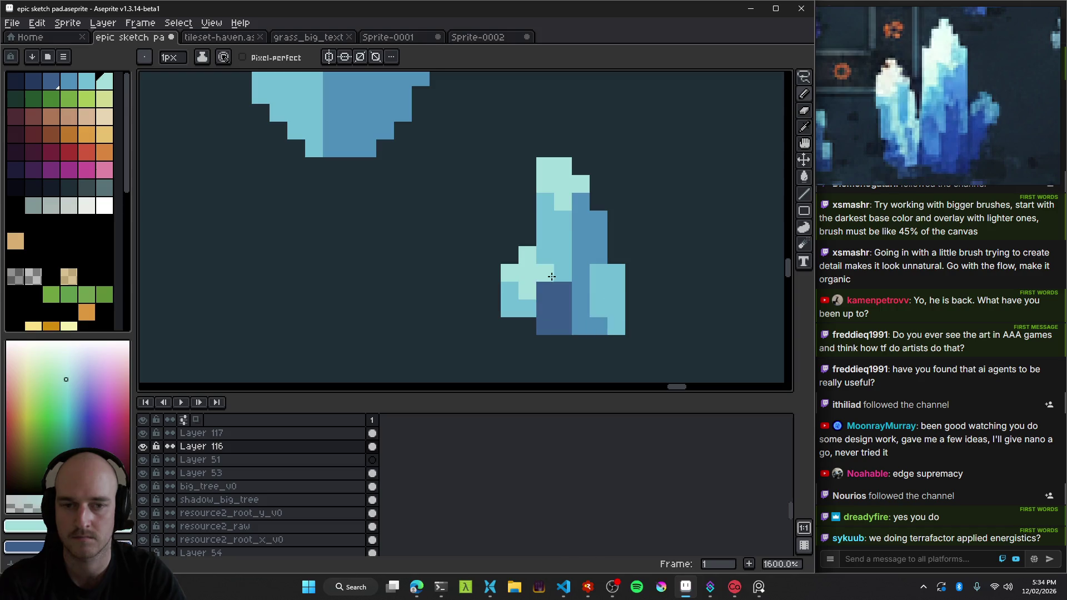
# Pick the crystal's blue, add dark pixels on its left edge, then select its lower-right pixels.
pyautogui.press('alt')
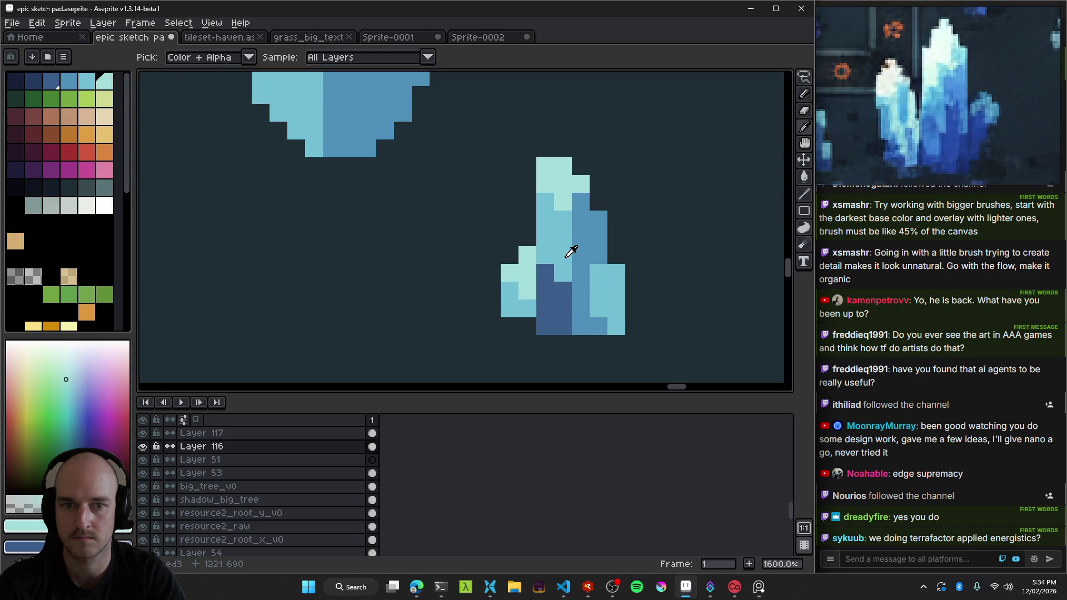
pyautogui.keyDown('alt'); pyautogui.click(568, 253); pyautogui.keyUp('alt')
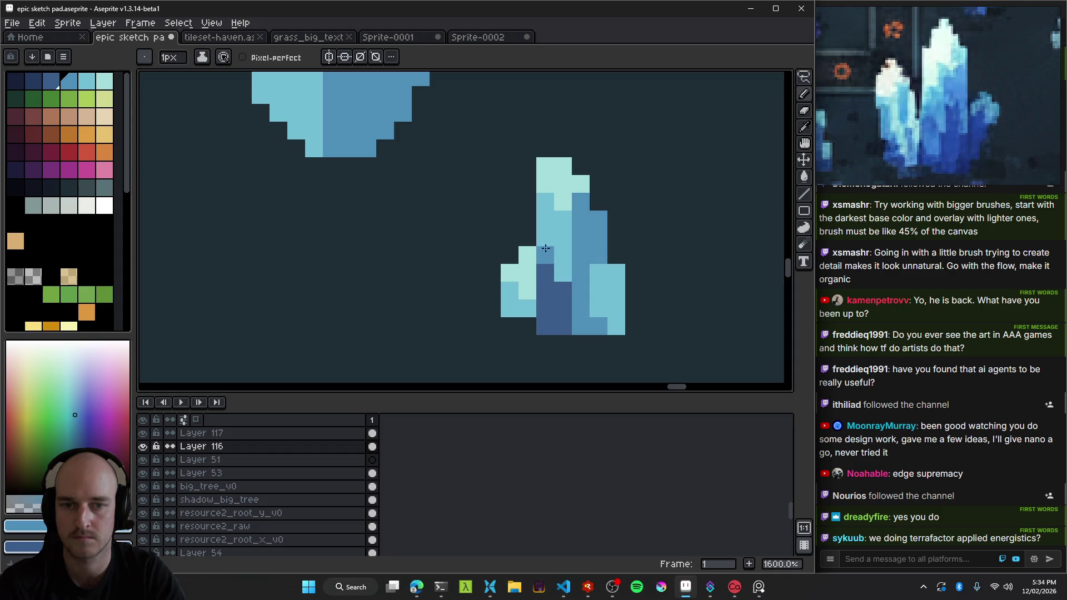
pyautogui.scroll(-4, 555, 267)
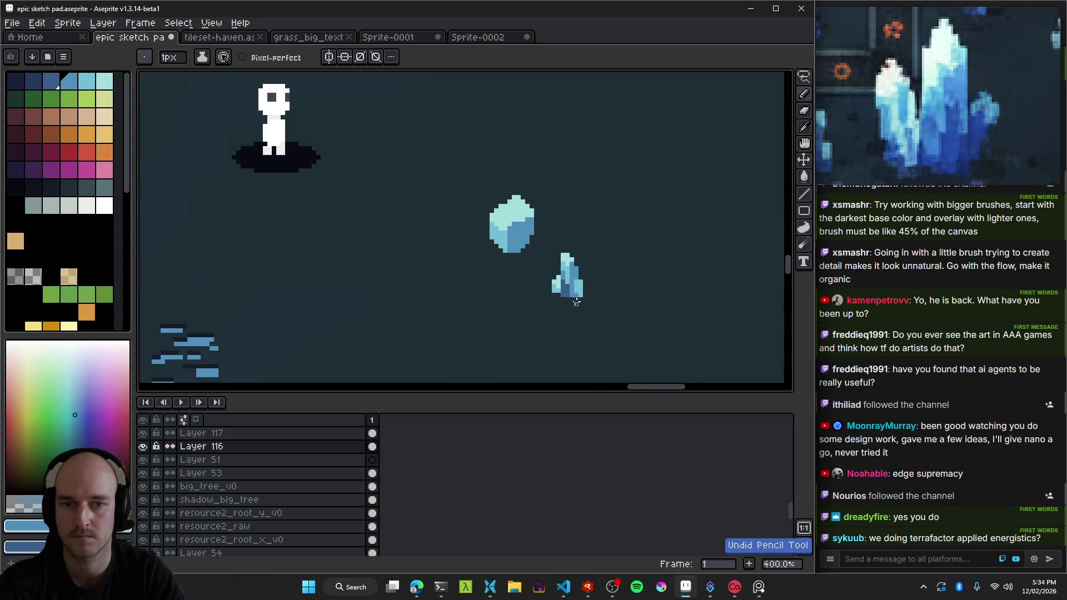
pyautogui.scroll(-2, 570, 292)
pyautogui.scroll(-1, 581, 306)
pyautogui.scroll(2, 583, 309)
pyautogui.scroll(5, 544, 277)
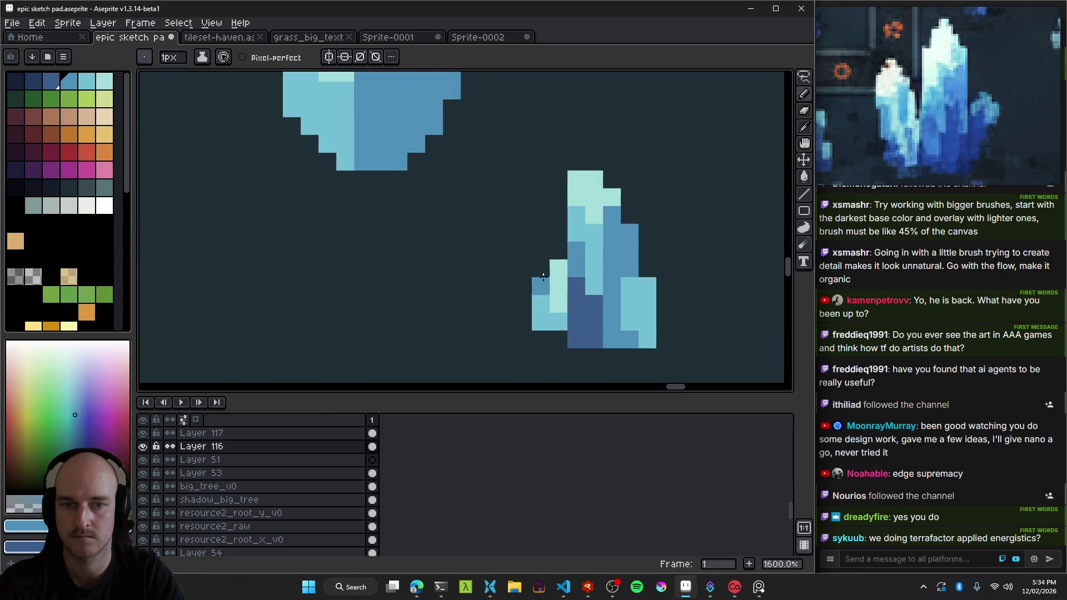
pyautogui.click(574, 317)
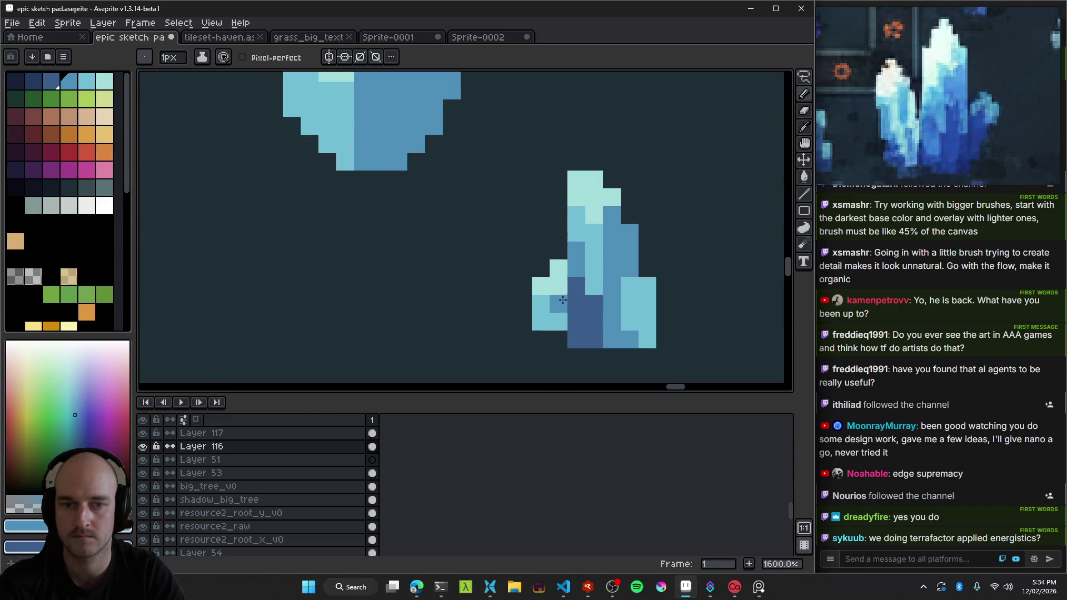
pyautogui.click(559, 250)
pyautogui.scroll(1, 562, 302)
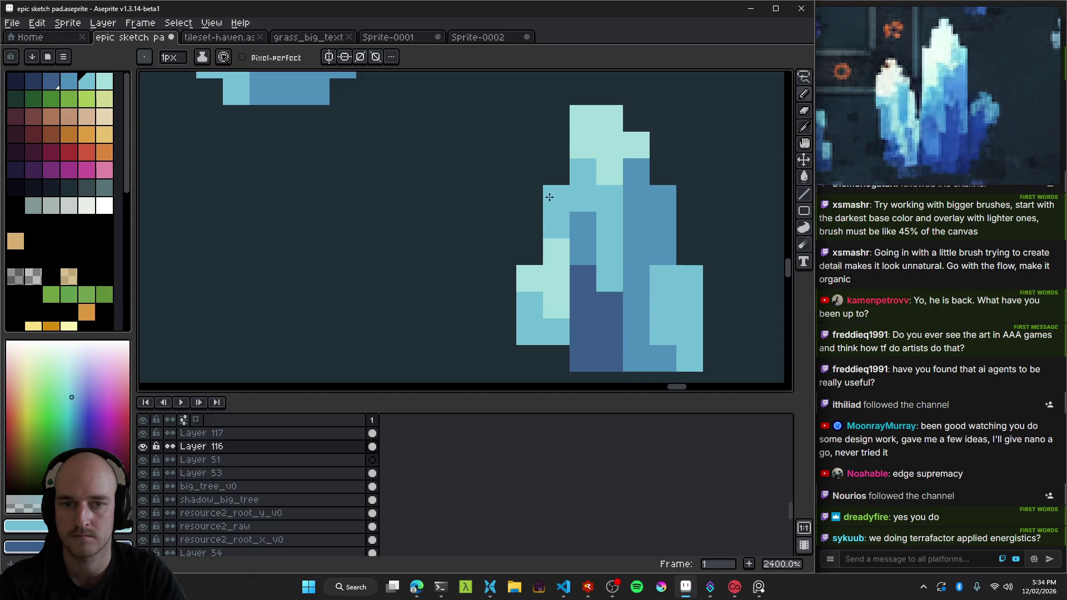
pyautogui.scroll(-7, 596, 312)
pyautogui.scroll(-1, 596, 312)
pyautogui.scroll(-2, 596, 312)
pyautogui.scroll(5, 555, 255)
pyautogui.scroll(3, 555, 250)
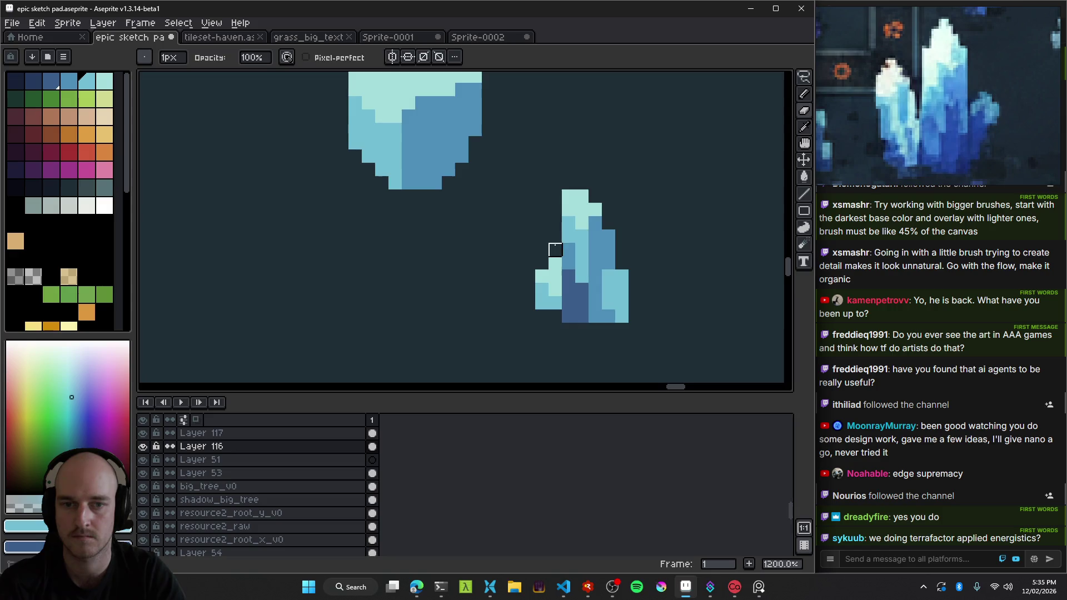
pyautogui.scroll(-6, 652, 289)
pyautogui.scroll(-1, 655, 291)
pyautogui.scroll(-1, 655, 291)
pyautogui.scroll(1, 655, 291)
pyautogui.moveTo(655, 291); pyautogui.dragTo(600, 284)
pyautogui.scroll(1, 600, 283)
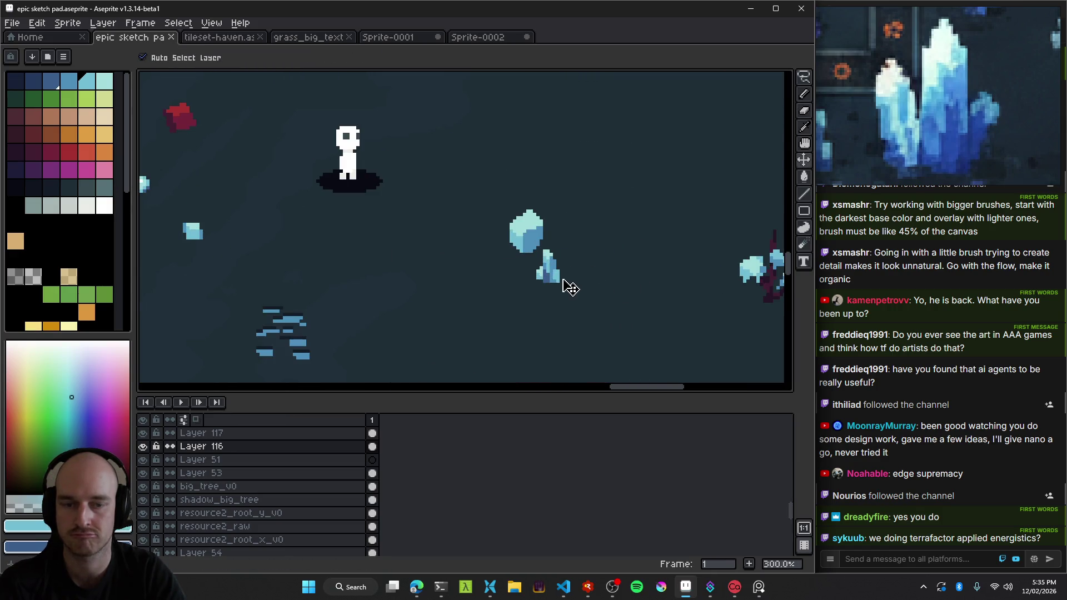
pyautogui.scroll(2, 564, 281)
pyautogui.scroll(2, 572, 274)
pyautogui.scroll(1, 543, 314)
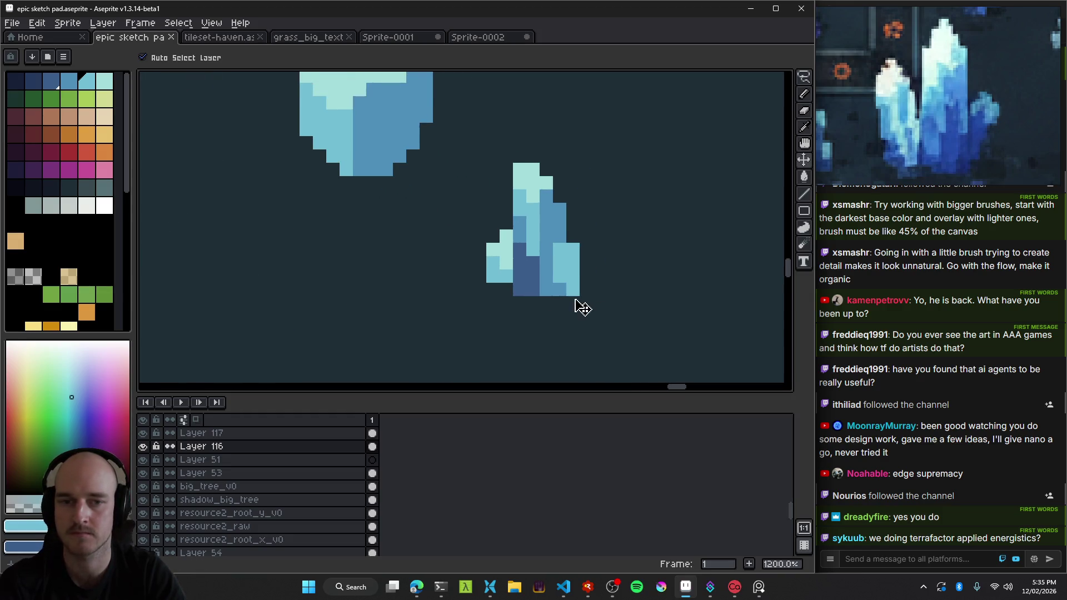
pyautogui.press('m')
pyautogui.moveTo(536, 240); pyautogui.dragTo(635, 325)
# Shift the crystal's lower-right pixels up one pixel and drop them into place.
pyautogui.moveTo(595, 279); pyautogui.dragTo(597, 262)
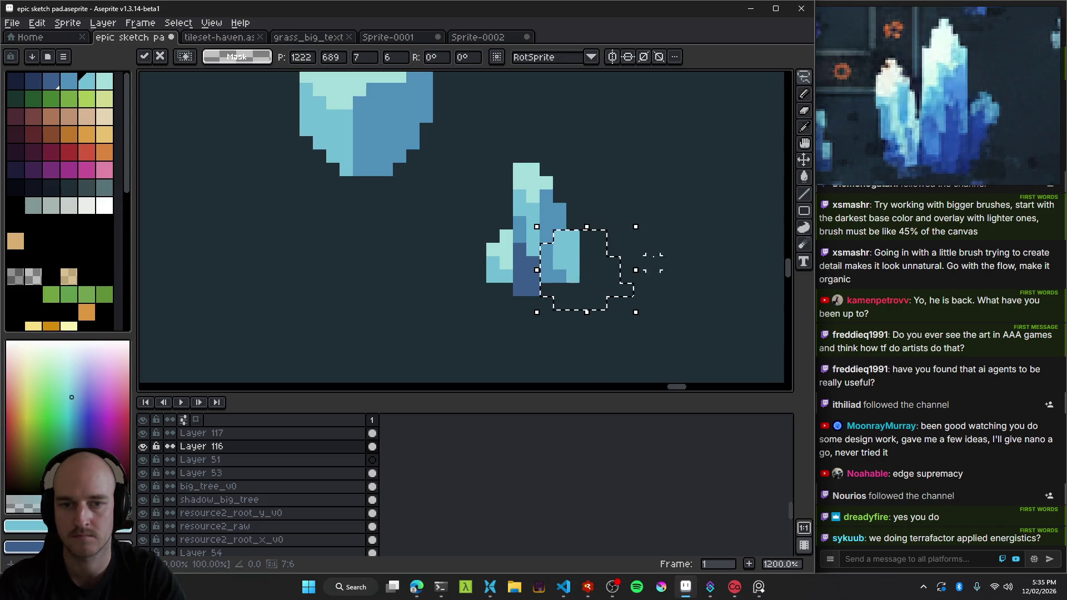
pyautogui.hotkey('ctrl', 'd')
pyautogui.scroll(-2, 622, 289)
pyautogui.scroll(-1, 628, 300)
pyautogui.scroll(-1, 605, 292)
pyautogui.scroll(5, 605, 291)
# Repaint the crystal's right edge and lower-right cells with eyedropped medium and dark blues.
pyautogui.press('b')
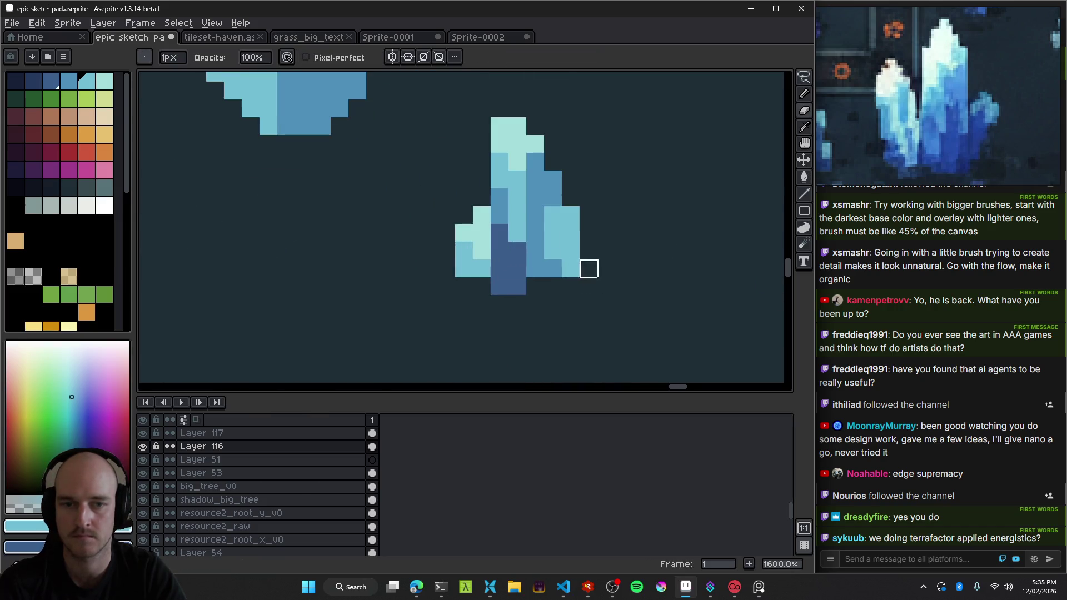
pyautogui.keyDown('alt'); pyautogui.click(535, 232); pyautogui.keyUp('alt')
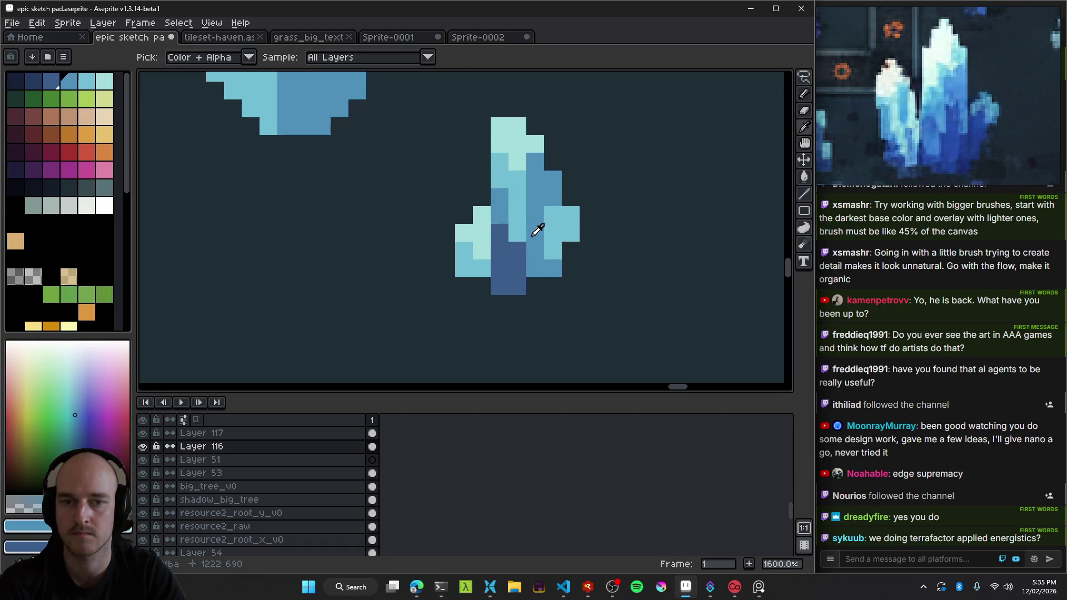
pyautogui.moveTo(571, 249); pyautogui.dragTo(574, 261)
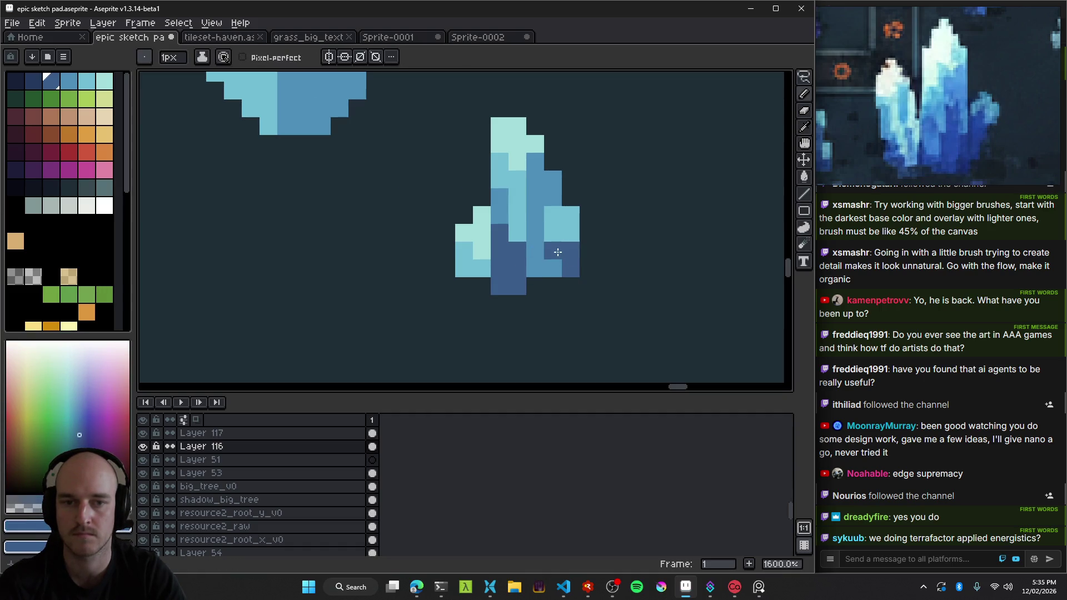
pyautogui.keyDown('alt'); pyautogui.click(542, 222); pyautogui.keyUp('alt')
pyautogui.moveTo(552, 250); pyautogui.dragTo(577, 256)
pyautogui.scroll(2, 577, 256)
pyautogui.keyDown('alt'); pyautogui.click(578, 278); pyautogui.keyUp('alt')
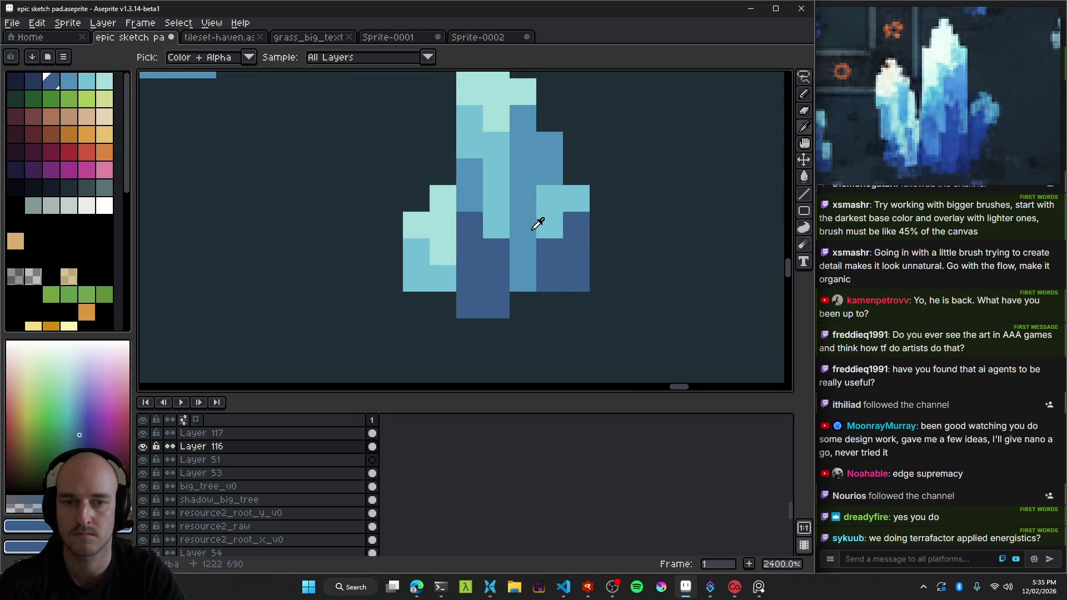
pyautogui.keyDown('alt'); pyautogui.click(530, 225); pyautogui.keyUp('alt')
pyautogui.click(577, 234)
# Undo the stray erase on the crystal.
pyautogui.scroll(-6, 586, 273)
pyautogui.scroll(-4, 625, 301)
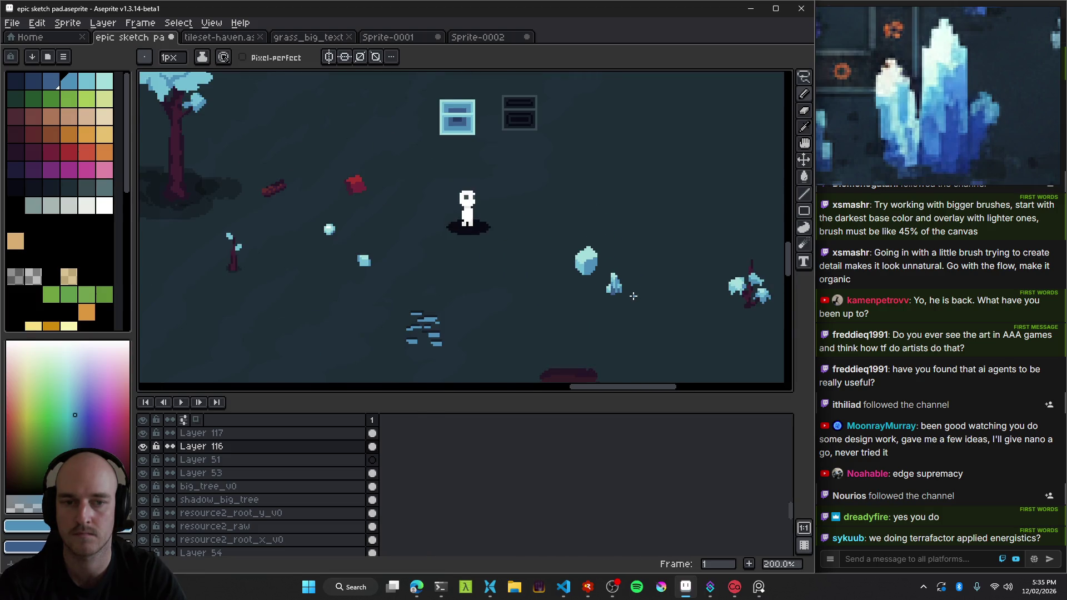
pyautogui.scroll(3, 633, 296)
pyautogui.scroll(2, 630, 294)
pyautogui.scroll(1, 628, 294)
pyautogui.scroll(1, 620, 293)
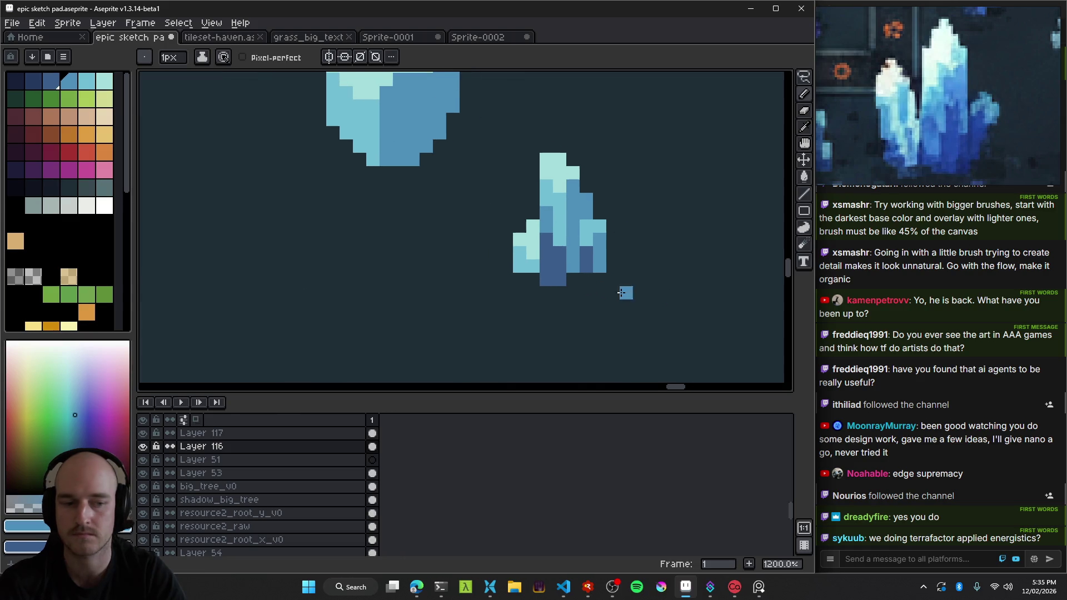
pyautogui.scroll(3, 547, 253)
pyautogui.scroll(1, 470, 267)
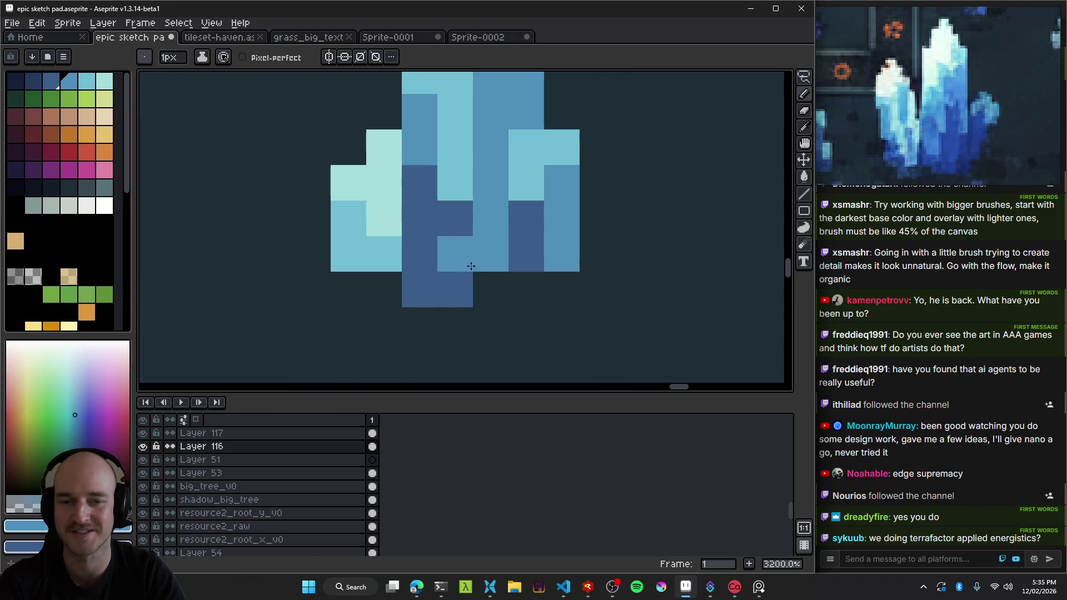
pyautogui.scroll(-2, 567, 322)
pyautogui.scroll(-3, 569, 328)
pyautogui.hotkey('ctrl', 'z')
pyautogui.scroll(3, 569, 321)
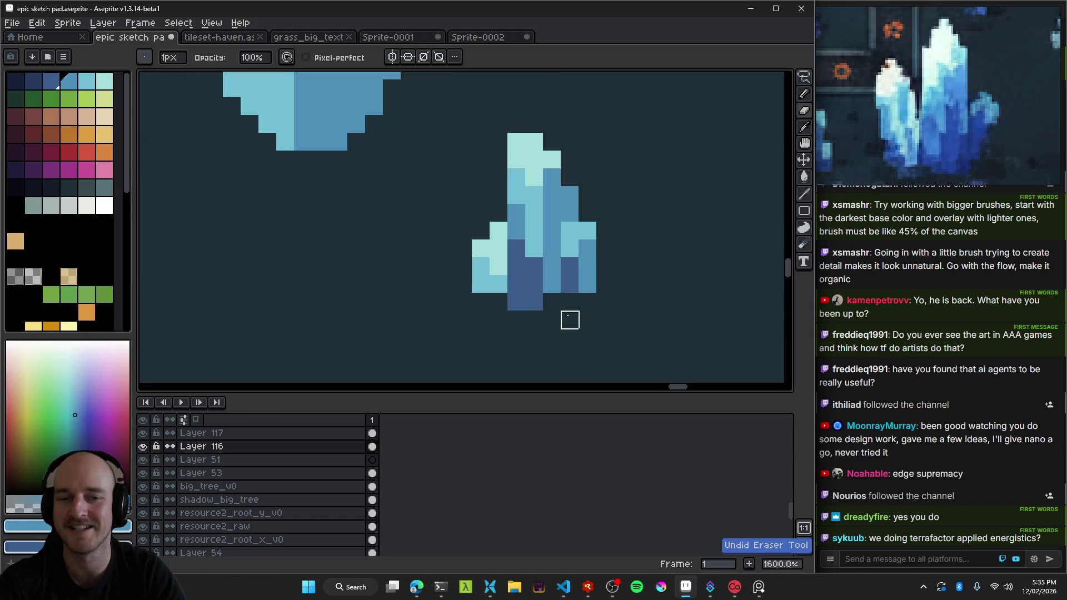
pyautogui.scroll(-7, 569, 320)
pyautogui.press('v')
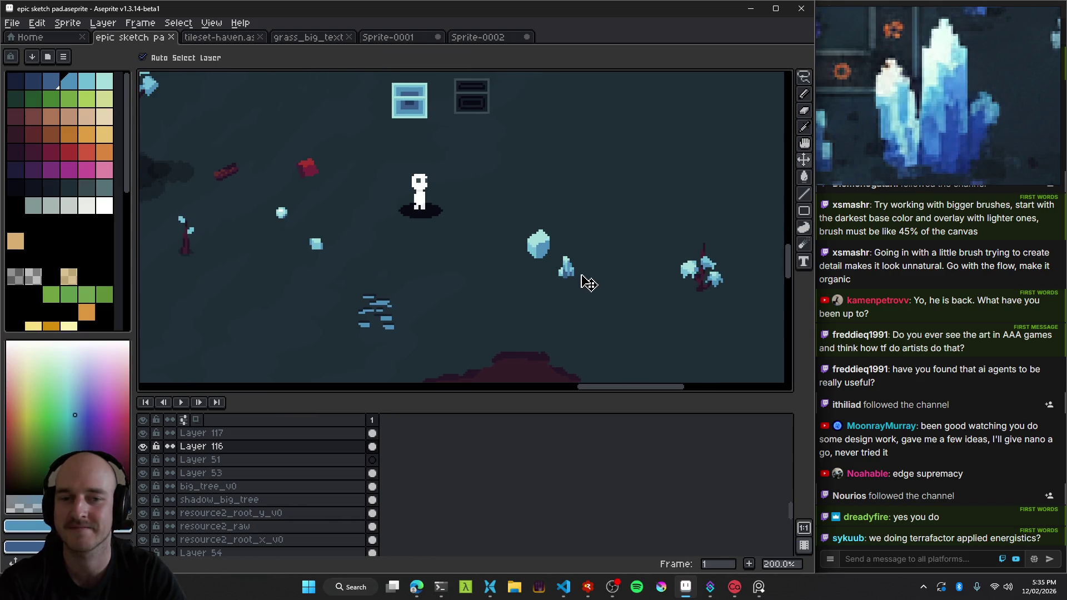
pyautogui.scroll(-1, 573, 306)
pyautogui.scroll(-1, 575, 303)
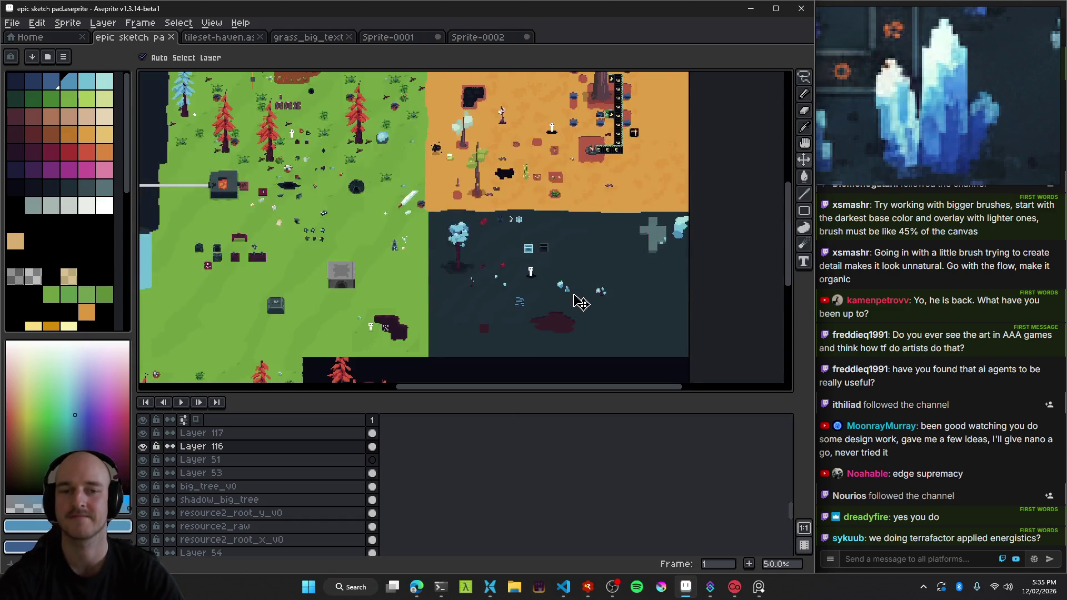
pyautogui.scroll(1, 570, 332)
pyautogui.scroll(3, 567, 302)
pyautogui.scroll(3, 578, 286)
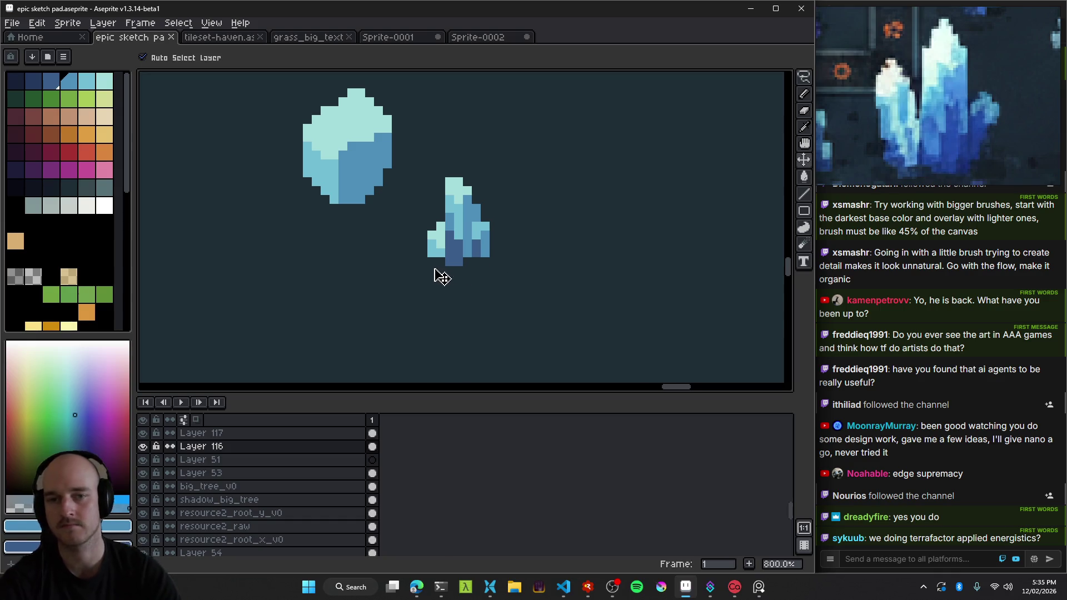
pyautogui.scroll(-4, 445, 278)
pyautogui.scroll(6, 452, 274)
pyautogui.scroll(3, 486, 227)
# Lighten the pixels along the crystal's bottom edge and one more crystal pixel.
pyautogui.press('i')
pyautogui.press('b')
pyautogui.moveTo(435, 283); pyautogui.dragTo(461, 283)
pyautogui.scroll(-6, 466, 278)
pyautogui.scroll(-3, 478, 308)
pyautogui.scroll(2, 478, 308)
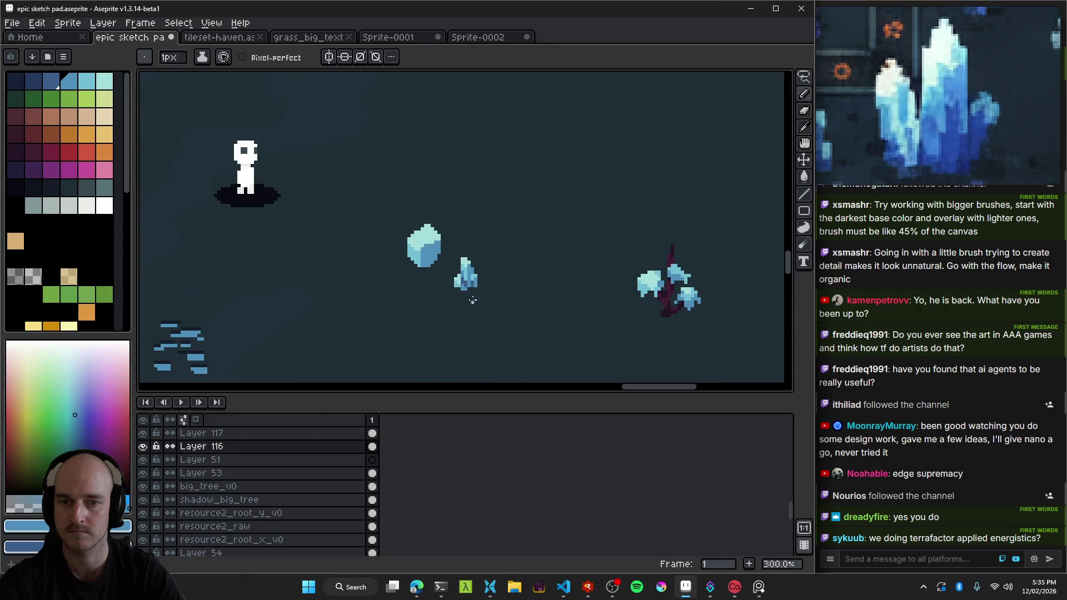
pyautogui.scroll(-1, 471, 294)
pyautogui.scroll(4, 467, 283)
pyautogui.scroll(4, 463, 275)
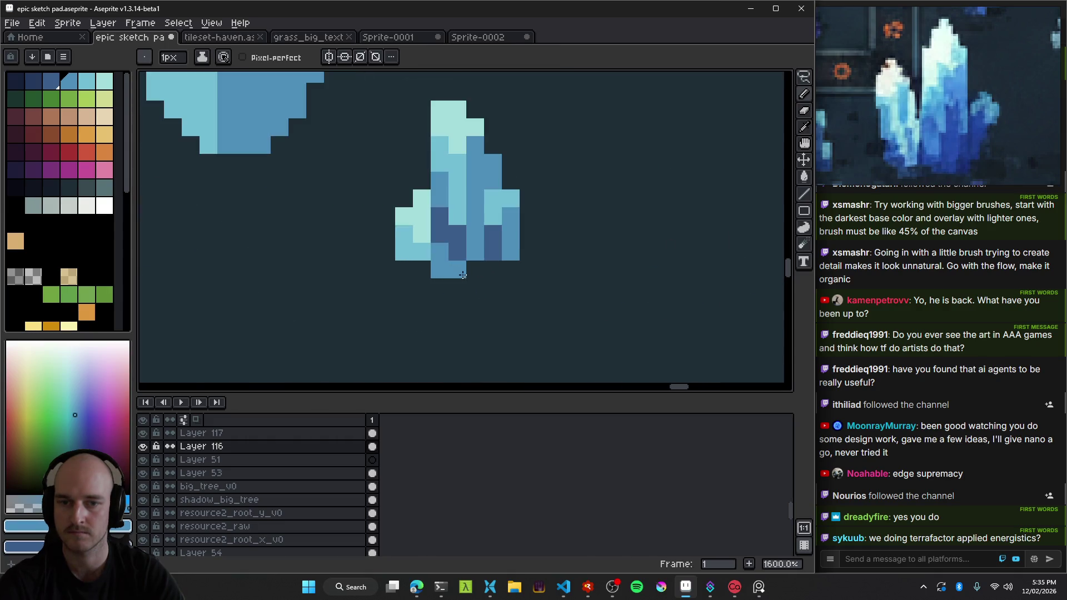
pyautogui.click(425, 253)
pyautogui.scroll(-5, 439, 266)
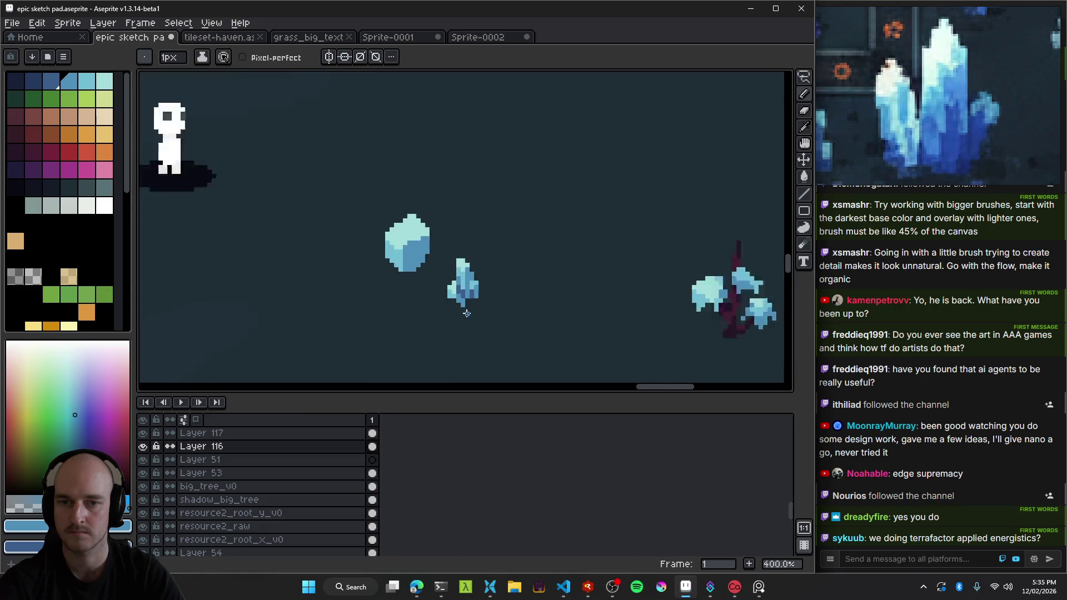
pyautogui.scroll(2, 456, 289)
pyautogui.scroll(1, 465, 296)
pyautogui.scroll(4, 447, 288)
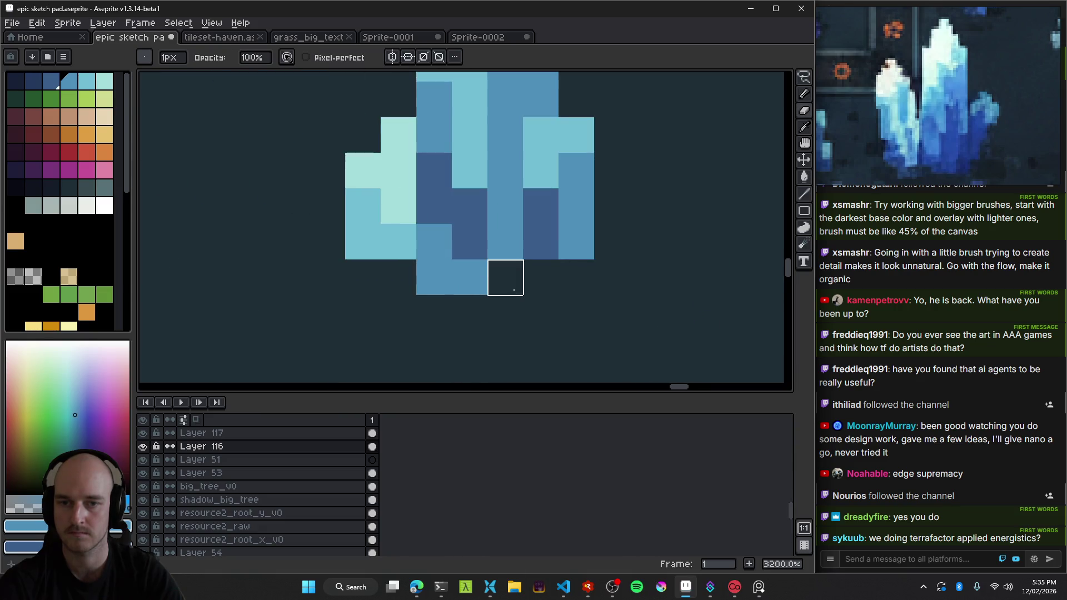
# Sample a darker blue and then the mid blue from the crystal.
pyautogui.keyDown('alt'); pyautogui.click(461, 240); pyautogui.keyUp('alt')
pyautogui.scroll(-8, 465, 284)
pyautogui.scroll(-3, 466, 286)
pyautogui.scroll(3, 462, 284)
pyautogui.scroll(5, 450, 289)
pyautogui.keyDown('alt'); pyautogui.click(494, 301); pyautogui.keyUp('alt')
pyautogui.scroll(-4, 505, 316)
pyautogui.scroll(-3, 514, 327)
pyautogui.scroll(1, 518, 338)
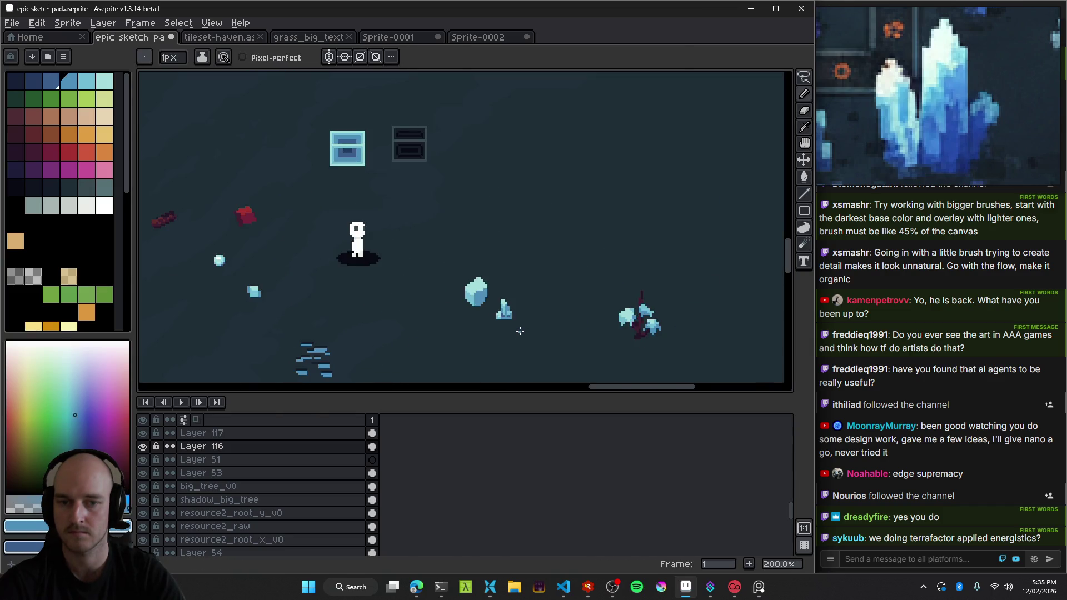
pyautogui.scroll(-1, 516, 328)
pyautogui.scroll(4, 513, 322)
pyautogui.scroll(2, 511, 311)
pyautogui.scroll(1, 507, 272)
# Undo the accidental crystal layer move, restore the crystal's position, and save the sketch.
pyautogui.hotkey('ctrl', 'z')
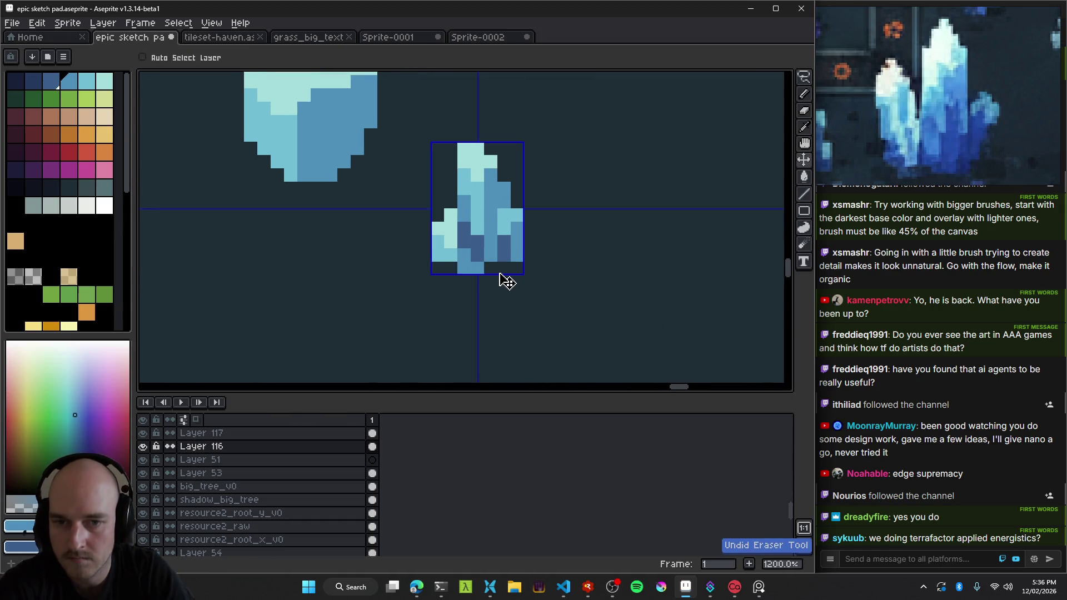
pyautogui.hotkey('ctrl', 'z')
pyautogui.hotkey('ctrl', 'y')
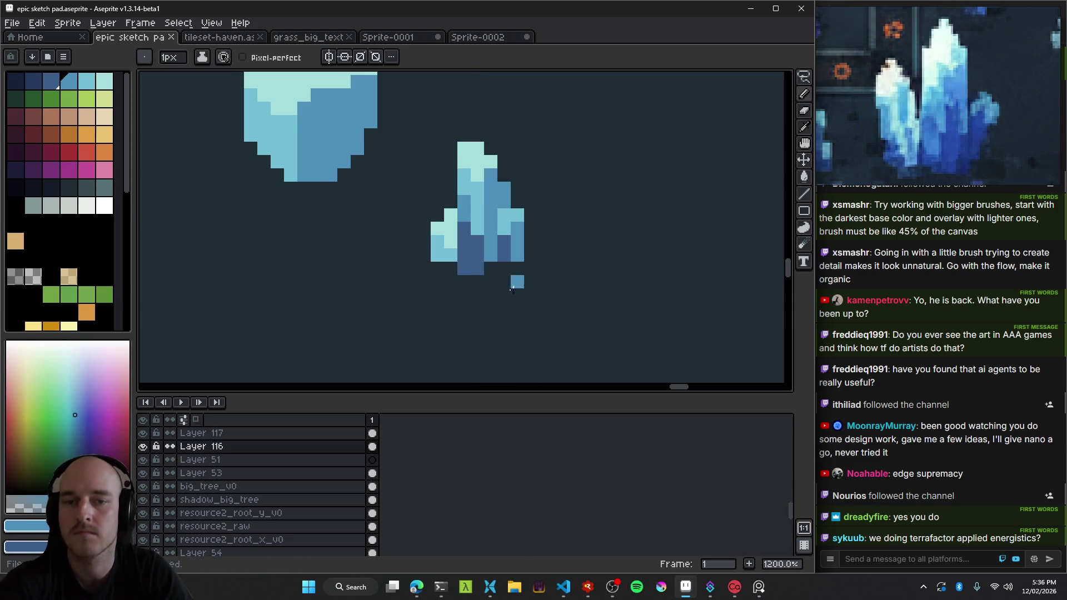
pyautogui.hotkey('ctrl', 's')
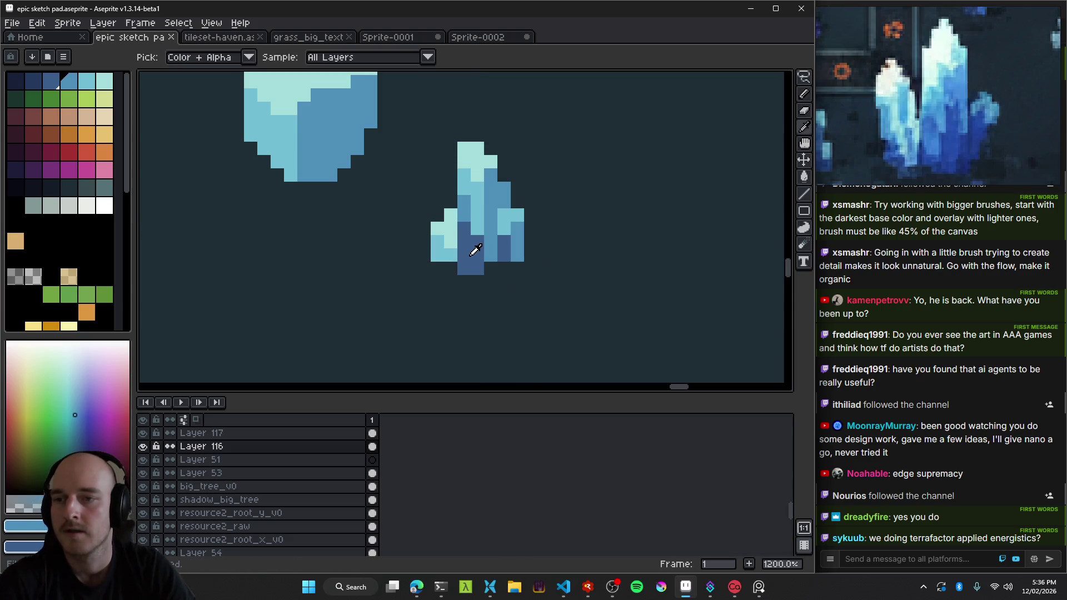
pyautogui.click(16, 276)
# Paint a dark shadow outline under the small crystal's bottom edge.
pyautogui.press('b')
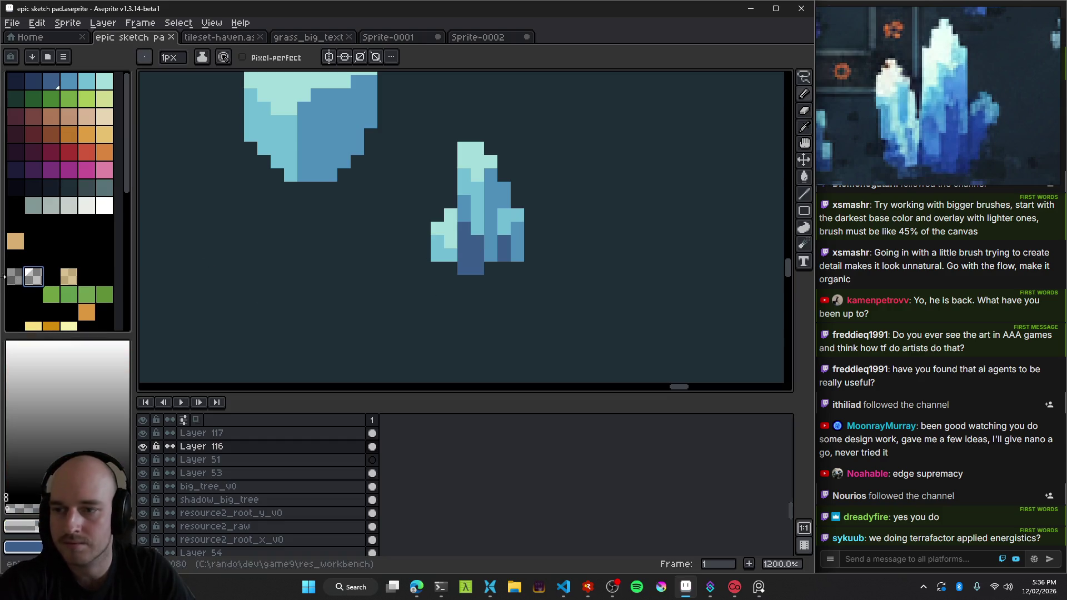
pyautogui.scroll(3, 423, 272)
pyautogui.moveTo(453, 269)
pyautogui.mouseDown()
pyautogui.moveTo(610, 263)
pyautogui.moveTo(638, 211)
pyautogui.mouseUp()
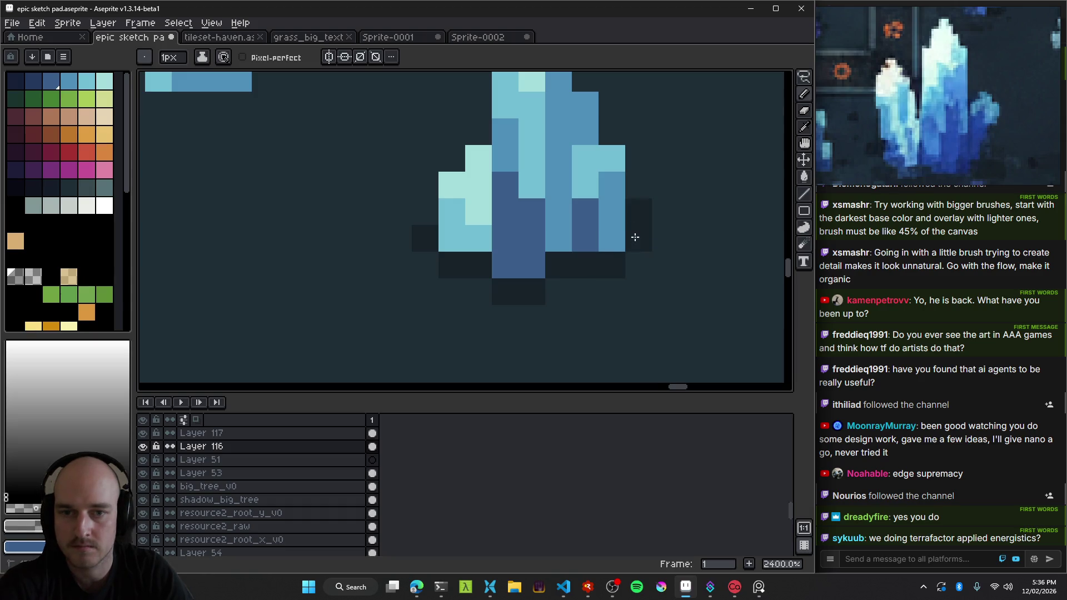
pyautogui.scroll(-5, 661, 272)
pyautogui.scroll(3, 580, 277)
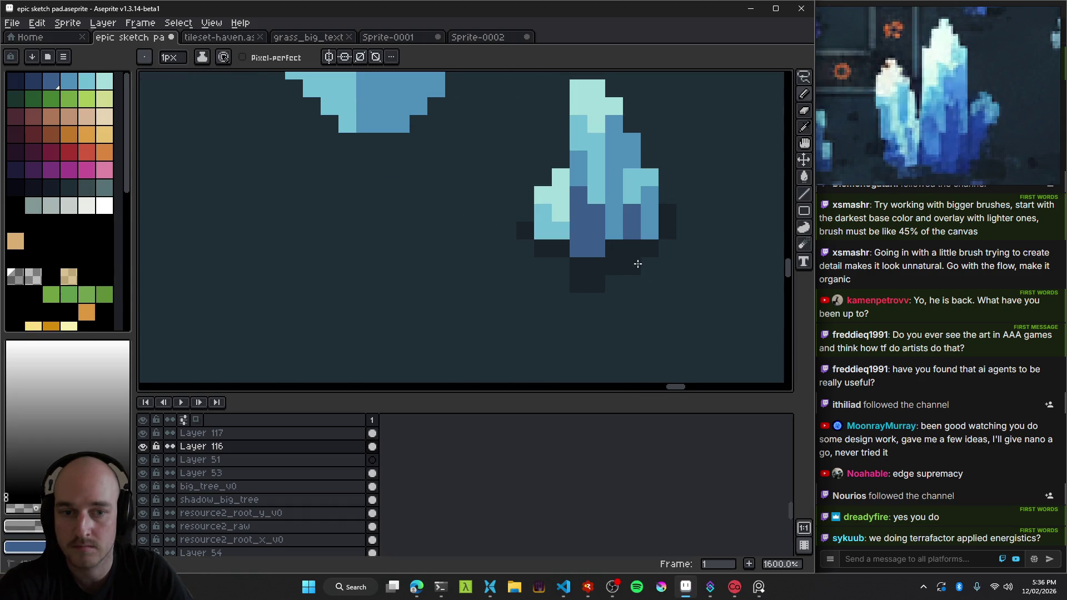
pyautogui.scroll(-6, 564, 270)
pyautogui.scroll(-2, 644, 340)
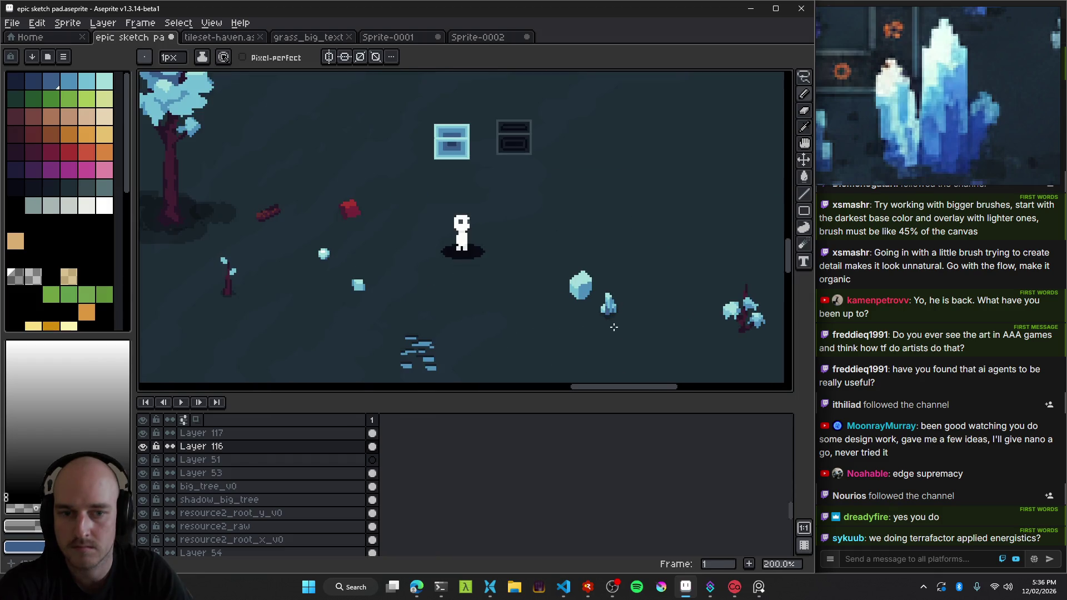
pyautogui.scroll(5, 613, 327)
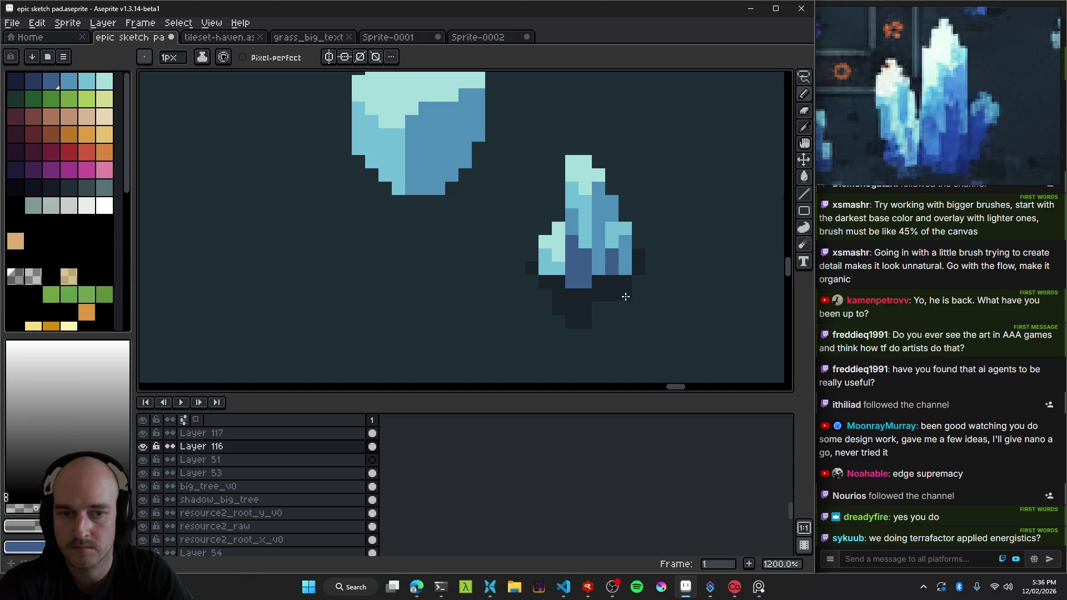
pyautogui.scroll(-4, 626, 297)
pyautogui.scroll(-1, 667, 325)
pyautogui.scroll(3, 667, 325)
pyautogui.scroll(1, 662, 323)
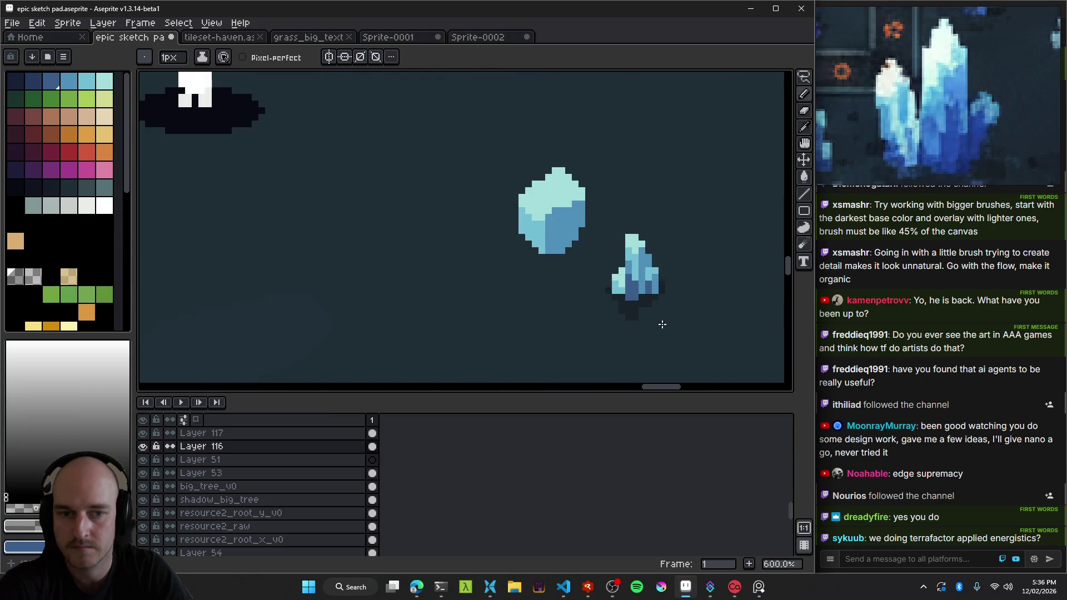
pyautogui.scroll(-4, 644, 307)
pyautogui.scroll(-1, 634, 309)
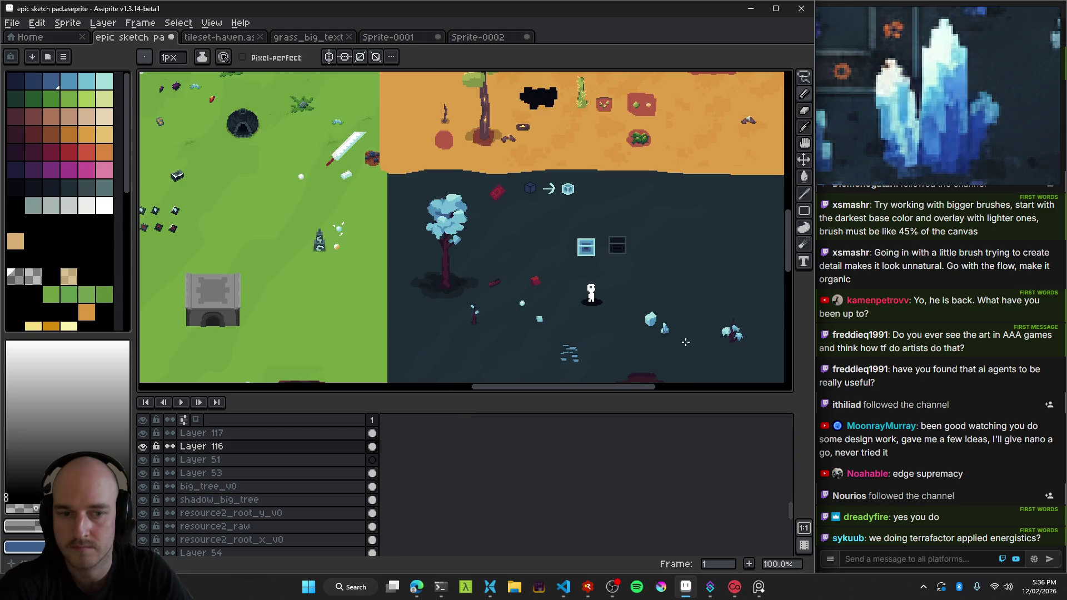
pyautogui.scroll(2, 610, 306)
pyautogui.scroll(4, 610, 306)
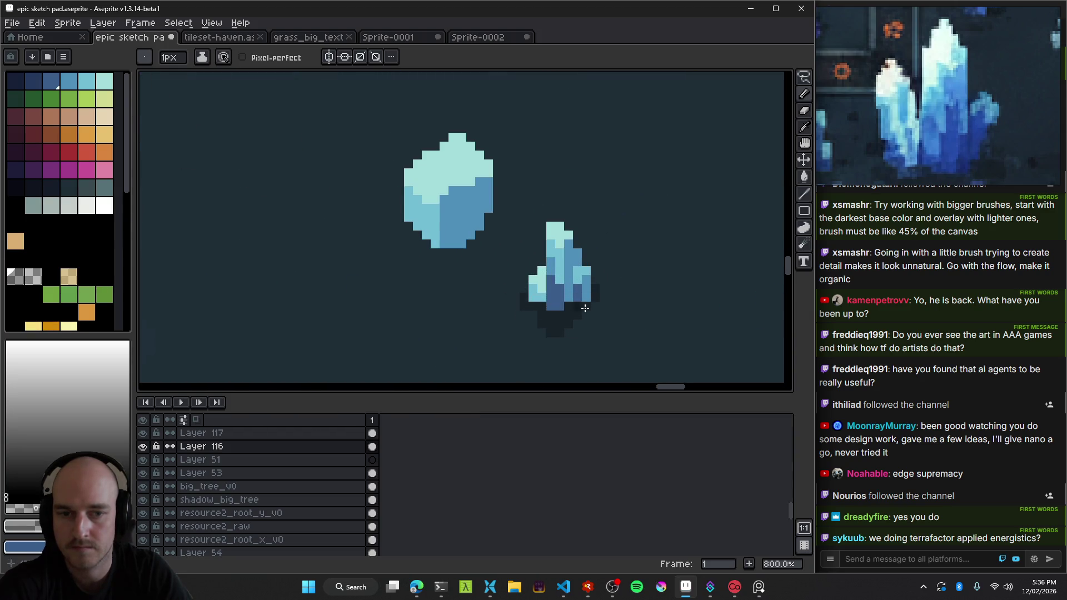
pyautogui.scroll(-4, 658, 311)
pyautogui.scroll(-2, 611, 311)
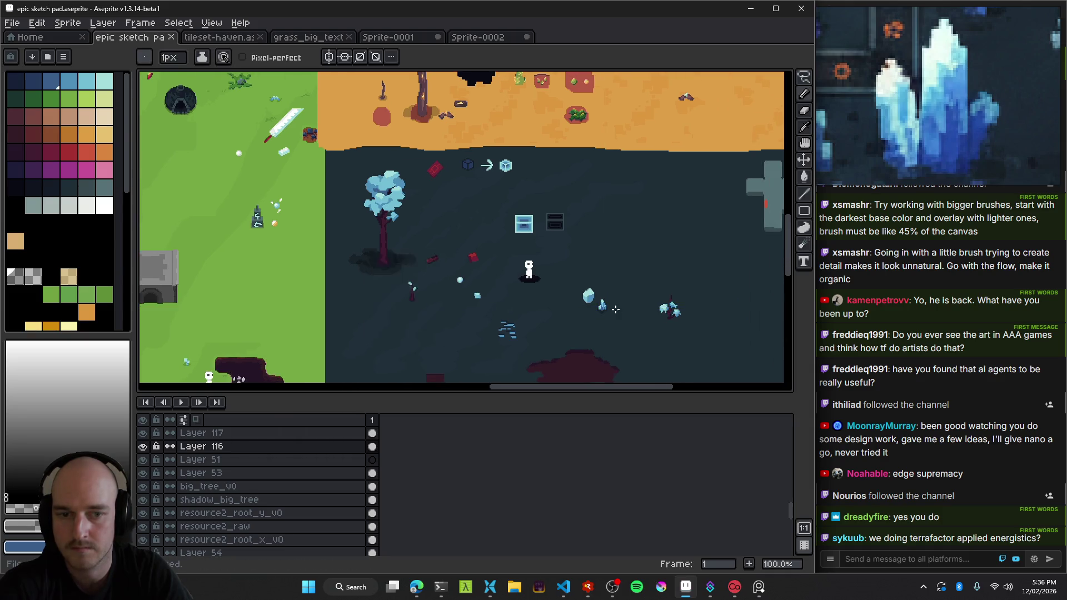
pyautogui.scroll(5, 545, 314)
pyautogui.scroll(2, 545, 314)
pyautogui.scroll(2, 538, 334)
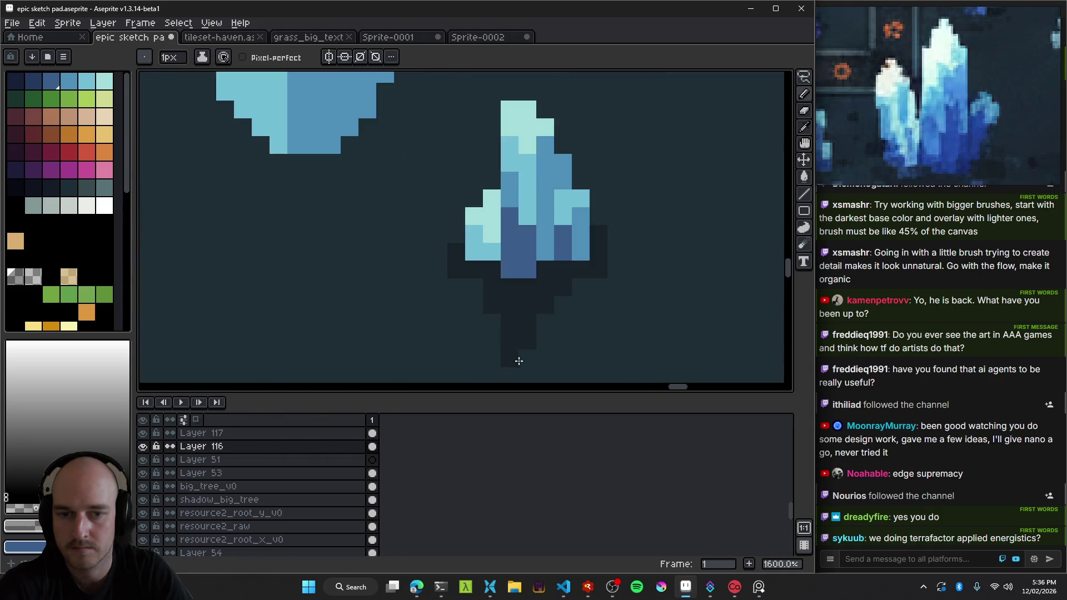
pyautogui.scroll(-6, 519, 361)
pyautogui.scroll(1, 583, 289)
pyautogui.scroll(4, 512, 274)
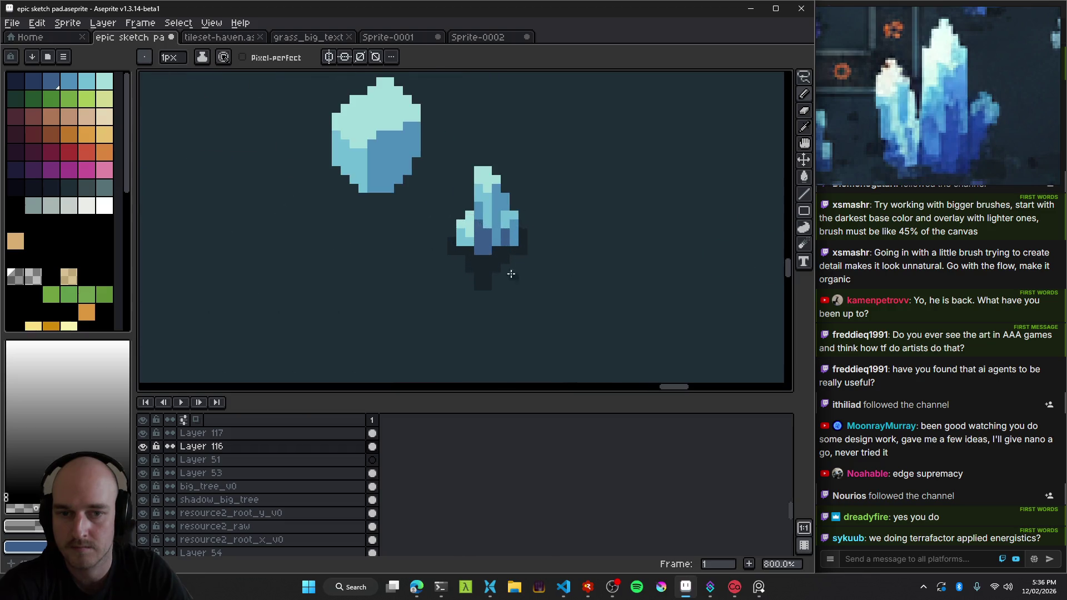
# Erase the dangling bottom tip of the crystal's shadow with the eraser.
pyautogui.press('e')
pyautogui.moveTo(488, 286); pyautogui.dragTo(425, 287)
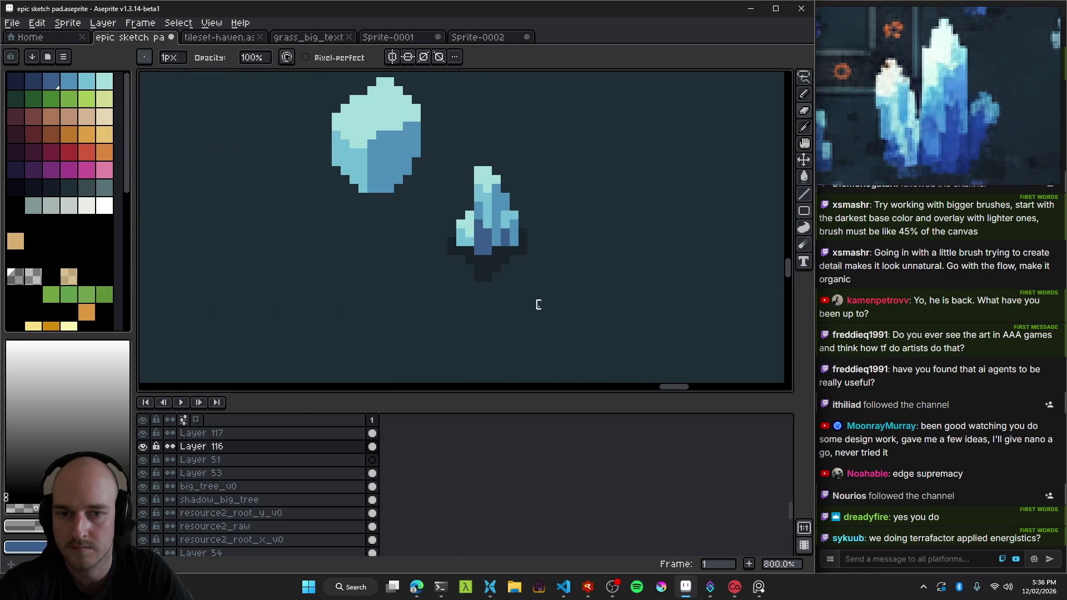
pyautogui.scroll(-5, 538, 304)
# Zoom in and out over the blue cave crystals, then bring Windows Terminal to the front.
pyautogui.press('v')
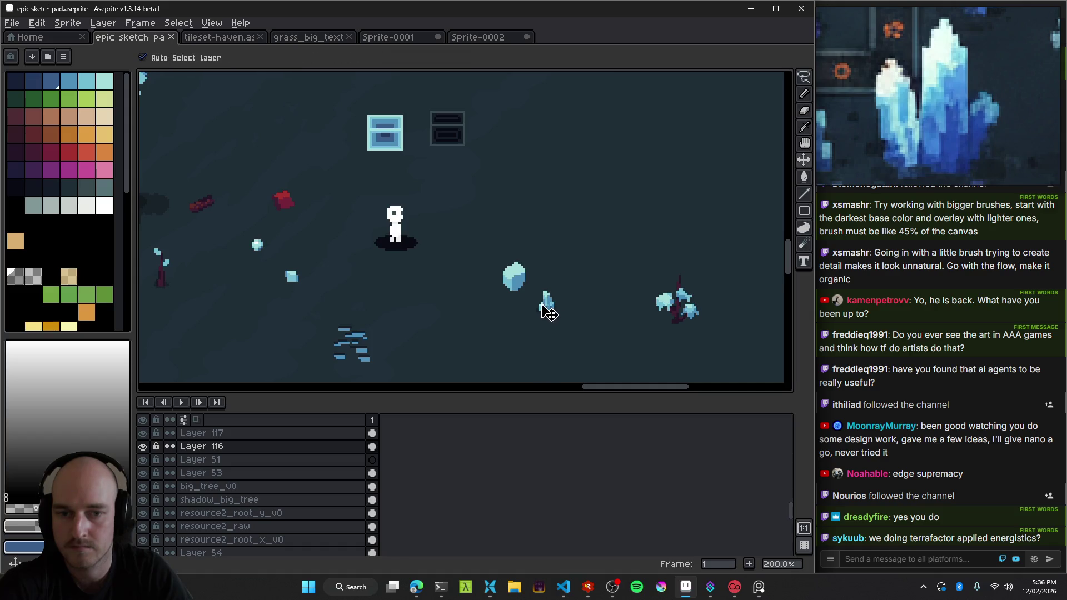
pyautogui.scroll(-2, 562, 311)
pyautogui.scroll(1, 565, 301)
pyautogui.scroll(1, 565, 301)
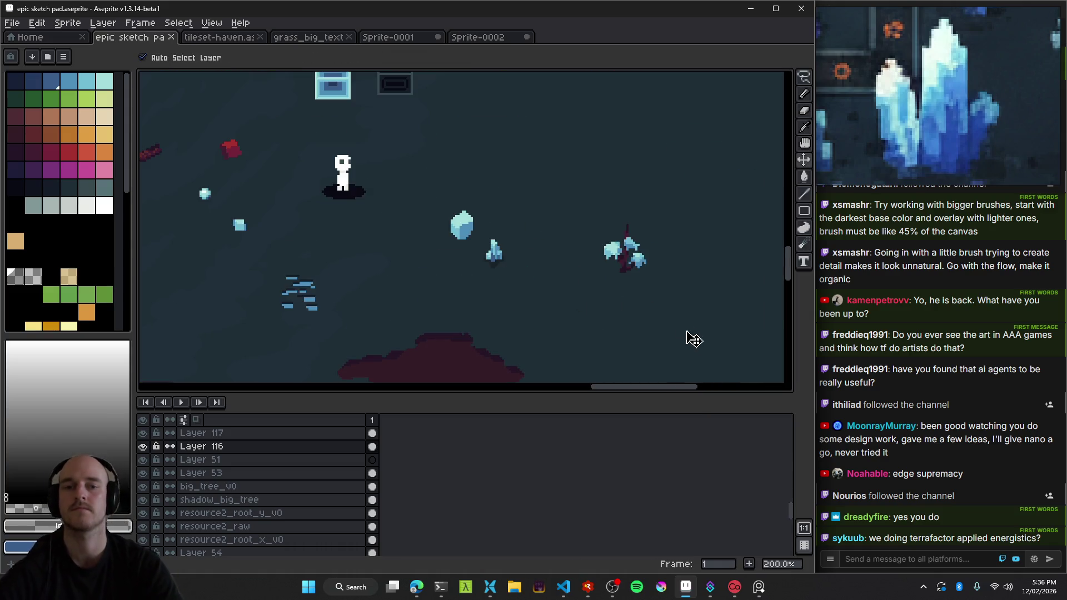
pyautogui.scroll(-2, 577, 261)
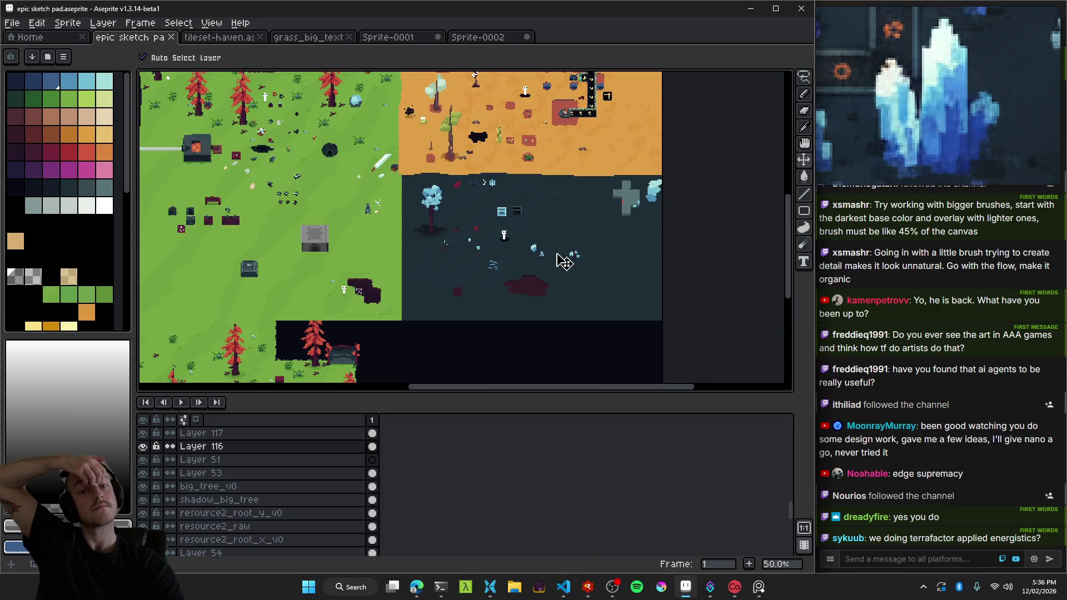
pyautogui.scroll(1, 553, 263)
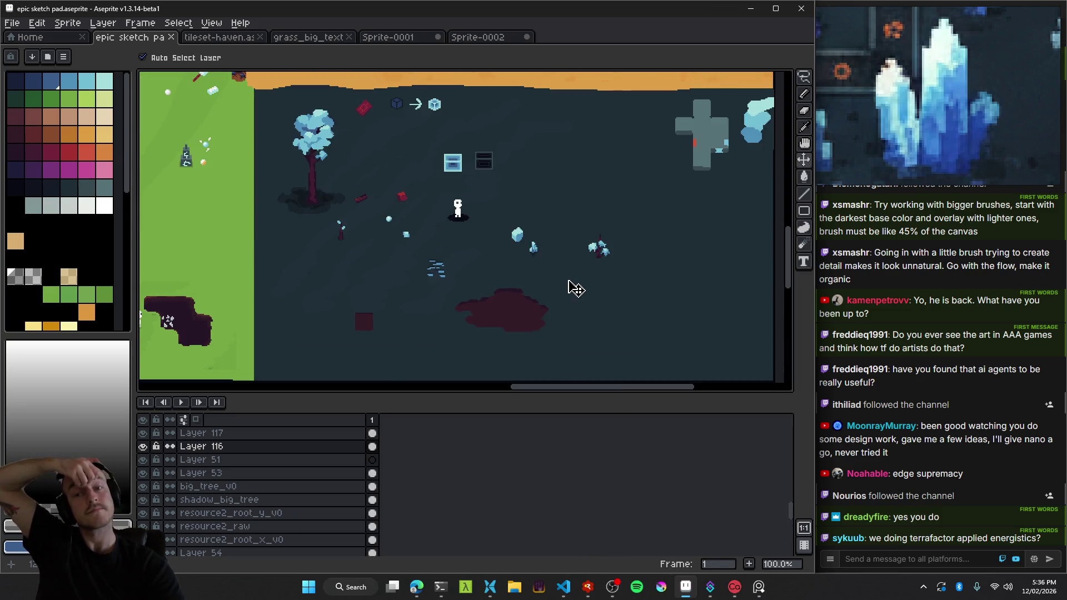
pyautogui.scroll(1, 568, 262)
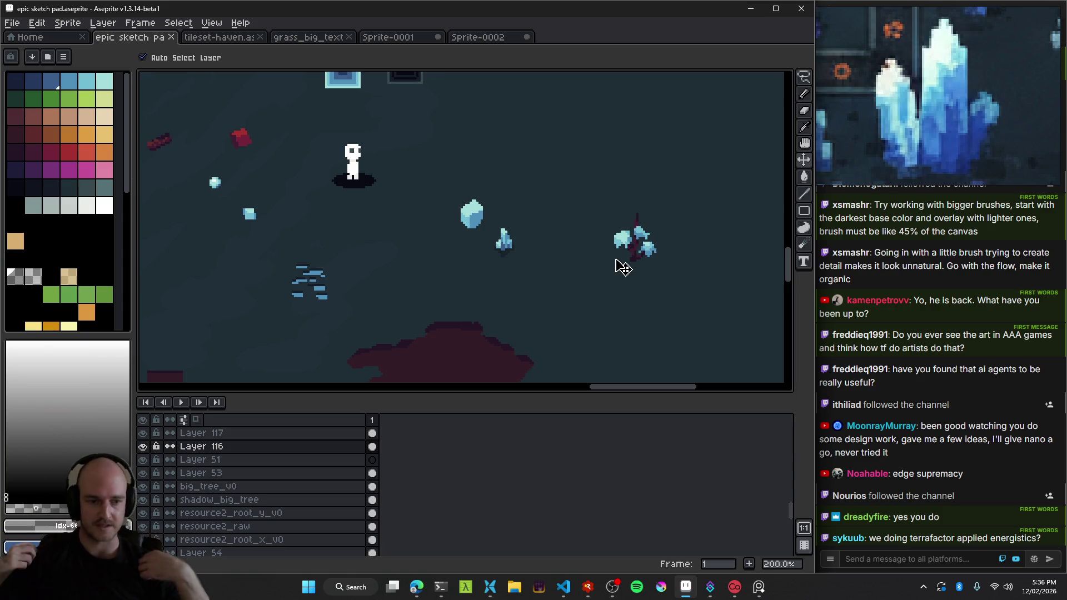
pyautogui.click(445, 595)
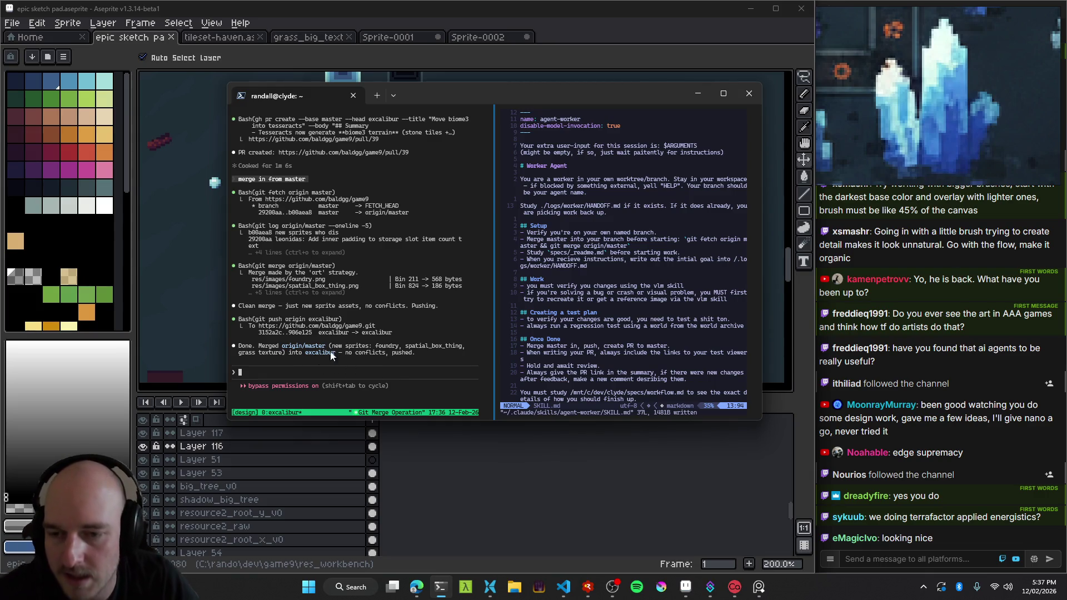
# Bring the game9.odin editor forward and show the Source Control view.
pyautogui.moveTo(573, 596)
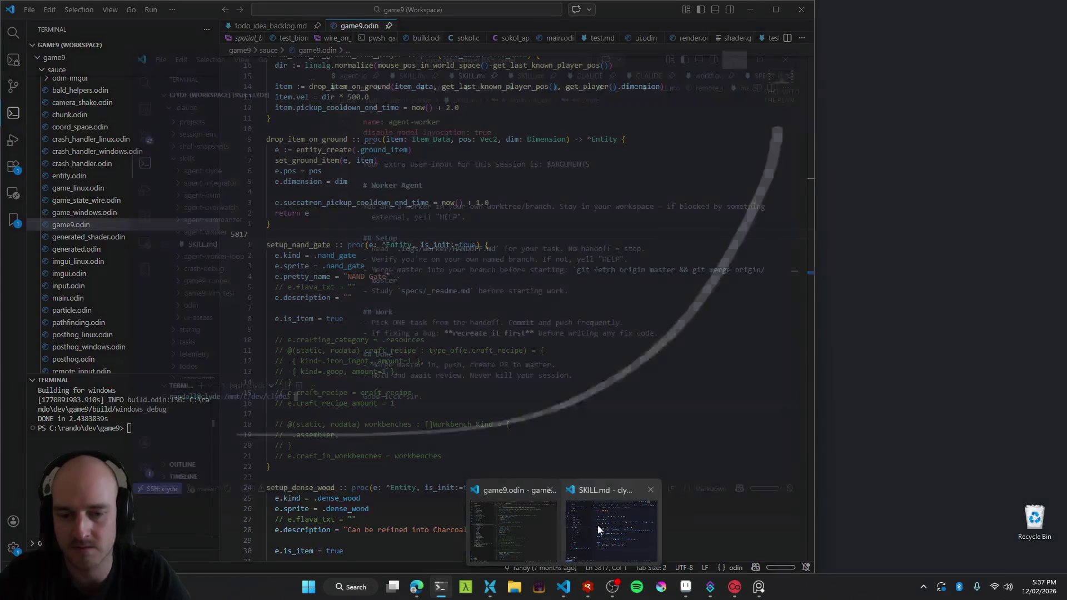
pyautogui.click(515, 529)
pyautogui.click(353, 191)
pyautogui.hotkey('ctrl', 'shift', 'g')
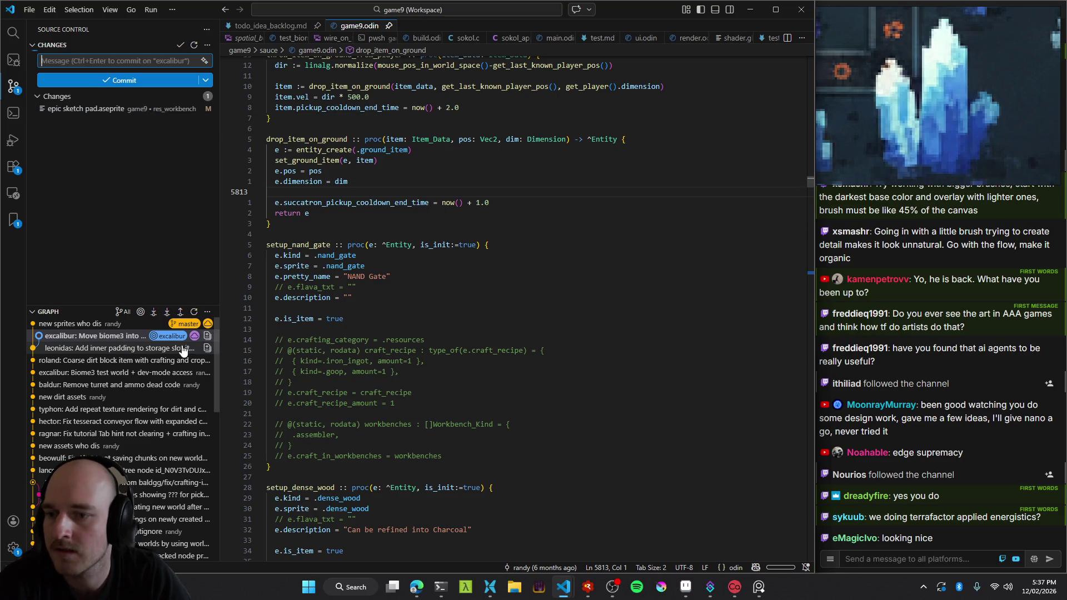
# Inspect the 'new sprites who dis' and excalibur Biome3 commits in the commit graph.
pyautogui.click(111, 327)
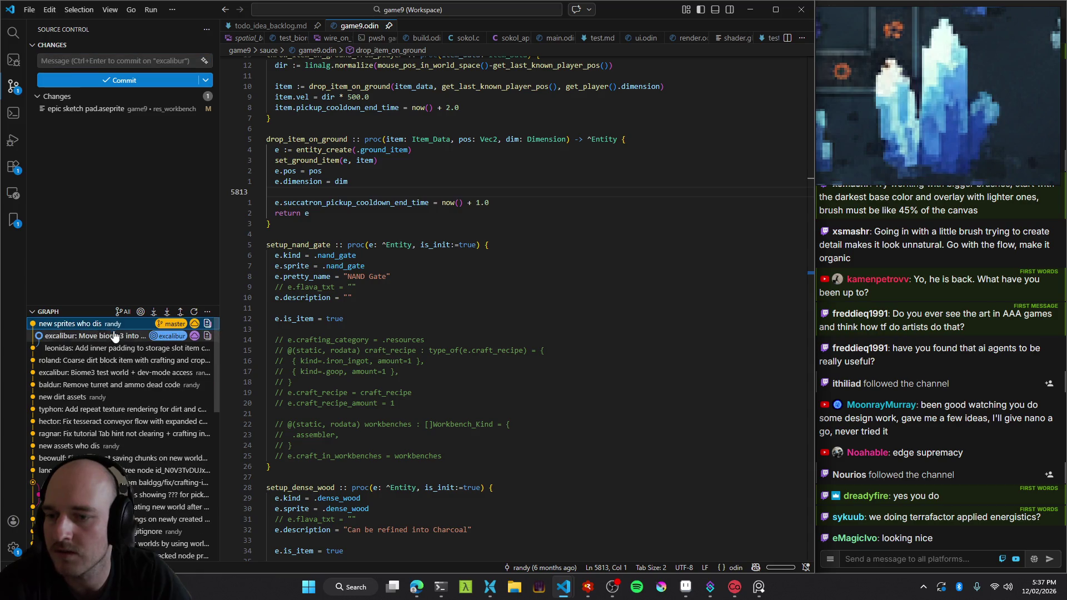
pyautogui.moveTo(116, 339)
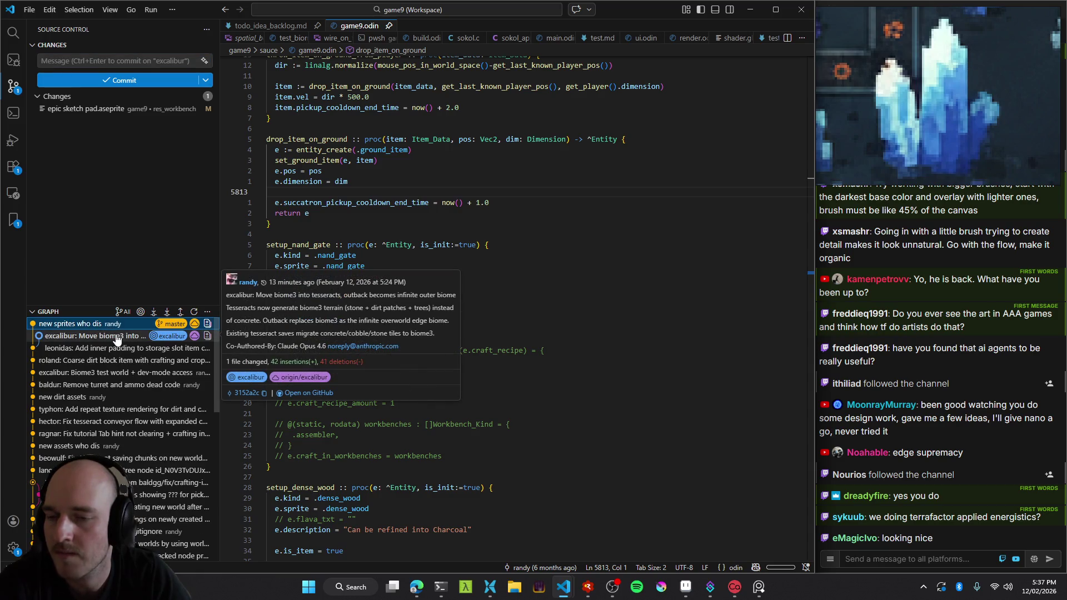
pyautogui.click(119, 339)
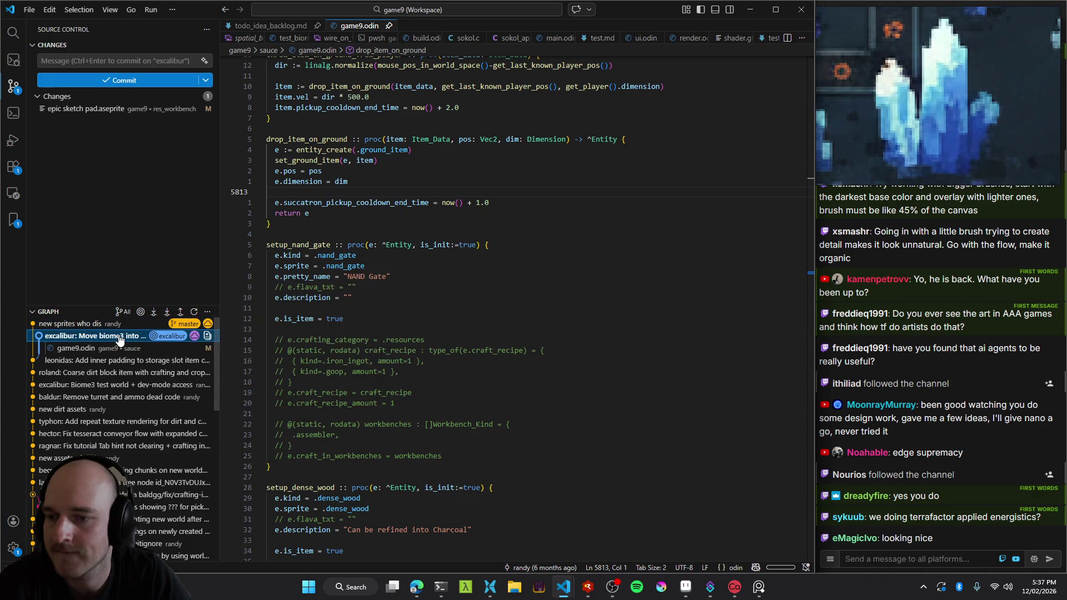
pyautogui.rightClick(123, 339)
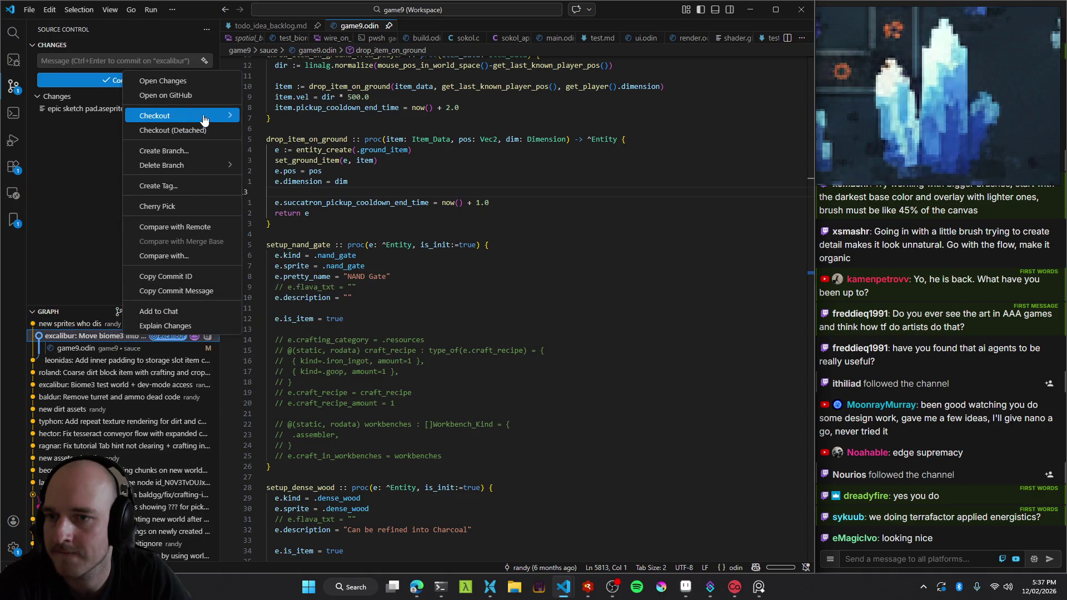
pyautogui.moveTo(211, 116)
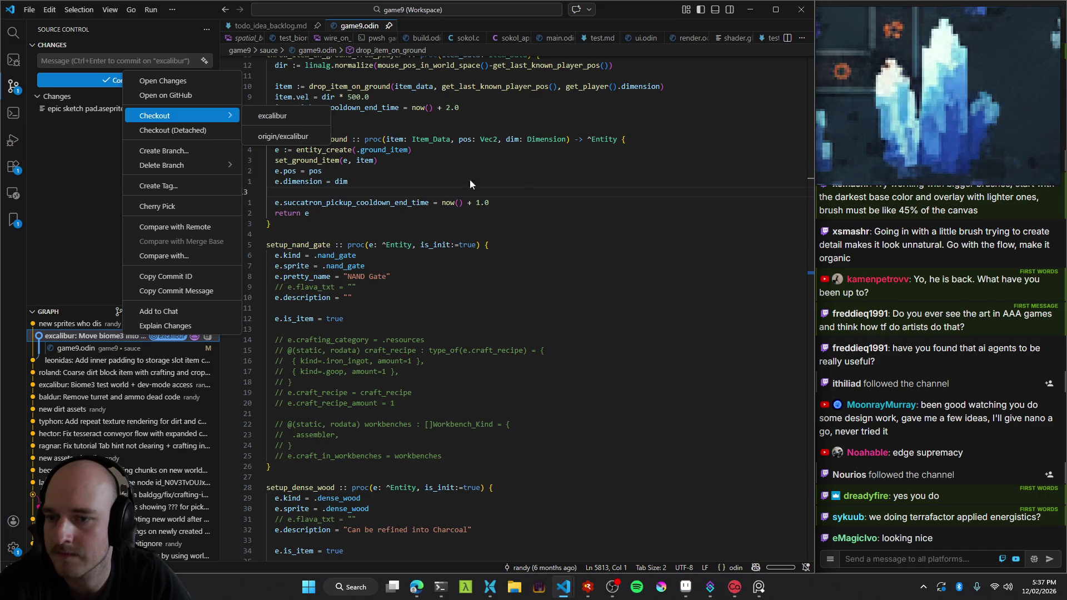
pyautogui.hotkey('alt', 'Tab')
pyautogui.click(401, 456)
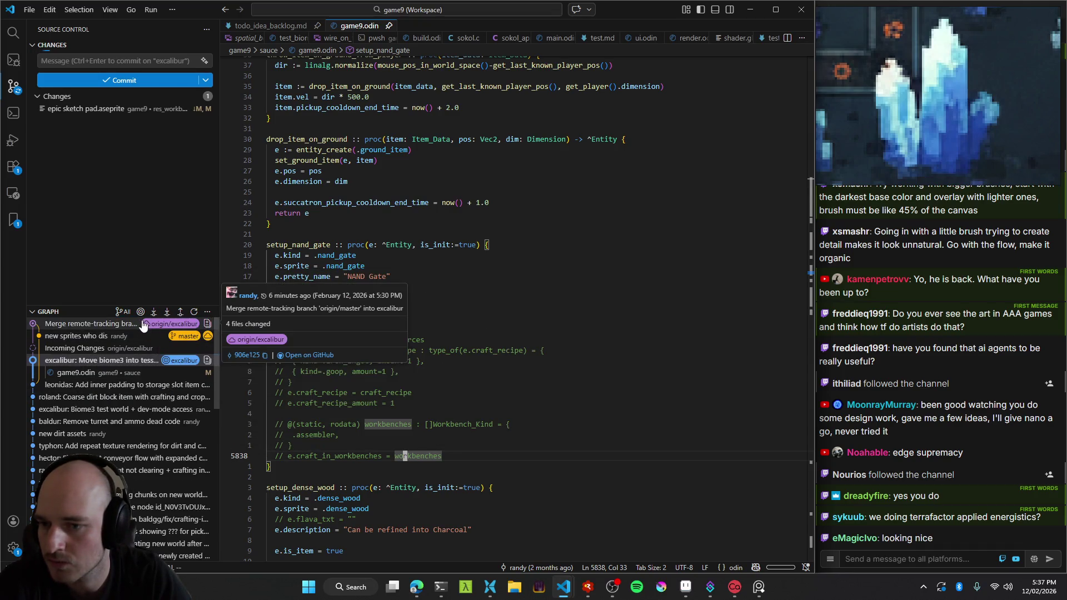
# Check out origin/excalibur from the merge commit and pull the latest excalibur changes.
pyautogui.click(150, 323)
pyautogui.rightClick(150, 324)
pyautogui.moveTo(255, 101)
pyautogui.click(295, 102)
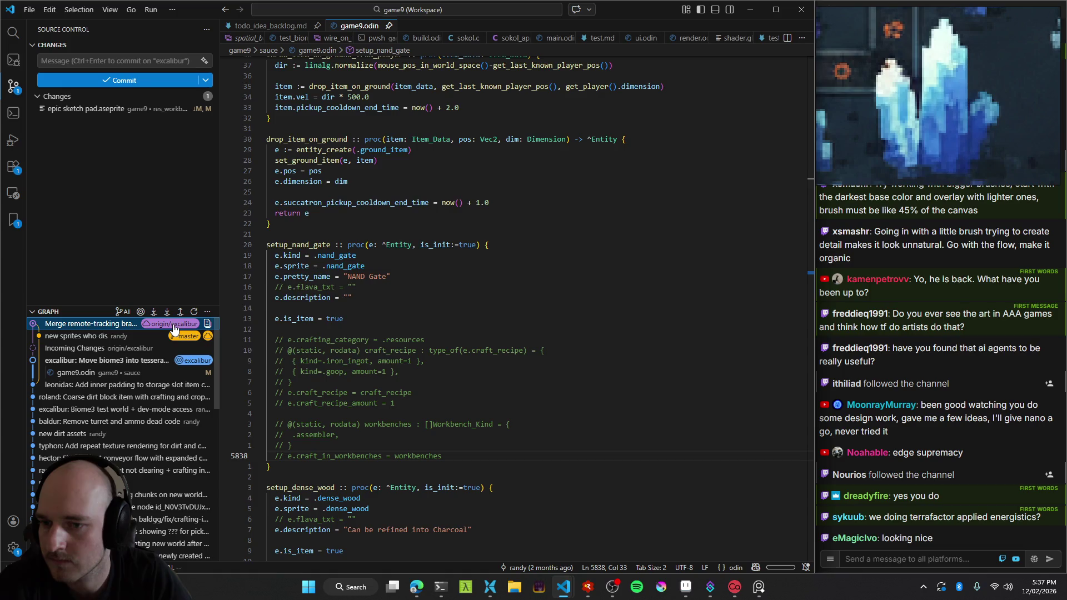
pyautogui.moveTo(173, 327)
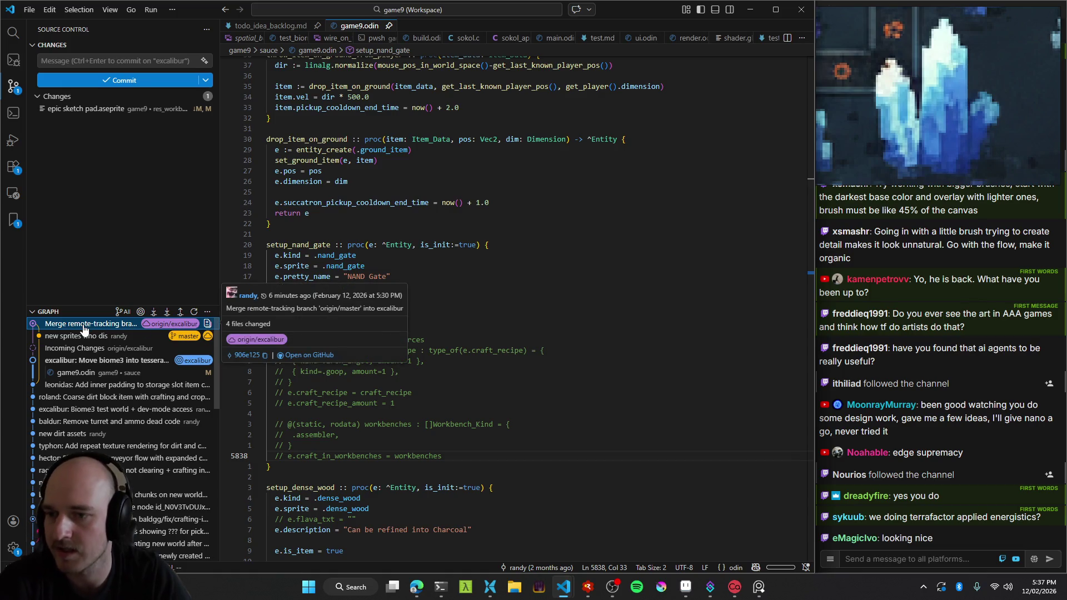
pyautogui.click(165, 311)
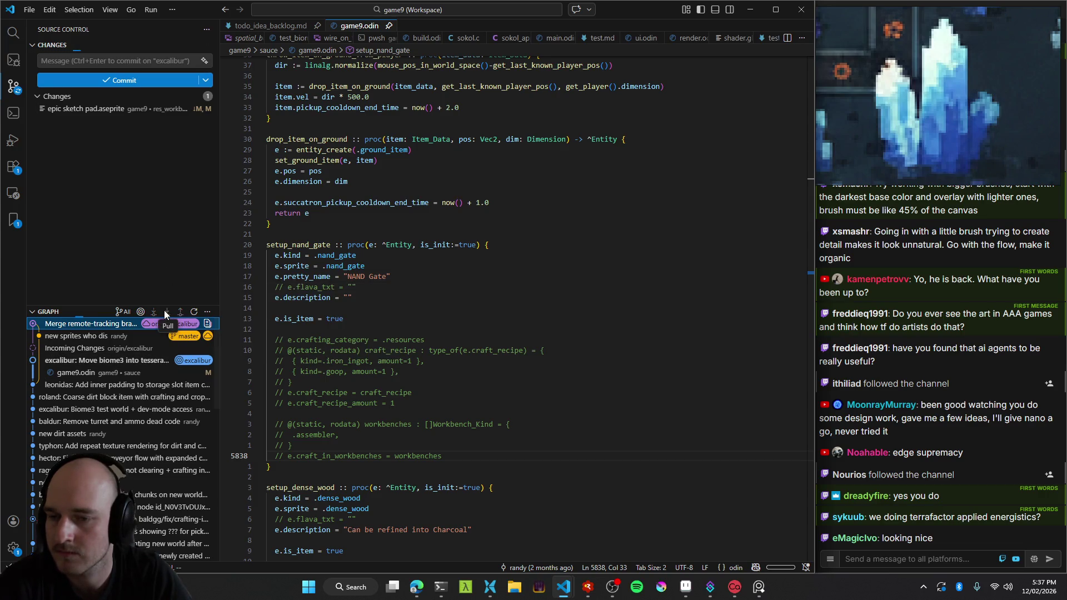
# Review the 4 files changed in the merge and start a Windows build with Ctrl+Shift+B.
pyautogui.moveTo(201, 327)
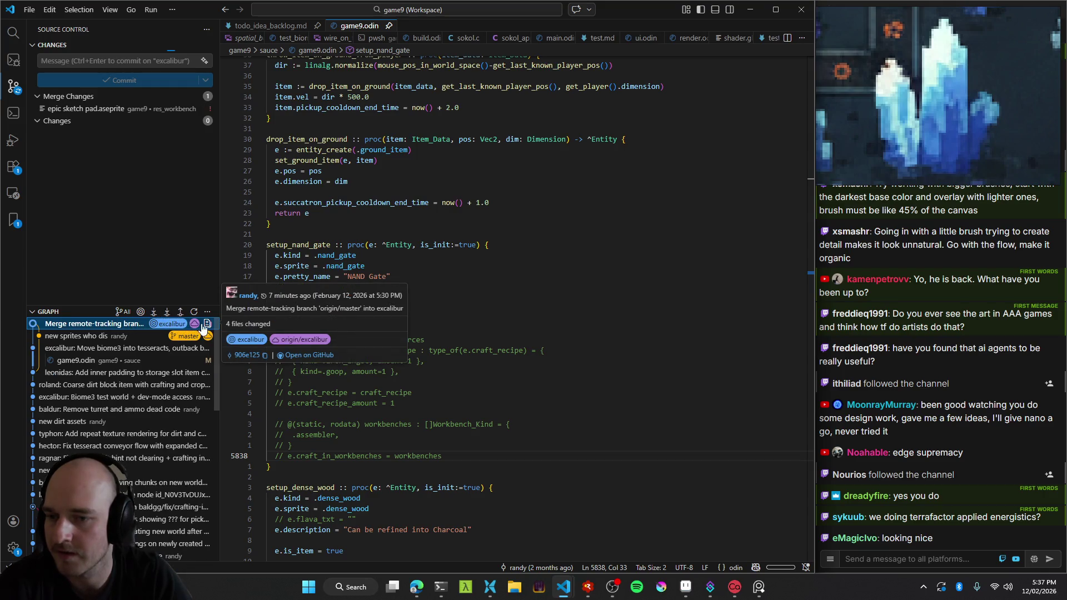
pyautogui.click(123, 327)
pyautogui.click(316, 170)
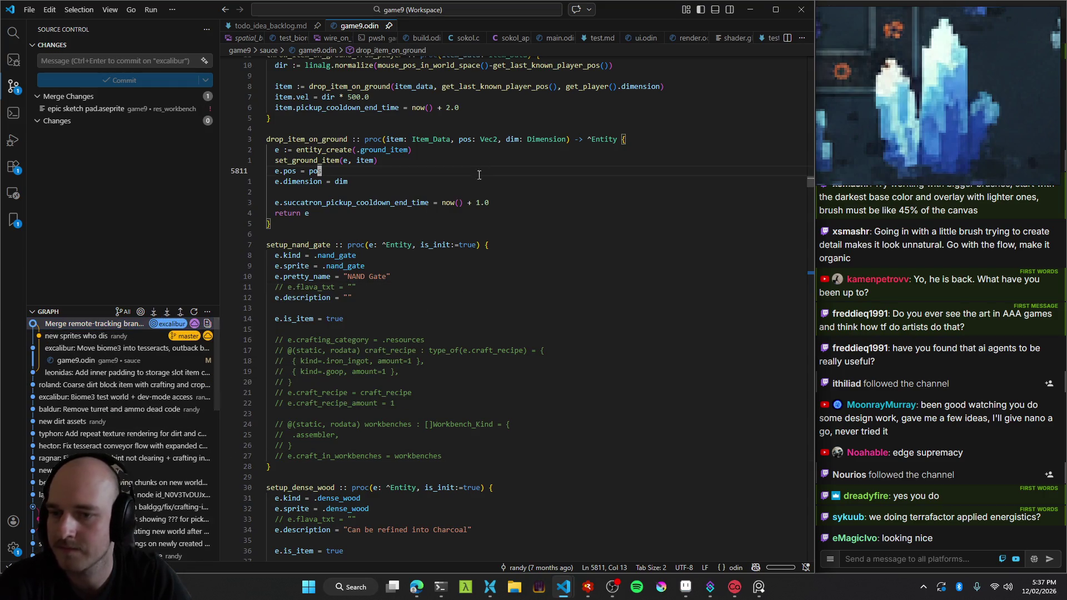
pyautogui.hotkey('ctrl', 'shift', 'b')
pyautogui.hotkey('ctrl', 'shift', 'g')
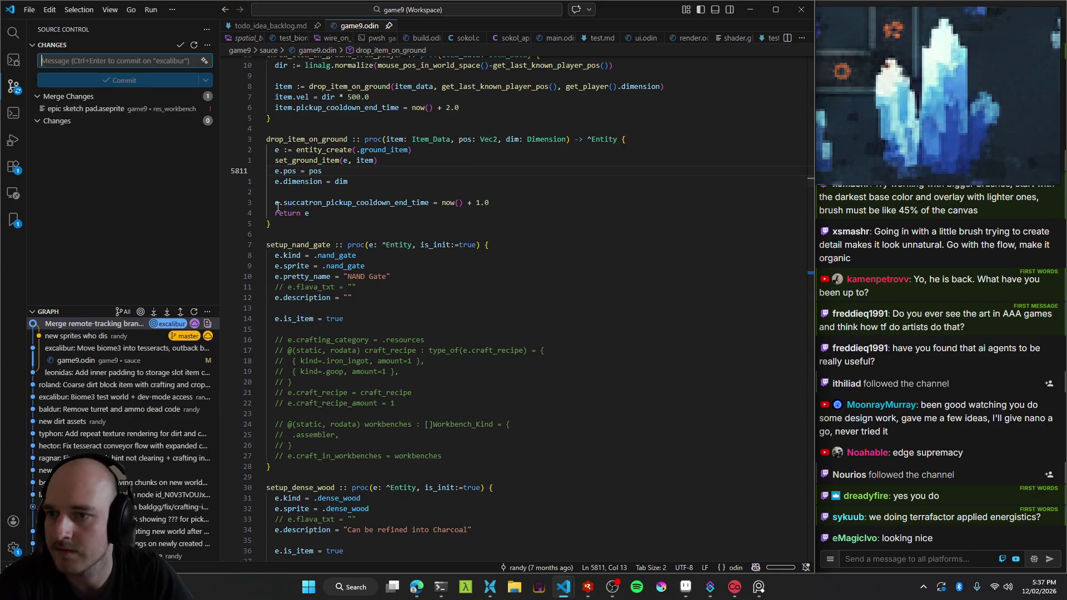
pyautogui.click(440, 587)
pyautogui.hotkey('alt', 'Tab')
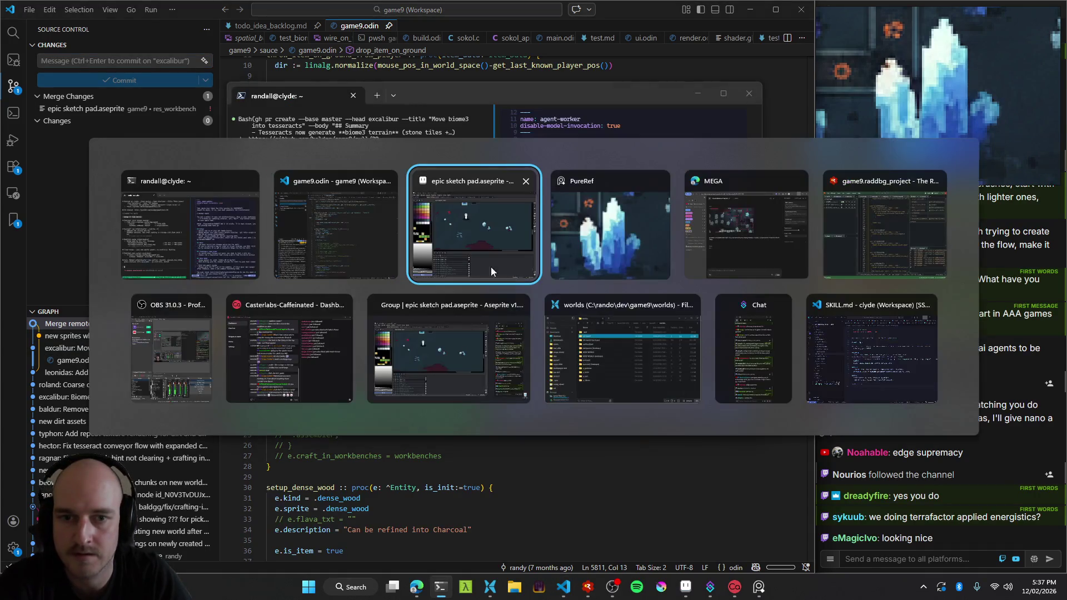
# Select Layer 117's pale-blue crystal cube, move it slightly down, and minimize Aseprite.
pyautogui.scroll(-4, 441, 238)
pyautogui.click(440, 238)
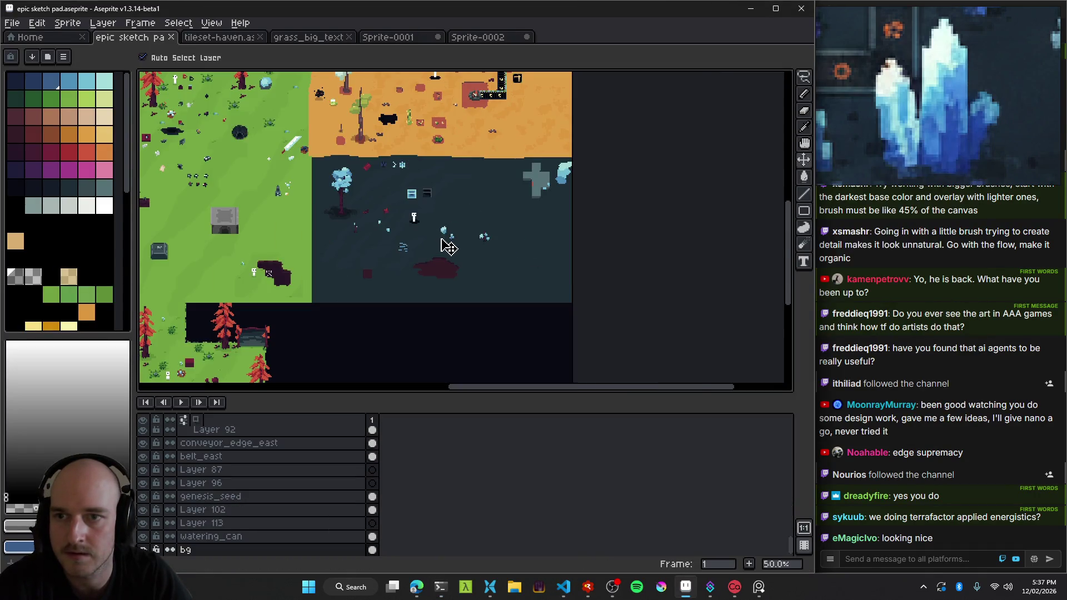
pyautogui.scroll(5, 441, 239)
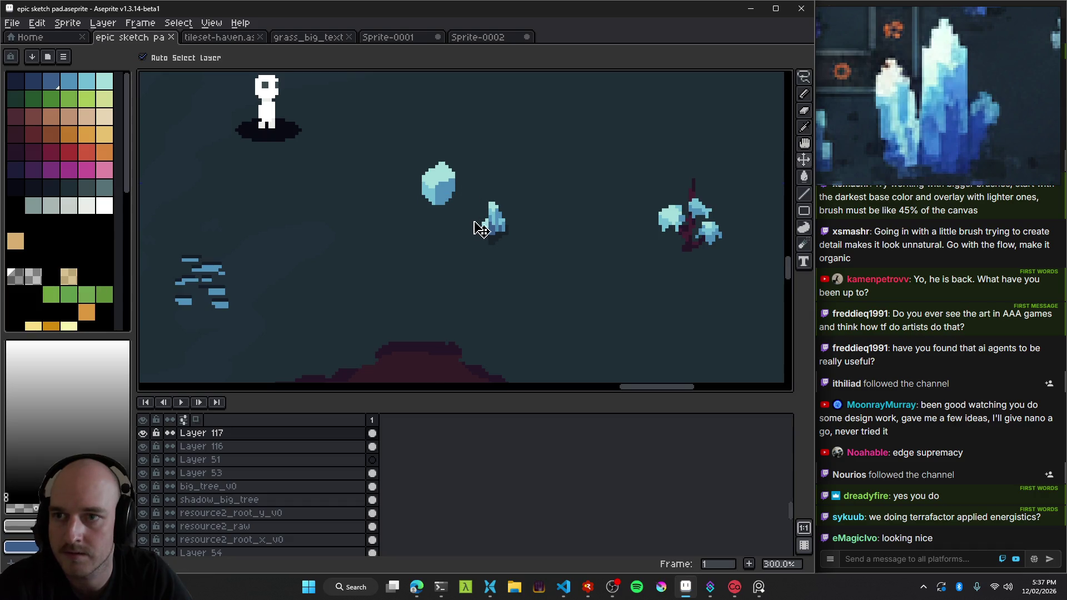
pyautogui.moveTo(448, 195); pyautogui.dragTo(444, 198)
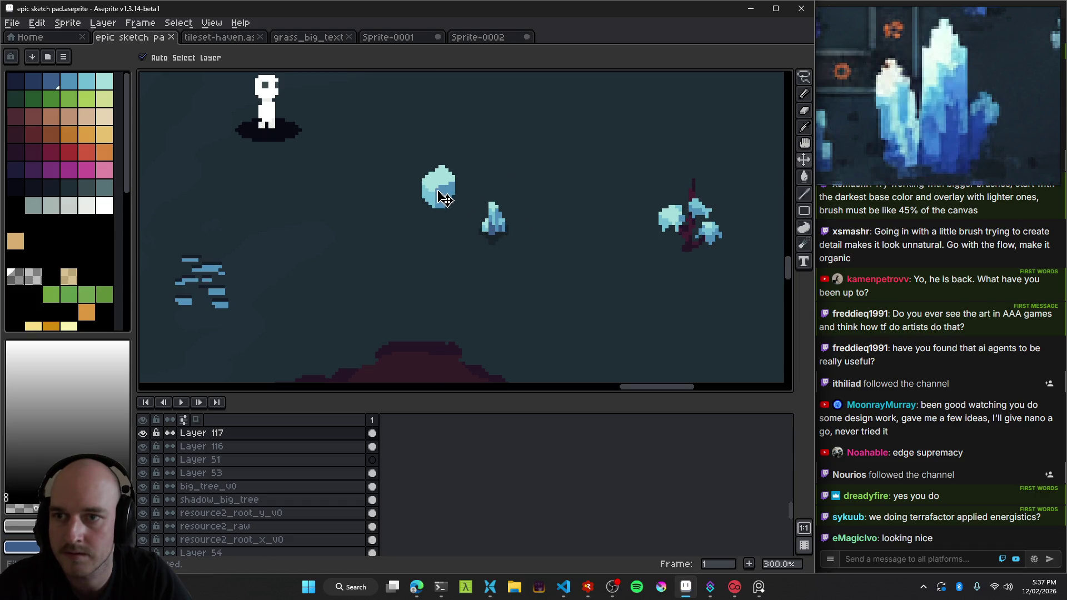
pyautogui.click(746, 10)
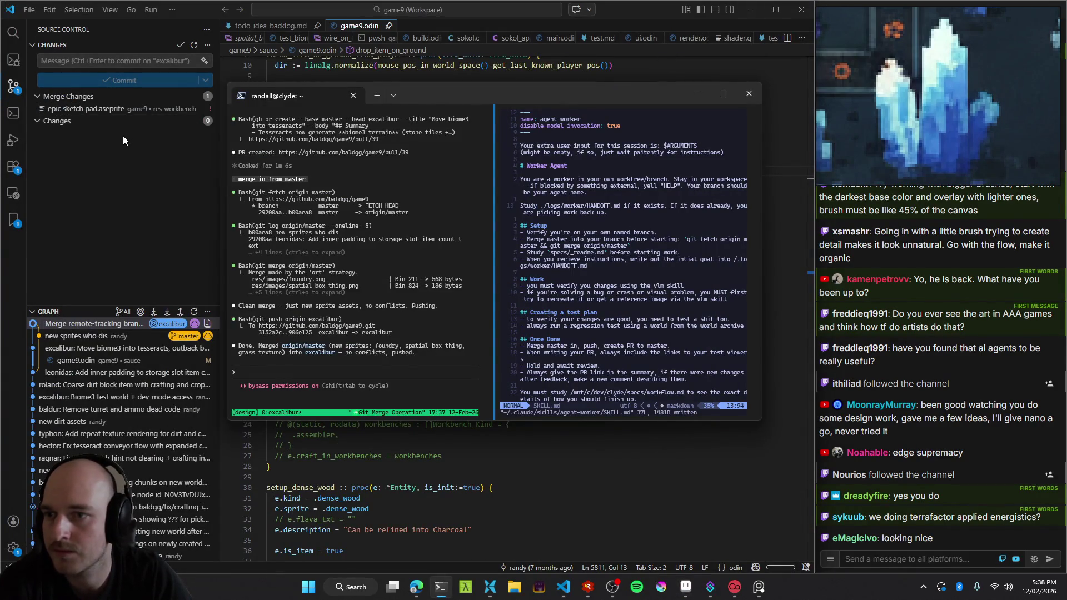
# Open the conflicted epic sketch pad.aseprite in VS Code and try keeping the current version.
pyautogui.click(166, 198)
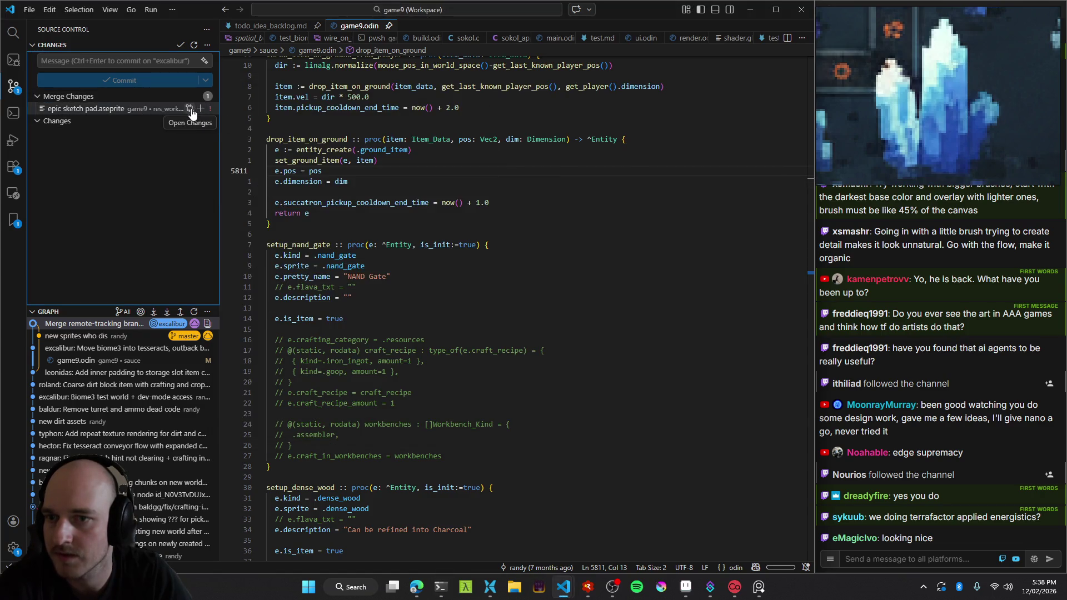
pyautogui.click(190, 110)
pyautogui.rightClick(153, 109)
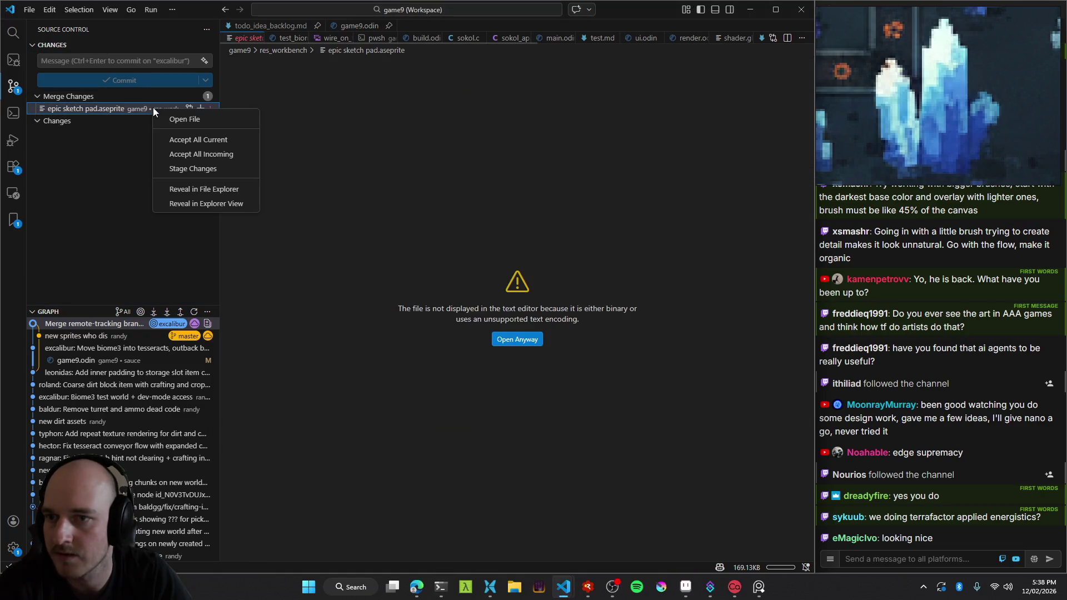
pyautogui.click(226, 140)
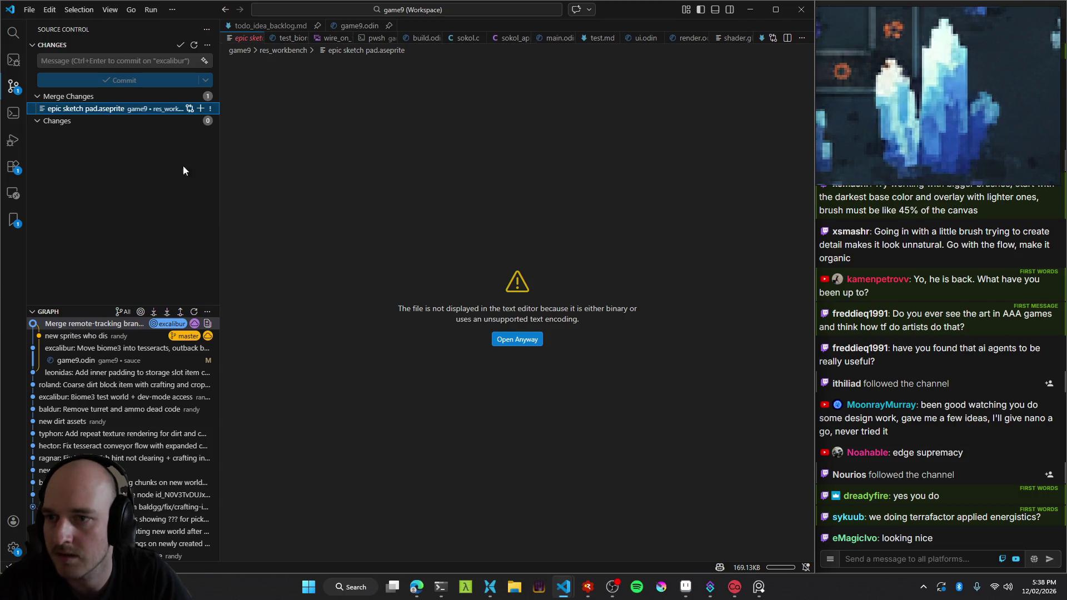
pyautogui.rightClick(172, 109)
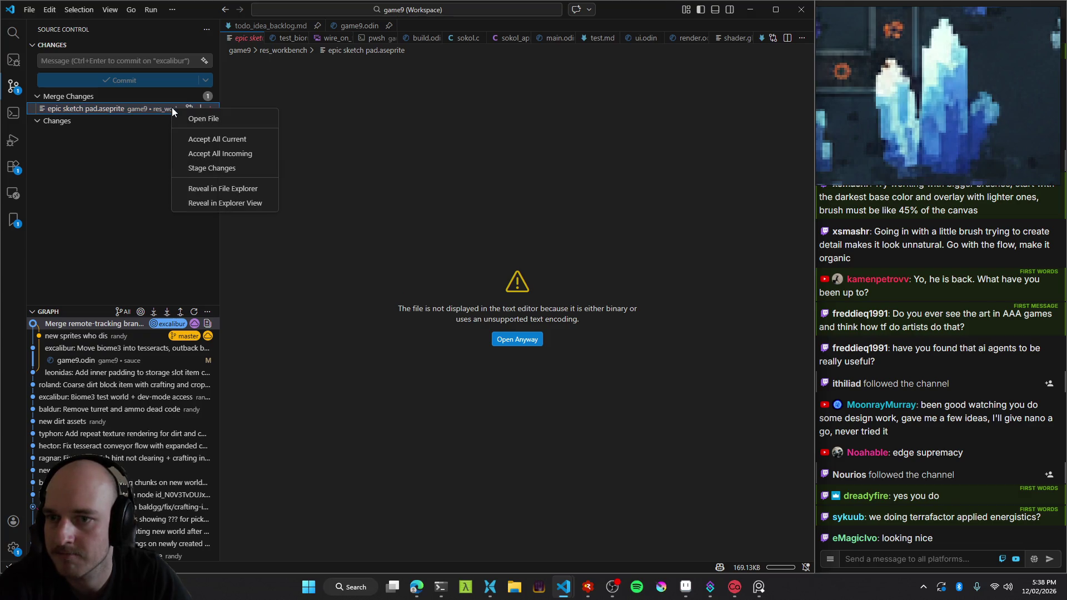
pyautogui.click(155, 172)
# Check the merge commit's files, then try accepting the incoming version of the sprite file.
pyautogui.click(114, 325)
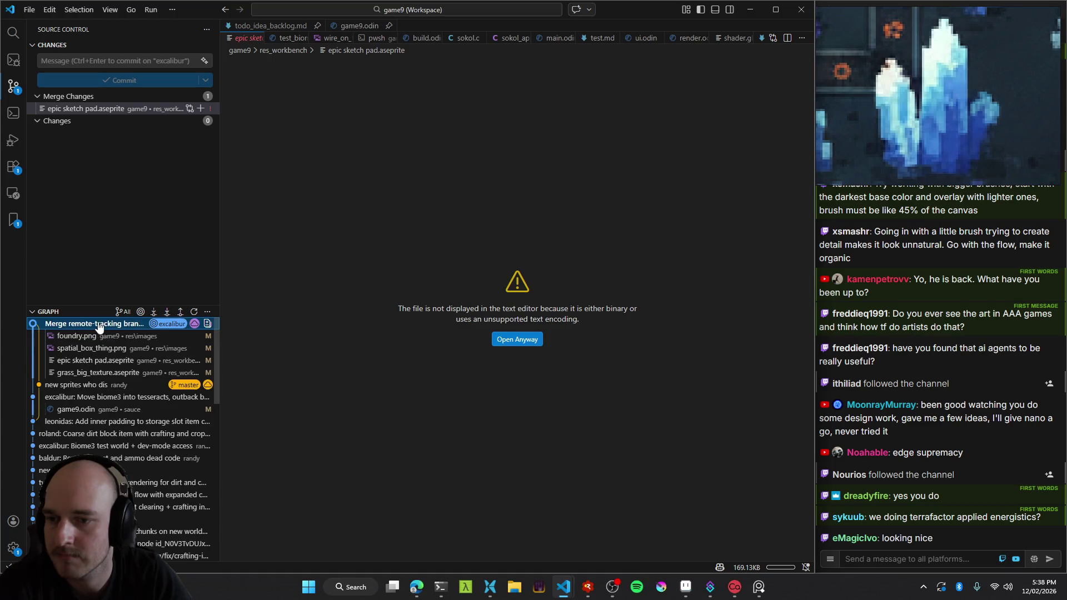
pyautogui.click(114, 324)
pyautogui.click(171, 109)
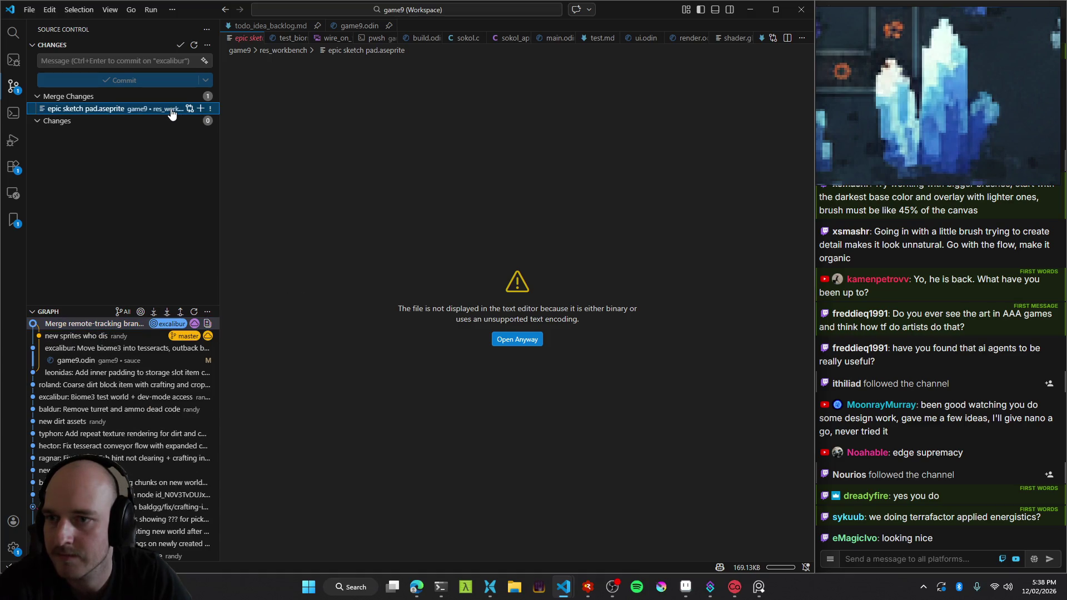
pyautogui.rightClick(171, 109)
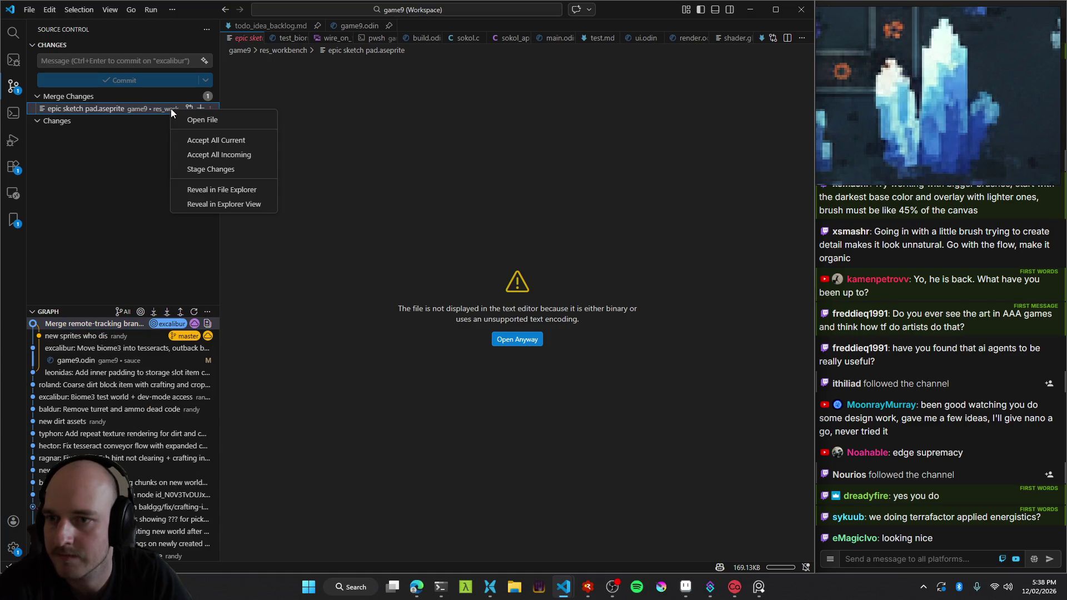
pyautogui.click(246, 156)
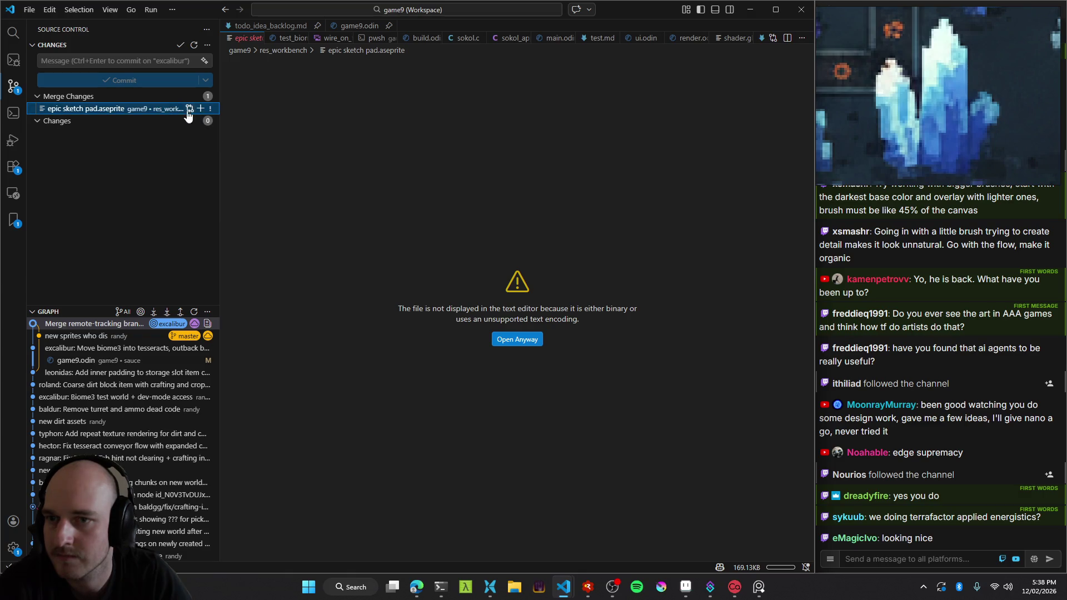
pyautogui.rightClick(147, 111)
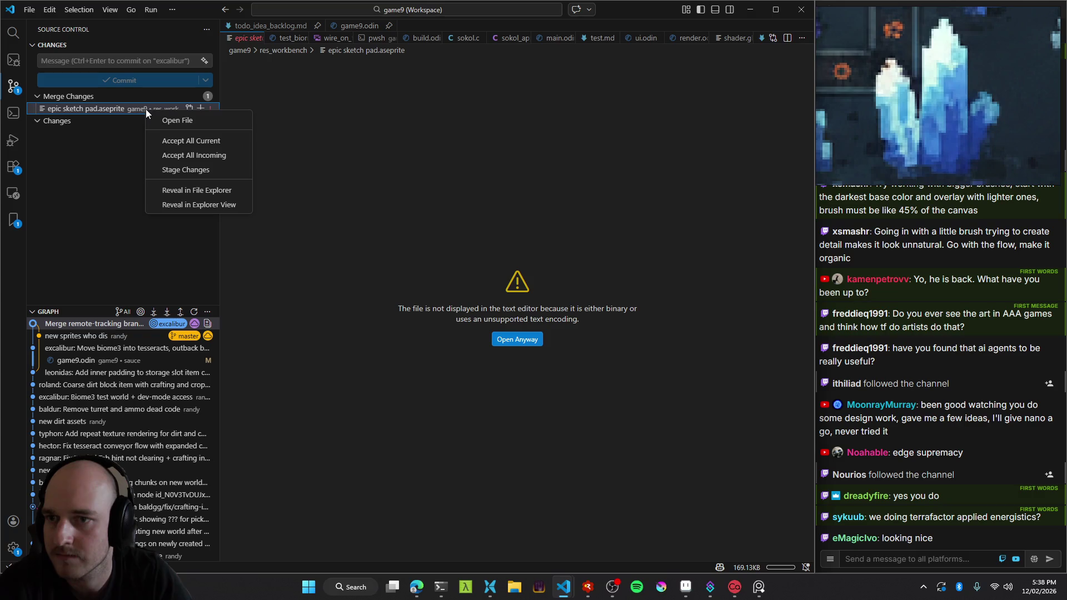
pyautogui.click(128, 189)
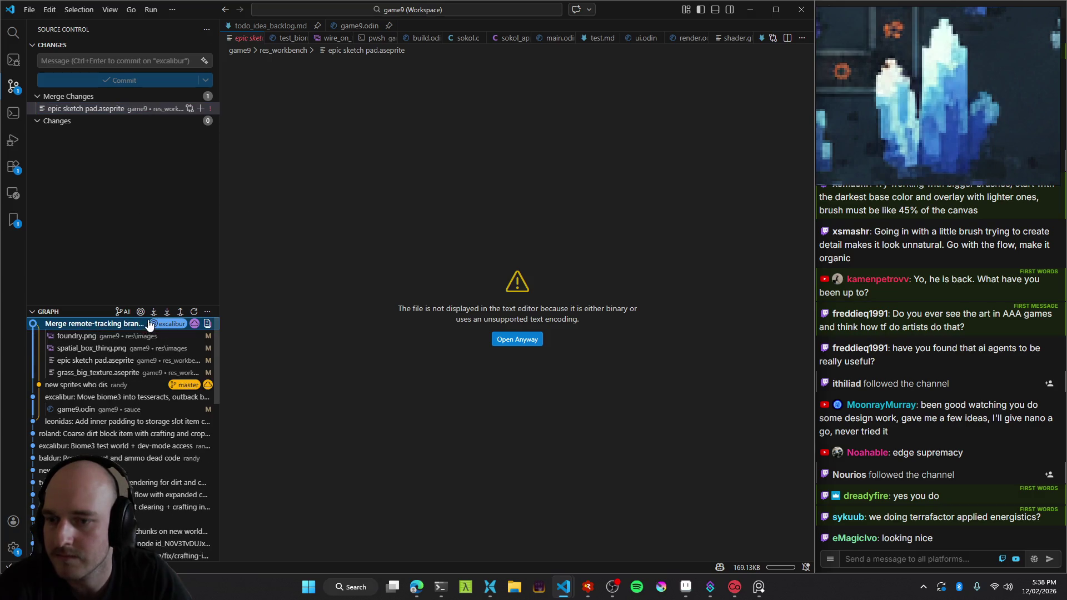
# Attempt checking out the merge commit, dismiss the dirty working tree error, and reopen the file preview.
pyautogui.doubleClick(183, 335)
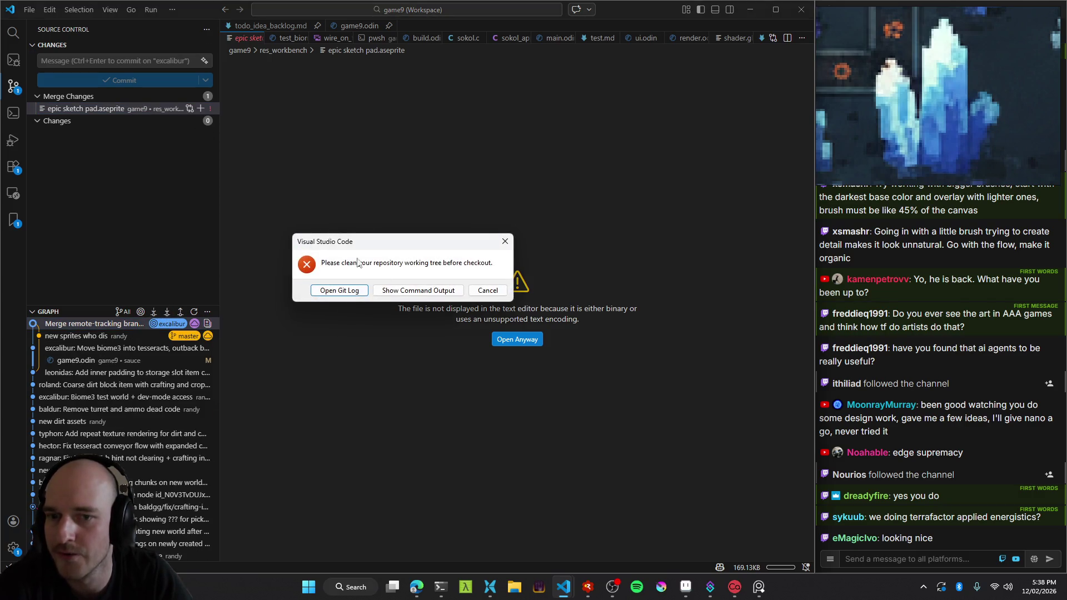
pyautogui.click(488, 290)
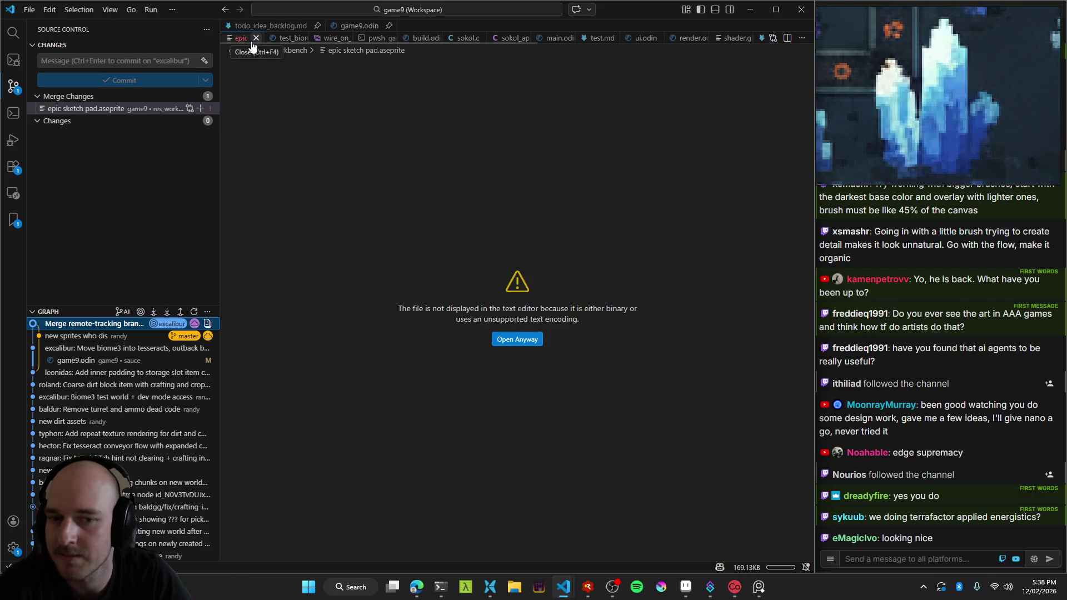
pyautogui.click(254, 40)
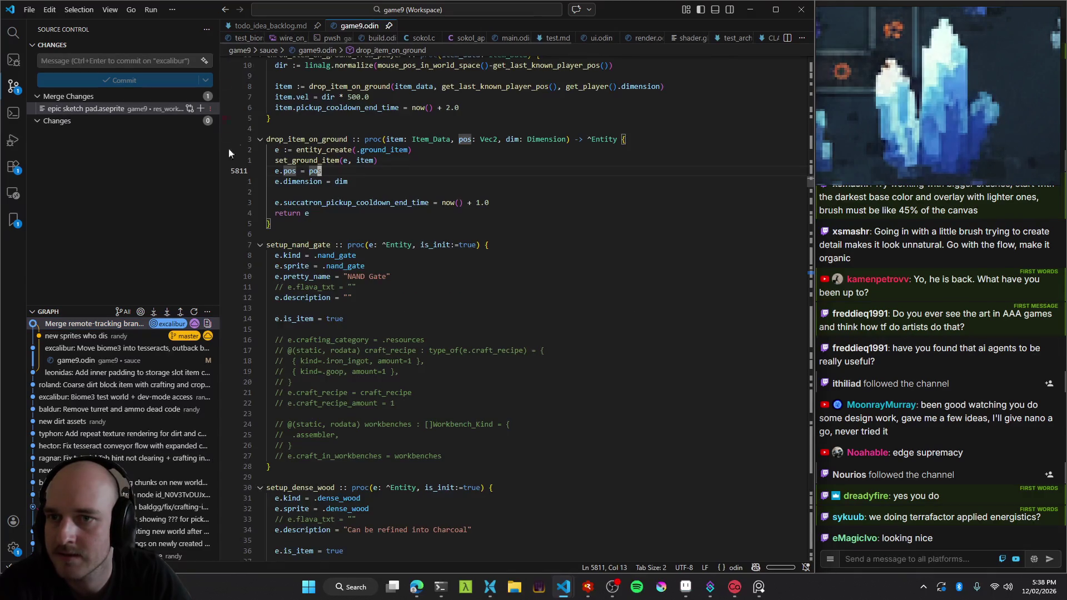
pyautogui.click(187, 110)
pyautogui.rightClick(209, 108)
pyautogui.click(144, 196)
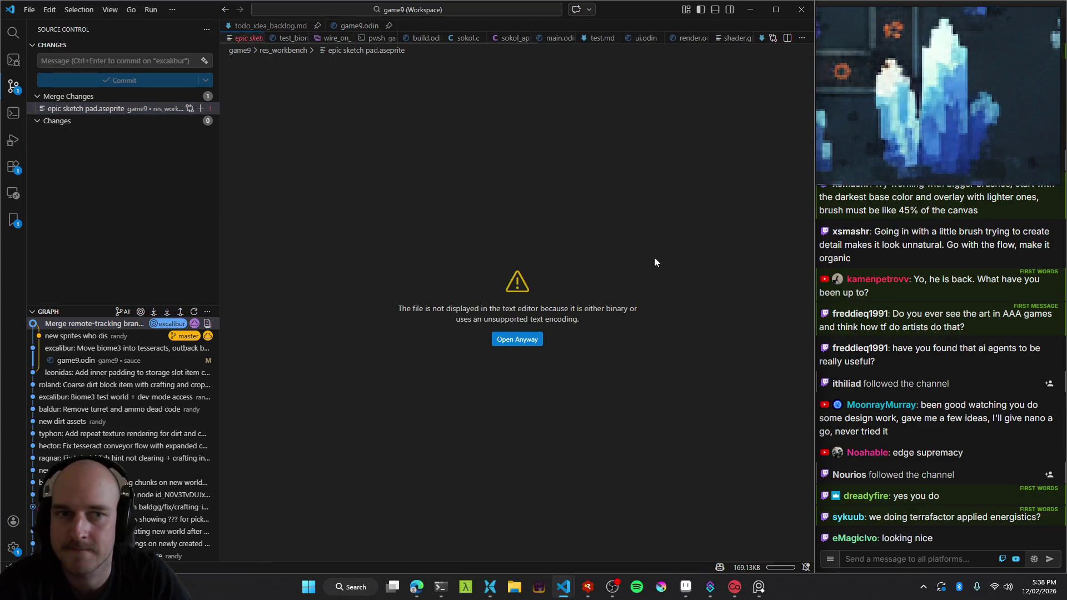
# Open a new PowerShell terminal in the editor area at the game9 folder.
pyautogui.click(801, 38)
pyautogui.click(590, 107)
pyautogui.rightClick(586, 25)
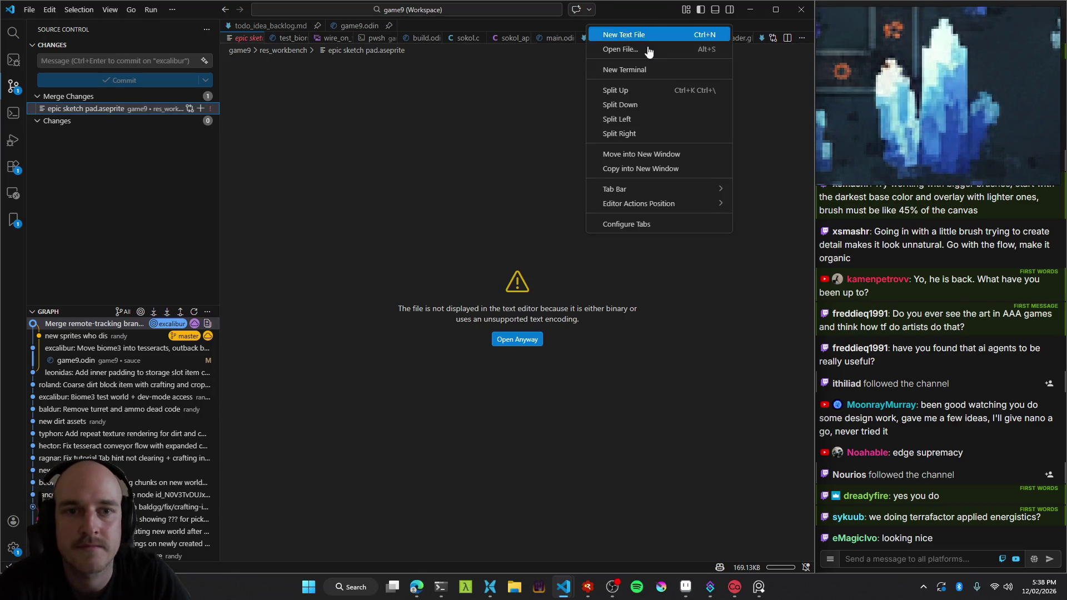
pyautogui.click(631, 71)
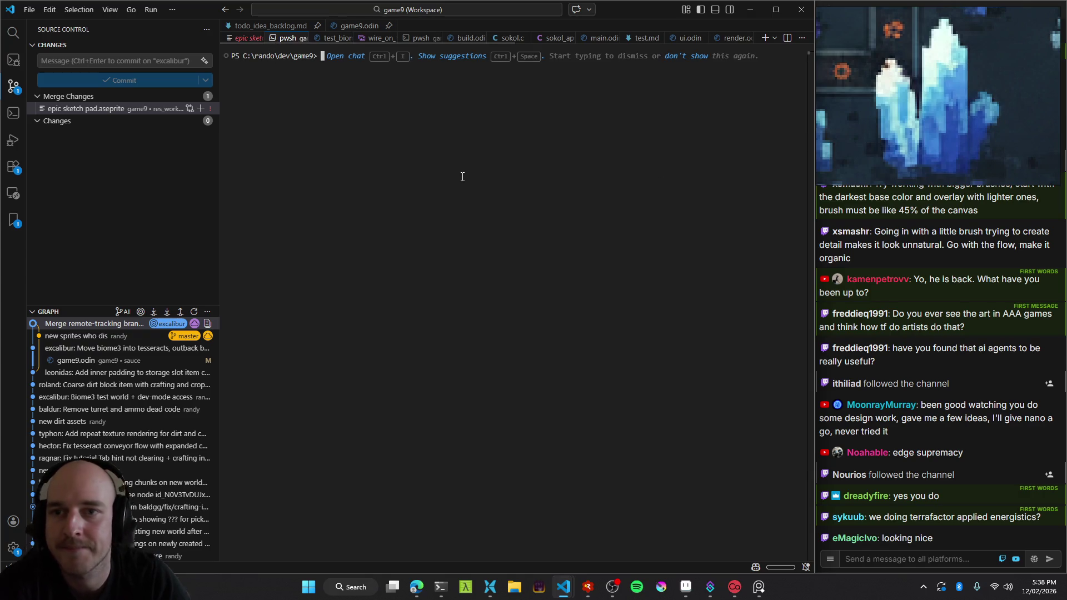
# Run git status and git add . in the terminal to mark the conflict resolved.
pyautogui.write('g')
pyautogui.write('us')
pyautogui.press('Return')
pyautogui.write('git add')
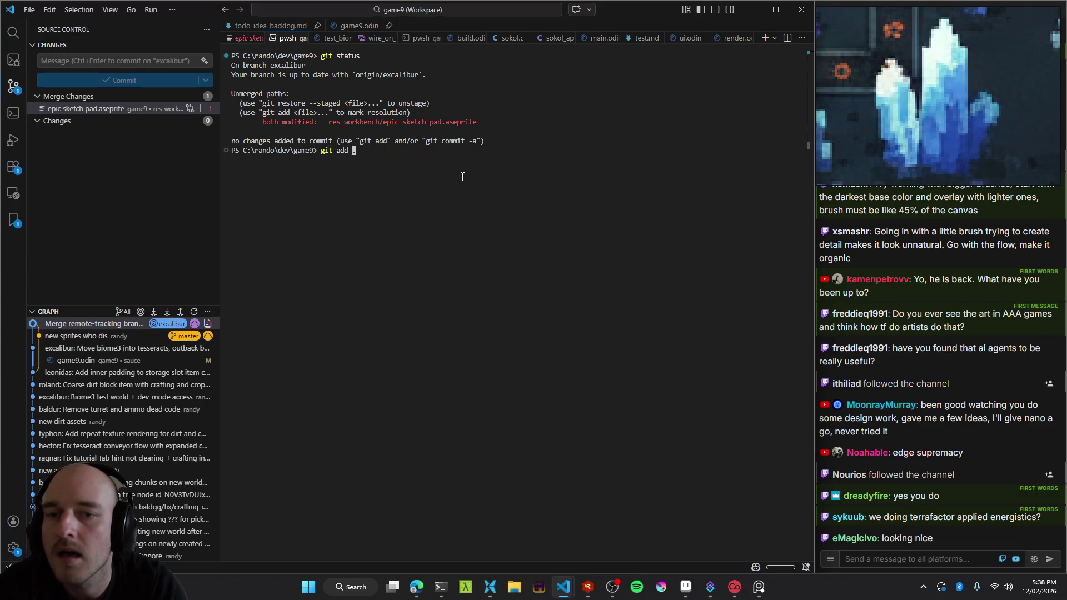
pyautogui.write('.')
pyautogui.press('Return')
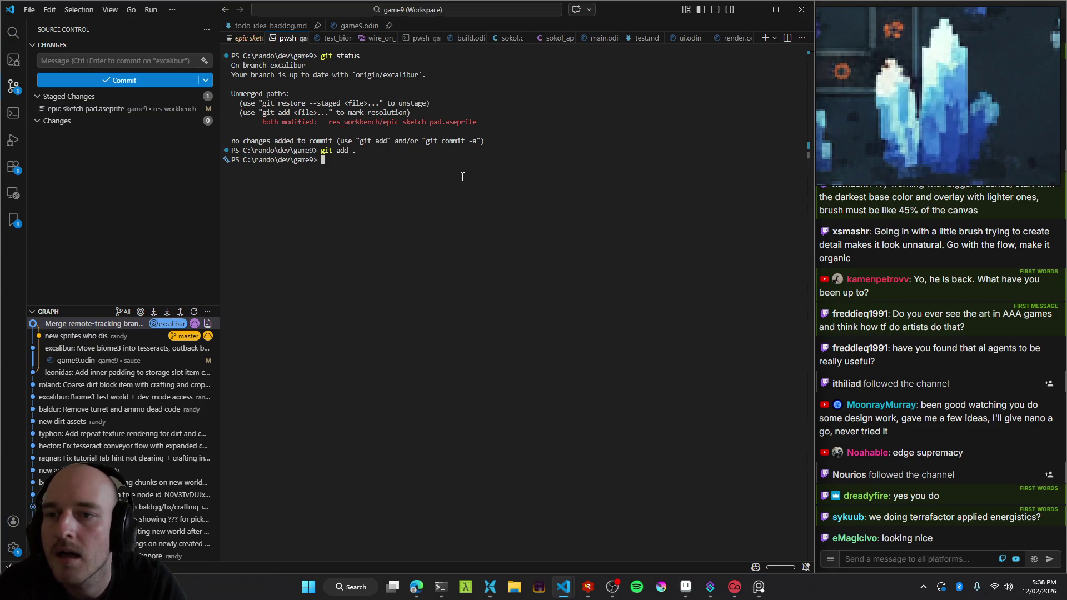
# Unstage epic sketch pad.aseprite and discard its changes, confirming with Discard File.
pyautogui.click(151, 184)
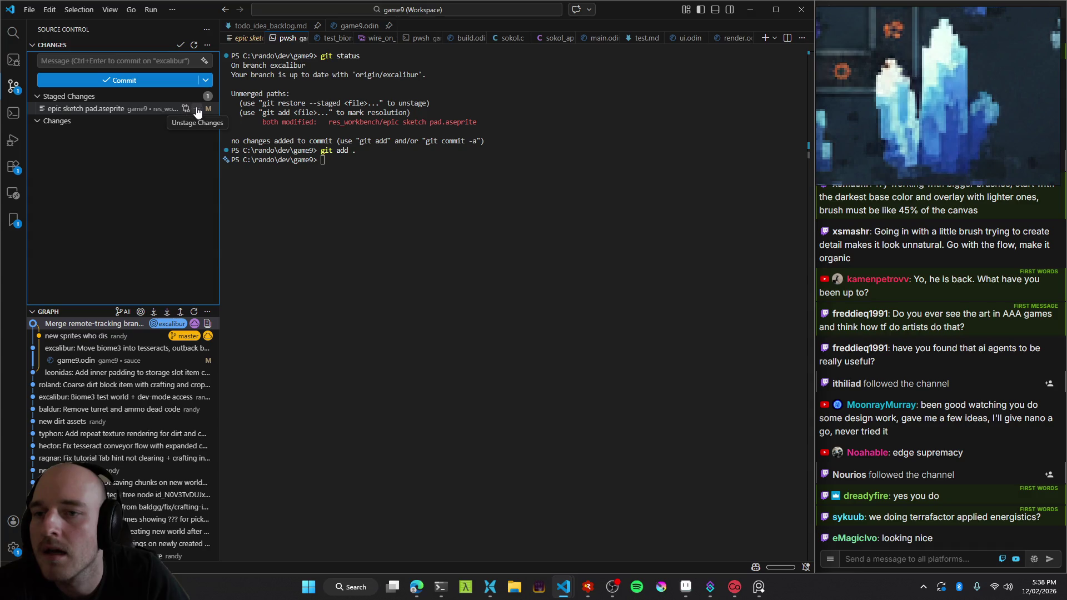
pyautogui.click(198, 112)
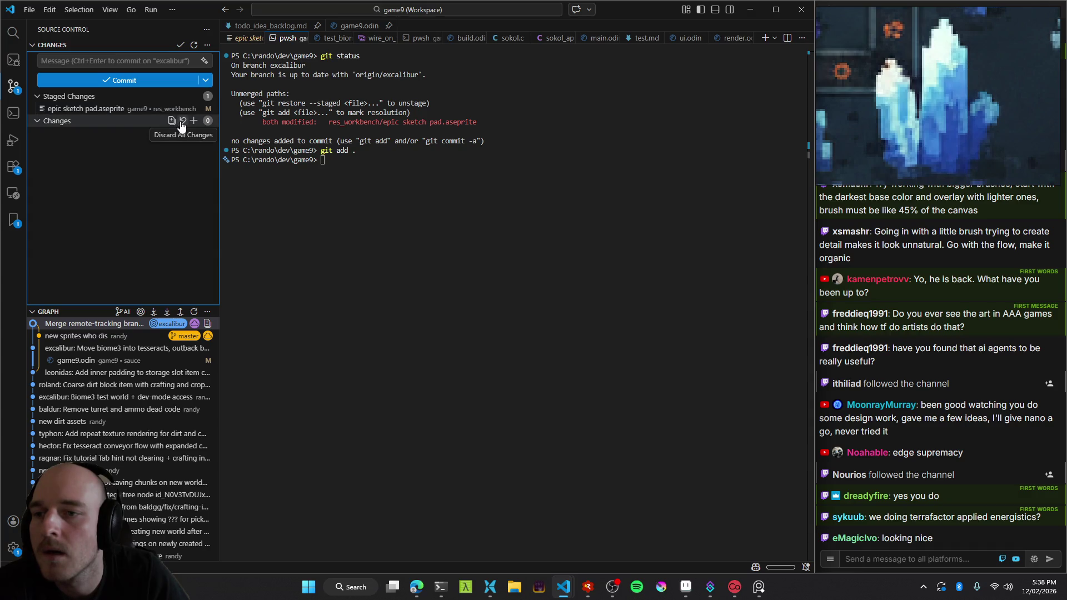
pyautogui.click(197, 108)
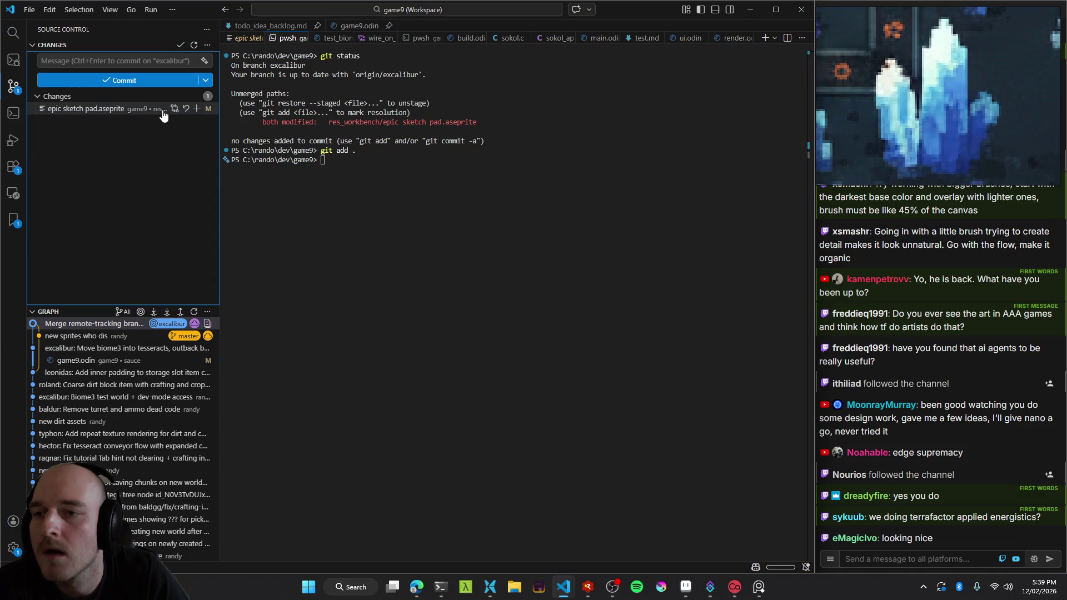
pyautogui.click(186, 110)
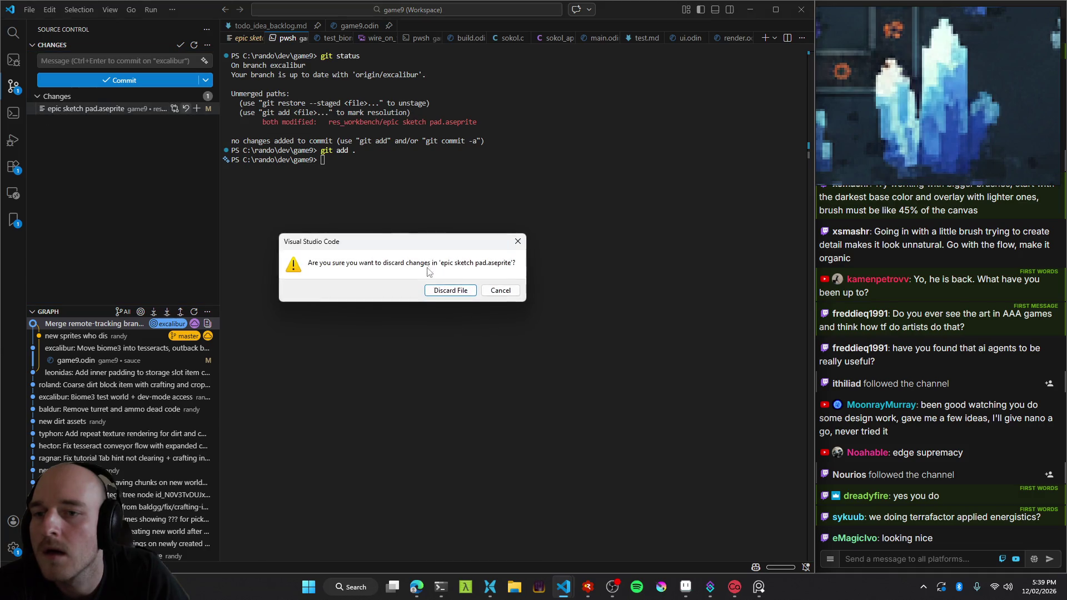
pyautogui.click(461, 290)
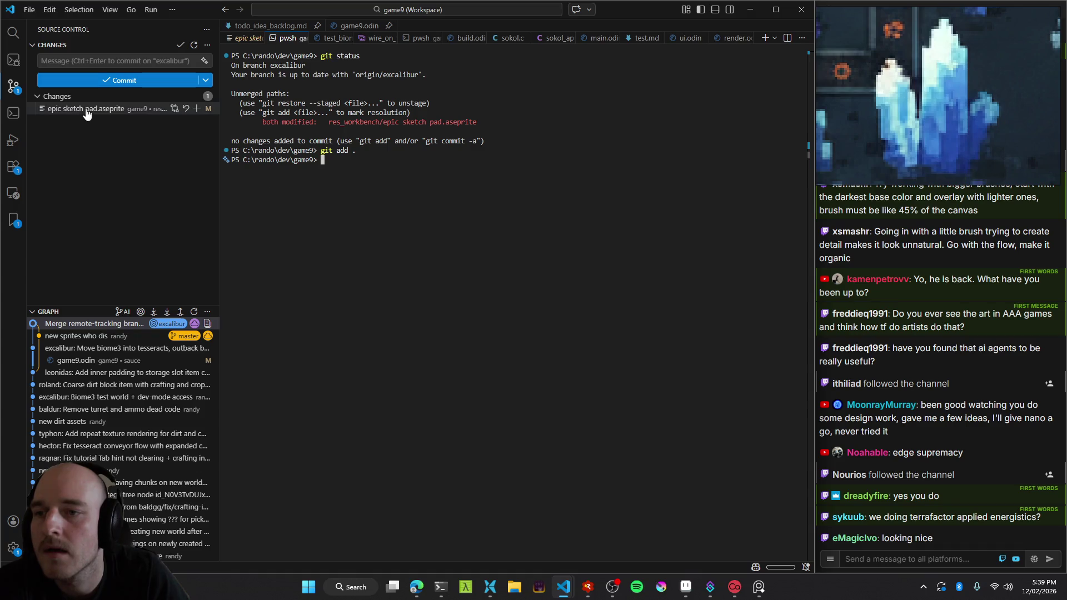
pyautogui.click(92, 326)
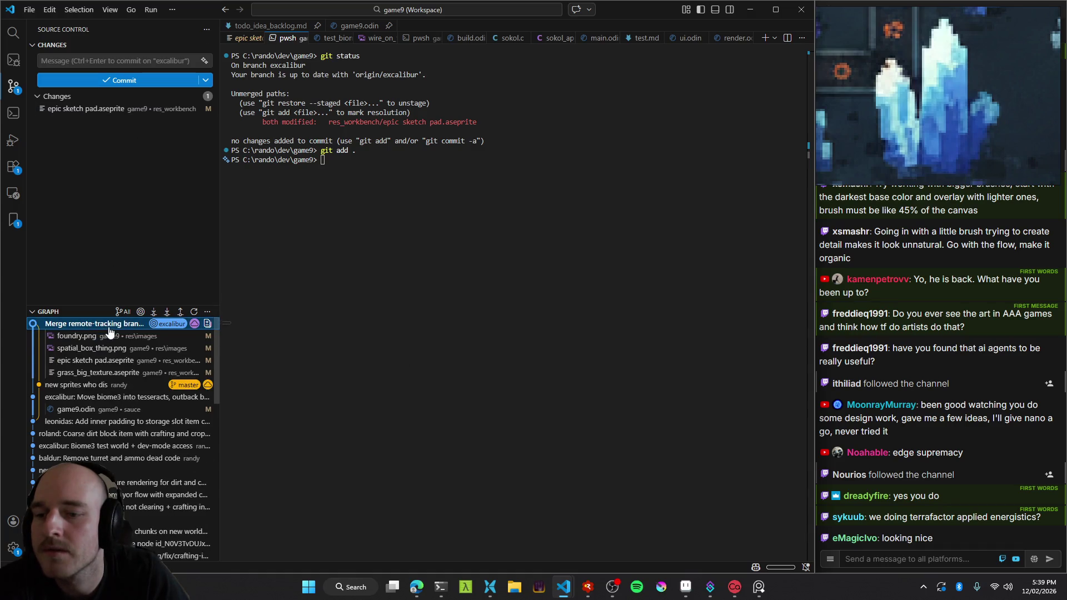
pyautogui.click(165, 121)
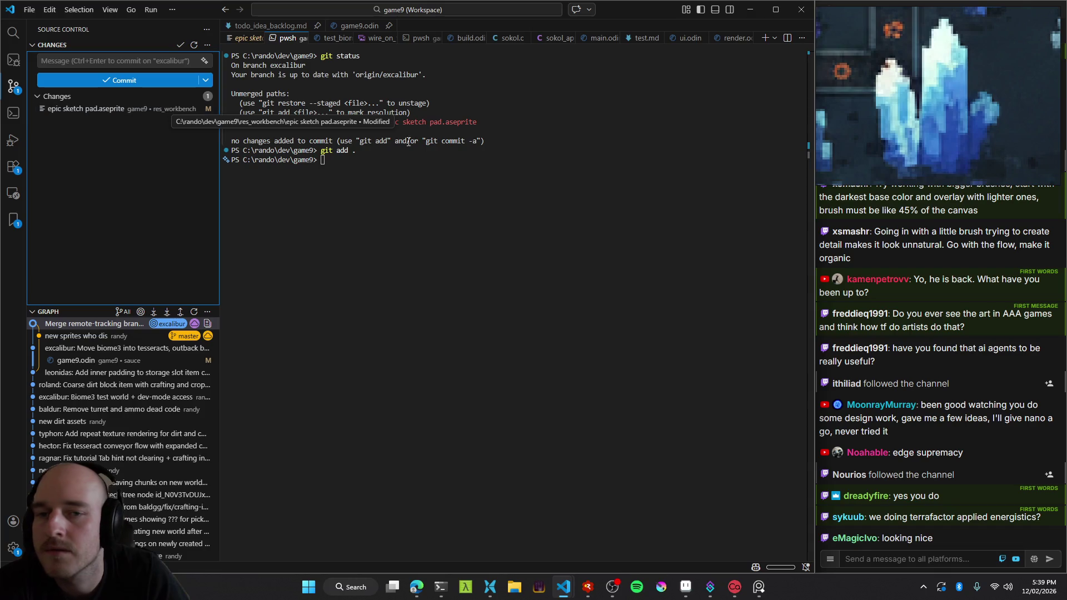
pyautogui.hotkey('alt', 'Tab')
pyautogui.hotkey('alt', 'Tab')
pyautogui.press('Tab')
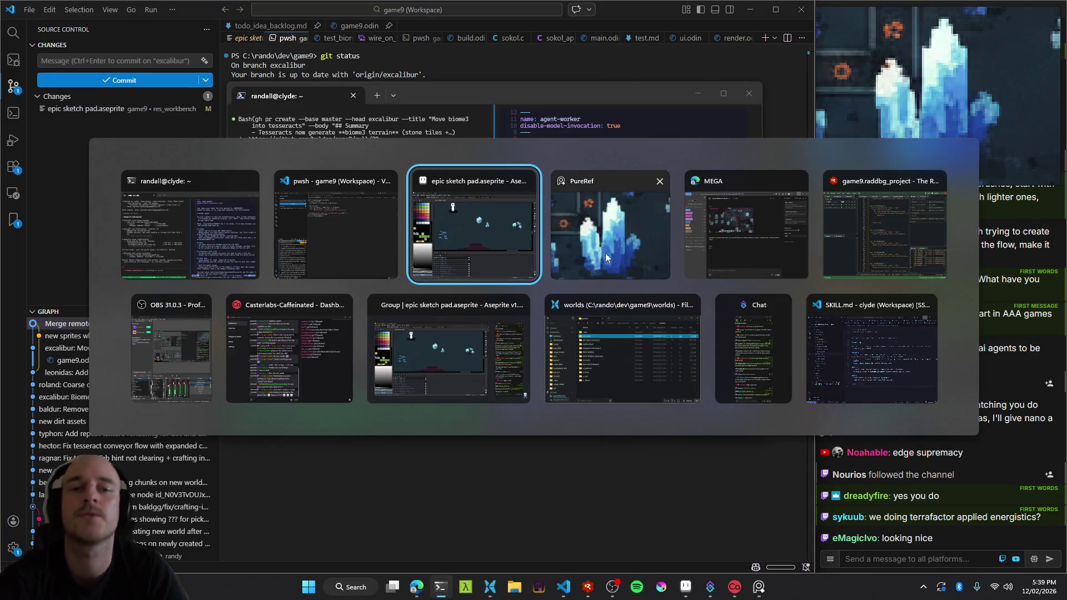
# Shift the crystal sprite slightly left in Aseprite, then check VS Code's terminal and Source Control changes.
pyautogui.click(507, 221)
pyautogui.moveTo(442, 199); pyautogui.dragTo(428, 200)
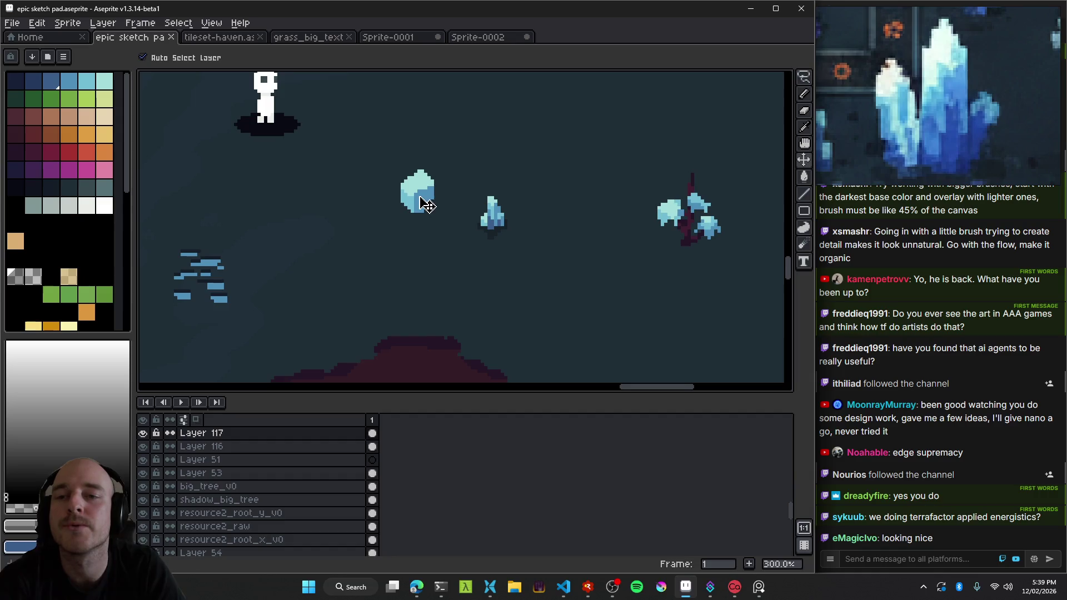
pyautogui.hotkey('alt', 'Tab')
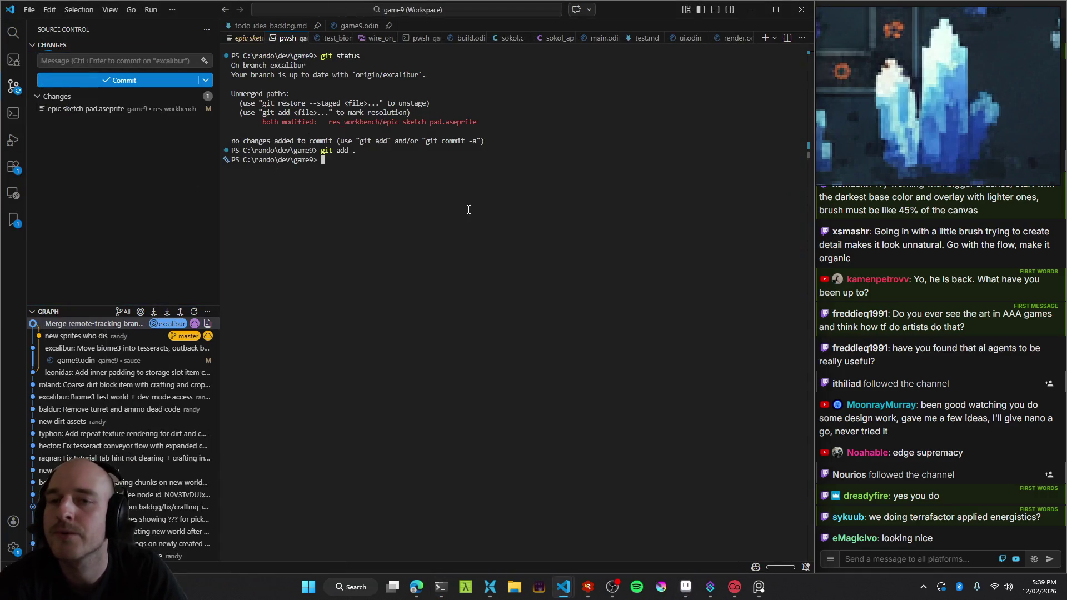
pyautogui.hotkey('ctrl', '`')
pyautogui.hotkey('ctrl', 'shift', 'g')
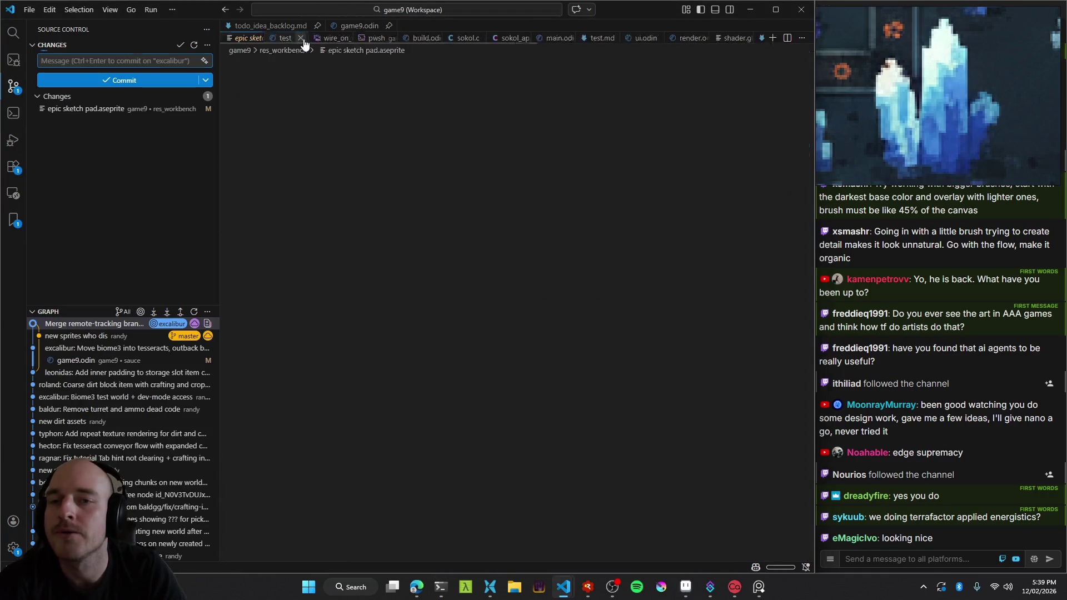
pyautogui.hotkey('alt', 'Tab')
pyautogui.click(686, 587)
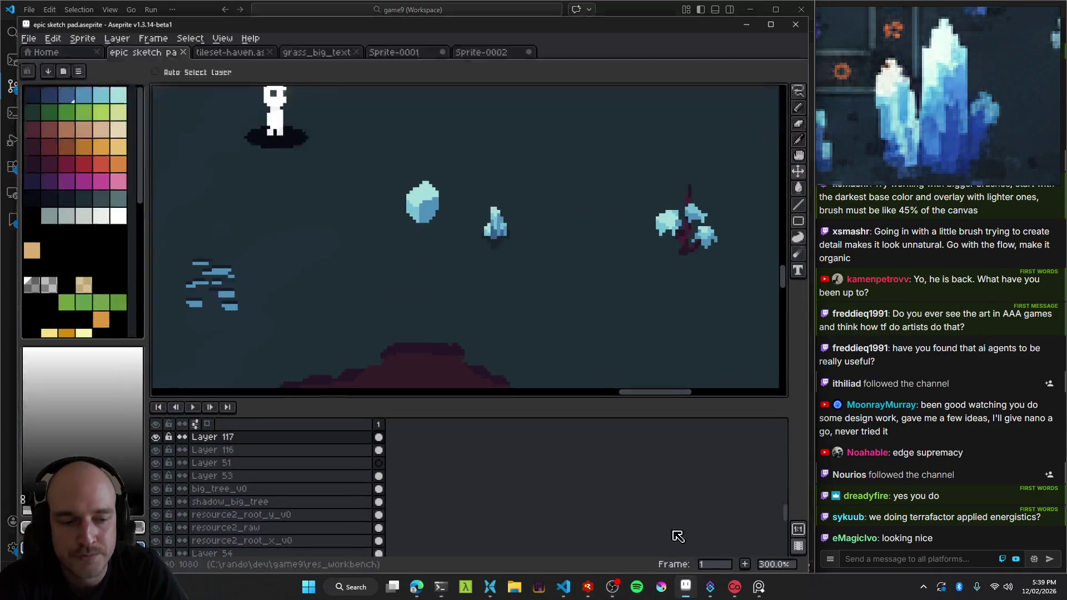
# Select Layer 99 with Auto Select Layer and delete the blue dash marks from the sketch pad.
pyautogui.scroll(-2, 492, 243)
pyautogui.scroll(2, 492, 243)
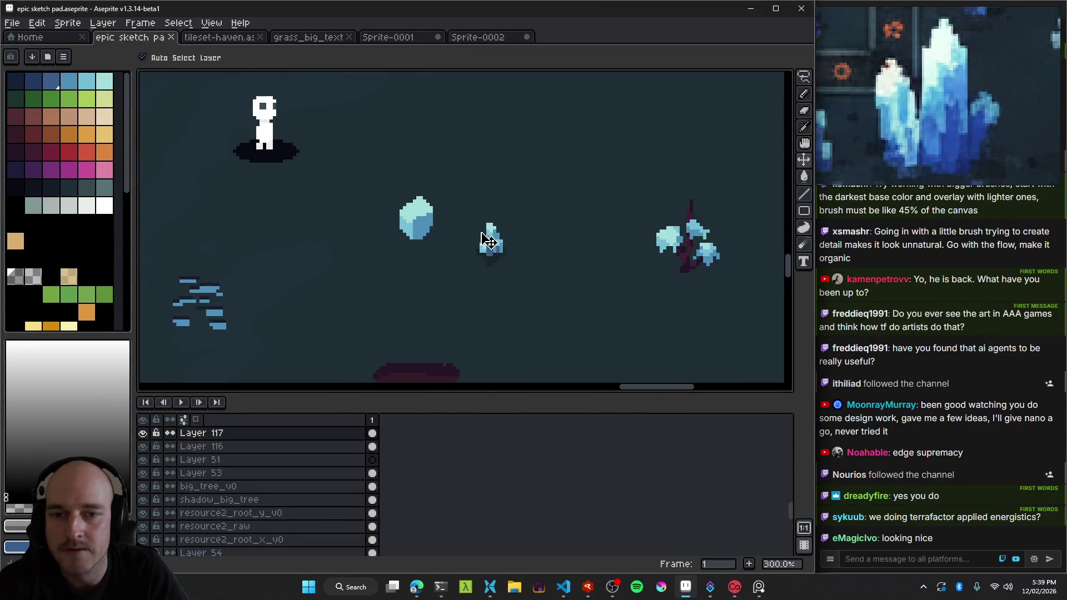
pyautogui.scroll(-1, 550, 232)
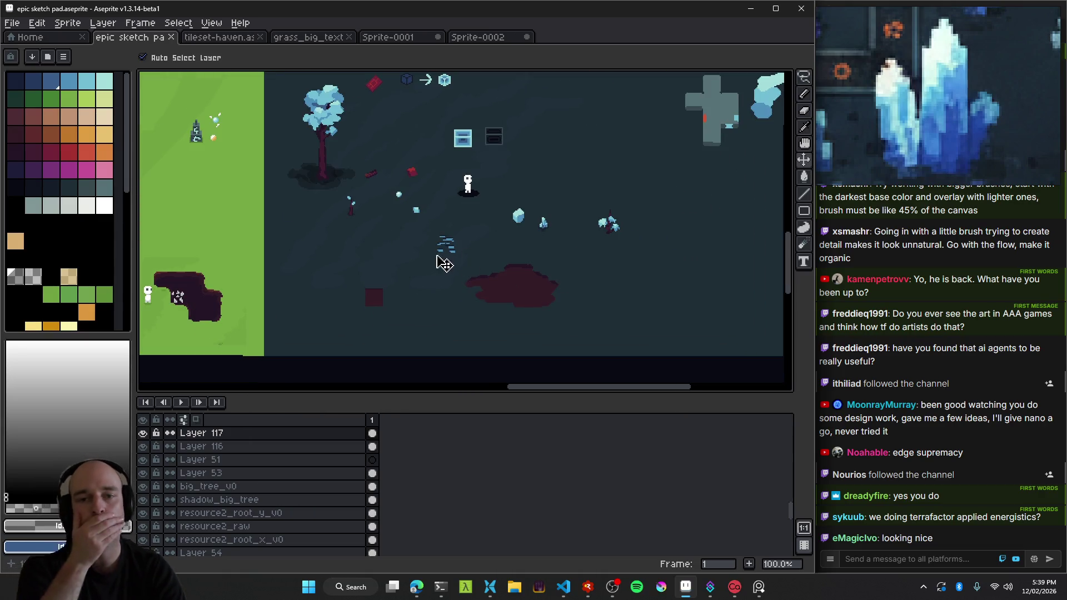
pyautogui.scroll(2, 444, 248)
pyautogui.click(464, 231)
pyautogui.scroll(-2, 486, 248)
pyautogui.scroll(2, 478, 233)
pyautogui.scroll(-1, 398, 250)
pyautogui.scroll(-1, 386, 266)
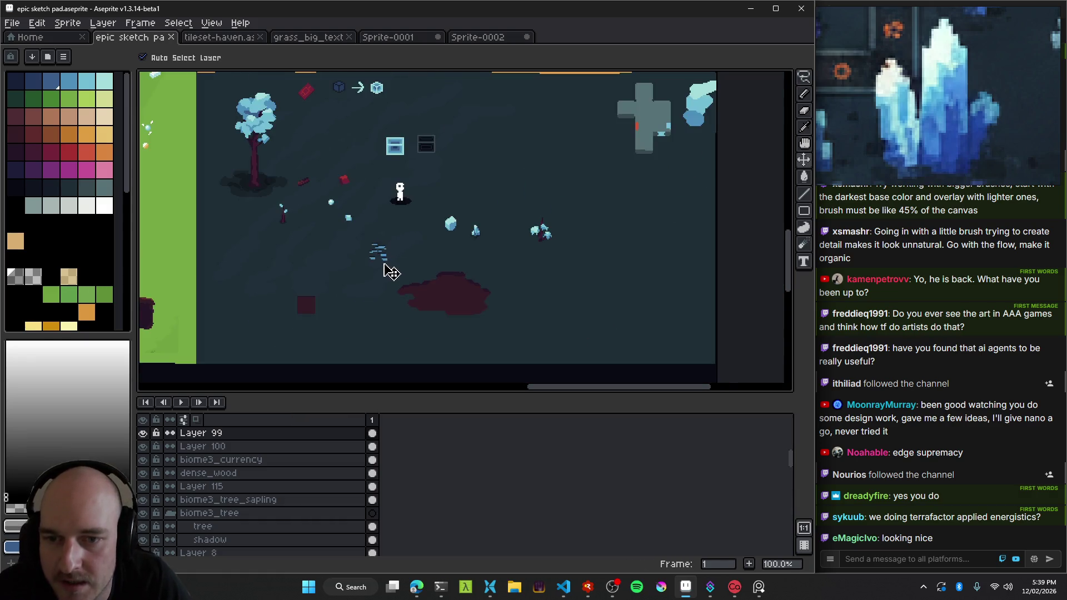
pyautogui.scroll(3, 383, 252)
pyautogui.scroll(-1, 355, 222)
pyautogui.scroll(-1, 311, 206)
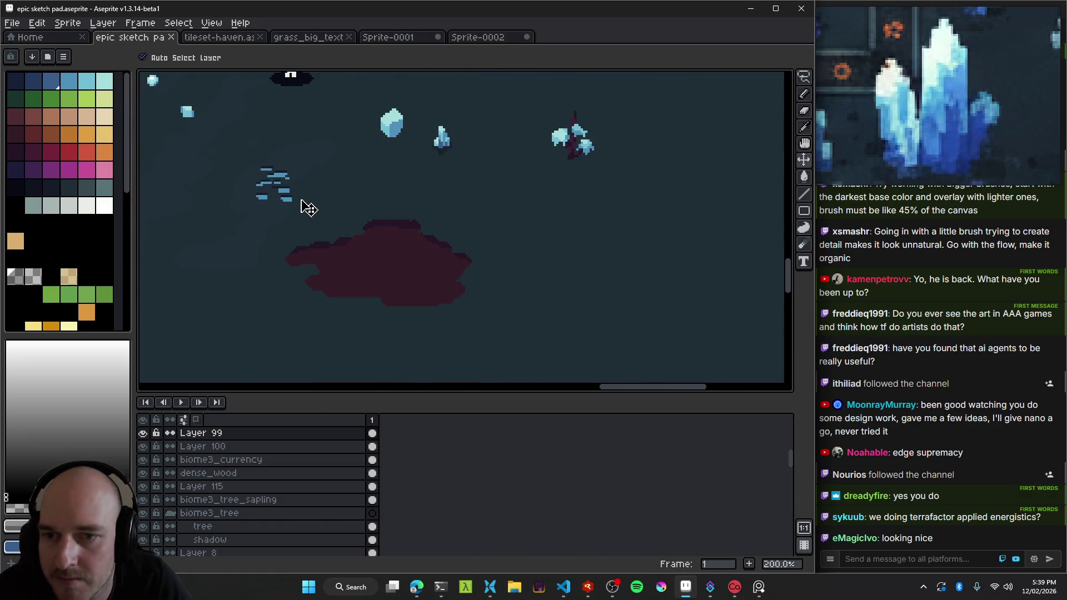
pyautogui.moveTo(292, 207); pyautogui.dragTo(386, 278)
pyautogui.scroll(-1, 389, 272)
pyautogui.scroll(3, 383, 245)
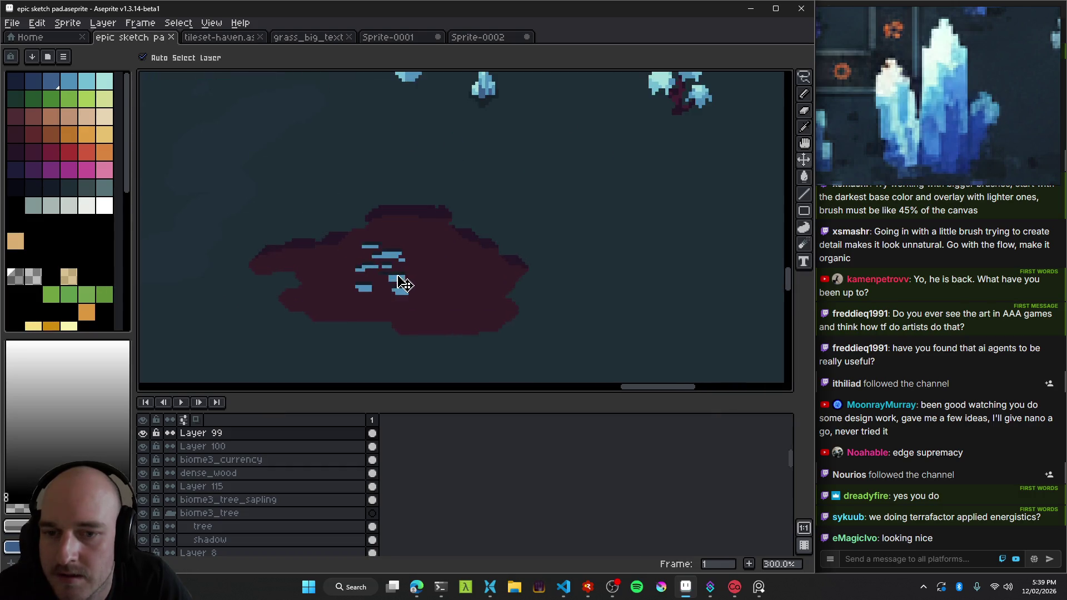
pyautogui.scroll(-1, 477, 281)
pyautogui.hotkey('ctrl', 'z')
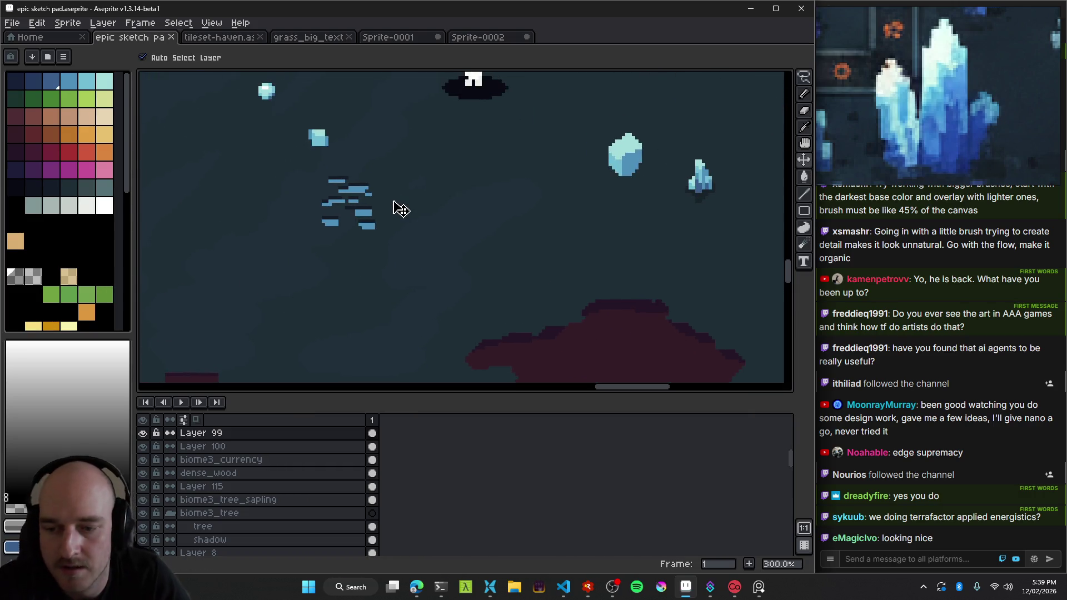
pyautogui.hotkey('ctrl', 'z')
# Move the small red piece down and to the right with the Move tool.
pyautogui.scroll(-1, 397, 207)
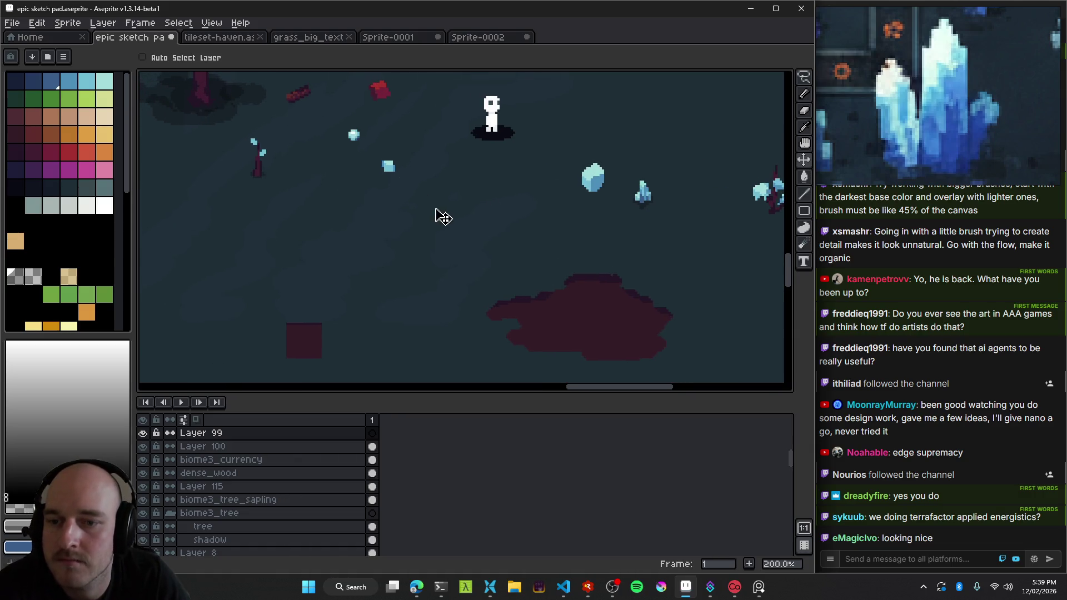
pyautogui.scroll(-2, 400, 283)
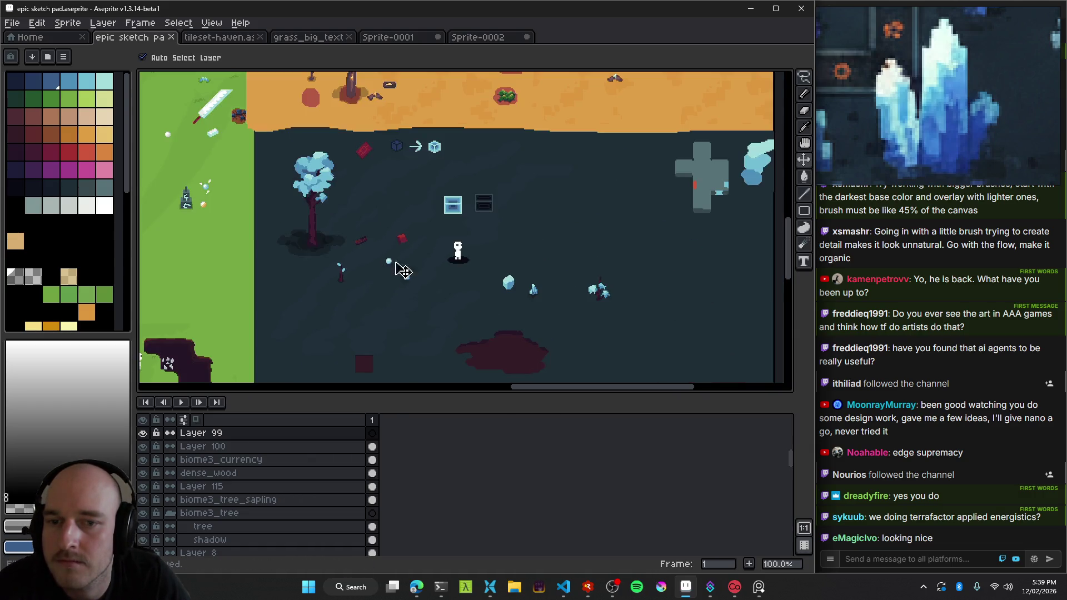
pyautogui.hscroll(3, 472, 261)
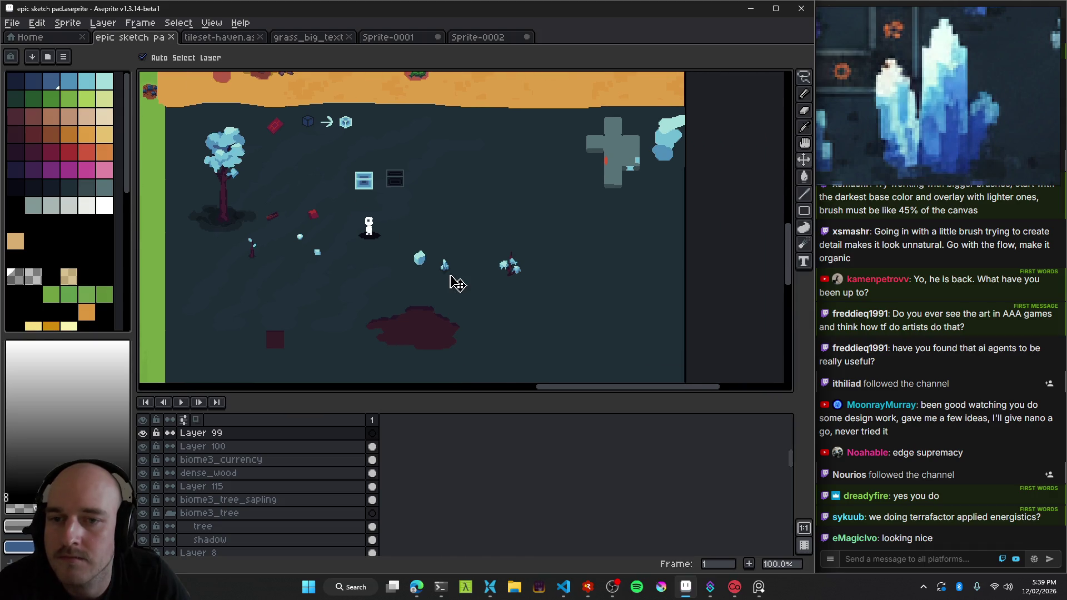
pyautogui.scroll(2, 329, 227)
pyautogui.moveTo(336, 225); pyautogui.dragTo(478, 327)
pyautogui.scroll(-2, 483, 328)
pyautogui.scroll(2, 514, 317)
pyautogui.moveTo(483, 285)
pyautogui.mouseDown()
pyautogui.moveTo(333, 202)
pyautogui.moveTo(382, 229)
pyautogui.mouseUp()
pyautogui.scroll(-2, 484, 268)
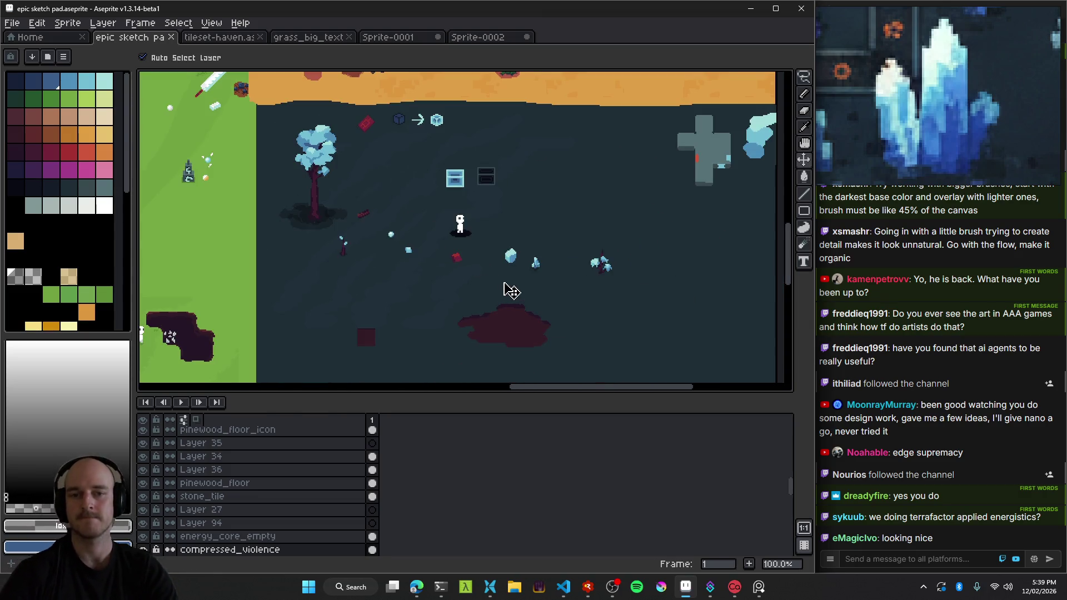
pyautogui.scroll(1, 561, 279)
pyautogui.scroll(-1, 557, 286)
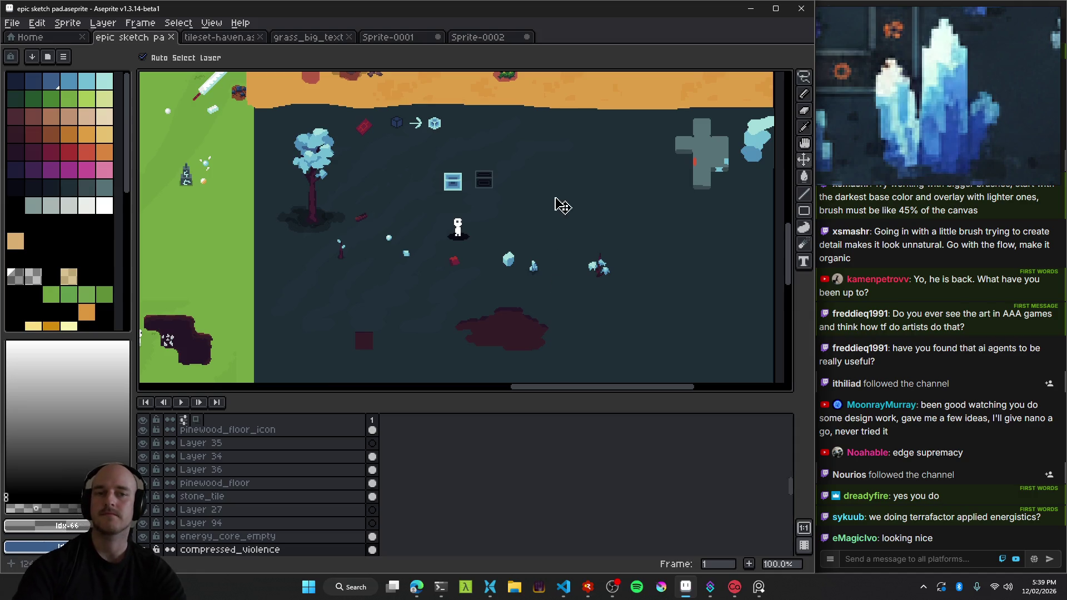
# Save the sketch pad file with Ctrl+S and return to VS Code.
pyautogui.hotkey('ctrl', 's')
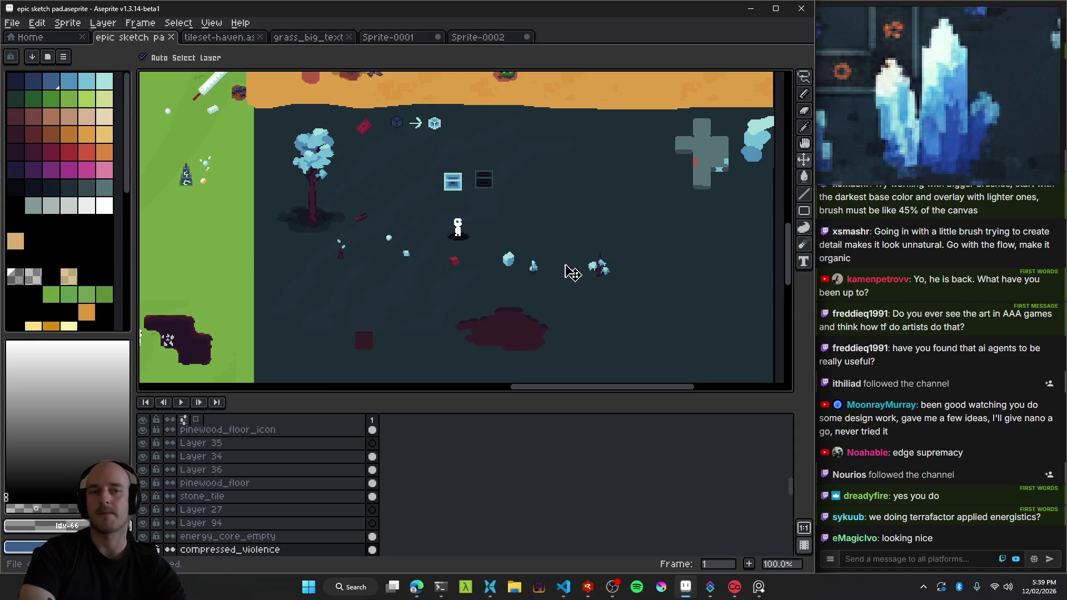
pyautogui.moveTo(573, 273); pyautogui.dragTo(520, 233)
pyautogui.moveTo(574, 592)
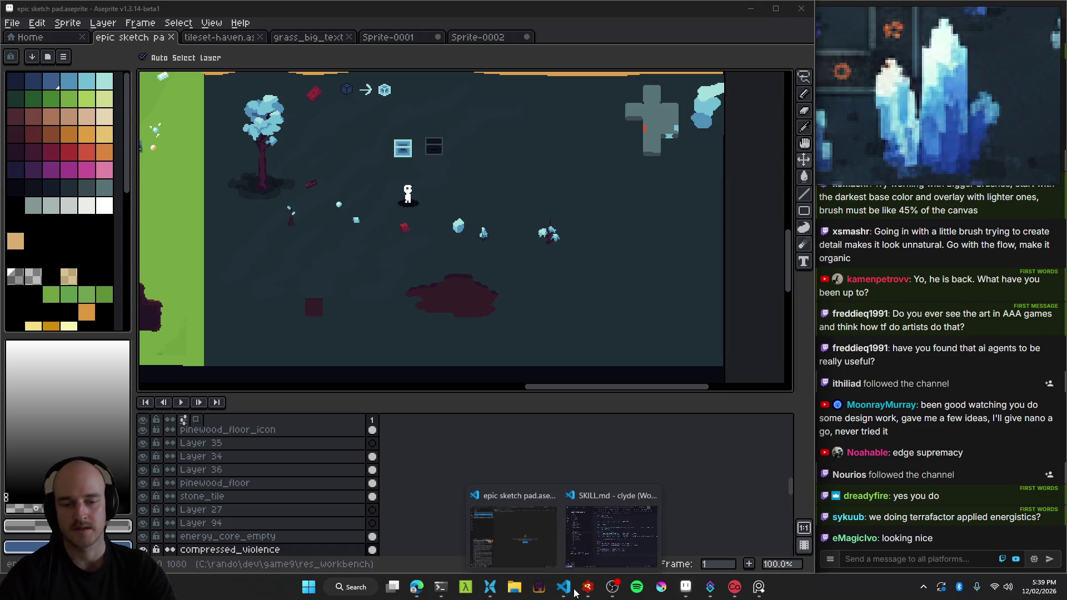
pyautogui.click(547, 539)
# Build the game for Windows with Ctrl+Shift+B, then launch the DEBUG target in RAD Debugger.
pyautogui.hotkey('ctrl', 'Tab')
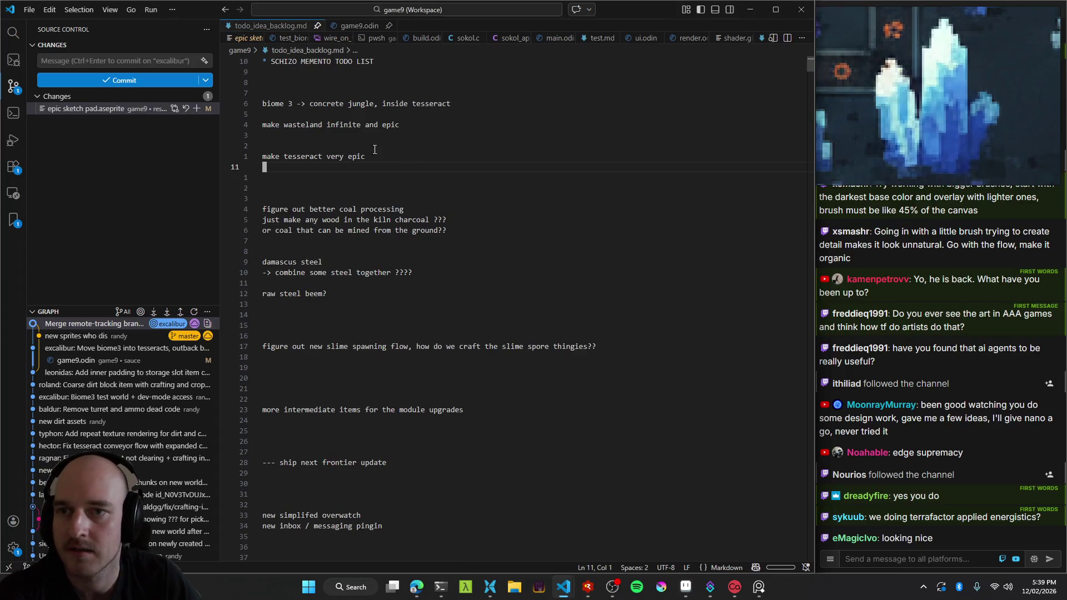
pyautogui.hotkey('ctrl', 'shift', 'b')
pyautogui.click(364, 93)
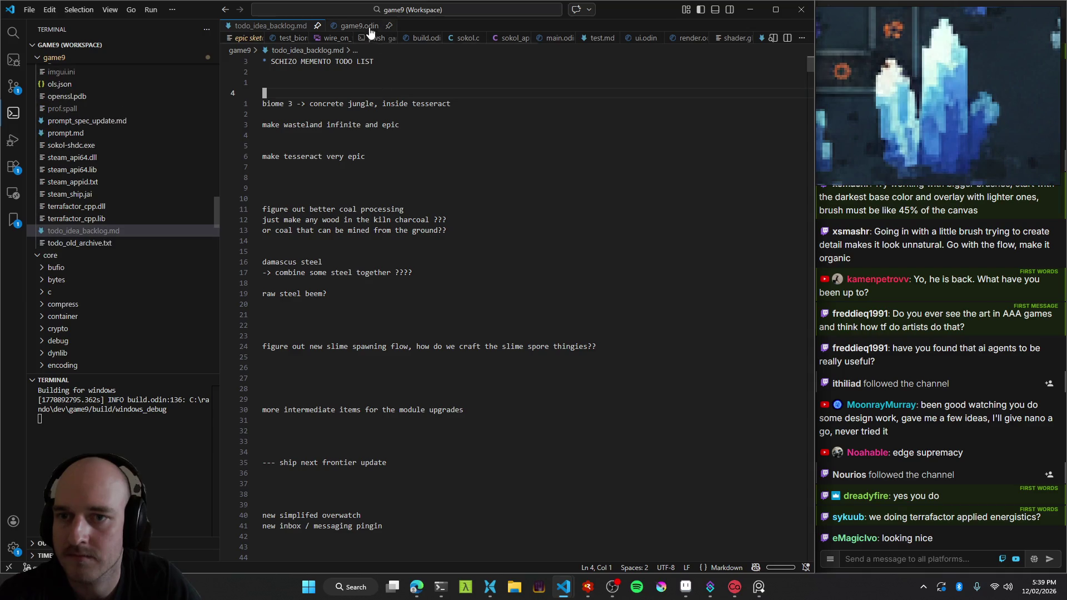
pyautogui.click(578, 592)
pyautogui.click(159, 66)
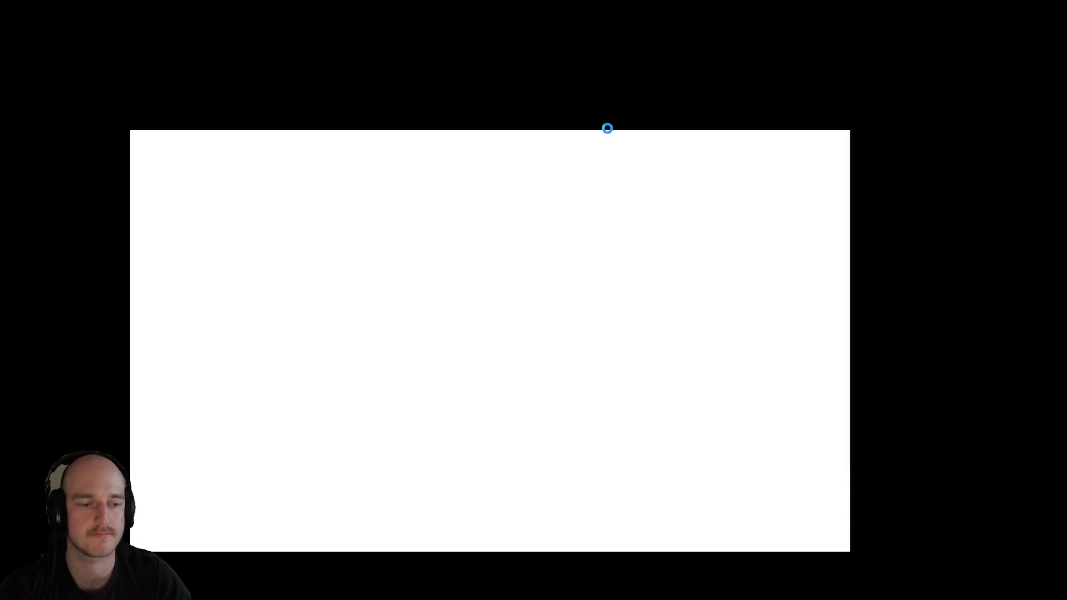
# Walk the character around the base and pick up the chest from the ground.
pyautogui.press('w')
pyautogui.press('d')
pyautogui.press('a')
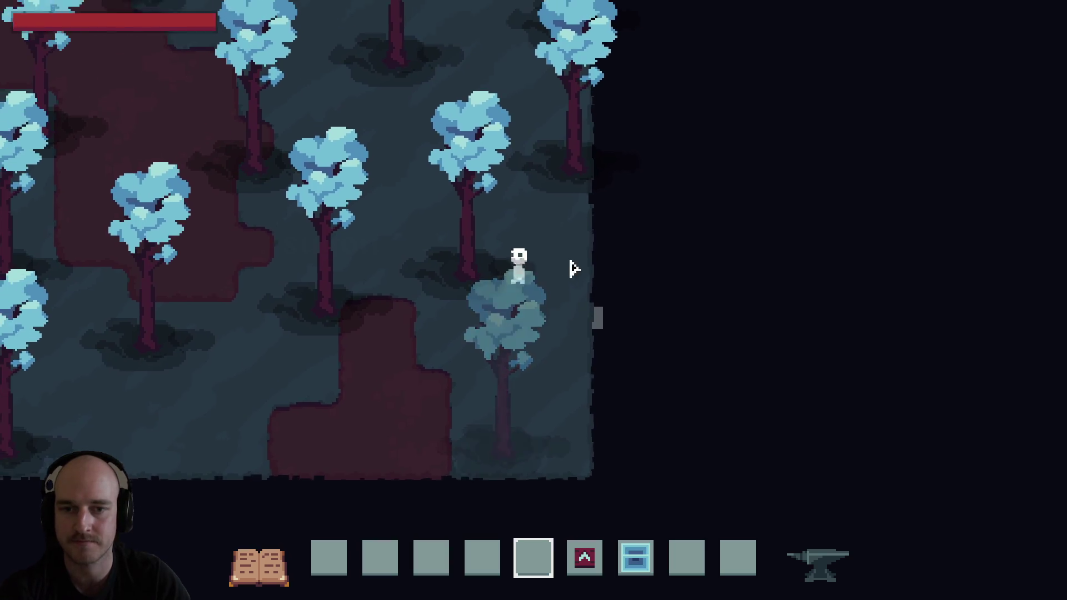
pyautogui.press('e')
pyautogui.press('3')
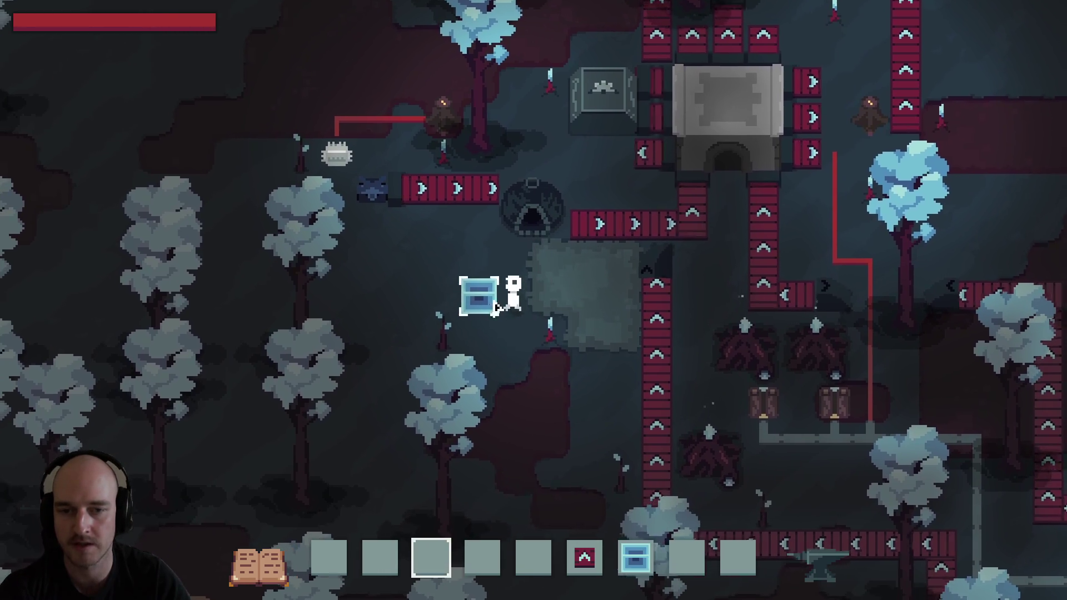
pyautogui.click(479, 294)
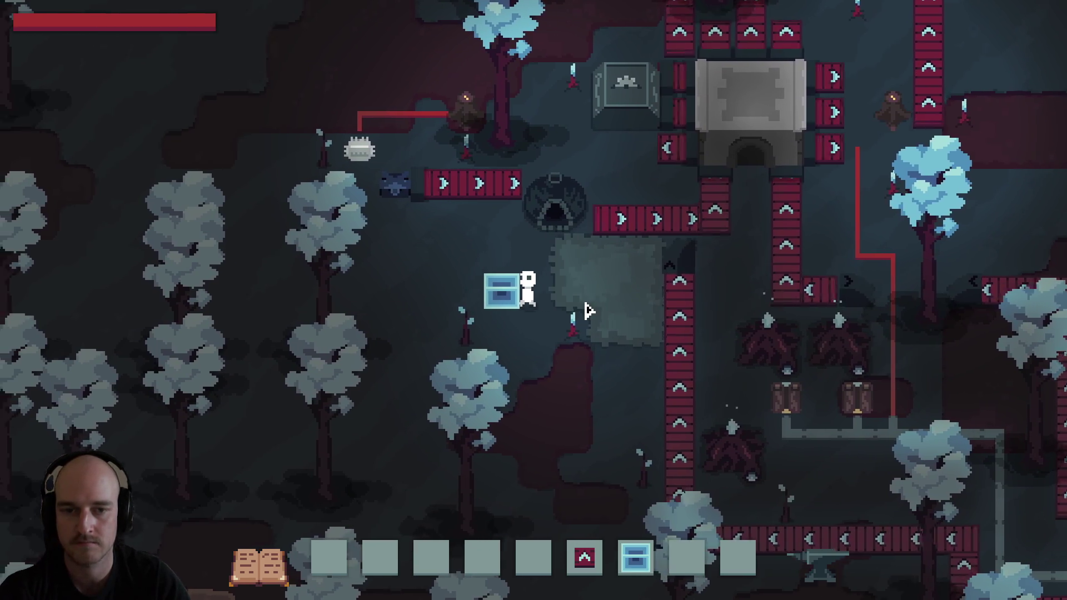
pyautogui.press('d')
pyautogui.hotkey('w', 'd')
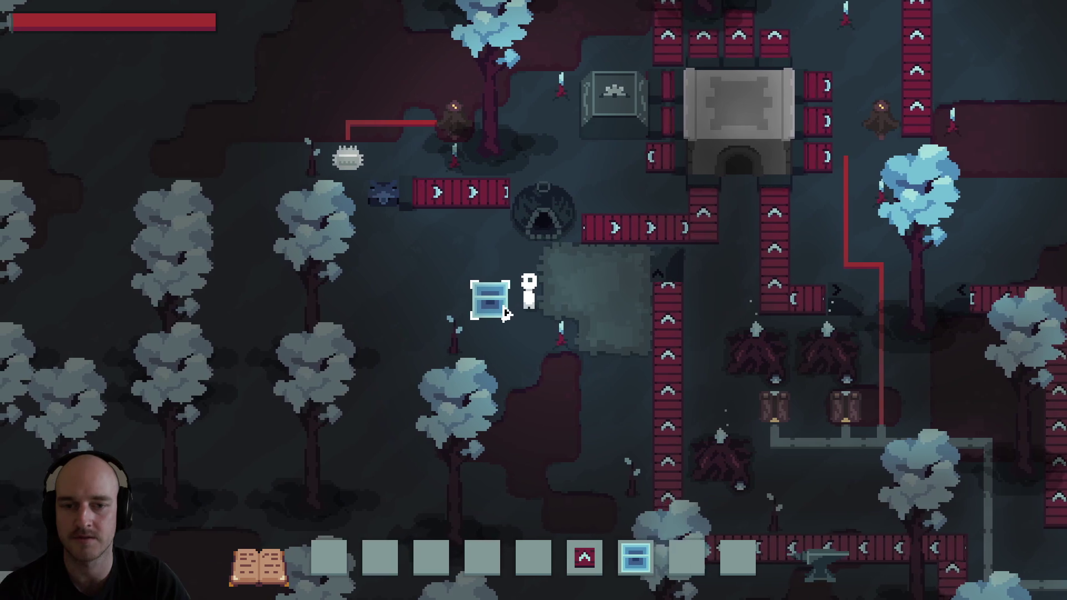
pyautogui.click(506, 315)
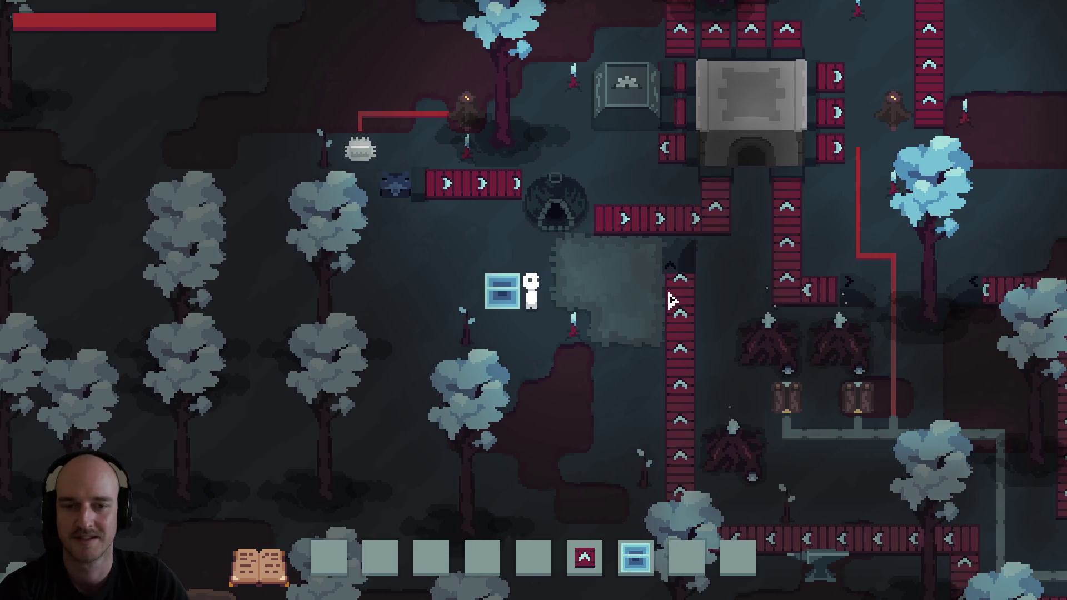
# Place the chest from hotbar slot 7 beside the character, pick it up, and re-place it.
pyautogui.press('a')
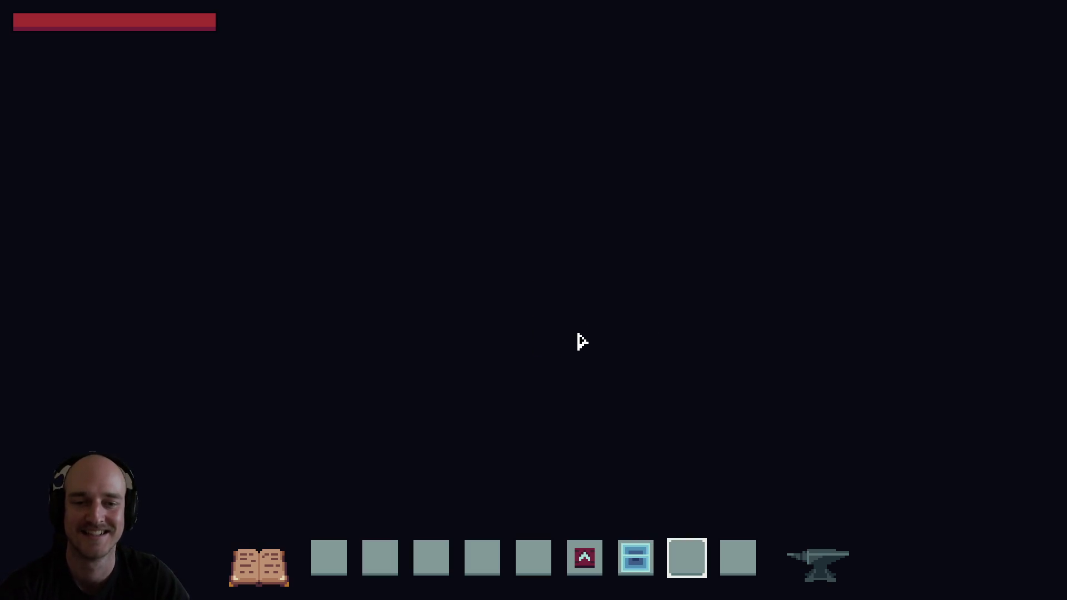
pyautogui.press('7')
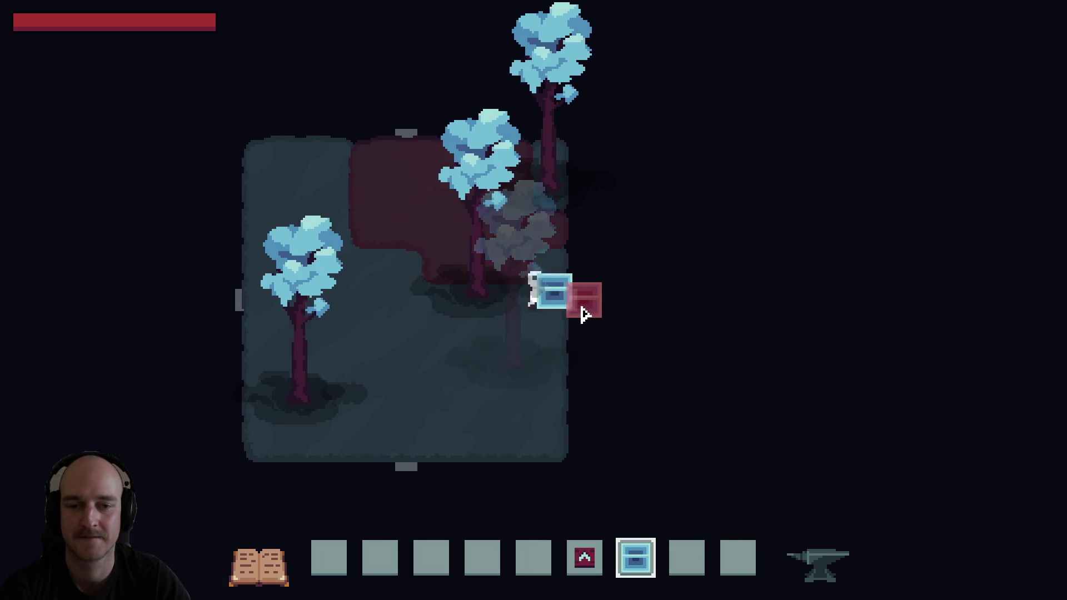
pyautogui.click(582, 313)
pyautogui.press('8')
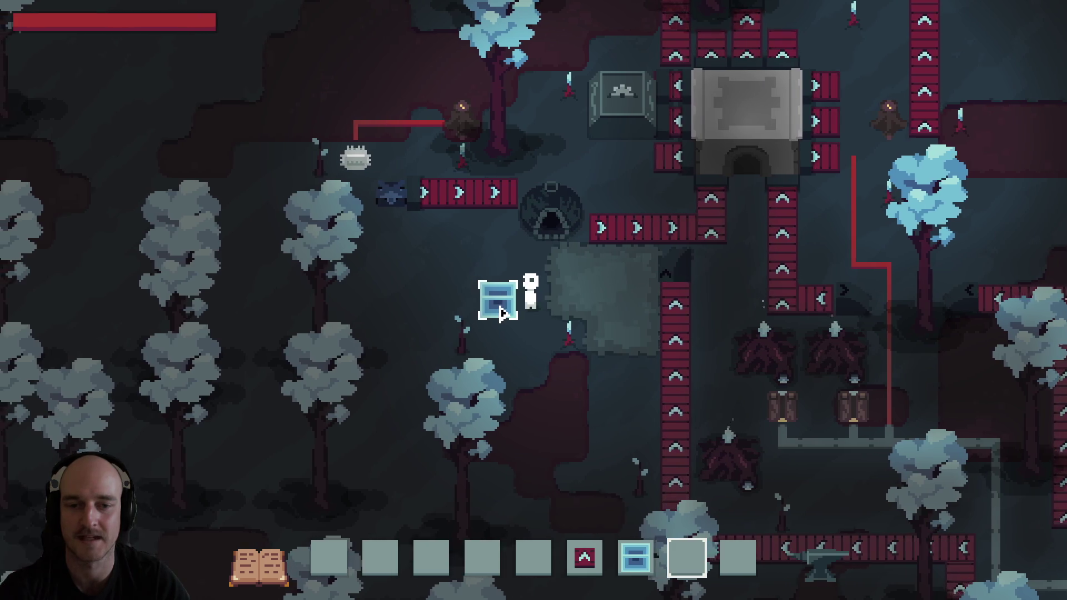
pyautogui.click(502, 314)
pyautogui.press('7')
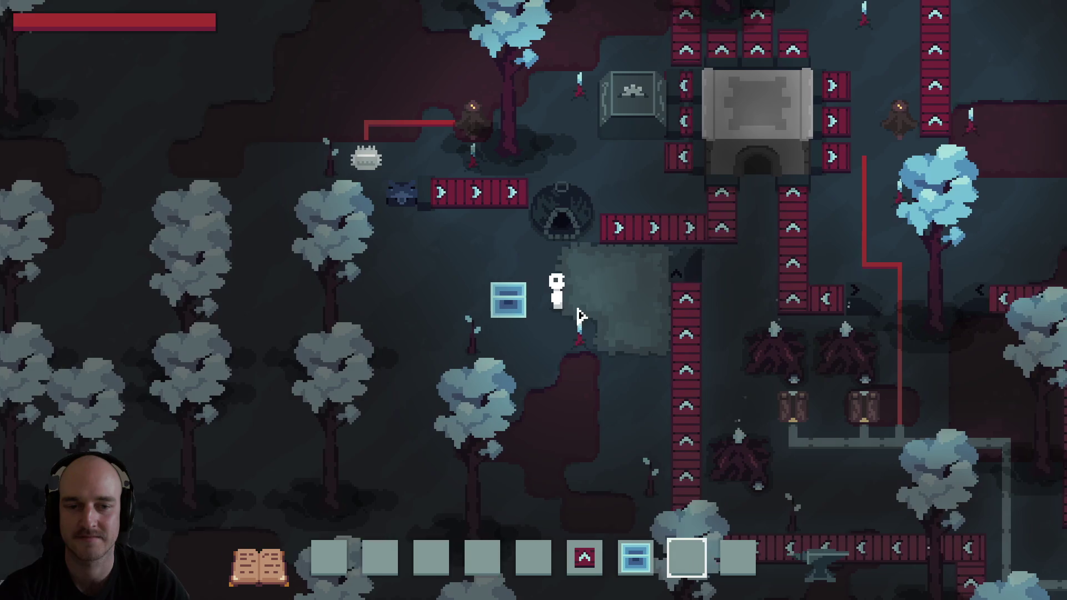
pyautogui.click(503, 306)
pyautogui.press('a')
pyautogui.press('6')
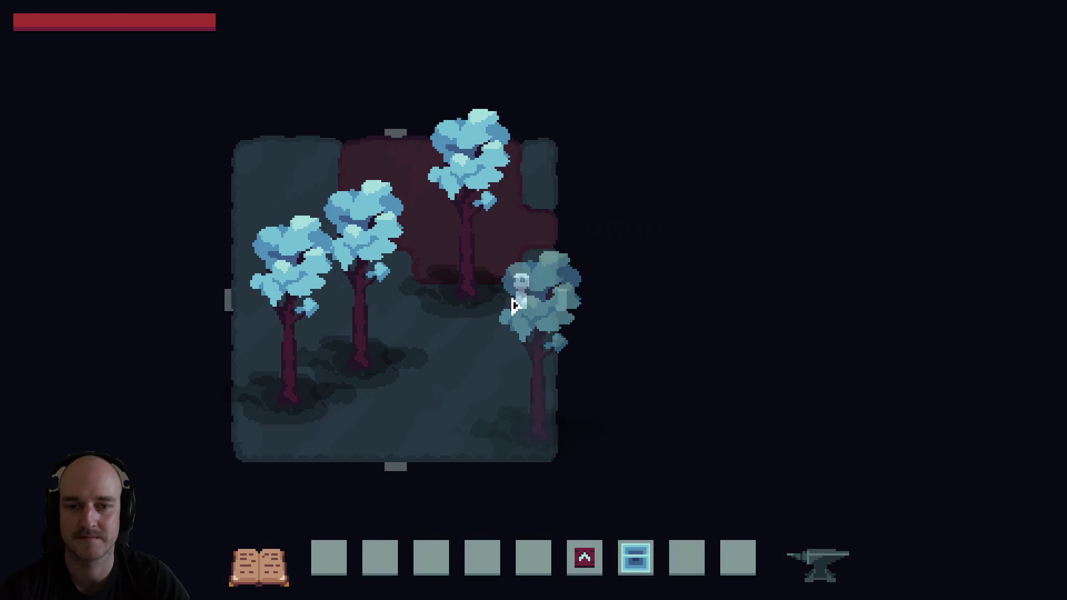
# Walk right through the base past the conveyors into the lit sandy area.
pyautogui.press('a')
pyautogui.press('7')
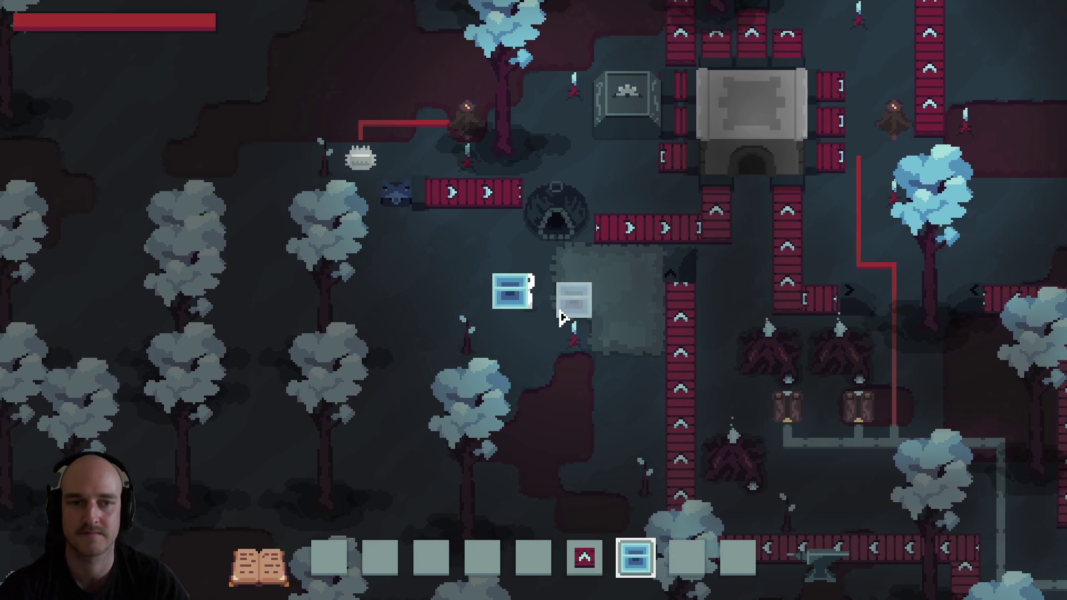
pyautogui.press('1')
pyautogui.press('d')
pyautogui.press('2')
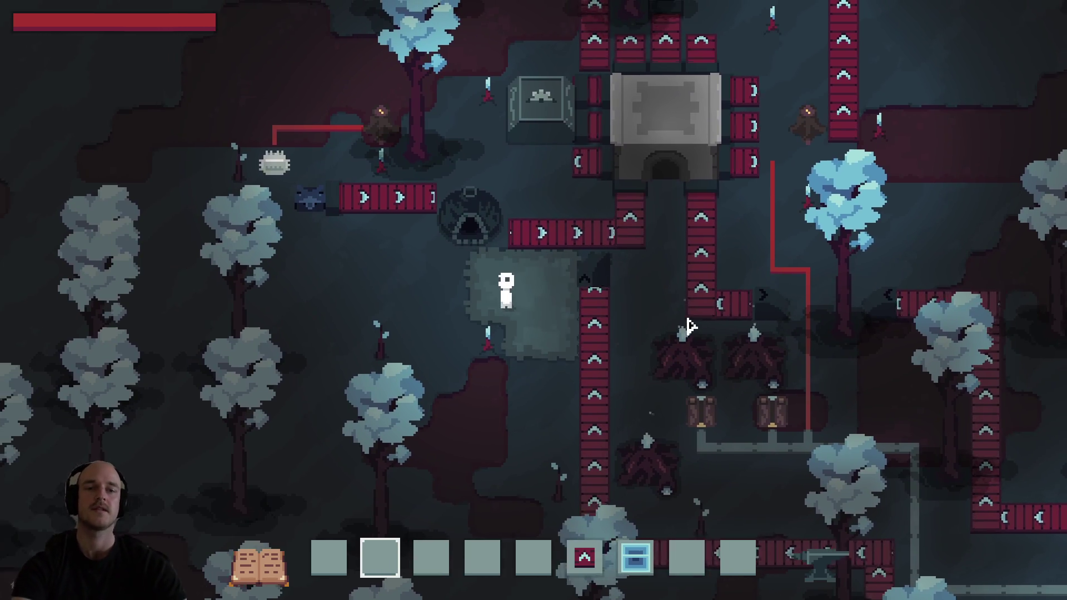
pyautogui.press('a')
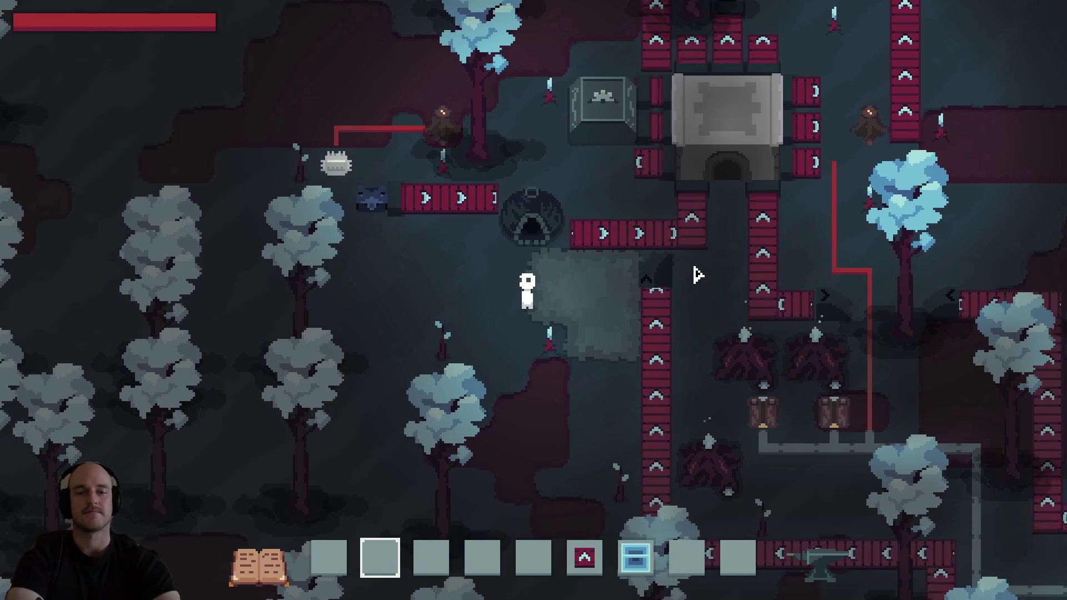
pyautogui.press('d')
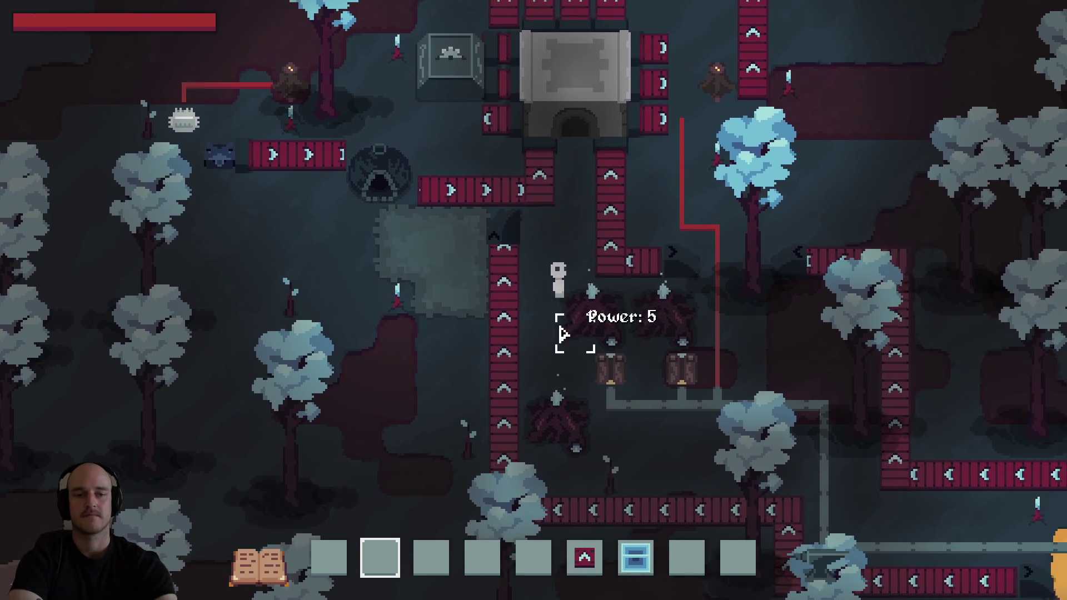
pyautogui.press('w')
pyautogui.press('s')
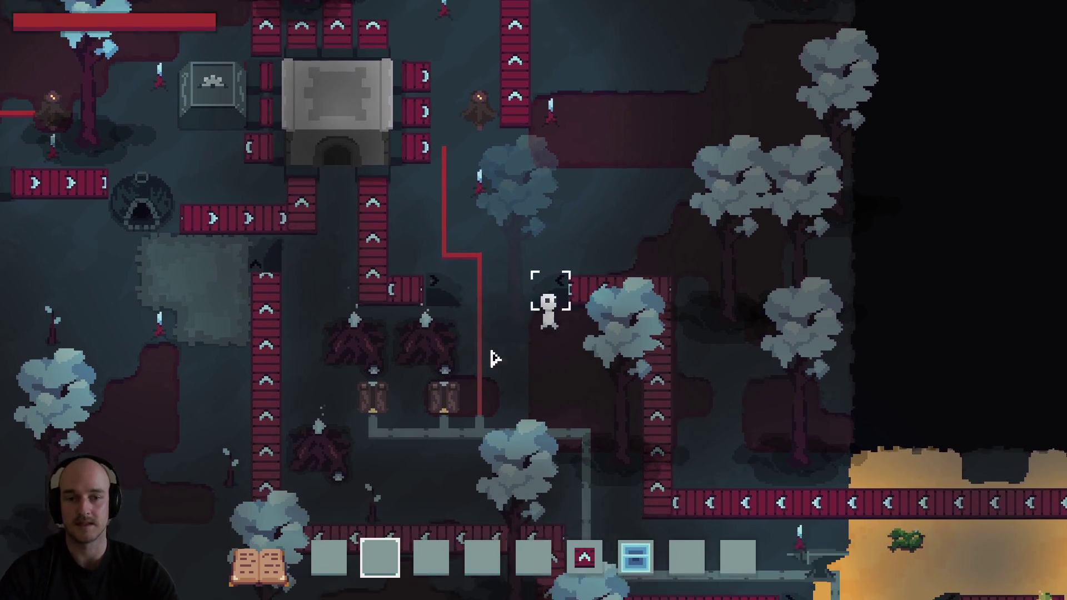
pyautogui.press('d')
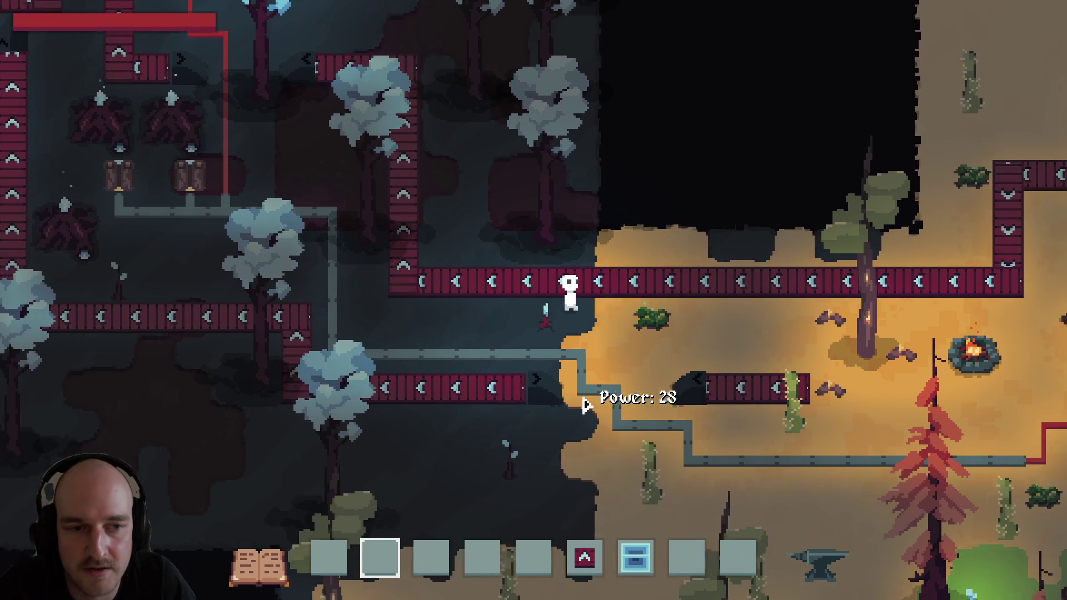
# Buy the two adjoining dark plots above the sandy area and walk back across the sand.
pyautogui.press('w')
pyautogui.press('e')
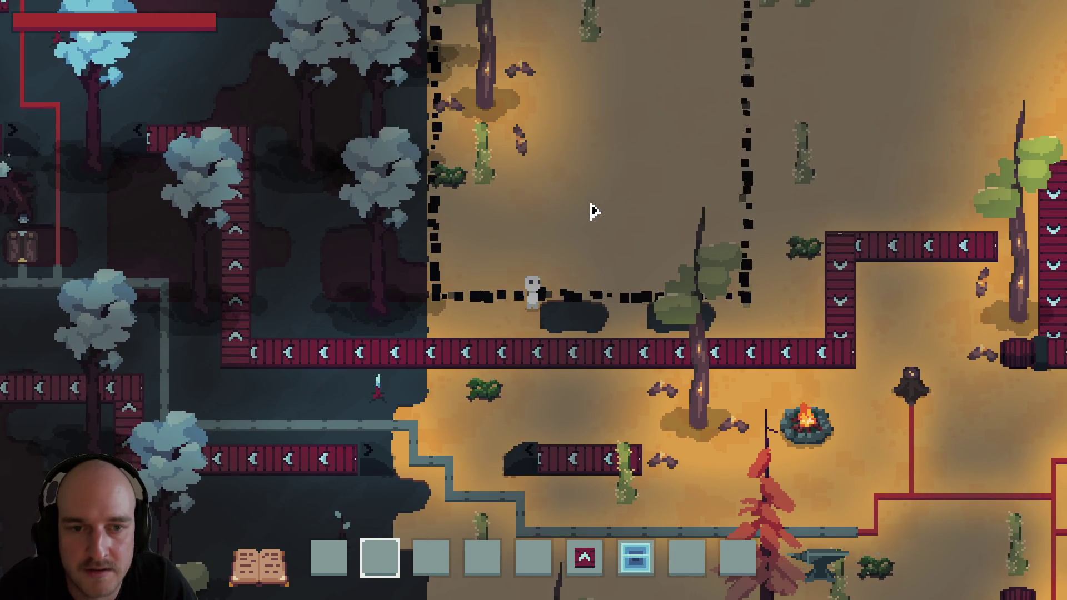
pyautogui.press('w')
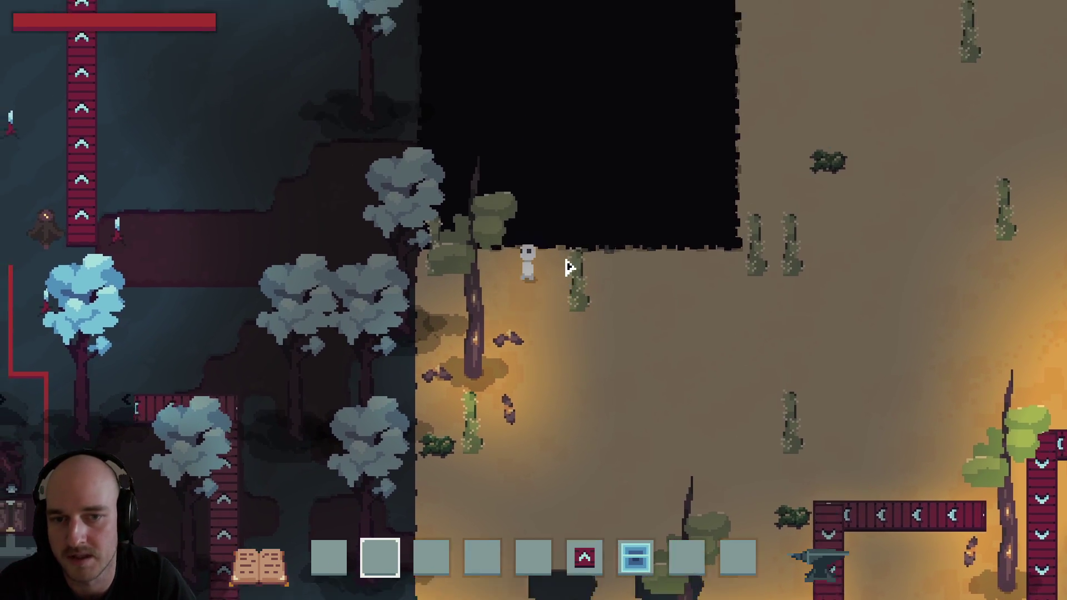
pyautogui.press('e')
pyautogui.press('w')
pyautogui.press('a')
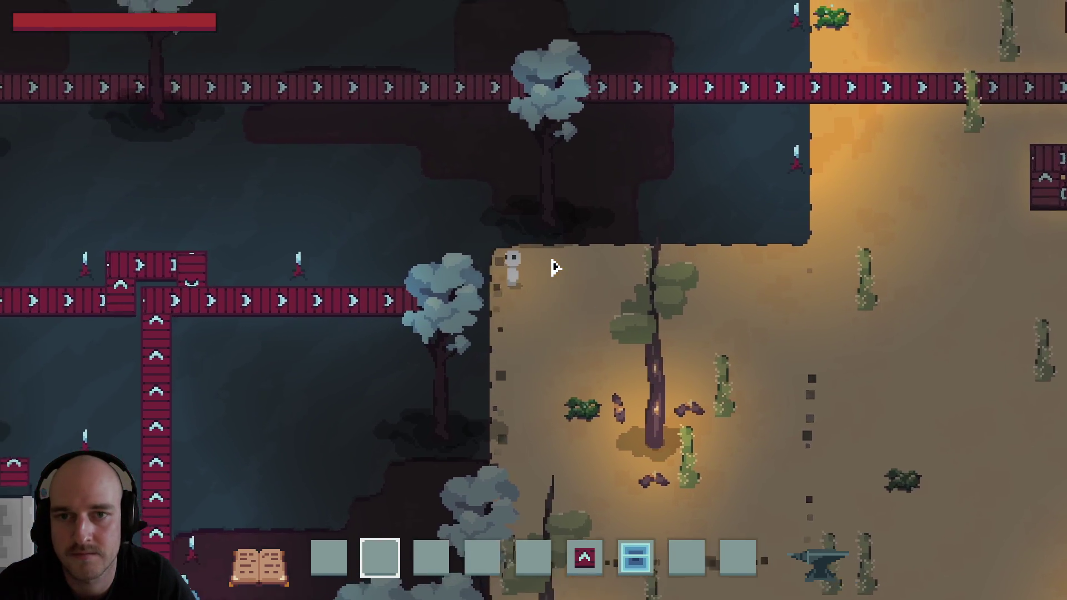
pyautogui.press('s')
pyautogui.press('d')
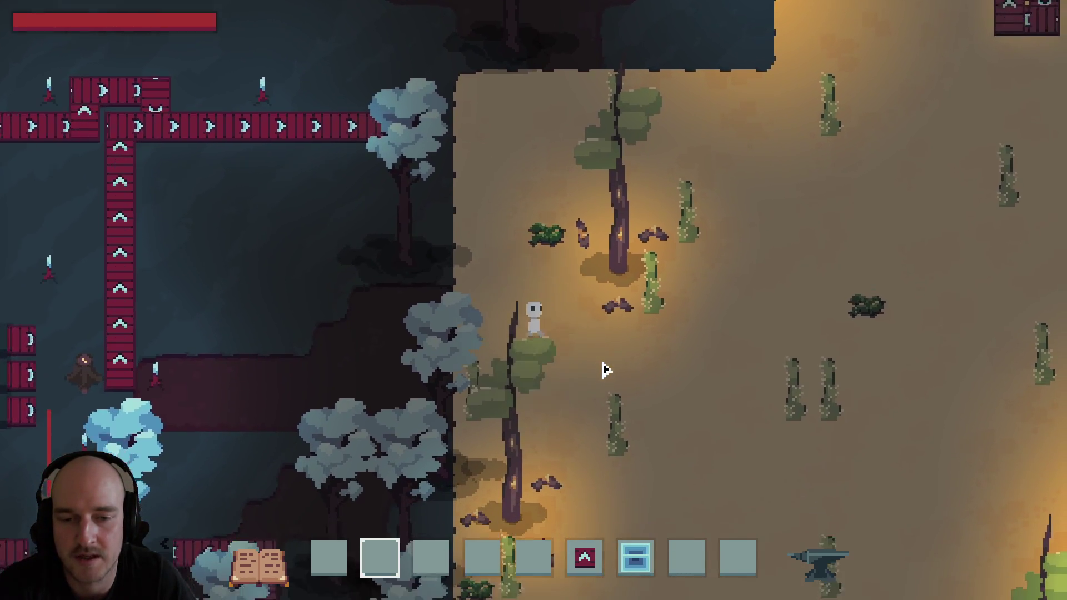
# Walk past the campfire and power wire toward the conveyor junction, selecting the storage slot.
pyautogui.press('s')
pyautogui.press('a')
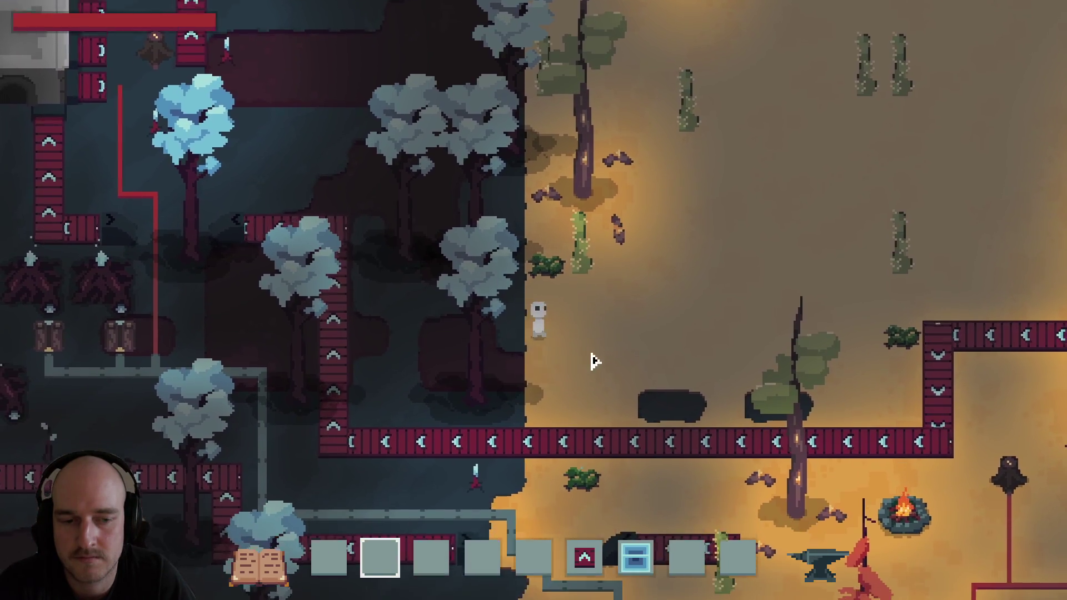
pyautogui.press('s')
pyautogui.press('d')
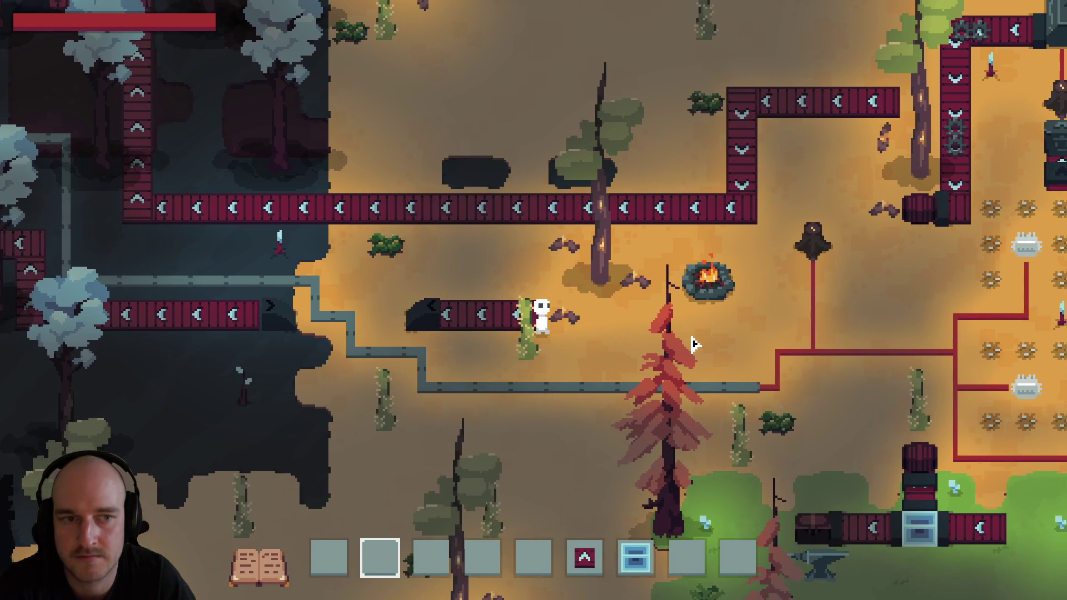
pyautogui.press('s')
pyautogui.press('d')
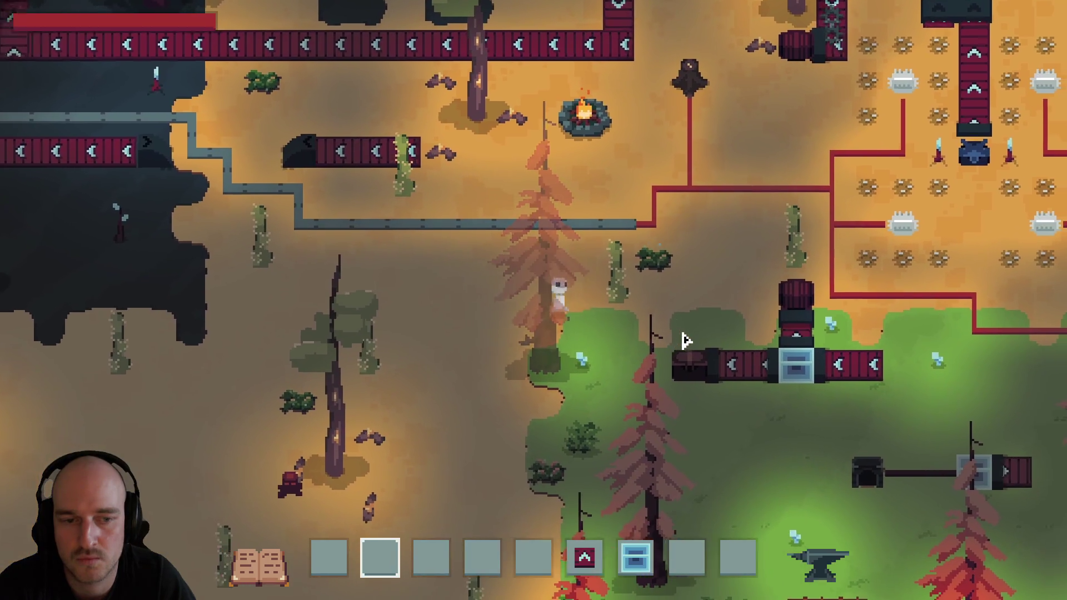
pyautogui.press('w')
pyautogui.press('d')
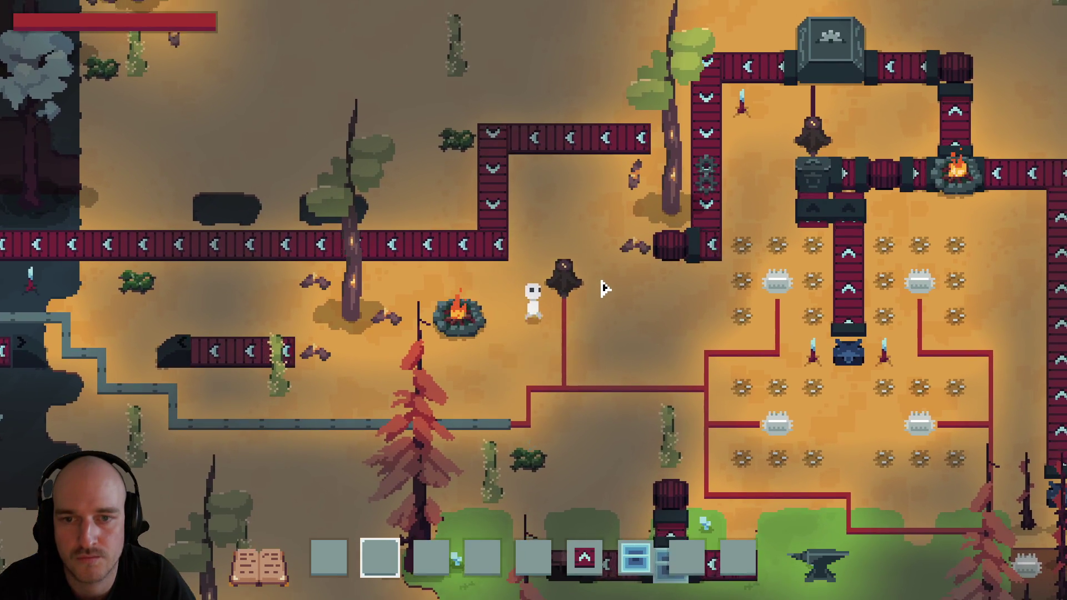
pyautogui.press('7')
pyautogui.press('s')
pyautogui.press('d')
pyautogui.press('8')
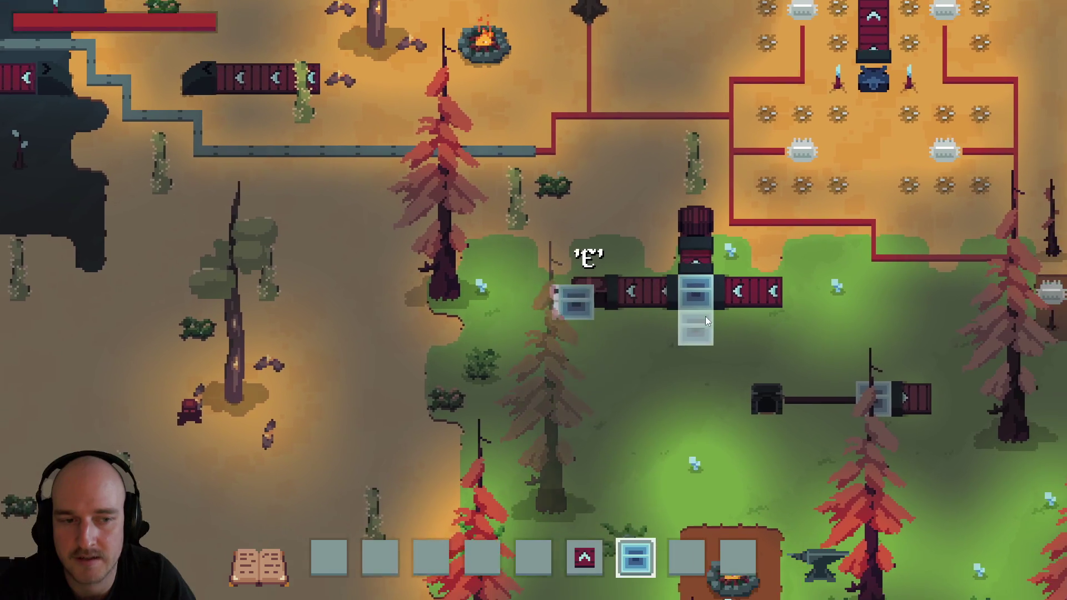
pyautogui.press('d')
# Leave the small conveyor room, place a storage box in the grassy clearing, and toggle the F1 debug panel.
pyautogui.press('m')
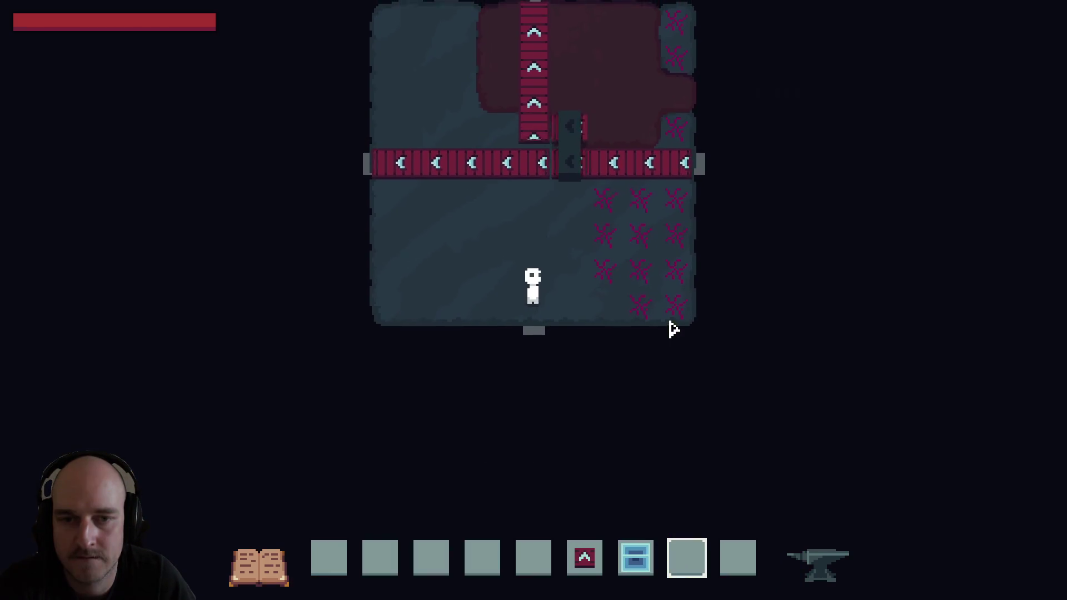
pyautogui.press('d')
pyautogui.press('w')
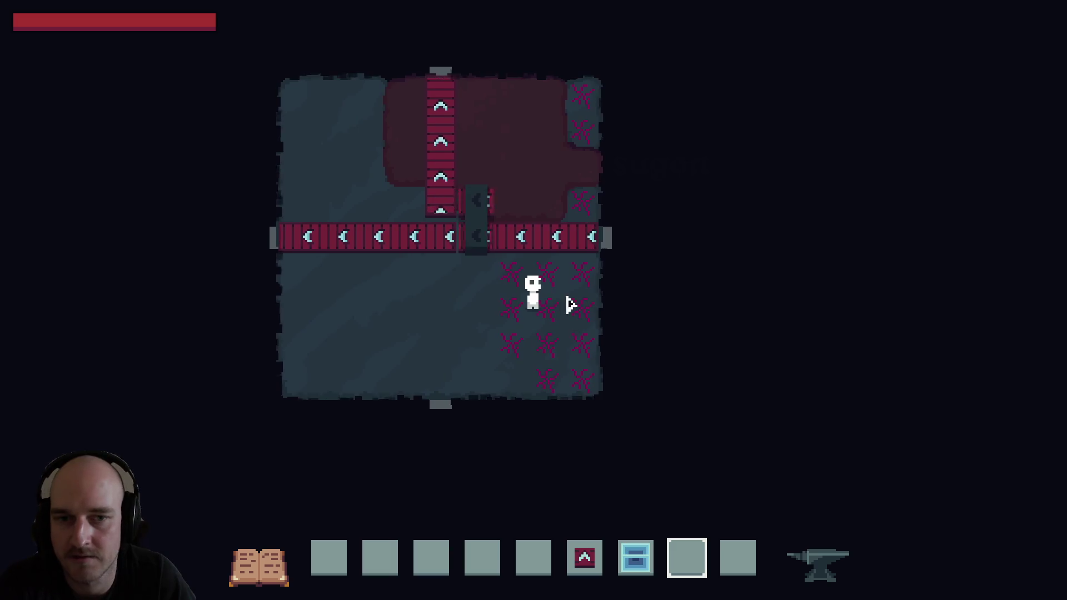
pyautogui.press('s')
pyautogui.press('a')
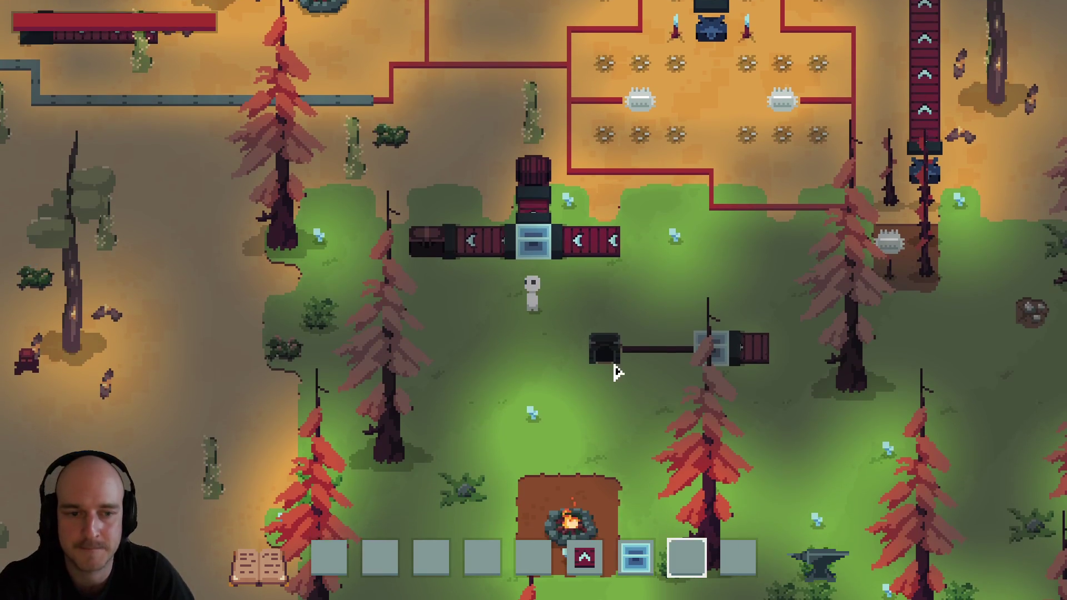
pyautogui.press('6')
pyautogui.press('s')
pyautogui.press('7')
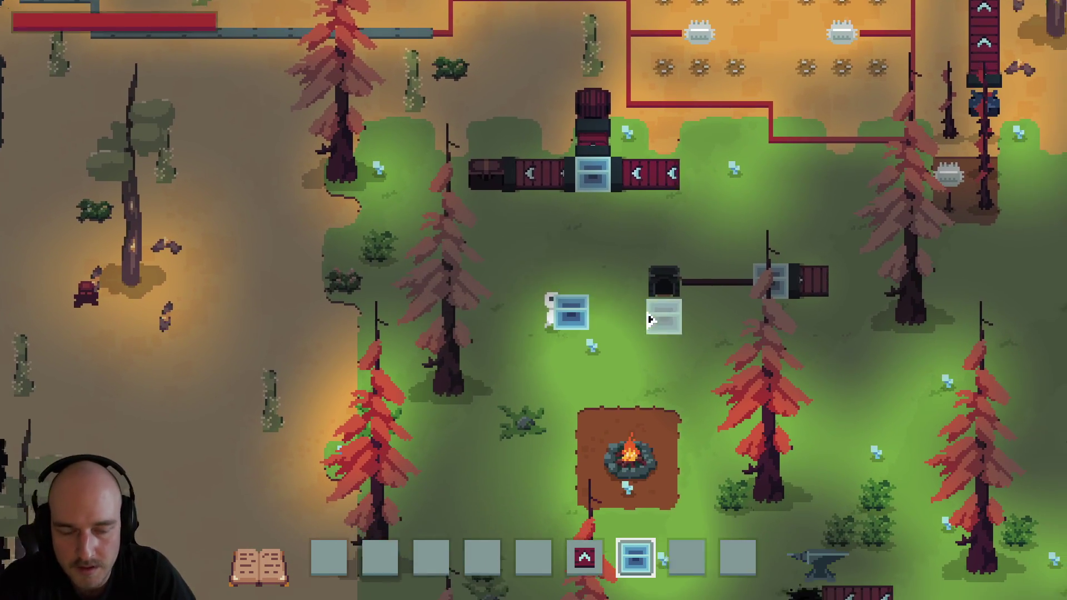
pyautogui.press('F1')
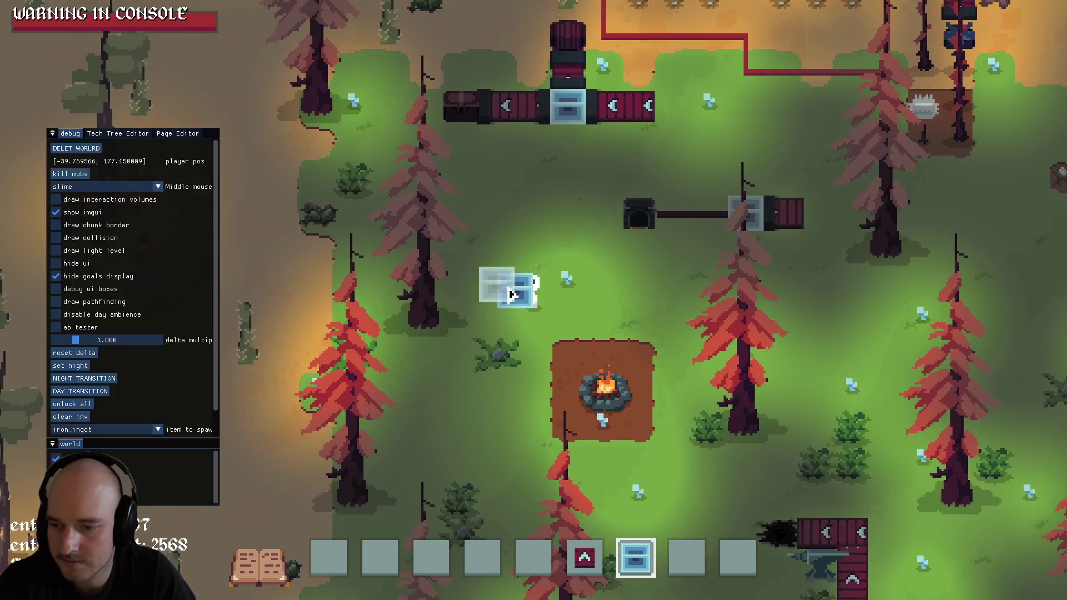
pyautogui.press('F1')
# Select the first building slot, walk back into the forest, then quit the running game.
pyautogui.press('1')
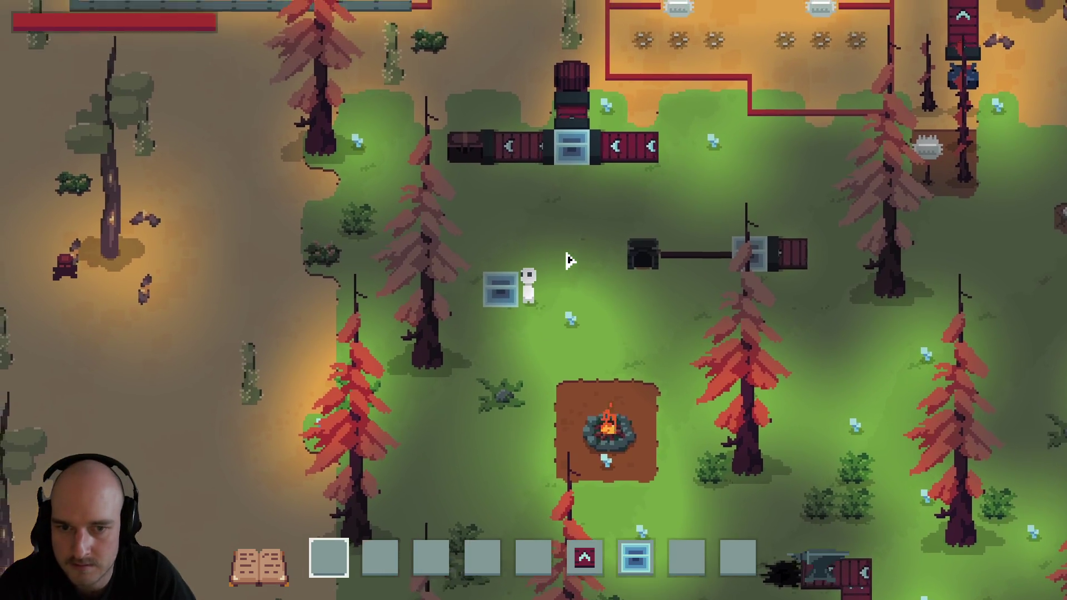
pyautogui.press('d')
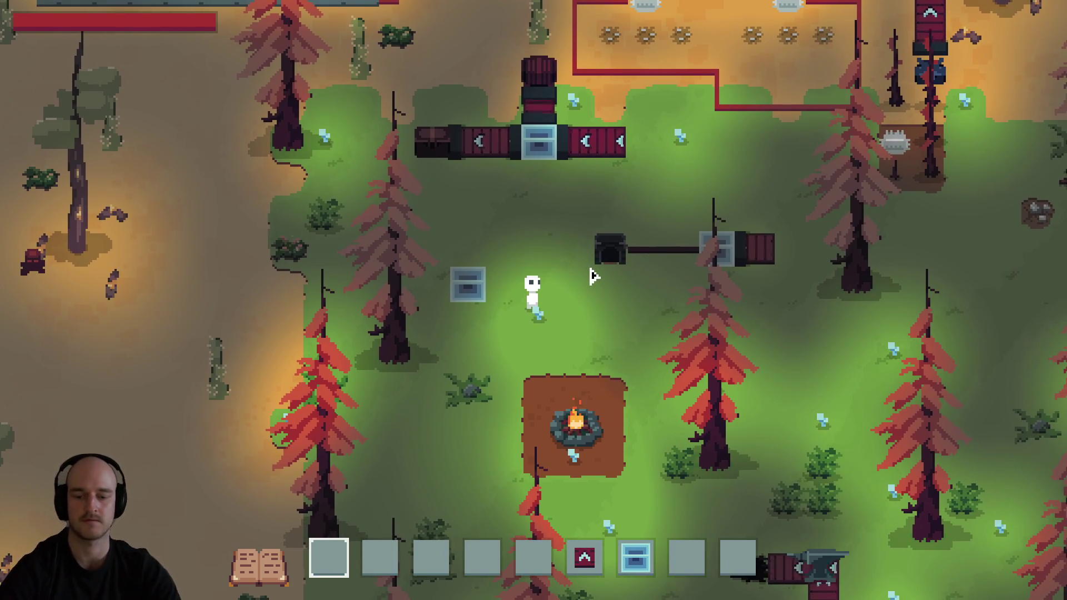
pyautogui.press('Escape')
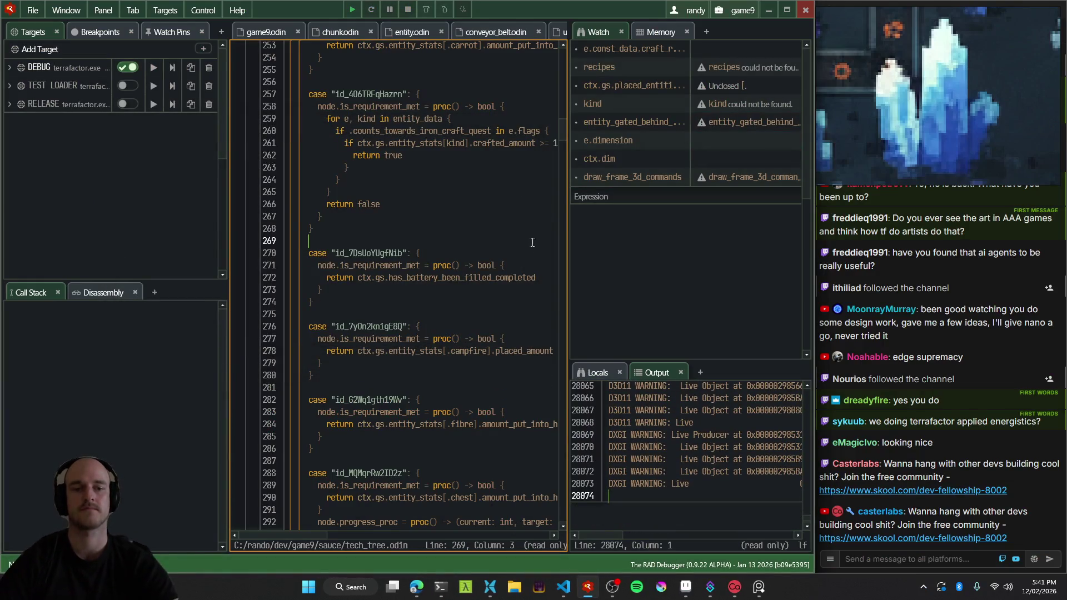
# Move the stream preview overlay down to uncover chat and bring Windows Terminal over the debugger.
pyautogui.click(915, 65)
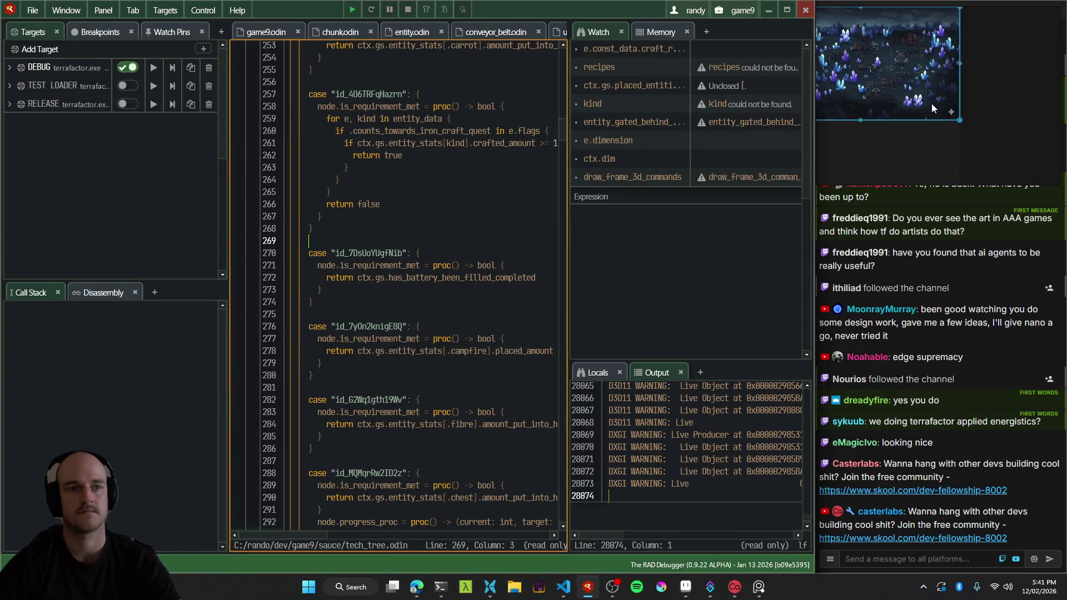
pyautogui.moveTo(924, 94)
pyautogui.mouseDown()
pyautogui.moveTo(928, 106)
pyautogui.moveTo(896, 88)
pyautogui.mouseUp()
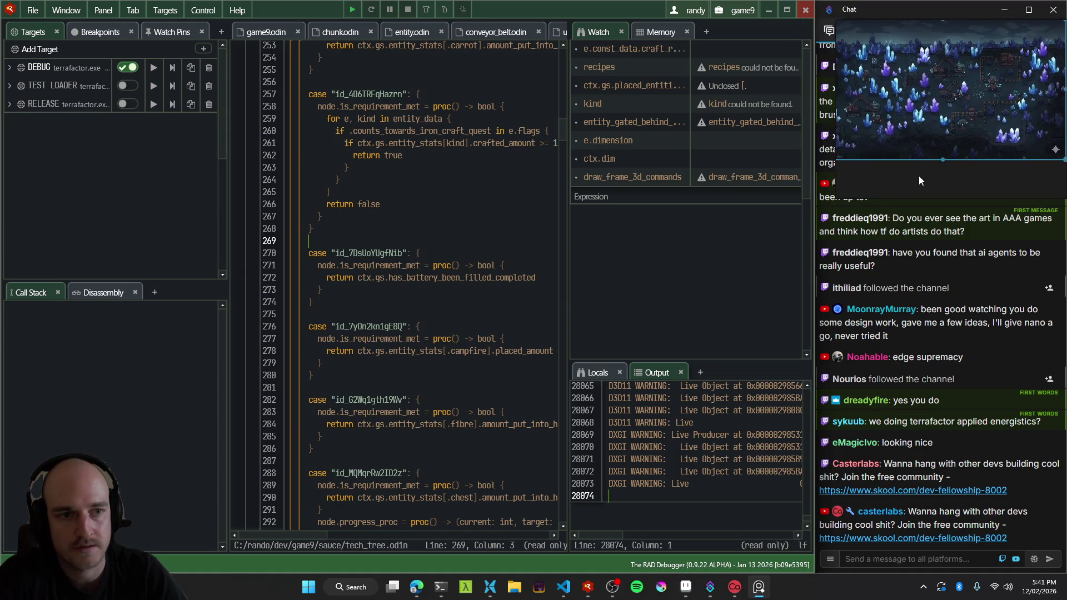
pyautogui.click(498, 256)
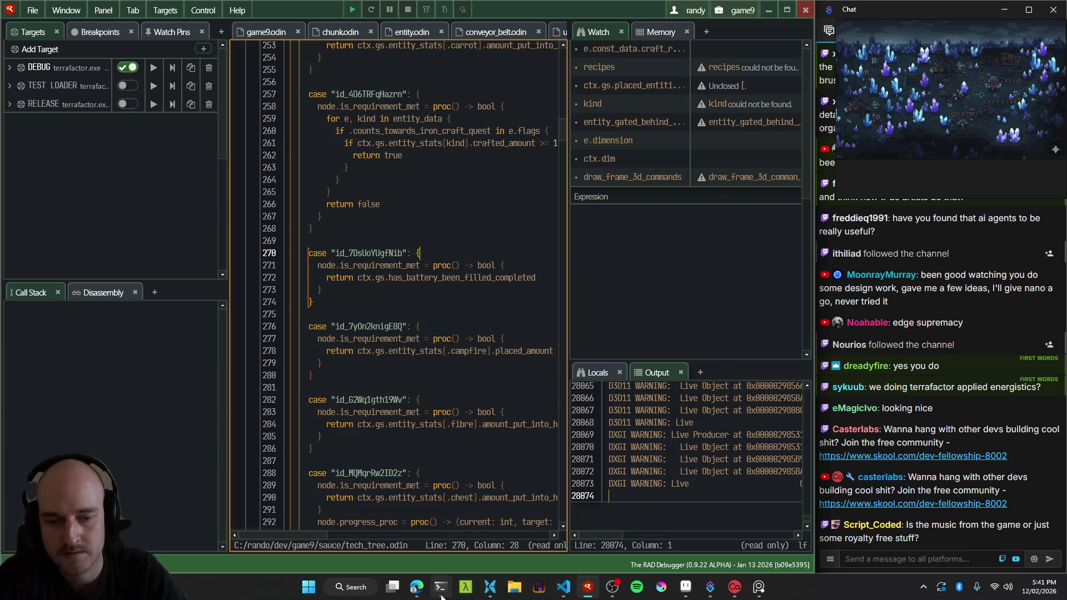
pyautogui.click(441, 587)
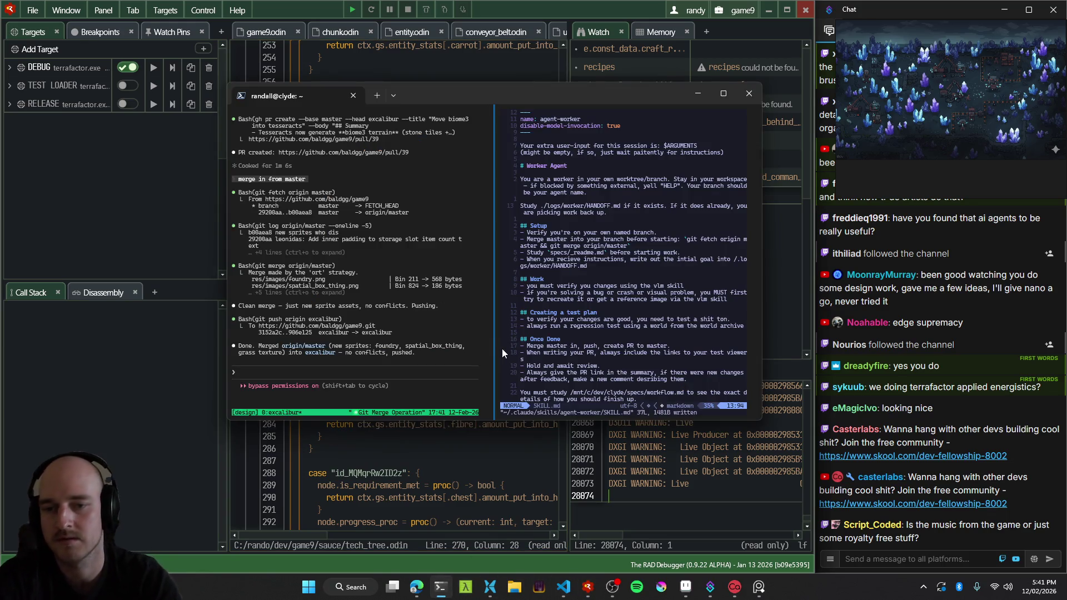
pyautogui.hotkey('ctrl', 'b')
# Switch to the claude 'Roland Shutdown' window and start a 'new agent:' prompt with voice dictation.
pyautogui.press('w')
pyautogui.press('Up')
pyautogui.press('Up')
pyautogui.press('Down')
pyautogui.press('Down')
pyautogui.press('Up')
pyautogui.press('Up')
pyautogui.press('Down')
pyautogui.press('Down')
pyautogui.press('Up')
pyautogui.press('Up')
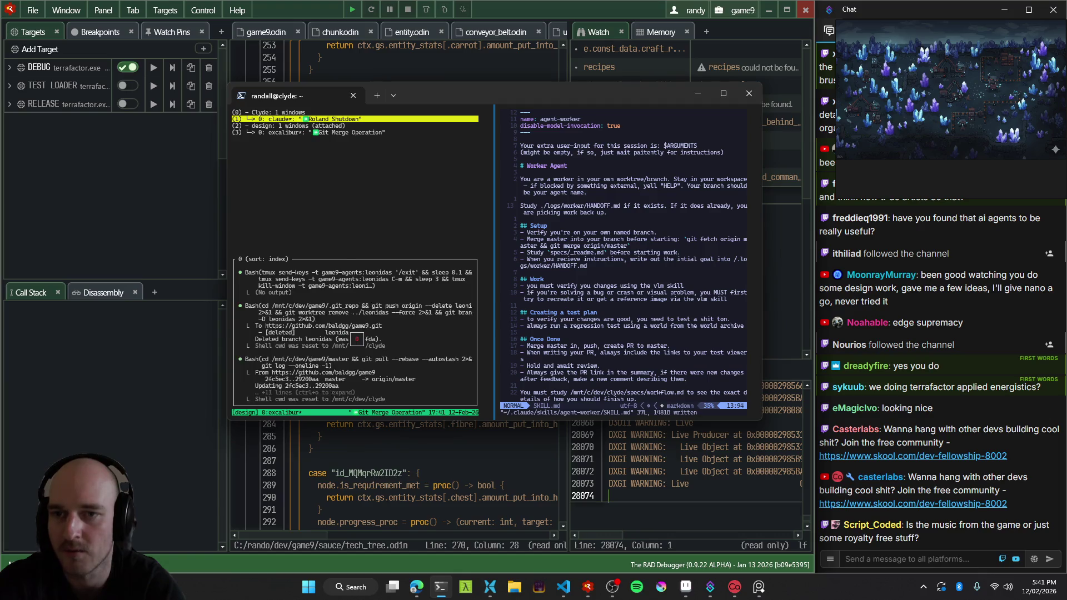
pyautogui.press('Return')
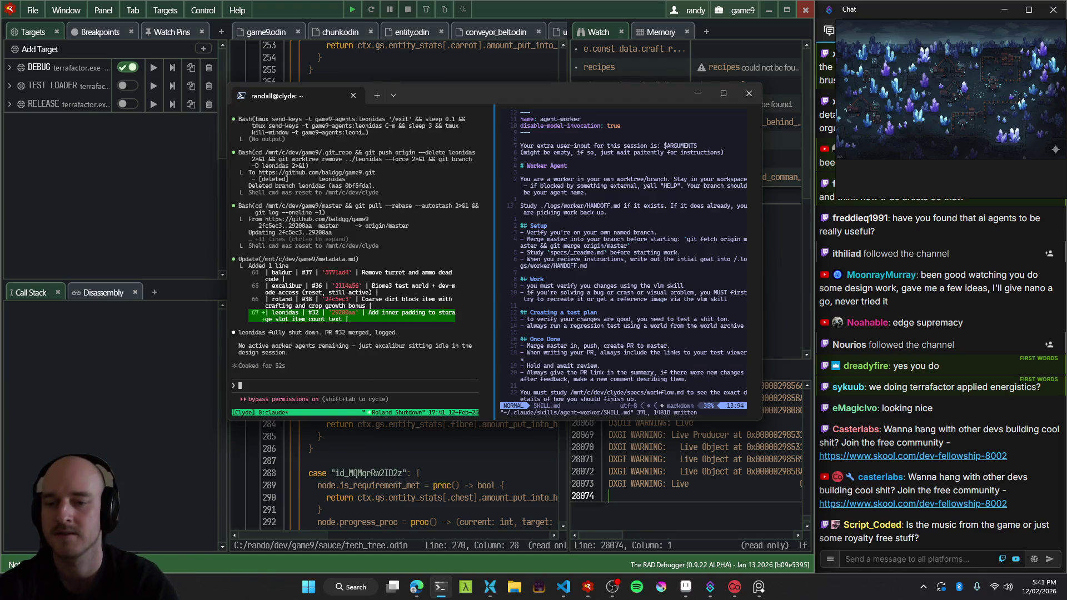
pyautogui.write('new agent:')
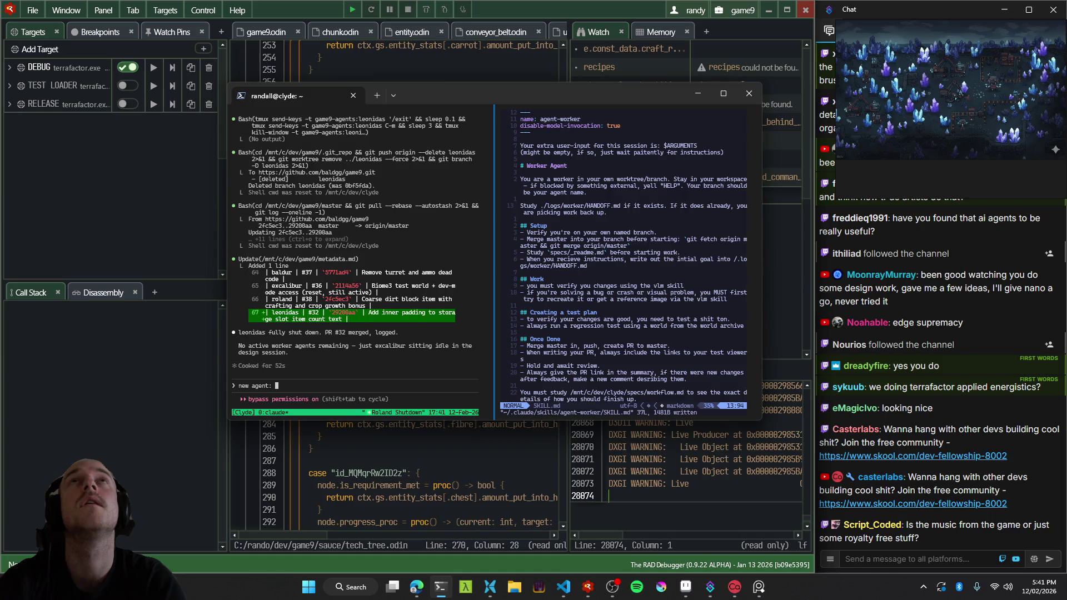
pyautogui.press('ctrl+super')
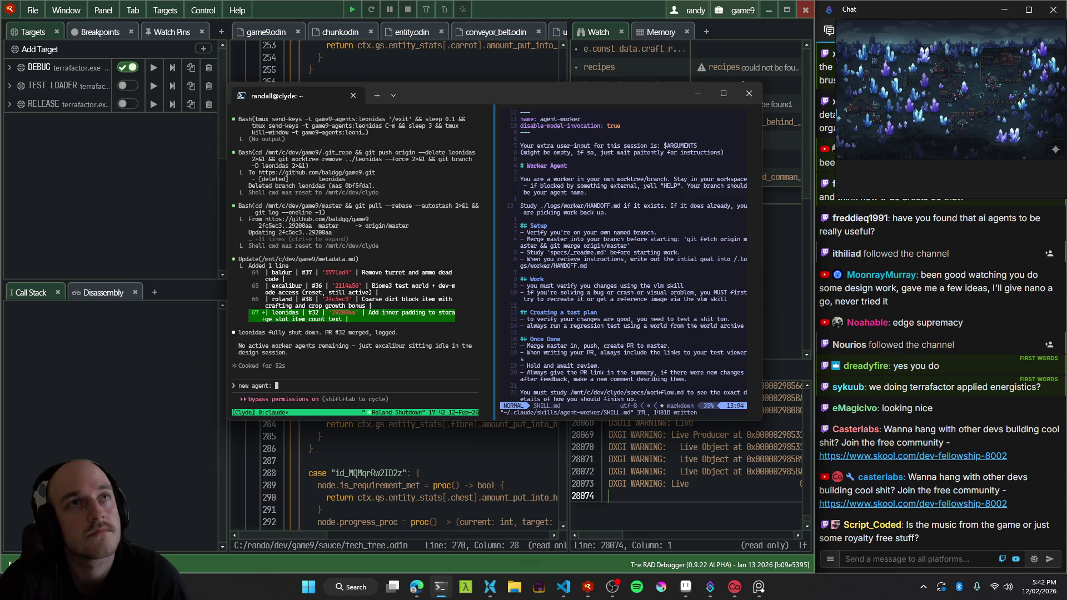
# Request a new agent to draw lights into an additive texture, dropping the shader's full light loop.
pyautogui.write("Change the lighting so the lights get drawn directly to a texture that adds up. Then when we're doing the lighting parts we're just sampling into that texture to tell how much of the lighting should be applied to the game-based texture")
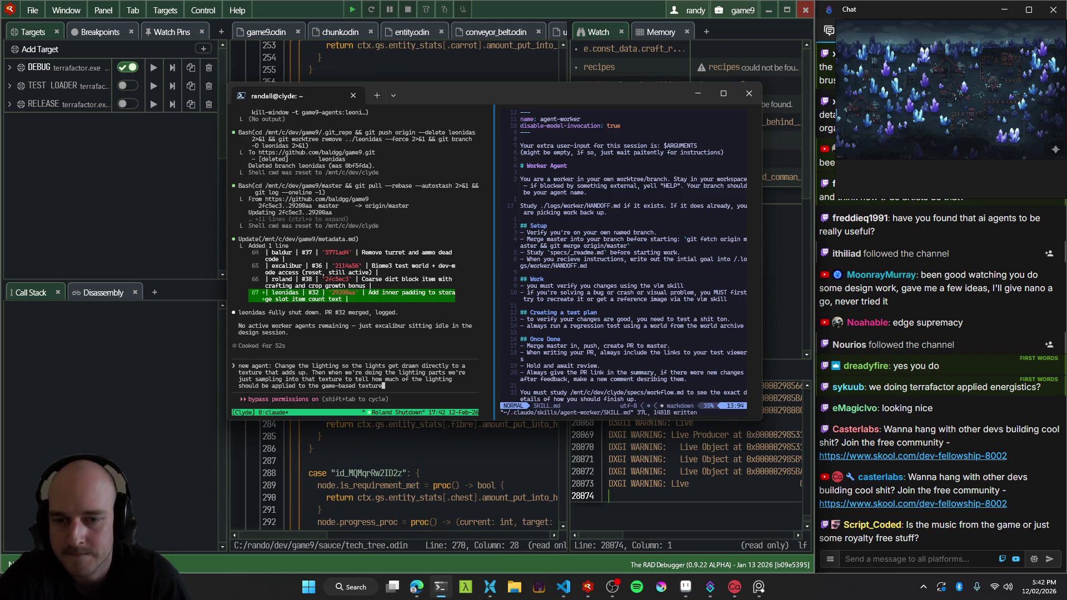
pyautogui.write('.')
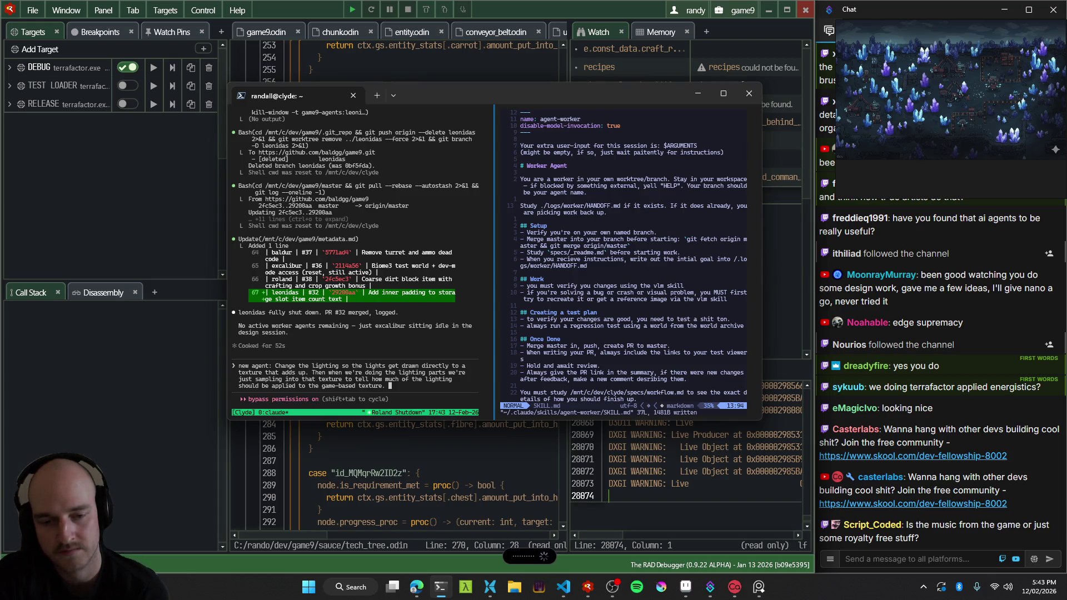
pyautogui.write('That way we can get rid of the full loop in the shader and it will be more performant. Use one of the archived worlds and profile the performance each frame somehow and store that in your scratch so you can reference it later to see how much of a performance change it was')
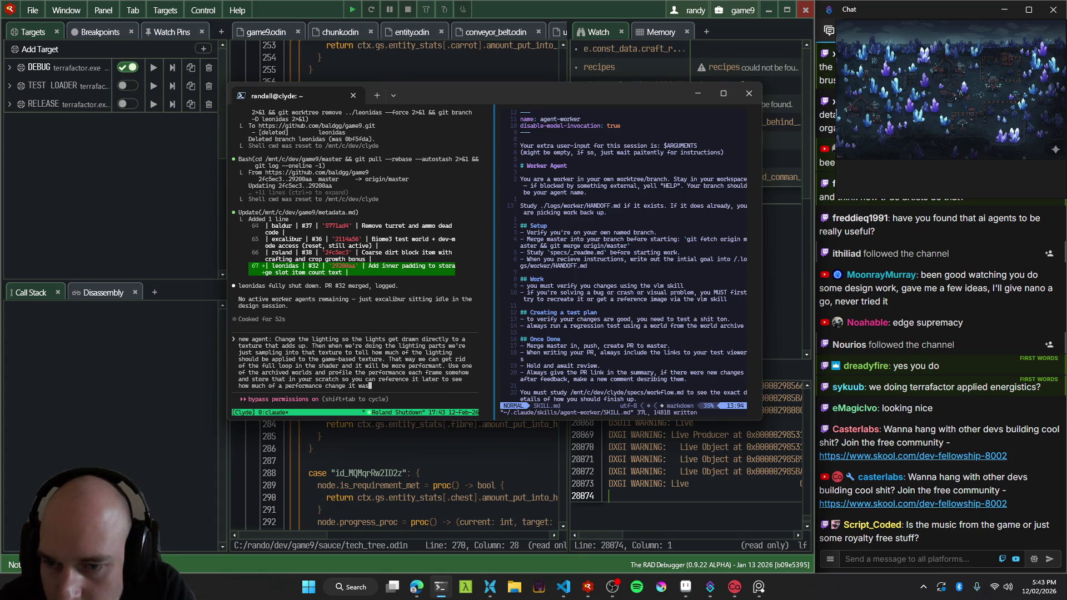
pyautogui.press('Return')
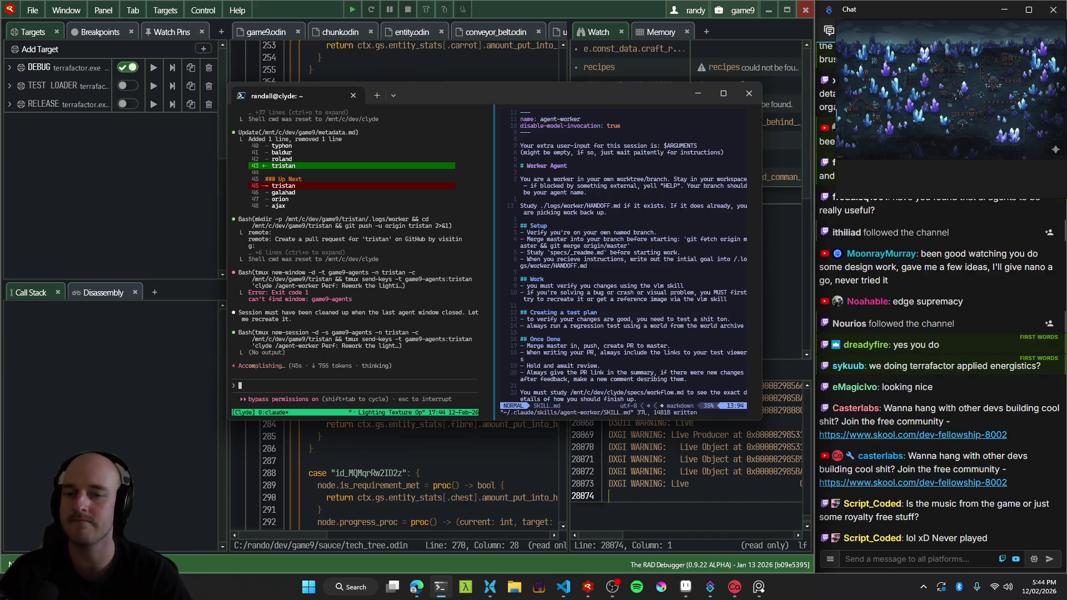
# Check that the new tristan lighting agent's session has started working.
pyautogui.hotkey('ctrl', 'b')
pyautogui.press('w')
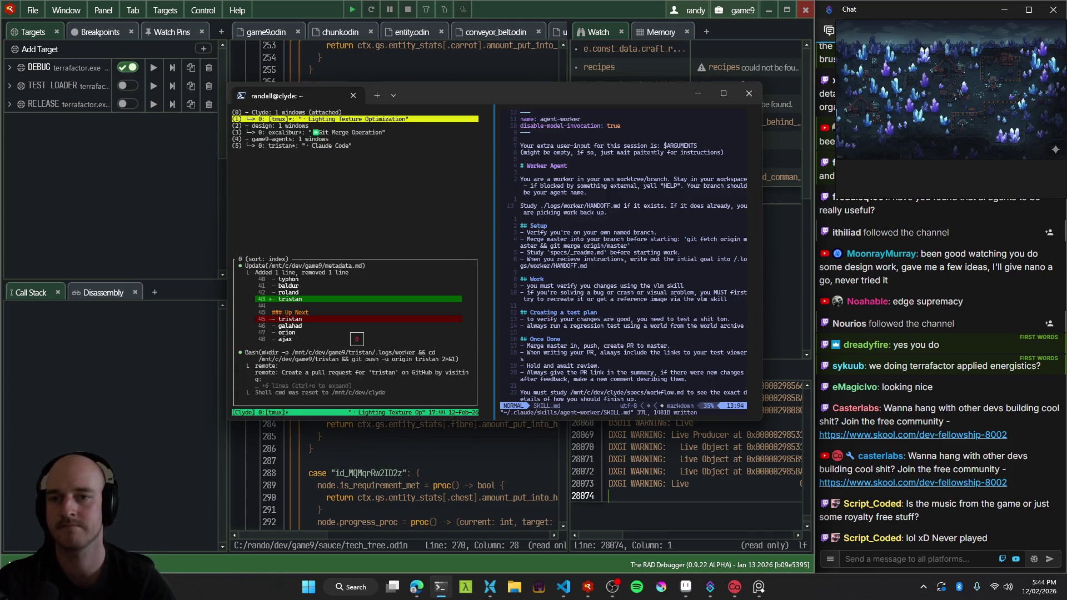
pyautogui.press('Down')
pyautogui.press('Down')
pyautogui.press('Down')
pyautogui.press('Return')
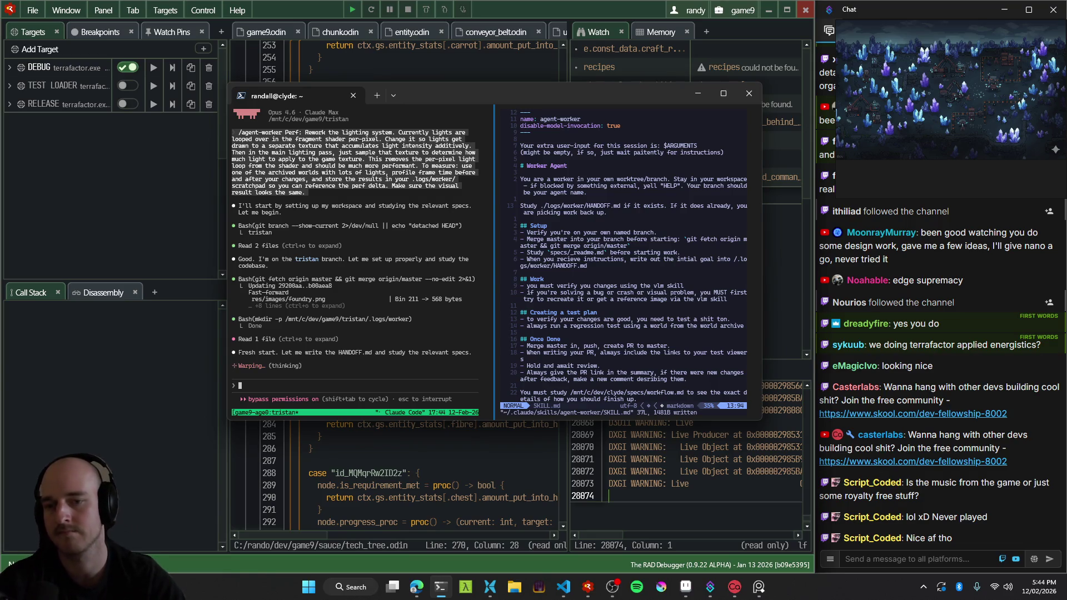
# Review the excalibur agent's finished master merge, then bring RAD Debugger back to the front.
pyautogui.hotkey('ctrl', 'b')
pyautogui.press('w')
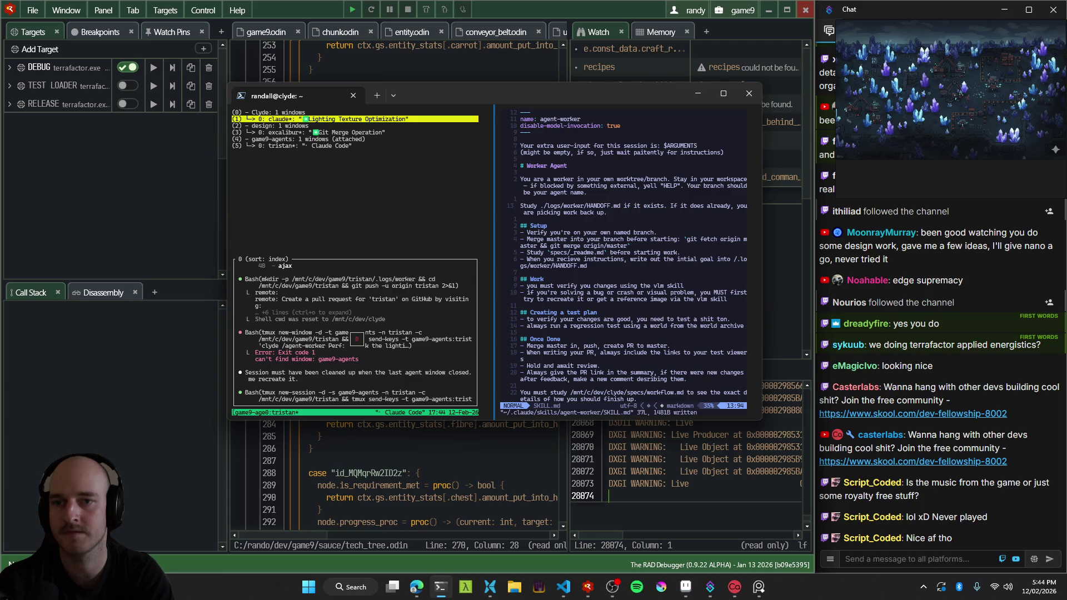
pyautogui.press('Down')
pyautogui.press('Down')
pyautogui.press('Return')
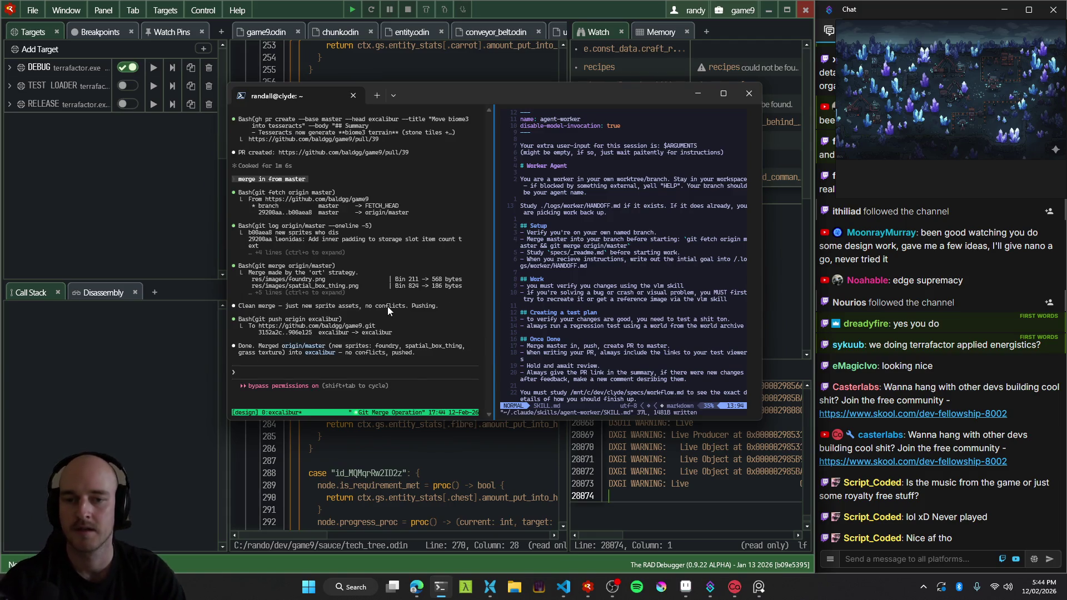
pyautogui.click(563, 11)
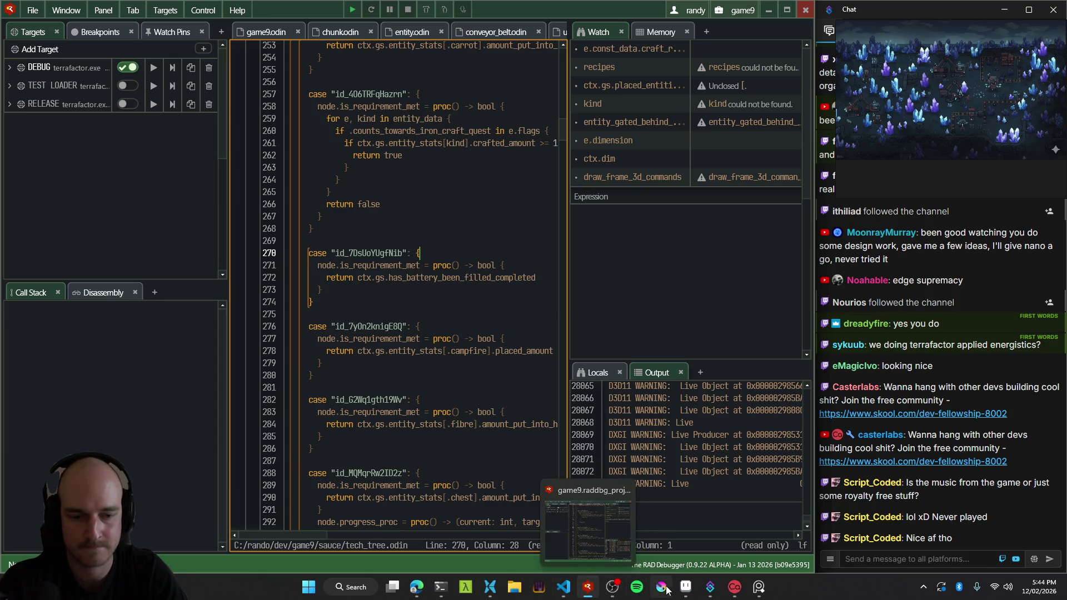
# Launch the game build, toggle the debug panel, cycle hotbar slots and walk north to the power and farm area.
pyautogui.click(154, 66)
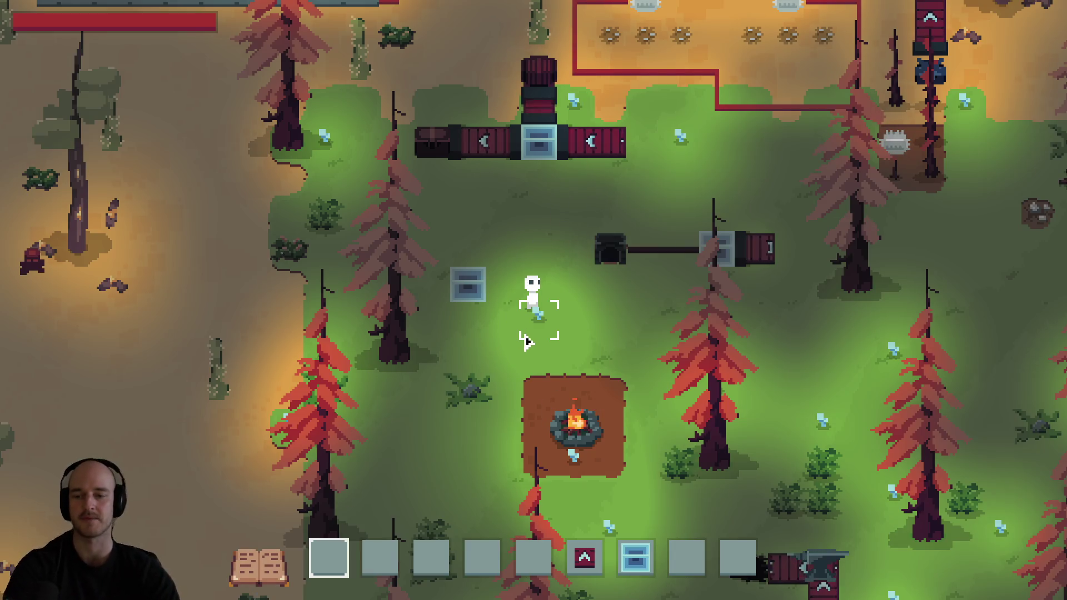
pyautogui.press('F1')
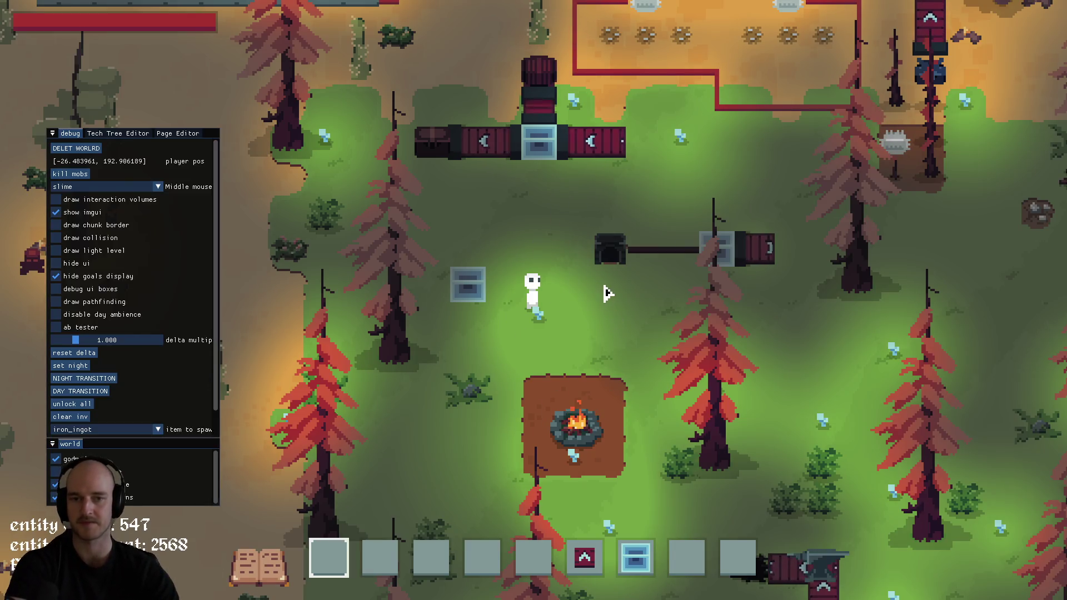
pyautogui.press('F1')
pyautogui.press('6')
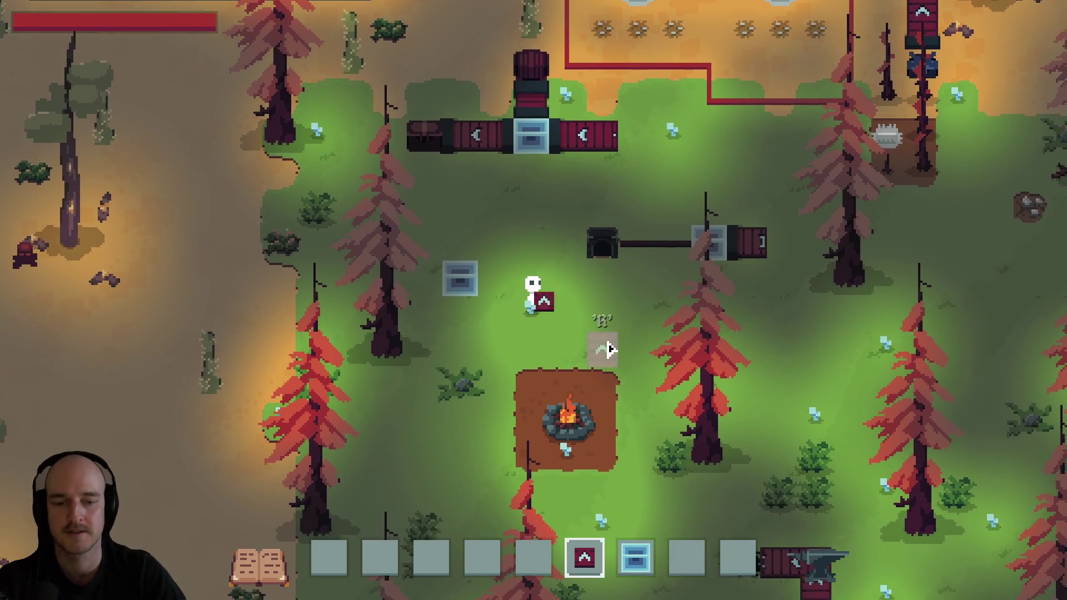
pyautogui.press('5')
pyautogui.press('e')
pyautogui.press('e')
pyautogui.press('4')
pyautogui.hotkey('w', 'd')
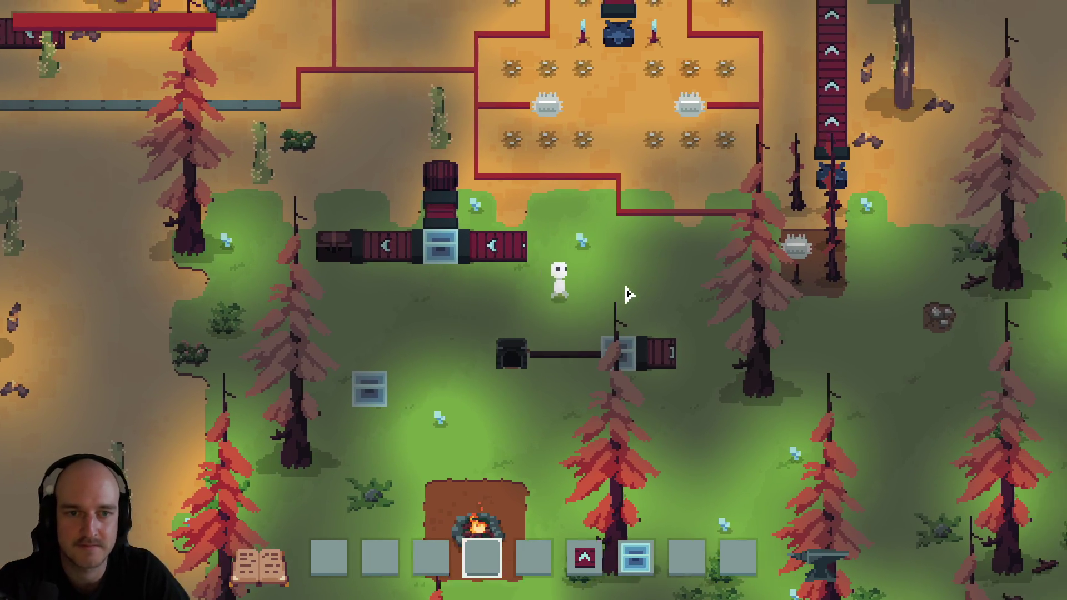
pyautogui.press('w')
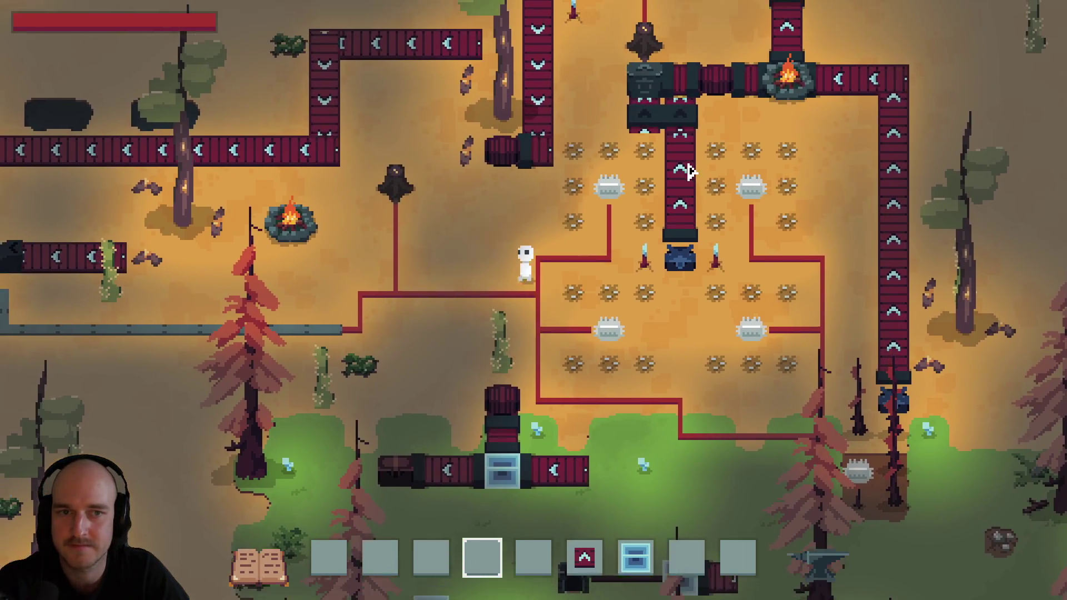
pyautogui.press('F1')
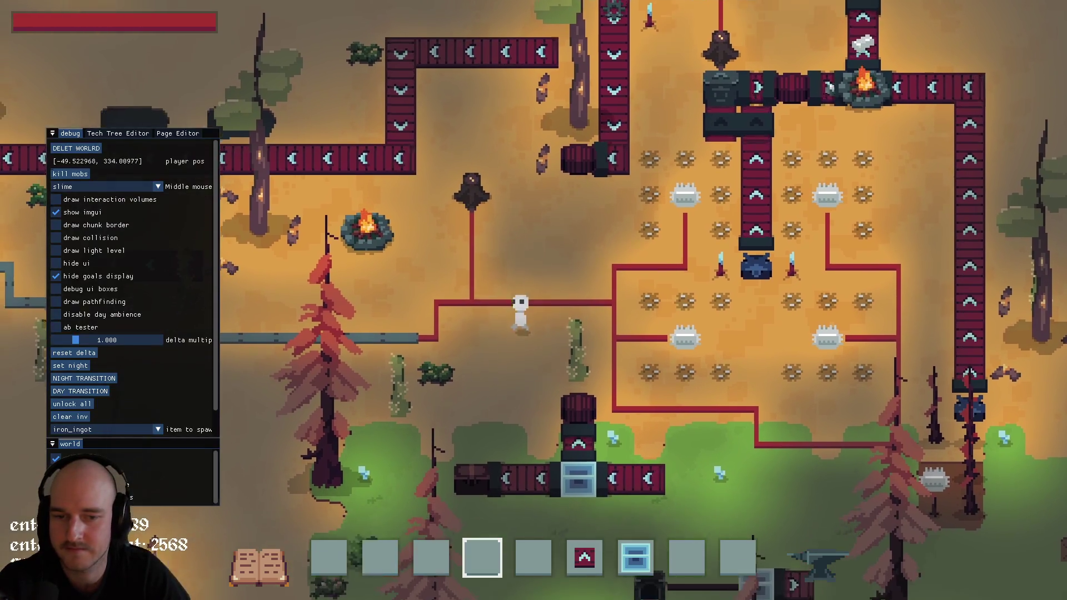
pyautogui.press('F1')
# Walk south into the forest, visit the dark blue-tree area, then return to the furnace at the base.
pyautogui.press('s')
pyautogui.press('6')
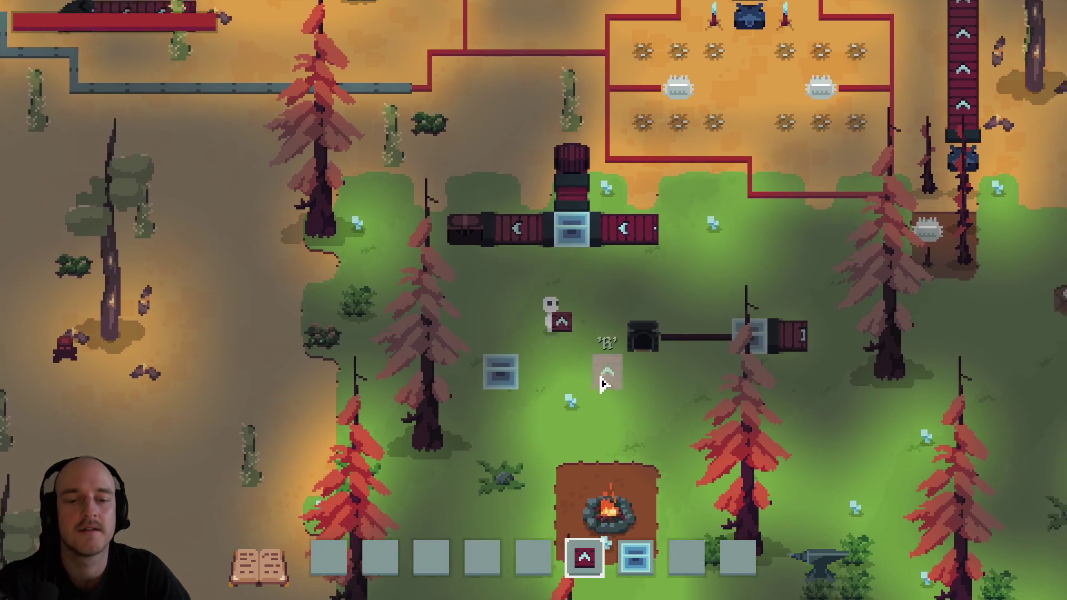
pyautogui.press('s')
pyautogui.press('5')
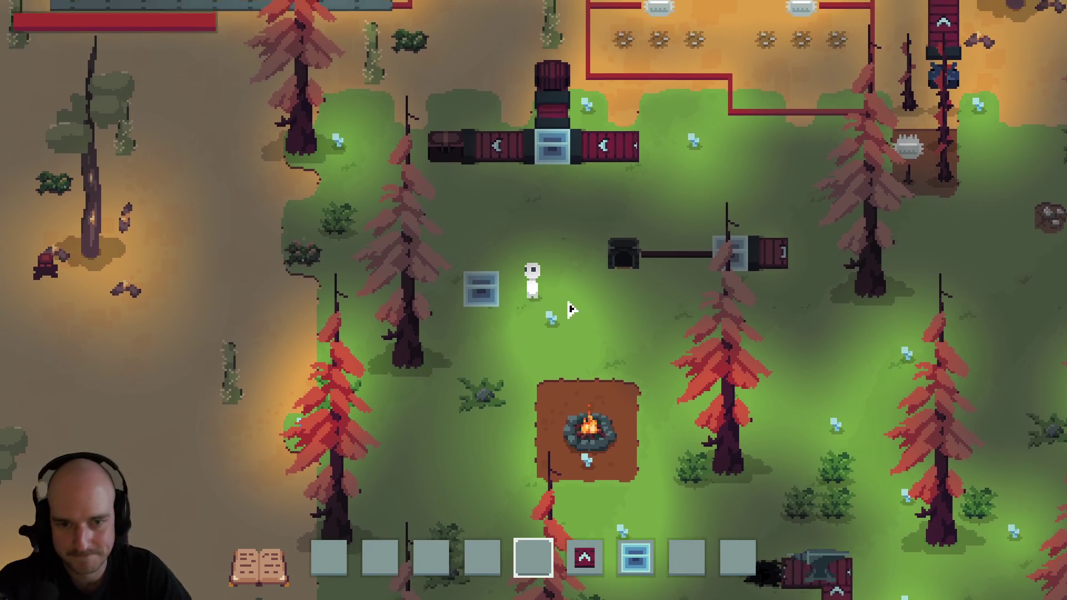
pyautogui.press('w')
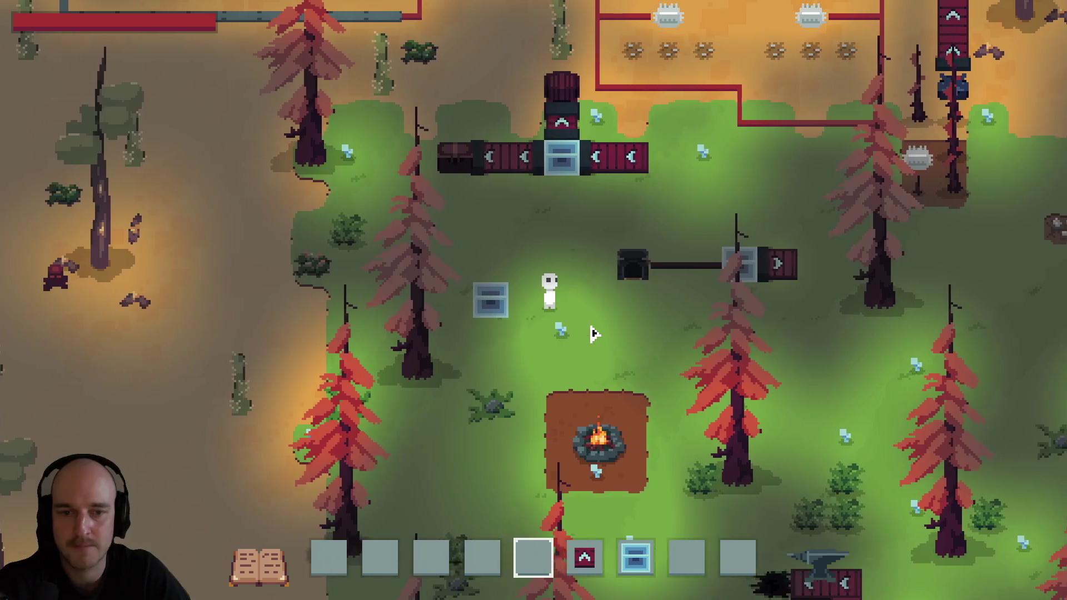
pyautogui.press('d')
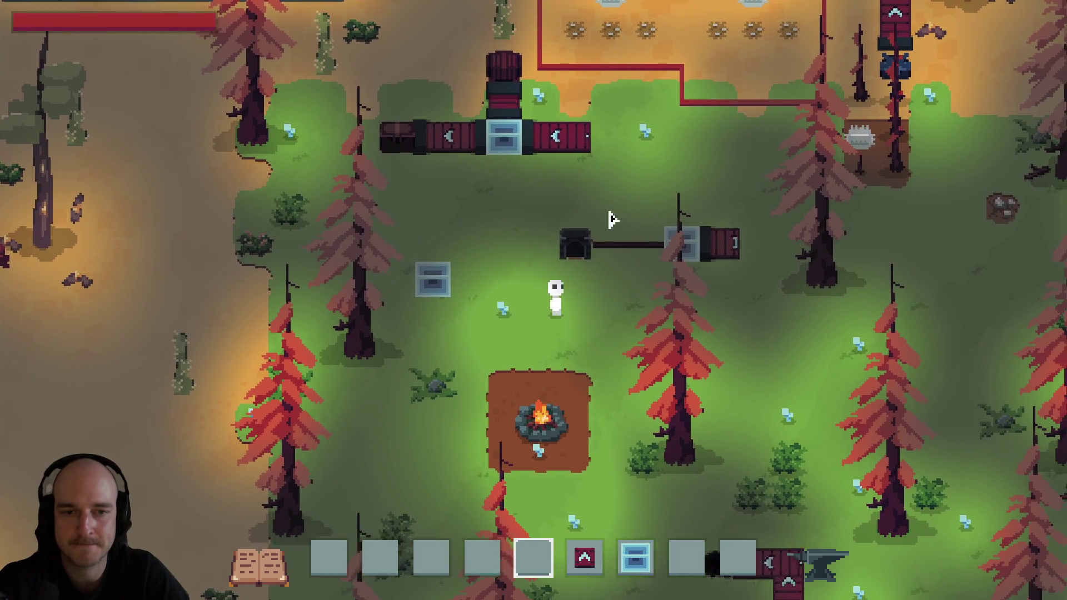
pyautogui.press('d')
pyautogui.press('w')
pyautogui.press('a')
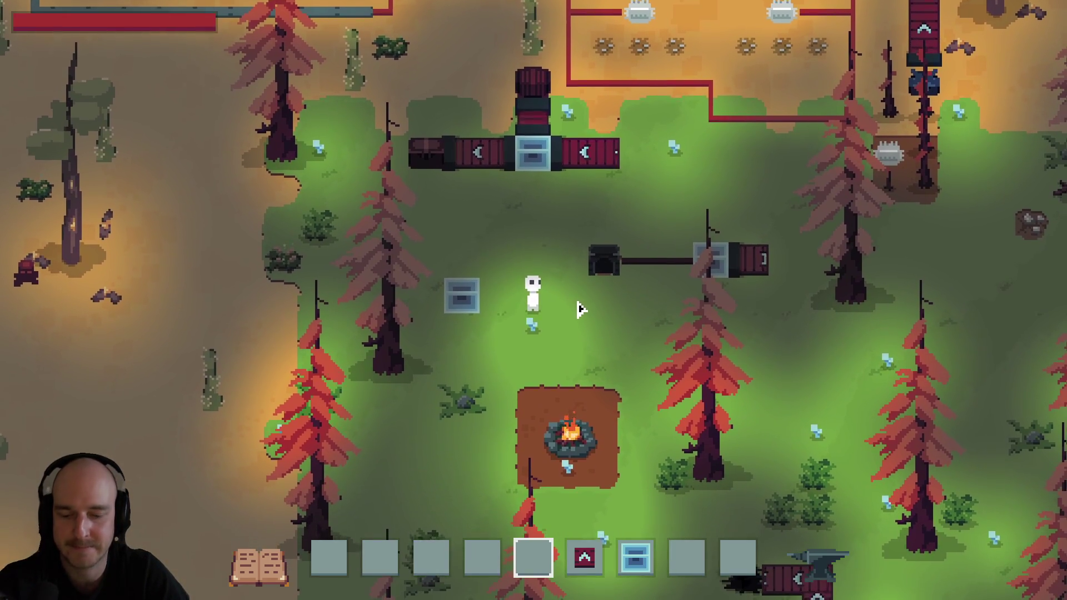
# Return to the terminal and move toward the game9-agents session in the tmux session list.
pyautogui.hotkey('alt', 'Tab')
pyautogui.hotkey('alt', 'Tab')
pyautogui.hotkey('ctrl', 'b')
pyautogui.press('s')
pyautogui.press('Down')
pyautogui.press('Down')
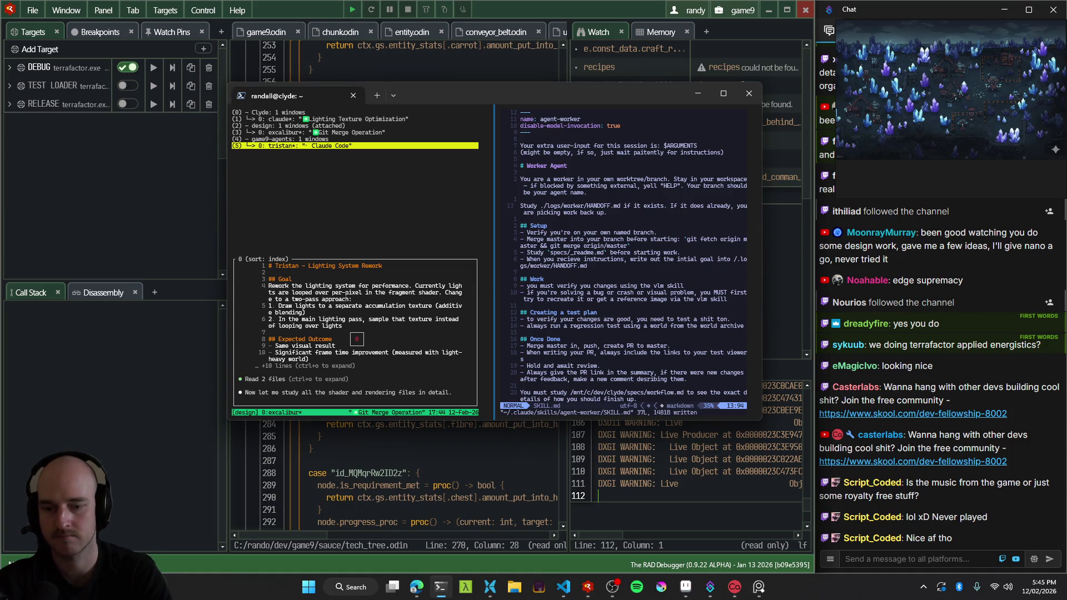
# Open the tristan lighting agent's session and scroll through its progress and plan.
pyautogui.press('Return')
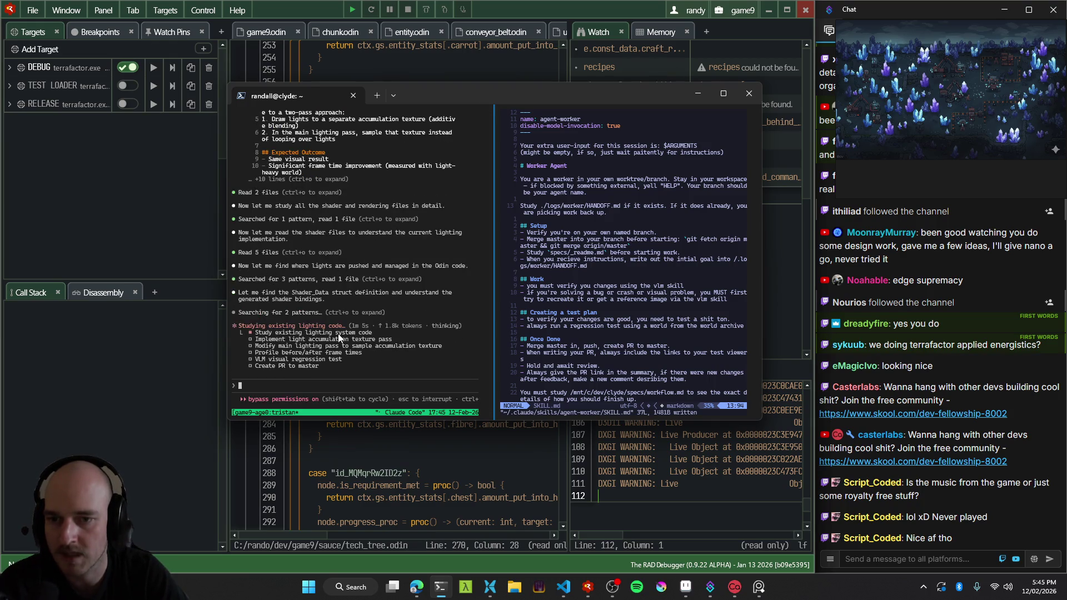
pyautogui.scroll(4, 317, 329)
pyautogui.scroll(1, 318, 332)
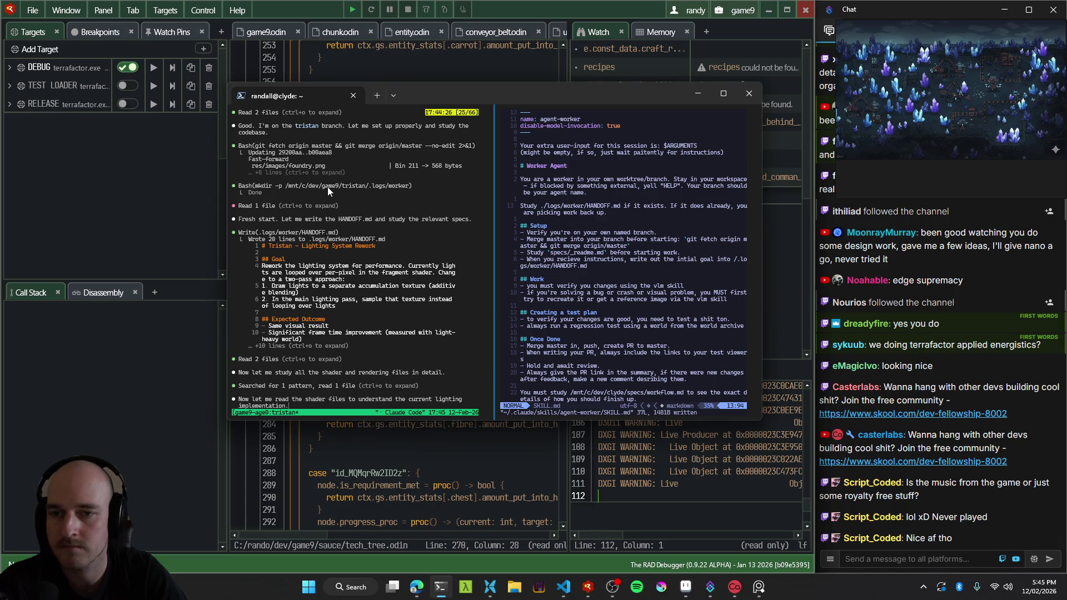
pyautogui.scroll(1, 321, 228)
pyautogui.scroll(-2, 313, 205)
pyautogui.scroll(-4, 325, 228)
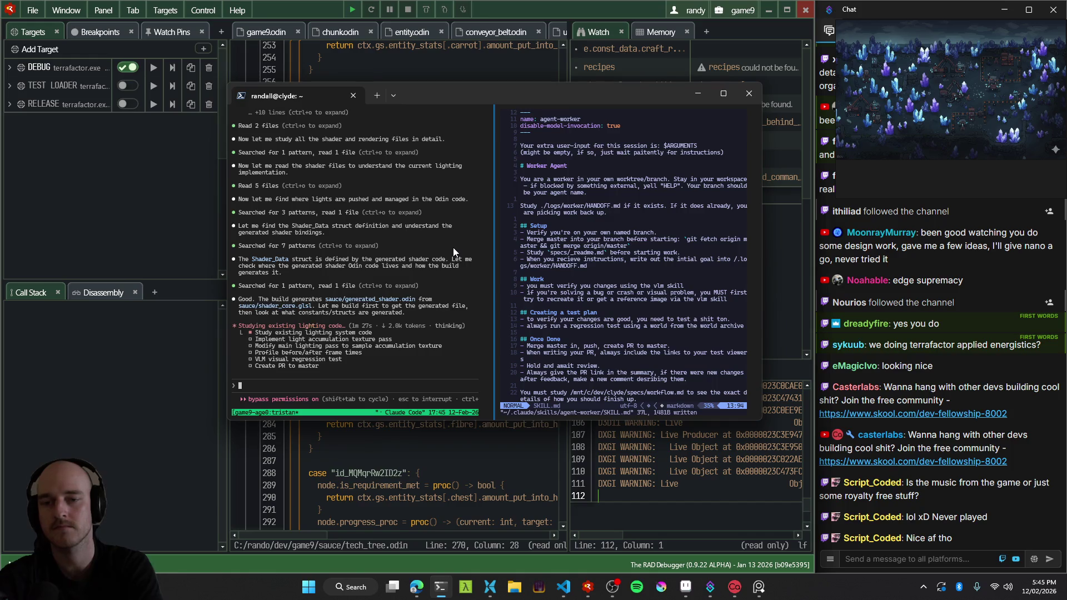
# Check the excalibur merge agent's output, then return to tech_tree.odin line 272 in RAD Debugger.
pyautogui.hotkey('ctrl', 'b')
pyautogui.press('w')
pyautogui.press('Up')
pyautogui.press('Up')
pyautogui.press('Up')
pyautogui.press('Up')
pyautogui.press('Down')
pyautogui.press('Down')
pyautogui.press('Up')
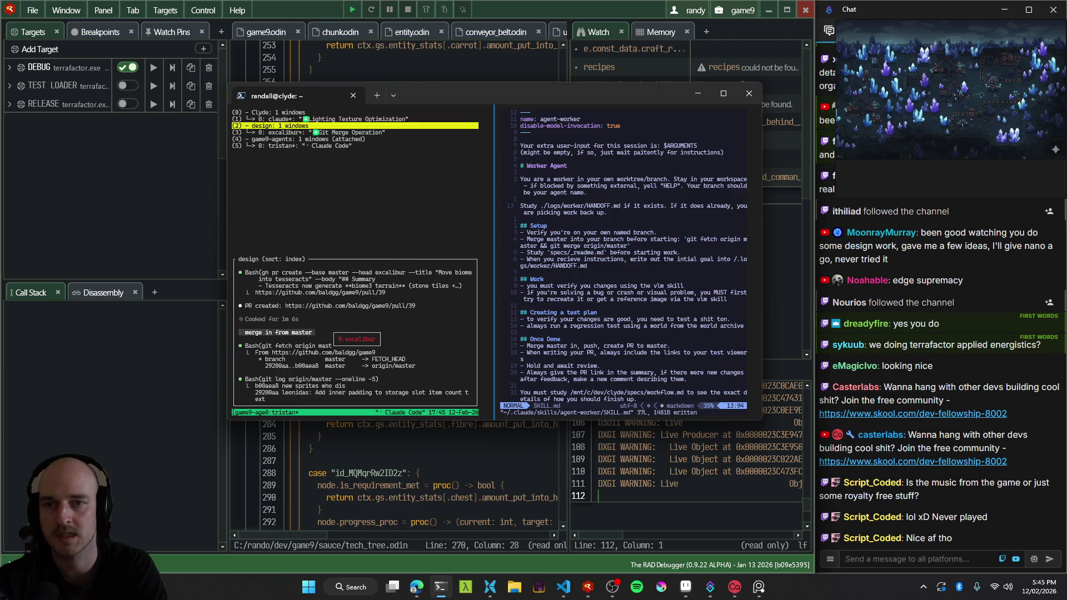
pyautogui.press('Up')
pyautogui.press('Down')
pyautogui.press('Down')
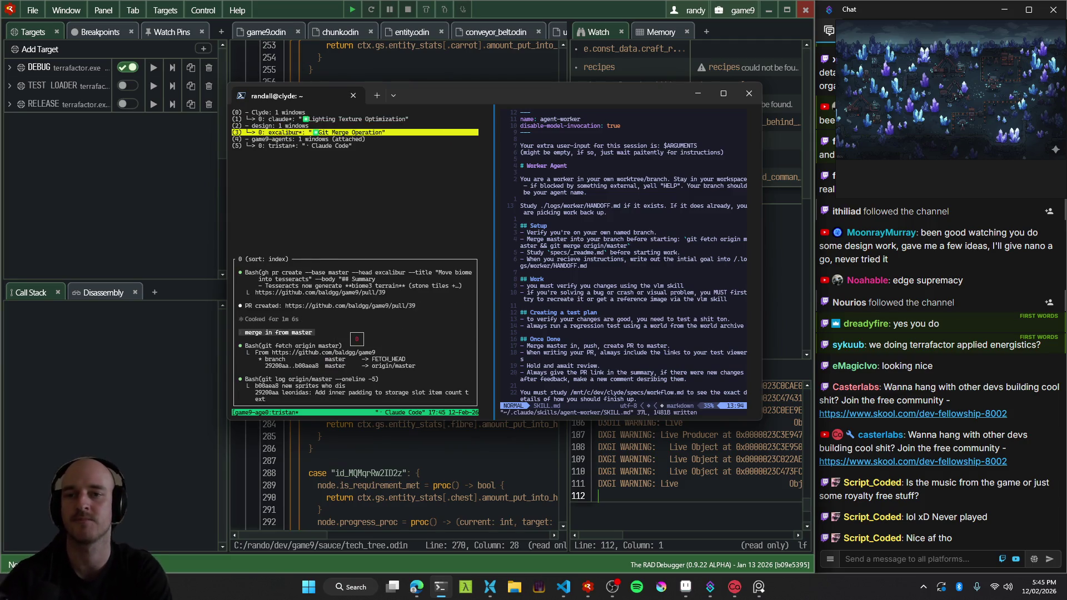
pyautogui.press('Return')
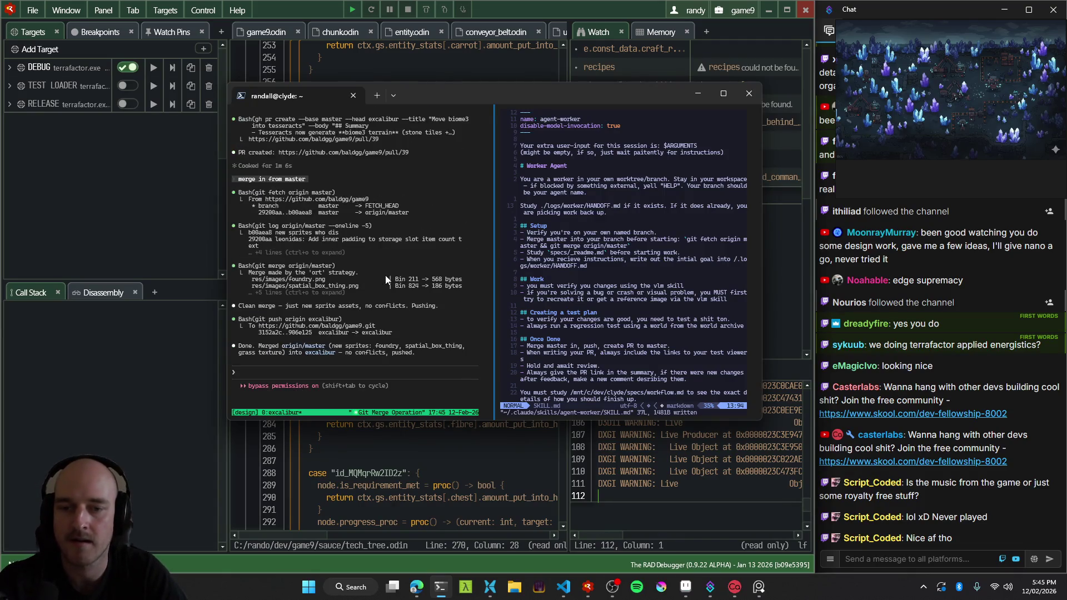
pyautogui.click(737, 559)
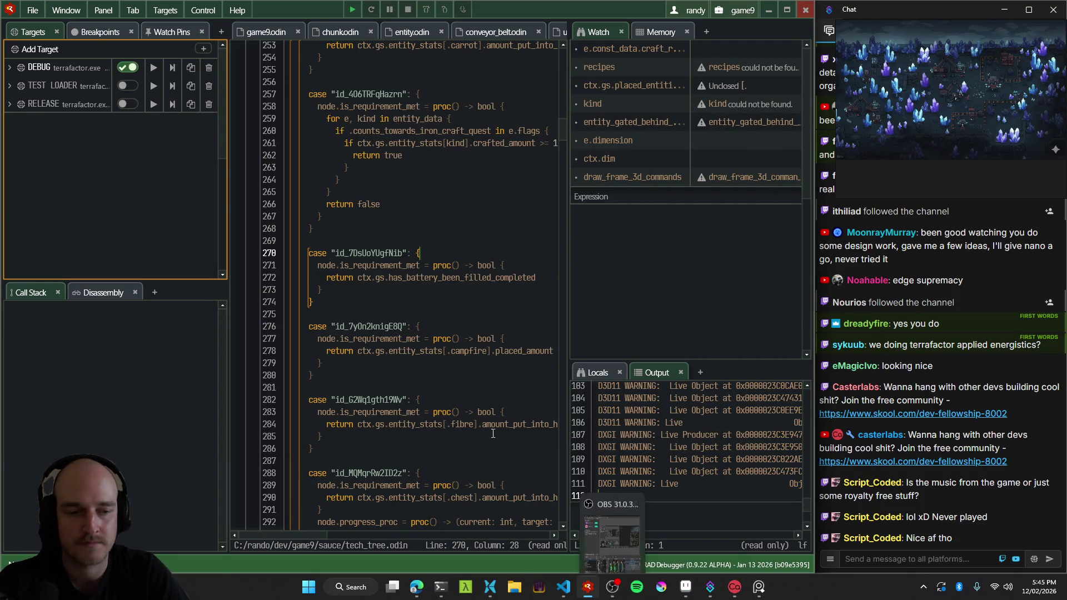
pyautogui.click(450, 278)
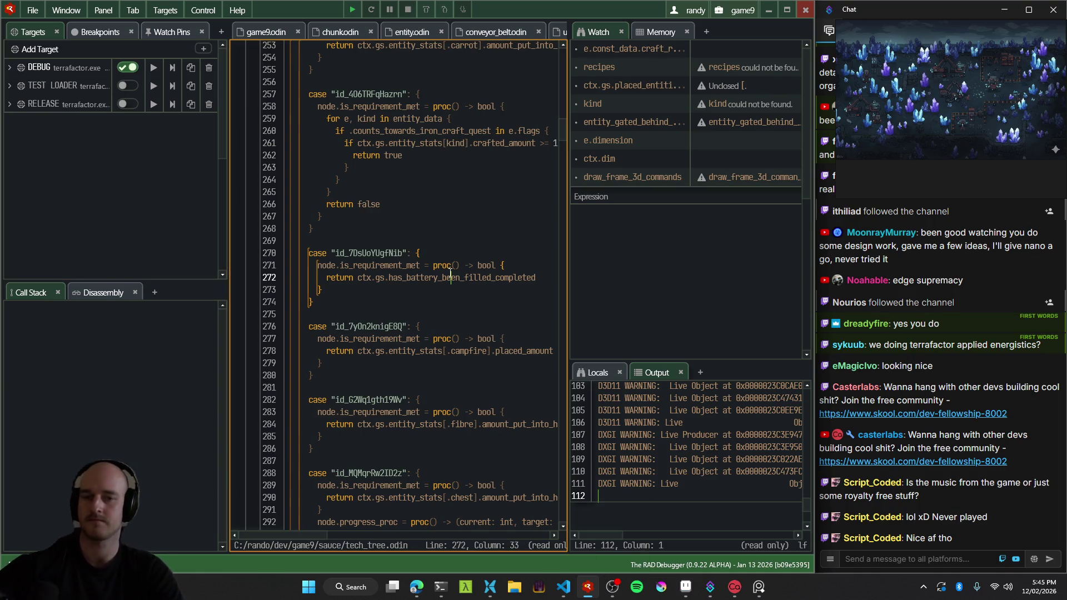
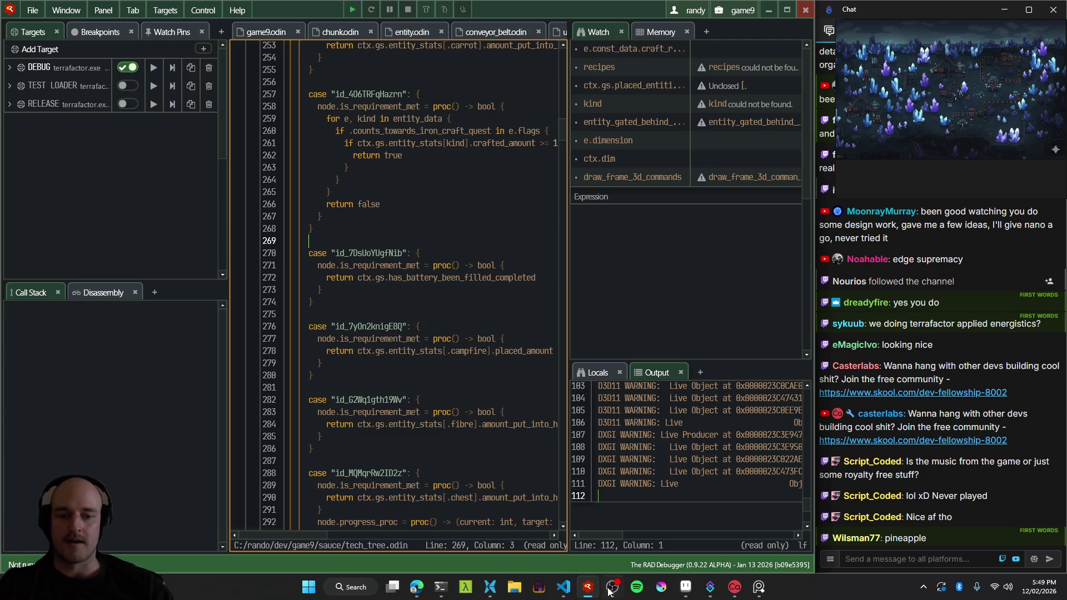
# Switch from RAD Debugger to the todo_idea_backlog.md notes window in VS Code.
pyautogui.moveTo(562, 586)
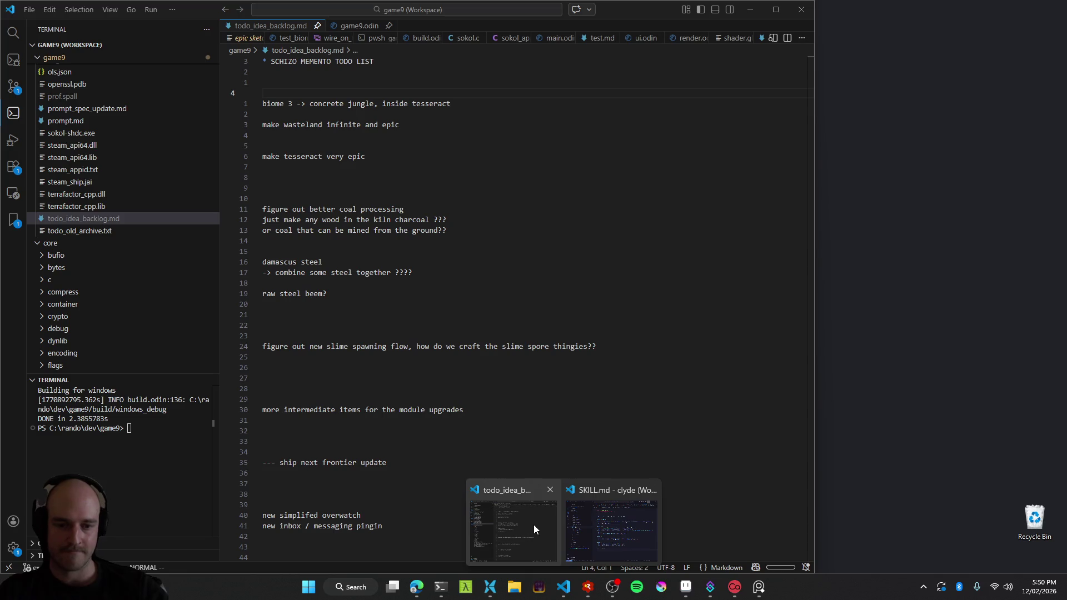
pyautogui.click(533, 525)
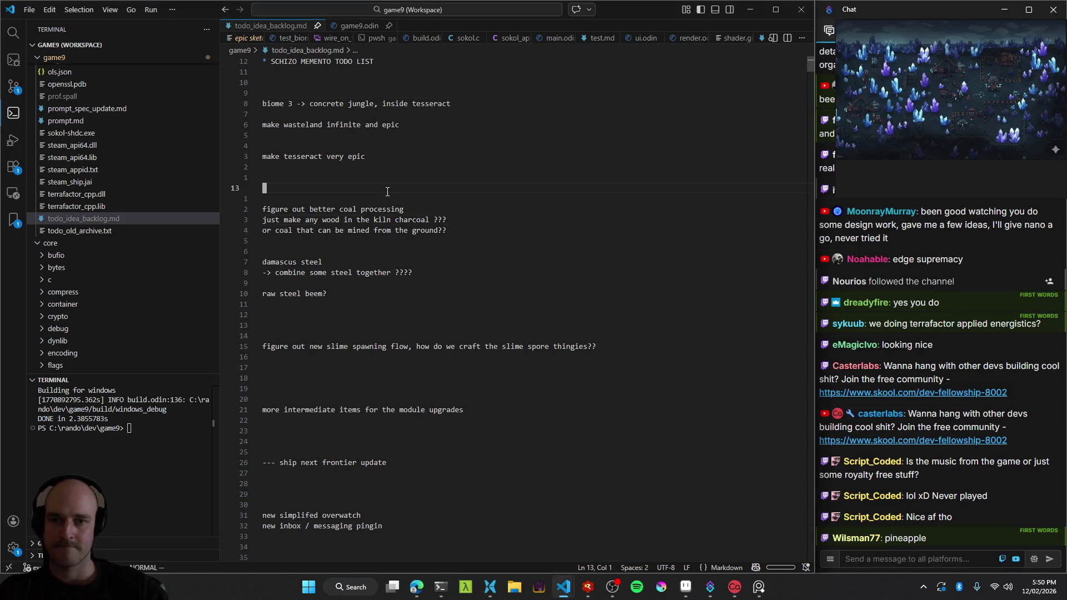
# Rebuild the game for Windows from VS Code, then bring RAD Debugger back to the front.
pyautogui.press('F5')
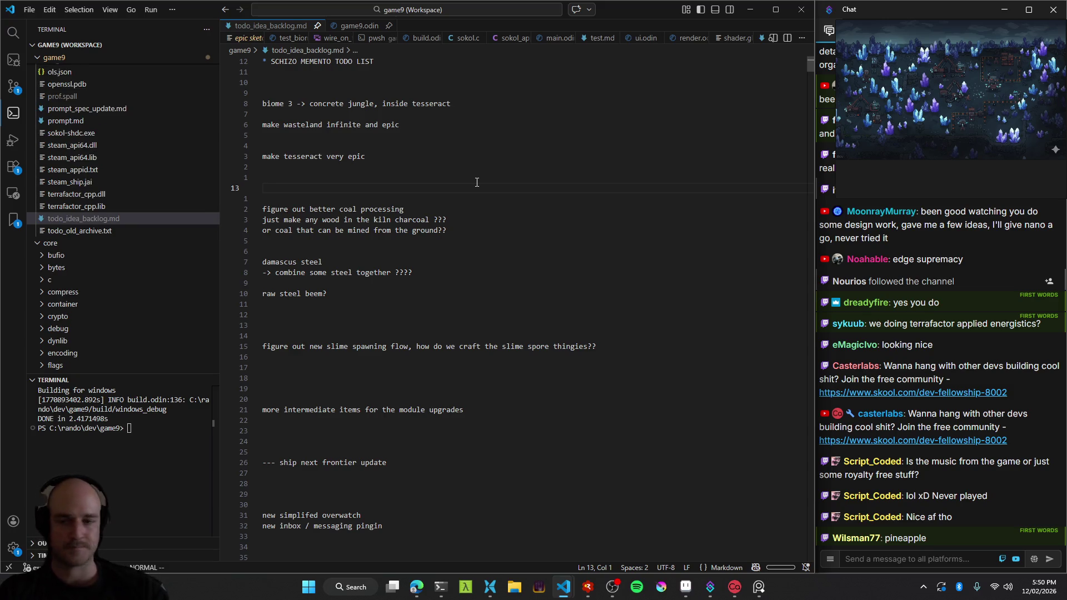
pyautogui.moveTo(588, 587)
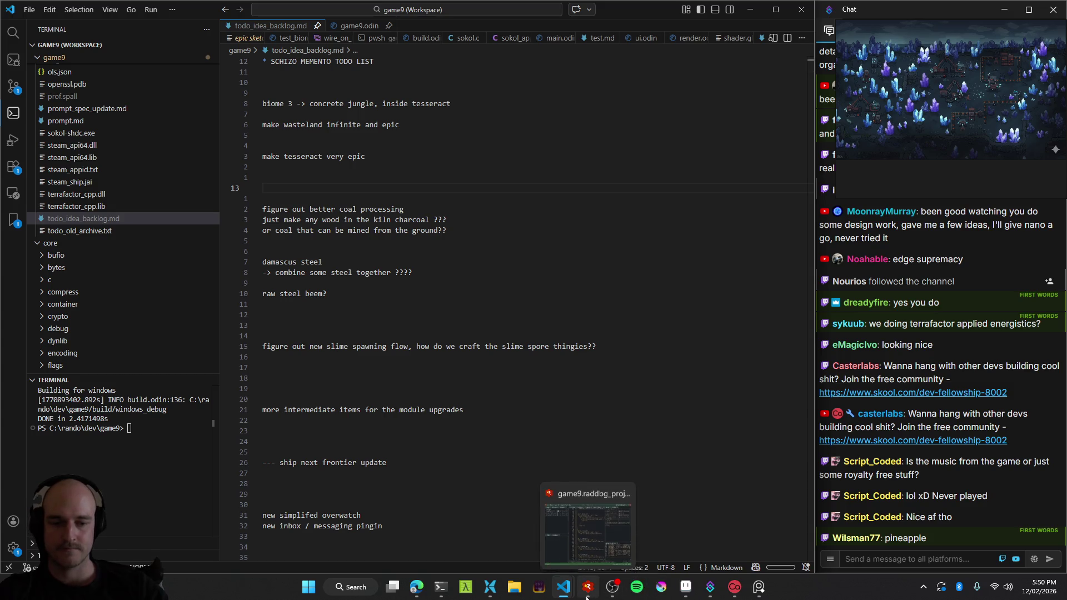
pyautogui.click(417, 527)
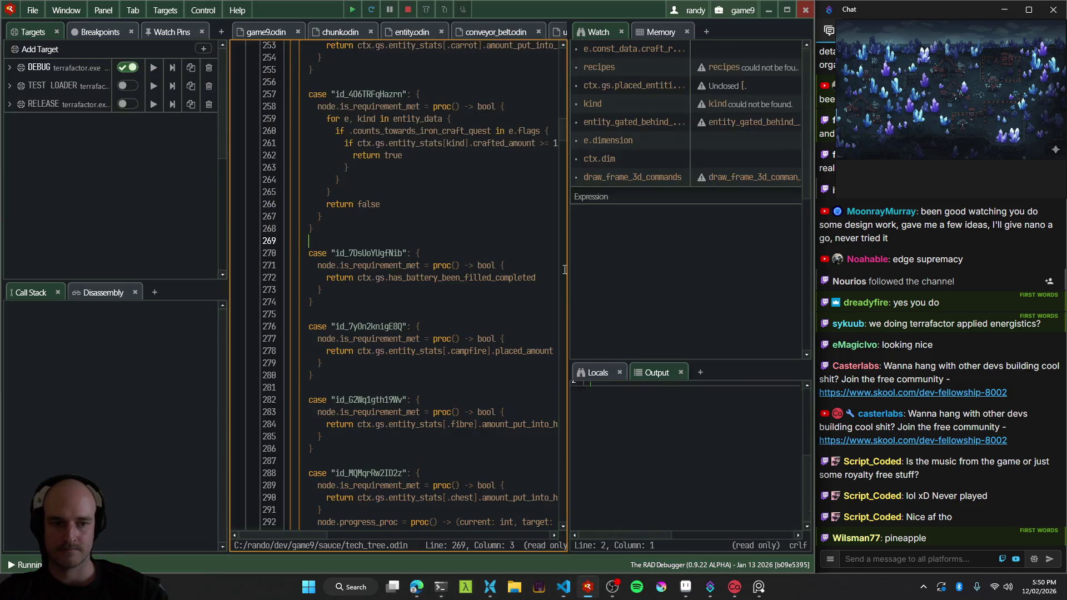
# Launch the game, walk right through the blue-tree room and out into the lit overworld.
pyautogui.press('F5')
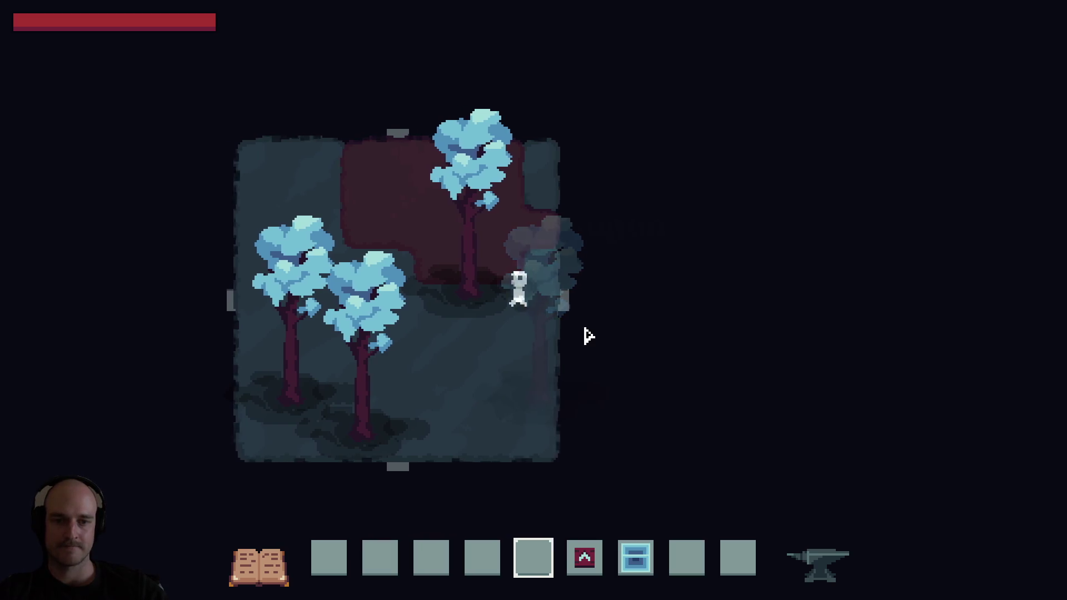
pyautogui.press('d')
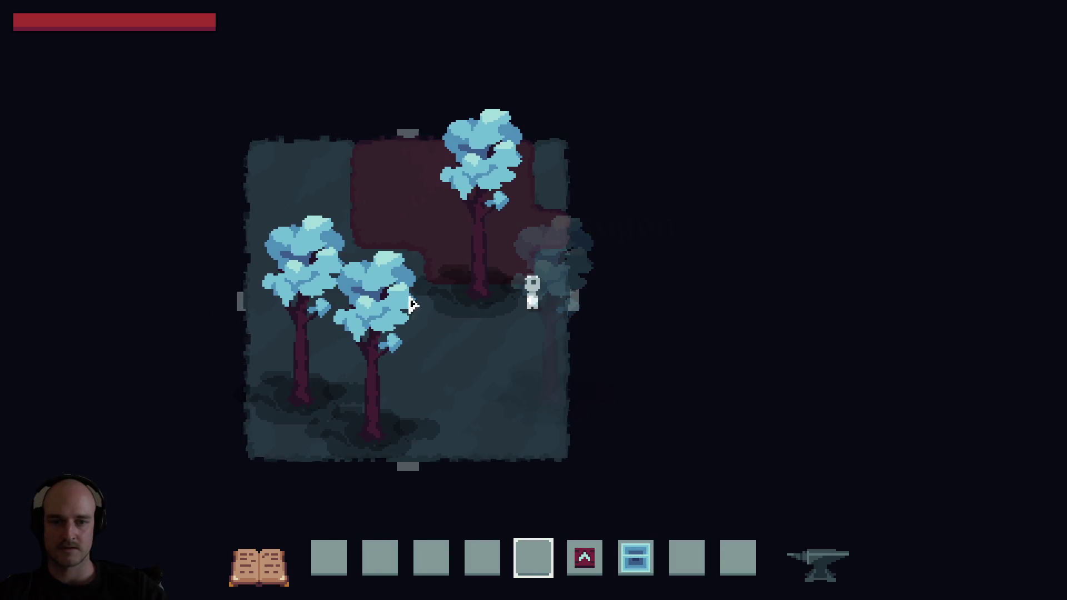
pyautogui.press('7')
pyautogui.press('8')
pyautogui.press('e')
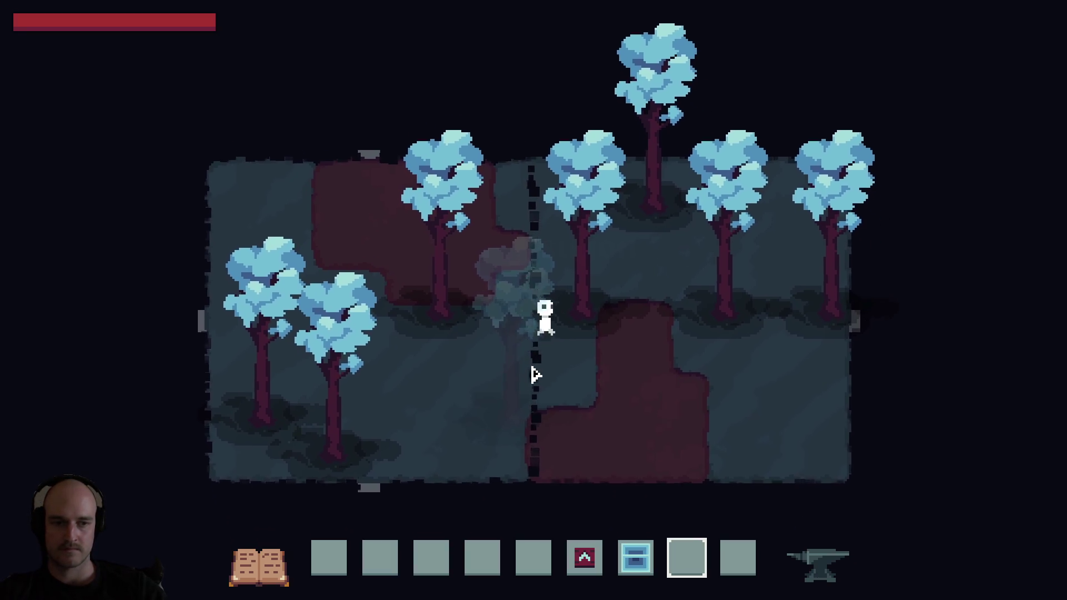
pyautogui.press('d')
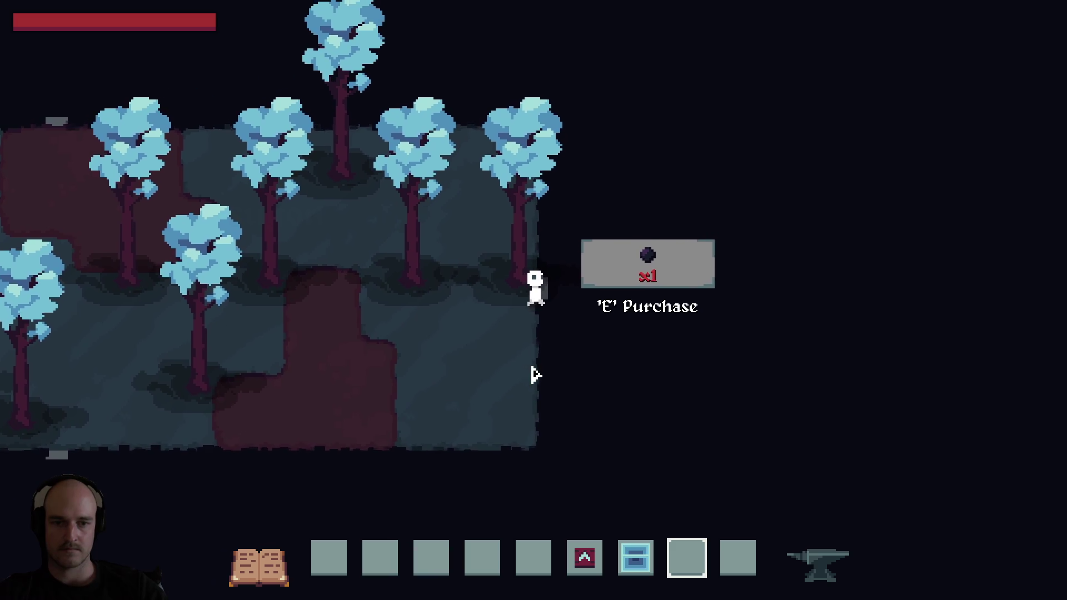
pyautogui.press('e')
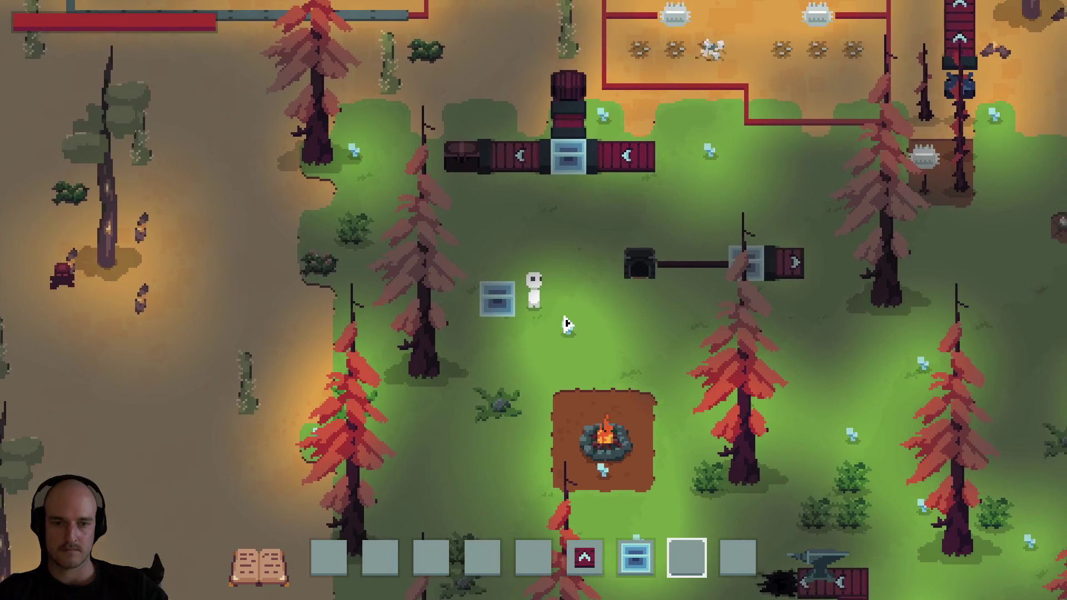
# Walk back through the dark room, through its bottom and right doors, and out to the overworld.
pyautogui.press('a')
pyautogui.press('w')
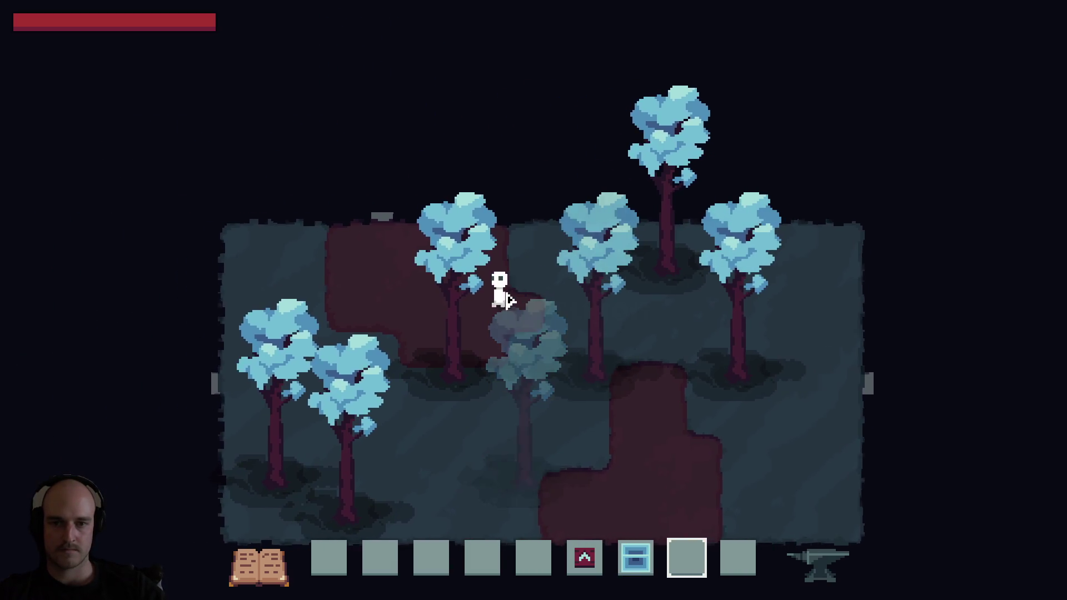
pyautogui.press('a')
pyautogui.press('w')
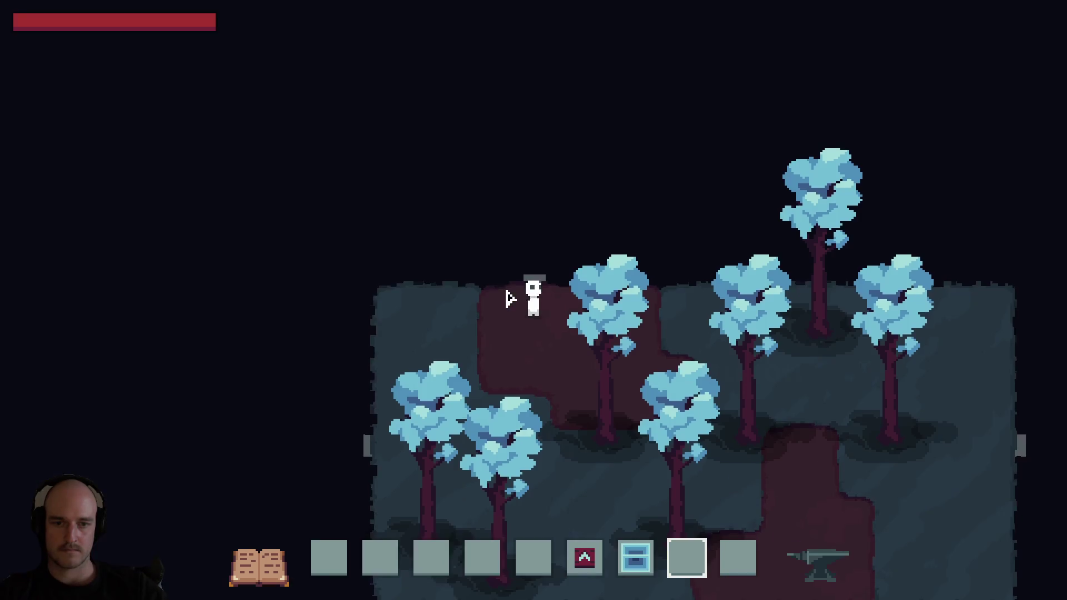
pyautogui.press('a')
pyautogui.press('s')
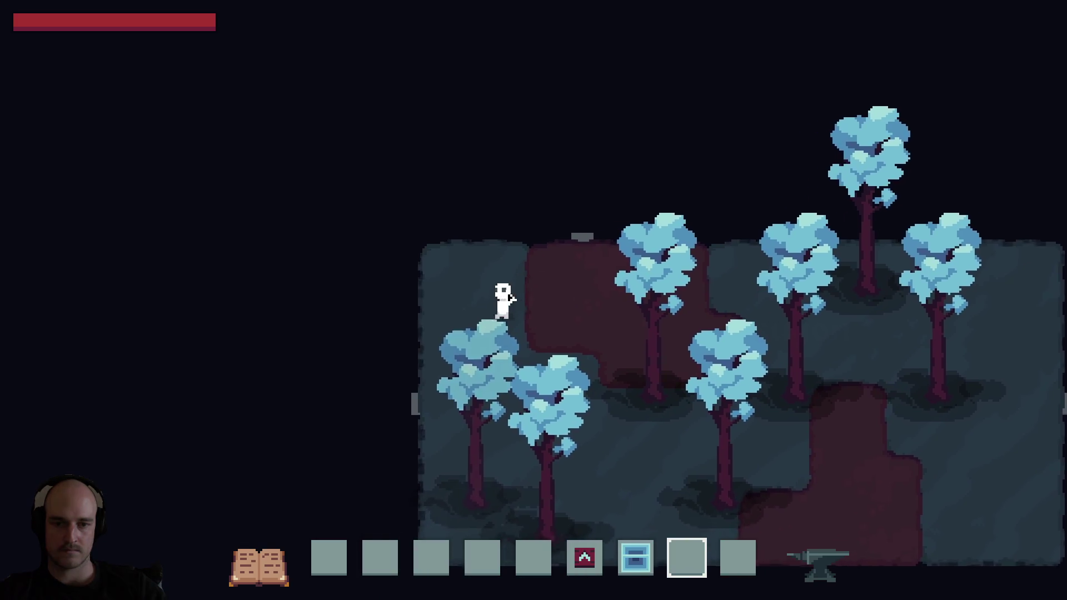
pyautogui.press('a')
pyautogui.press('s')
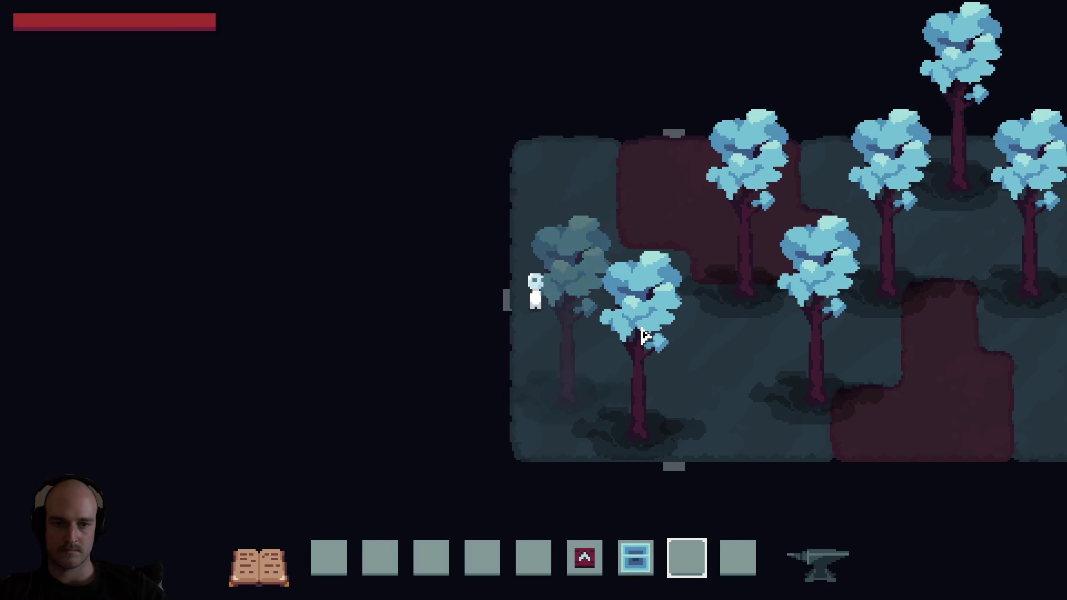
pyautogui.press('s')
pyautogui.press('d')
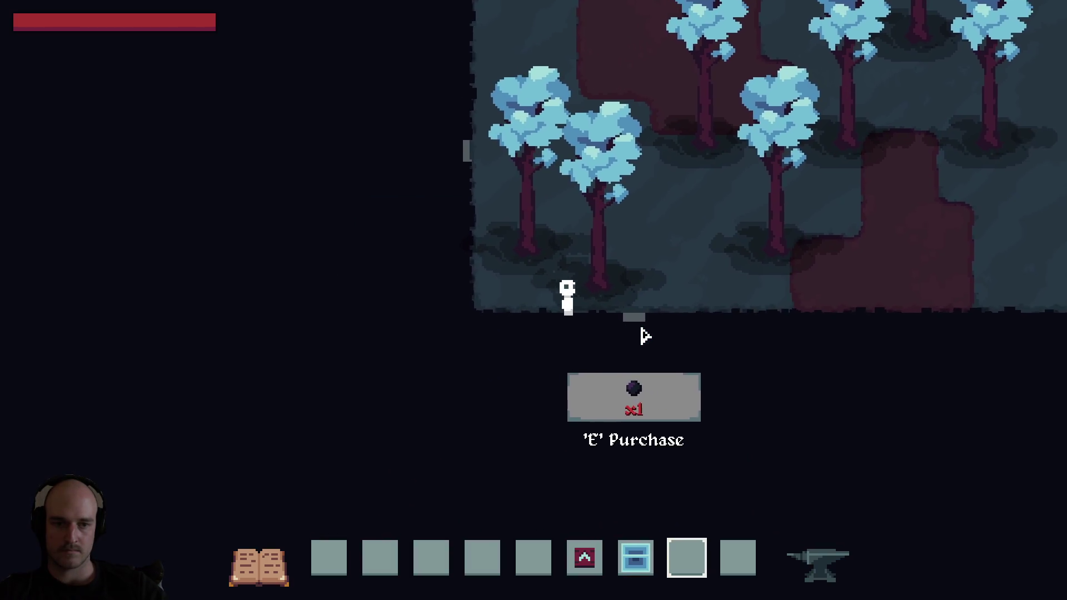
pyautogui.press('d')
pyautogui.press('s')
pyautogui.press('w')
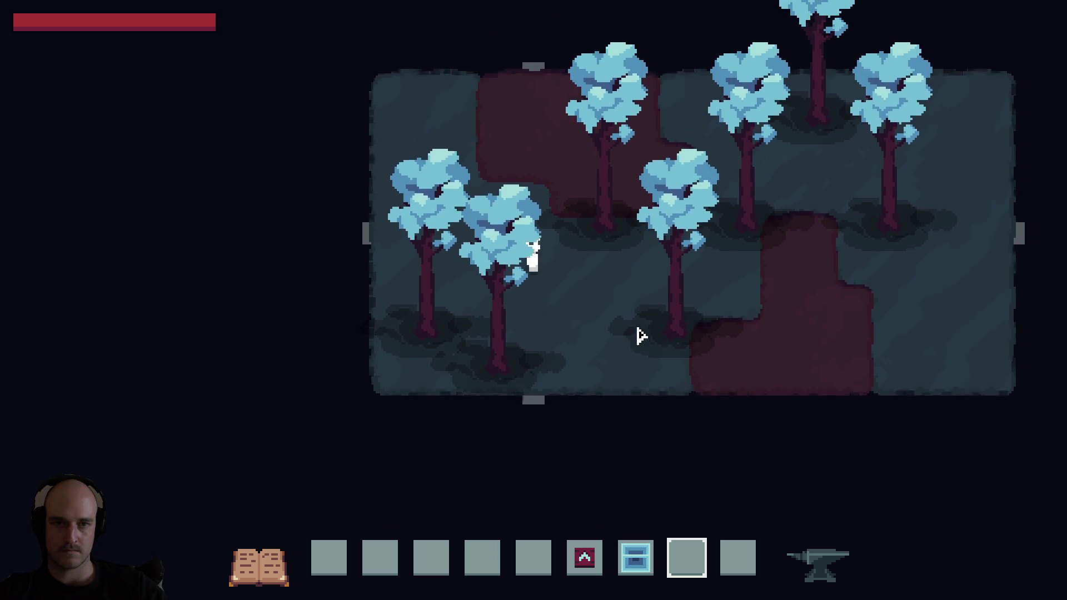
pyautogui.press('w')
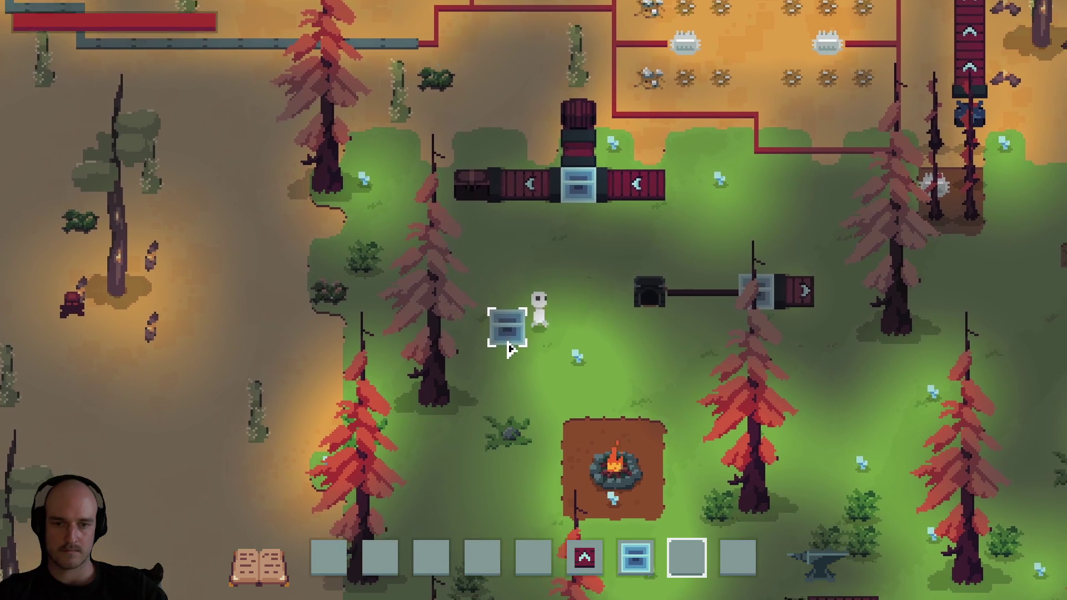
pyautogui.press('s')
pyautogui.press('d')
pyautogui.press('d')
pyautogui.press('a')
pyautogui.press('w')
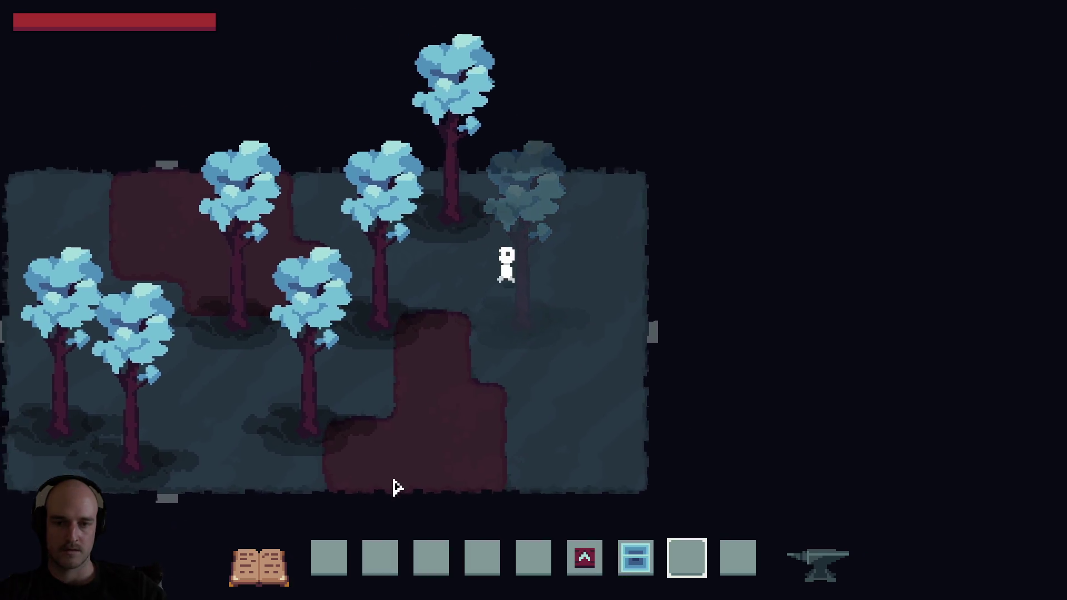
pyautogui.press('a')
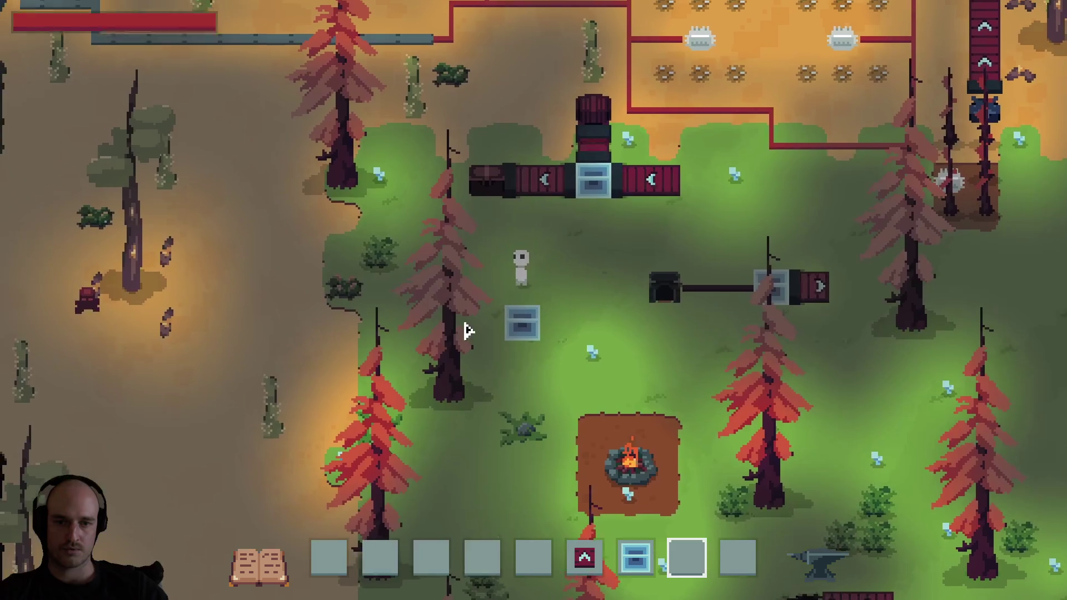
# Select the blank line below 'make tesseract very epic' in the notes, then bring up Aseprite's epic sketch pad.
pyautogui.hotkey('alt', 'Tab')
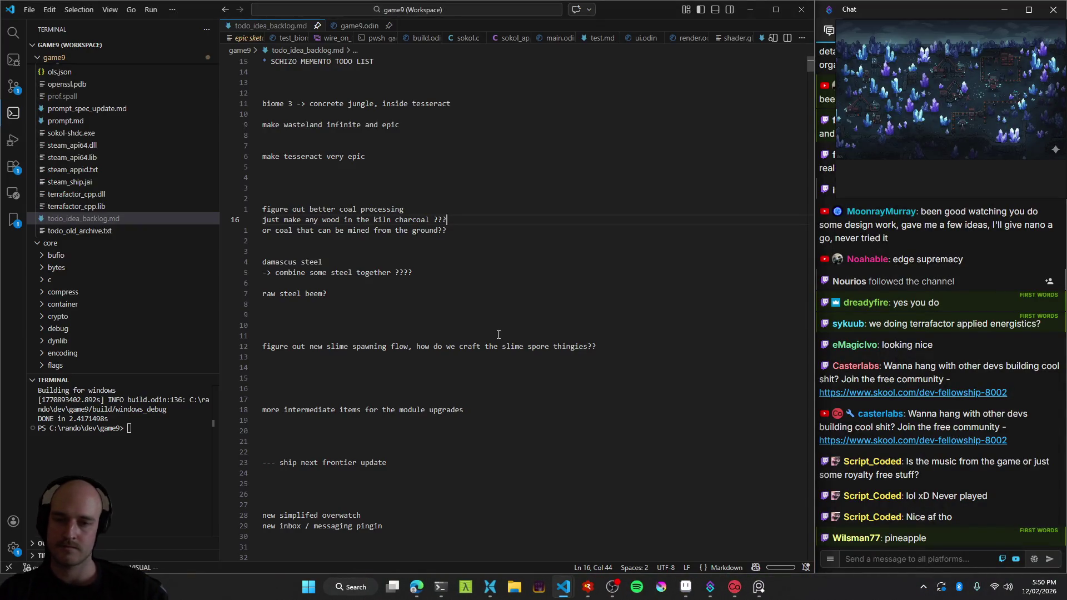
pyautogui.moveTo(389, 167); pyautogui.dragTo(388, 174)
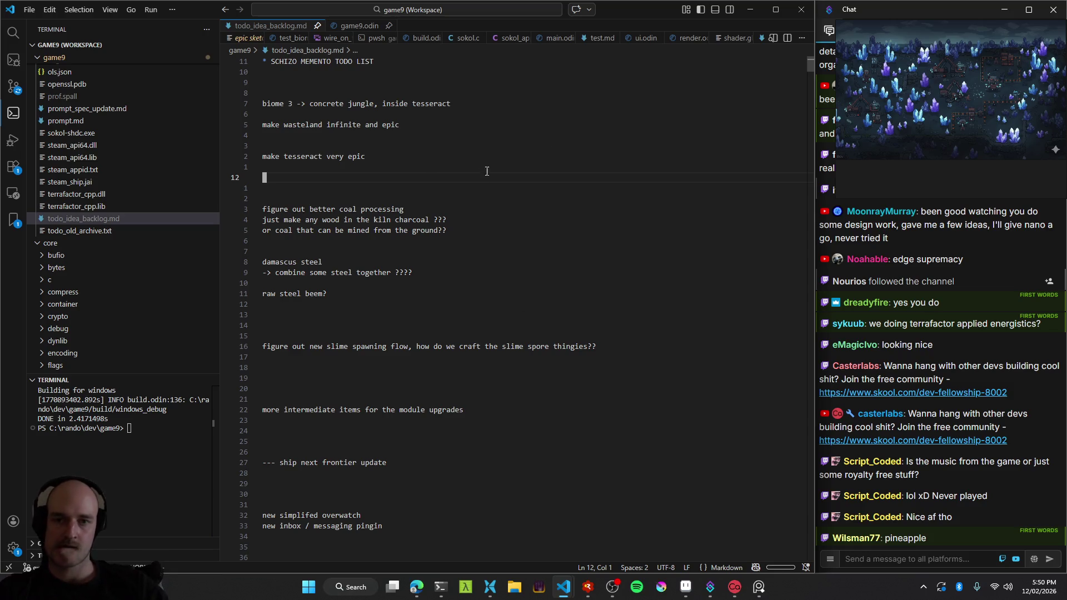
pyautogui.moveTo(588, 588)
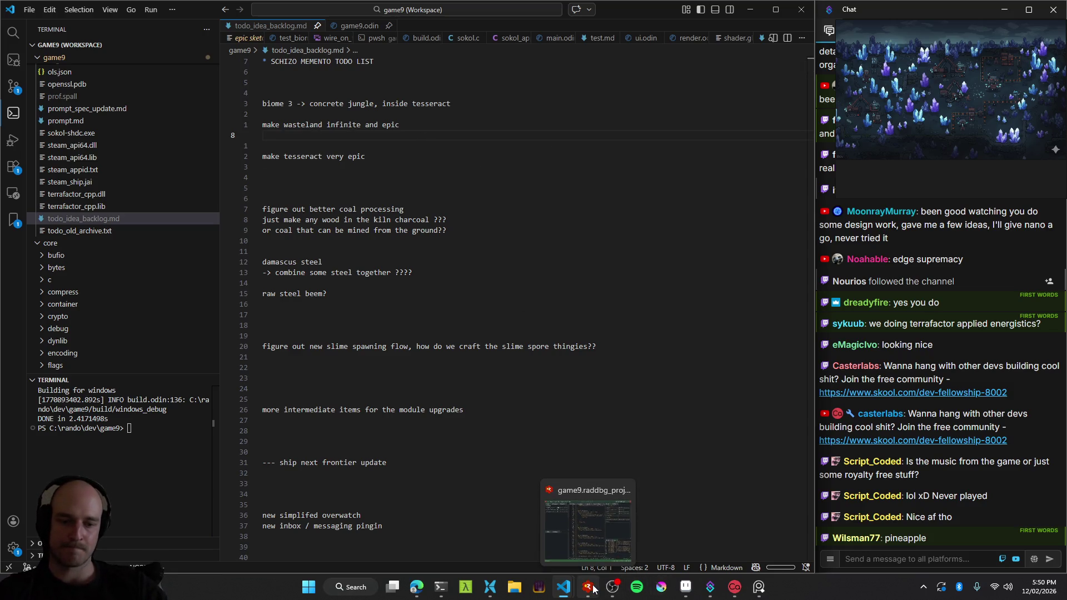
pyautogui.click(683, 590)
# Rename the middle crystal's layer (Layer 116) to crystal_thing.
pyautogui.scroll(2, 503, 228)
pyautogui.scroll(2, 471, 222)
pyautogui.click(464, 236)
pyautogui.hotkey('shift', 'p')
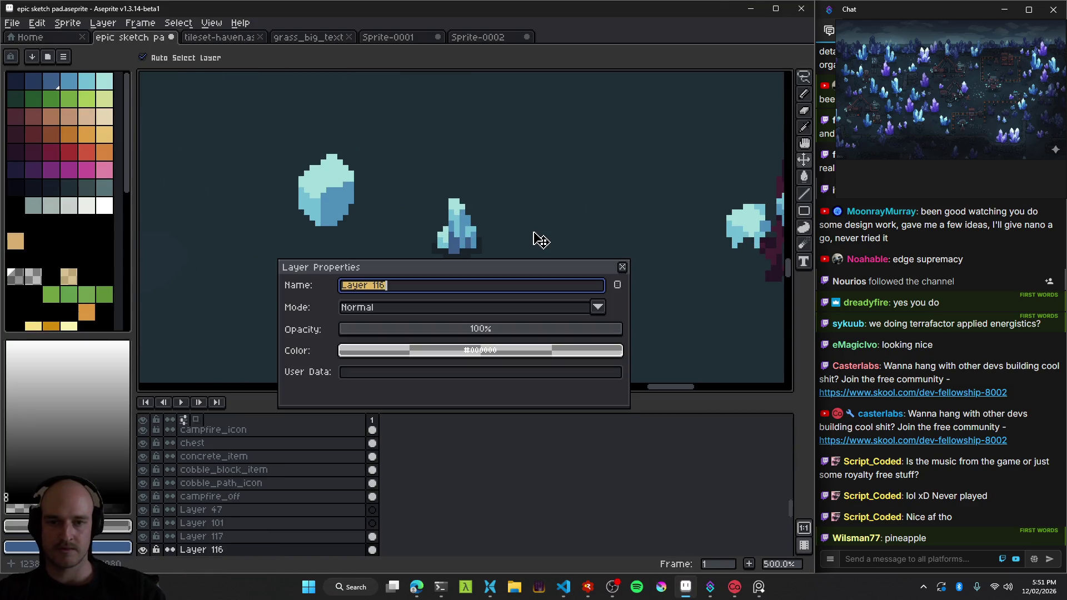
pyautogui.write('crystal_thing')
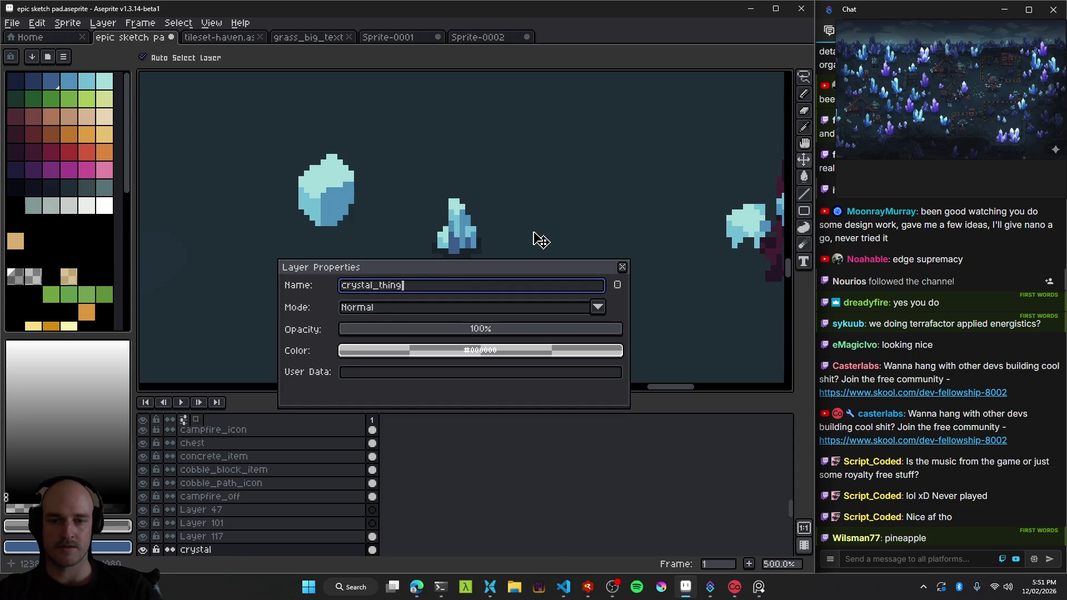
pyautogui.press('Return')
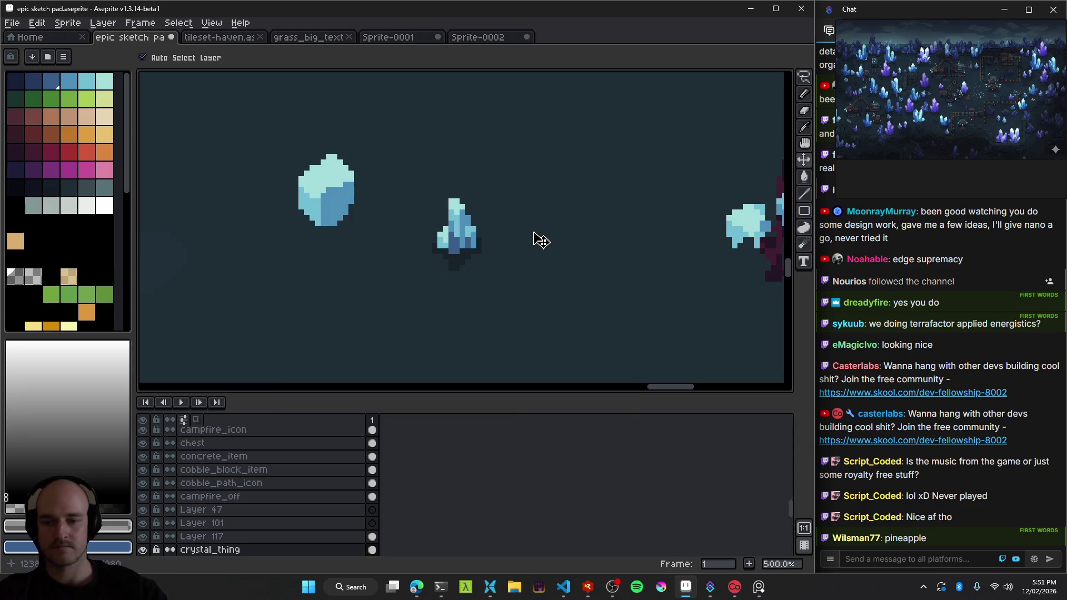
# Move the blue-leaved shrub up-left and rename its layer (Layer 115) to shrub_thing.
pyautogui.scroll(-1, 536, 239)
pyautogui.hscroll(3, 561, 255)
pyautogui.click(528, 236)
pyautogui.moveTo(528, 237); pyautogui.dragTo(475, 211)
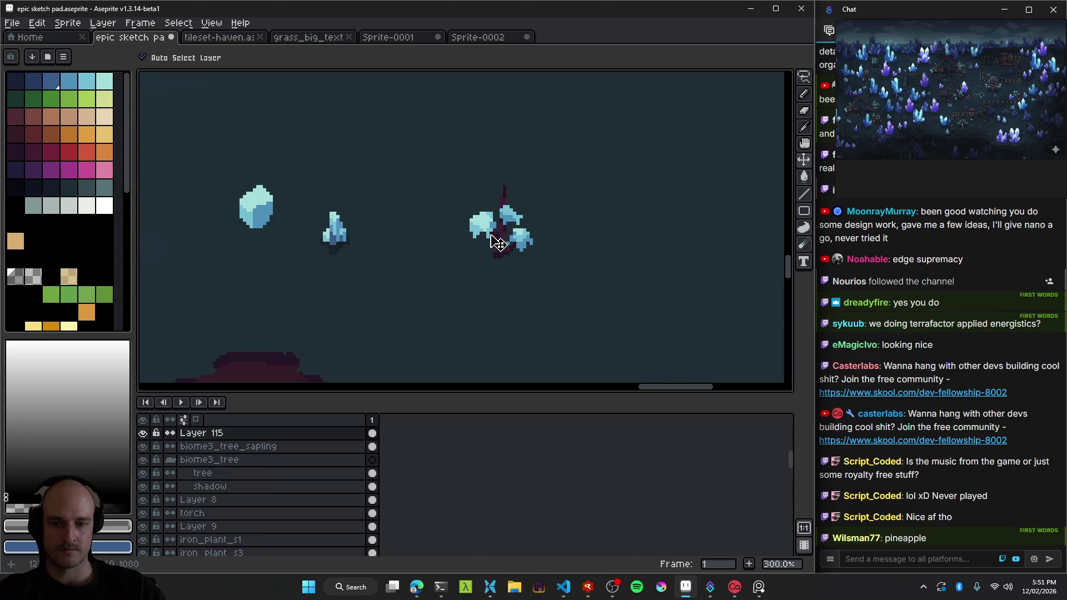
pyautogui.hotkey('shift', 'p')
pyautogui.write('shrub_thi')
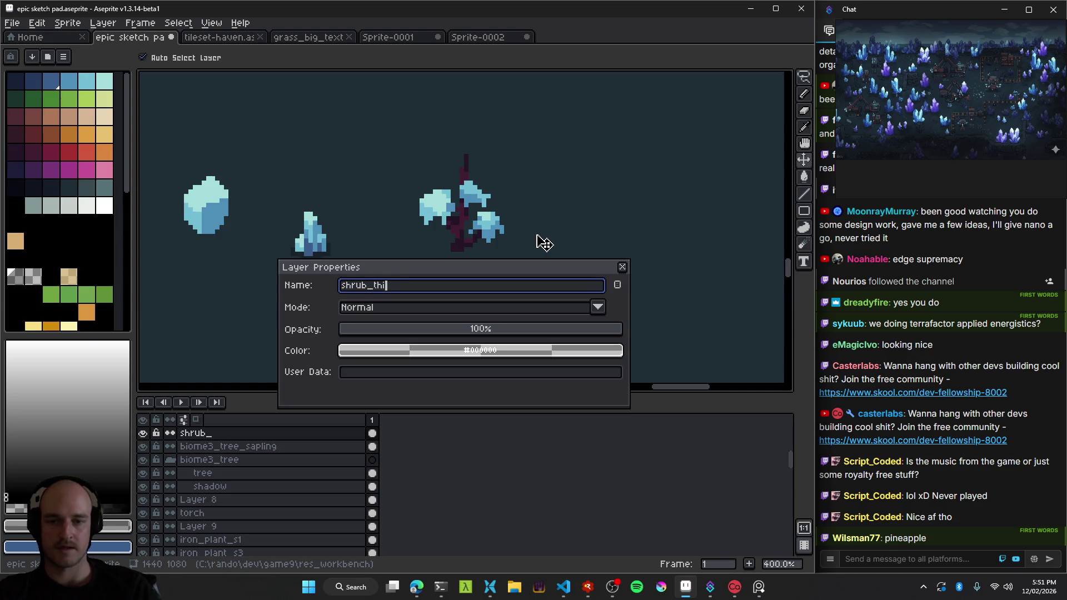
pyautogui.write('ng')
pyautogui.press('Return')
# Select the small crystal's layer, then switch back to the shrub_thing layer.
pyautogui.click(339, 244)
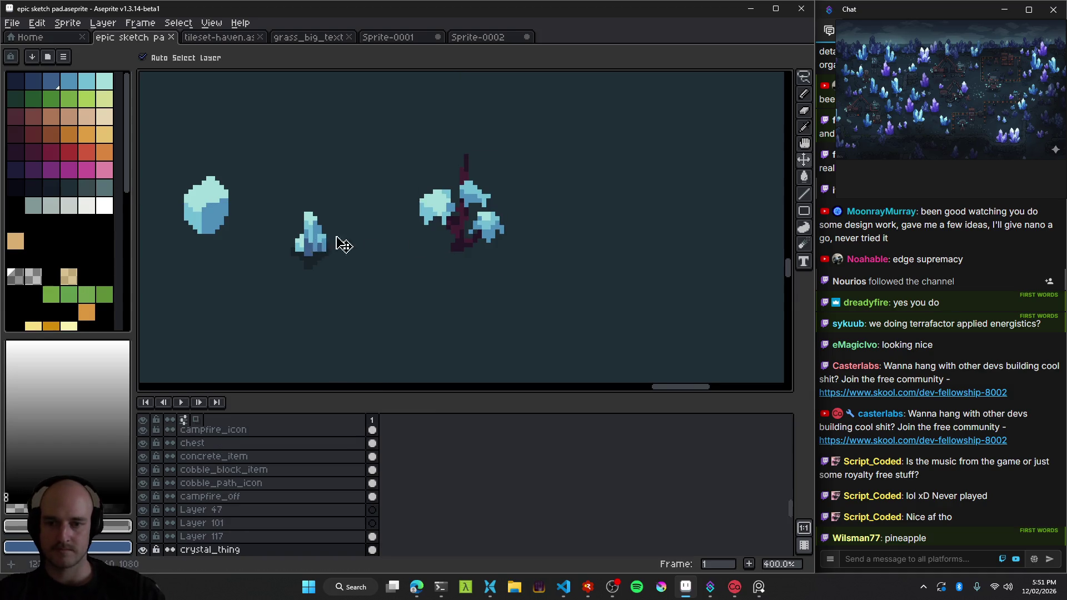
pyautogui.click(517, 257)
pyautogui.scroll(-2, 531, 300)
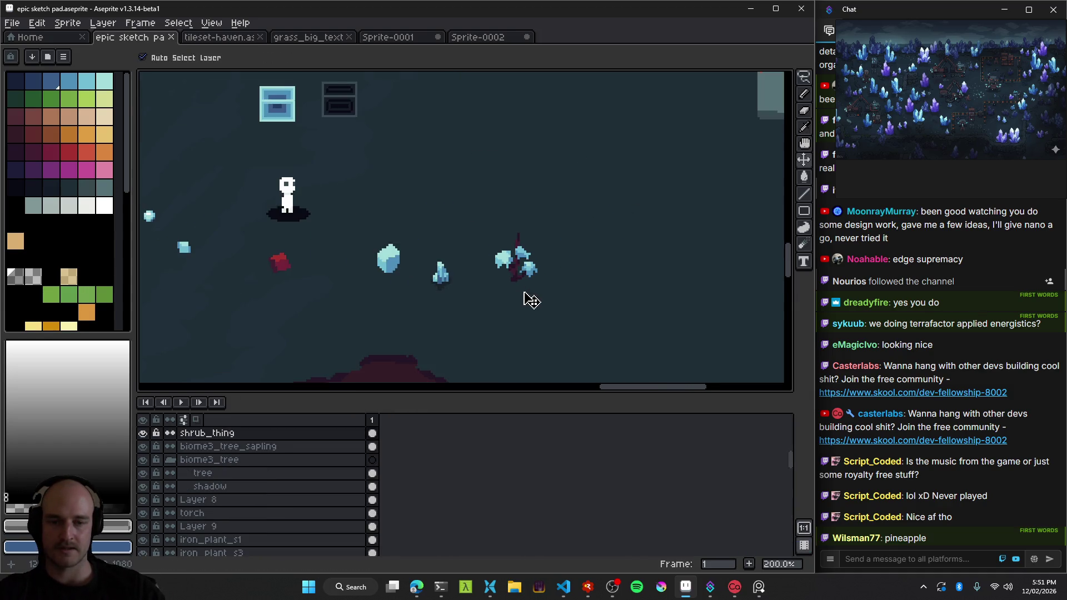
# Move the small crystal up-right, nudge the shrub cluster right, and save the sketch pad.
pyautogui.moveTo(504, 284)
pyautogui.mouseDown()
pyautogui.moveTo(588, 295)
pyautogui.moveTo(543, 295)
pyautogui.mouseUp()
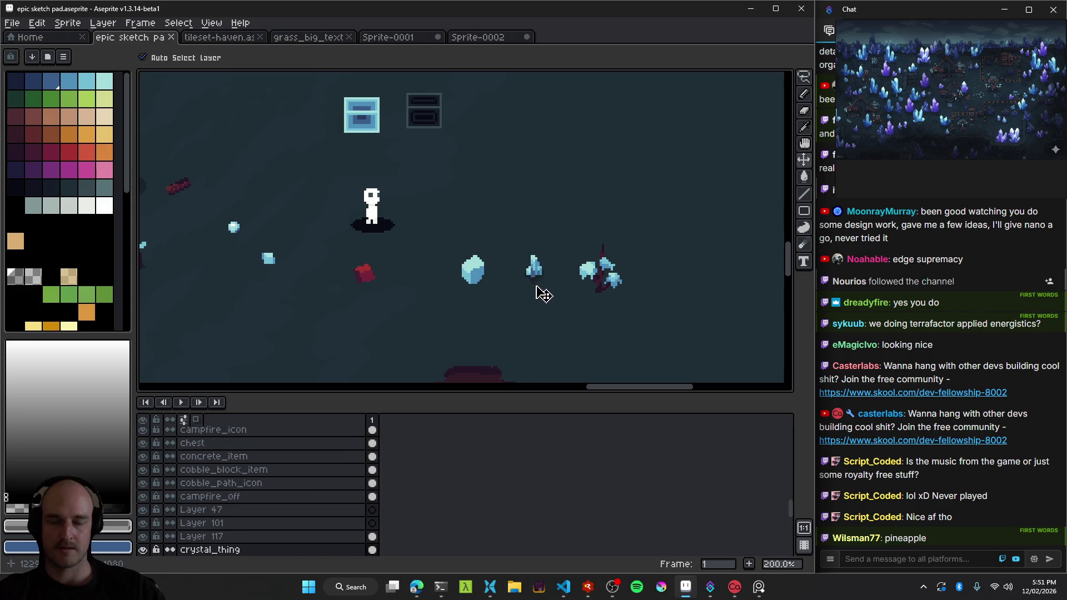
pyautogui.scroll(-1, 543, 294)
pyautogui.scroll(1, 548, 303)
pyautogui.moveTo(483, 268); pyautogui.dragTo(499, 265)
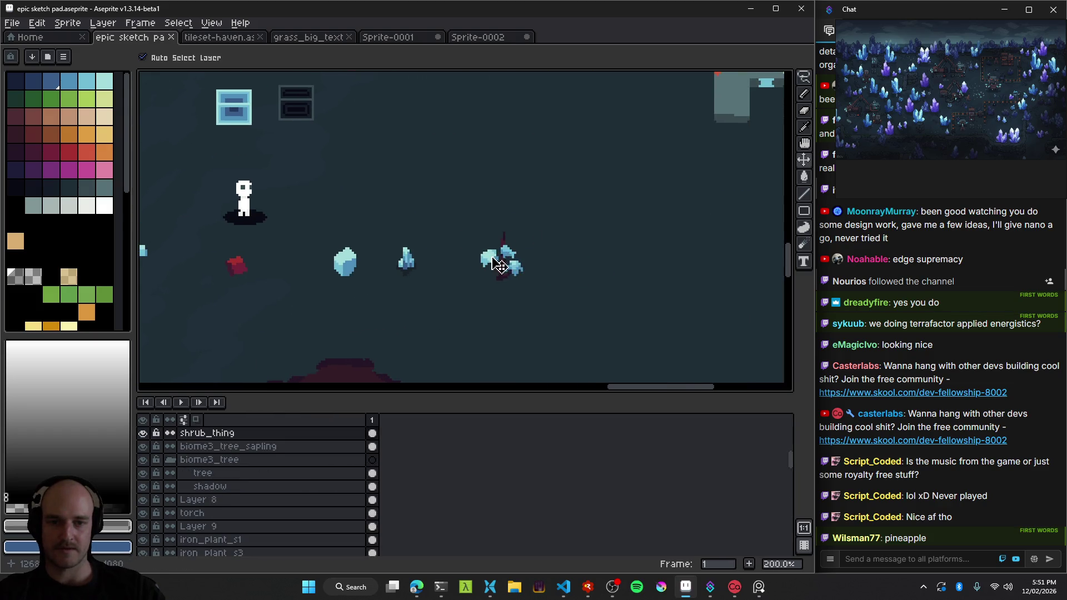
pyautogui.scroll(-1, 546, 276)
pyautogui.hotkey('ctrl', 's')
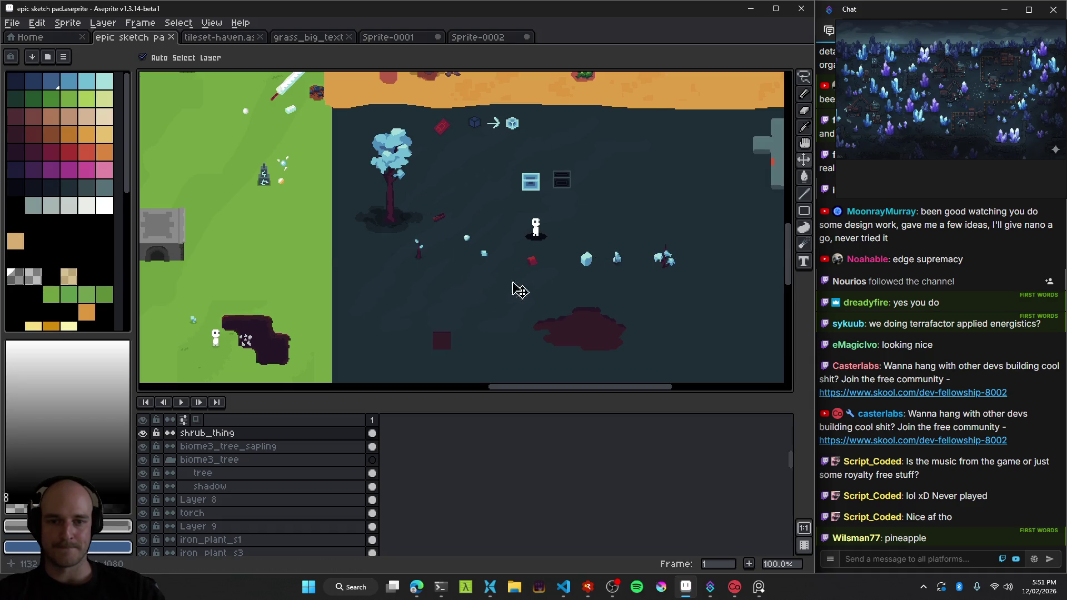
# Move the small light orb toward the big crystal, select the foundry sprite, and save.
pyautogui.scroll(1, 599, 286)
pyautogui.scroll(1, 320, 209)
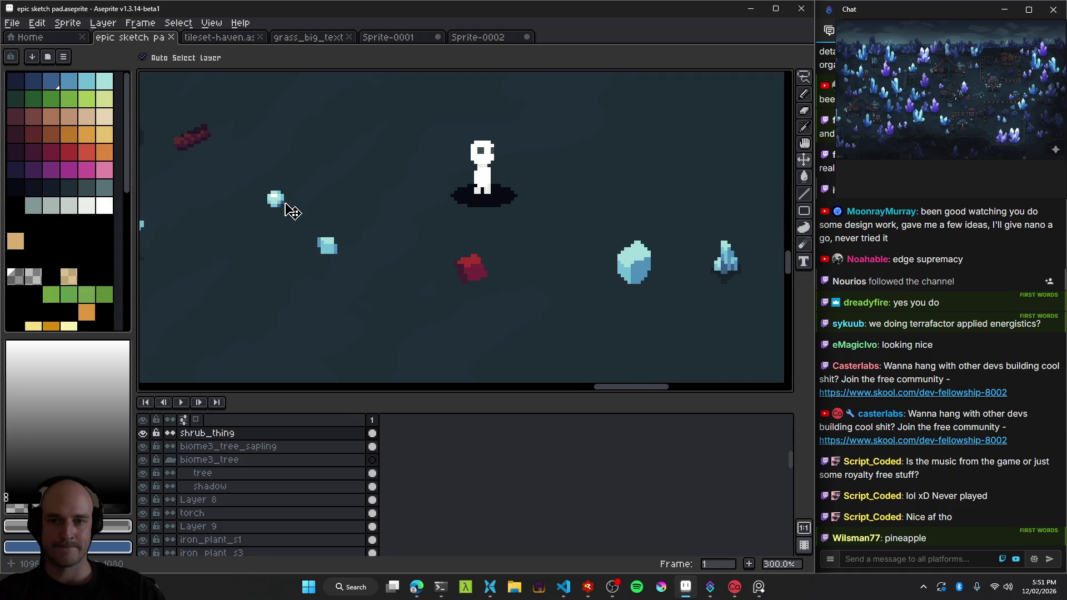
pyautogui.moveTo(289, 210); pyautogui.dragTo(662, 215)
pyautogui.scroll(-2, 623, 223)
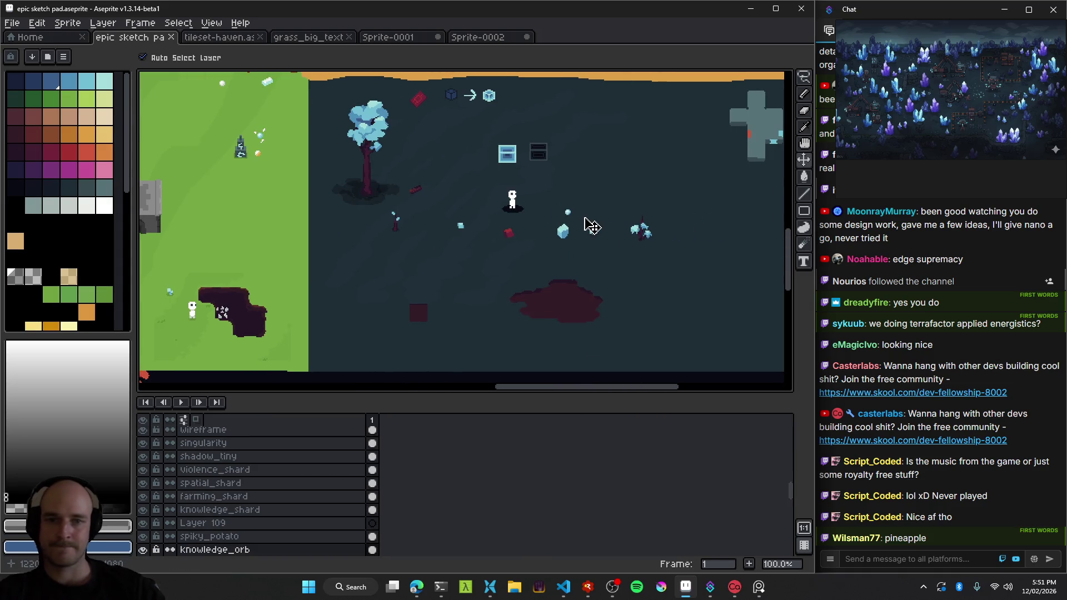
pyautogui.scroll(1, 589, 227)
pyautogui.scroll(1, 584, 226)
pyautogui.scroll(-1, 452, 223)
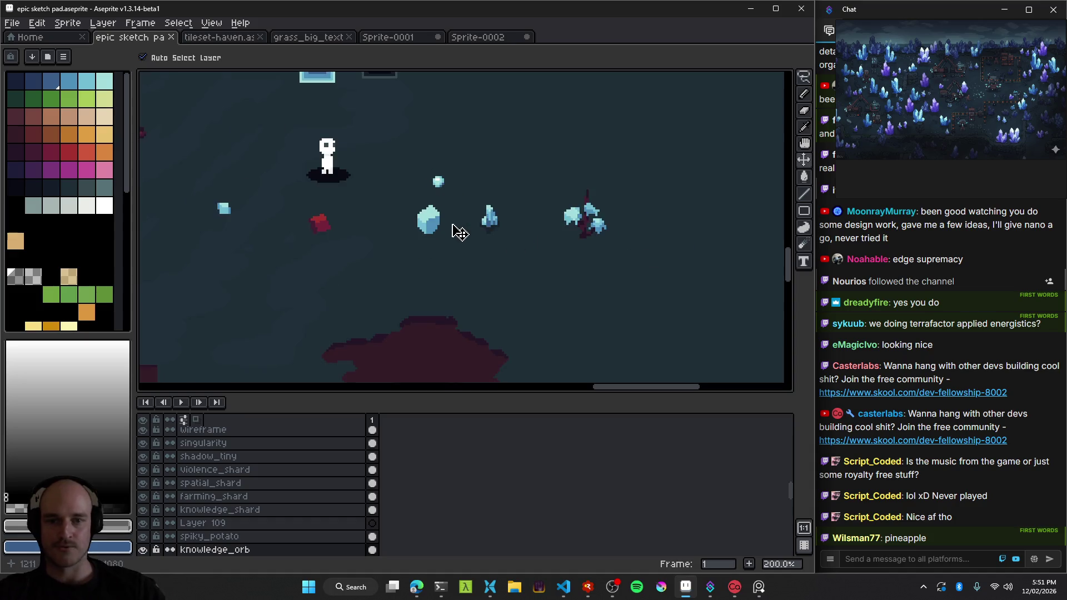
pyautogui.scroll(-2, 460, 220)
pyautogui.scroll(1, 472, 223)
pyautogui.scroll(-2, 433, 244)
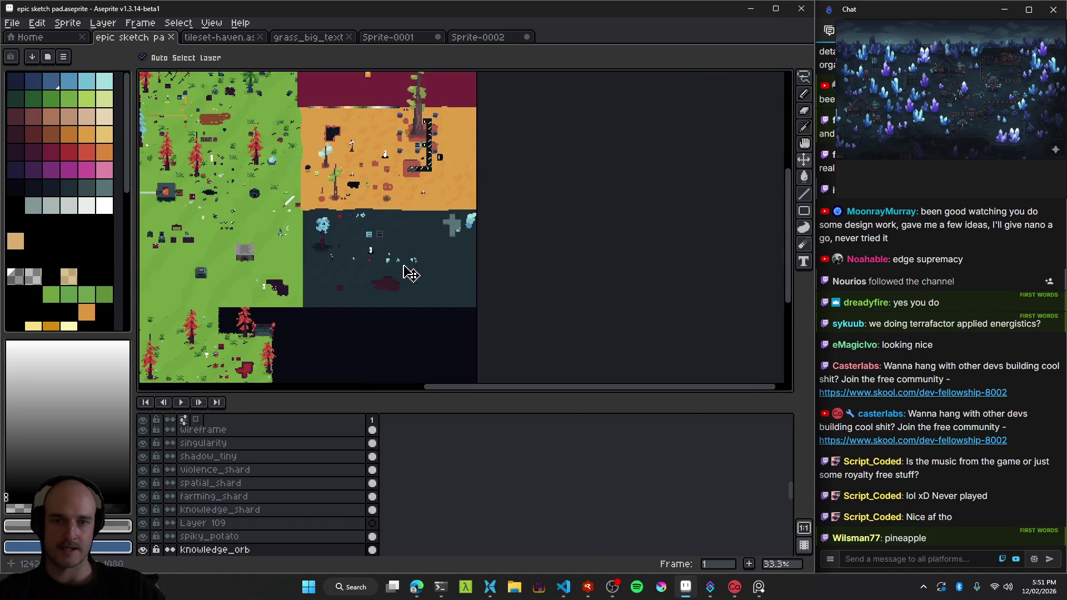
pyautogui.scroll(2, 410, 272)
pyautogui.scroll(1, 292, 215)
pyautogui.click(525, 177)
pyautogui.scroll(2, 534, 198)
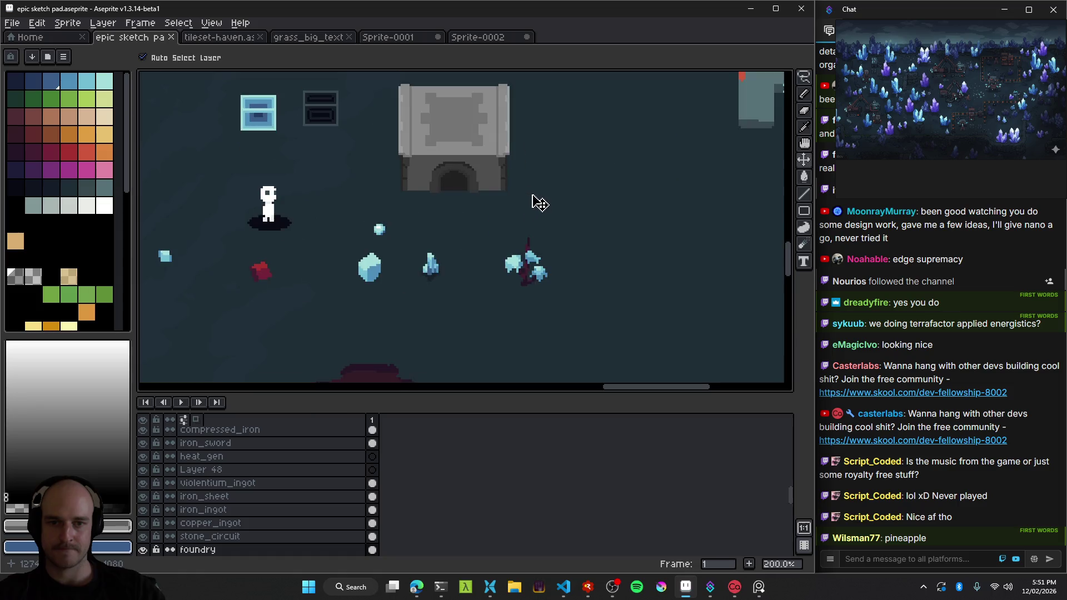
pyautogui.scroll(-1, 533, 222)
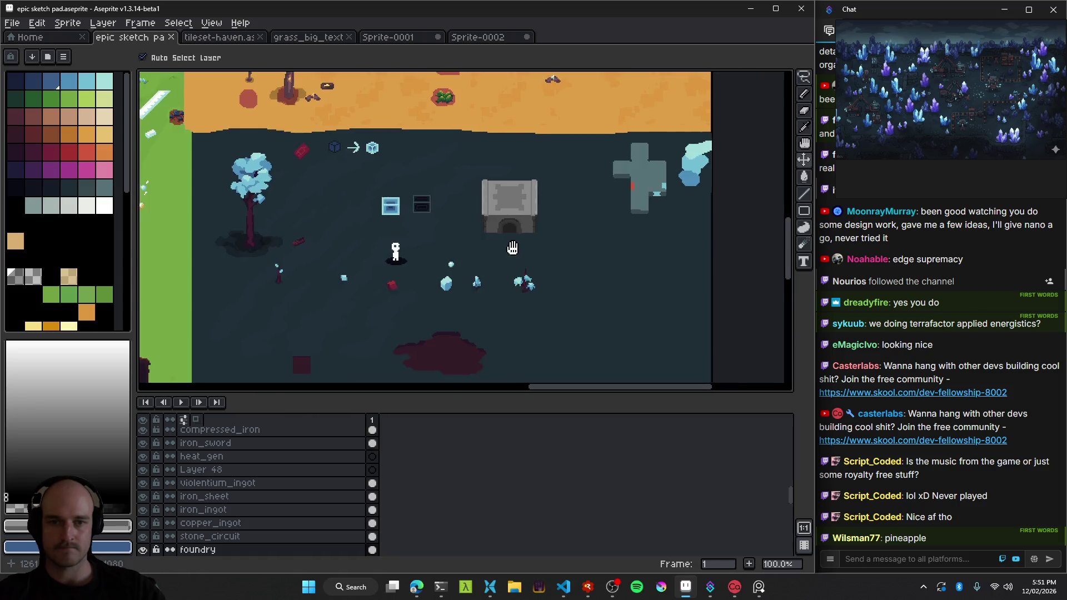
pyautogui.scroll(-2, 512, 248)
pyautogui.scroll(2, 632, 212)
pyautogui.hotkey('ctrl', 's')
# Move the grey steel item and the anvil sprite from the green area into the dark area.
pyautogui.moveTo(286, 174); pyautogui.dragTo(576, 222)
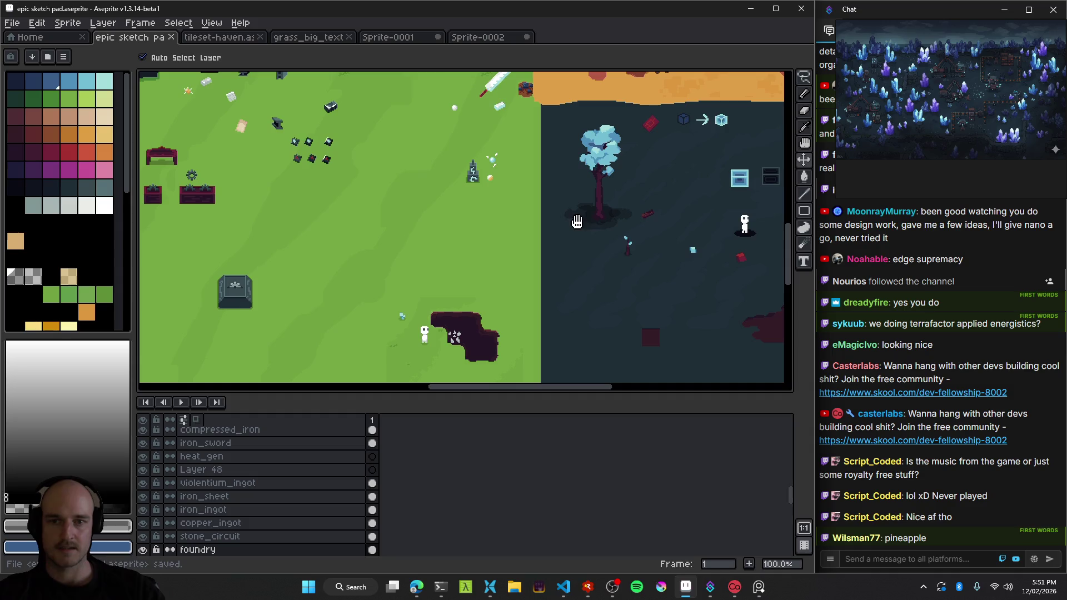
pyautogui.scroll(-1, 441, 195)
pyautogui.scroll(1, 522, 143)
pyautogui.scroll(-1, 522, 143)
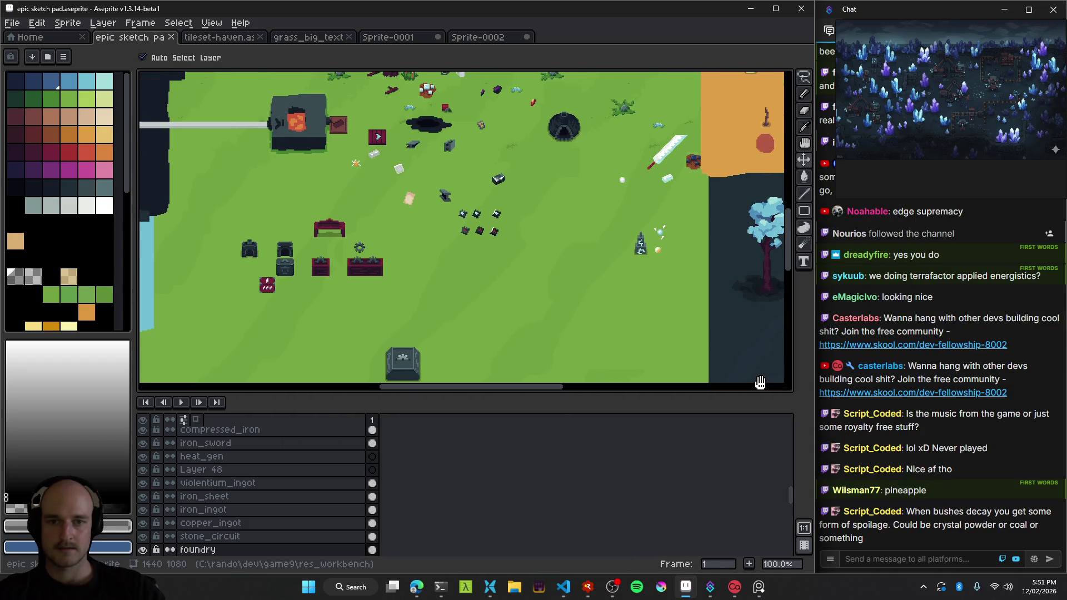
pyautogui.scroll(1, 488, 286)
pyautogui.moveTo(263, 132); pyautogui.dragTo(734, 225)
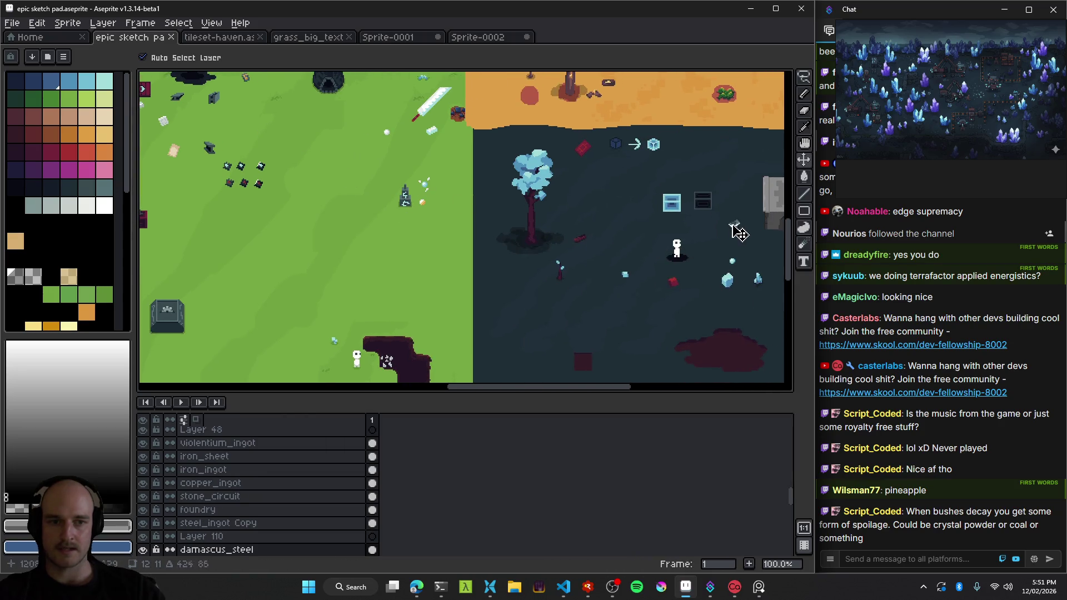
pyautogui.moveTo(210, 150); pyautogui.dragTo(722, 238)
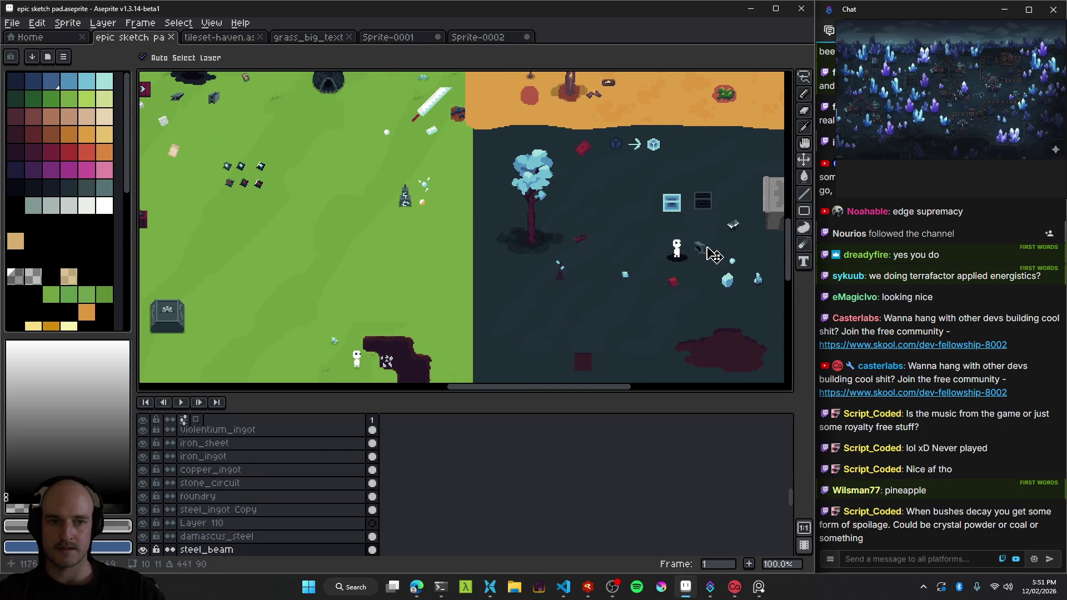
pyautogui.hscroll(-2, 286, 195)
pyautogui.scroll(1, 287, 194)
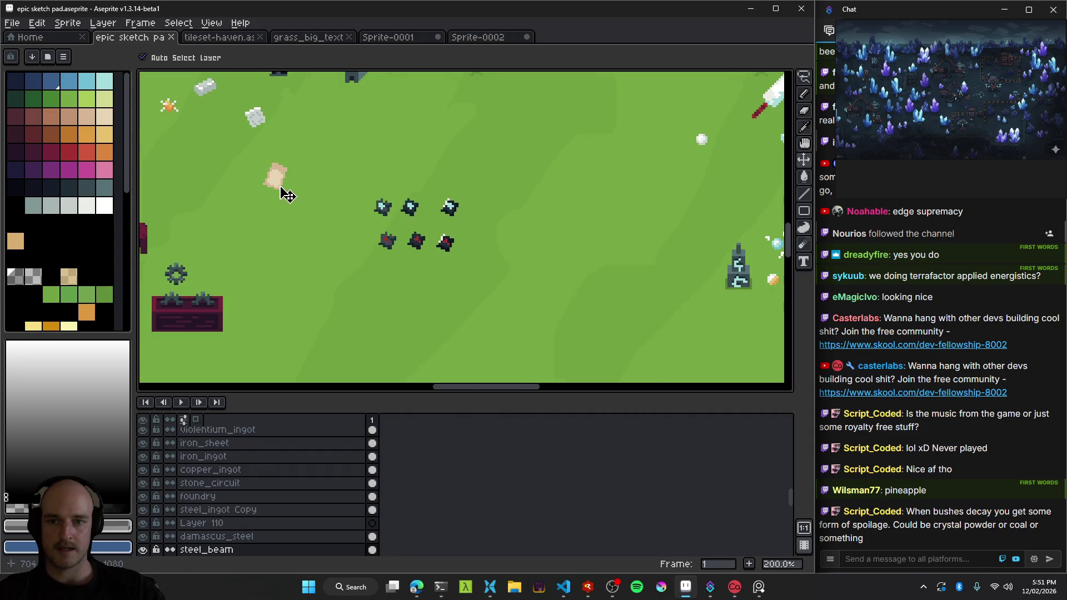
pyautogui.scroll(-1, 287, 194)
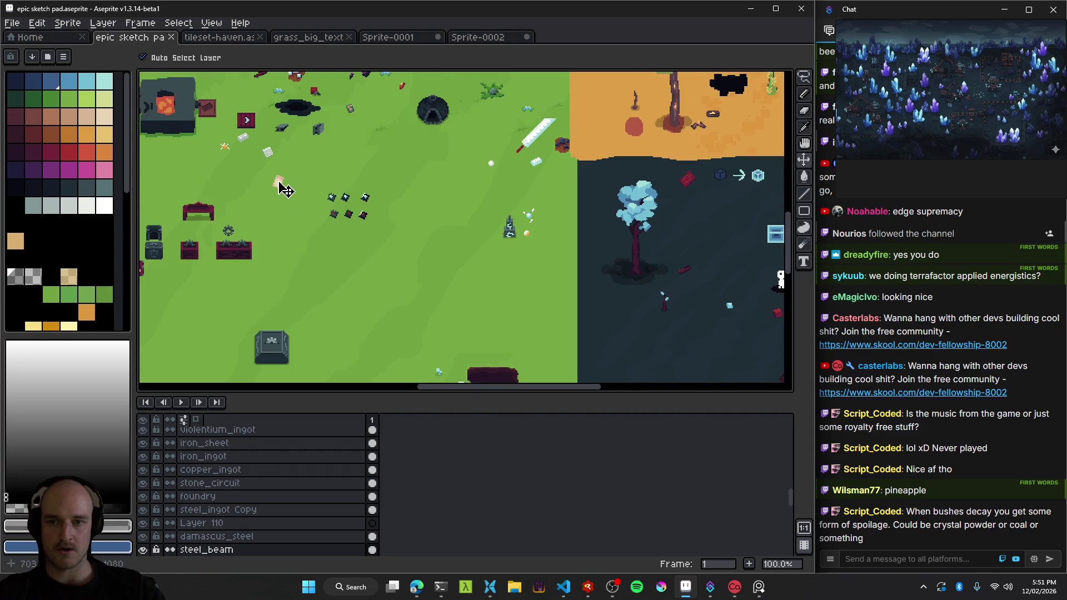
pyautogui.hscroll(3, 672, 291)
pyautogui.scroll(1, 436, 233)
pyautogui.hscroll(2, 253, 217)
# Move the tan concrete item into the dark crystal area.
pyautogui.moveTo(252, 216); pyautogui.dragTo(578, 235)
pyautogui.hscroll(3, 682, 222)
pyautogui.scroll(-1, 581, 257)
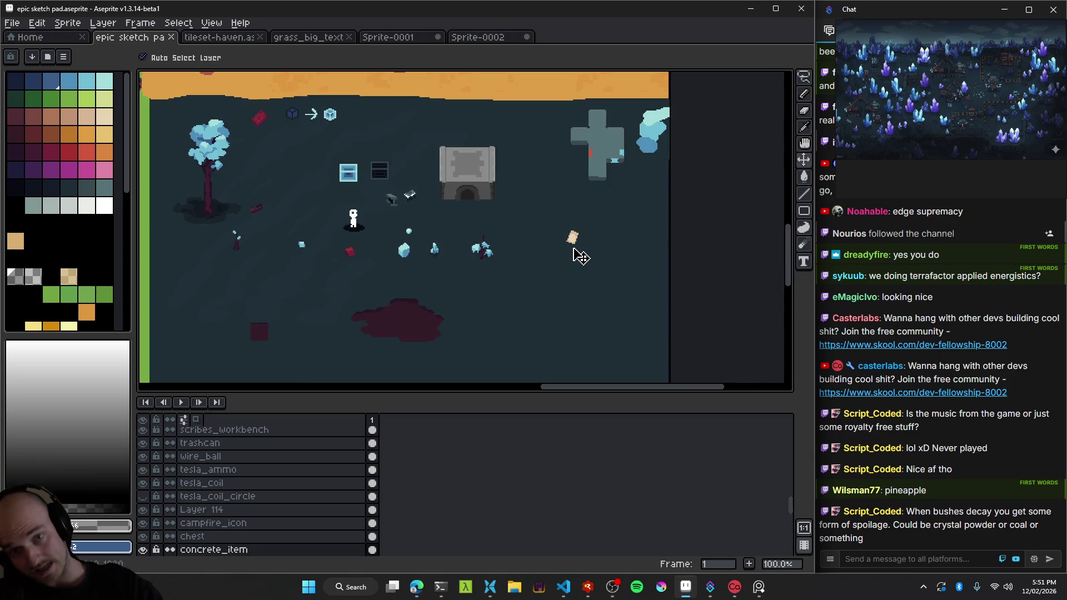
pyautogui.scroll(1, 556, 251)
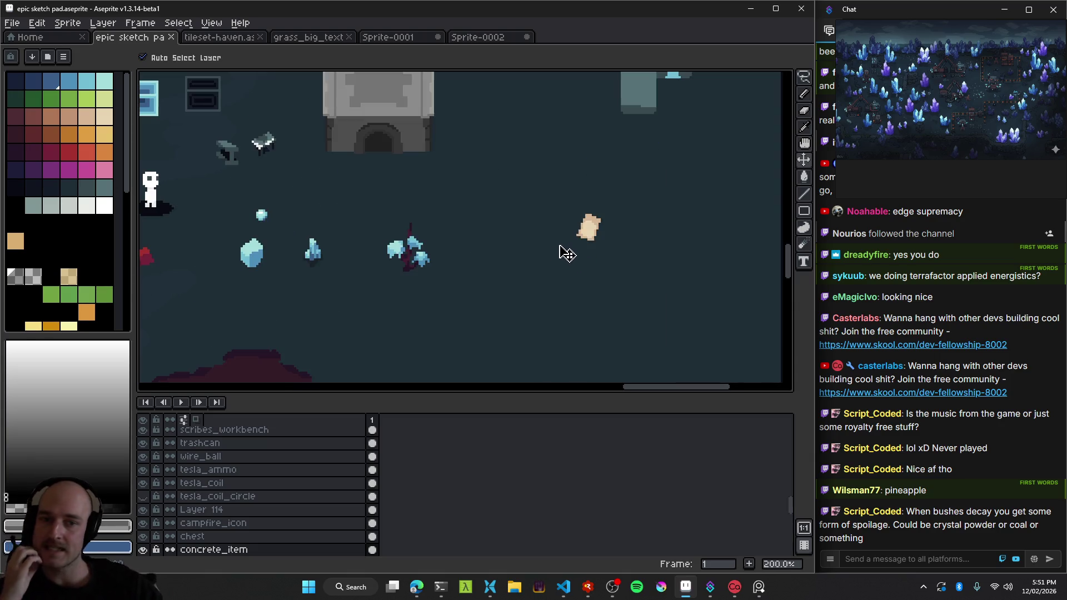
# Nudge the small blue crystal down, fine-tune the concrete item's position, then switch to RAD Debugger.
pyautogui.moveTo(321, 273)
pyautogui.mouseDown()
pyautogui.moveTo(419, 267)
pyautogui.moveTo(405, 274)
pyautogui.mouseUp()
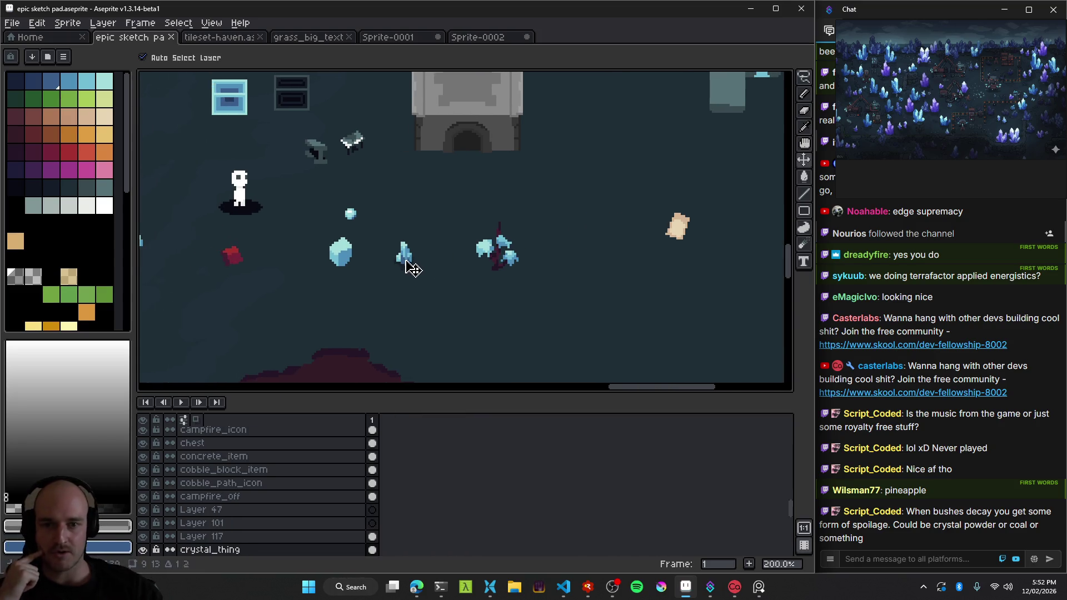
pyautogui.moveTo(687, 244); pyautogui.dragTo(623, 278)
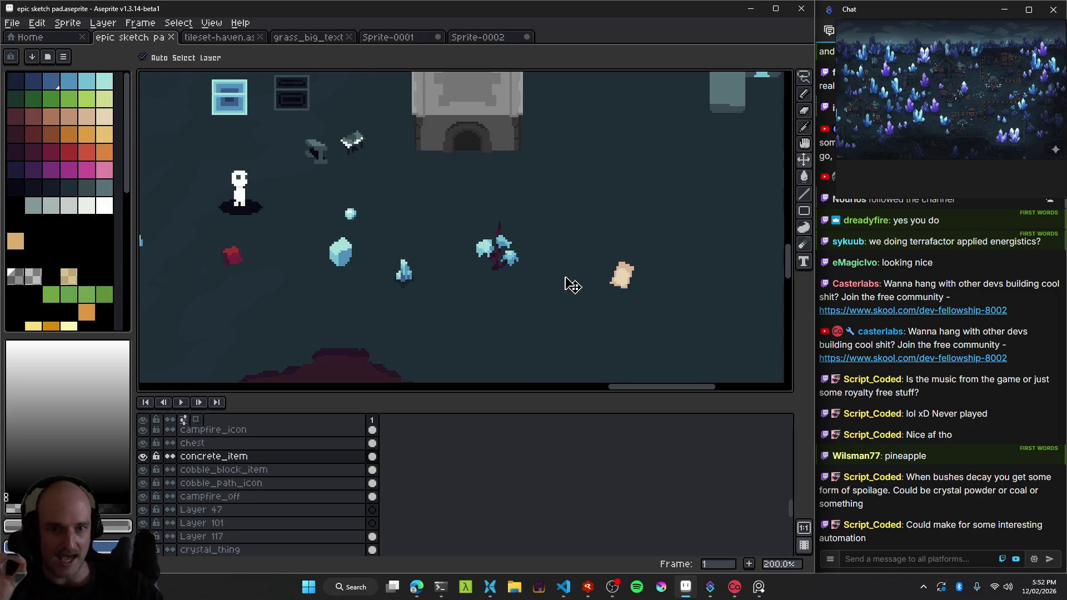
pyautogui.scroll(-2, 571, 283)
pyautogui.scroll(1, 594, 280)
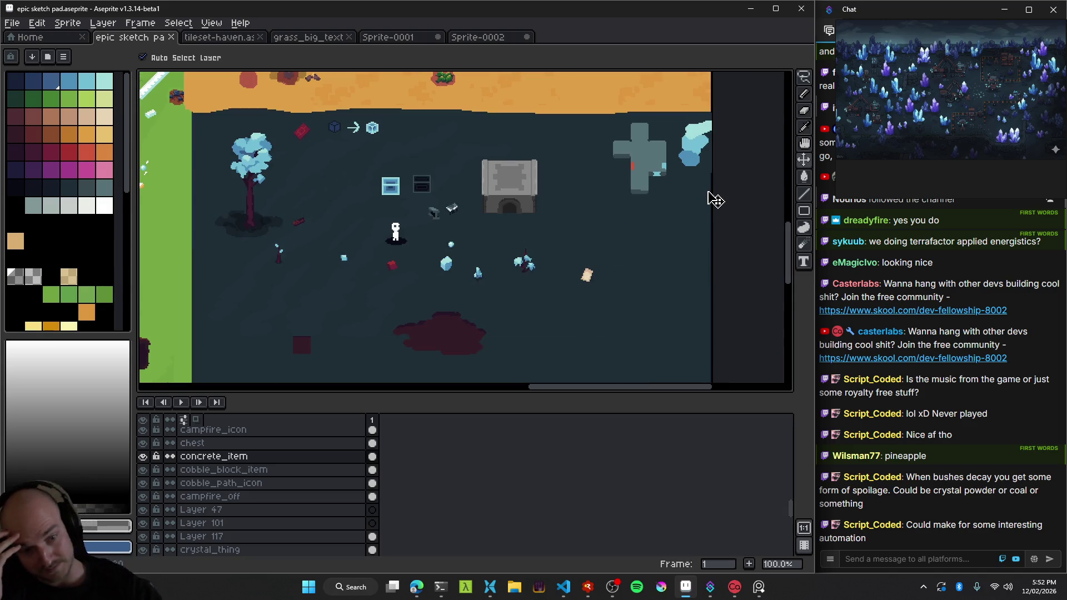
pyautogui.scroll(2, 609, 287)
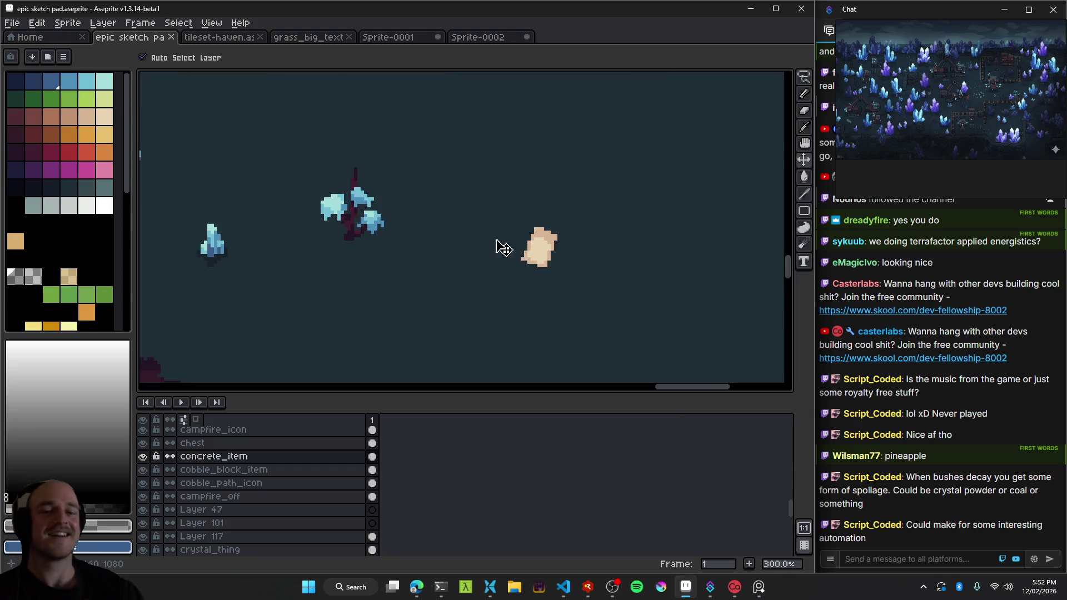
pyautogui.scroll(-1, 528, 258)
pyautogui.moveTo(524, 259); pyautogui.dragTo(538, 213)
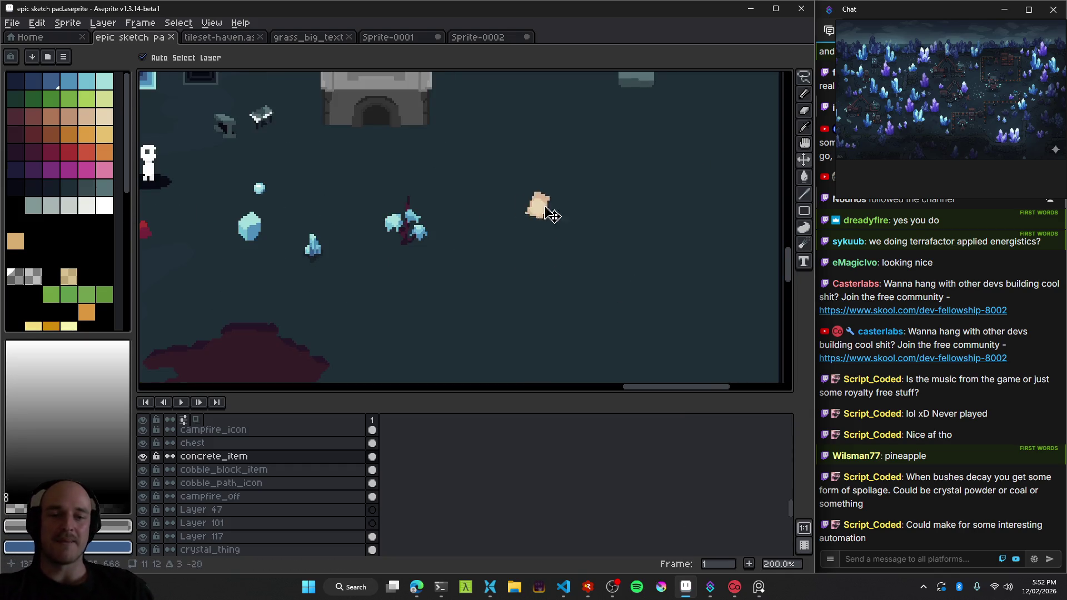
pyautogui.scroll(-1, 542, 206)
pyautogui.scroll(1, 545, 213)
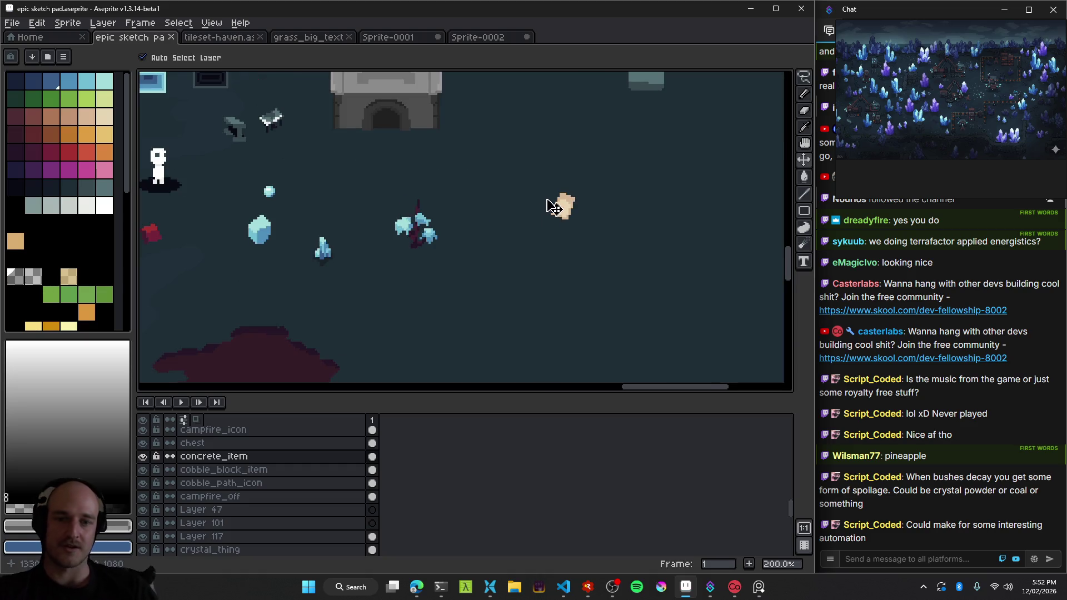
pyautogui.moveTo(566, 214); pyautogui.dragTo(532, 179)
pyautogui.scroll(2, 590, 256)
pyautogui.scroll(-1, 588, 256)
pyautogui.scroll(1, 556, 239)
pyautogui.scroll(-1, 526, 225)
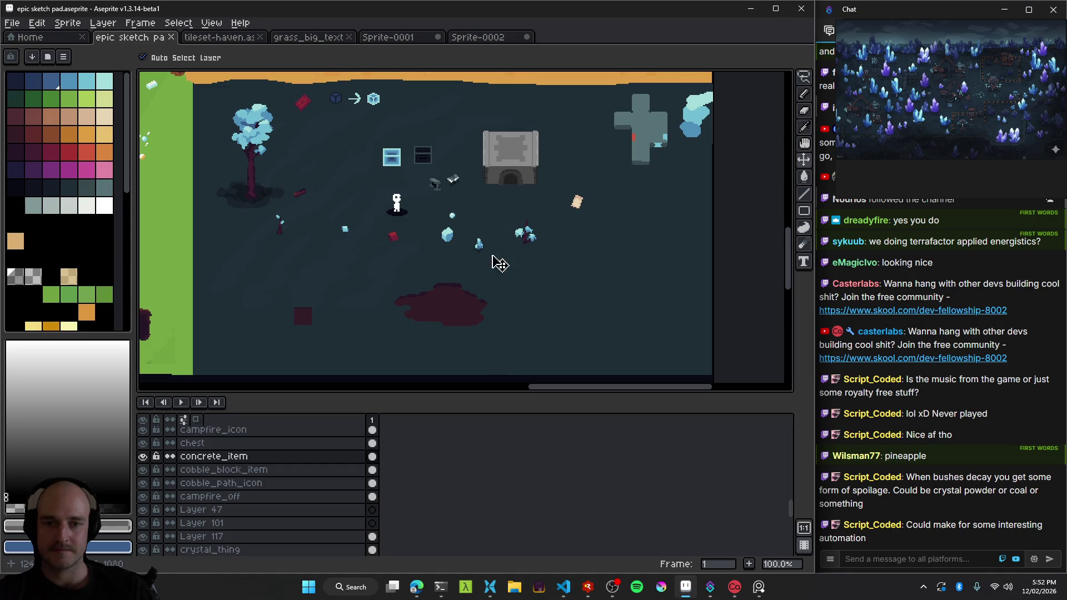
pyautogui.click(588, 586)
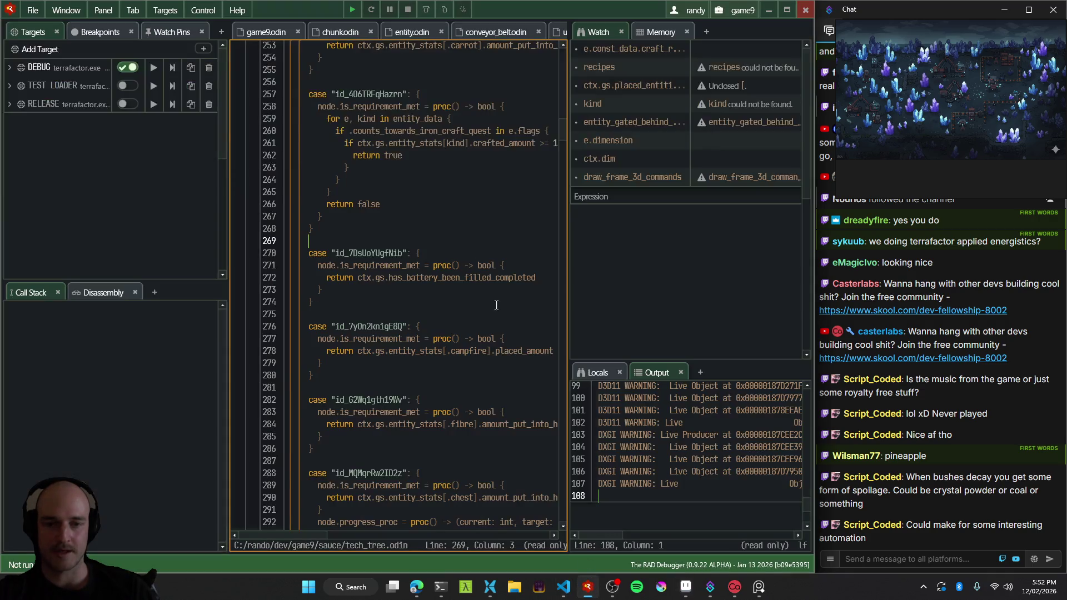
# Launch Terrafactor and walk the character around the dark blue-tree room and up among the trees.
pyautogui.press('F5')
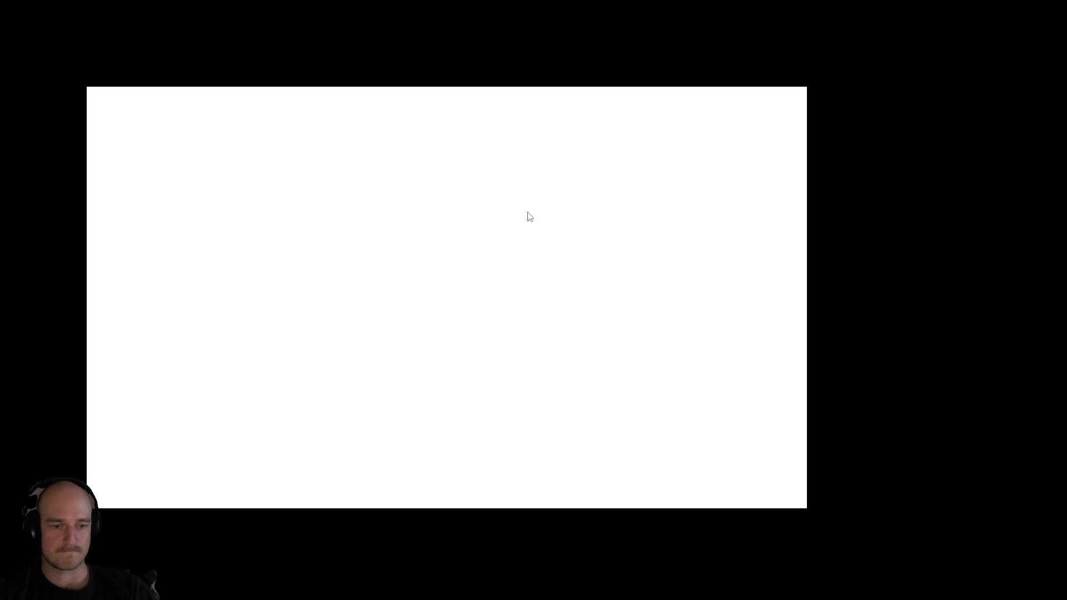
pyautogui.press('s')
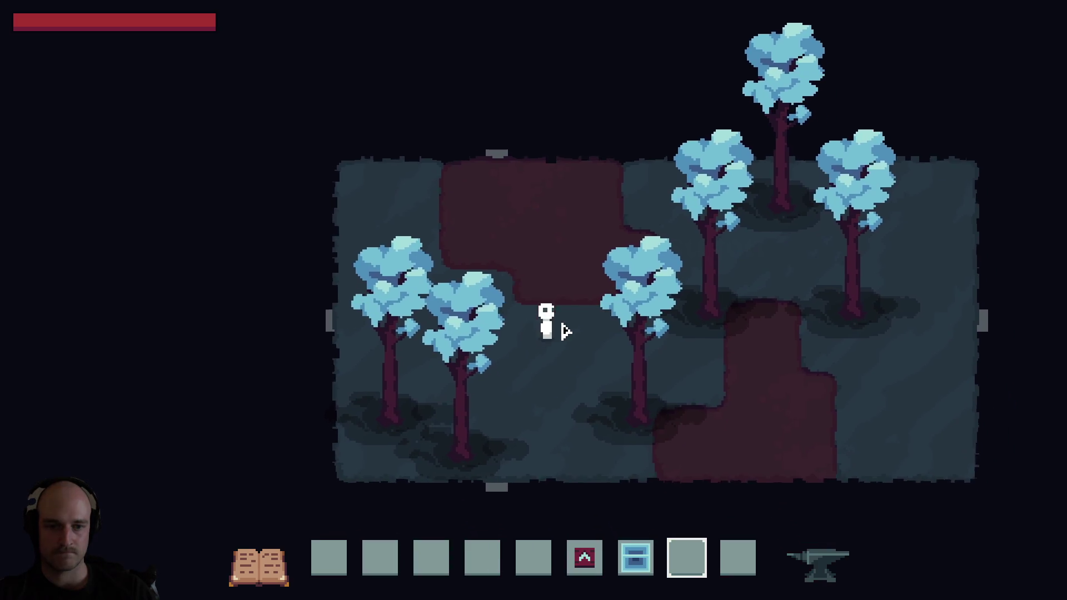
pyautogui.press('a')
pyautogui.press('d')
pyautogui.press('w')
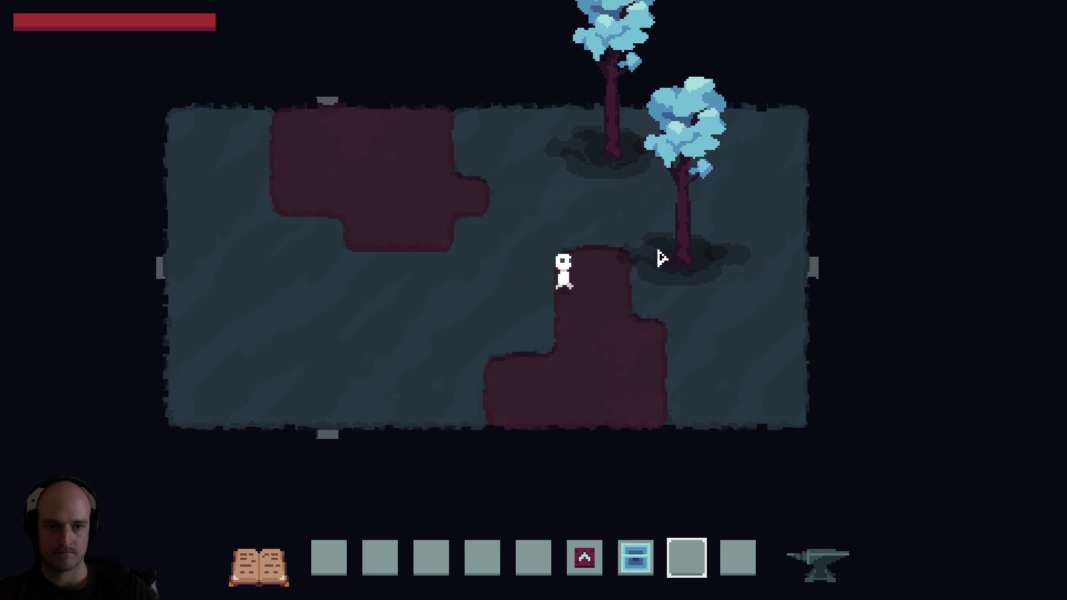
pyautogui.press('d')
pyautogui.press('w')
pyautogui.press('a')
pyautogui.press('s')
pyautogui.press('d')
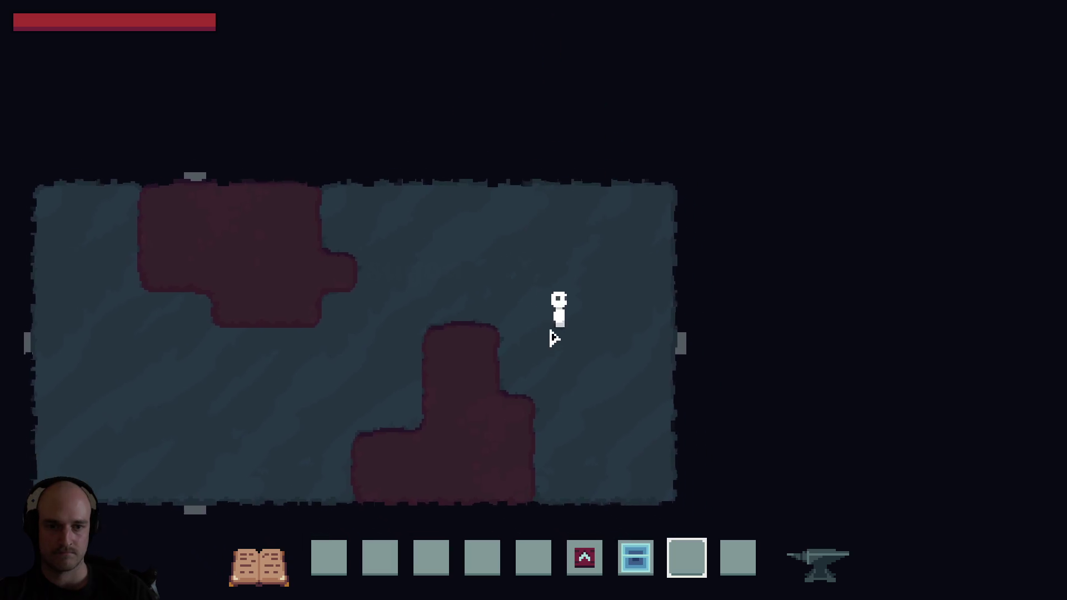
pyautogui.press('w')
pyautogui.press('w')
pyautogui.press('a')
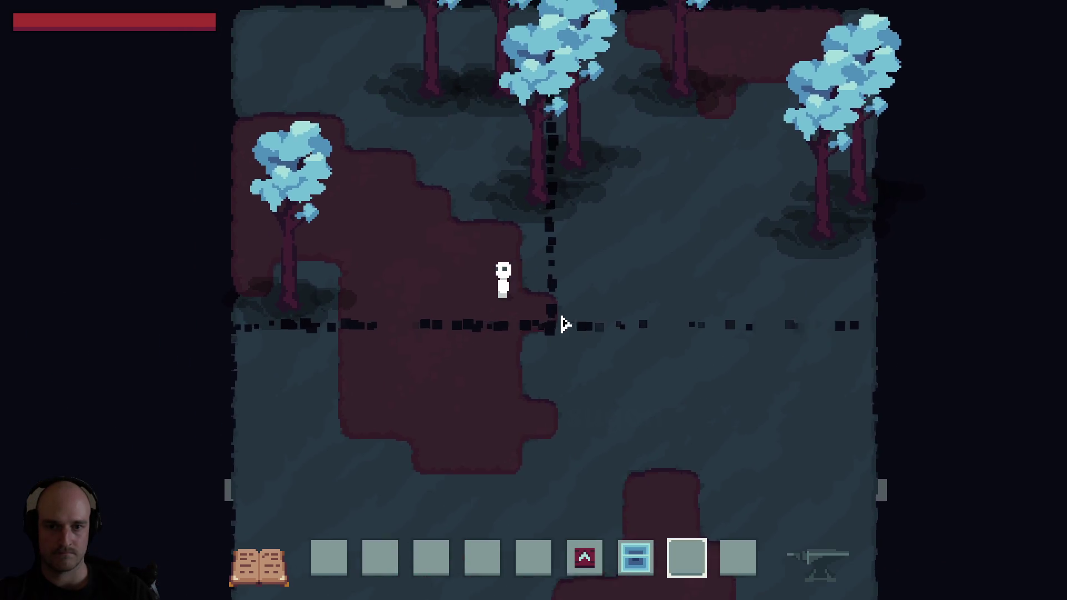
pyautogui.press('a')
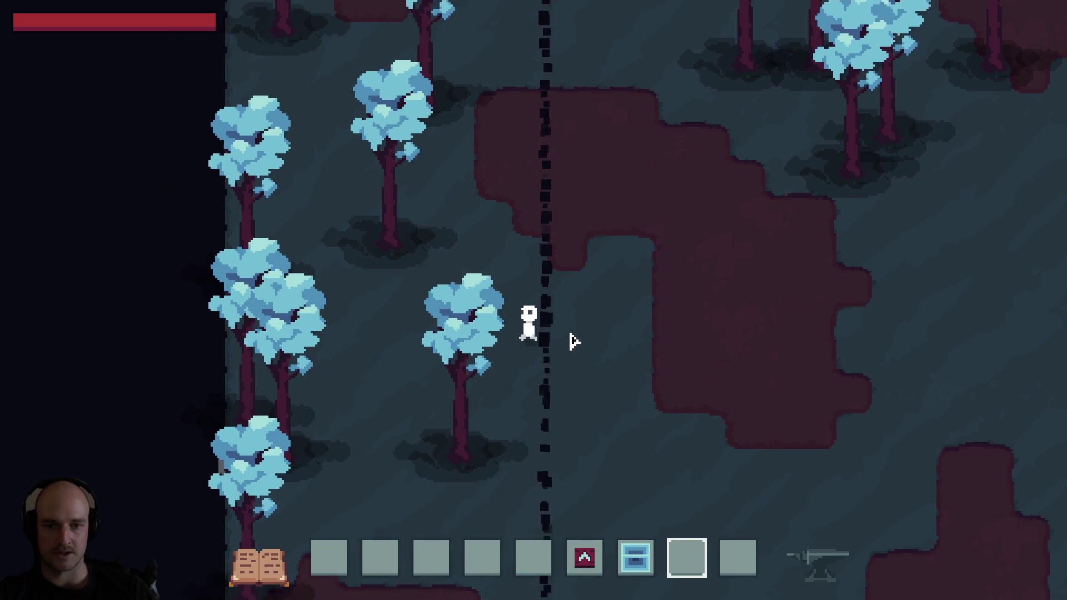
pyautogui.press('w')
pyautogui.press('a')
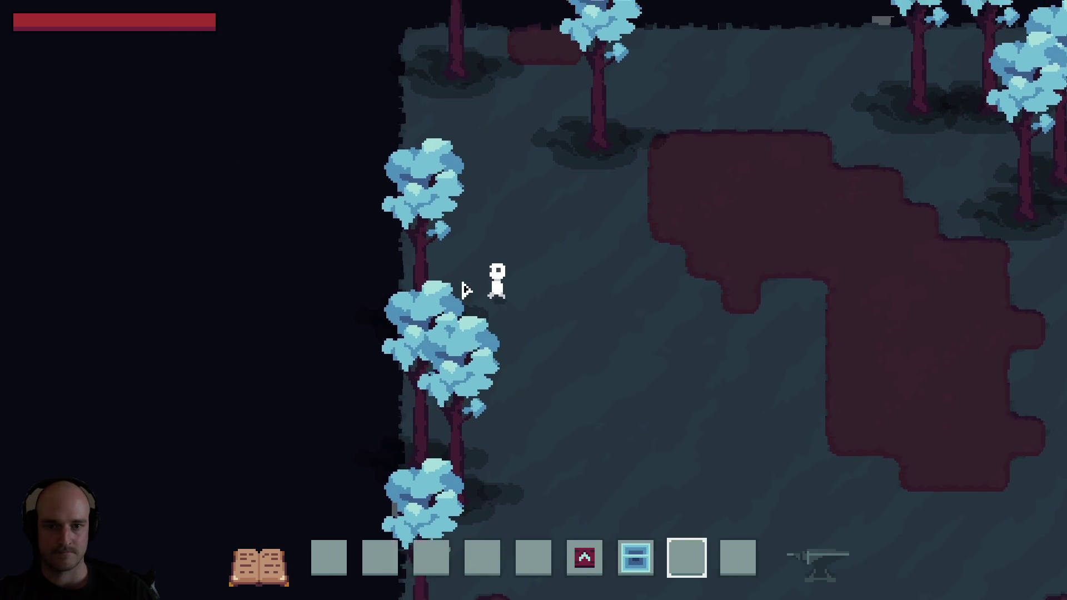
# Explore the map's right side and top edge, then walk back down-right.
pyautogui.press('d')
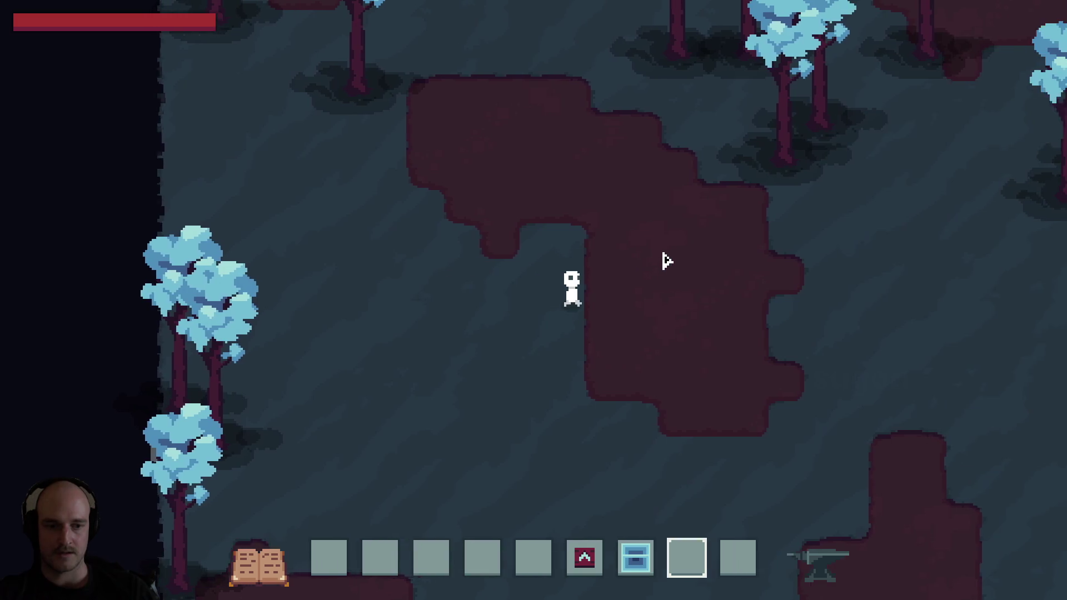
pyautogui.press('d')
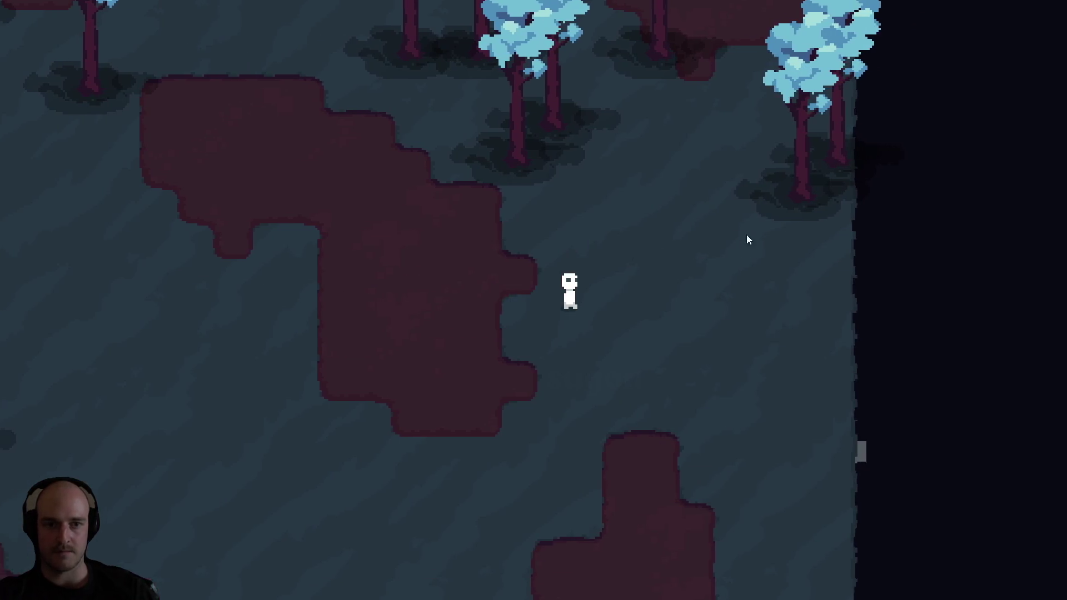
pyautogui.press('d')
pyautogui.press('s')
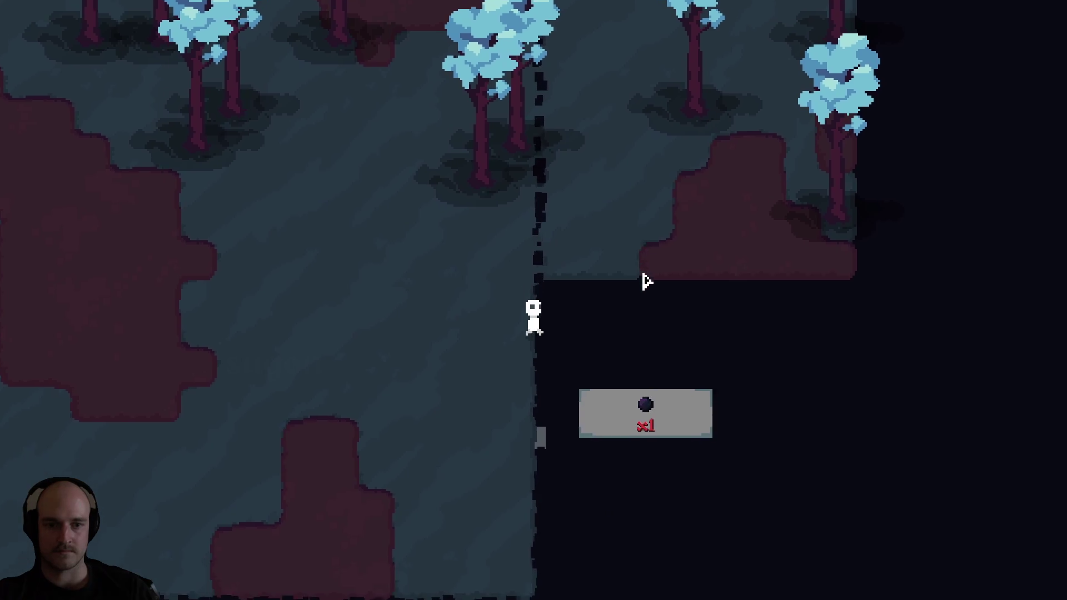
pyautogui.press('w')
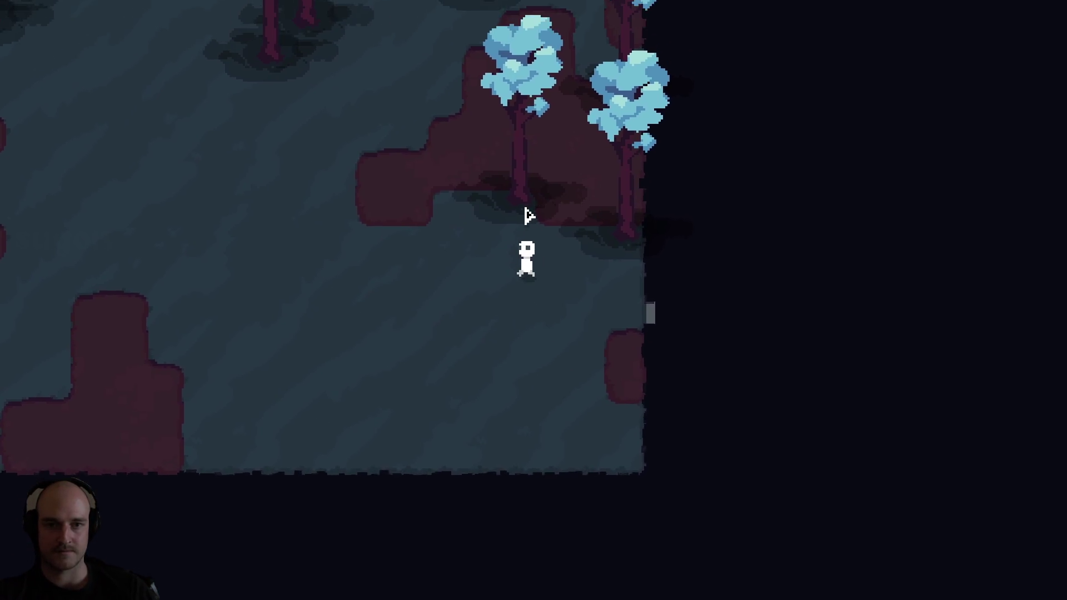
pyautogui.press('a')
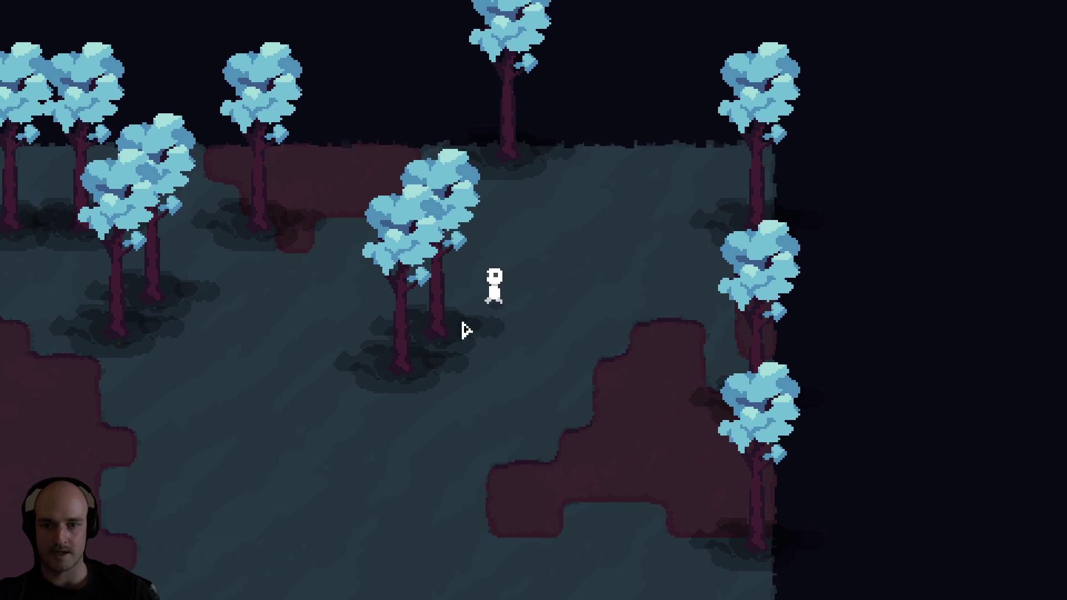
pyautogui.press('d')
pyautogui.press('a')
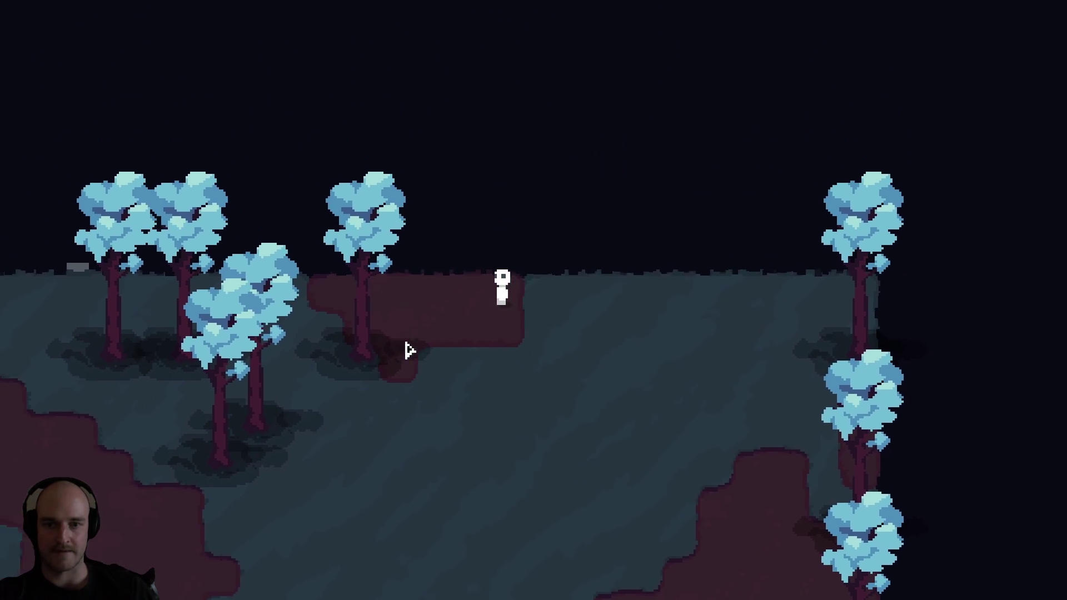
pyautogui.press('a')
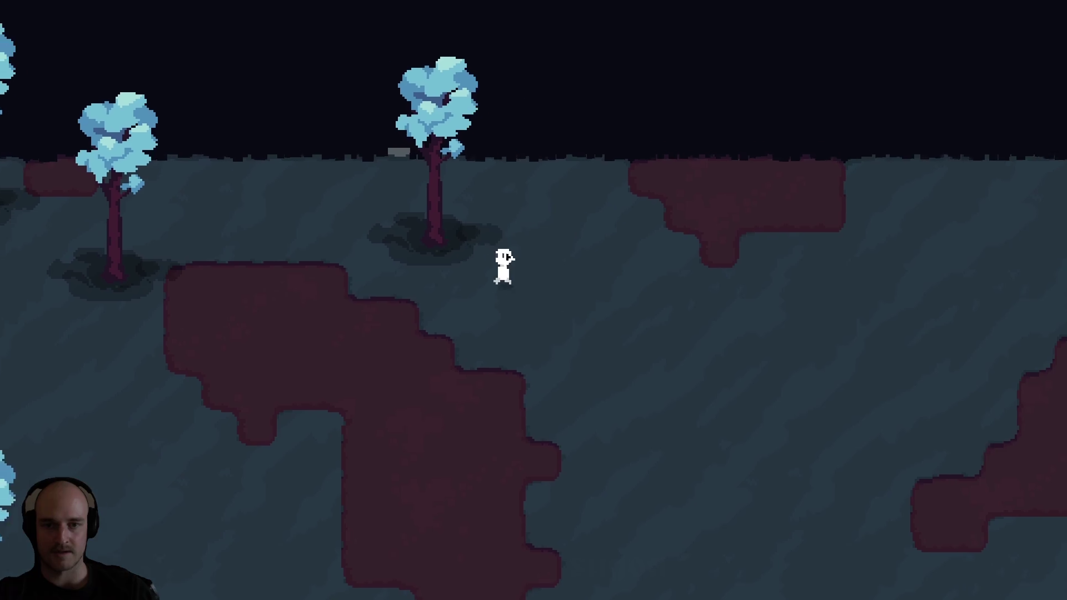
pyautogui.press('s')
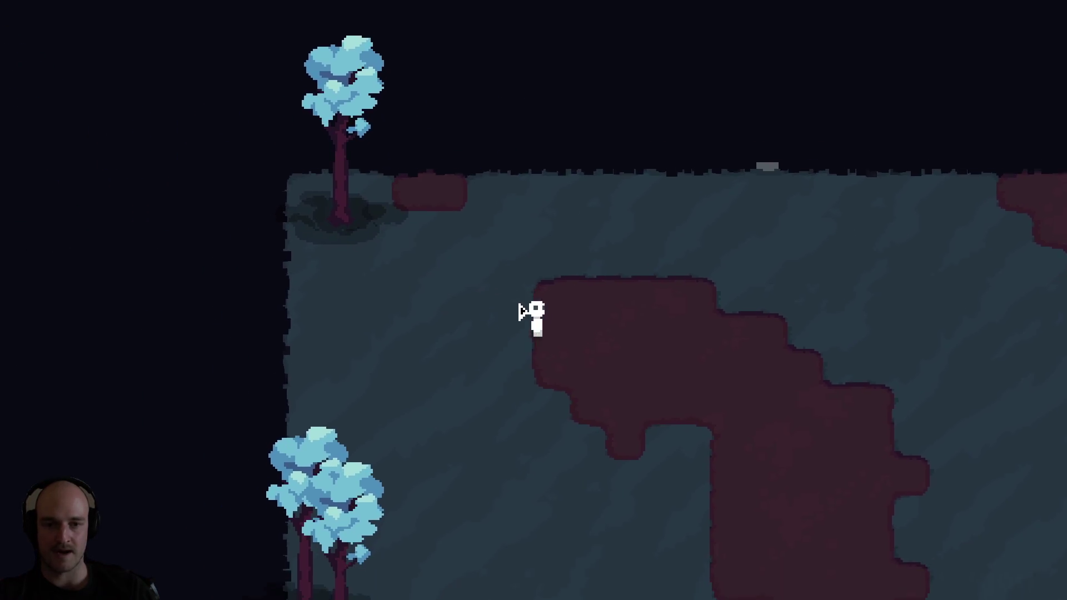
pyautogui.press('d')
pyautogui.press('d')
pyautogui.press('s')
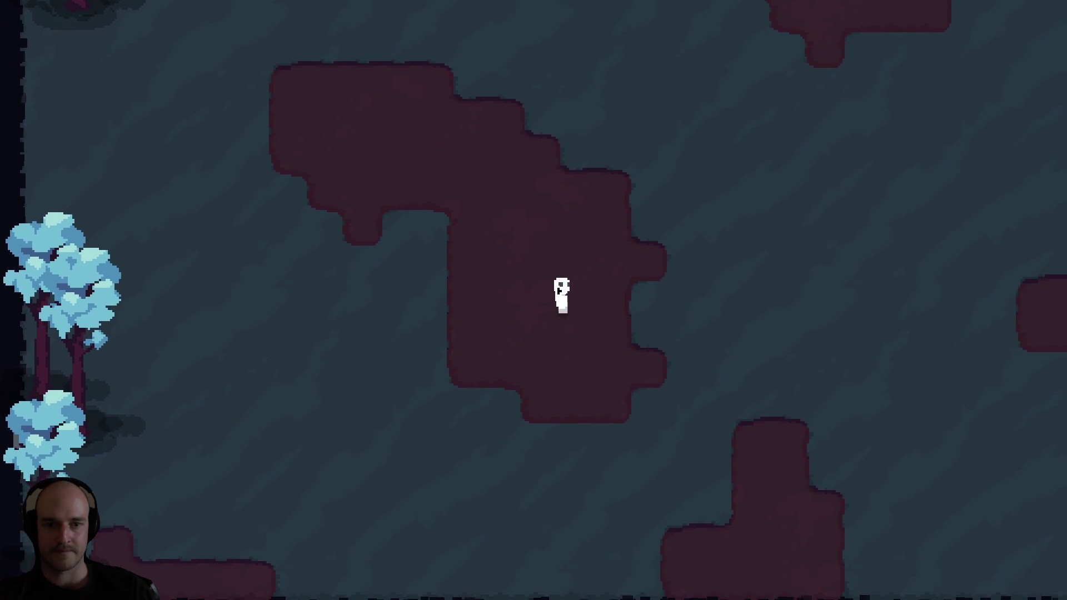
pyautogui.press('d')
pyautogui.press('w')
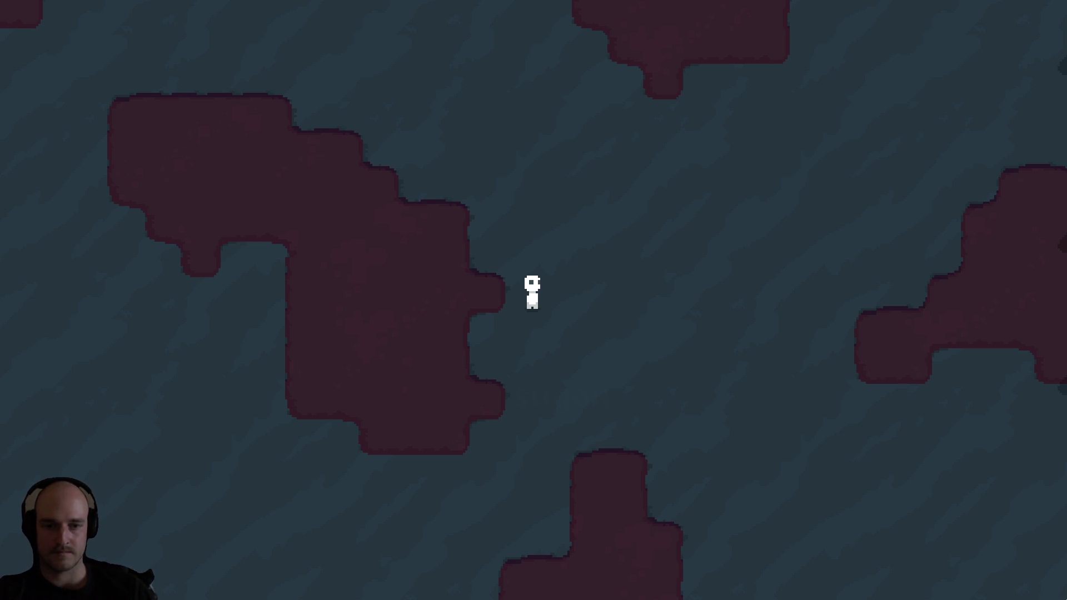
# Capture a region screenshot of the game view, close the game, and return to Aseprite.
pyautogui.press('super+shift+s')
pyautogui.moveTo(1, 1); pyautogui.dragTo(231, 174)
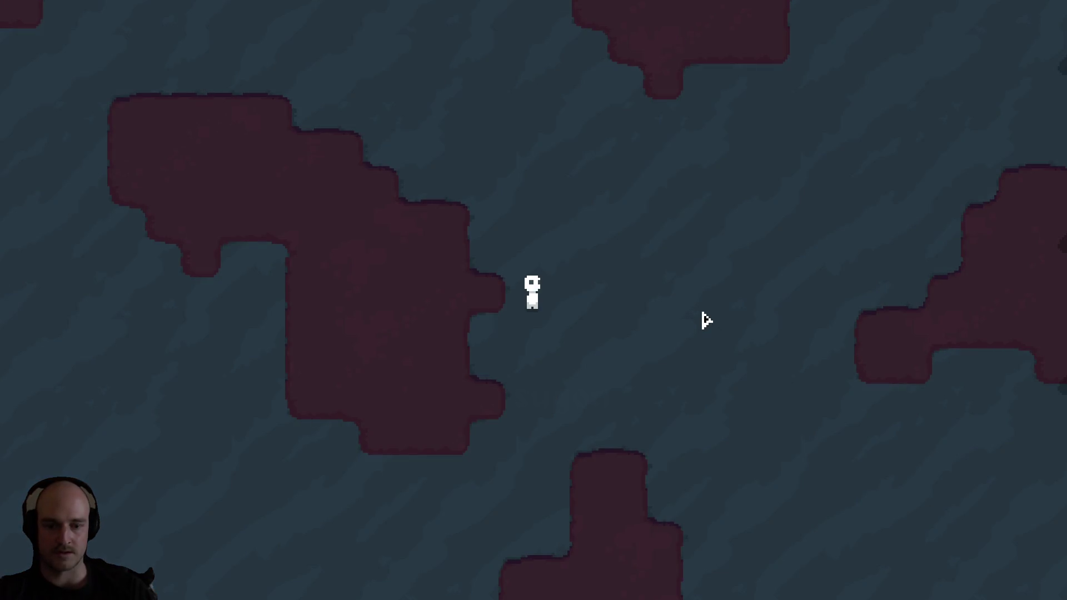
pyautogui.press('Escape')
pyautogui.click(689, 592)
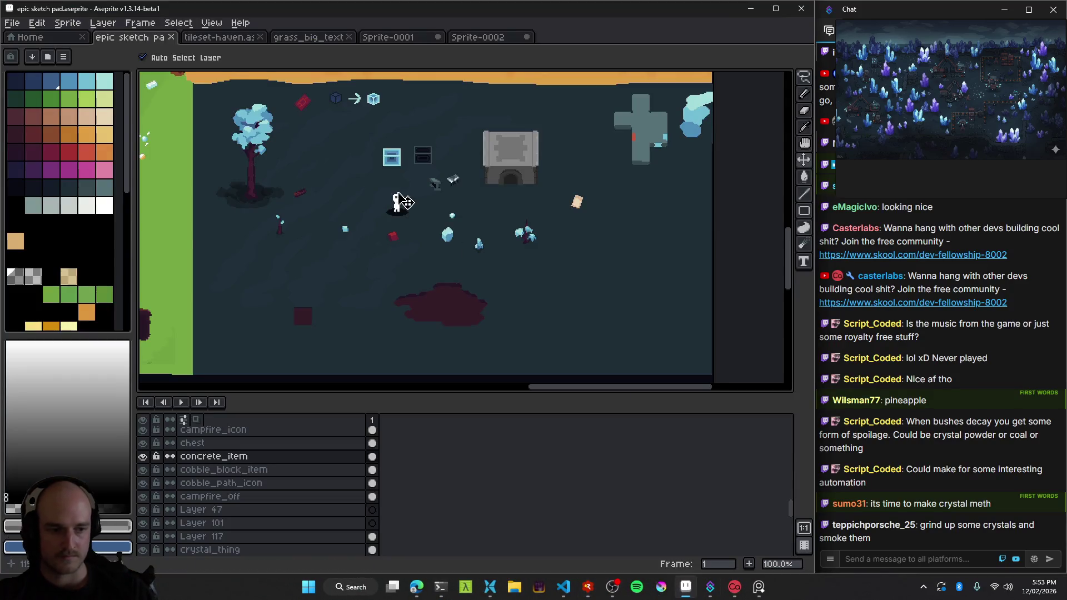
# Create a new 1919×1079 transparent sprite.
pyautogui.click(11, 22)
pyautogui.click(23, 37)
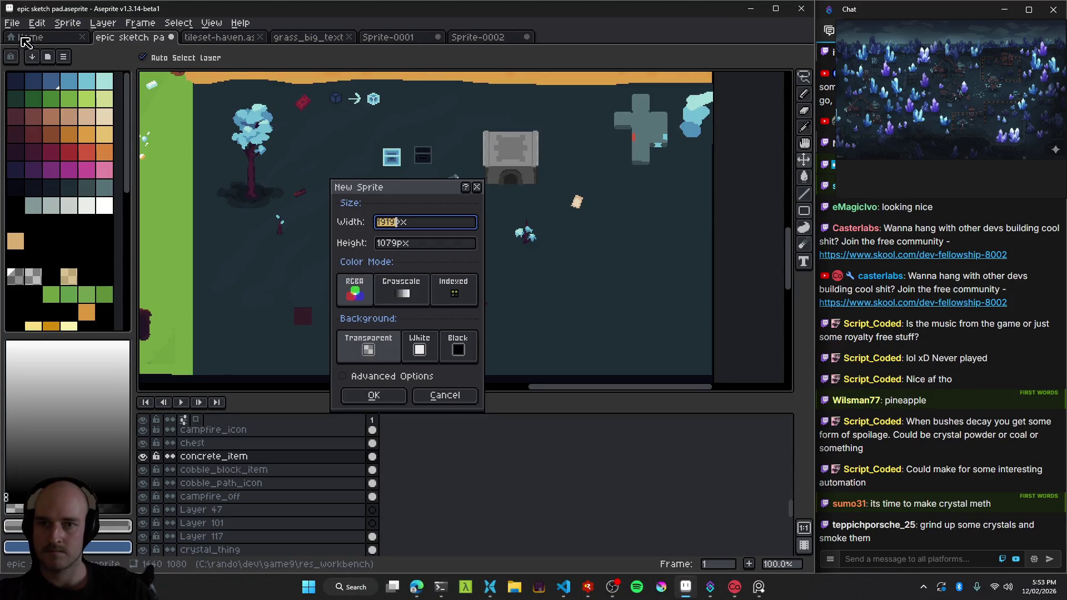
pyautogui.click(382, 395)
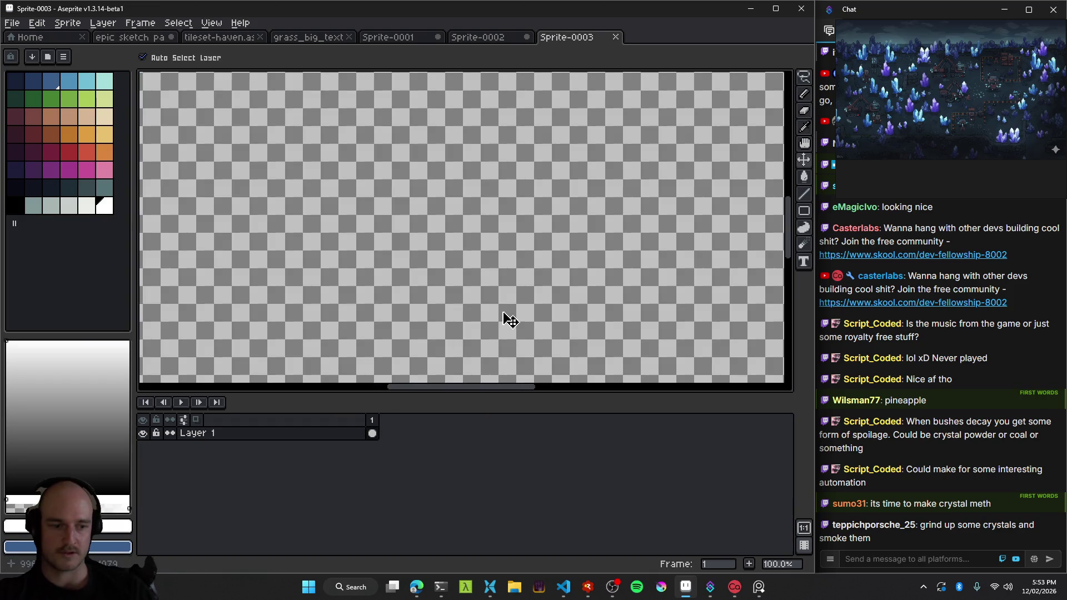
pyautogui.scroll(-2, 514, 312)
pyautogui.scroll(-1, 528, 303)
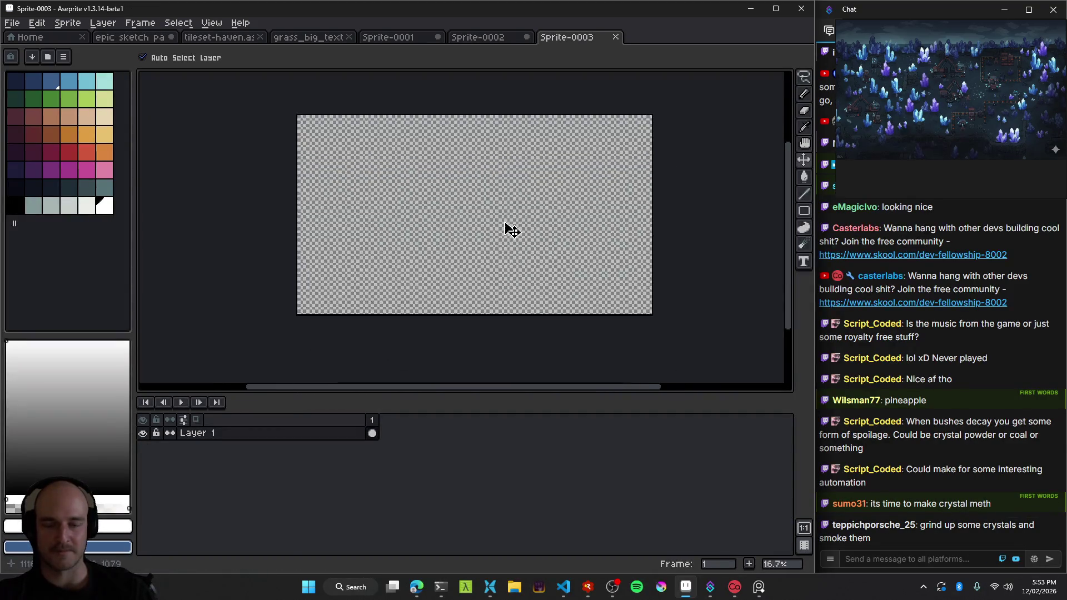
# Paste the game screenshot into the new sprite and commit it in place.
pyautogui.hotkey('ctrl', 'v')
pyautogui.moveTo(469, 200); pyautogui.dragTo(414, 188)
pyautogui.scroll(1, 413, 188)
pyautogui.press('Return')
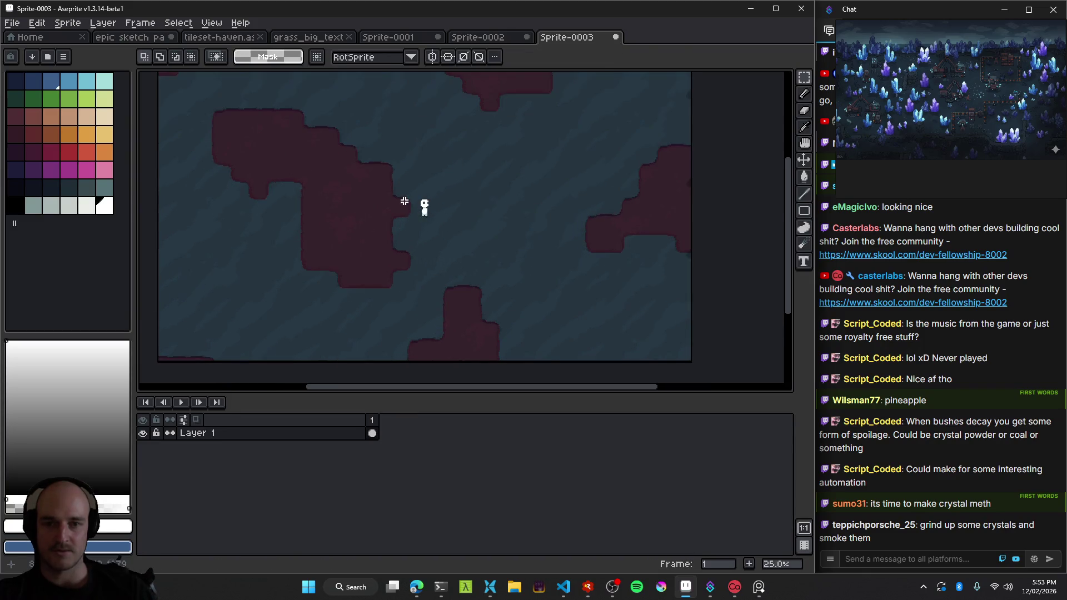
pyautogui.scroll(2, 402, 203)
pyautogui.scroll(3, 400, 202)
pyautogui.scroll(3, 483, 185)
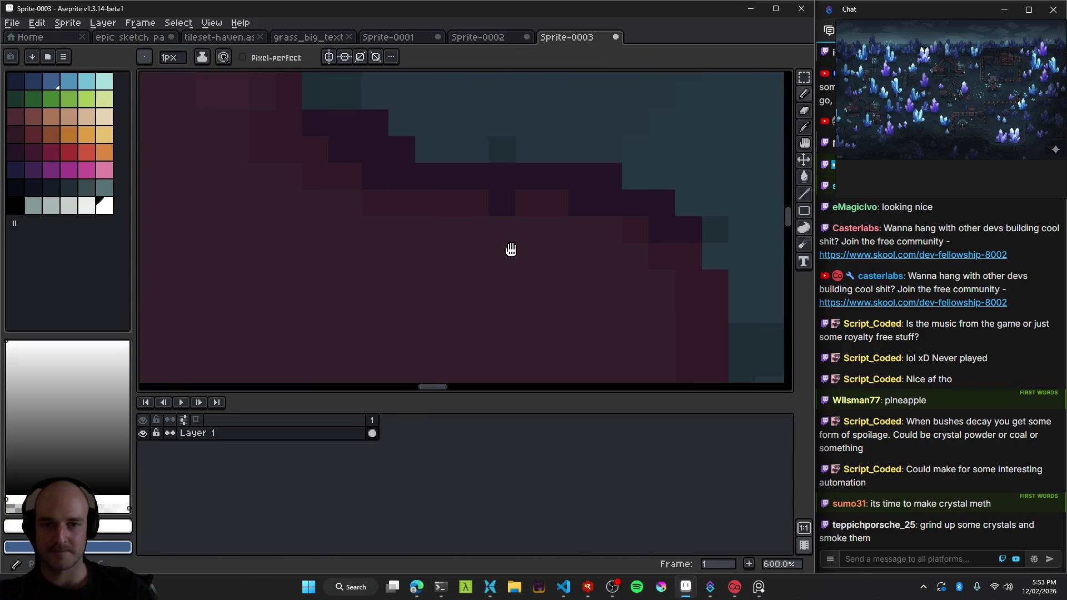
pyautogui.scroll(4, 428, 210)
pyautogui.press('b')
pyautogui.click(429, 210)
pyautogui.scroll(-5, 434, 171)
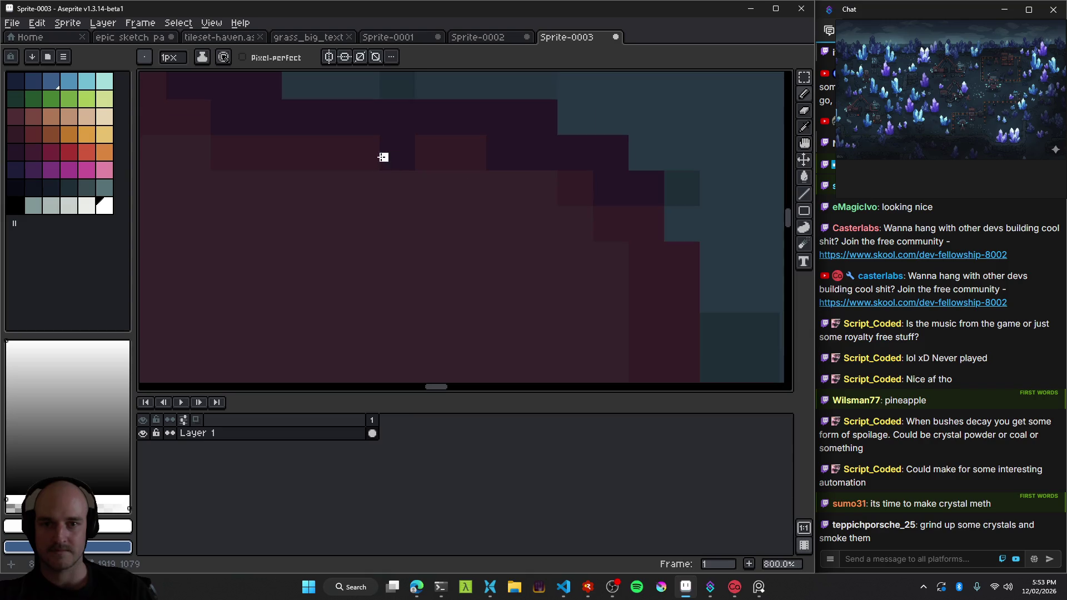
pyautogui.scroll(-4, 393, 184)
pyautogui.scroll(-3, 393, 184)
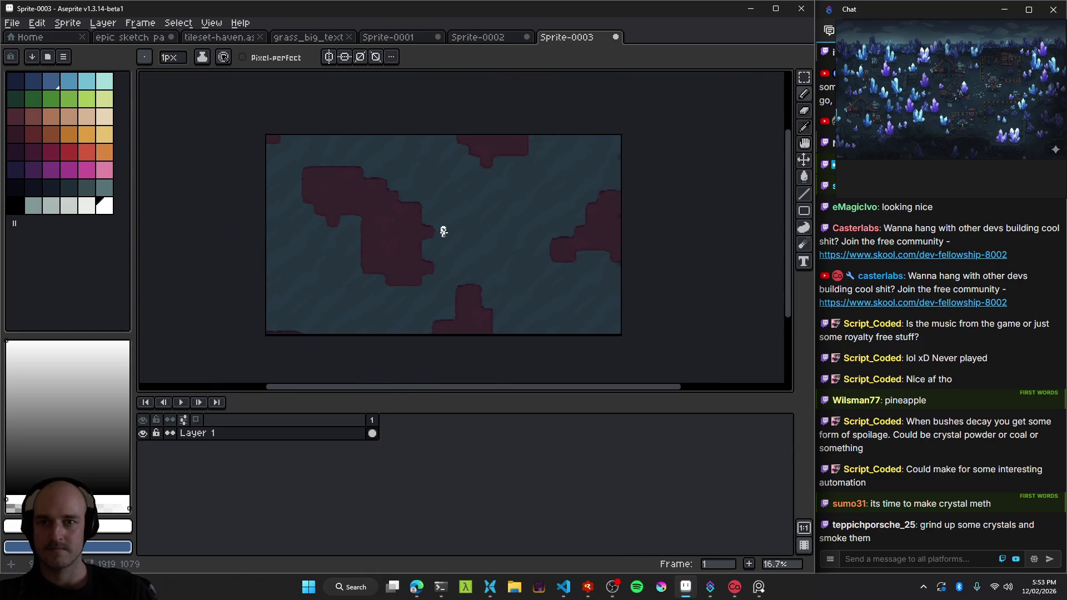
# Resize the sprite to 25% (479×269), comparing before and after with undo/redo.
pyautogui.click(67, 23)
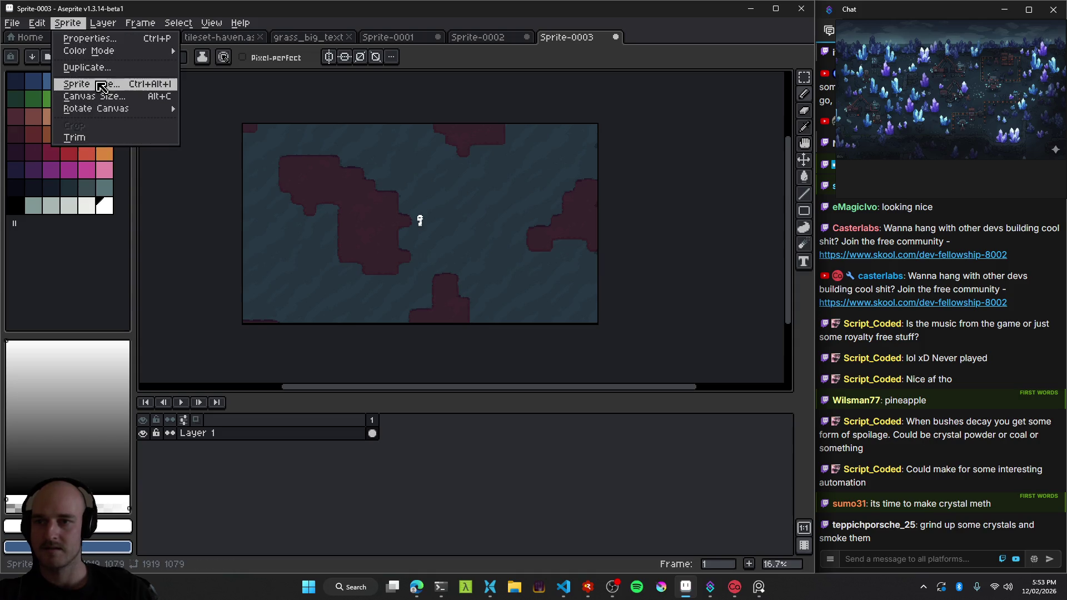
pyautogui.click(78, 86)
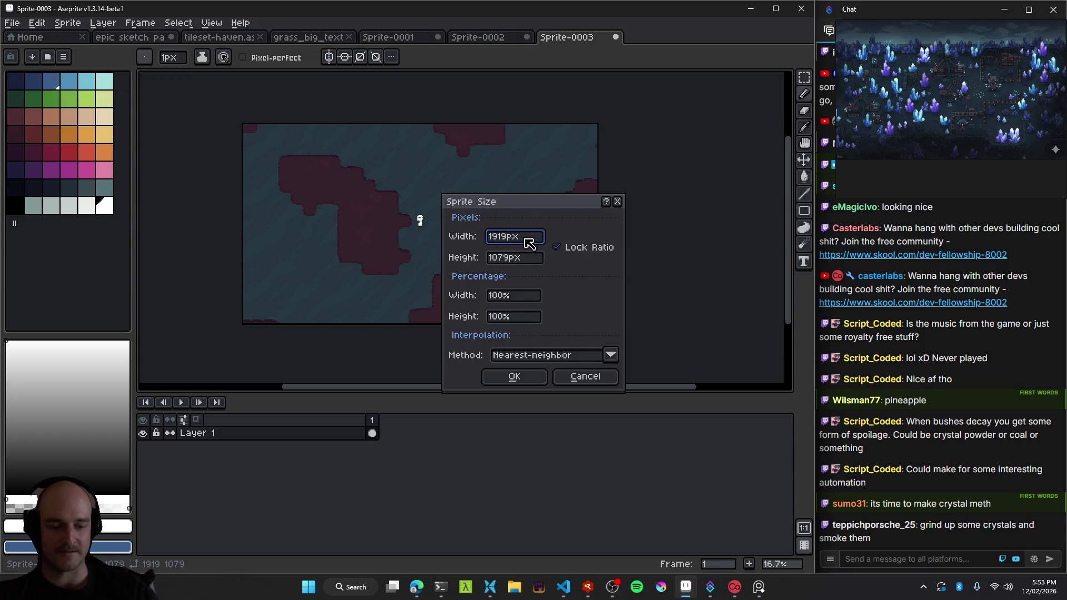
pyautogui.click(514, 376)
pyautogui.scroll(5, 528, 248)
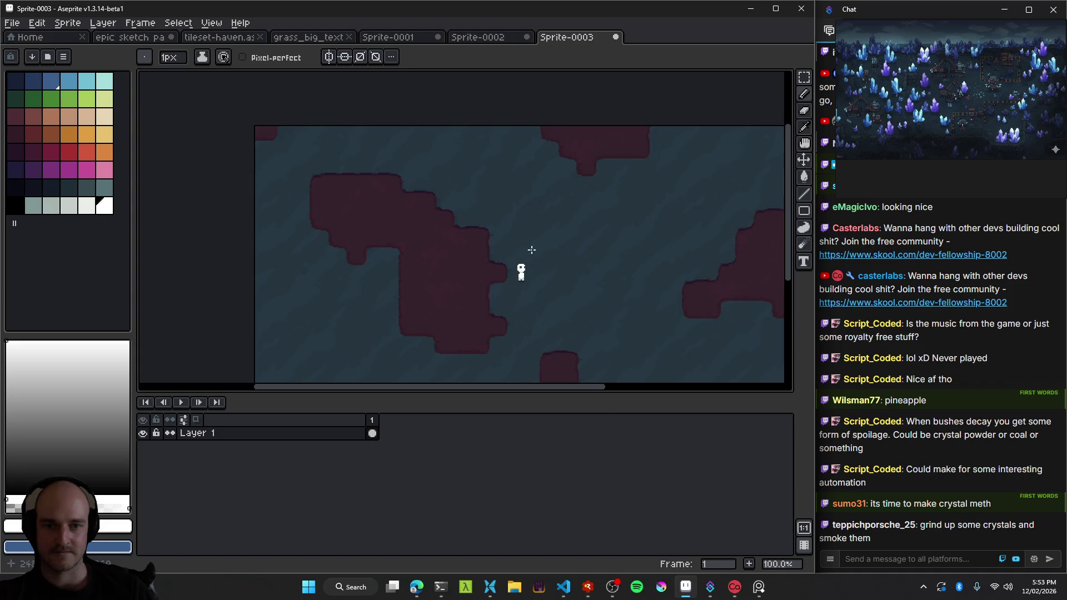
pyautogui.scroll(1, 500, 249)
pyautogui.scroll(-1, 495, 248)
pyautogui.scroll(-1, 495, 249)
pyautogui.scroll(1, 478, 252)
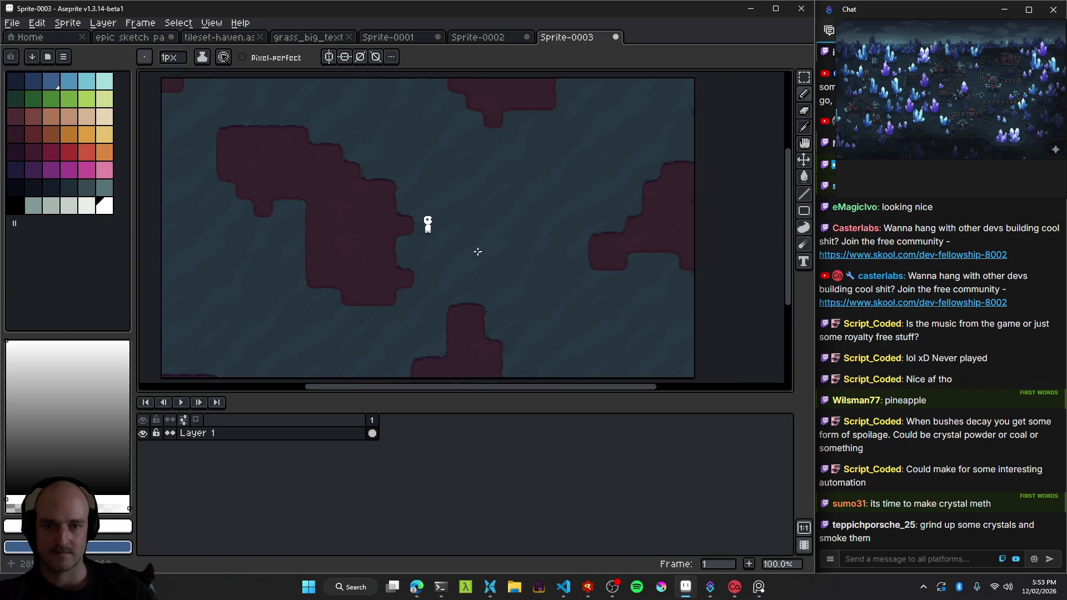
pyautogui.scroll(2, 302, 265)
pyautogui.scroll(1, 336, 267)
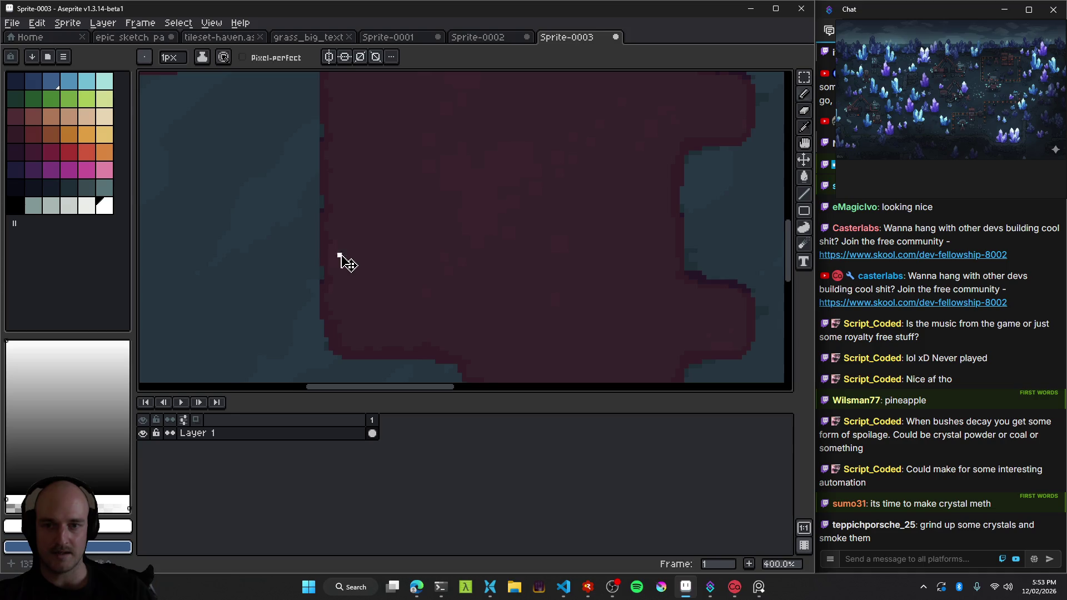
pyautogui.hotkey('ctrl', 'z')
pyautogui.hotkey('ctrl', 'y')
pyautogui.hotkey('ctrl', 'z')
pyautogui.hotkey('ctrl', 'y')
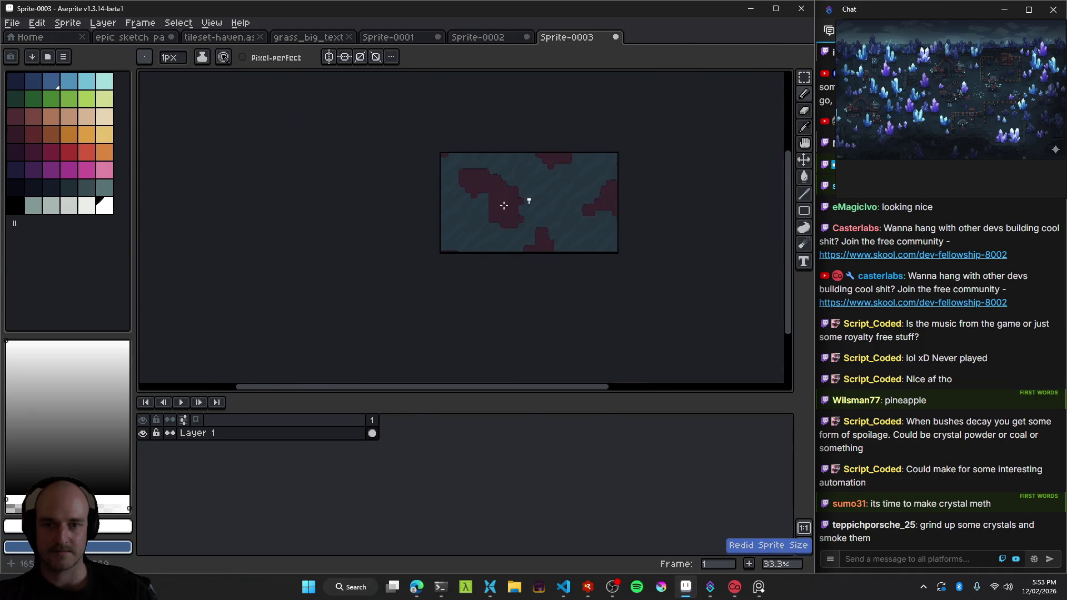
# Select the entire resized sprite with rectangular selection and Ctrl+A.
pyautogui.scroll(2, 445, 193)
pyautogui.scroll(1, 510, 286)
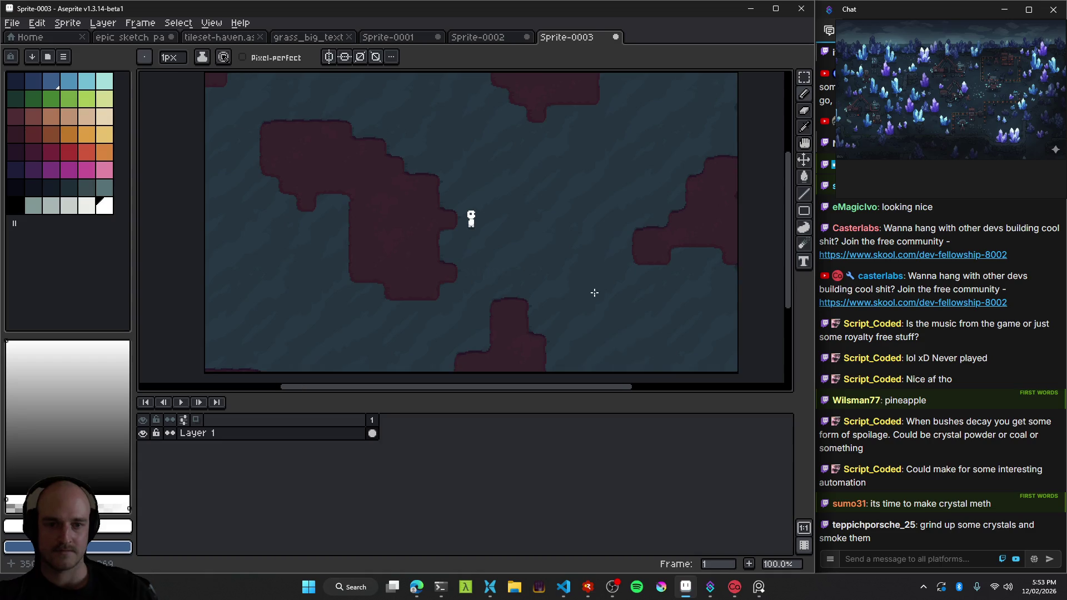
pyautogui.press('m')
pyautogui.hotkey('ctrl', 'a')
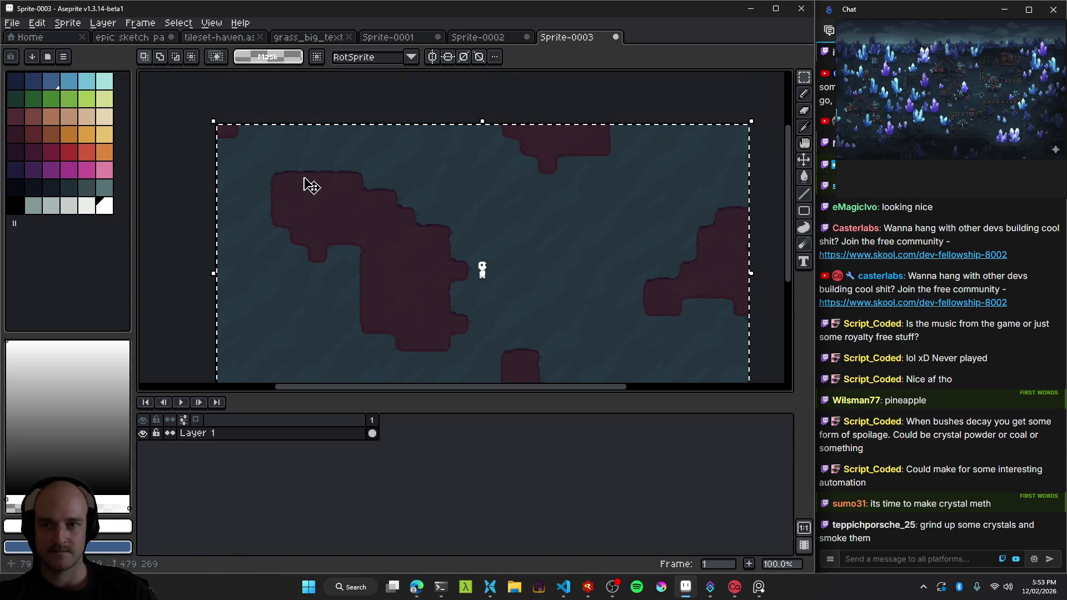
# Paste the shrunken screenshot into epic sketch pad, position it over the crystal area, and commit.
pyautogui.click(232, 39)
pyautogui.click(147, 37)
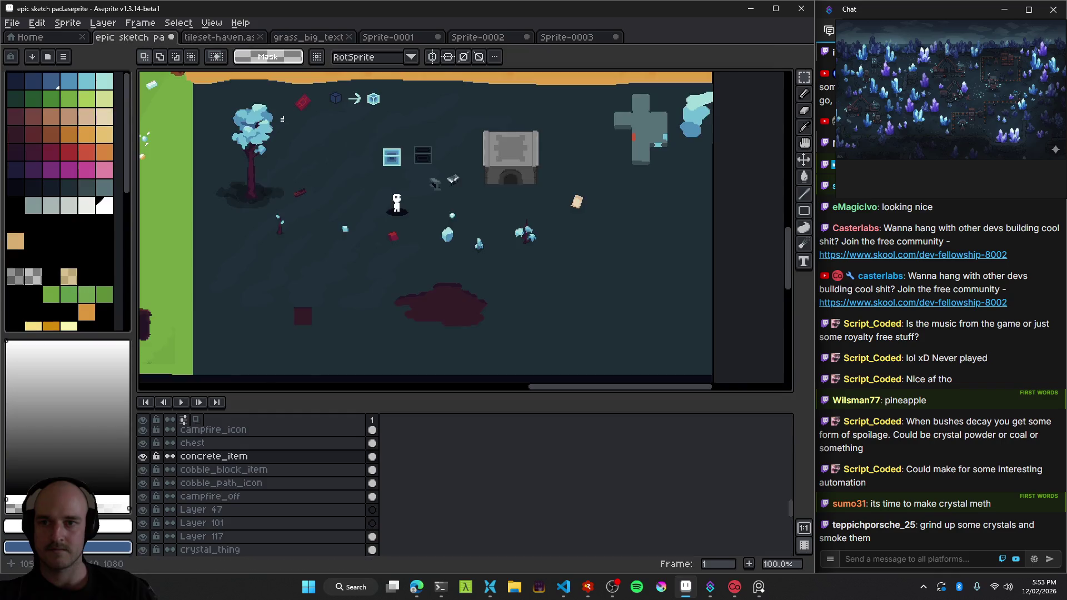
pyautogui.scroll(-2, 501, 244)
pyautogui.press('v')
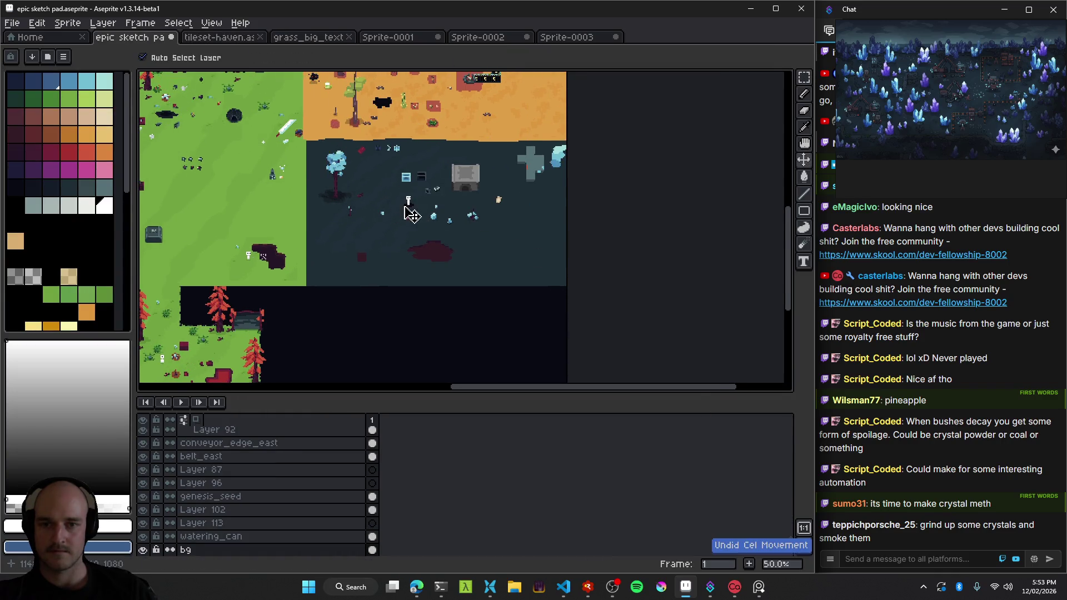
pyautogui.hotkey('ctrl', 'v')
pyautogui.scroll(2, 401, 239)
pyautogui.moveTo(405, 239); pyautogui.dragTo(368, 225)
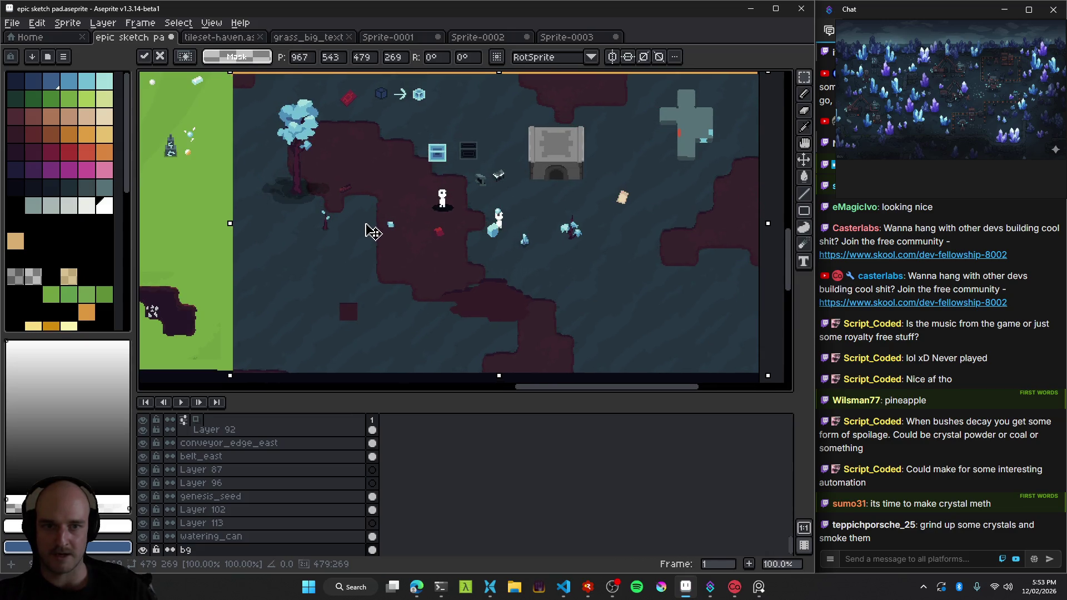
pyautogui.scroll(-2, 384, 242)
pyautogui.scroll(2, 400, 253)
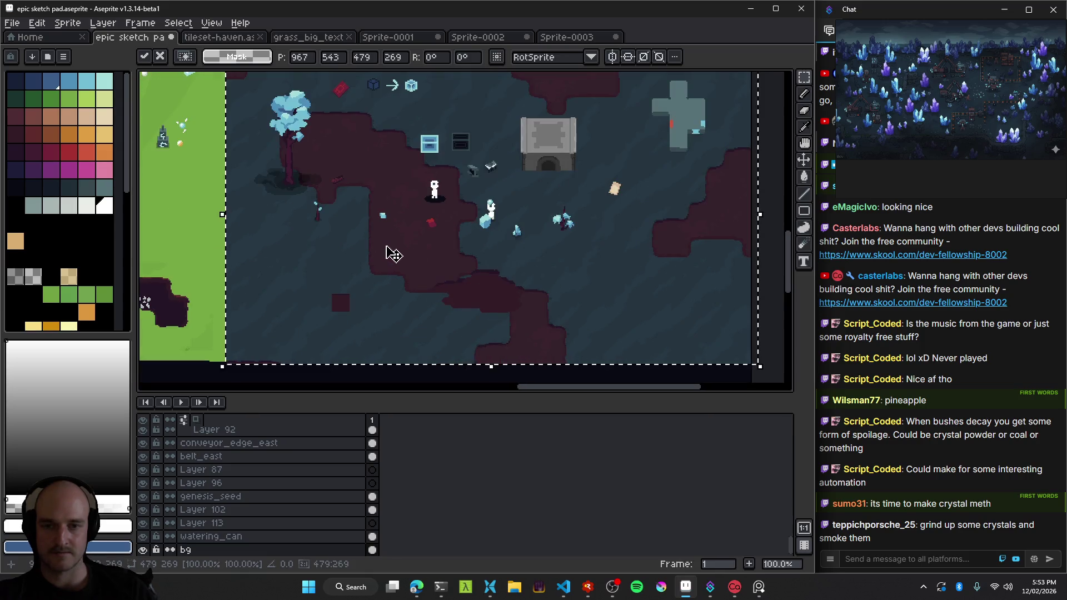
pyautogui.moveTo(371, 251); pyautogui.dragTo(443, 248)
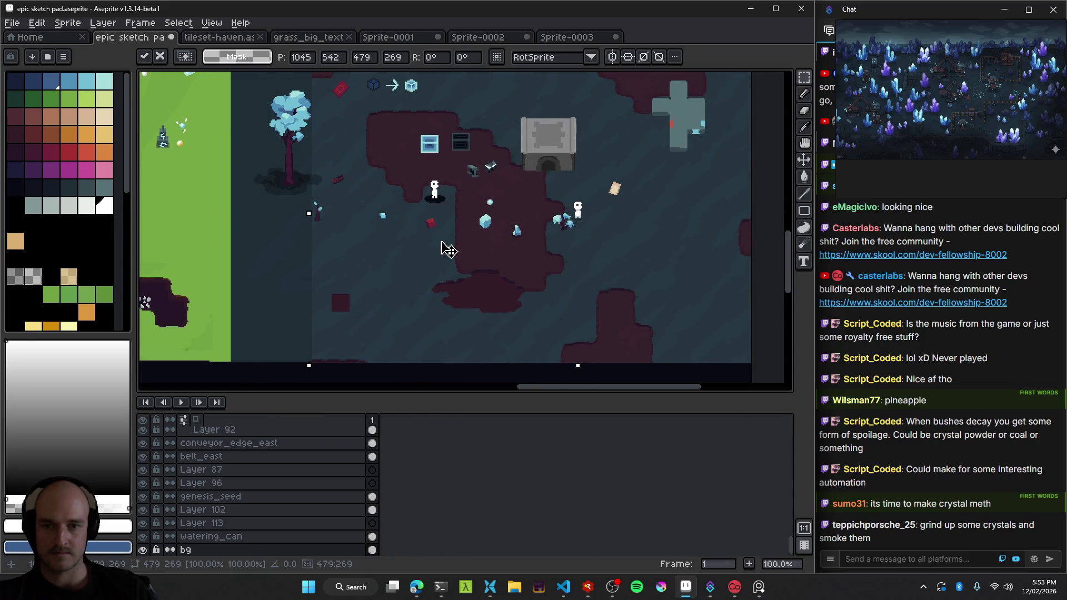
pyautogui.scroll(-1, 371, 276)
pyautogui.press('Return')
# Undo the re-pasted dark ground patch and select the layer that holds it.
pyautogui.scroll(1, 320, 273)
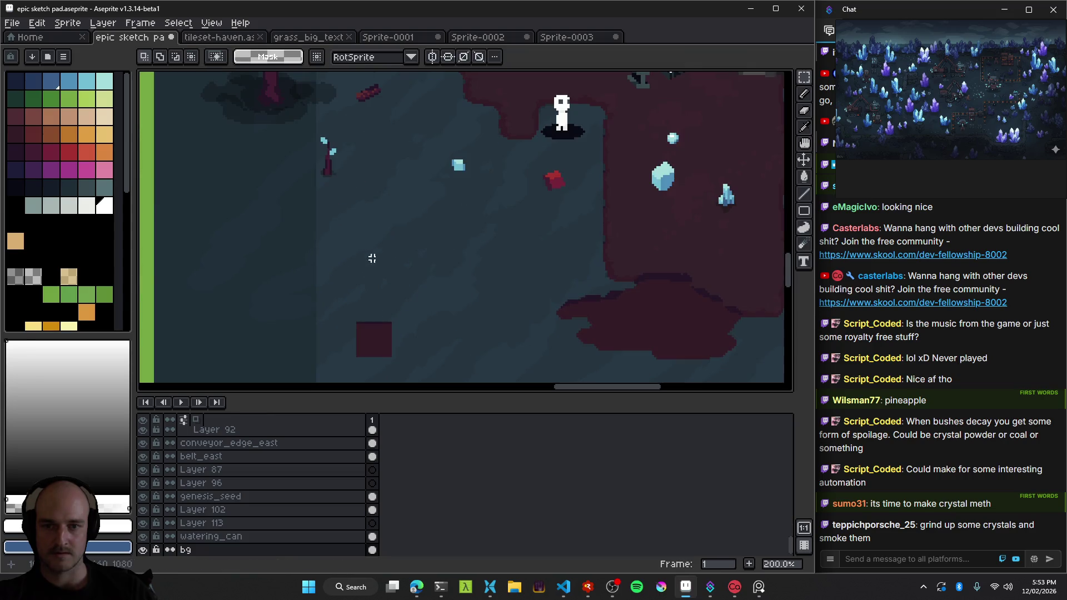
pyautogui.scroll(-1, 436, 255)
pyautogui.hotkey('ctrl', 'z')
pyautogui.hotkey('ctrl', 'z')
pyautogui.hotkey('ctrl', 'v')
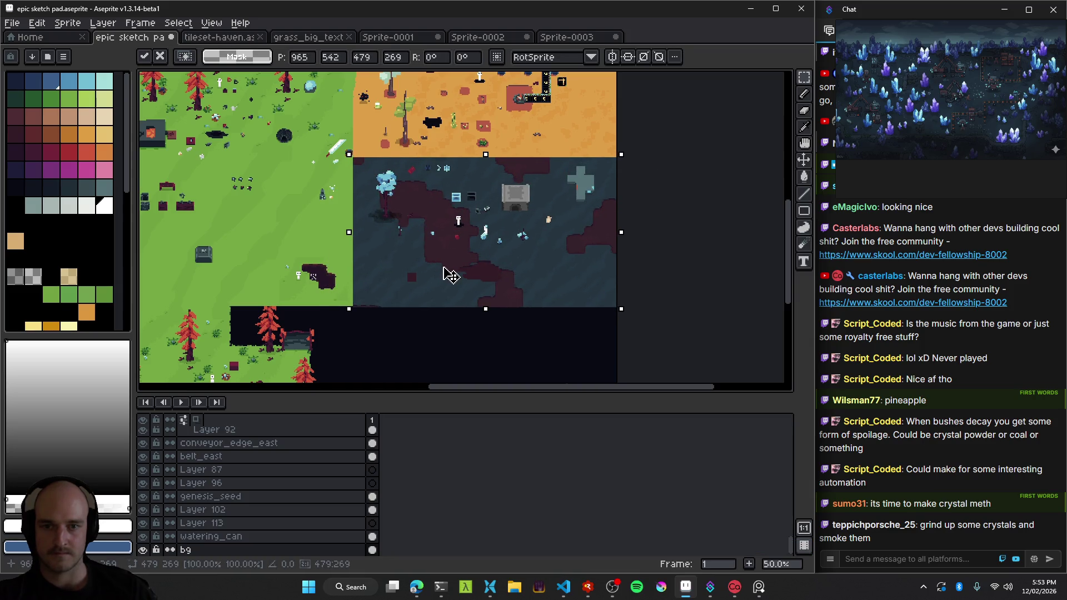
pyautogui.scroll(2, 480, 259)
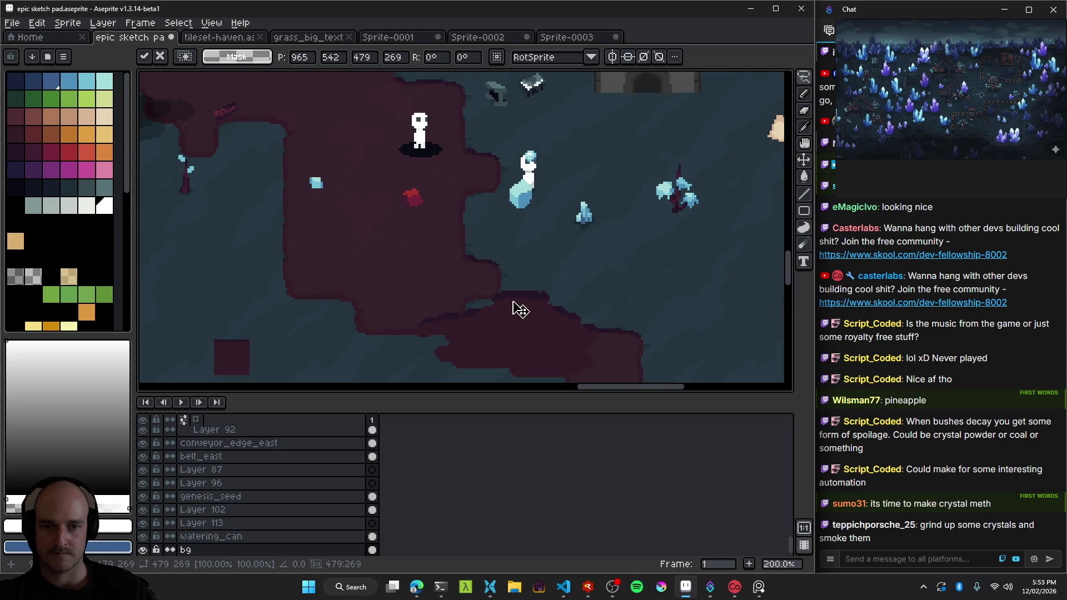
pyautogui.scroll(-3, 519, 309)
pyautogui.press('Return')
pyautogui.scroll(3, 500, 334)
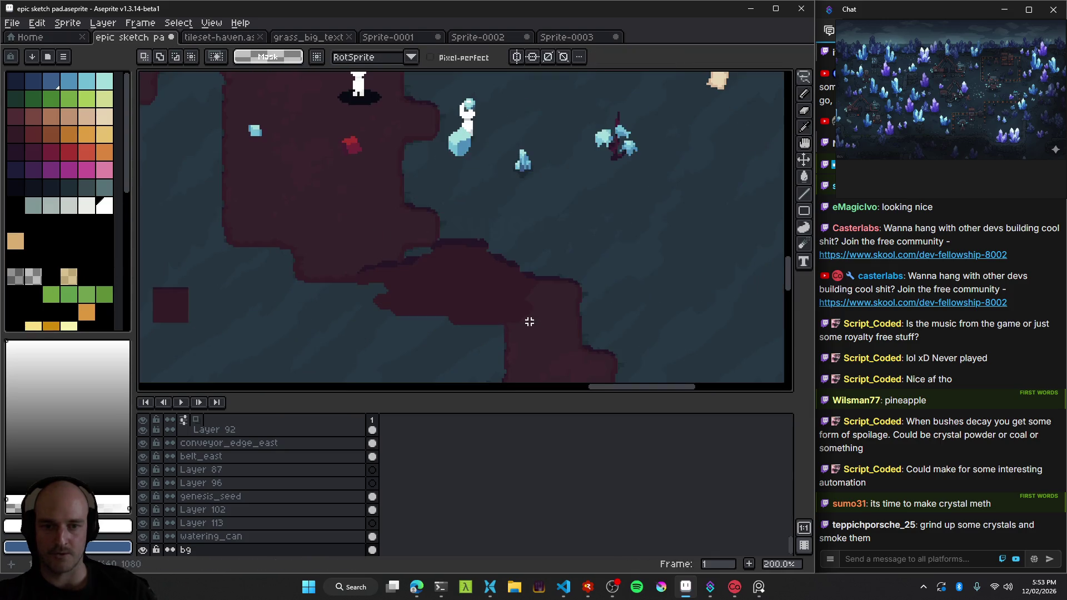
pyautogui.hotkey('ctrl', 'z')
pyautogui.keyDown('ctrl'); pyautogui.click(498, 296); pyautogui.keyUp('ctrl')
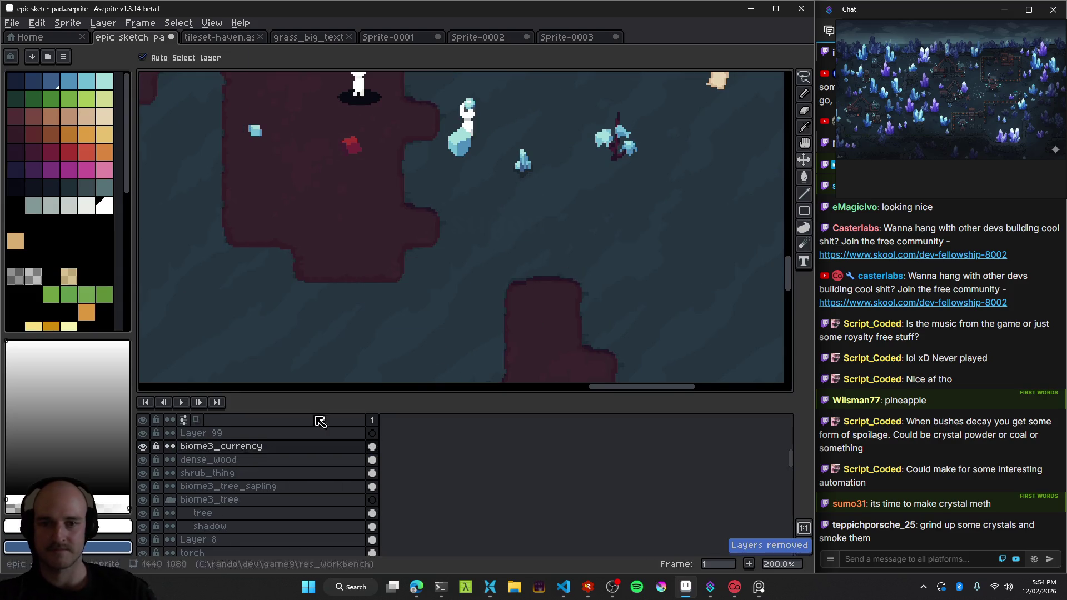
pyautogui.moveTo(326, 298); pyautogui.dragTo(457, 286)
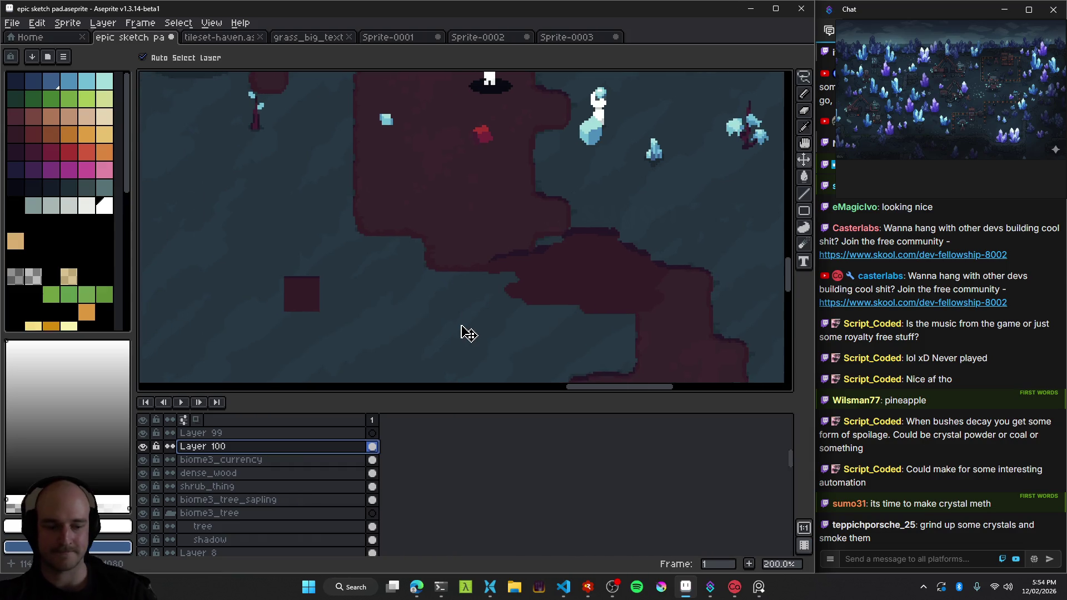
# Save the sketch pad and pan to the crystal, undoing an accidental layer move.
pyautogui.hotkey('ctrl', 's')
pyautogui.scroll(-3, 467, 331)
pyautogui.scroll(2, 474, 241)
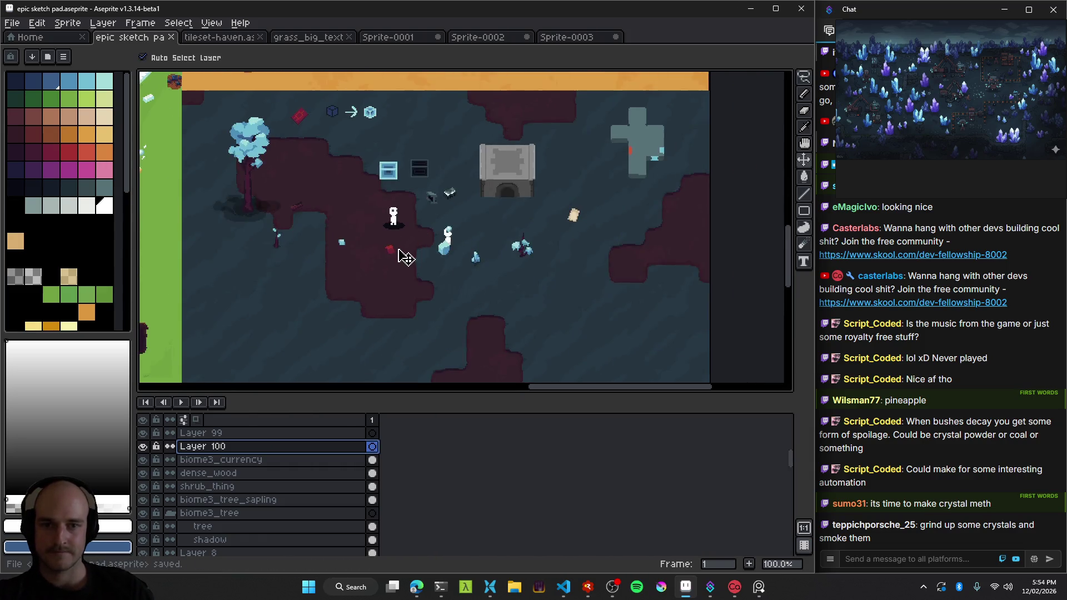
pyautogui.scroll(1, 405, 257)
pyautogui.scroll(-1, 478, 233)
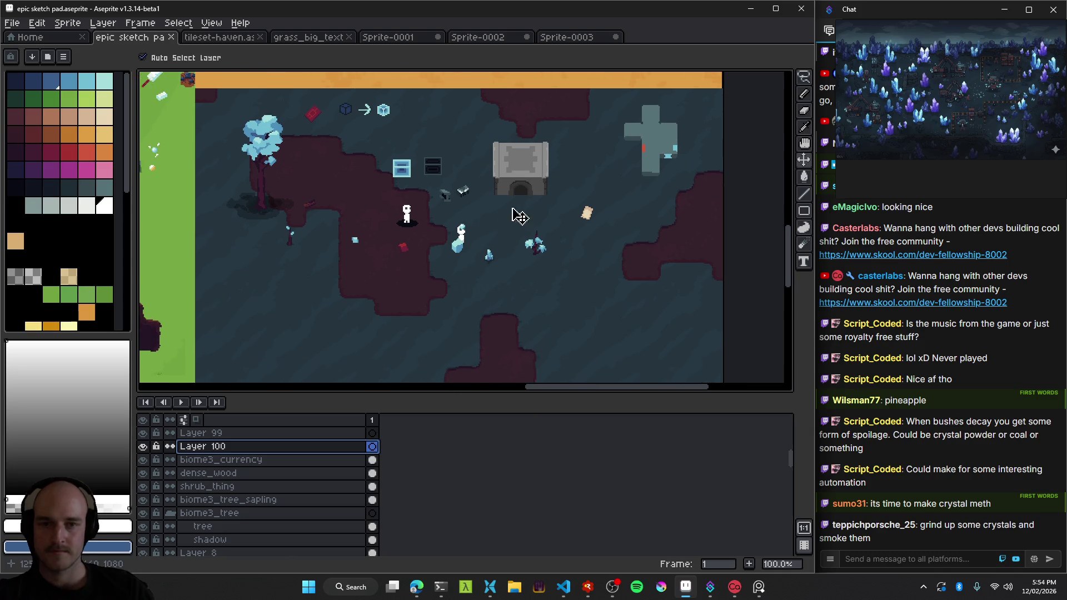
pyautogui.scroll(1, 474, 210)
pyautogui.moveTo(474, 210); pyautogui.dragTo(526, 177)
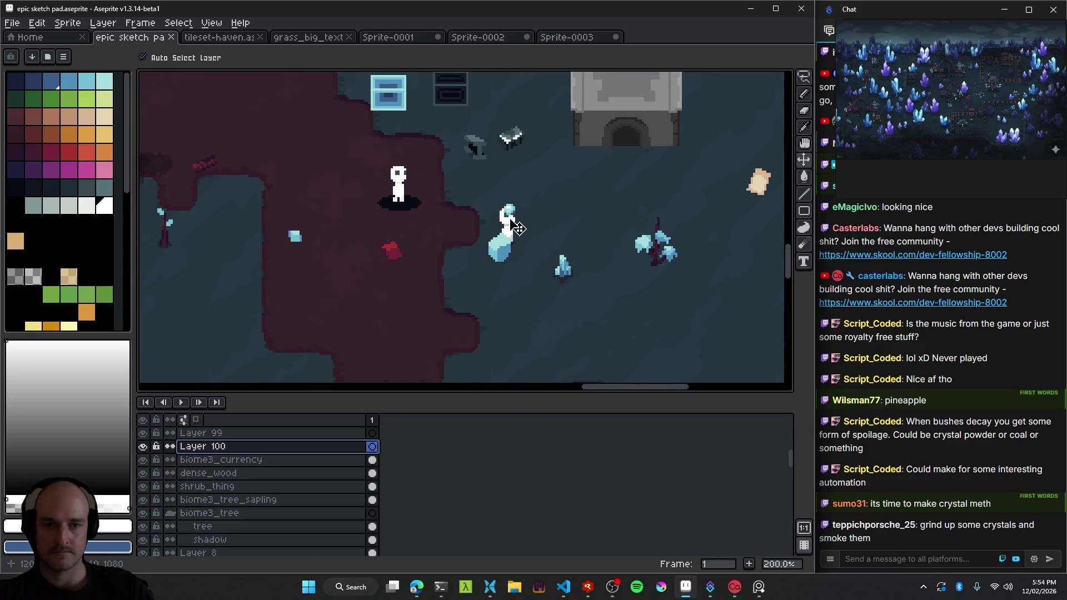
pyautogui.moveTo(517, 228); pyautogui.dragTo(528, 221)
pyautogui.hotkey('ctrl', 'z')
pyautogui.scroll(1, 531, 230)
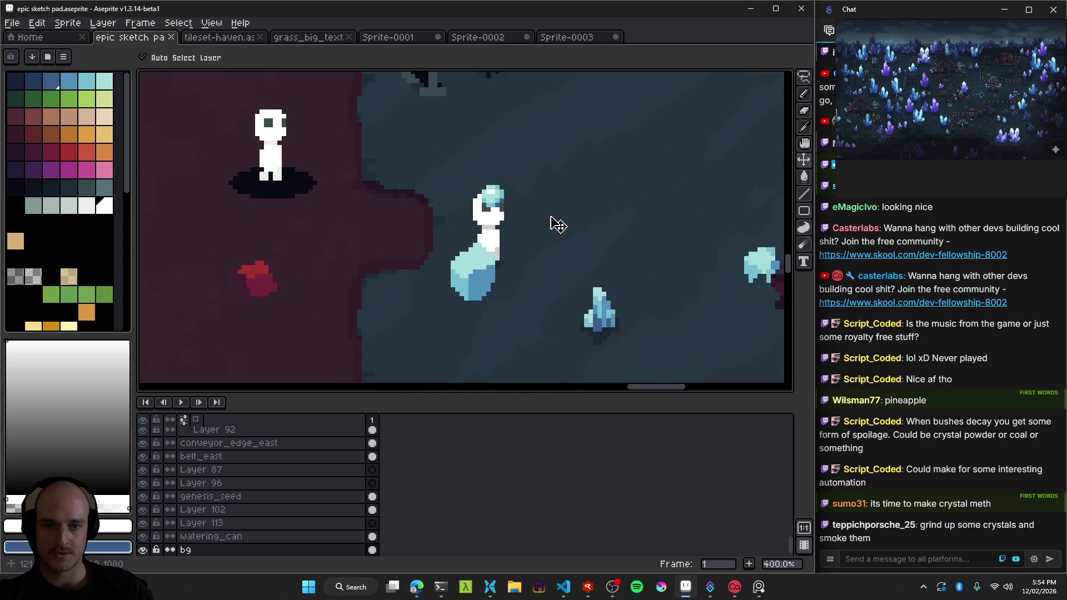
# Move the large crystal down and left, raise the small orb, and save.
pyautogui.press('b')
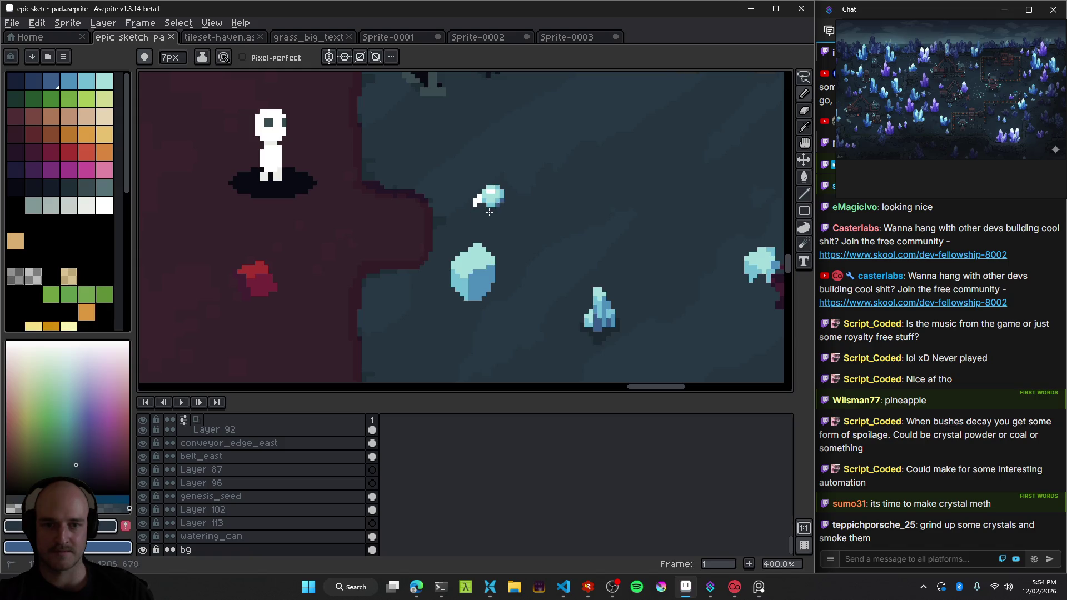
pyautogui.moveTo(493, 277); pyautogui.dragTo(452, 291)
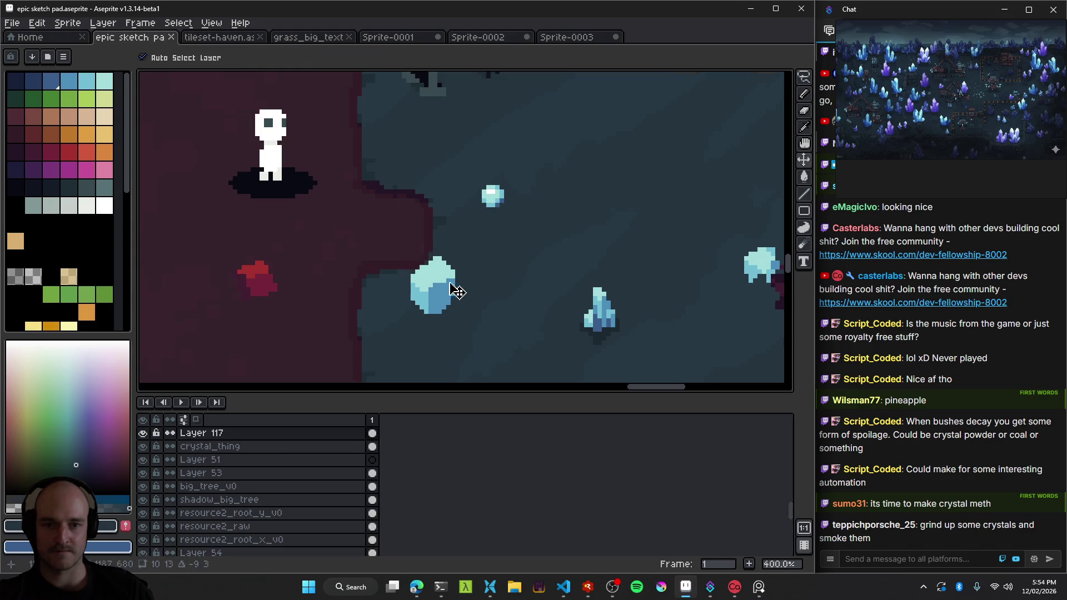
pyautogui.moveTo(494, 198); pyautogui.dragTo(490, 175)
pyautogui.hotkey('ctrl', 's')
pyautogui.scroll(-1, 496, 180)
pyautogui.scroll(-2, 517, 231)
pyautogui.scroll(-1, 528, 254)
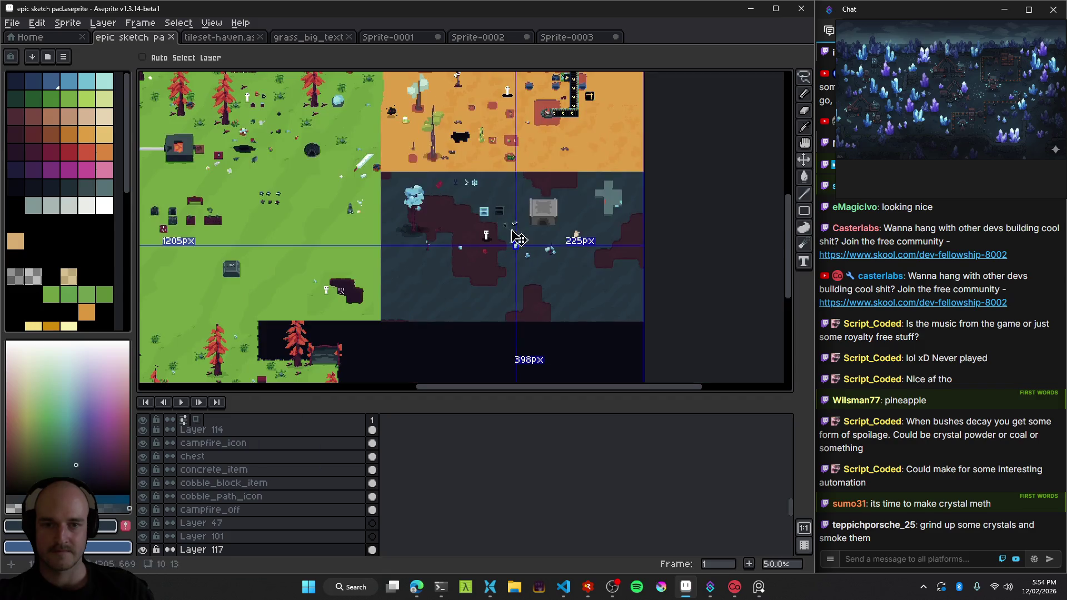
# Drag the red item further left across the dark crystal area.
pyautogui.scroll(3, 417, 183)
pyautogui.scroll(-1, 443, 214)
pyautogui.moveTo(443, 214)
pyautogui.mouseDown()
pyautogui.moveTo(426, 165)
pyautogui.moveTo(393, 209)
pyautogui.moveTo(318, 214)
pyautogui.moveTo(350, 184)
pyautogui.mouseUp()
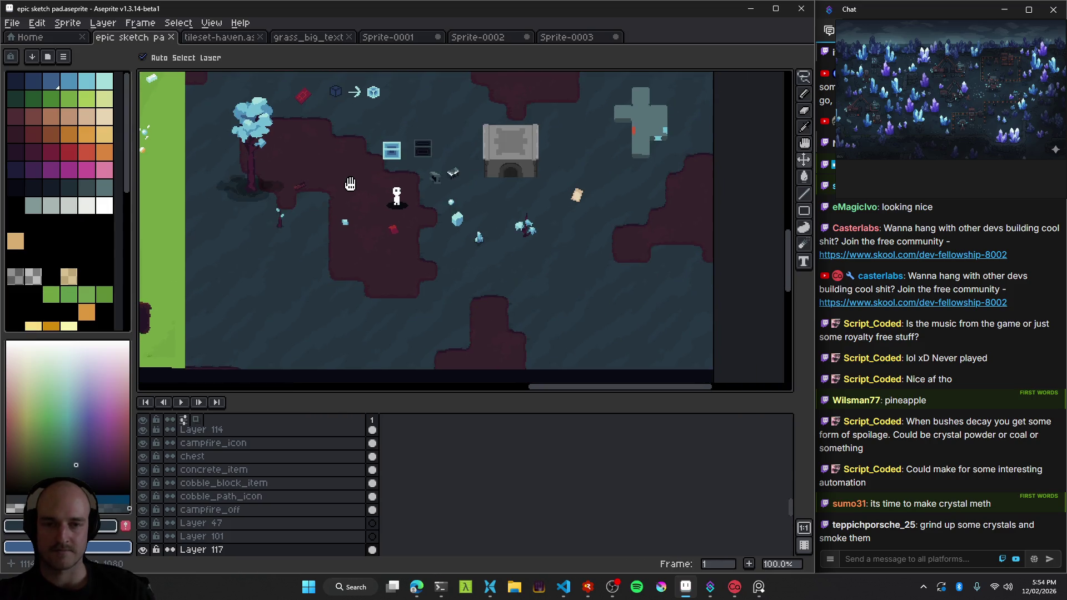
pyautogui.scroll(1, 424, 199)
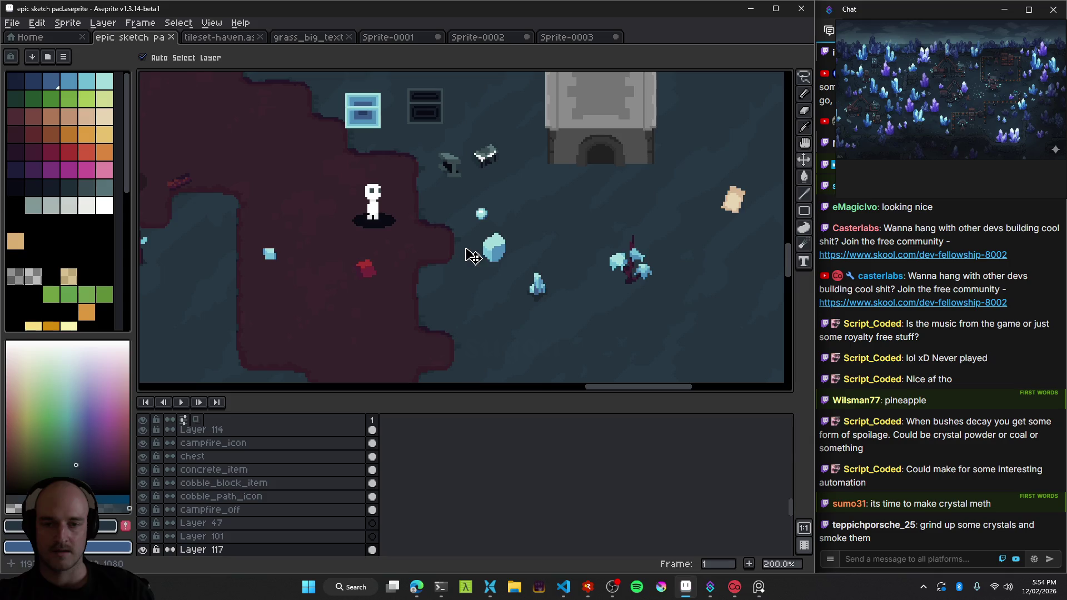
pyautogui.moveTo(441, 261); pyautogui.dragTo(244, 300)
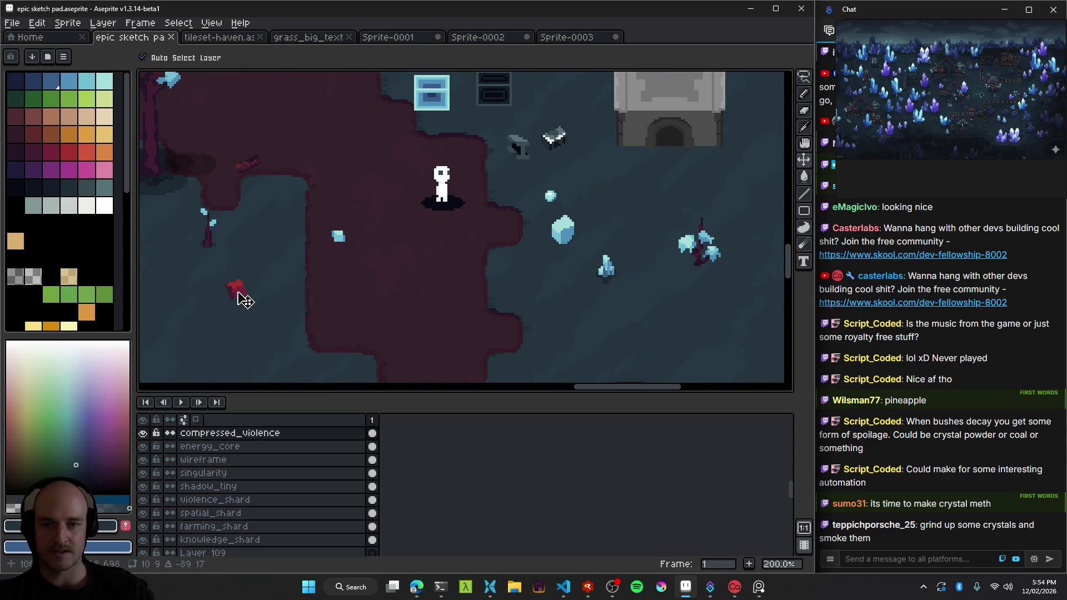
# Move the small spiky crystal onto the dark patch and lower it within the patch.
pyautogui.moveTo(606, 276); pyautogui.dragTo(403, 274)
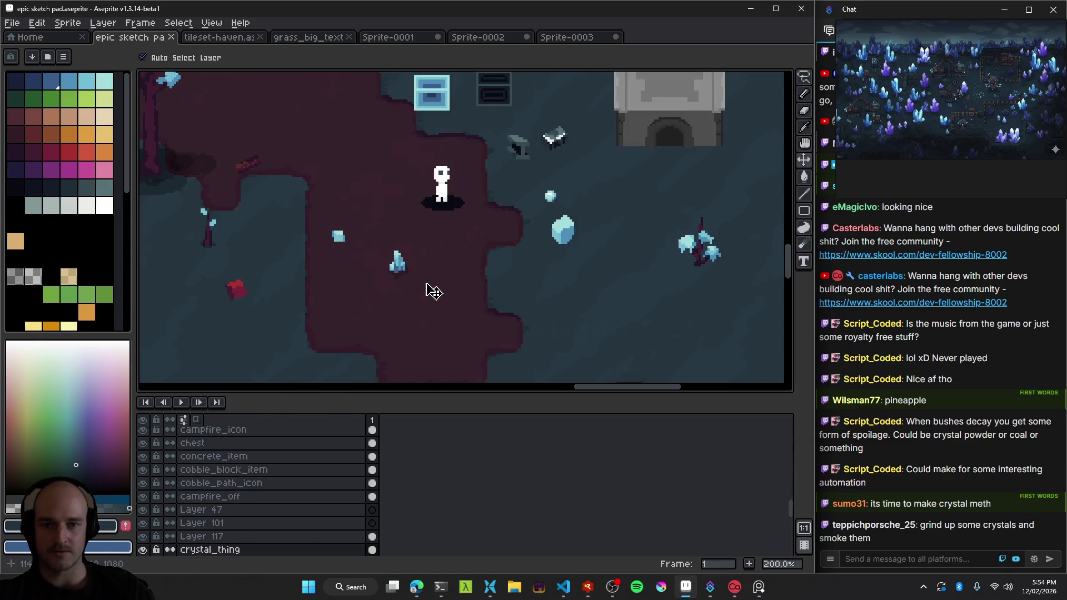
pyautogui.scroll(-1, 432, 293)
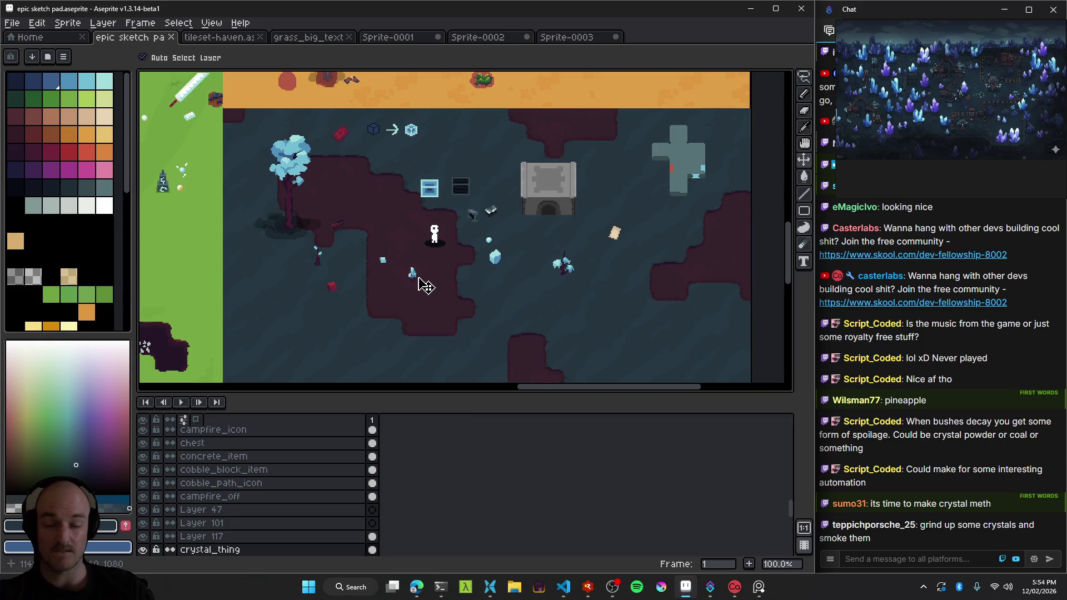
pyautogui.scroll(1, 426, 286)
pyautogui.scroll(1, 426, 286)
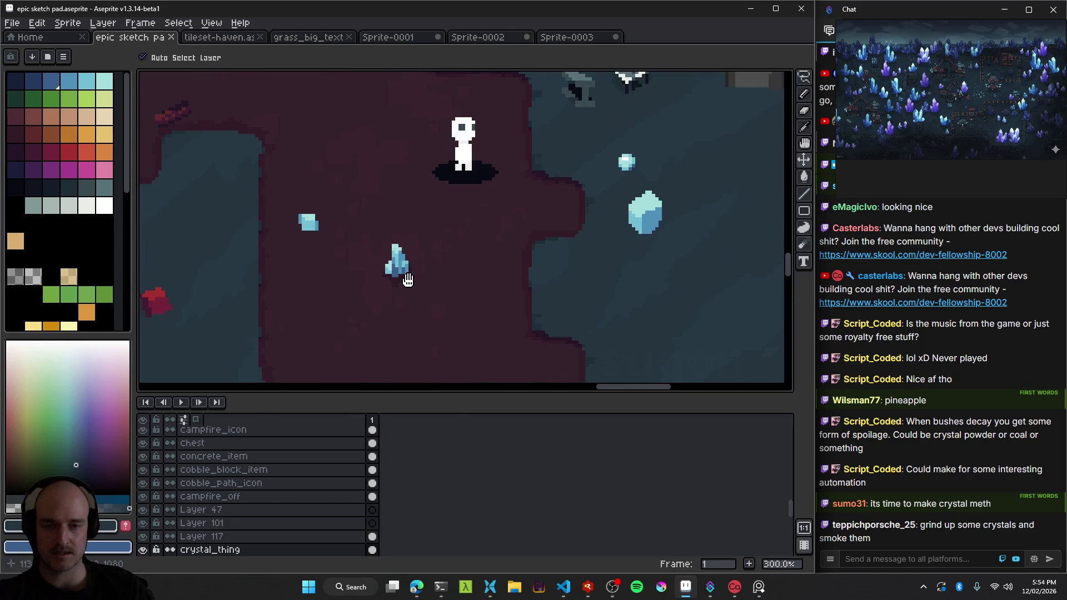
pyautogui.moveTo(436, 231); pyautogui.dragTo(439, 301)
pyautogui.scroll(-3, 450, 322)
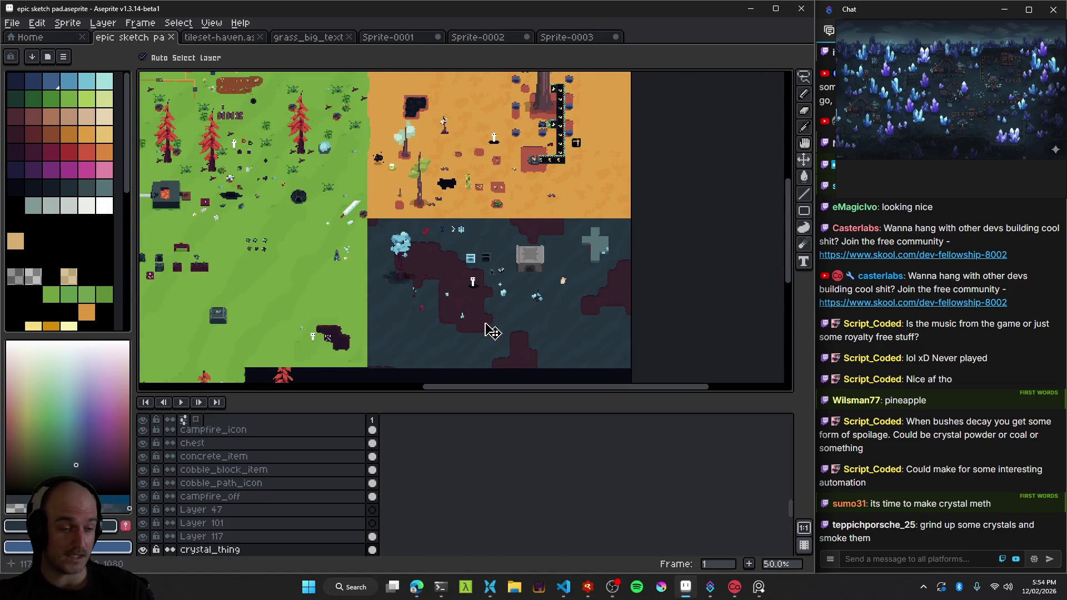
pyautogui.scroll(1, 517, 334)
pyautogui.scroll(1, 505, 287)
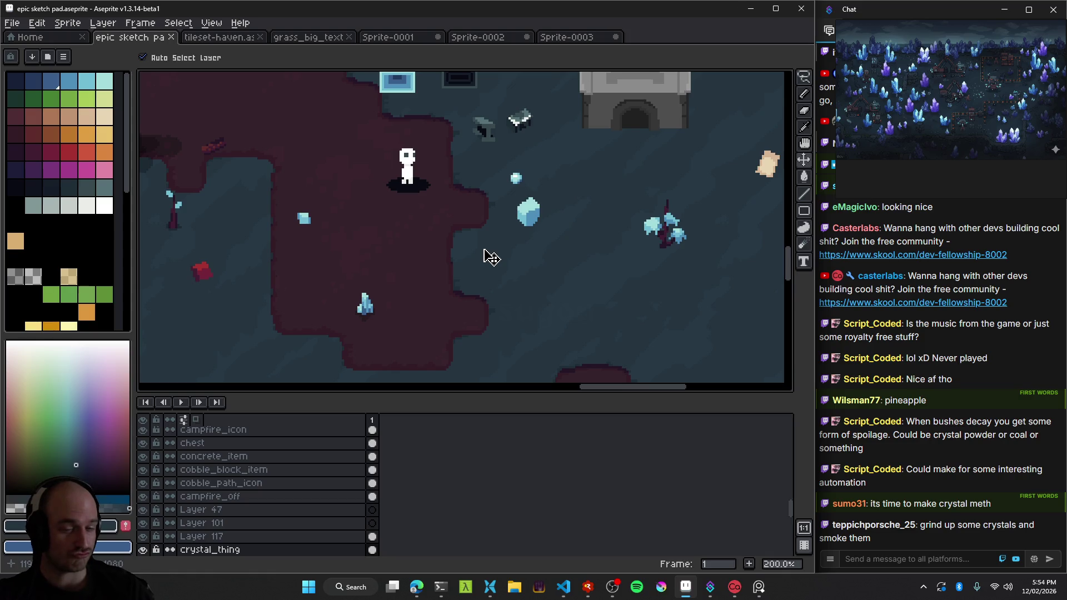
pyautogui.scroll(-1, 472, 273)
pyautogui.scroll(2, 433, 278)
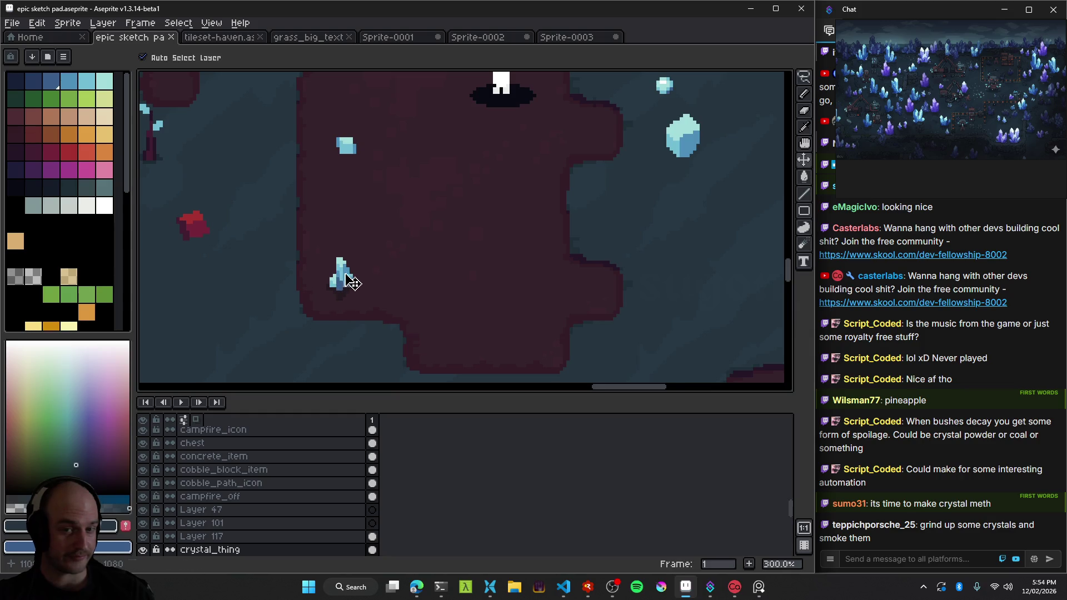
pyautogui.scroll(-1, 415, 291)
pyautogui.scroll(-1, 433, 288)
pyautogui.scroll(1, 421, 277)
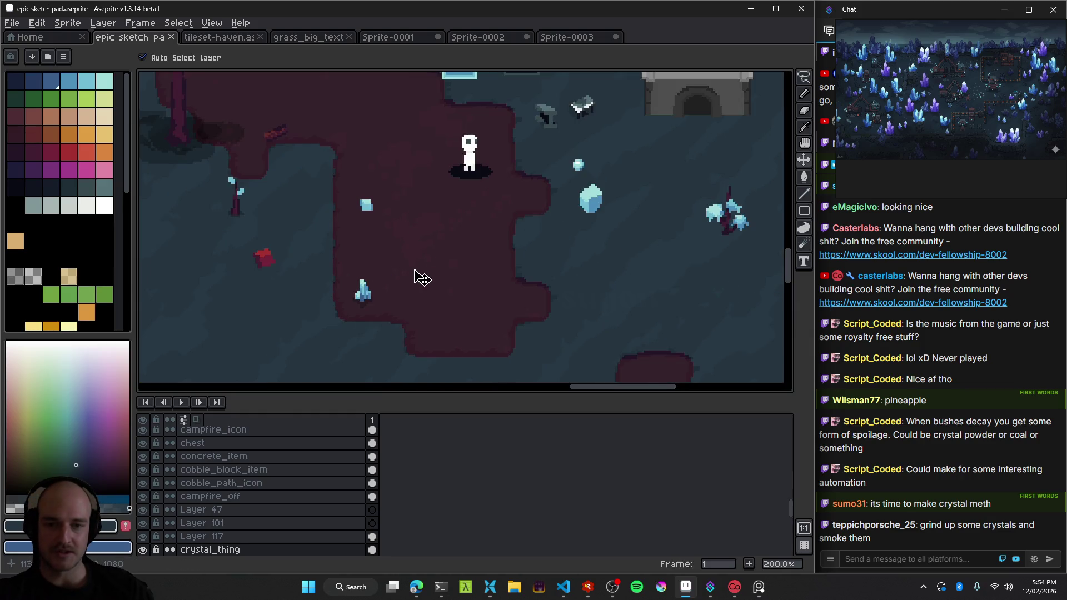
pyautogui.moveTo(419, 298); pyautogui.dragTo(528, 303)
pyautogui.scroll(-2, 419, 230)
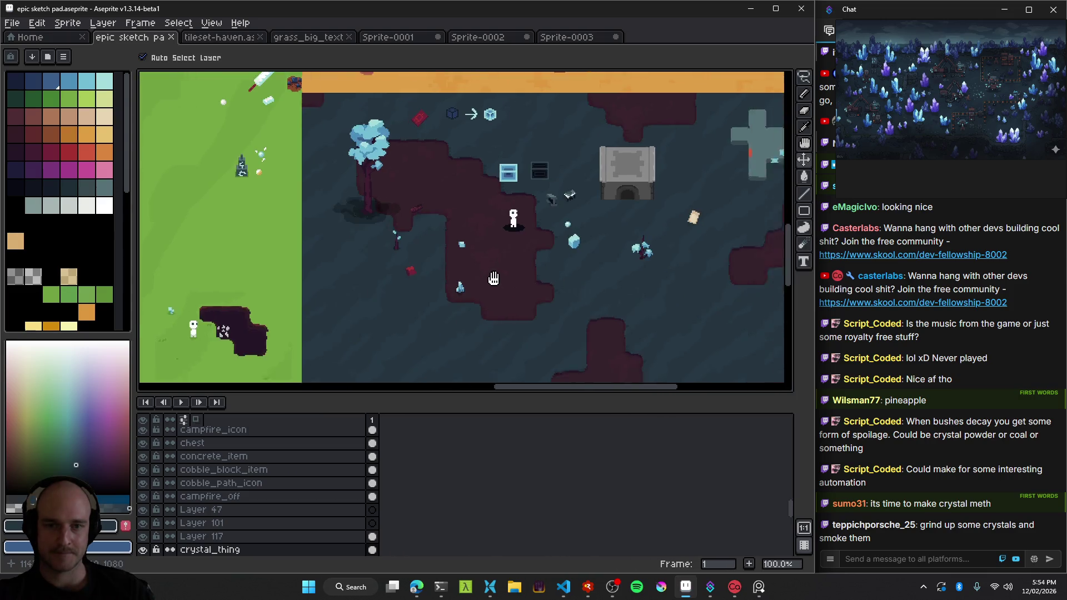
pyautogui.scroll(1, 398, 175)
pyautogui.moveTo(398, 175); pyautogui.dragTo(506, 261)
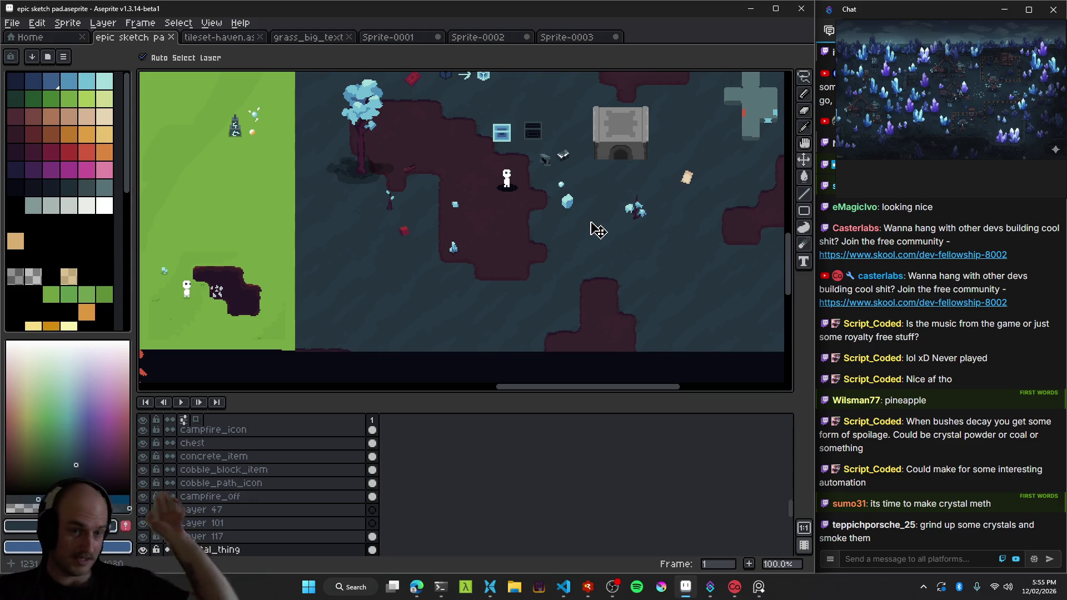
pyautogui.moveTo(535, 235); pyautogui.dragTo(409, 264)
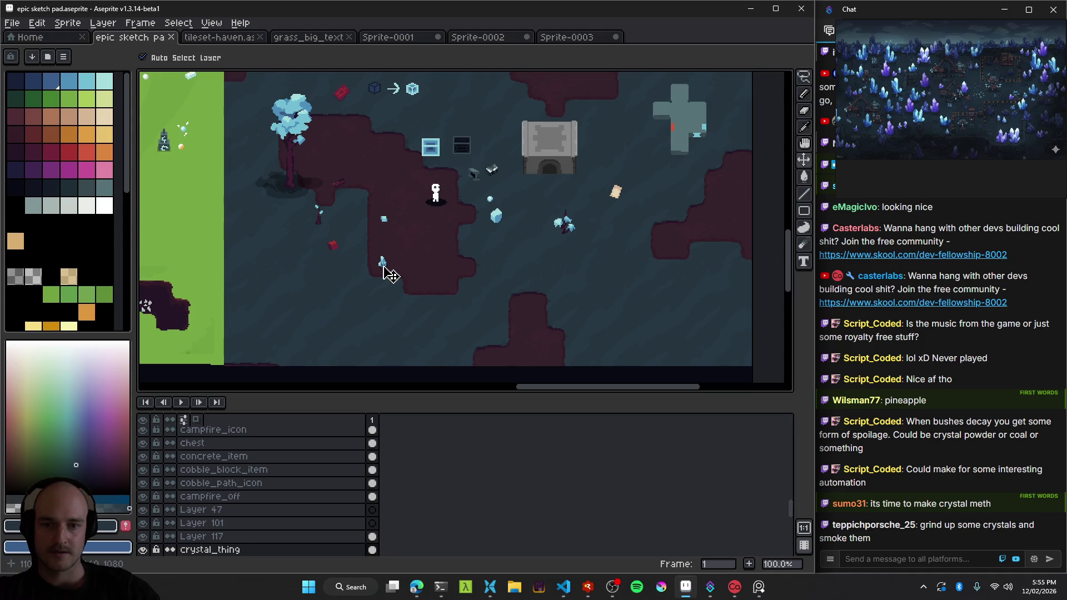
pyautogui.scroll(1, 533, 265)
pyautogui.moveTo(543, 262)
pyautogui.mouseDown()
pyautogui.moveTo(509, 325)
pyautogui.moveTo(489, 286)
pyautogui.mouseUp()
pyautogui.scroll(-1, 520, 306)
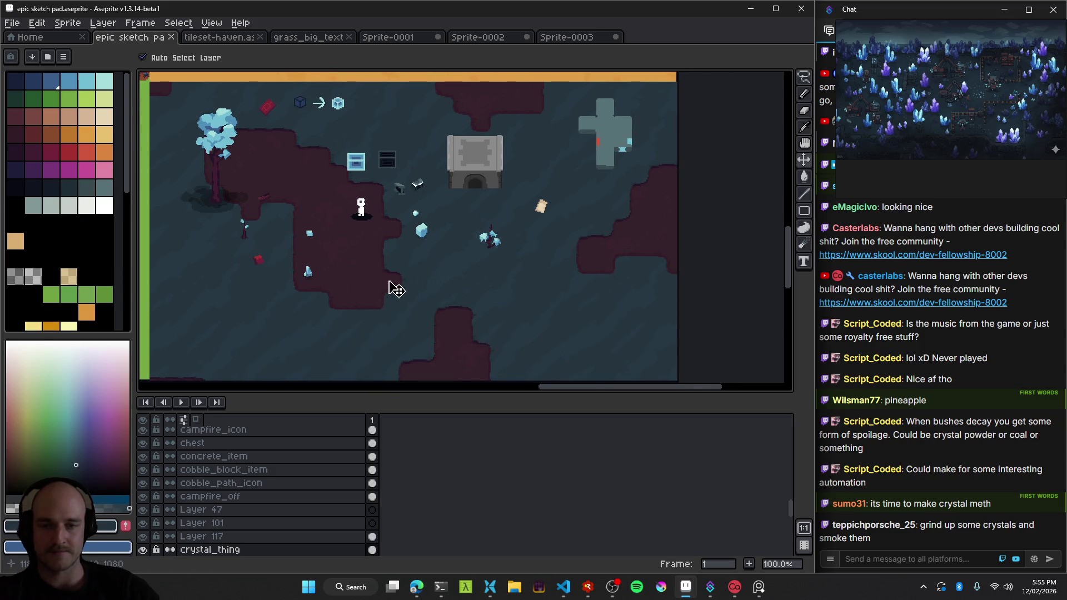
pyautogui.scroll(1, 409, 269)
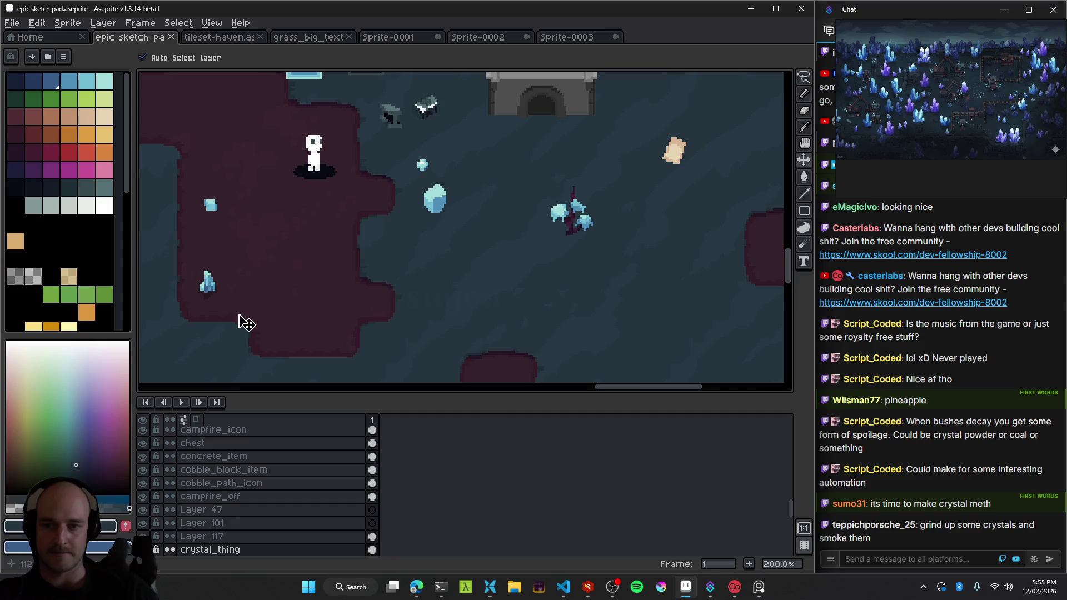
pyautogui.scroll(-1, 245, 323)
pyautogui.moveTo(257, 324); pyautogui.dragTo(310, 310)
pyautogui.scroll(1, 399, 278)
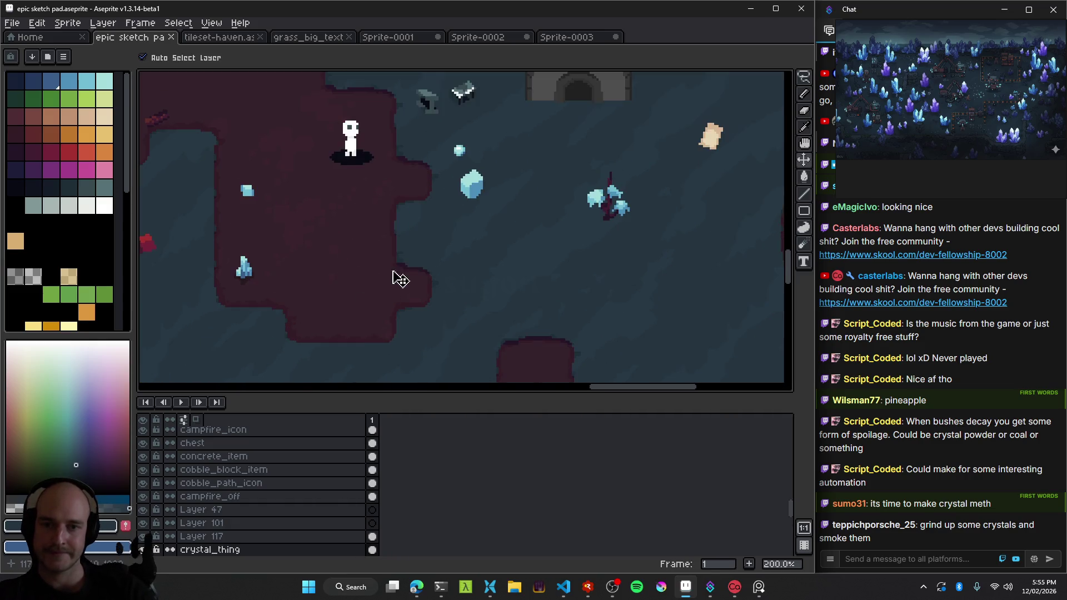
pyautogui.scroll(-1, 395, 278)
pyautogui.moveTo(460, 256); pyautogui.dragTo(457, 281)
pyautogui.scroll(1, 456, 281)
pyautogui.moveTo(546, 255); pyautogui.dragTo(270, 288)
pyautogui.scroll(-1, 305, 303)
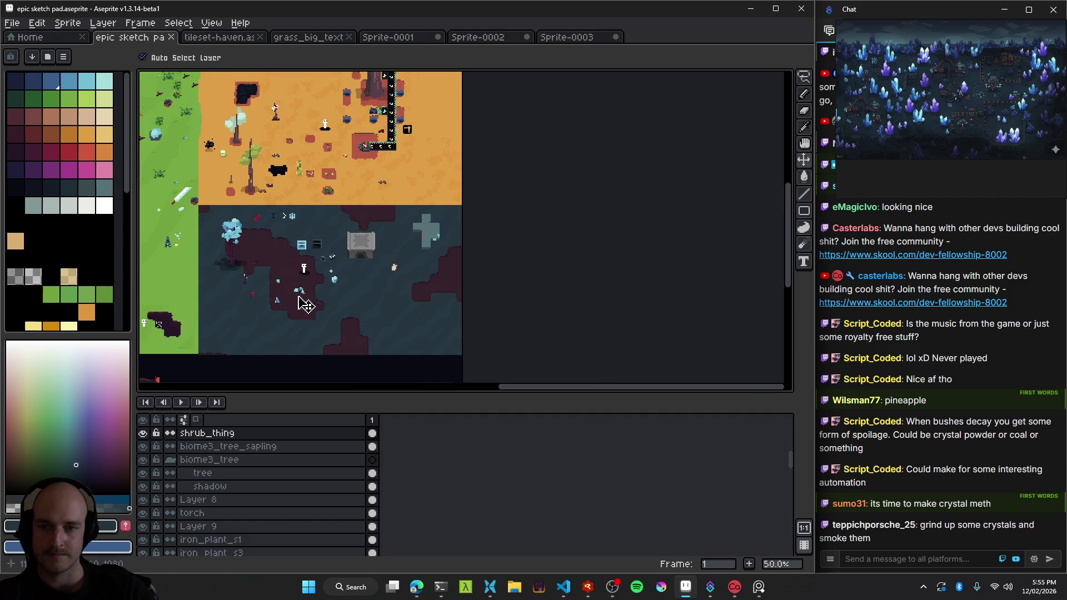
pyautogui.moveTo(322, 310); pyautogui.dragTo(358, 295)
pyautogui.scroll(1, 357, 295)
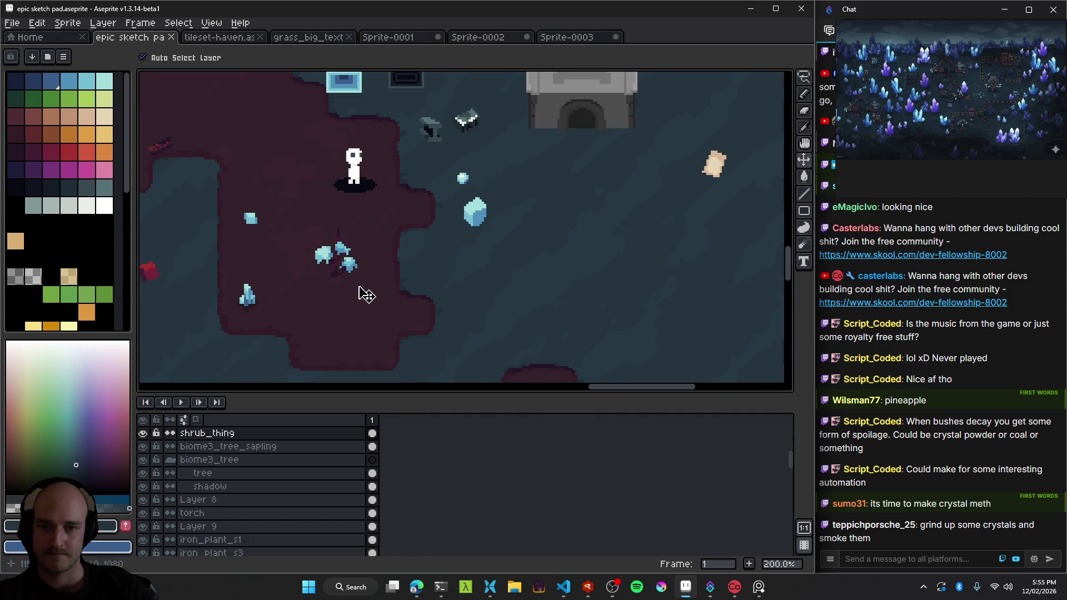
pyautogui.scroll(-1, 364, 294)
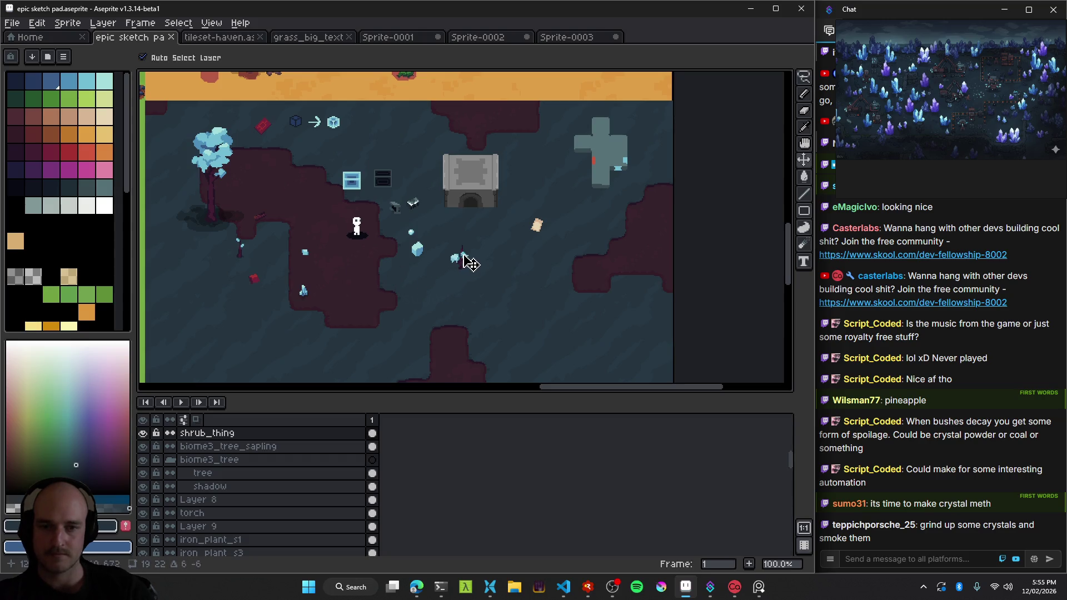
pyautogui.hscroll(2, 469, 290)
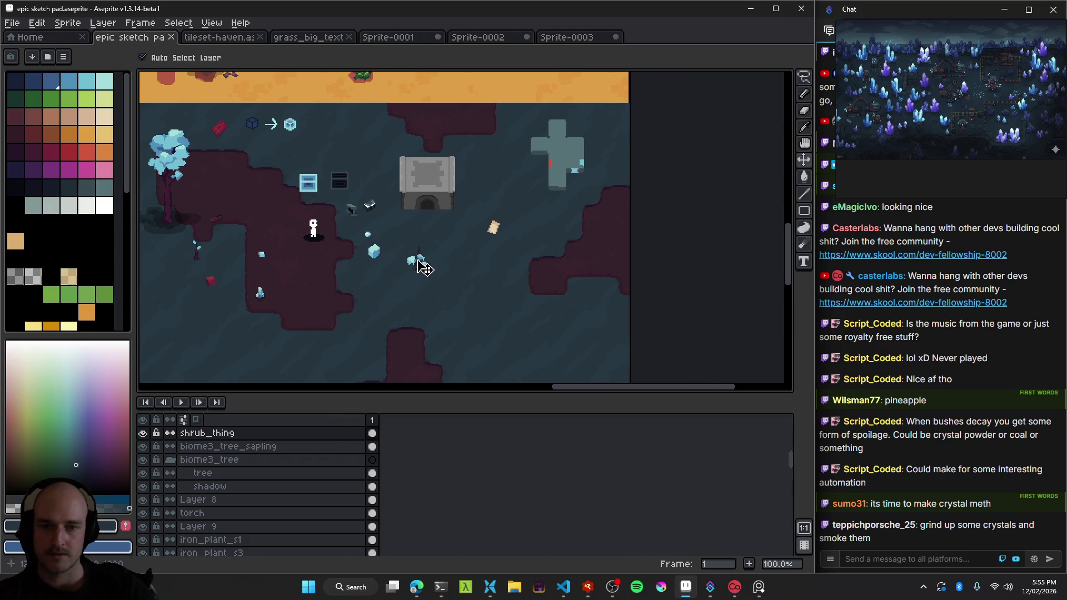
# Sample greys with the Pencil and try light-grey strokes near the rock, undoing them.
pyautogui.scroll(1, 488, 241)
pyautogui.hscroll(-2, 389, 223)
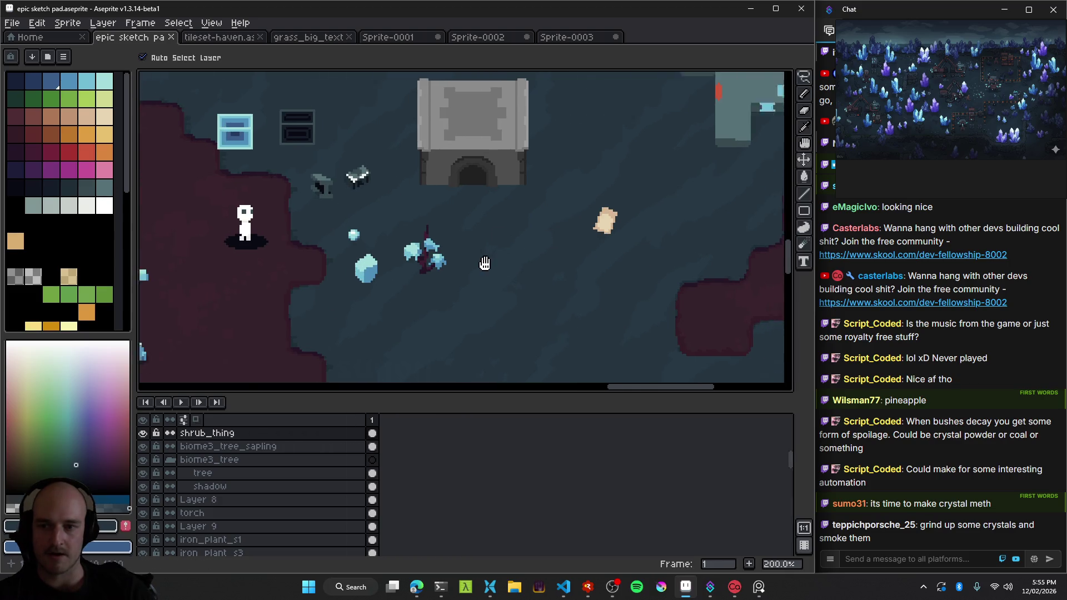
pyautogui.hscroll(1, 277, 194)
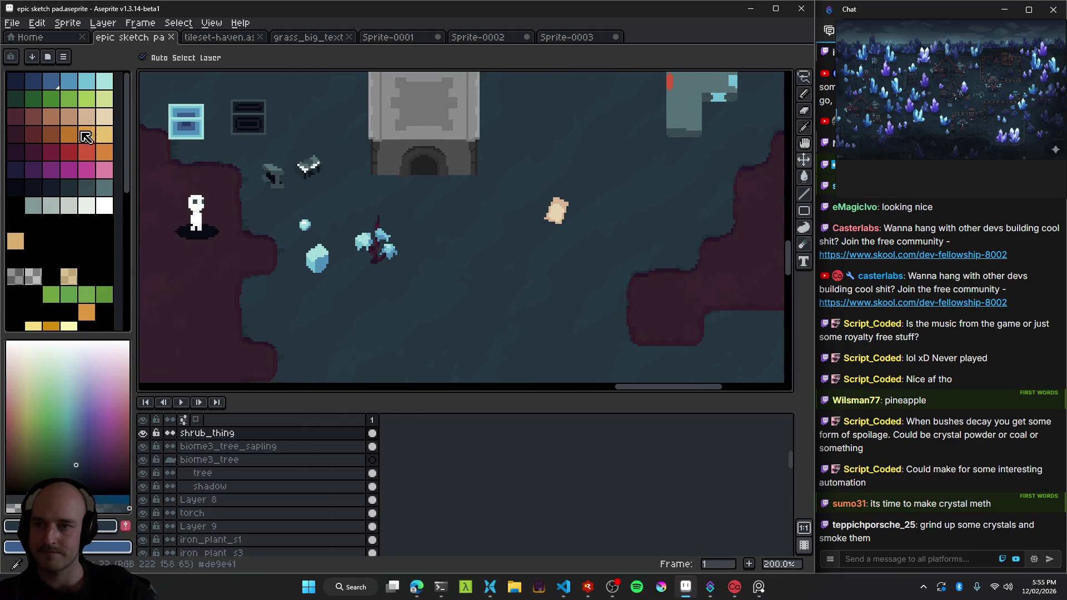
pyautogui.keyDown('alt'); pyautogui.click(455, 139); pyautogui.keyUp('alt')
pyautogui.press('b')
pyautogui.hscroll(1, 429, 294)
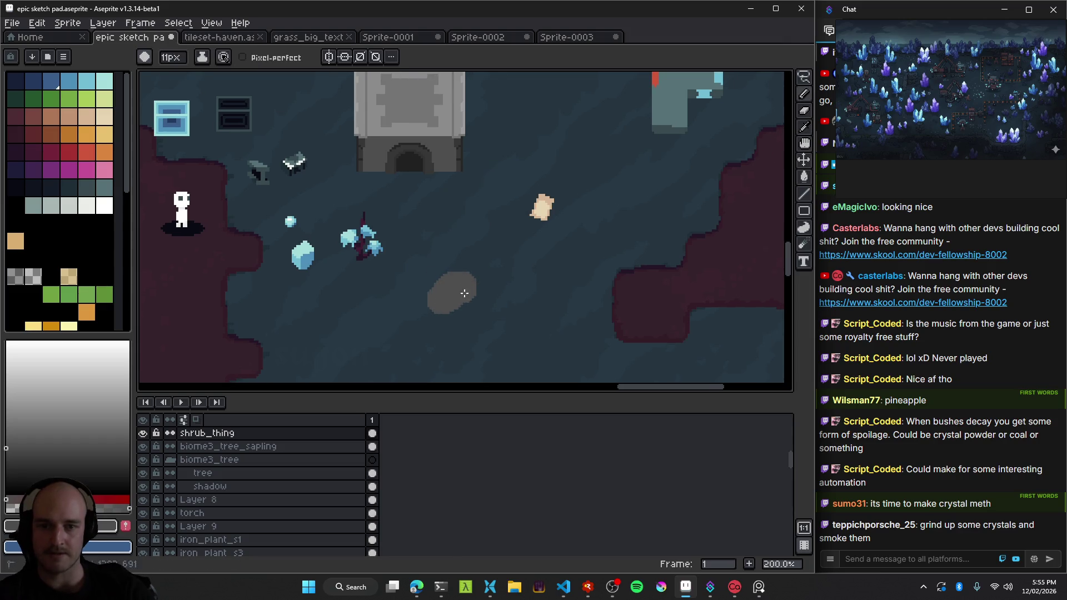
pyautogui.hotkey('ctrl', 'z')
pyautogui.scroll(-1, 473, 283)
pyautogui.hscroll(-1, 455, 281)
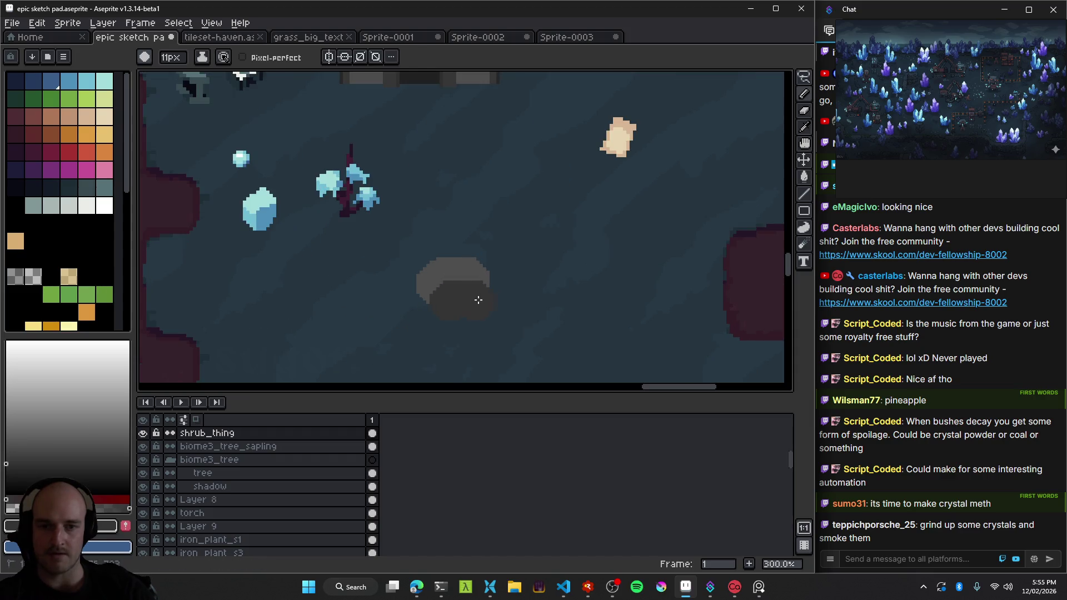
pyautogui.keyDown('alt'); pyautogui.click(429, 260); pyautogui.keyUp('alt')
pyautogui.moveTo(388, 297); pyautogui.dragTo(402, 287)
pyautogui.hotkey('ctrl', 'z')
# Shrink the brush and sample the rock's dark grey shadow shades for its right side.
pyautogui.press('-')
pyautogui.press('-')
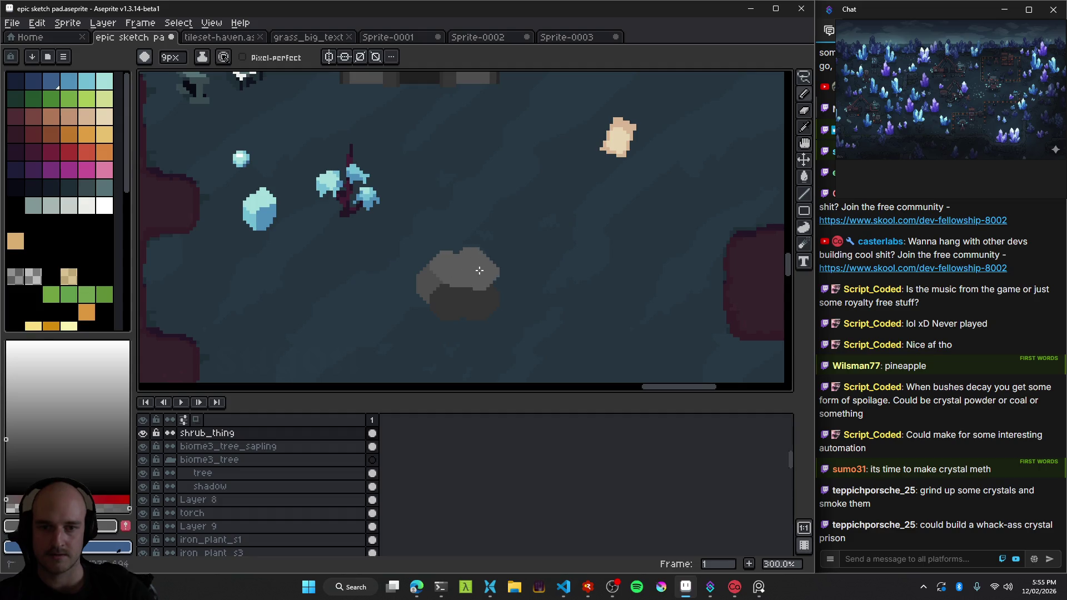
pyautogui.scroll(1, 456, 289)
pyautogui.keyDown('alt'); pyautogui.click(500, 303); pyautogui.keyUp('alt')
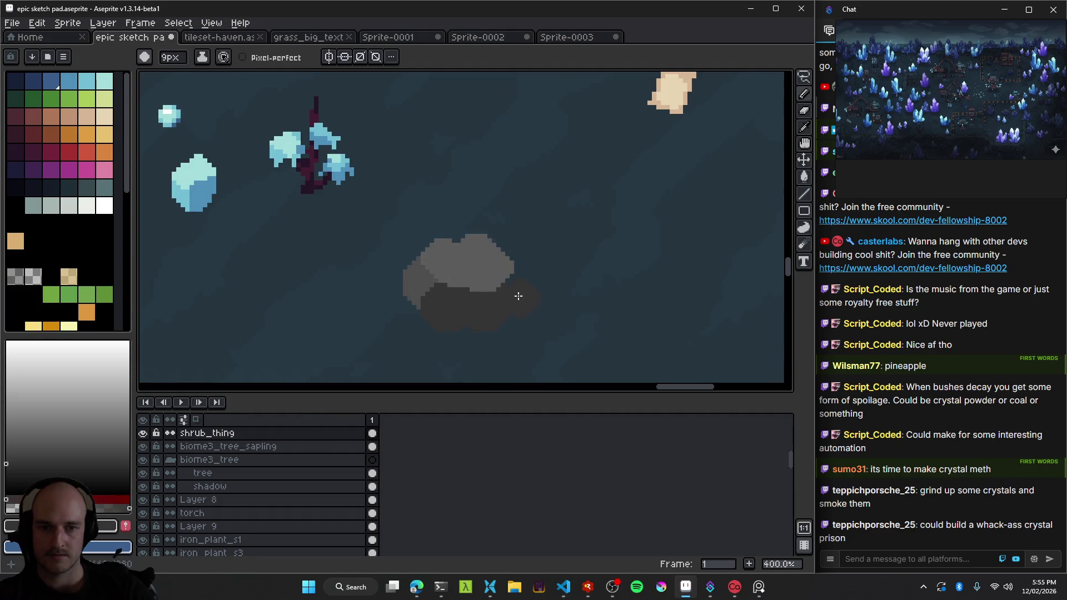
pyautogui.scroll(2, 514, 297)
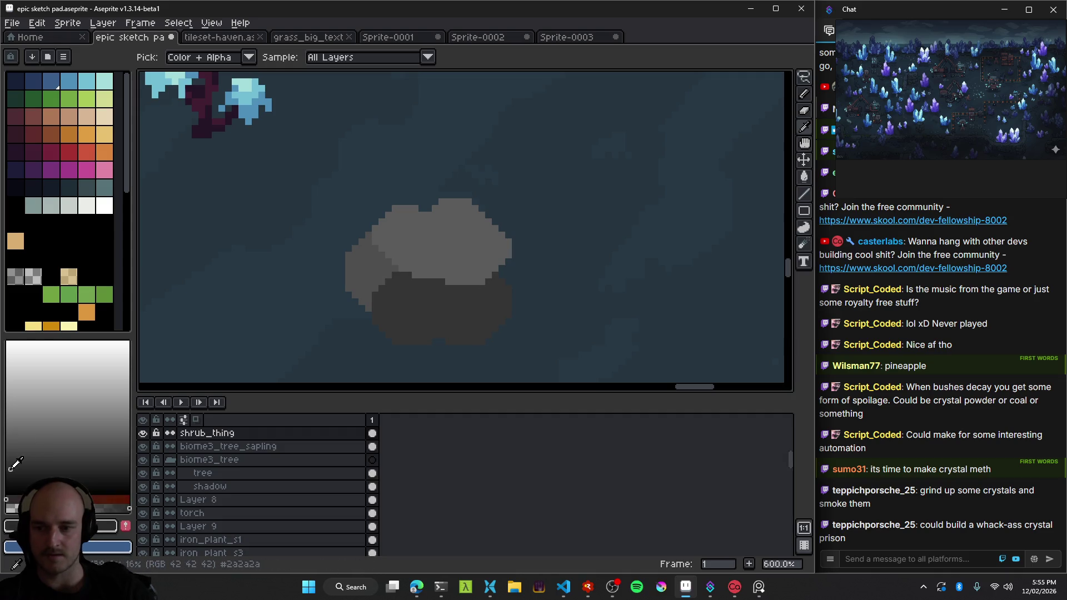
pyautogui.moveTo(503, 288)
pyautogui.mouseDown()
pyautogui.moveTo(523, 283)
pyautogui.moveTo(507, 266)
pyautogui.mouseUp()
pyautogui.hotkey('ctrl', 'z')
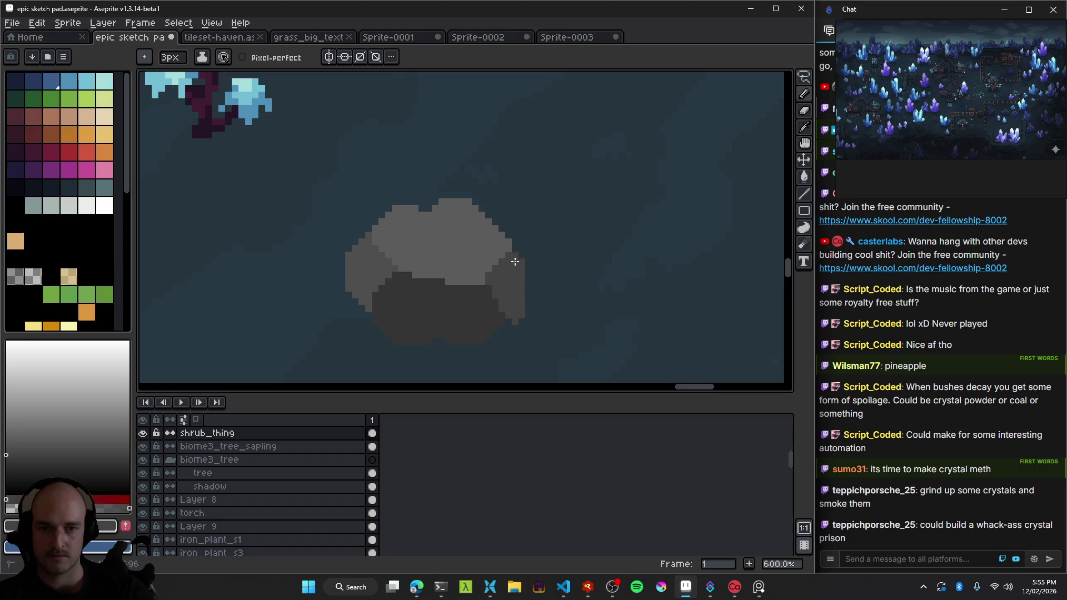
pyautogui.keyDown('alt'); pyautogui.click(496, 326); pyautogui.keyUp('alt')
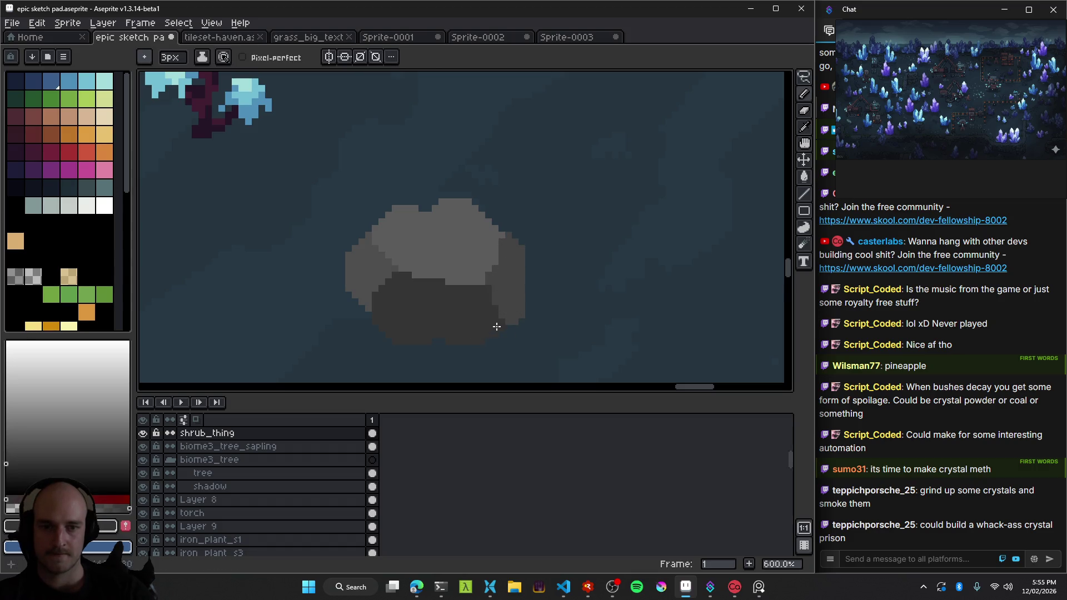
pyautogui.scroll(-5, 474, 323)
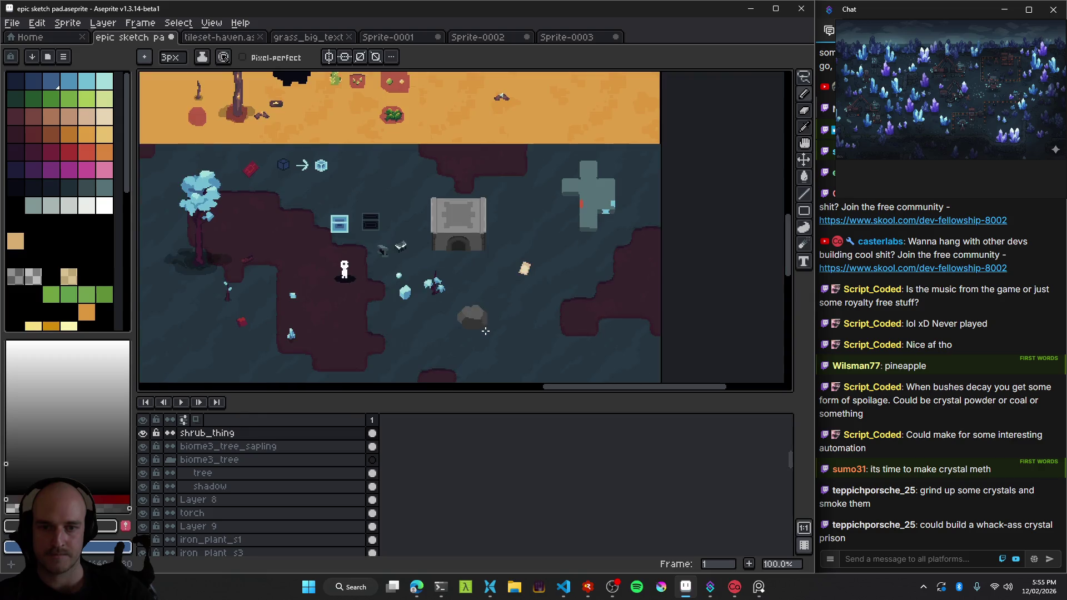
pyautogui.scroll(2, 485, 332)
# Lasso the grey rock, cut it, and paste it onto a new layer, Layer 118.
pyautogui.press('v')
pyautogui.scroll(-2, 459, 288)
pyautogui.hotkey('ctrl', 'z')
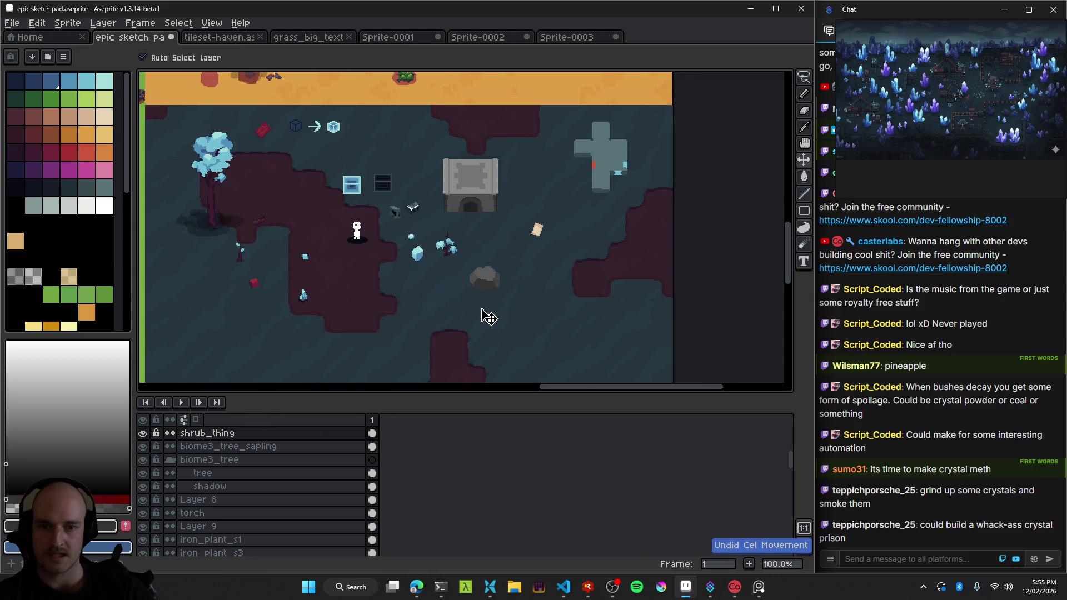
pyautogui.scroll(4, 488, 317)
pyautogui.press('q')
pyautogui.moveTo(558, 195); pyautogui.dragTo(561, 200)
pyautogui.press('Delete')
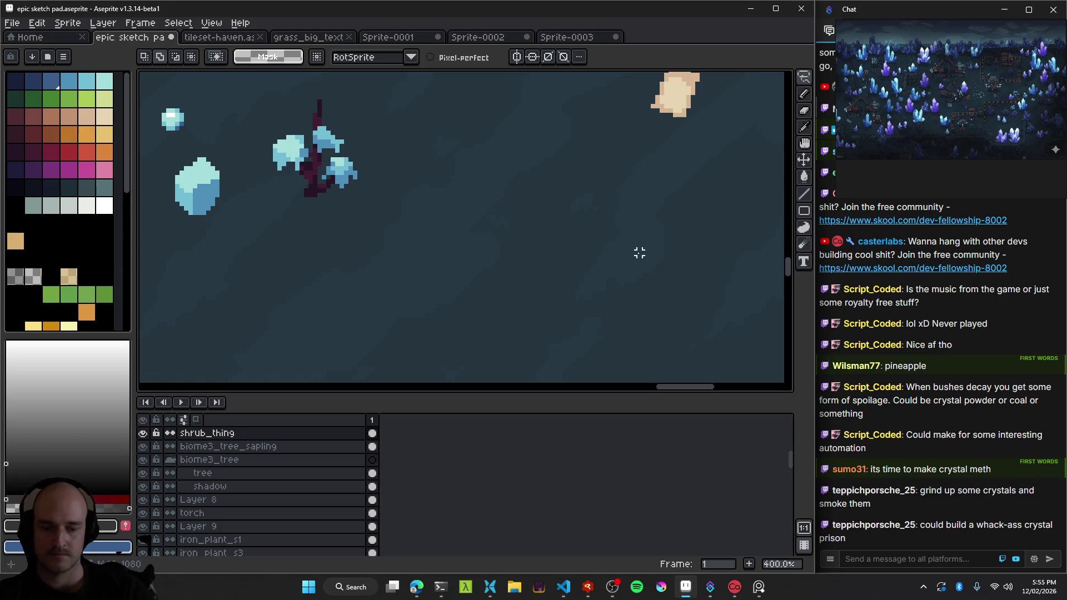
pyautogui.hotkey('ctrl', 'z')
pyautogui.hotkey('ctrl', 'z')
pyautogui.press('v')
pyautogui.hotkey('ctrl', 'd')
# Move the grey rock up and to the right of the crystals.
pyautogui.moveTo(473, 305); pyautogui.dragTo(498, 281)
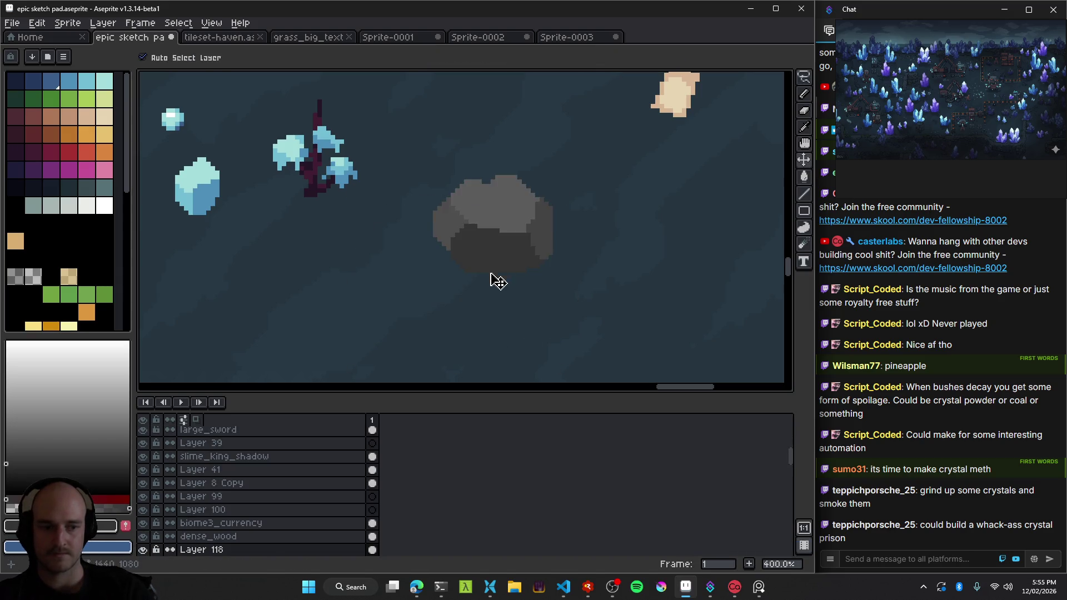
pyautogui.scroll(-3, 498, 281)
pyautogui.scroll(3, 468, 294)
pyautogui.scroll(2, 562, 211)
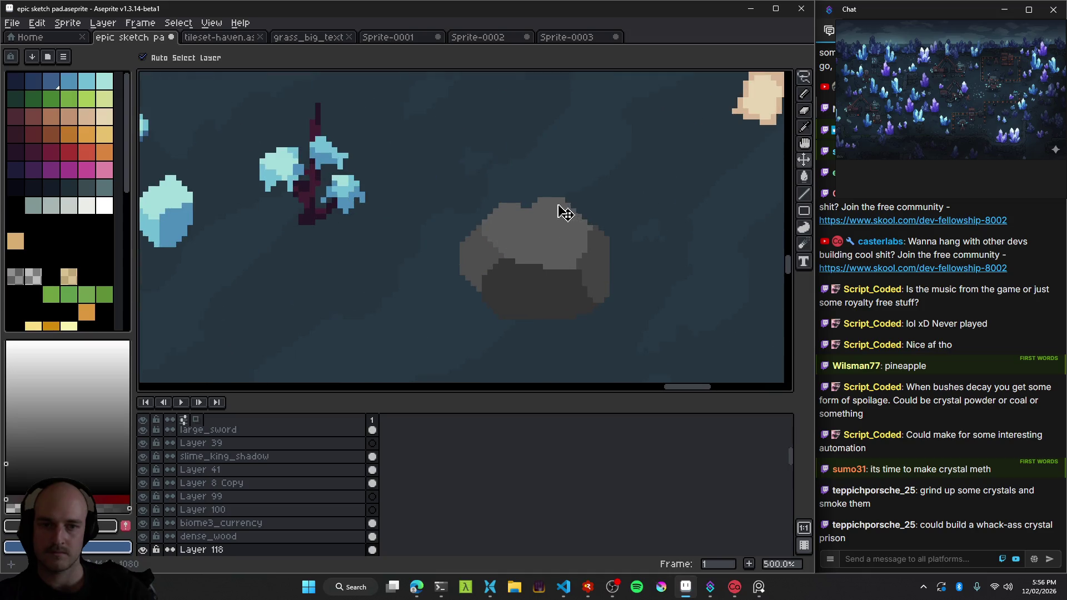
pyautogui.press('b')
pyautogui.scroll(-3, 556, 247)
pyautogui.scroll(-1, 569, 273)
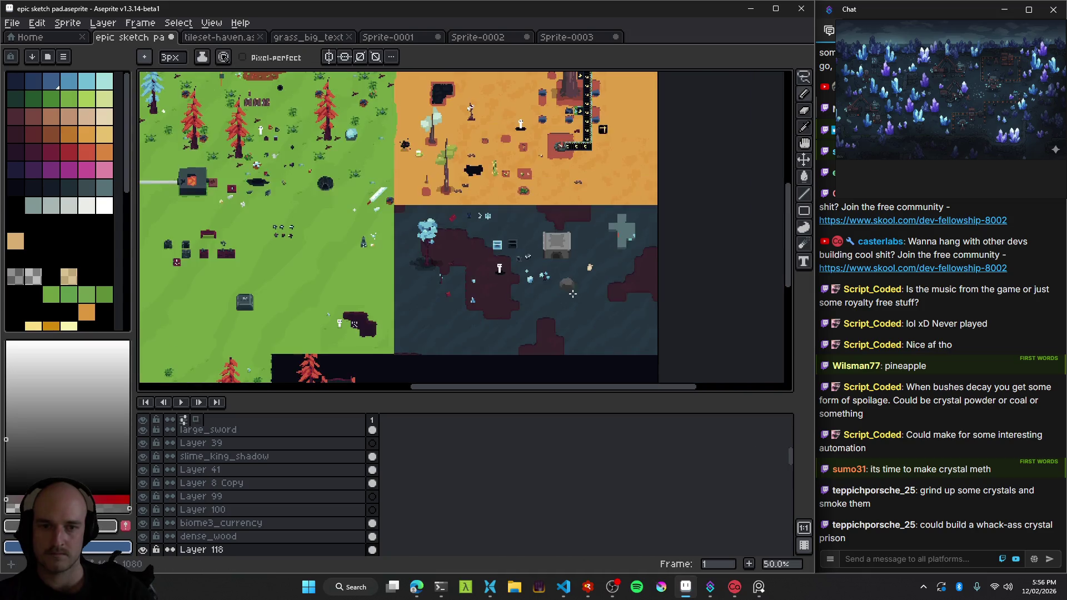
pyautogui.scroll(1, 574, 296)
pyautogui.scroll(1, 565, 294)
pyautogui.scroll(1, 569, 291)
pyautogui.press('v')
pyautogui.moveTo(561, 245); pyautogui.dragTo(398, 312)
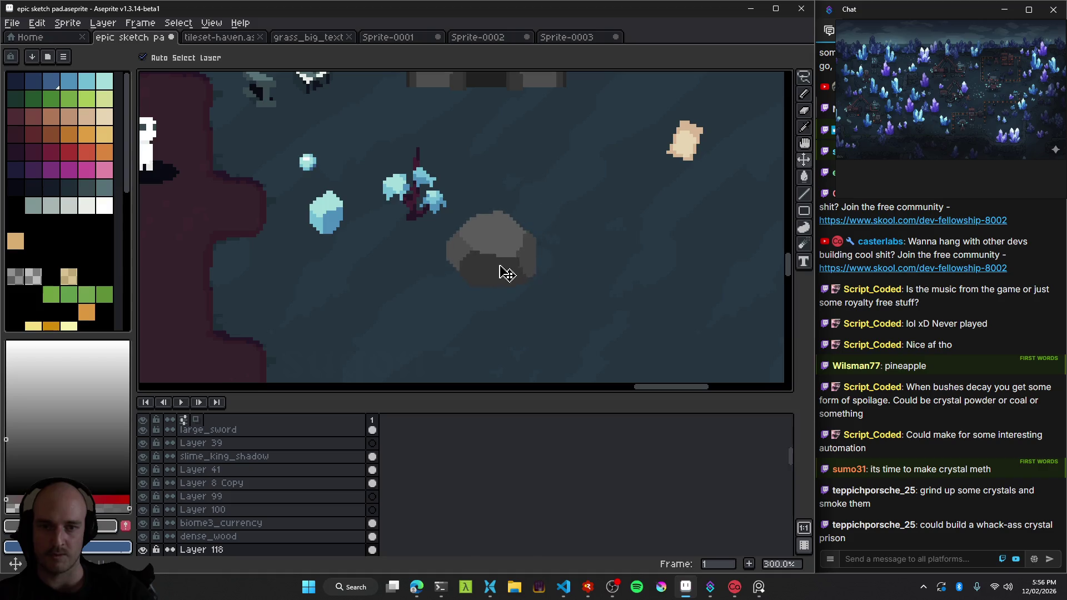
pyautogui.scroll(-2, 534, 259)
pyautogui.moveTo(560, 247)
pyautogui.mouseDown()
pyautogui.moveTo(484, 292)
pyautogui.moveTo(353, 257)
pyautogui.moveTo(507, 242)
pyautogui.moveTo(489, 252)
pyautogui.moveTo(515, 217)
pyautogui.mouseUp()
# Save the sketch pad, then move the tan sprite down beside the rock.
pyautogui.scroll(1, 464, 269)
pyautogui.scroll(-2, 533, 231)
pyautogui.scroll(3, 519, 244)
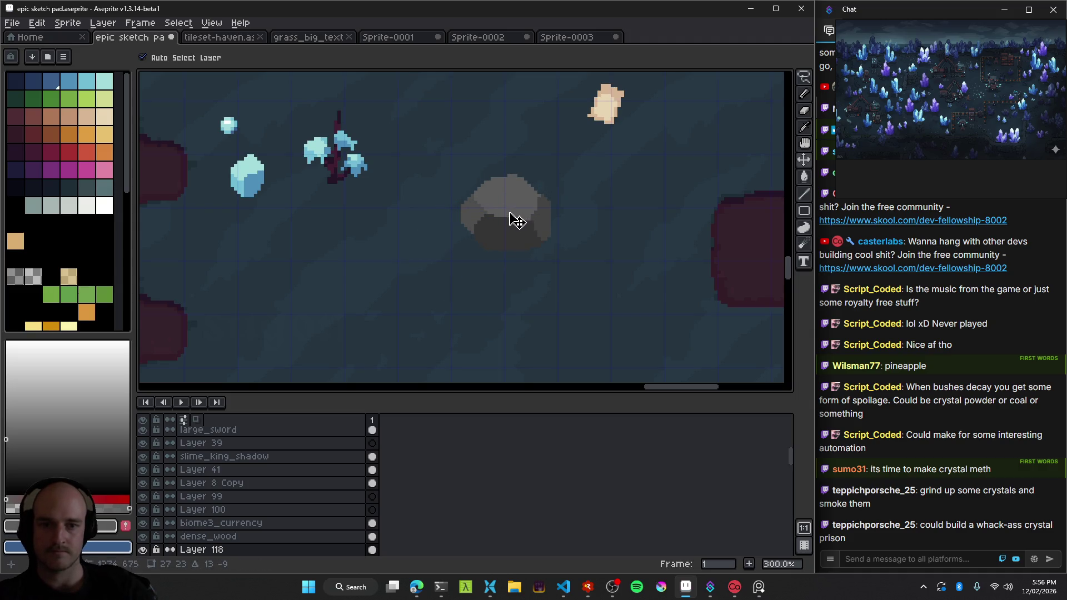
pyautogui.scroll(-2, 536, 247)
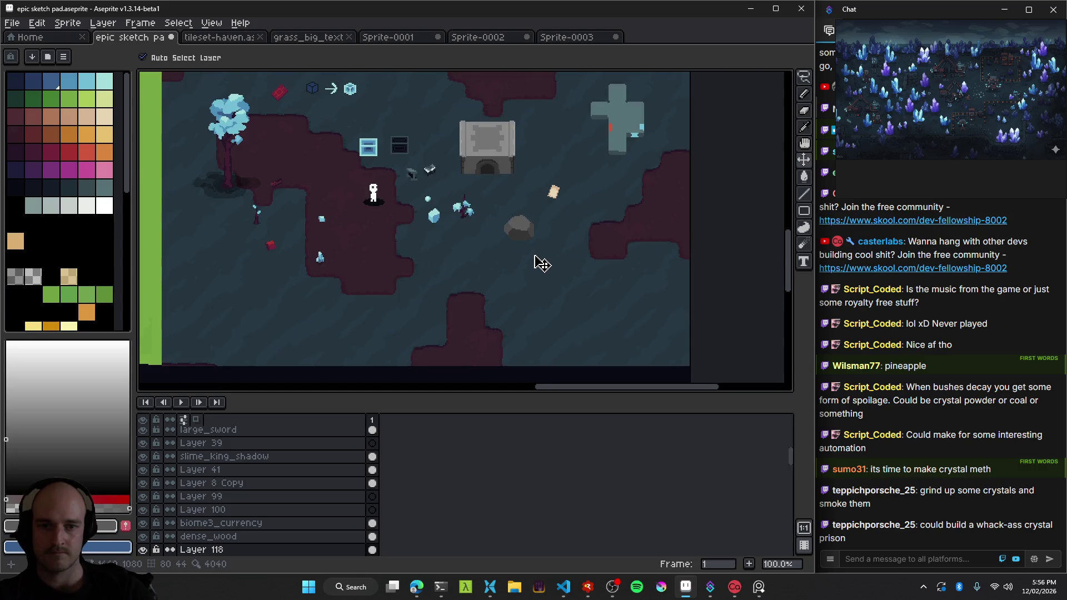
pyautogui.scroll(2, 519, 239)
pyautogui.scroll(2, 541, 238)
pyautogui.scroll(-5, 557, 257)
pyautogui.scroll(-1, 563, 269)
pyautogui.scroll(1, 578, 226)
pyautogui.scroll(1, 512, 237)
pyautogui.hotkey('ctrl', 's')
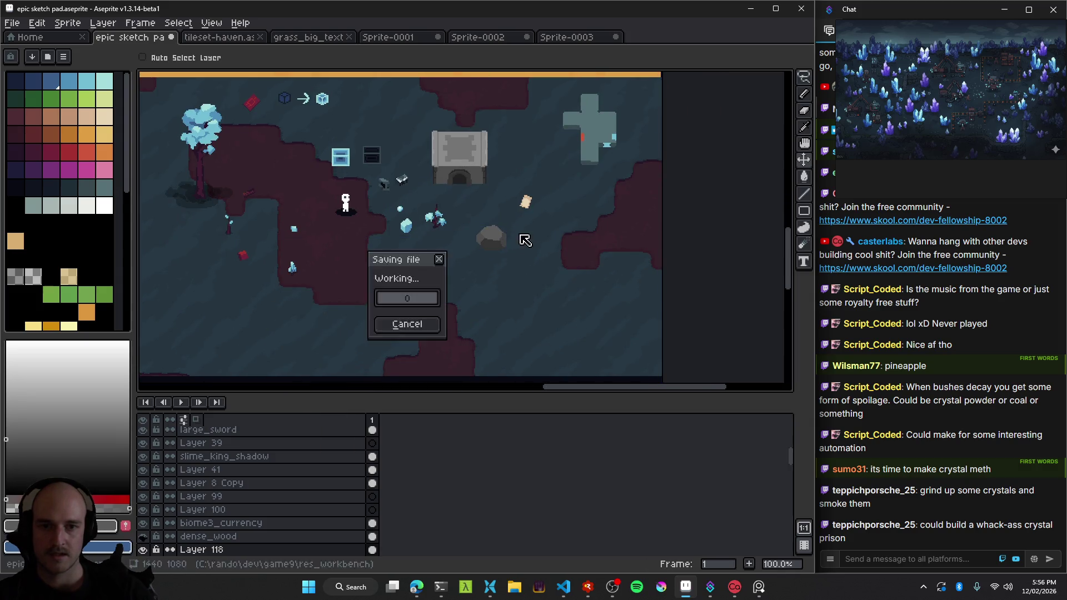
pyautogui.scroll(3, 501, 246)
pyautogui.moveTo(503, 147); pyautogui.dragTo(466, 271)
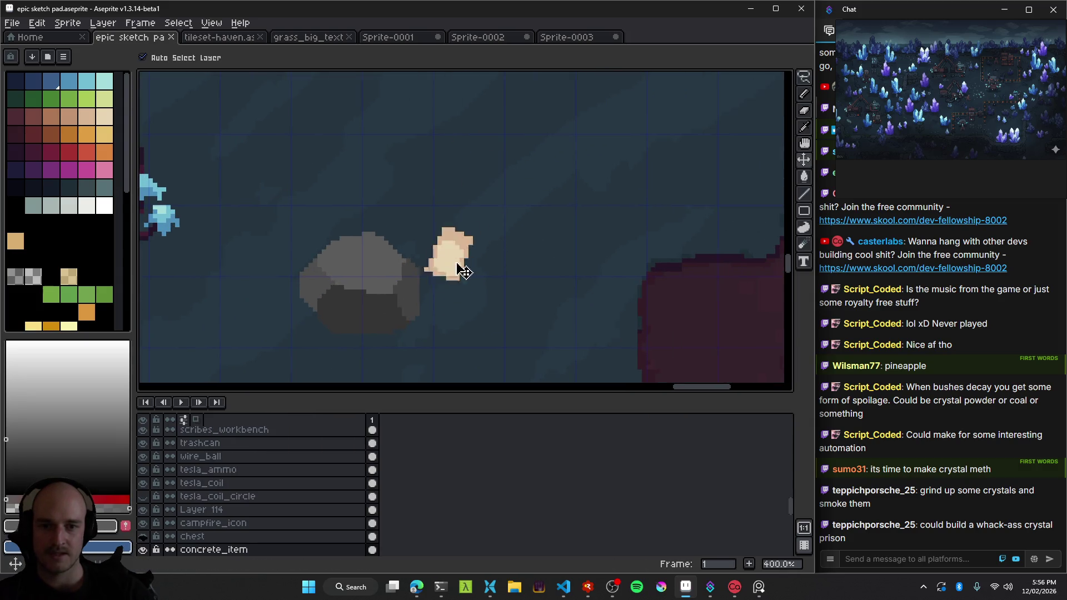
# Select the rock's layer, Layer 118, look across the wider map, and save.
pyautogui.scroll(-2, 466, 270)
pyautogui.click(537, 218)
pyautogui.scroll(-2, 539, 218)
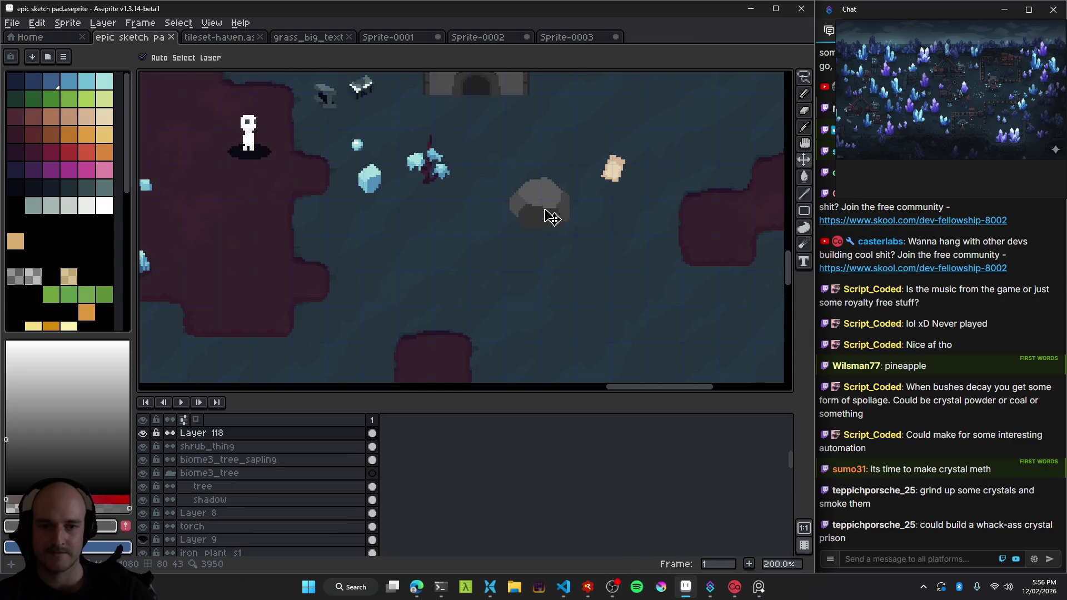
pyautogui.scroll(-1, 514, 211)
pyautogui.scroll(2, 514, 212)
pyautogui.moveTo(678, 176); pyautogui.dragTo(484, 295)
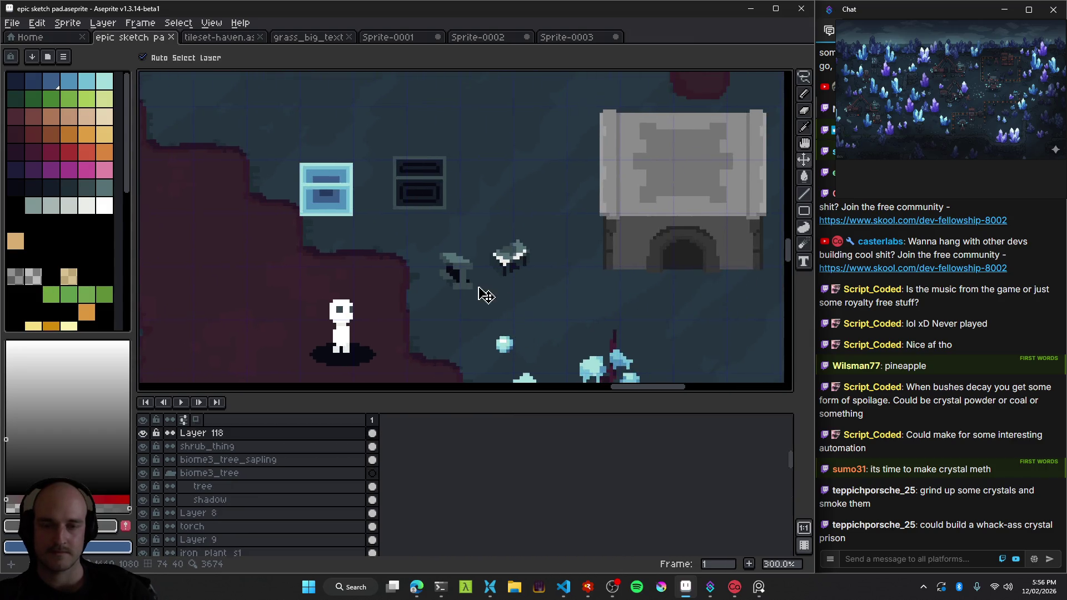
pyautogui.scroll(-3, 413, 240)
pyautogui.scroll(2, 310, 221)
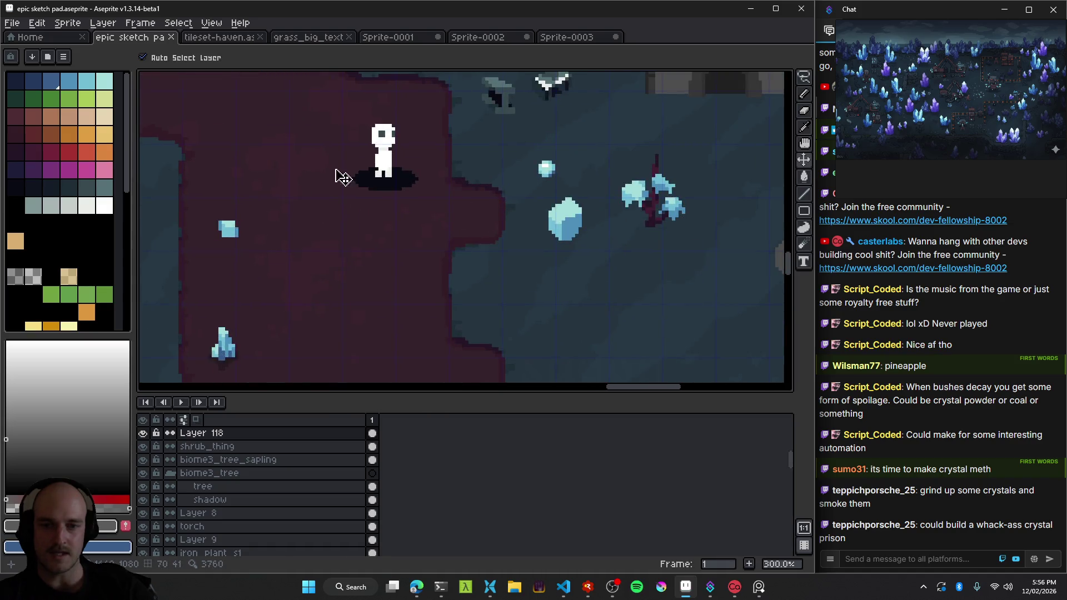
pyautogui.scroll(1, 340, 173)
pyautogui.hscroll(3, 339, 193)
pyautogui.hscroll(-2, 358, 253)
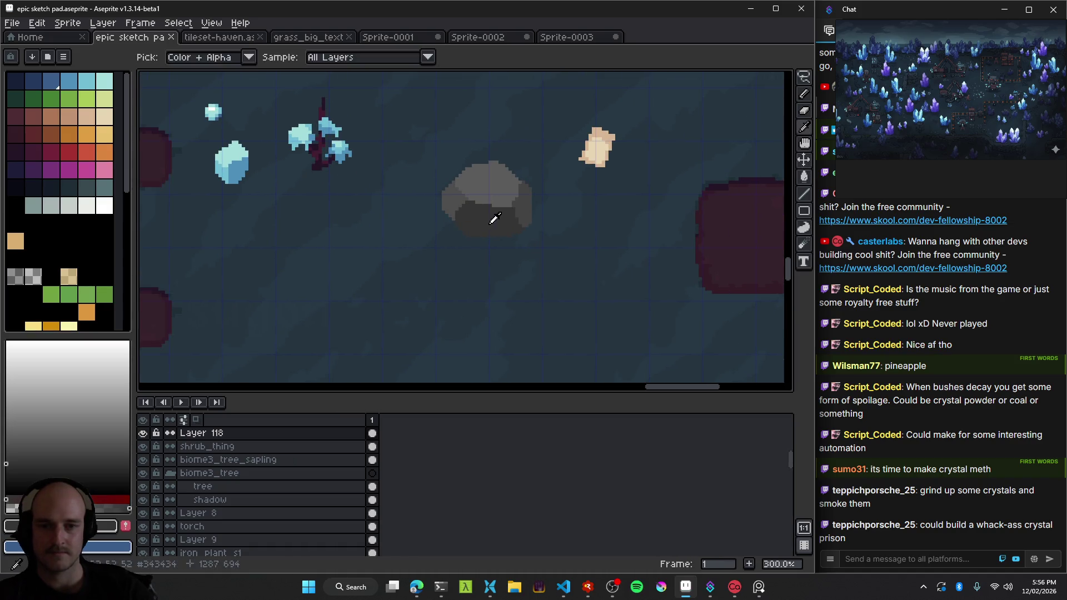
pyautogui.scroll(1, 389, 234)
pyautogui.press('b')
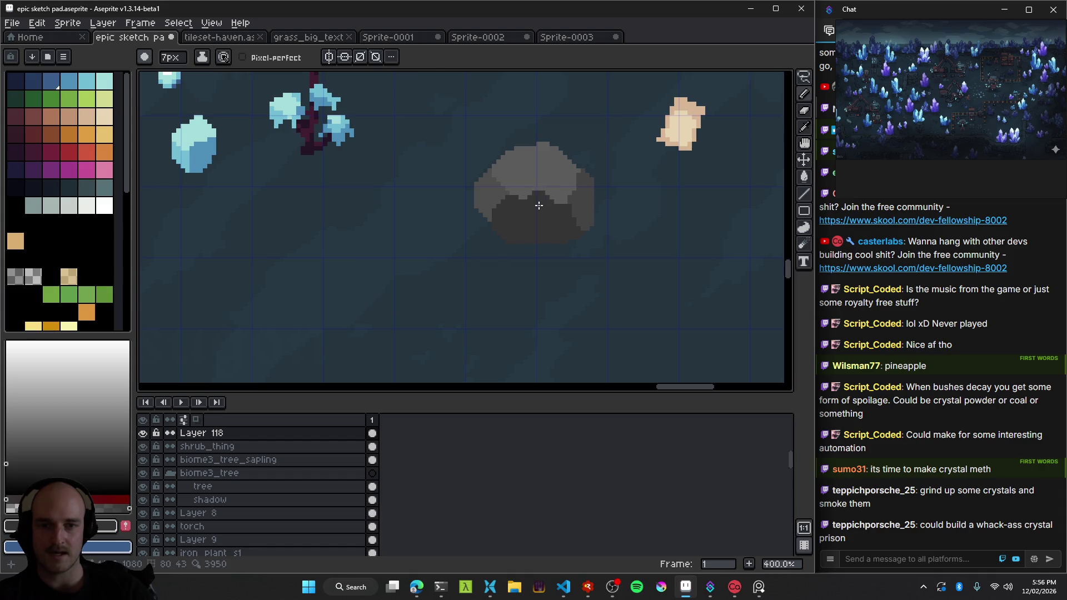
pyautogui.scroll(-3, 428, 285)
pyautogui.press('v')
pyautogui.press('b')
pyautogui.hotkey('ctrl', 's')
# Review the green grass area and the grey rock, then save the sketch pad again.
pyautogui.scroll(1, 467, 303)
pyautogui.scroll(3, 464, 183)
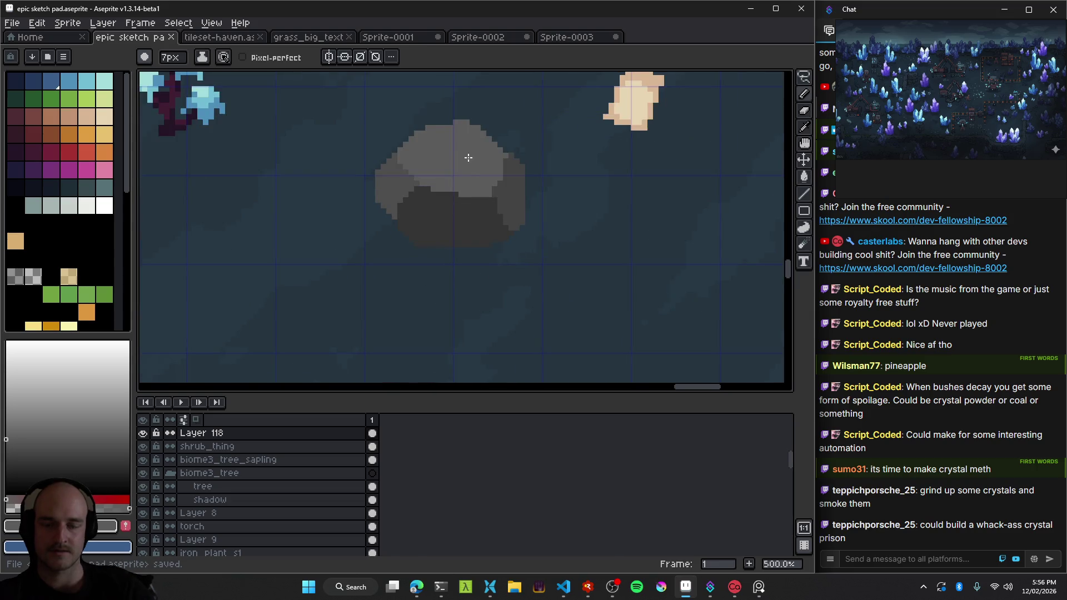
pyautogui.scroll(2, 458, 178)
pyautogui.scroll(-5, 427, 218)
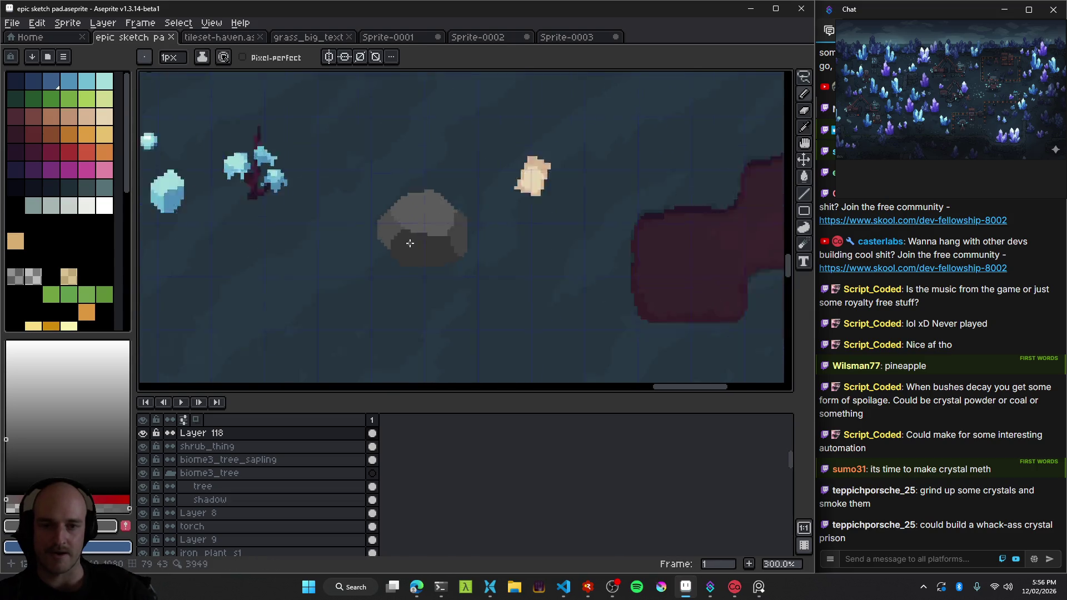
pyautogui.scroll(-2, 425, 244)
pyautogui.scroll(-1, 422, 278)
pyautogui.scroll(1, 421, 286)
pyautogui.scroll(1, 421, 287)
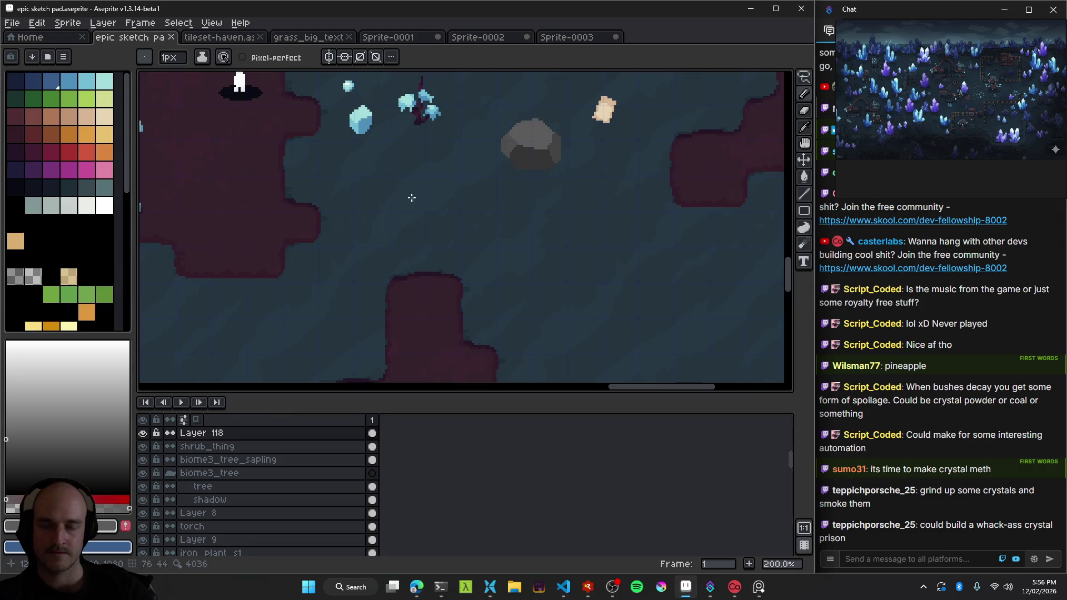
pyautogui.scroll(-1, 442, 294)
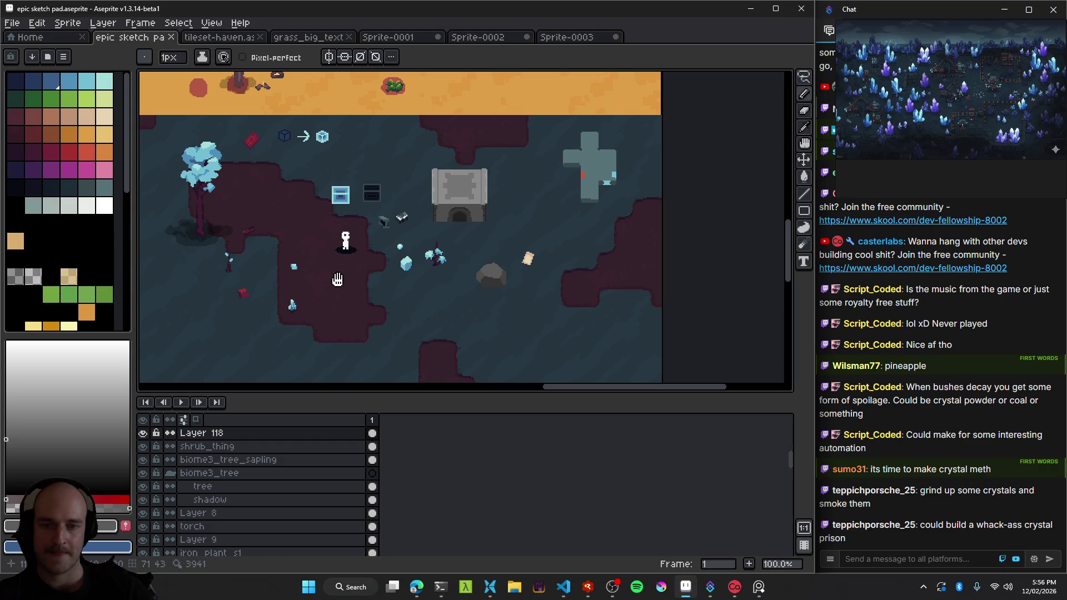
pyautogui.moveTo(337, 279); pyautogui.dragTo(468, 248)
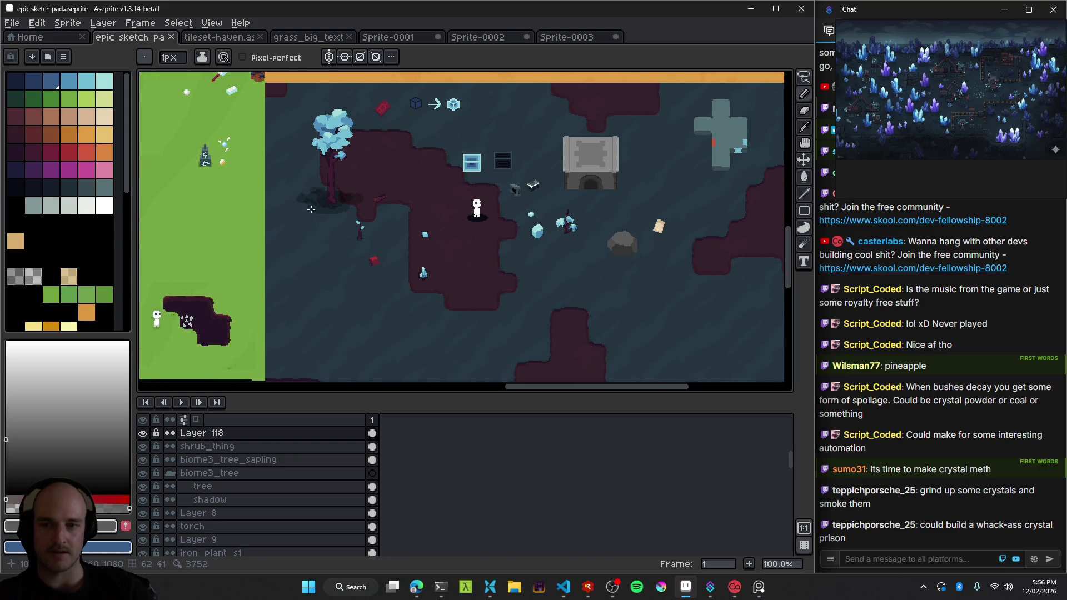
pyautogui.moveTo(311, 209); pyautogui.dragTo(507, 242)
pyautogui.scroll(3, 469, 227)
pyautogui.scroll(-1, 484, 242)
pyautogui.scroll(-1, 503, 258)
pyautogui.scroll(-1, 517, 272)
pyautogui.scroll(3, 522, 276)
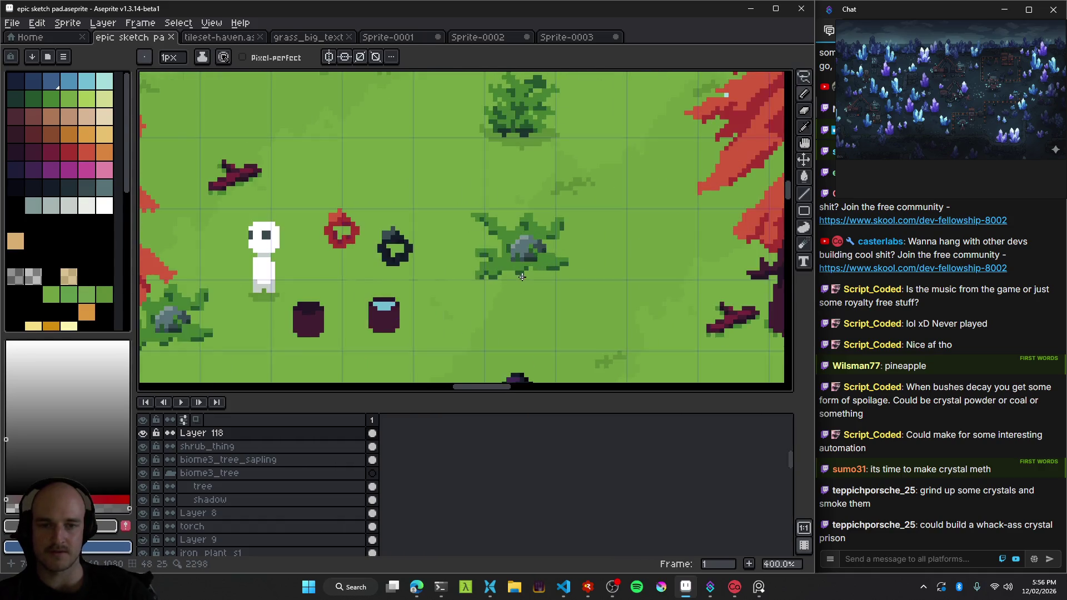
pyautogui.scroll(-3, 522, 276)
pyautogui.scroll(-2, 540, 308)
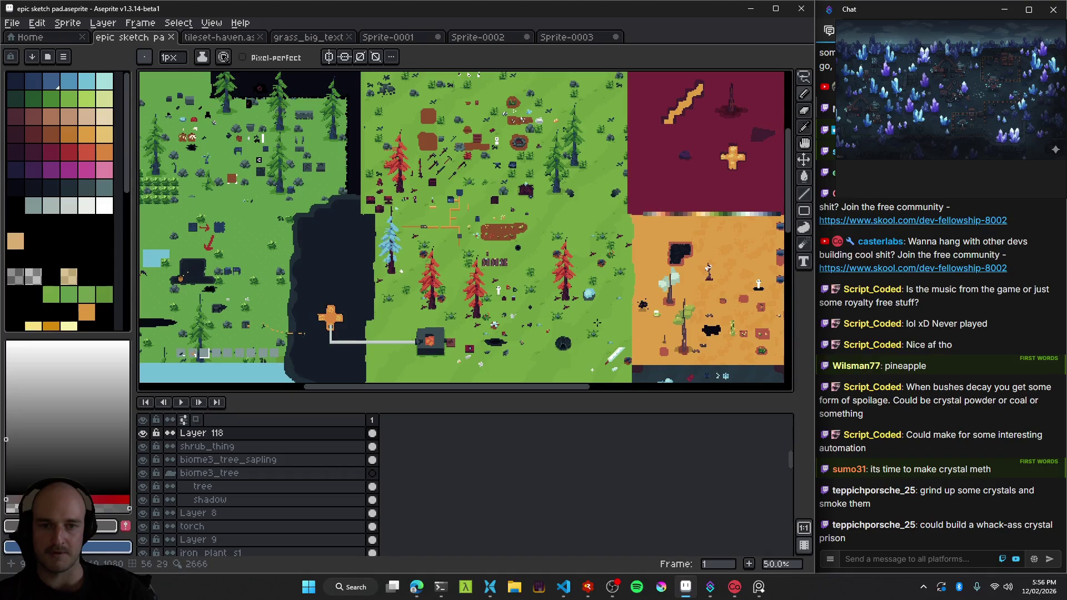
pyautogui.scroll(1, 468, 269)
pyautogui.scroll(1, 579, 320)
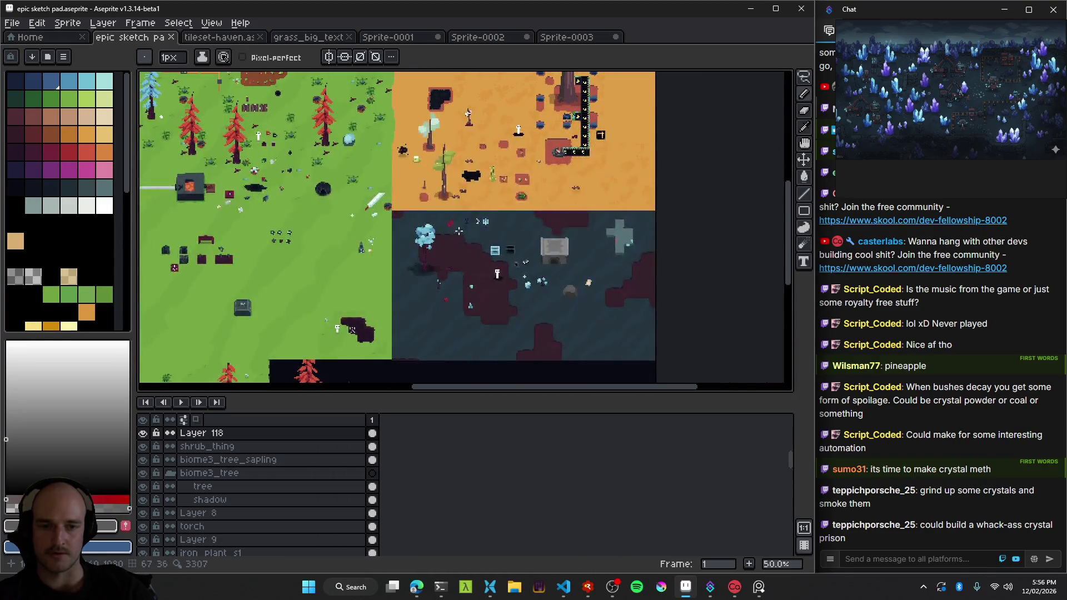
pyautogui.scroll(1, 589, 314)
pyautogui.scroll(1, 595, 307)
pyautogui.moveTo(595, 308); pyautogui.dragTo(495, 258)
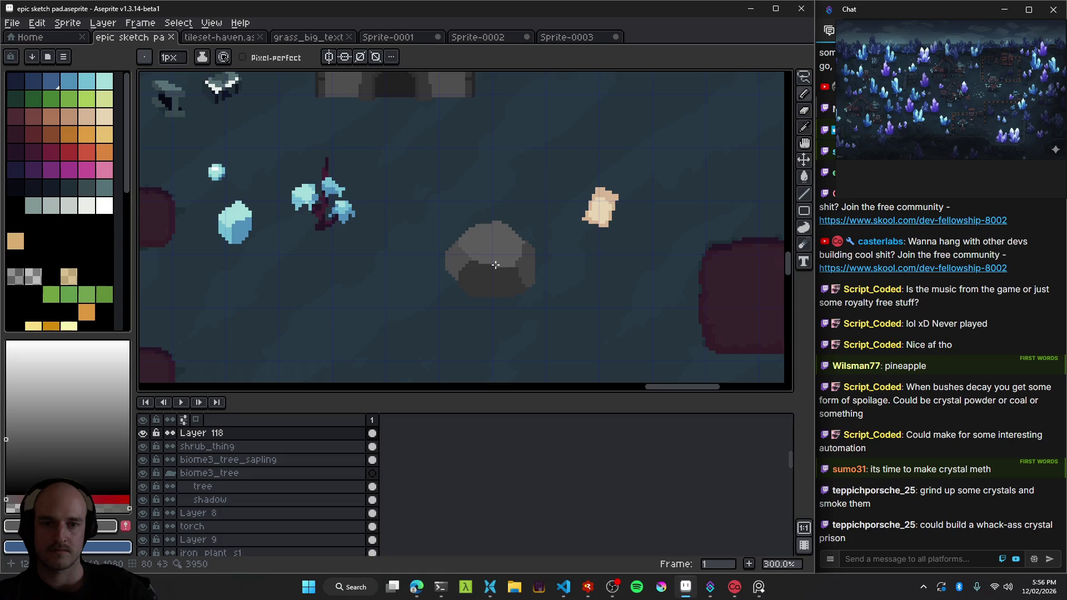
pyautogui.scroll(-1, 495, 266)
pyautogui.scroll(4, 495, 266)
pyautogui.hotkey('ctrl', 's')
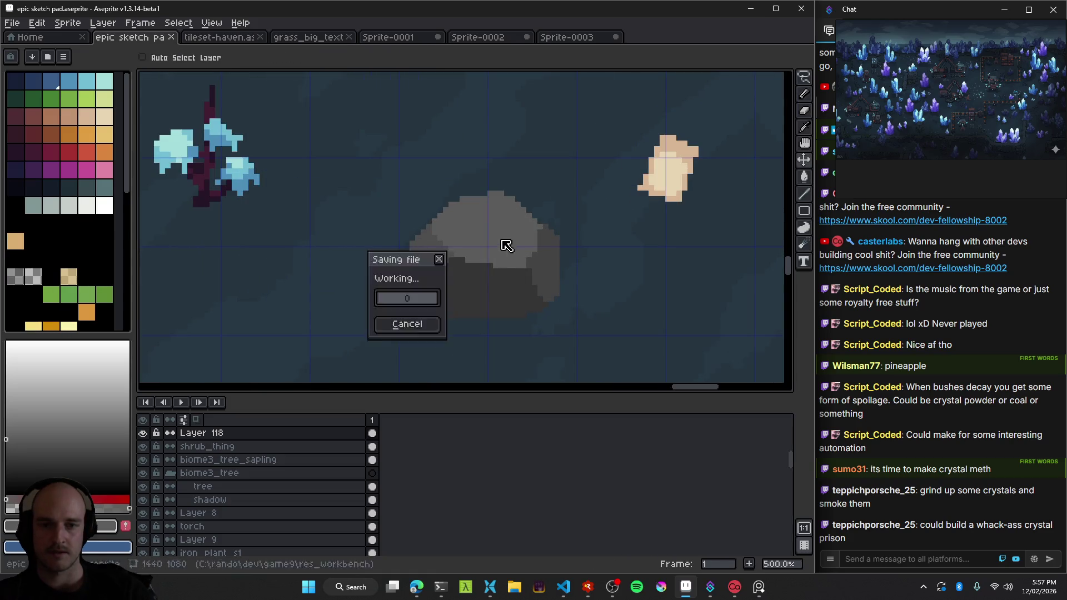
pyautogui.click(416, 586)
# Search Google for 'concrete satis' and view the Satisfactory Wiki Concrete crafting recipes.
pyautogui.click(65, 383)
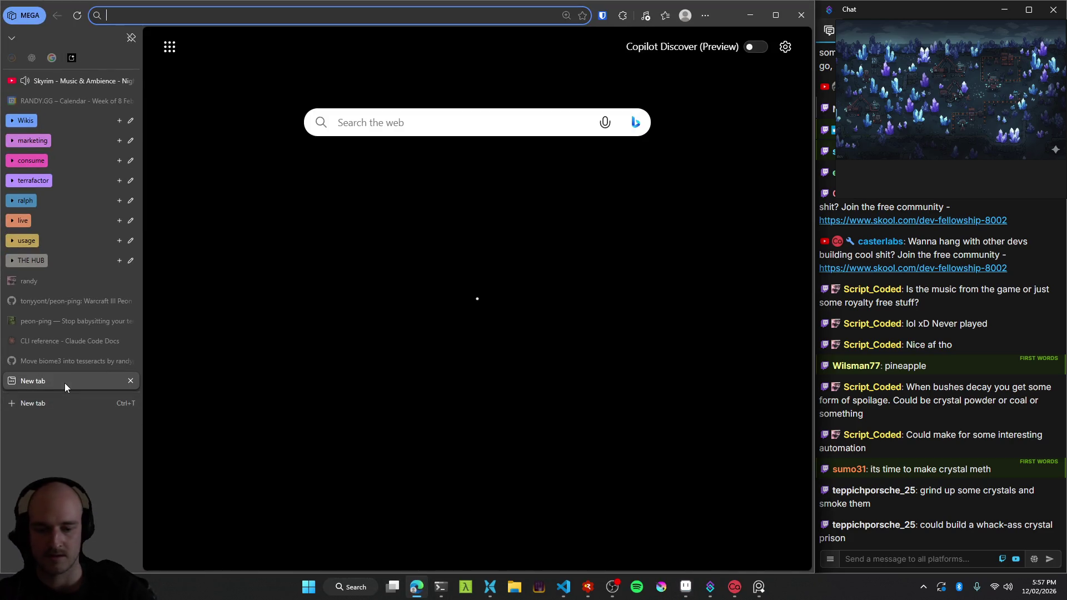
pyautogui.write('concrete ')
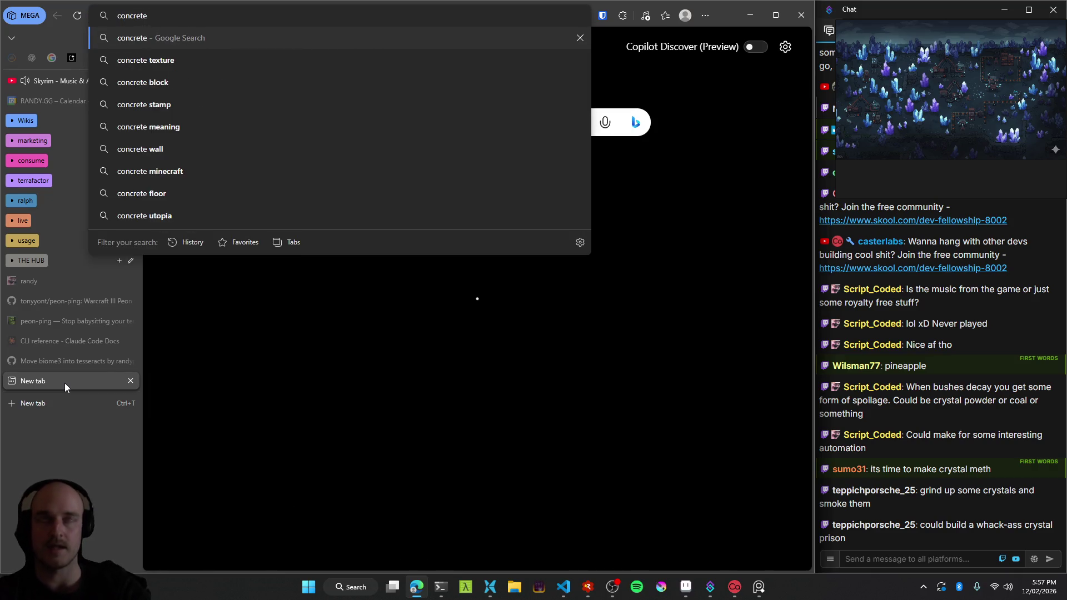
pyautogui.write('satis')
pyautogui.press('Return')
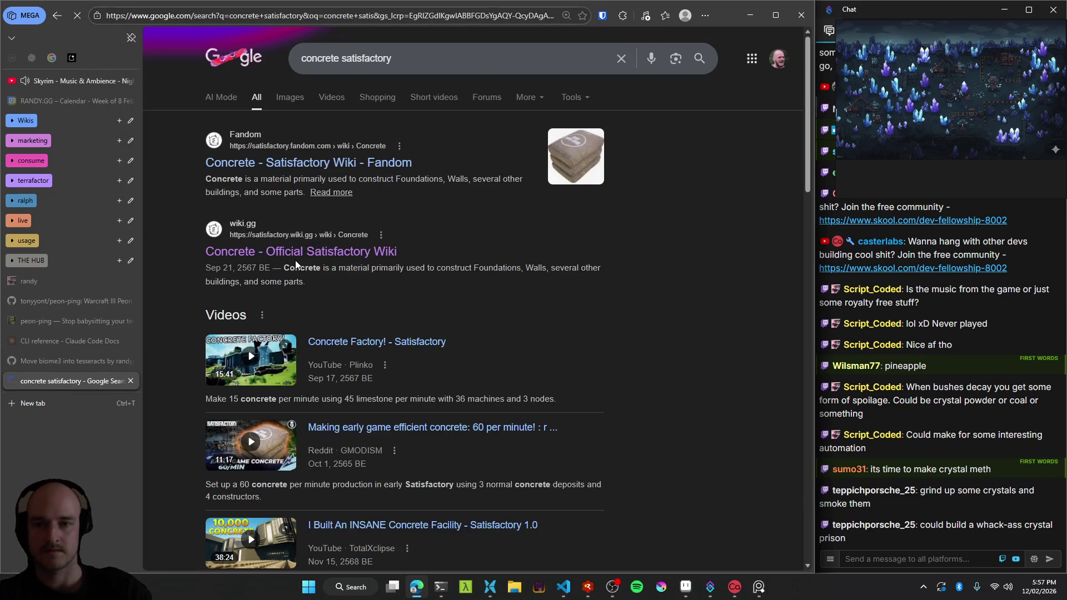
pyautogui.click(295, 251)
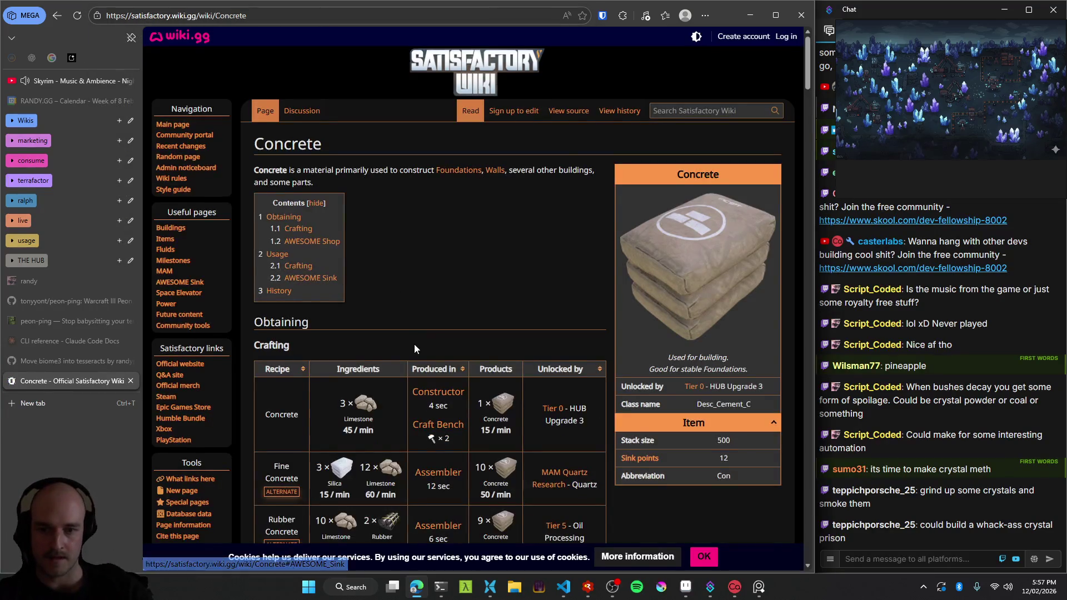
pyautogui.scroll(-1, 358, 418)
pyautogui.scroll(-1, 362, 354)
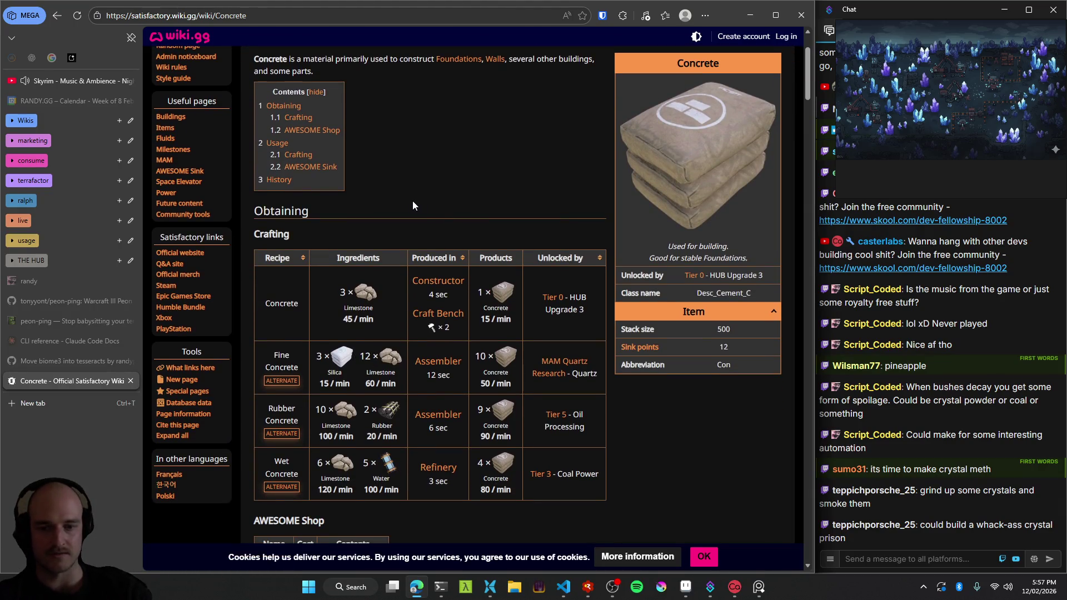
pyautogui.click(72, 57)
# Inspect the generated crystal biome image up close, then rerun the Crystal Miners prompt.
pyautogui.click(329, 363)
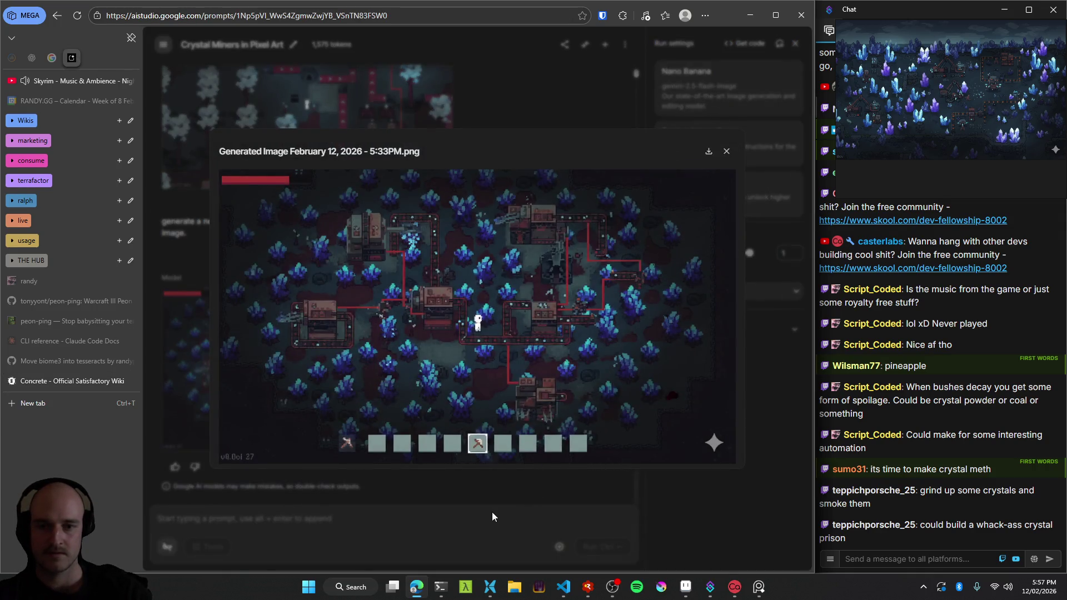
pyautogui.click(441, 405)
pyautogui.click(464, 400)
pyautogui.click(517, 394)
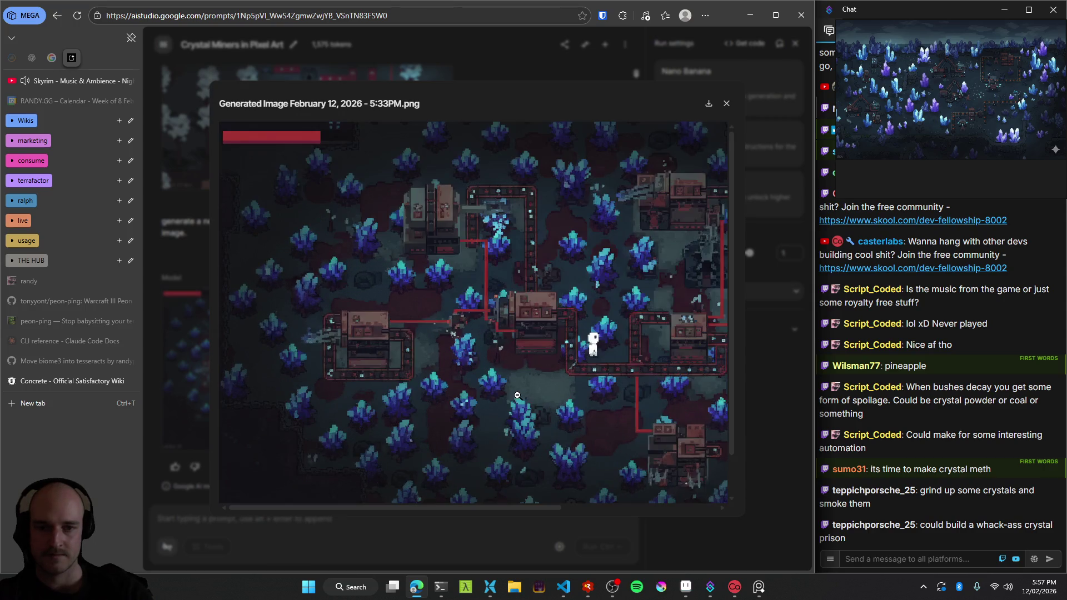
pyautogui.scroll(-2, 540, 395)
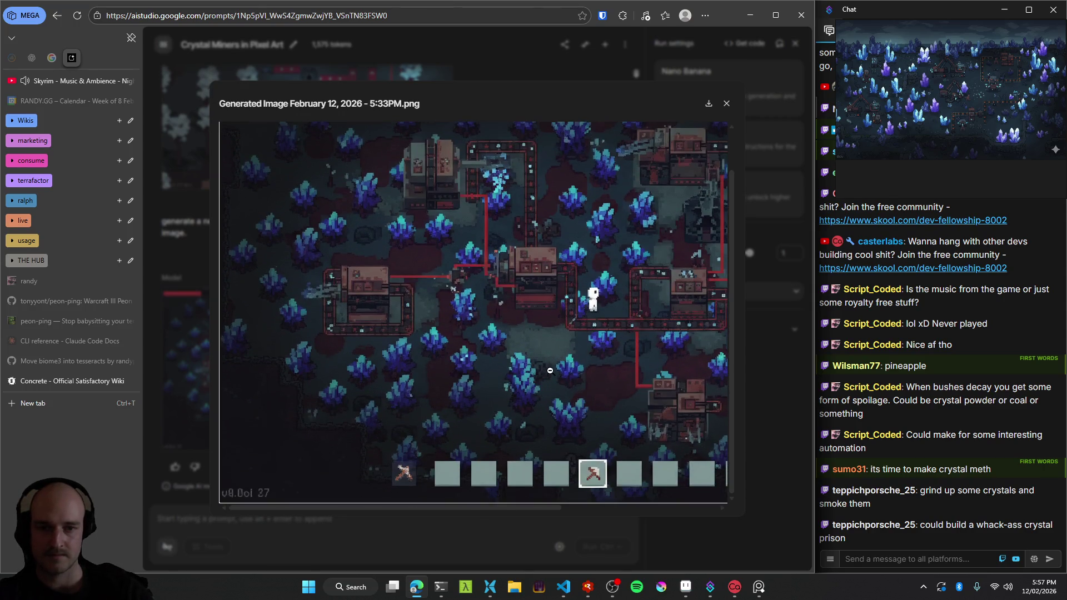
pyautogui.hscroll(4, 559, 363)
pyautogui.scroll(1, 554, 362)
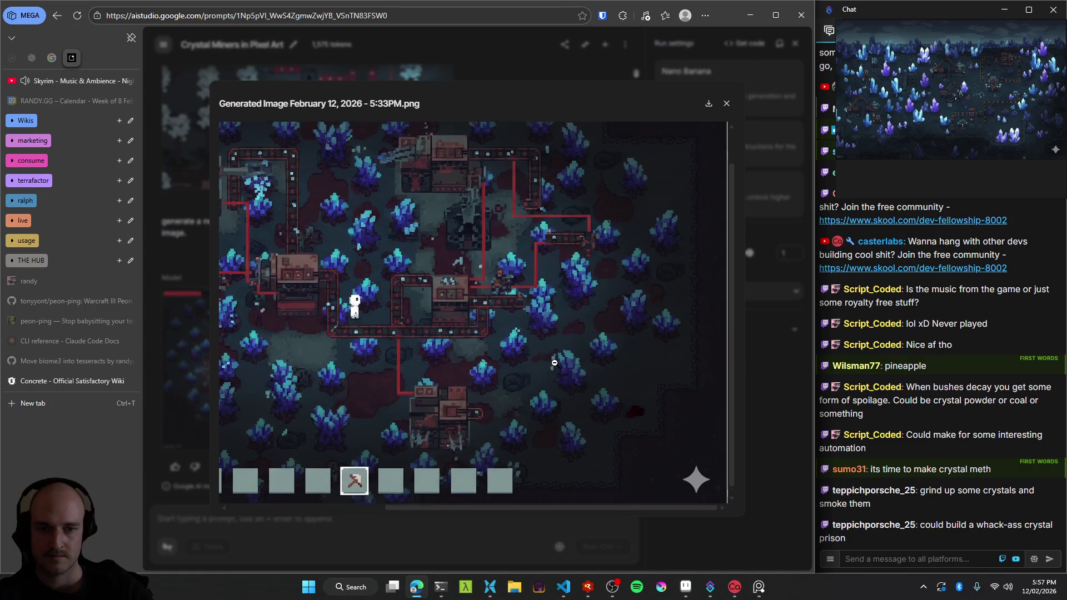
pyautogui.click(554, 362)
pyautogui.click(498, 535)
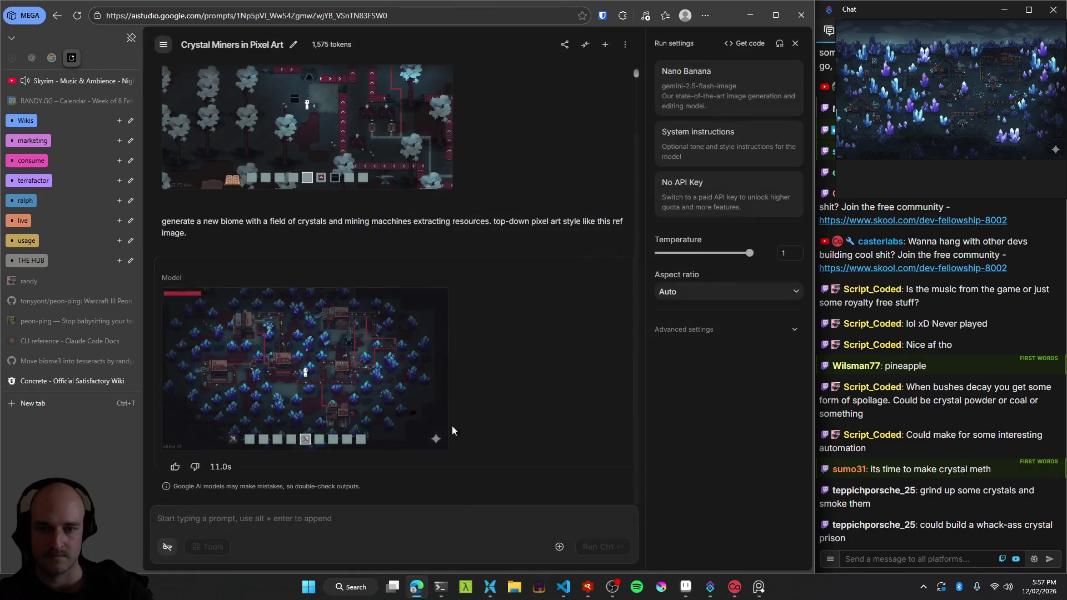
pyautogui.click(594, 214)
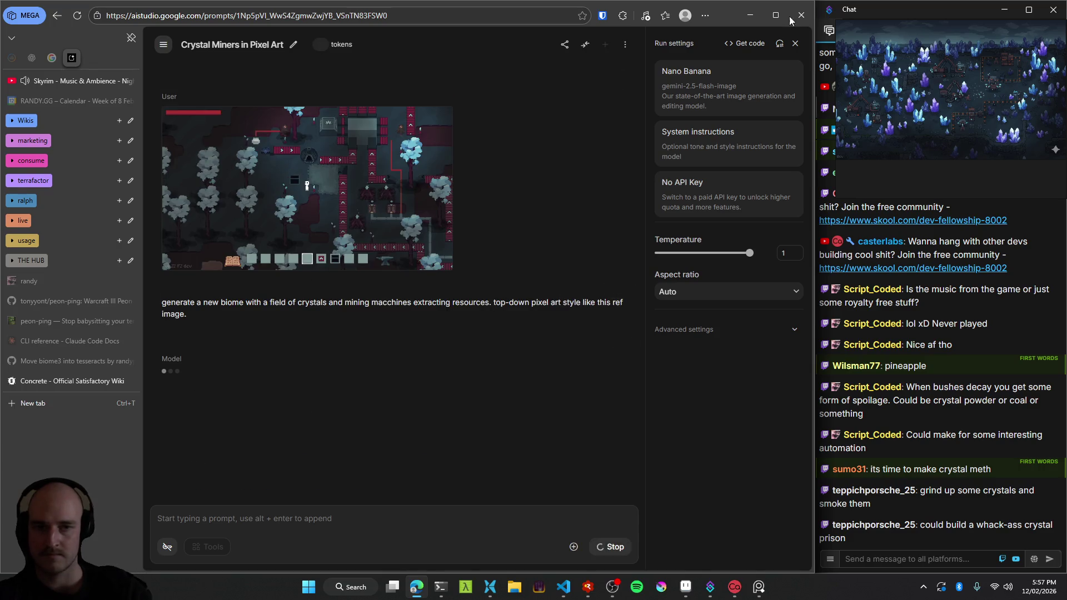
pyautogui.click(750, 15)
# Nudge the grey rock a little left on Layer 118 and save the sketch pad.
pyautogui.scroll(-3, 502, 299)
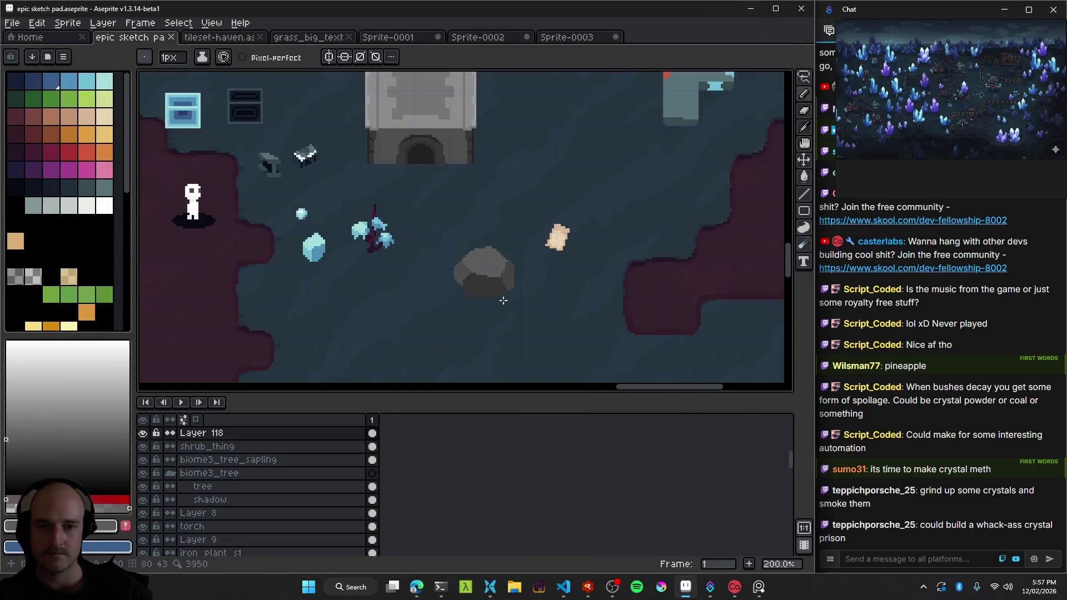
pyautogui.scroll(-1, 502, 299)
pyautogui.scroll(1, 521, 293)
pyautogui.moveTo(521, 292); pyautogui.dragTo(421, 213)
pyautogui.scroll(1, 445, 248)
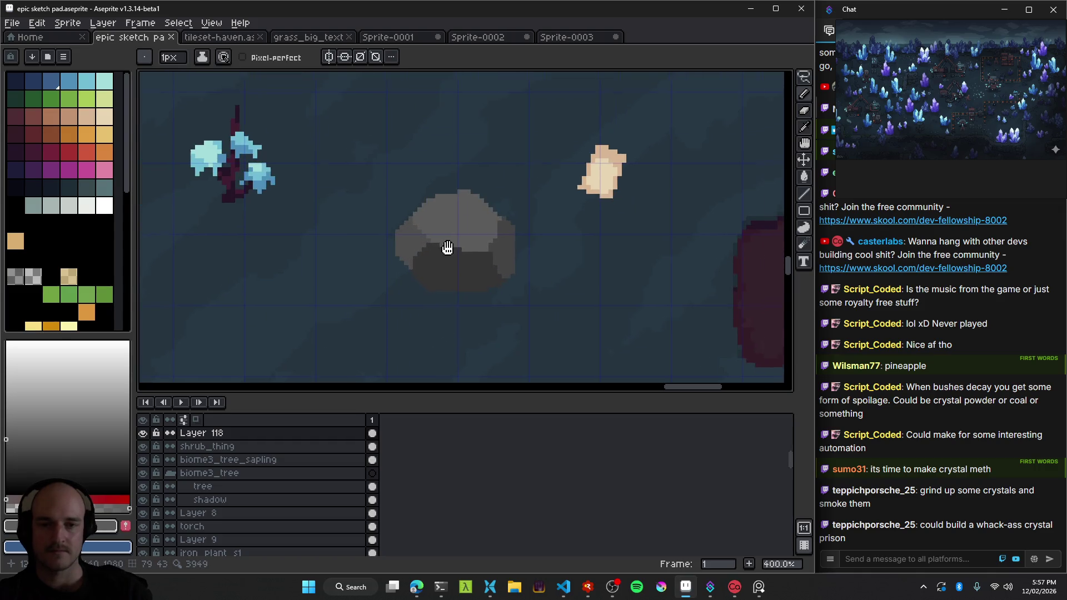
pyautogui.press('v')
pyautogui.moveTo(457, 260); pyautogui.dragTo(378, 261)
pyautogui.scroll(-1, 395, 267)
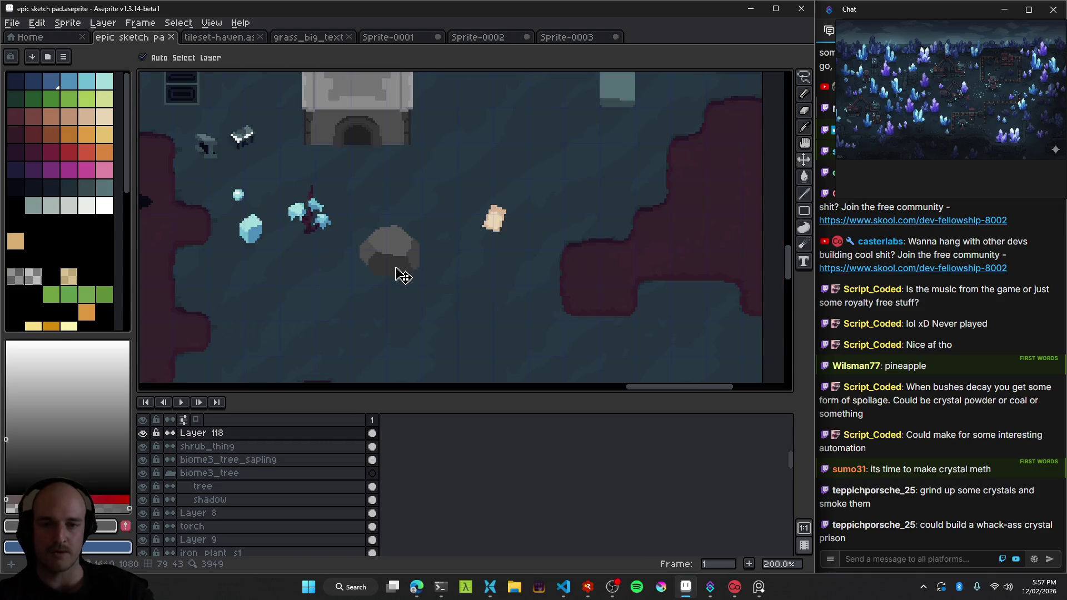
pyautogui.scroll(-1, 400, 275)
pyautogui.scroll(-1, 482, 278)
pyautogui.scroll(1, 482, 278)
pyautogui.moveTo(400, 276); pyautogui.dragTo(532, 278)
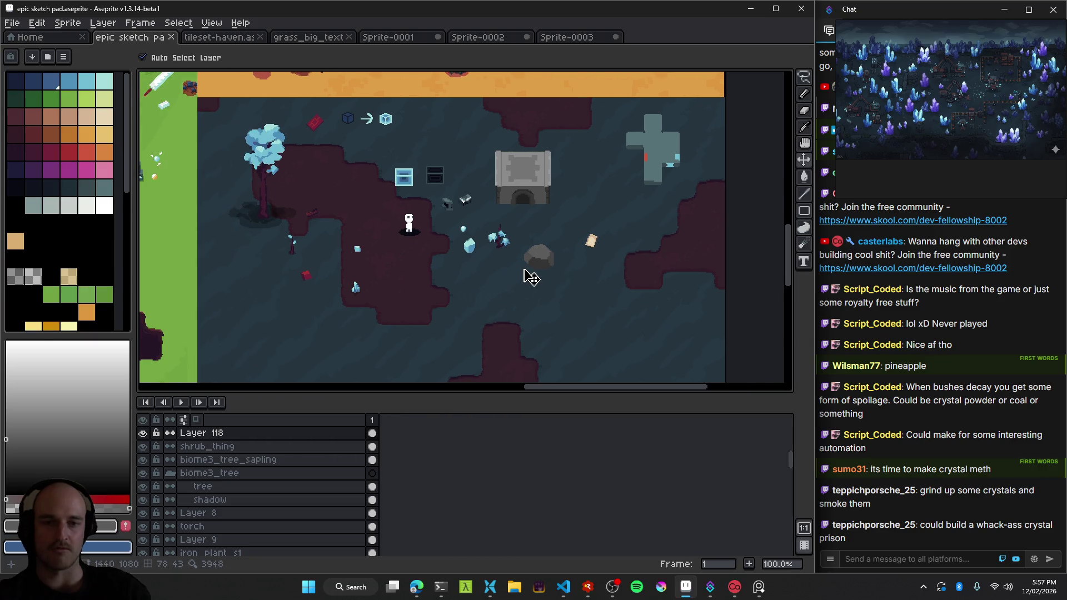
pyautogui.scroll(1, 556, 274)
pyautogui.scroll(-1, 539, 263)
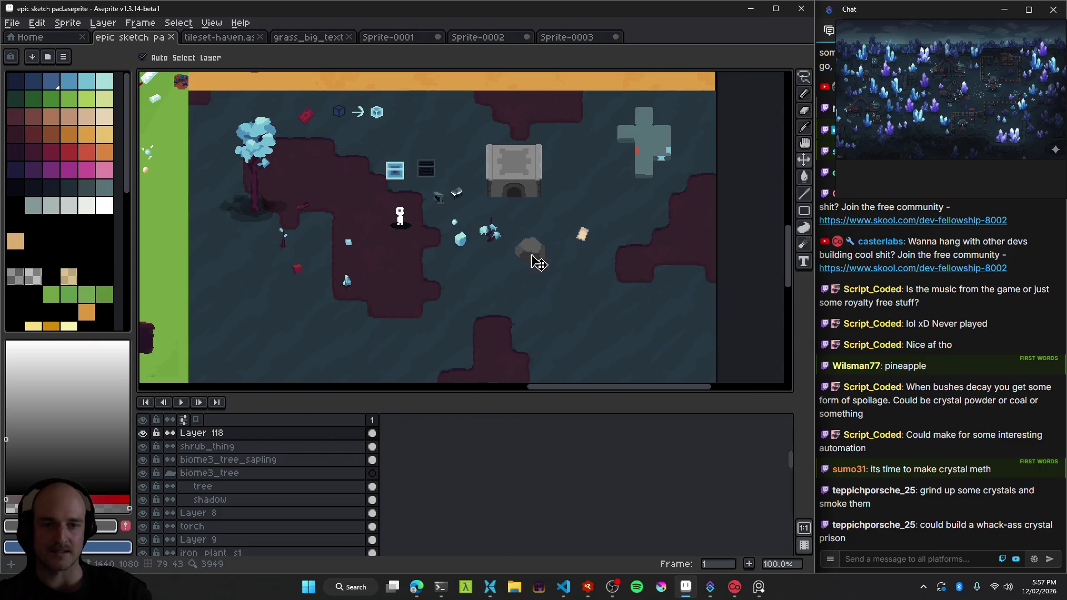
pyautogui.scroll(1, 537, 258)
pyautogui.scroll(1, 500, 253)
pyautogui.scroll(-2, 488, 261)
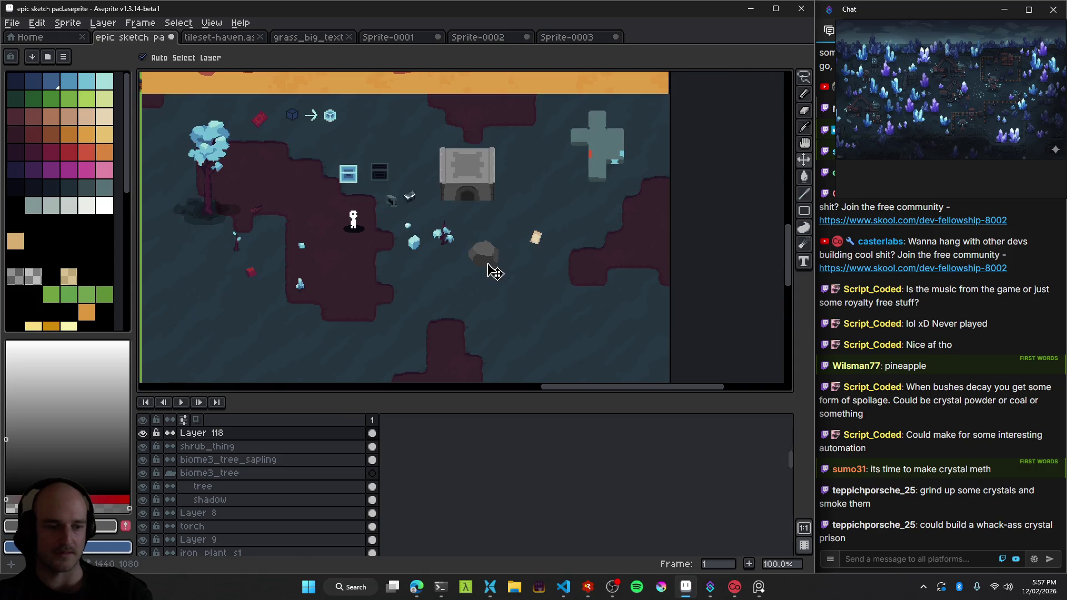
pyautogui.scroll(2, 496, 268)
pyautogui.hotkey('ctrl', 's')
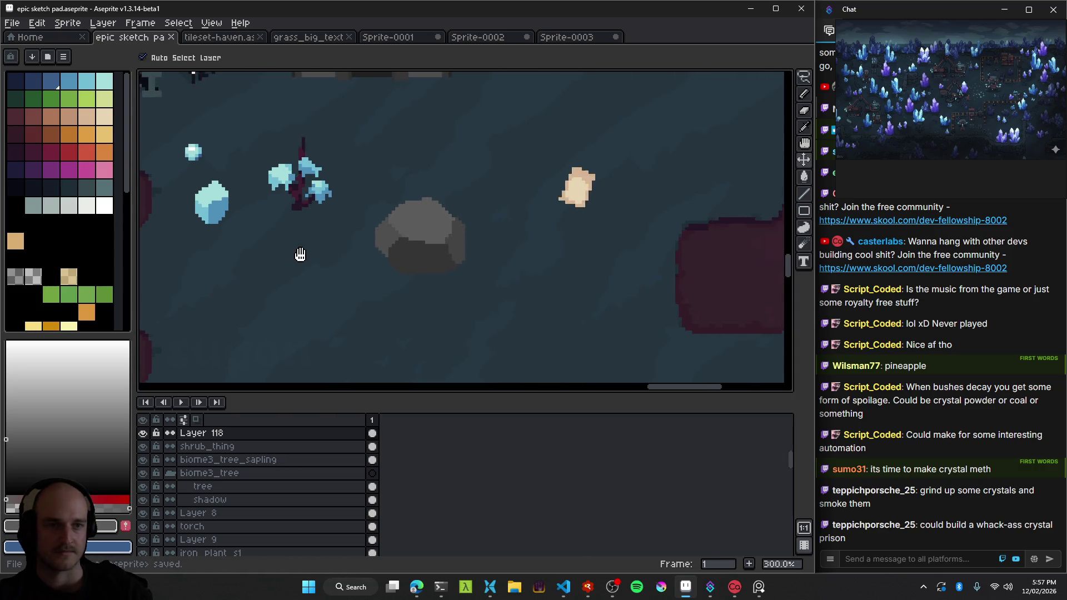
# Look over the cave biome layout and shift the grey rock up and left.
pyautogui.moveTo(299, 252); pyautogui.dragTo(368, 287)
pyautogui.scroll(-2, 362, 284)
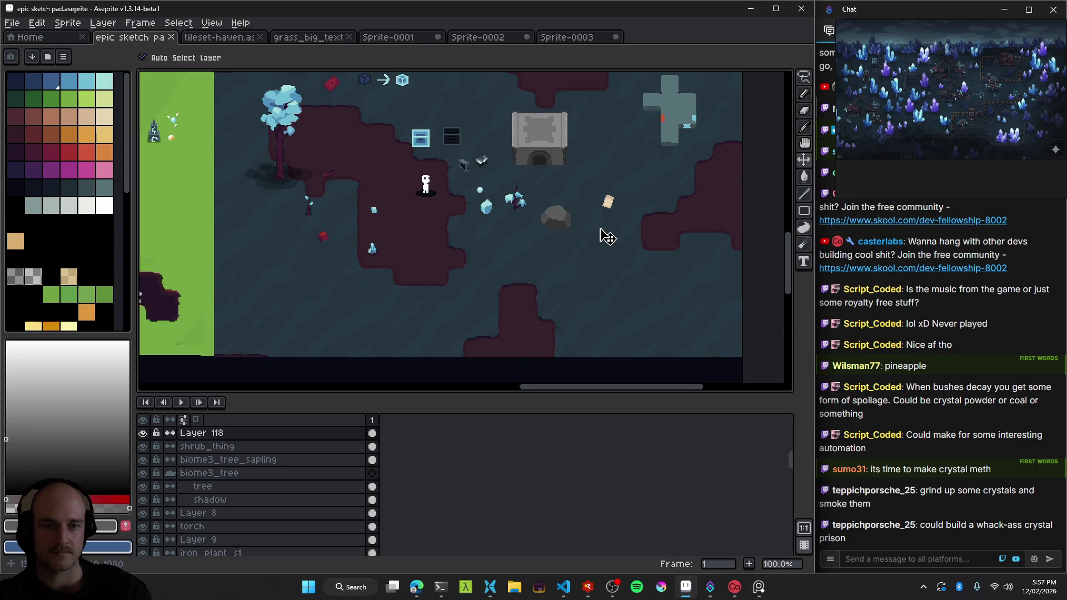
pyautogui.scroll(1, 597, 233)
pyautogui.scroll(-1, 488, 269)
pyautogui.scroll(-1, 528, 280)
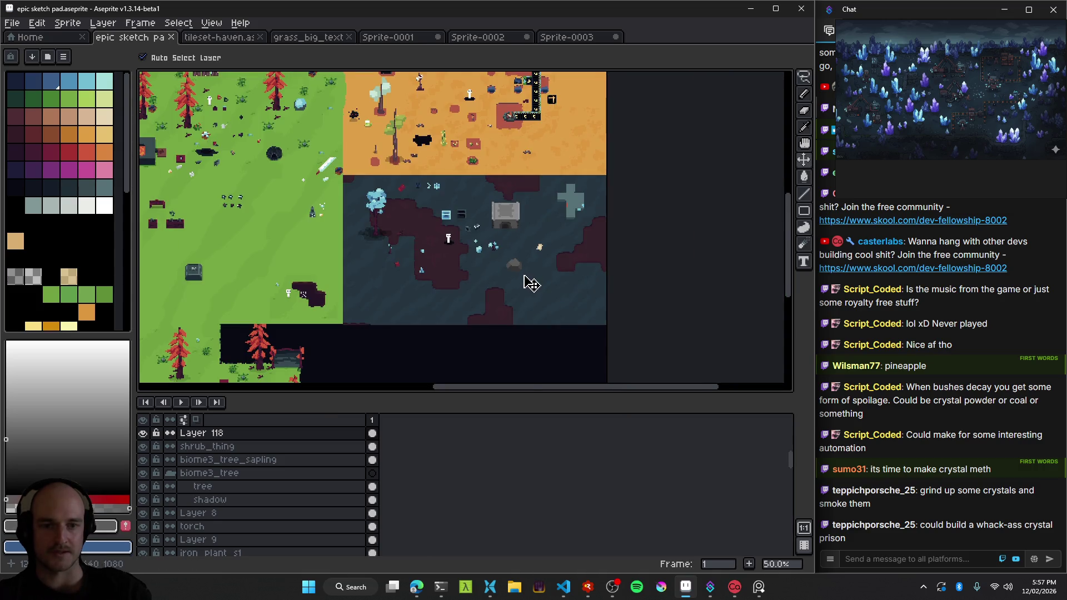
pyautogui.scroll(1, 525, 275)
pyautogui.moveTo(367, 282)
pyautogui.mouseDown()
pyautogui.moveTo(413, 277)
pyautogui.moveTo(390, 268)
pyautogui.mouseUp()
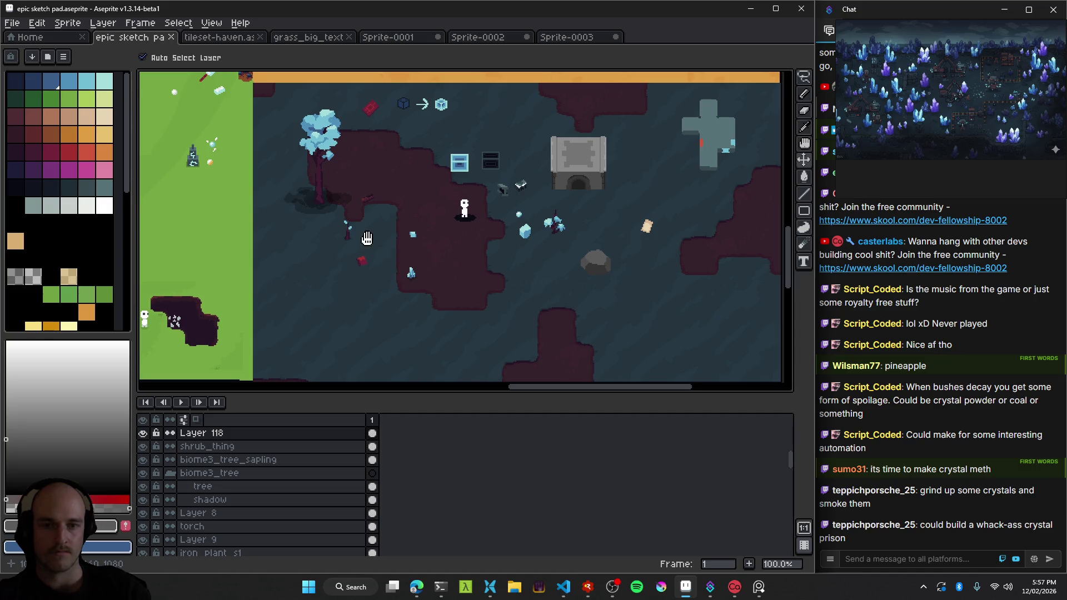
pyautogui.moveTo(367, 238); pyautogui.dragTo(562, 287)
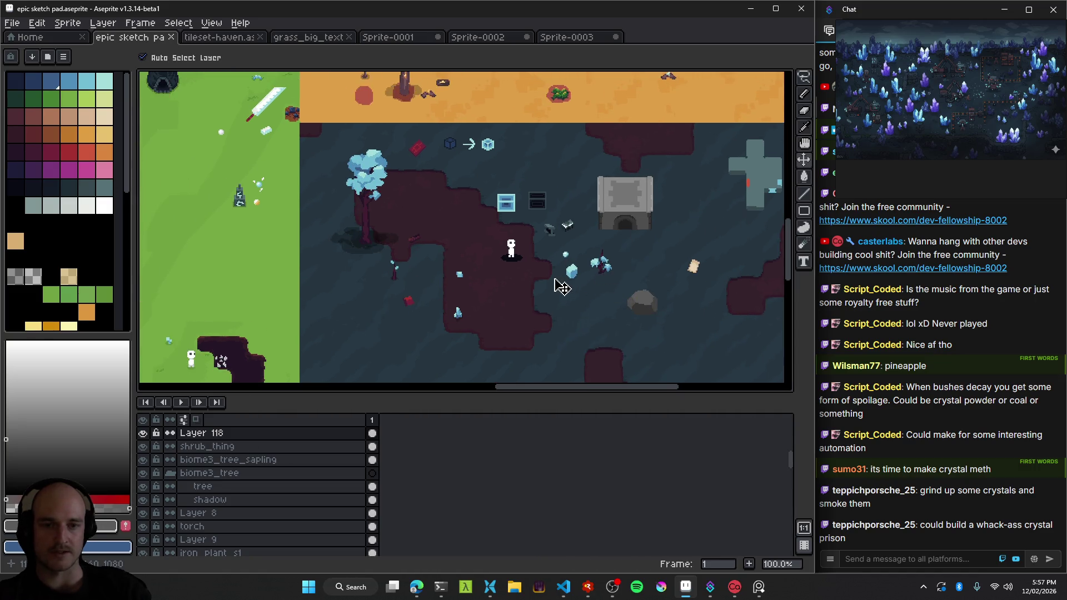
pyautogui.scroll(-2, 629, 305)
pyautogui.scroll(4, 607, 298)
pyautogui.scroll(-2, 570, 299)
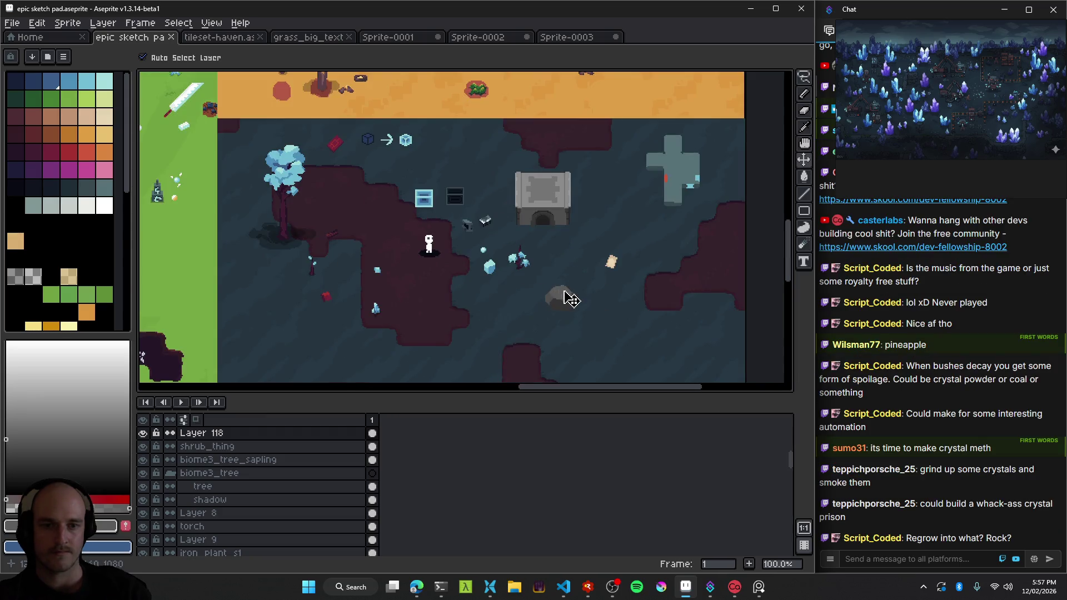
pyautogui.moveTo(567, 299); pyautogui.dragTo(506, 248)
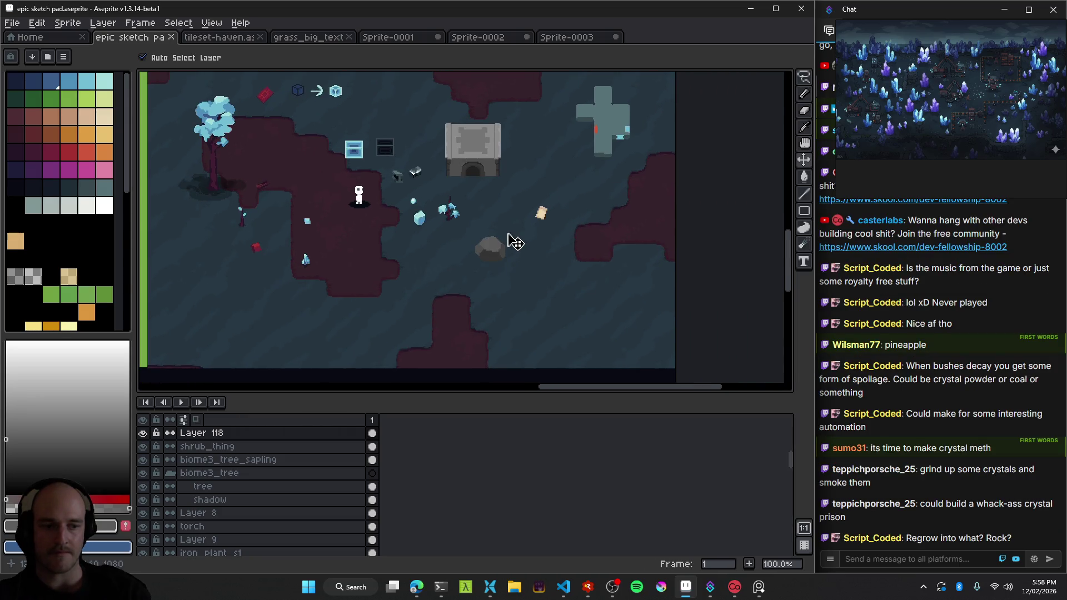
pyautogui.scroll(3, 503, 265)
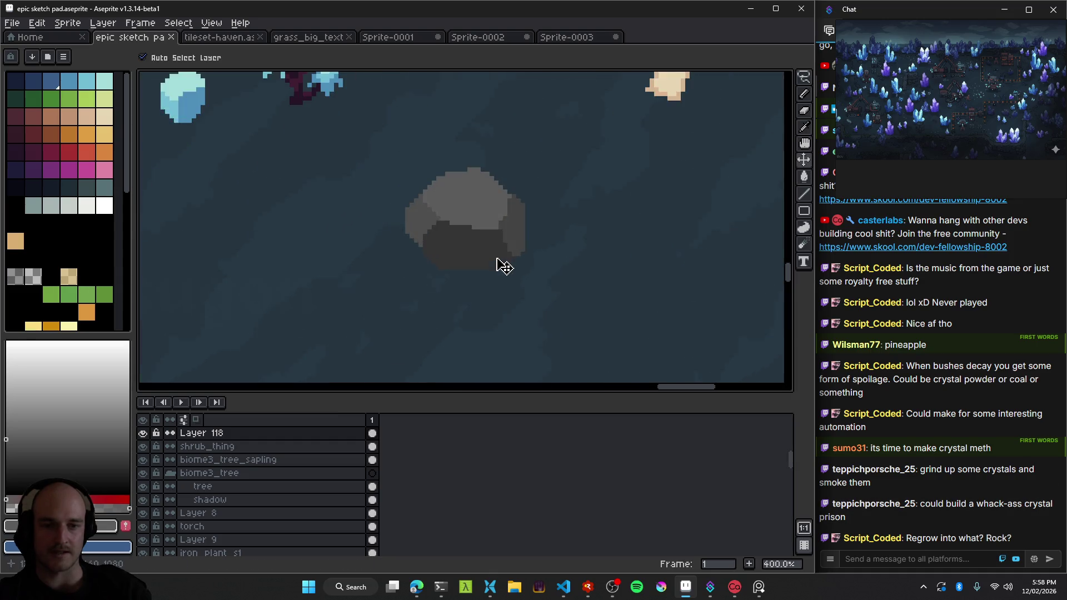
pyautogui.scroll(1, 581, 299)
pyautogui.moveTo(580, 298); pyautogui.dragTo(409, 258)
# Paint an 8px dark shadow outside the magic-wand-selected rock along its left, bottom and right.
pyautogui.scroll(-2, 428, 267)
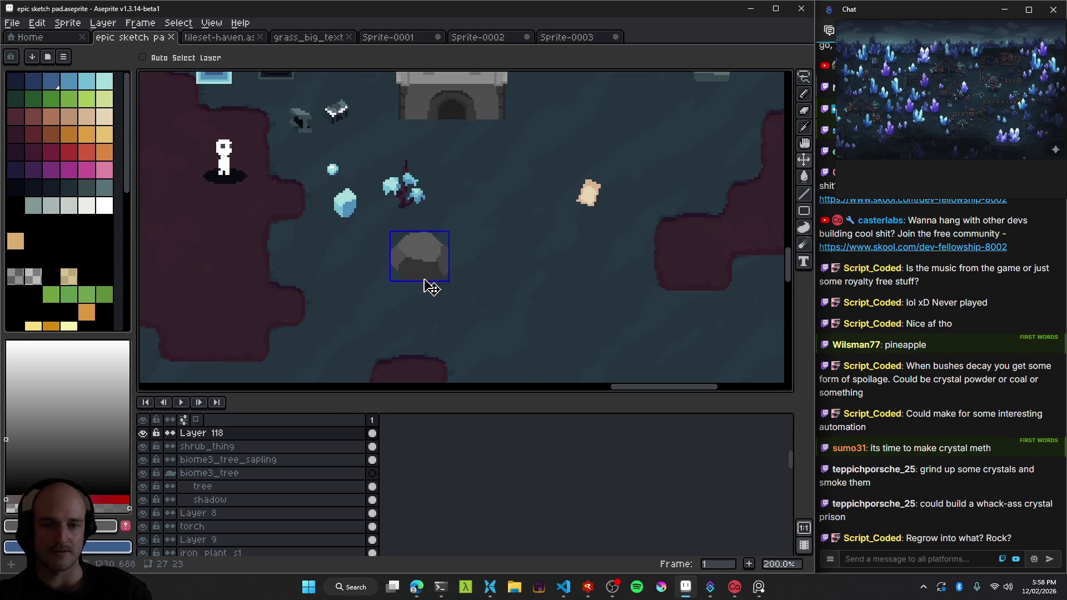
pyautogui.scroll(2, 436, 258)
pyautogui.scroll(2, 471, 257)
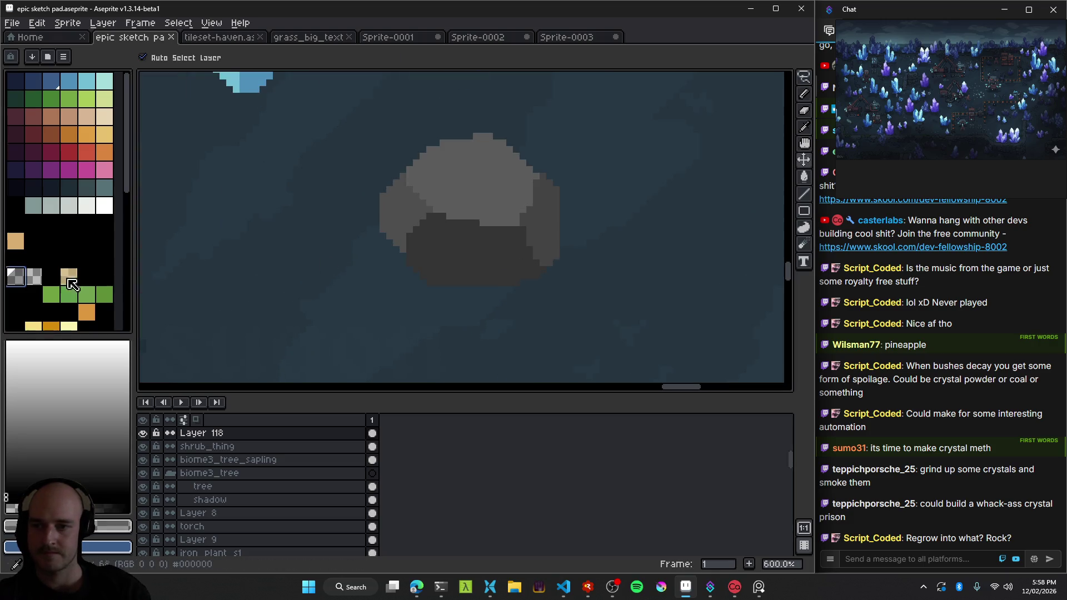
pyautogui.press('b')
pyautogui.press('+')
pyautogui.press('+')
pyautogui.press('+')
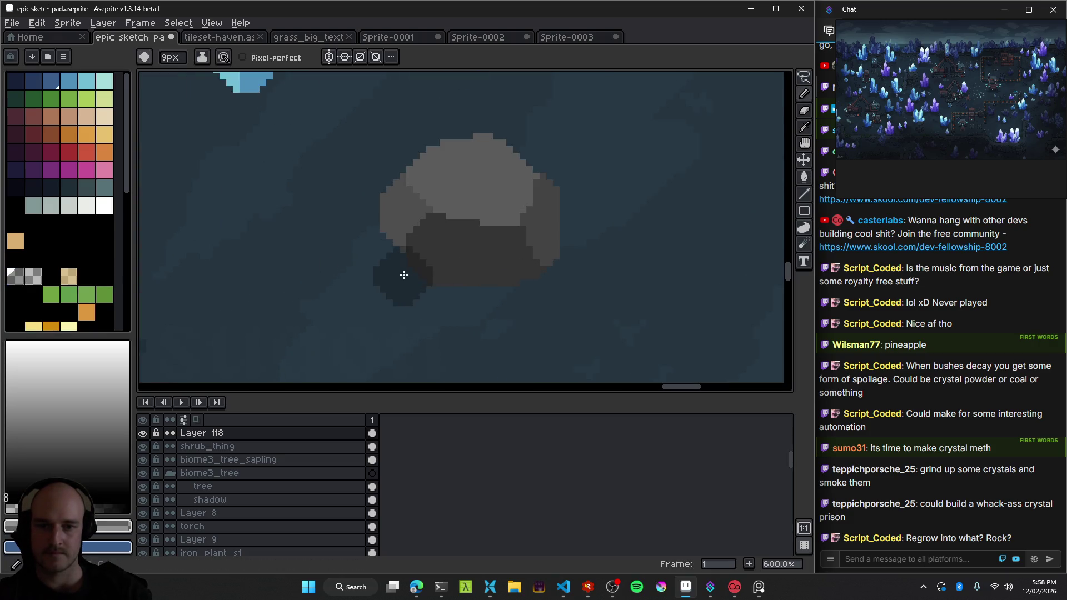
pyautogui.press('w')
pyautogui.click(383, 275)
pyautogui.press('b')
pyautogui.moveTo(393, 281); pyautogui.dragTo(369, 245)
pyautogui.moveTo(400, 292); pyautogui.dragTo(573, 250)
pyautogui.hotkey('ctrl', 'd')
# Switch to the Move tool and pan around the canvas to check the shadowed rock's placement.
pyautogui.scroll(-2, 566, 282)
pyautogui.scroll(-4, 577, 283)
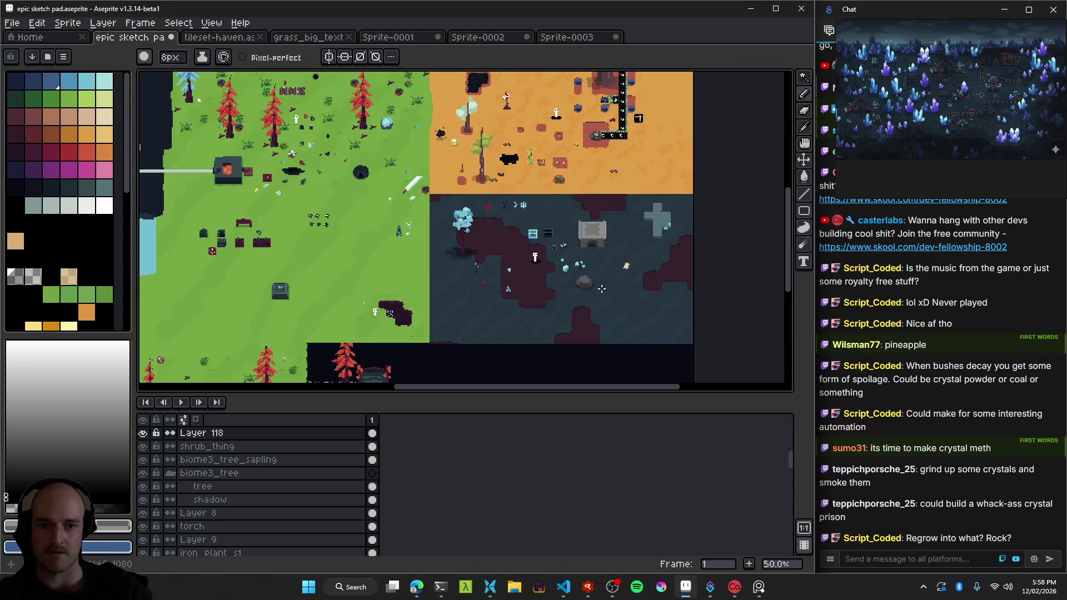
pyautogui.press('v')
pyautogui.scroll(2, 603, 289)
pyautogui.scroll(-3, 567, 297)
pyautogui.scroll(-1, 555, 302)
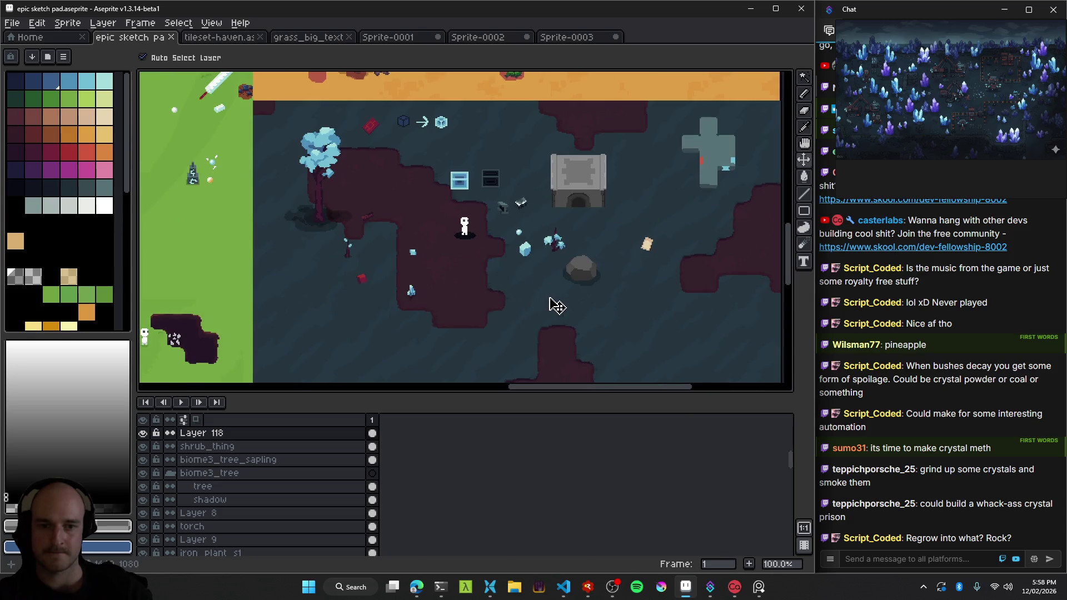
pyautogui.hscroll(-2, 478, 293)
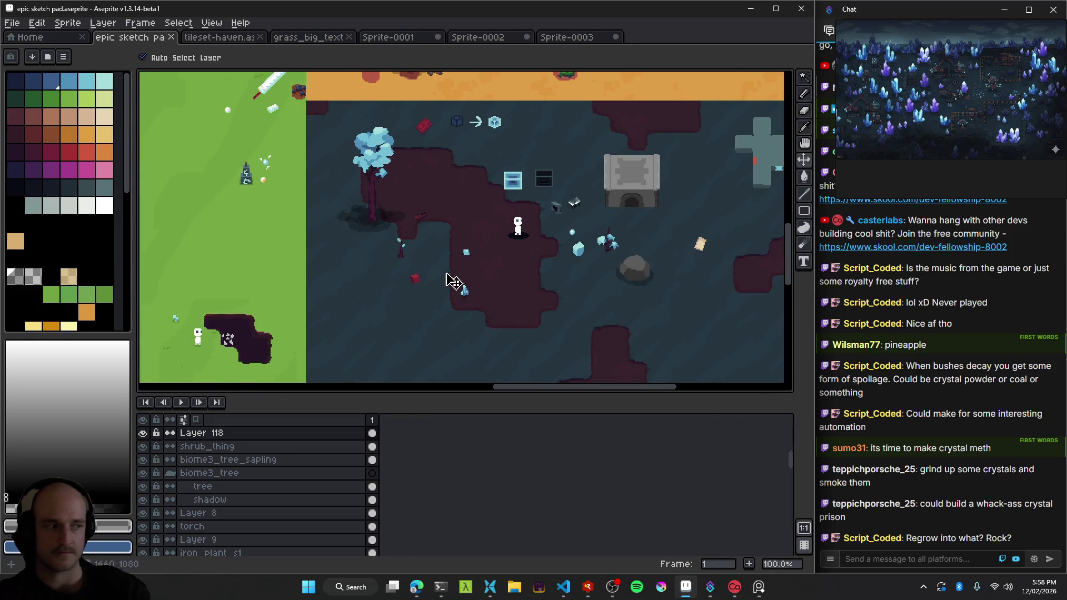
pyautogui.hscroll(3, 399, 255)
pyautogui.hscroll(-3, 411, 257)
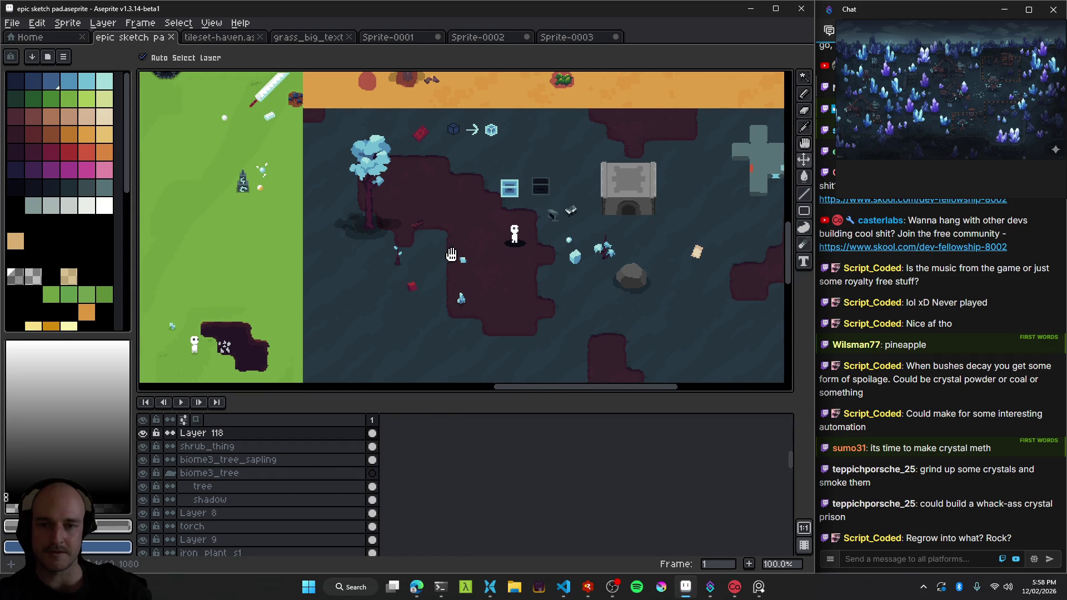
pyautogui.hscroll(-1, 500, 259)
pyautogui.hscroll(5, 446, 272)
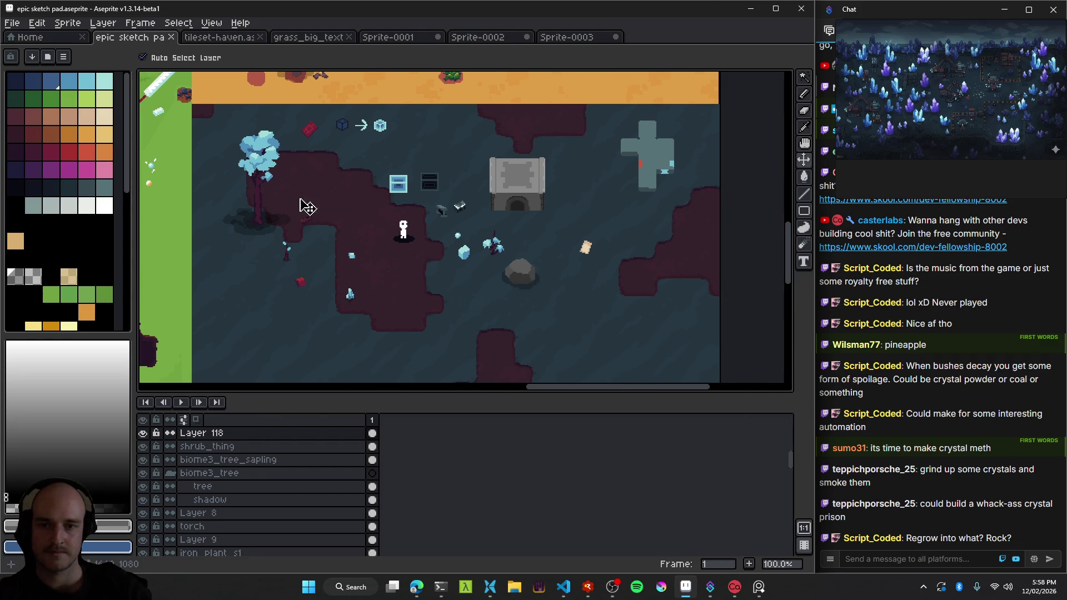
pyautogui.scroll(2, 314, 139)
pyautogui.scroll(-2, 428, 266)
pyautogui.scroll(1, 393, 226)
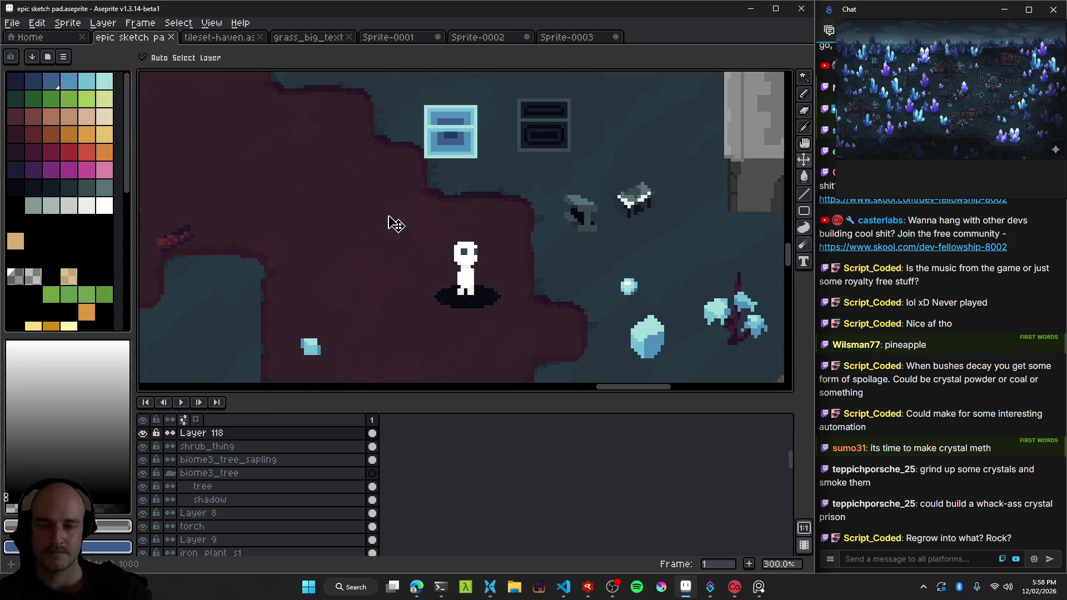
pyautogui.scroll(1, 452, 245)
pyautogui.scroll(-1, 509, 272)
pyautogui.scroll(-2, 452, 252)
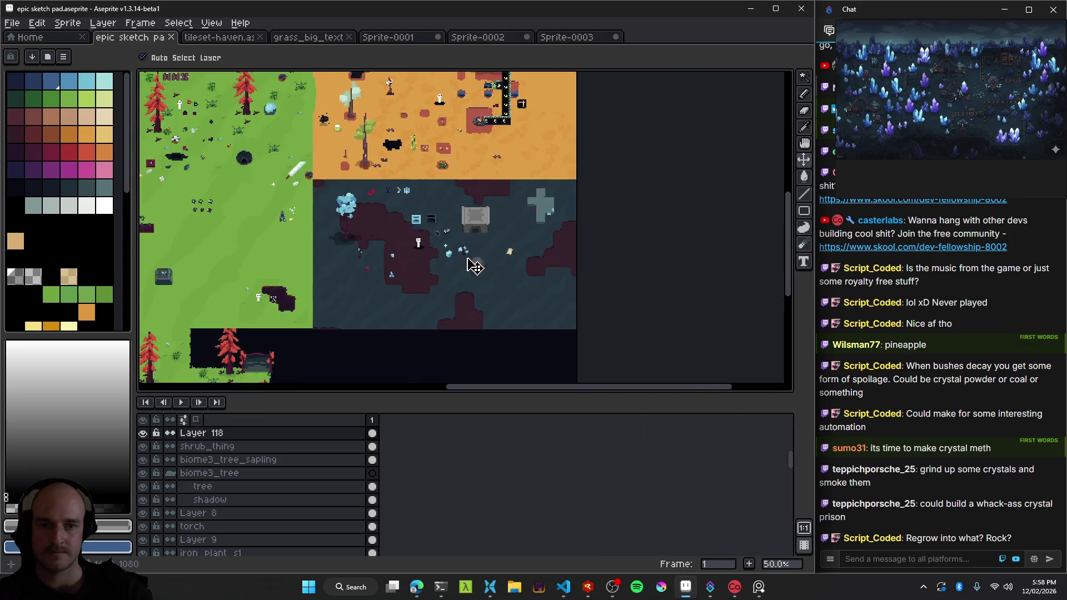
pyautogui.scroll(1, 469, 268)
pyautogui.scroll(1, 375, 250)
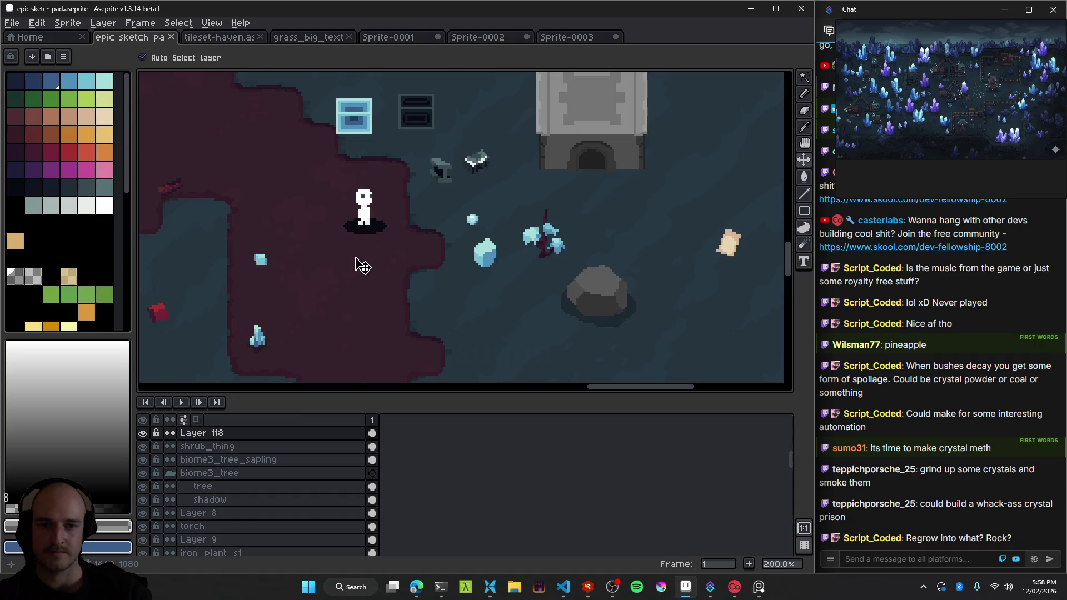
pyautogui.scroll(1, 543, 267)
pyautogui.scroll(-1, 334, 216)
pyautogui.hscroll(3, 445, 247)
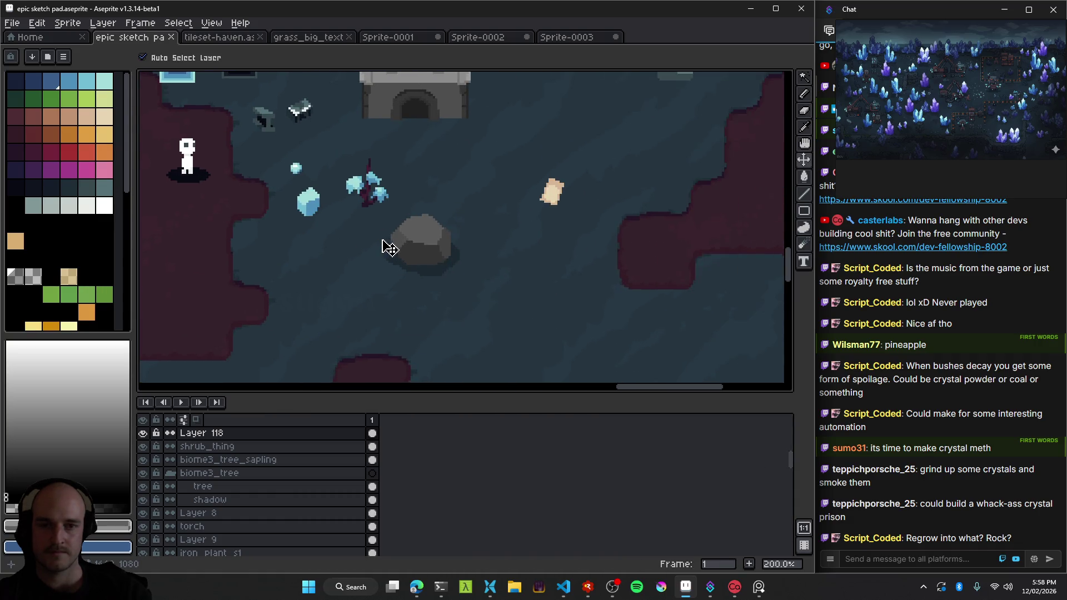
pyautogui.scroll(-1, 389, 247)
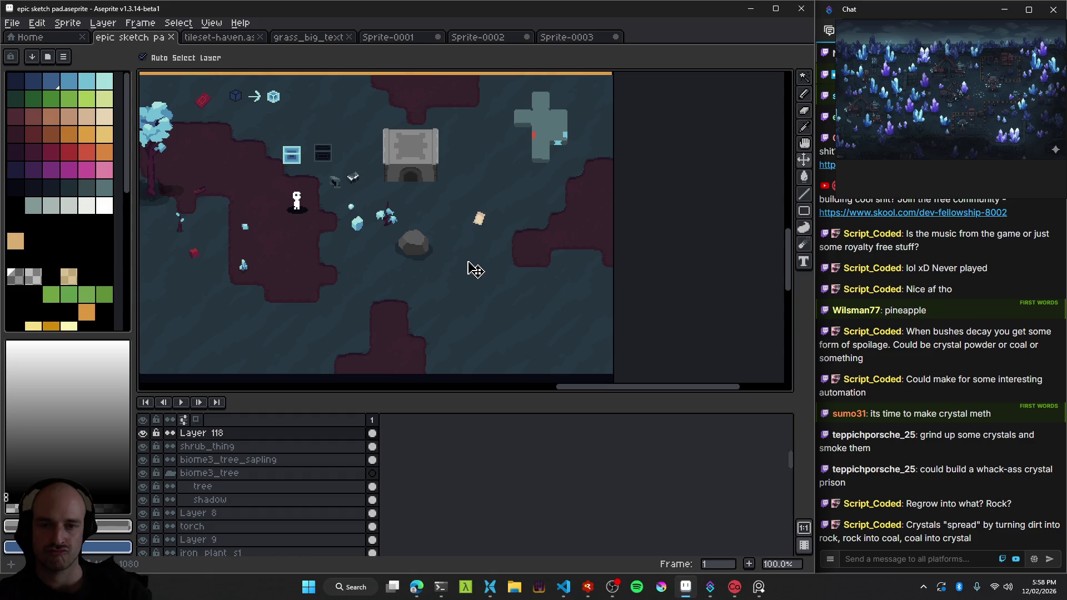
# Pan and zoom across the crystal biome, briefly nudging the steel ingot sprite.
pyautogui.moveTo(378, 257); pyautogui.dragTo(456, 218)
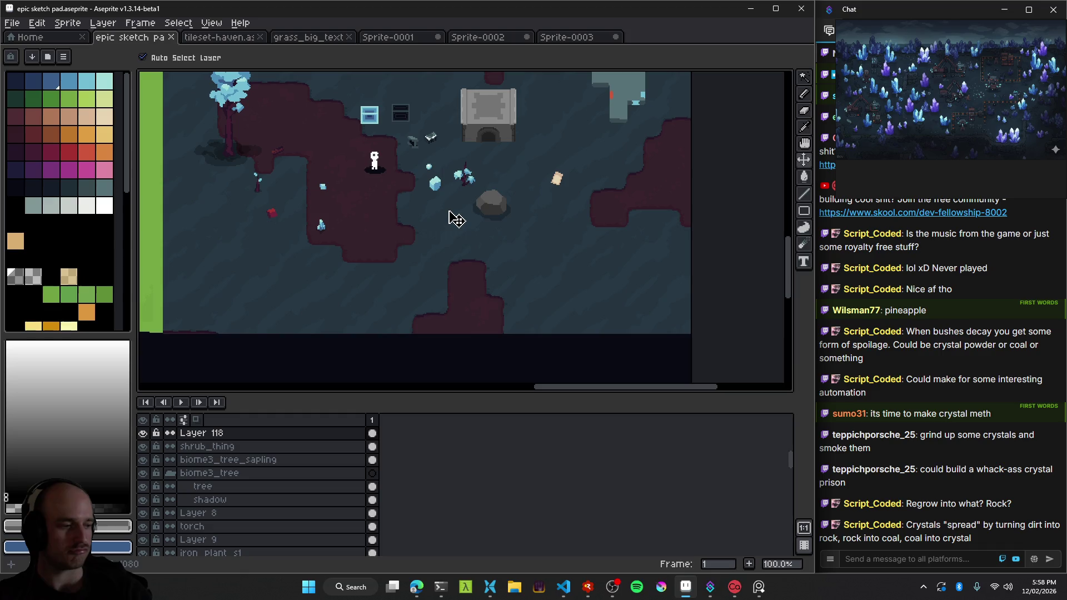
pyautogui.moveTo(409, 200); pyautogui.dragTo(444, 247)
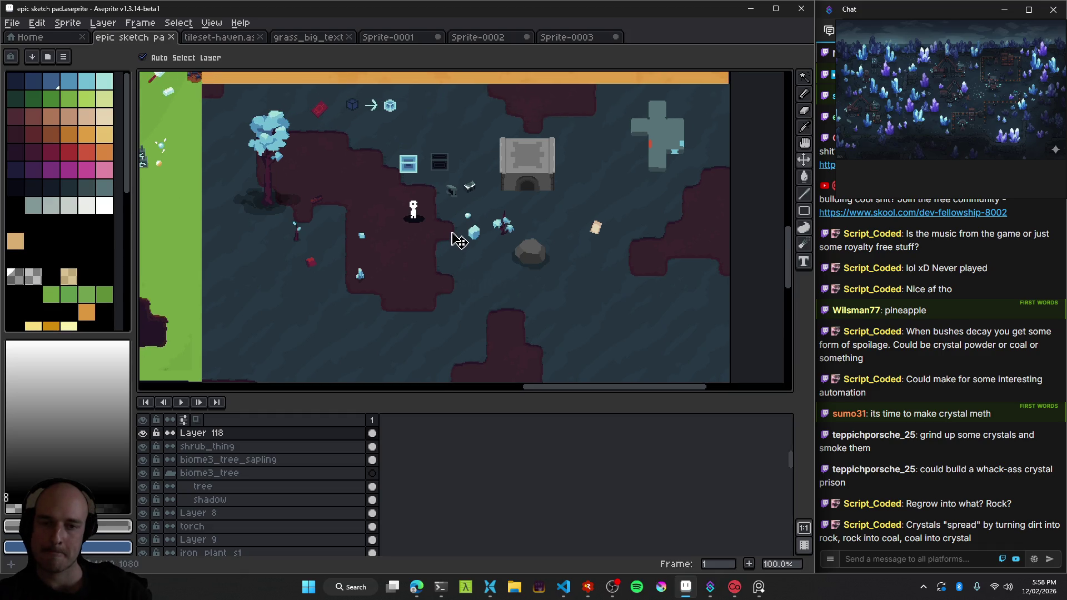
pyautogui.scroll(2, 324, 222)
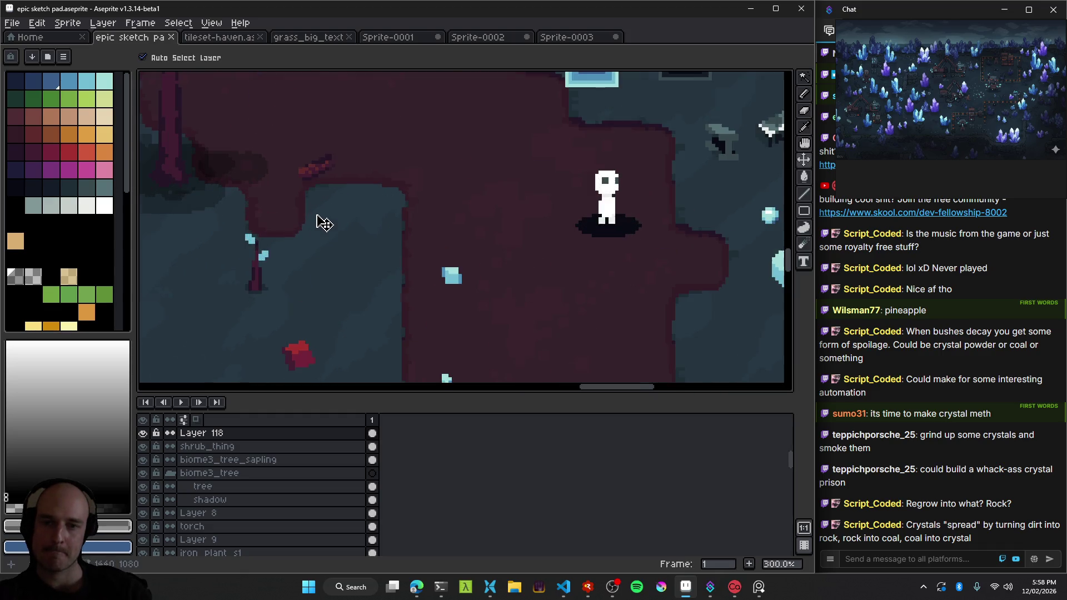
pyautogui.scroll(-2, 384, 236)
pyautogui.moveTo(448, 283); pyautogui.dragTo(392, 250)
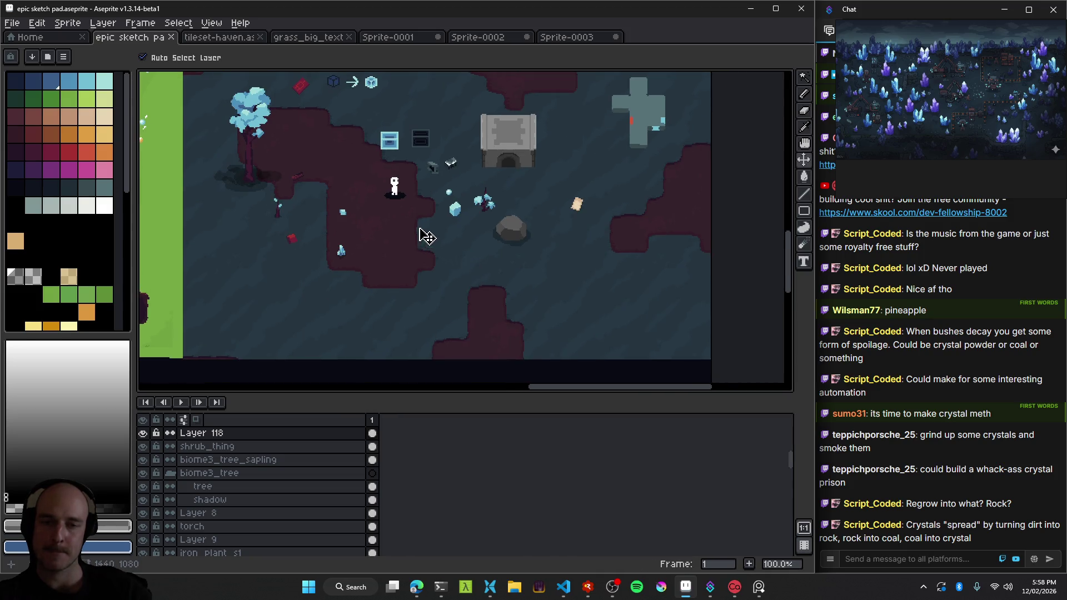
pyautogui.scroll(2, 460, 222)
pyautogui.moveTo(476, 219); pyautogui.dragTo(450, 289)
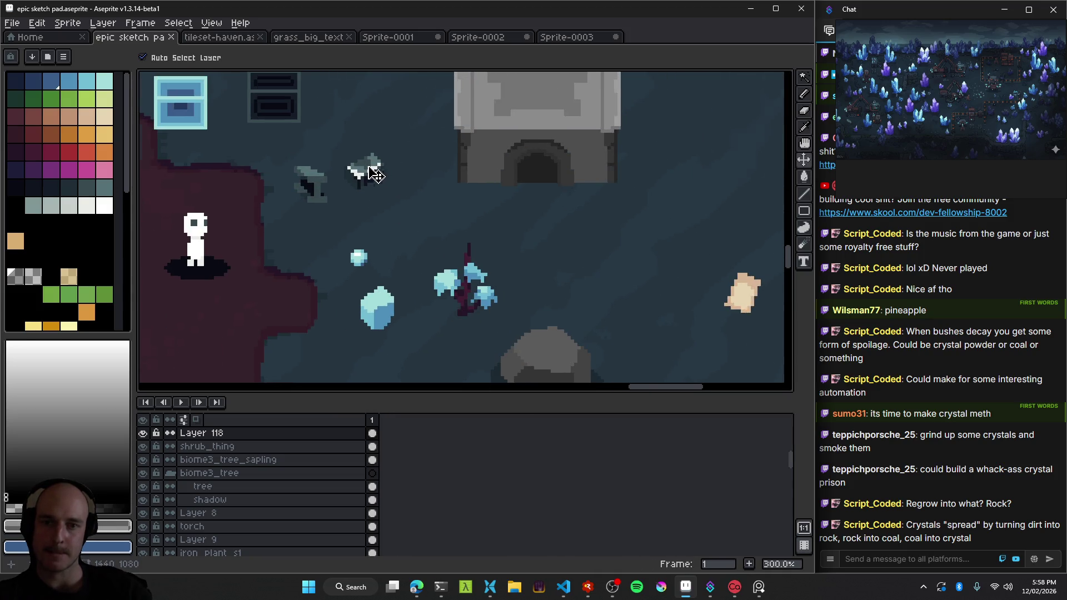
pyautogui.moveTo(375, 175); pyautogui.dragTo(383, 167)
pyautogui.scroll(-2, 405, 219)
pyautogui.moveTo(462, 267); pyautogui.dragTo(426, 235)
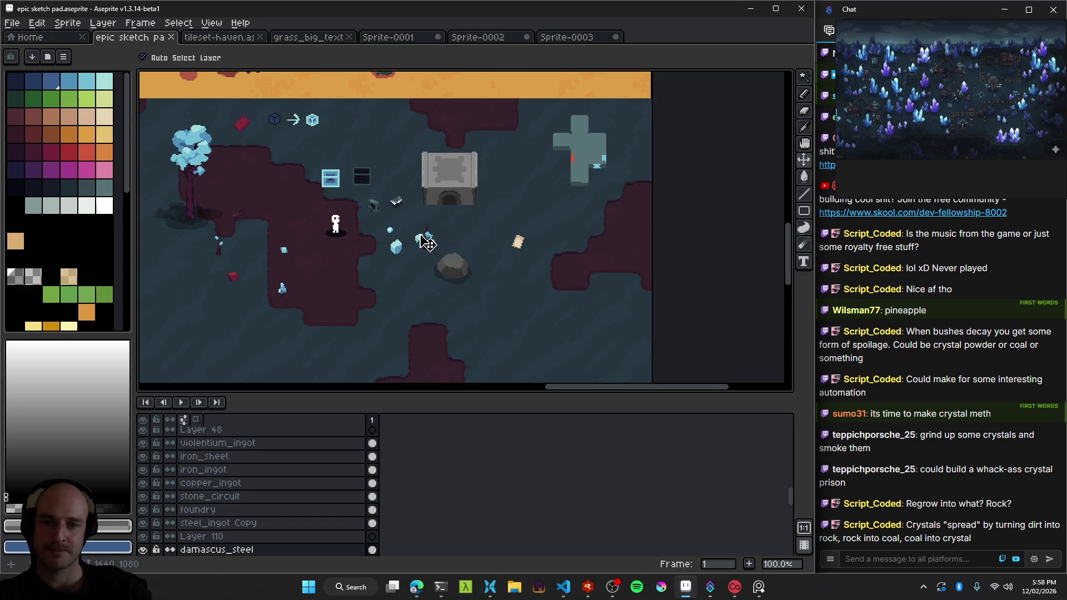
pyautogui.scroll(2, 425, 245)
pyautogui.scroll(1, 425, 244)
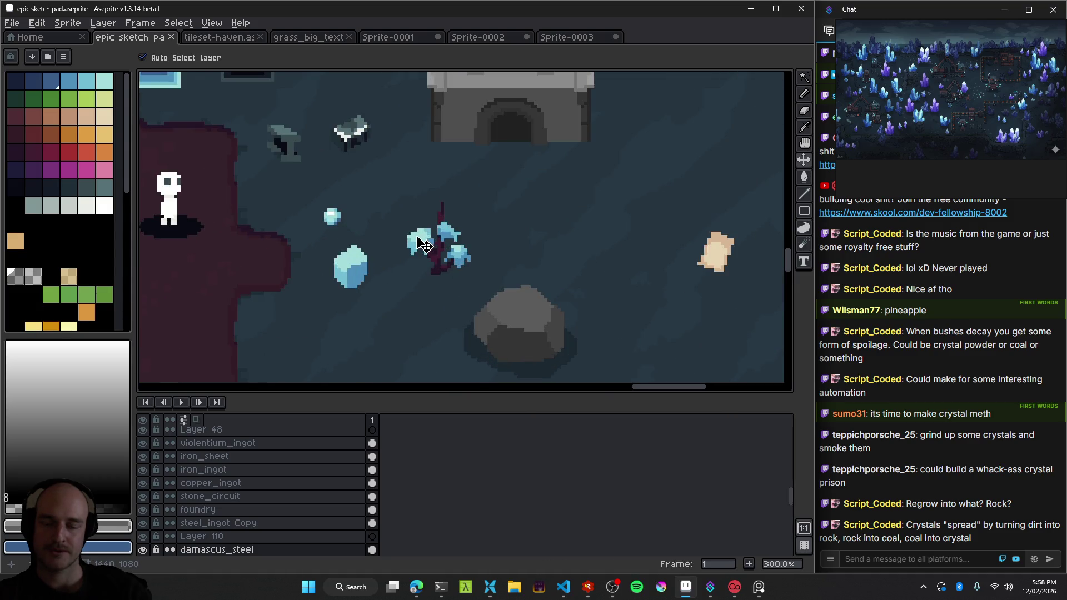
pyautogui.scroll(-2, 425, 244)
pyautogui.moveTo(336, 269)
pyautogui.mouseDown()
pyautogui.moveTo(570, 234)
pyautogui.moveTo(223, 241)
pyautogui.moveTo(324, 241)
pyautogui.mouseUp()
pyautogui.scroll(1, 367, 241)
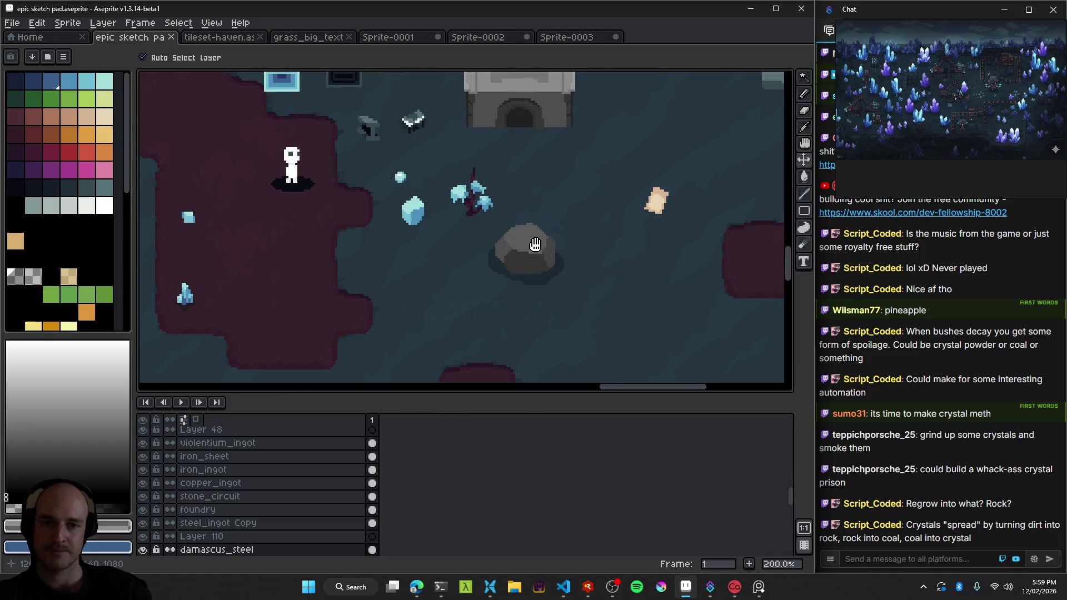
pyautogui.scroll(-1, 478, 256)
pyautogui.scroll(1, 477, 254)
pyautogui.scroll(-1, 482, 260)
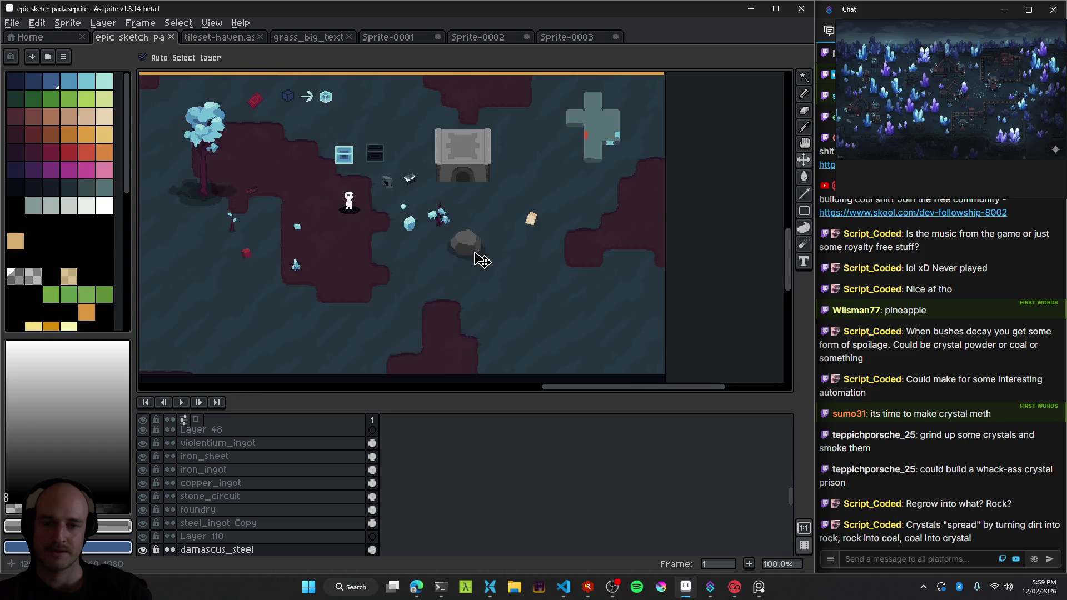
pyautogui.scroll(1, 477, 255)
# Drag the grey rock layer slightly to the right beside the crystals.
pyautogui.moveTo(484, 247)
pyautogui.mouseDown()
pyautogui.moveTo(429, 229)
pyautogui.moveTo(519, 296)
pyautogui.mouseUp()
pyautogui.scroll(-1, 674, 258)
pyautogui.scroll(1, 645, 269)
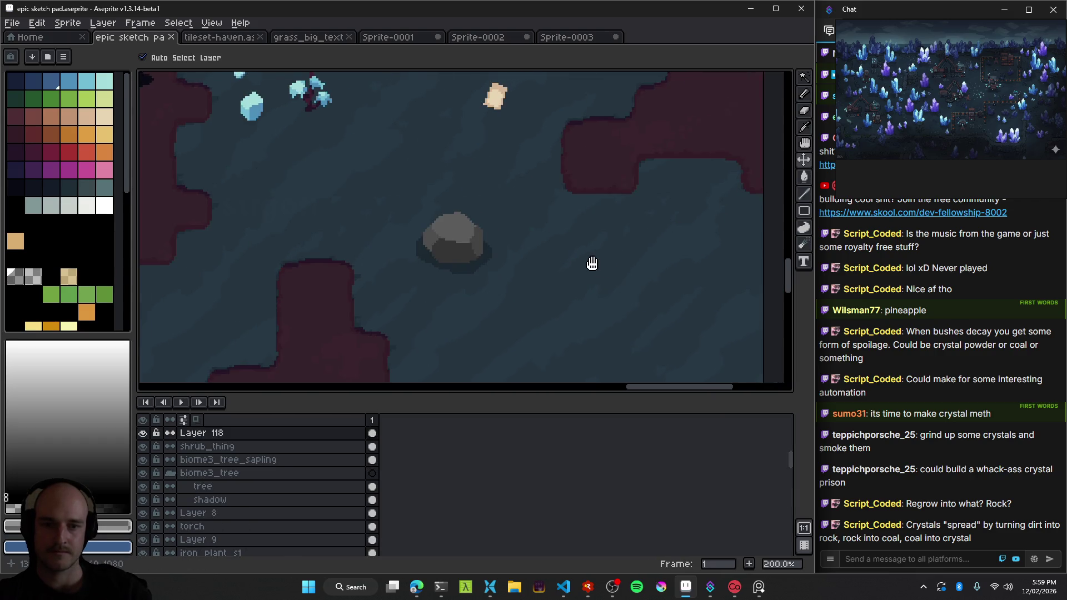
pyautogui.moveTo(591, 263); pyautogui.dragTo(571, 264)
pyautogui.moveTo(433, 240); pyautogui.dragTo(469, 235)
# Snip the rock area, move the rock back left and up, and snip it again.
pyautogui.press('super+shift+s')
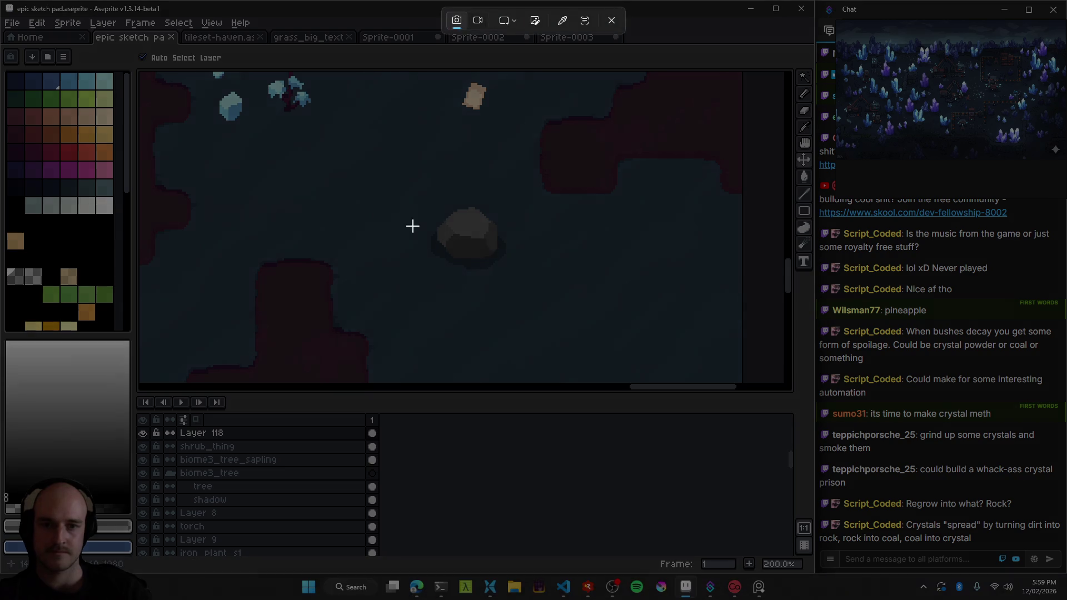
pyautogui.moveTo(338, 147); pyautogui.dragTo(562, 328)
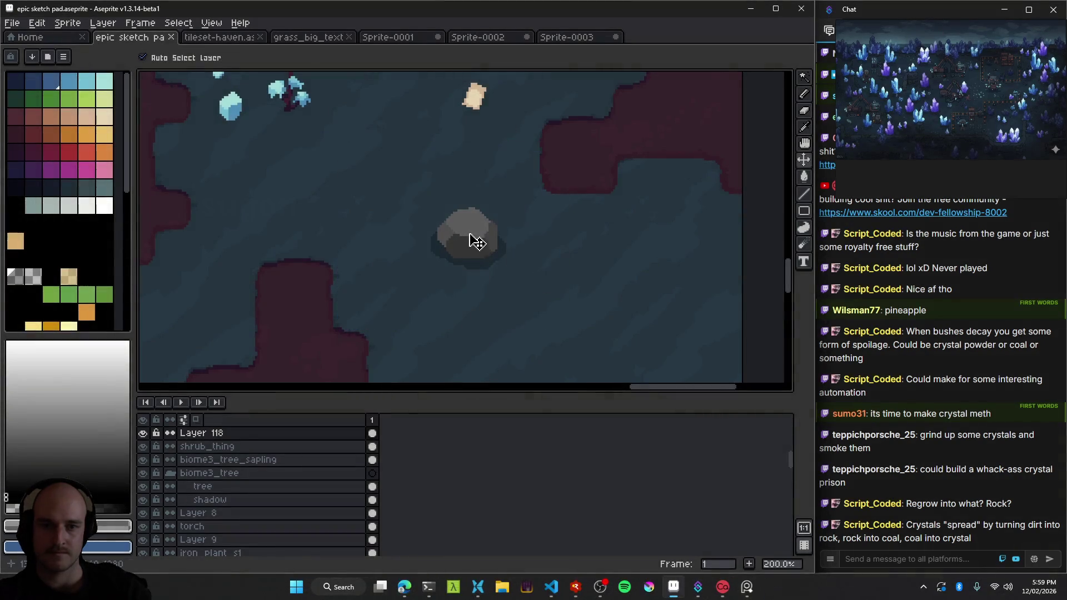
pyautogui.moveTo(476, 241); pyautogui.dragTo(440, 228)
pyautogui.press('super+shift+s')
pyautogui.moveTo(338, 132); pyautogui.dragTo(534, 309)
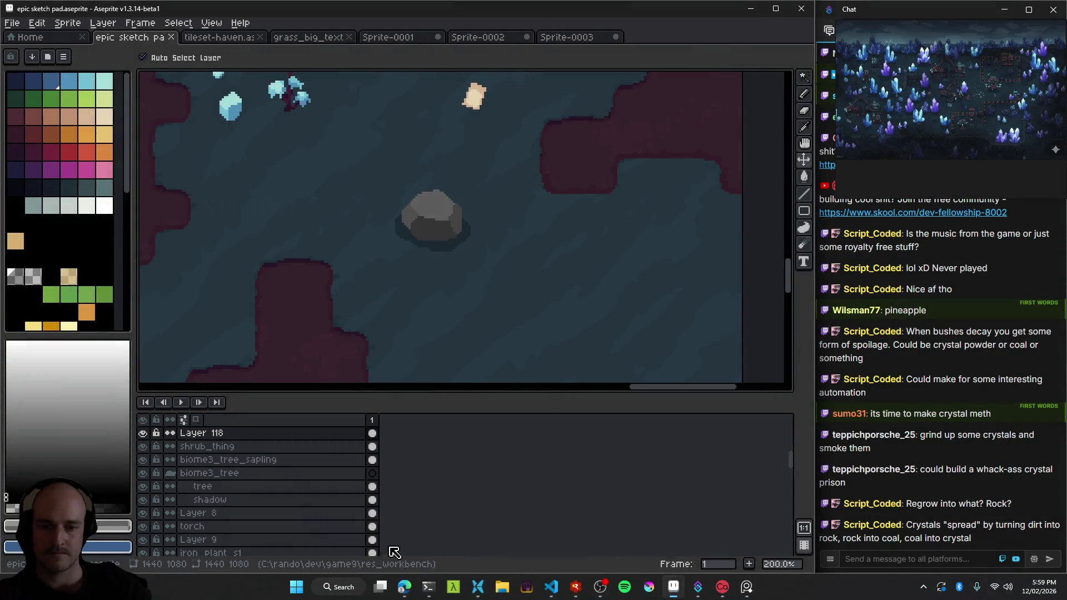
pyautogui.click(416, 587)
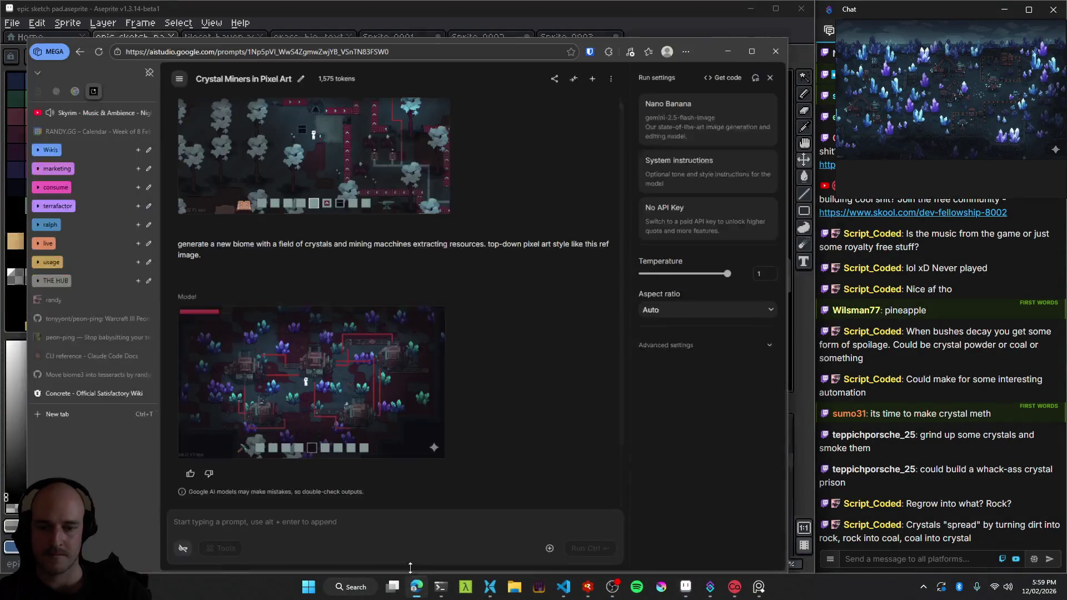
# Open the generated crystal biome image full size and zoom into it.
pyautogui.click(437, 329)
pyautogui.hotkey('ctrl', '+')
pyautogui.hotkey('ctrl', '+')
pyautogui.hotkey('ctrl', '+')
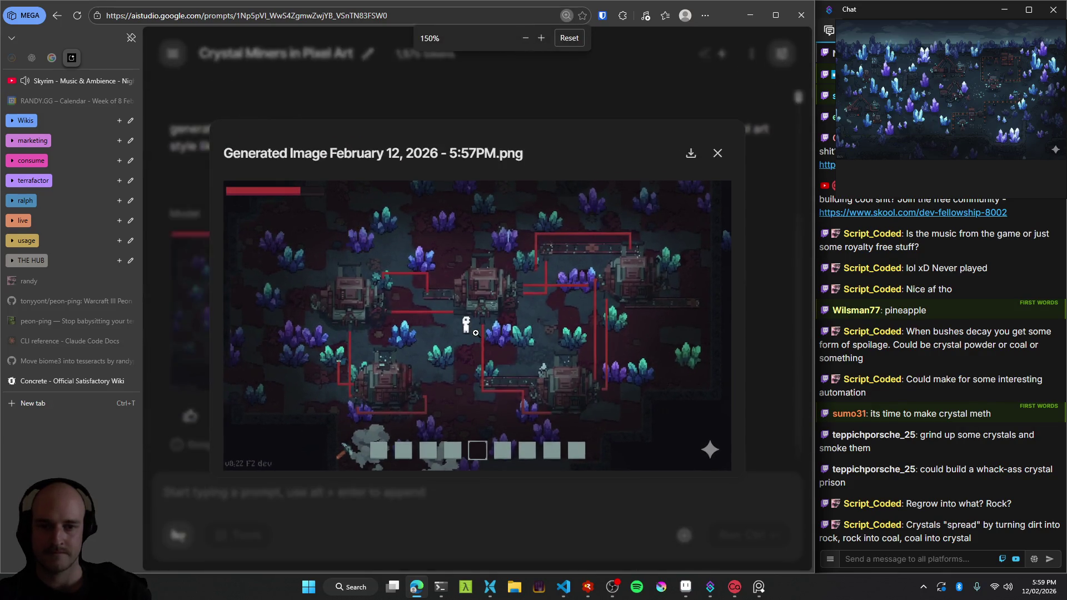
pyautogui.hotkey('ctrl', '0')
pyautogui.hotkey('ctrl', '-')
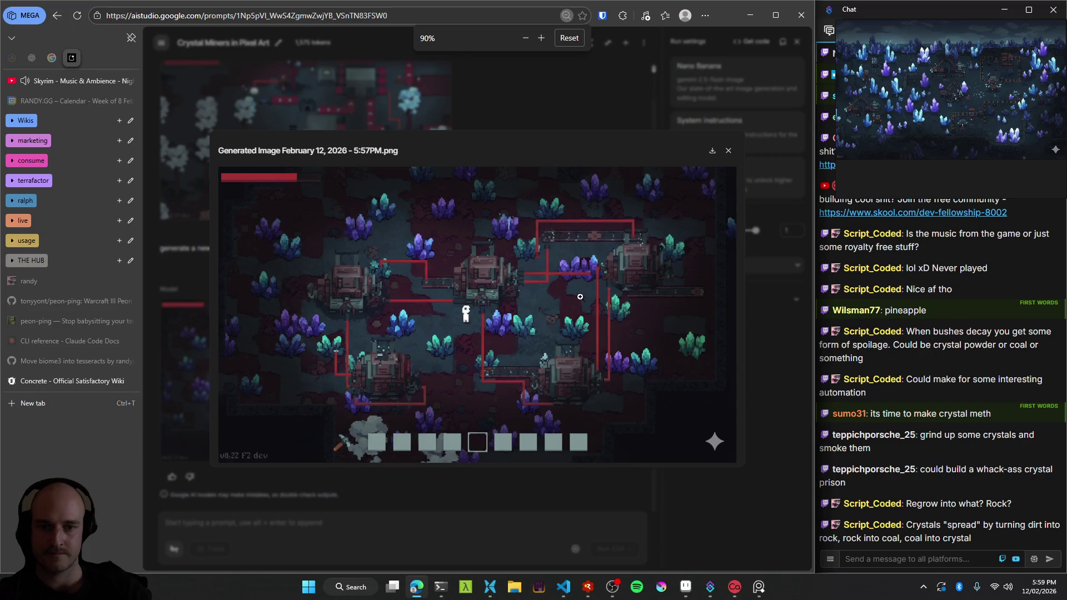
pyautogui.click(520, 360)
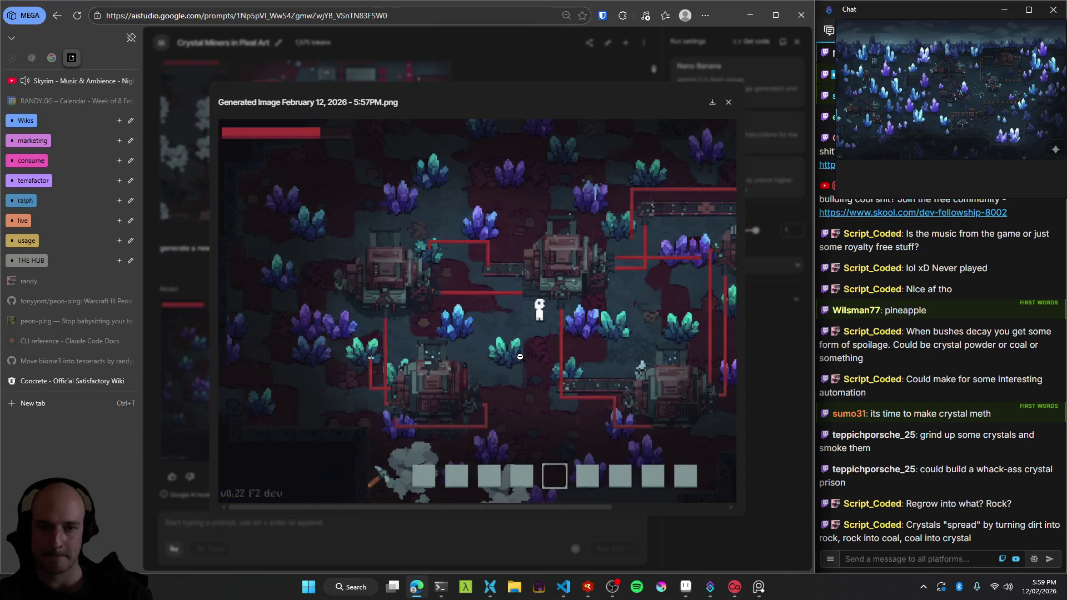
# Pan across the enlarged image, then close it and open a new blank tab.
pyautogui.hscroll(5, 606, 312)
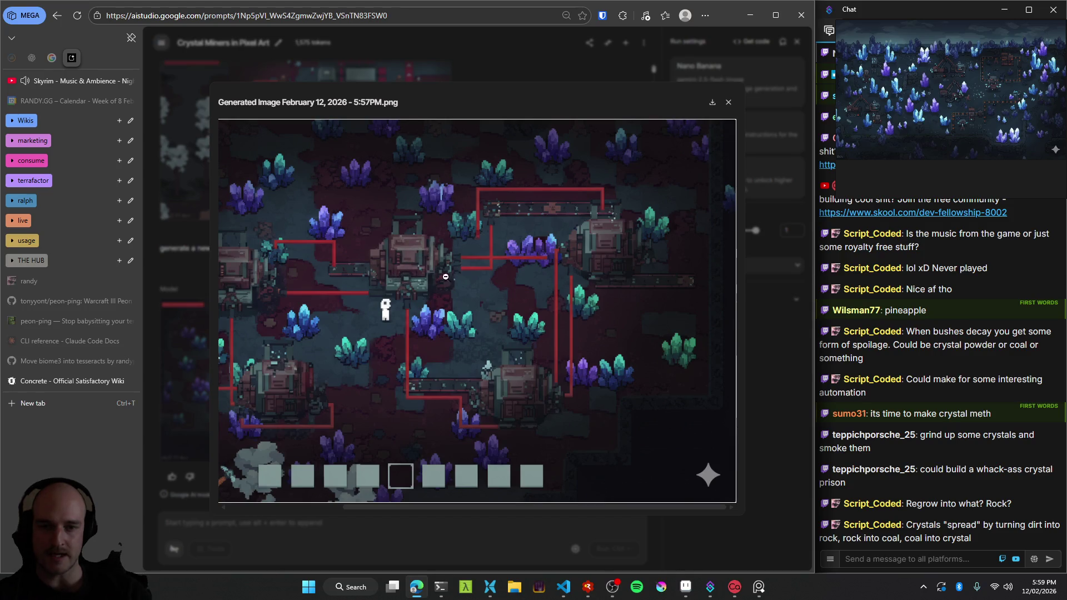
pyautogui.hscroll(-5, 605, 357)
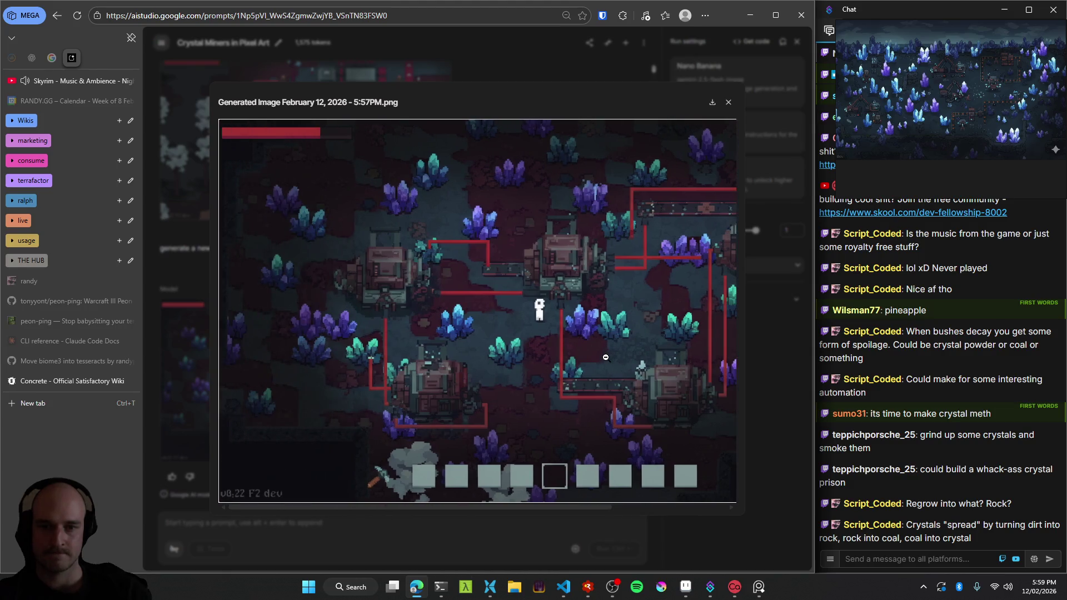
pyautogui.hscroll(2, 605, 357)
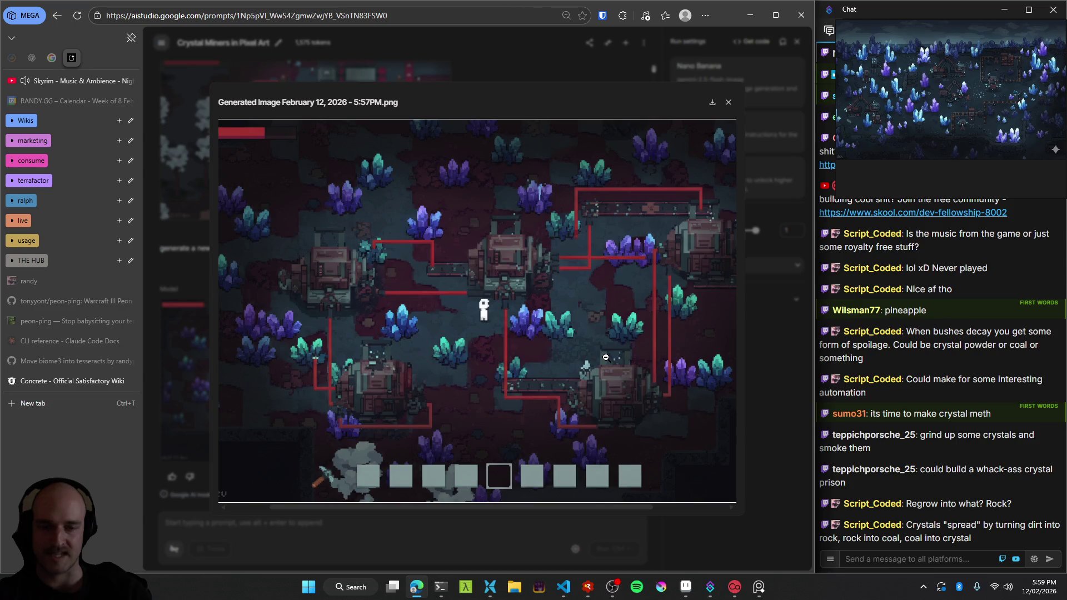
pyautogui.hscroll(2, 605, 357)
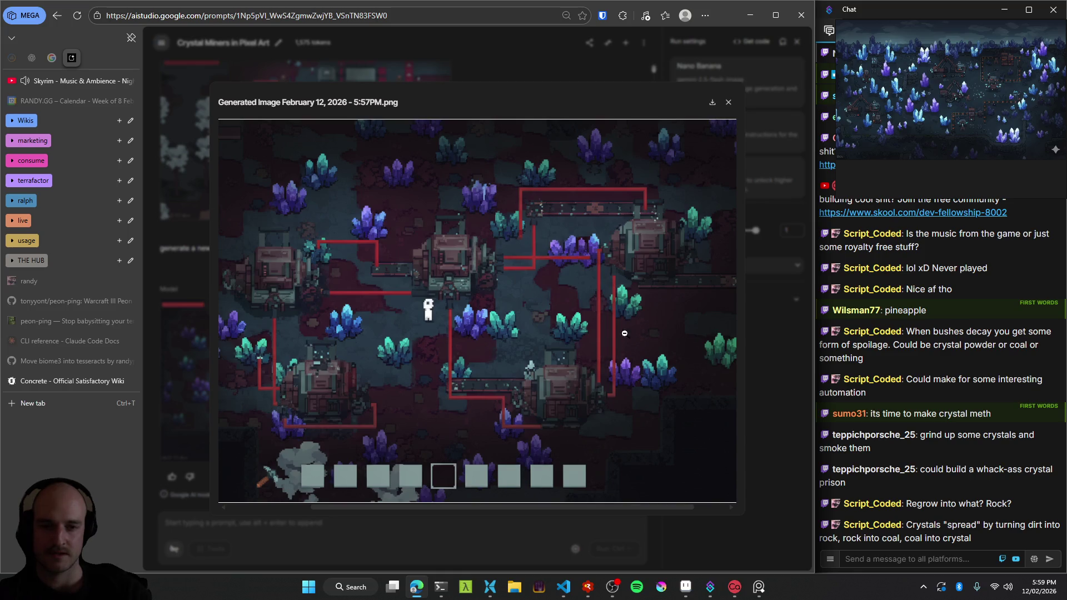
pyautogui.click(729, 103)
pyautogui.click(58, 403)
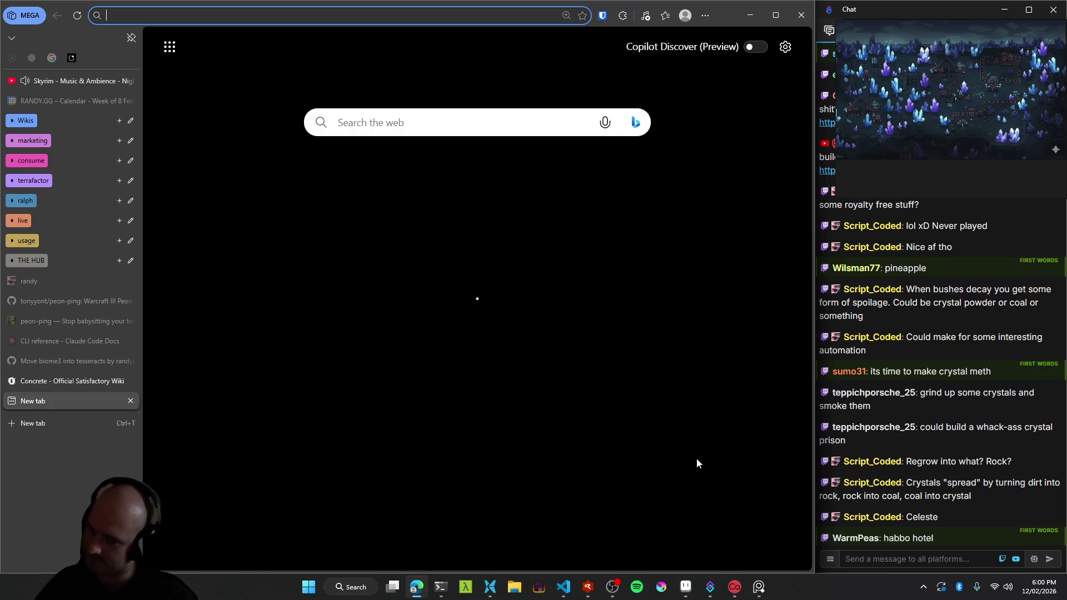
# Reopen the Crystal Miners in Pixel Art chat and zoom into its generated biome image.
pyautogui.click(71, 58)
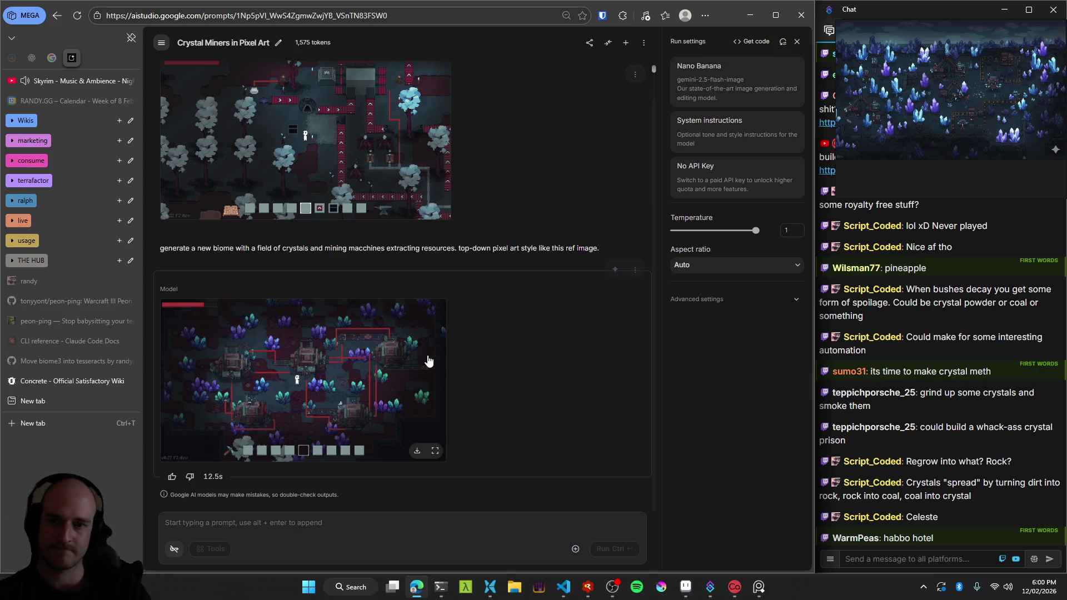
pyautogui.click(405, 369)
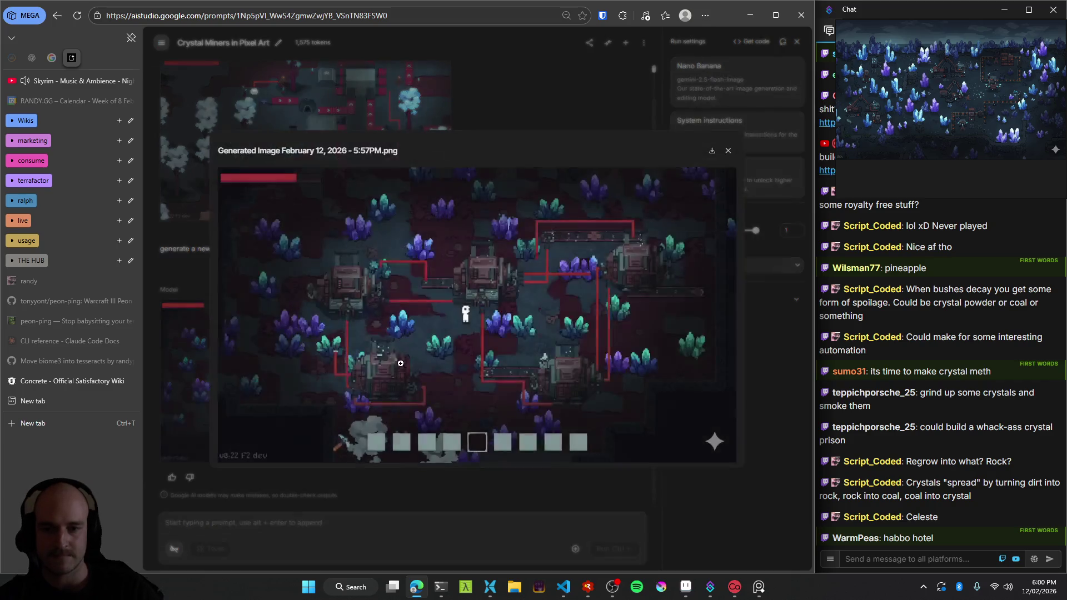
pyautogui.click(484, 283)
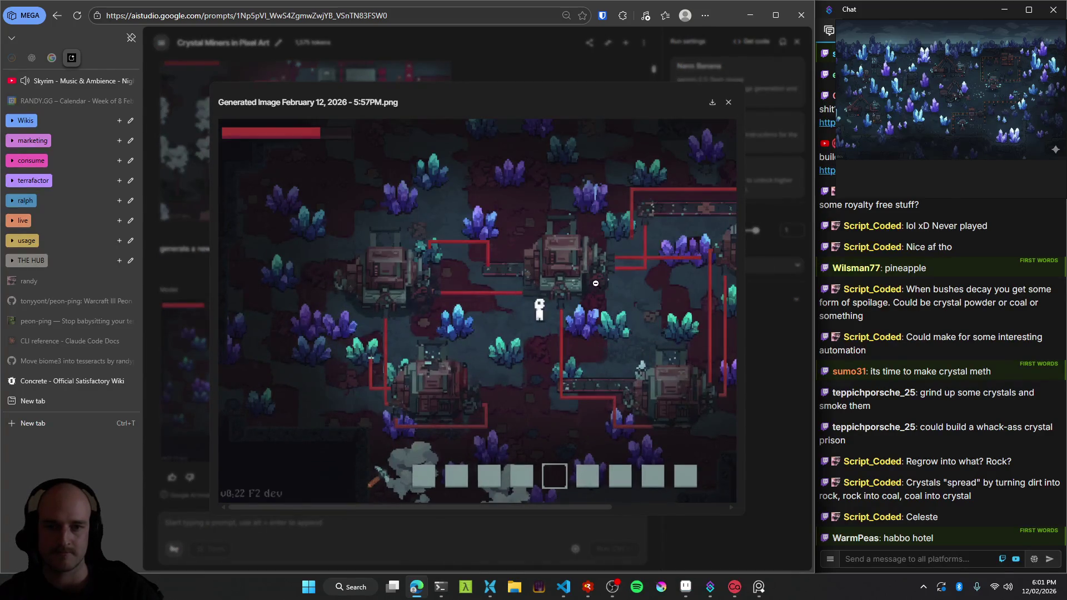
# Snip a mining building from the zoomed image, close the viewer and start a new chat.
pyautogui.press('super+shift+s')
pyautogui.moveTo(516, 212); pyautogui.dragTo(611, 300)
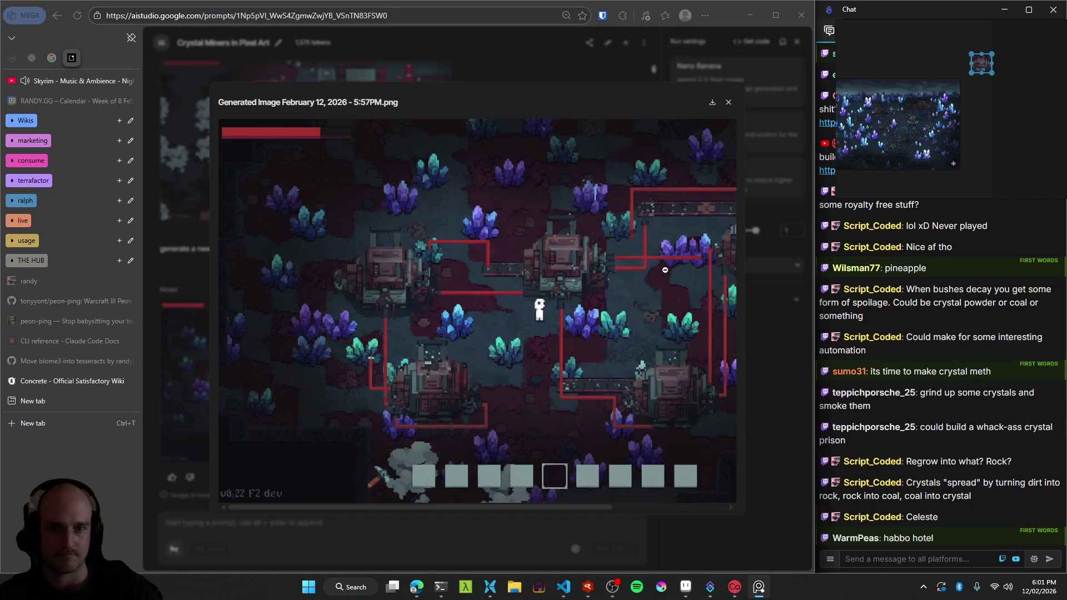
pyautogui.click(728, 102)
pyautogui.click(625, 43)
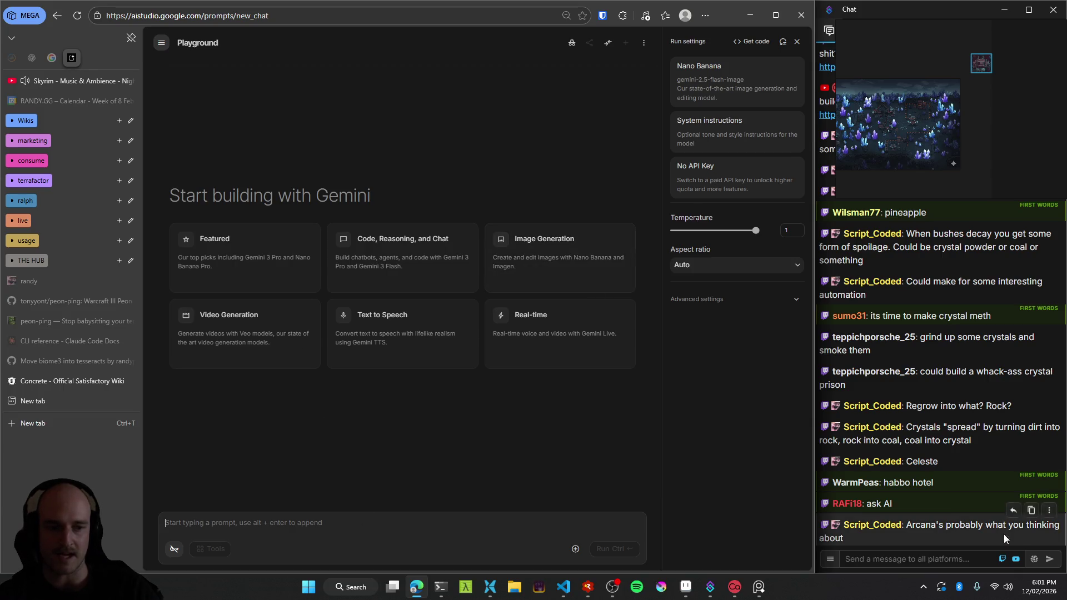
# Paste the grey rock image and send 'how can we regrow this rock and turn it into a rock lookin plant thing?'.
pyautogui.press('super+v')
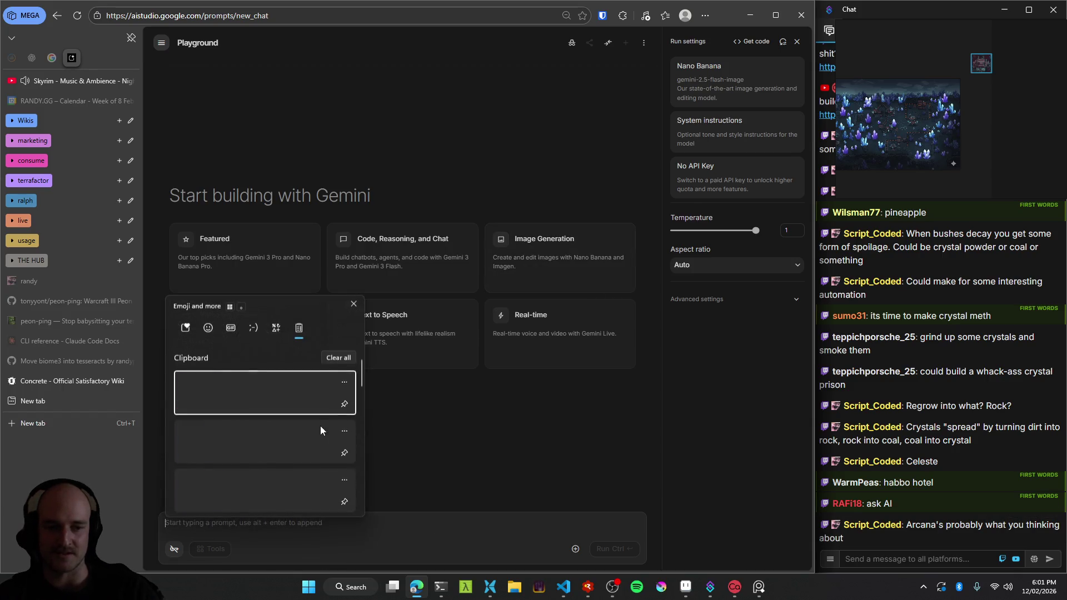
pyautogui.click(211, 419)
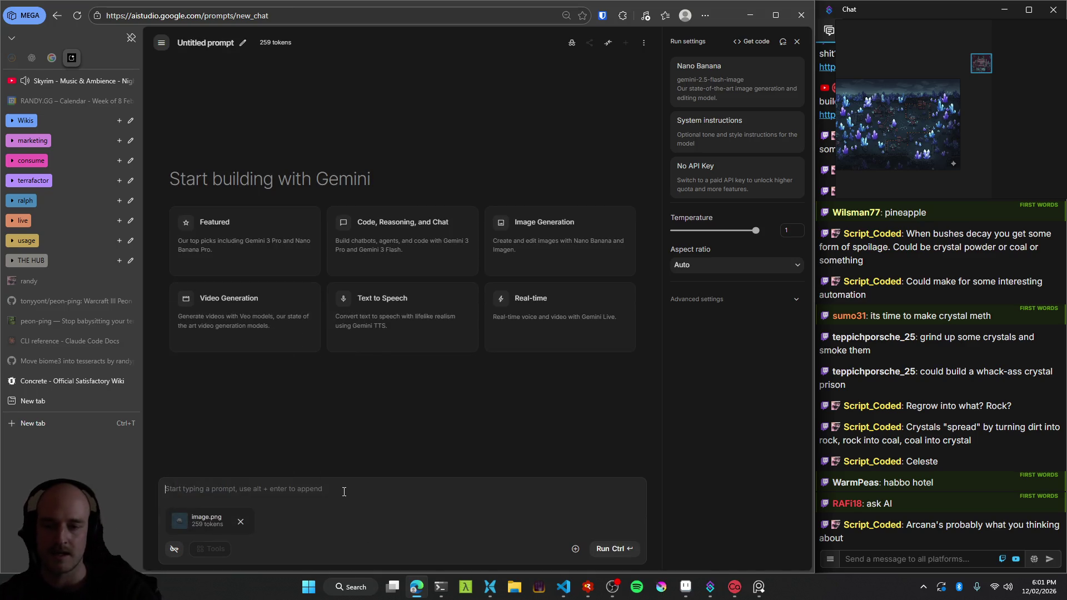
pyautogui.write('how can we regr')
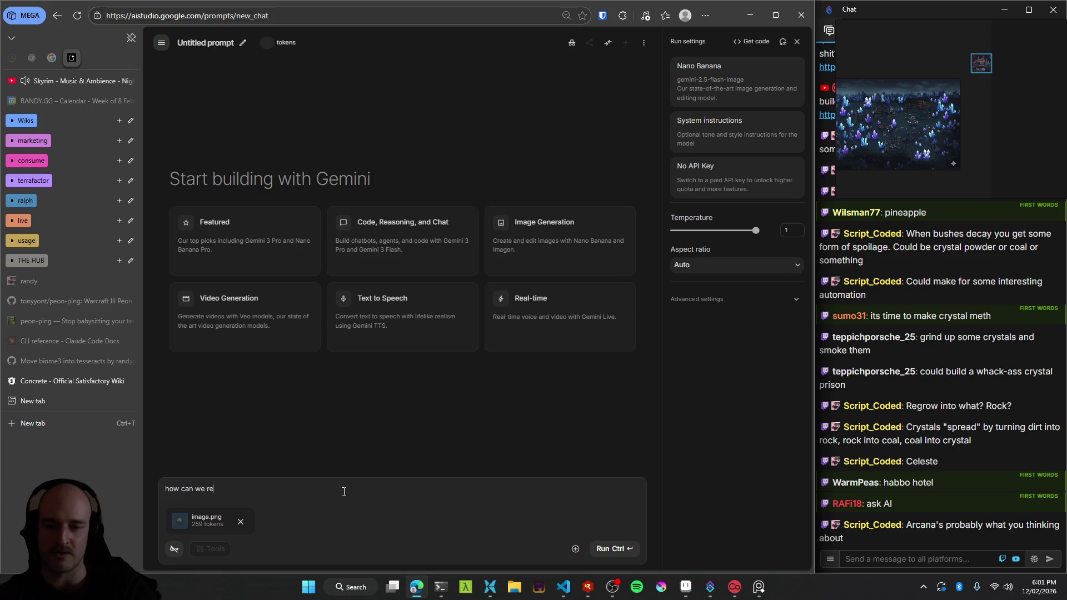
pyautogui.write('ow this rock')
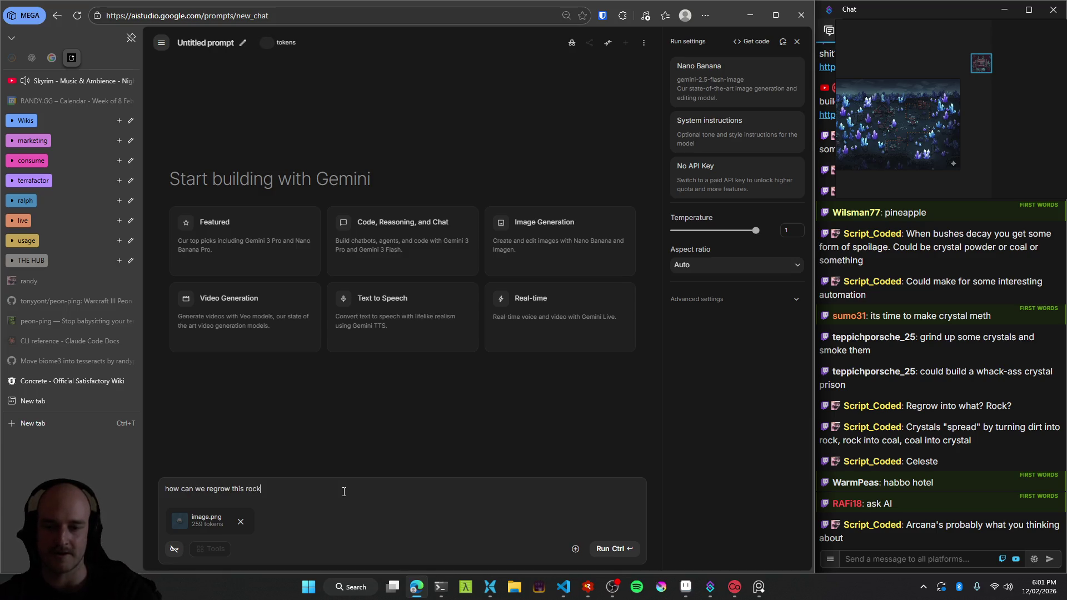
pyautogui.write(' and turn it into a')
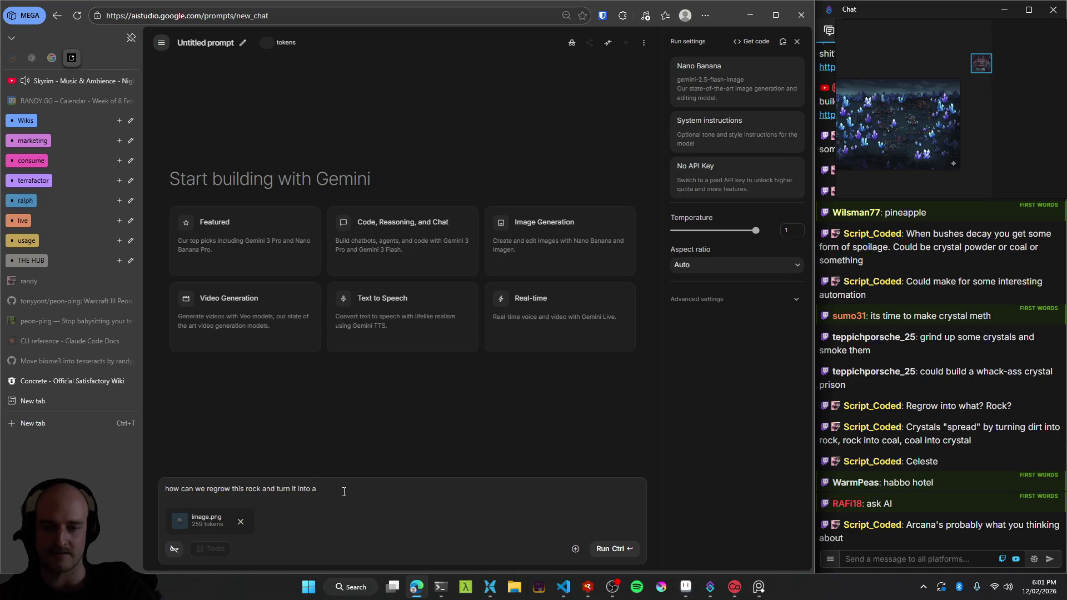
pyautogui.write(' rock lookin plant thing')
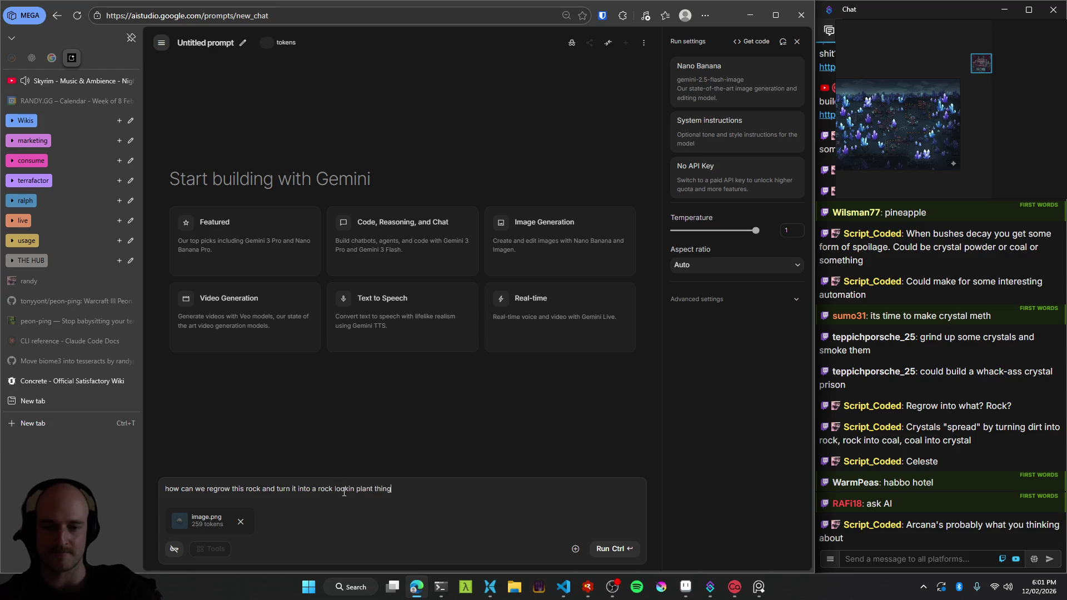
pyautogui.write('?')
pyautogui.press('Return')
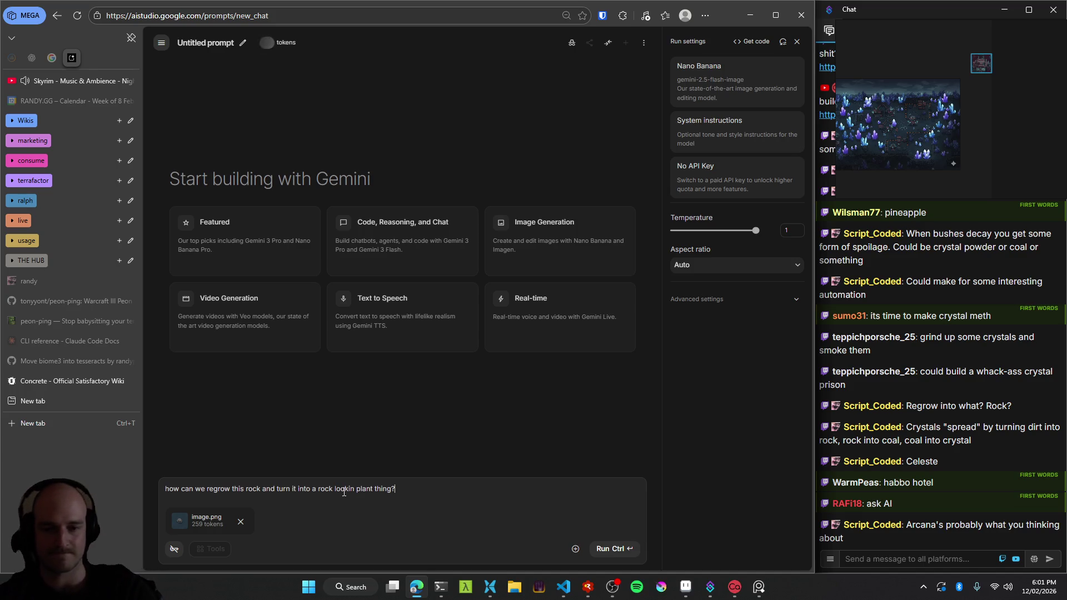
pyautogui.hotkey('ctrl', 'Return')
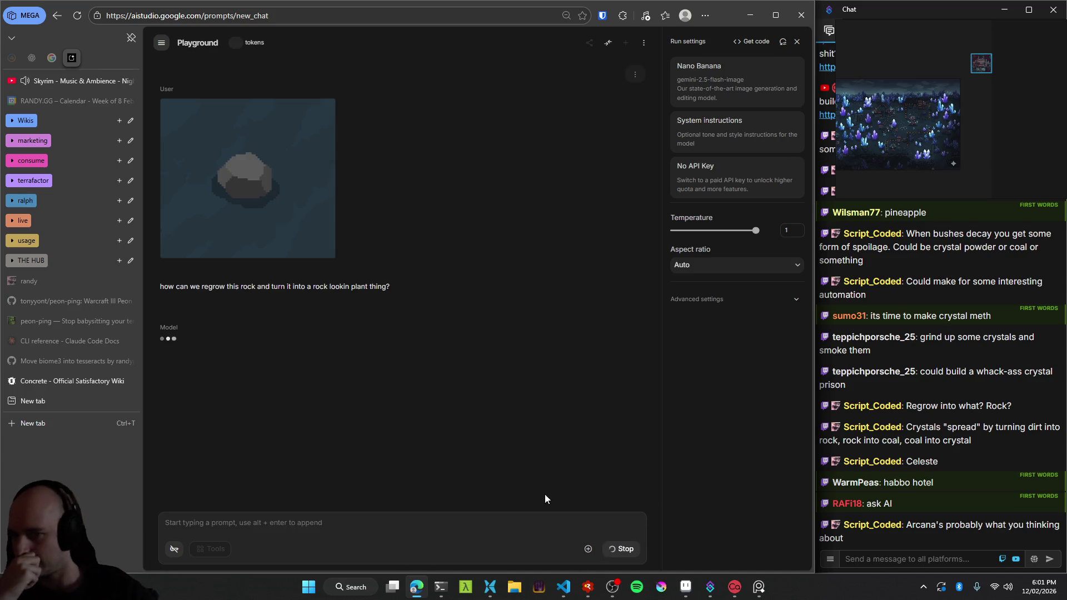
pyautogui.moveTo(684, 589)
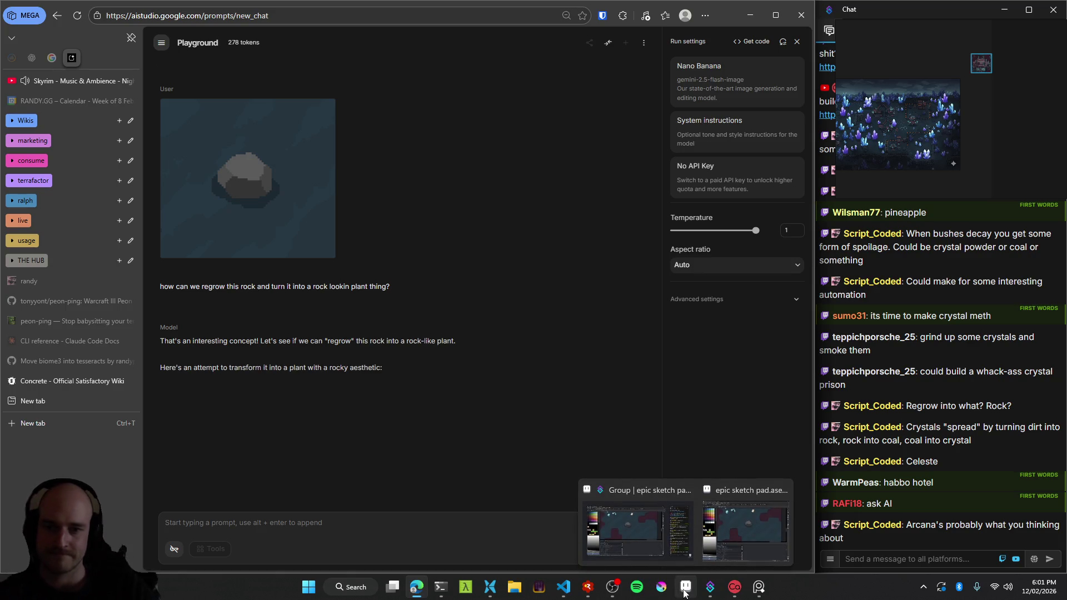
pyautogui.click(745, 530)
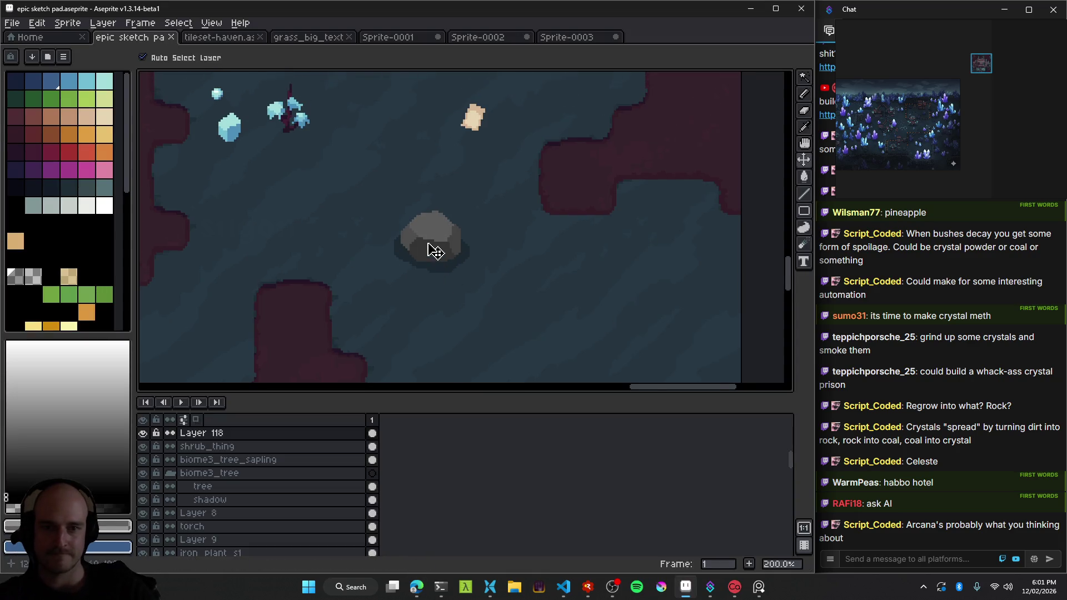
# Paint a thin 2px light green vine down the rock's front.
pyautogui.scroll(3, 432, 247)
pyautogui.scroll(1, 426, 260)
pyautogui.scroll(2, 442, 239)
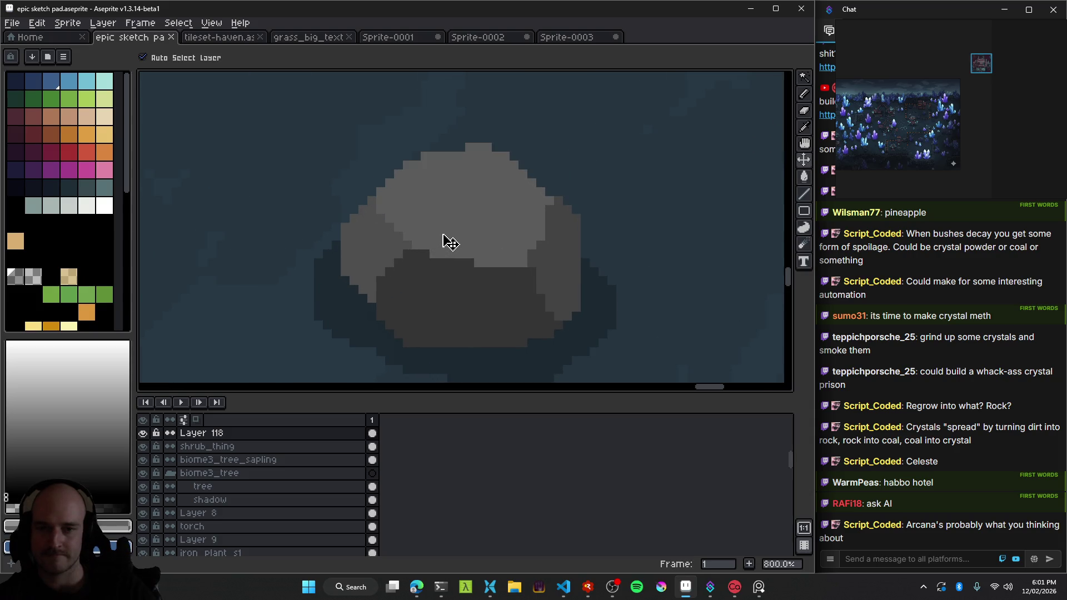
pyautogui.click(69, 99)
pyautogui.press('b')
pyautogui.click(488, 301)
pyautogui.hotkey('ctrl', 'z')
pyautogui.press('-')
pyautogui.press('-')
pyautogui.press('-')
pyautogui.moveTo(545, 338)
pyautogui.mouseDown()
pyautogui.moveTo(518, 322)
pyautogui.moveTo(477, 220)
pyautogui.mouseUp()
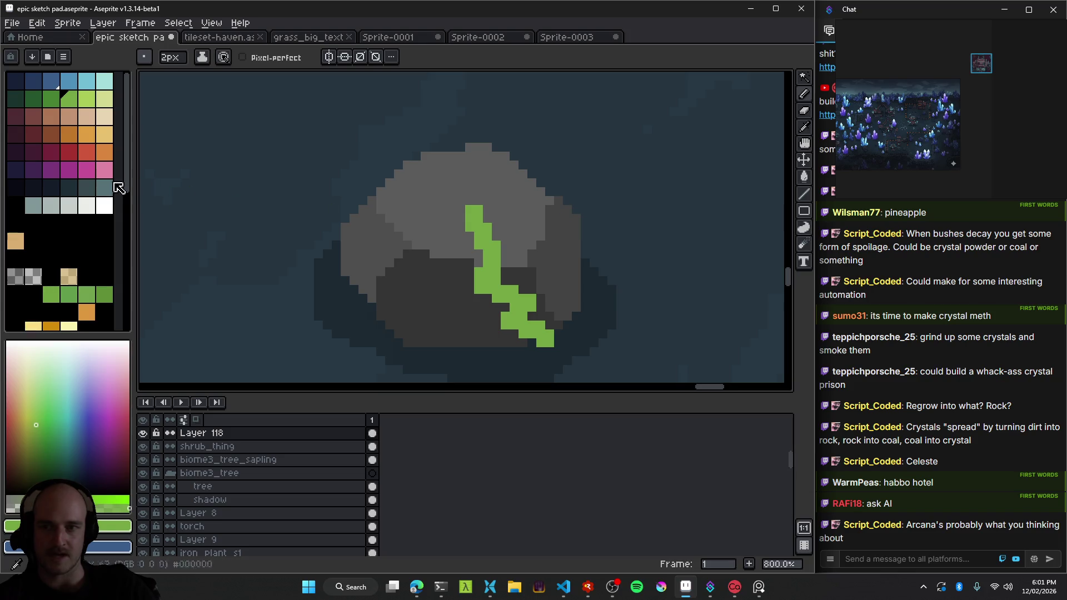
# Add dark green vines over the rock's upper right and up from its lower-left edge.
pyautogui.click(51, 100)
pyautogui.moveTo(575, 214)
pyautogui.mouseDown()
pyautogui.moveTo(504, 209)
pyautogui.moveTo(522, 222)
pyautogui.moveTo(483, 157)
pyautogui.mouseUp()
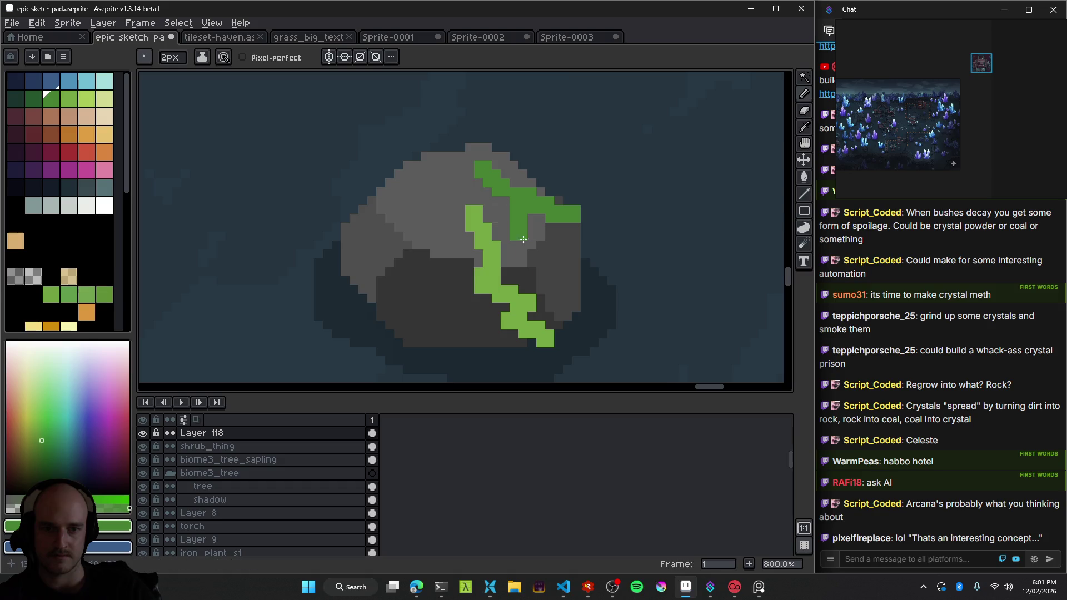
pyautogui.scroll(-4, 537, 325)
pyautogui.scroll(4, 536, 325)
pyautogui.moveTo(396, 325); pyautogui.dragTo(483, 173)
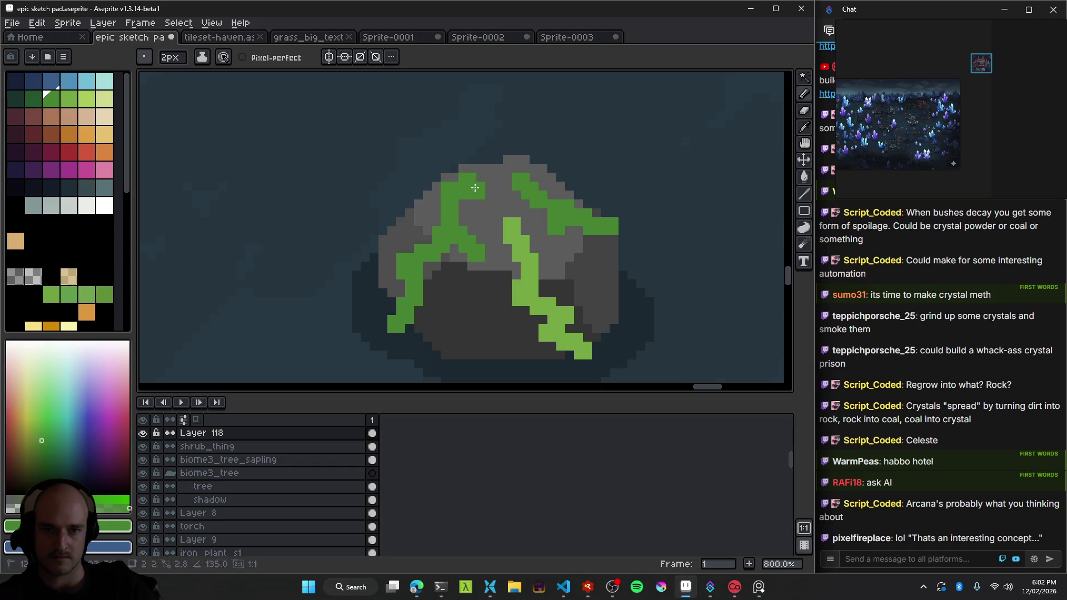
pyautogui.scroll(-5, 489, 222)
pyautogui.scroll(-2, 505, 244)
pyautogui.scroll(2, 516, 250)
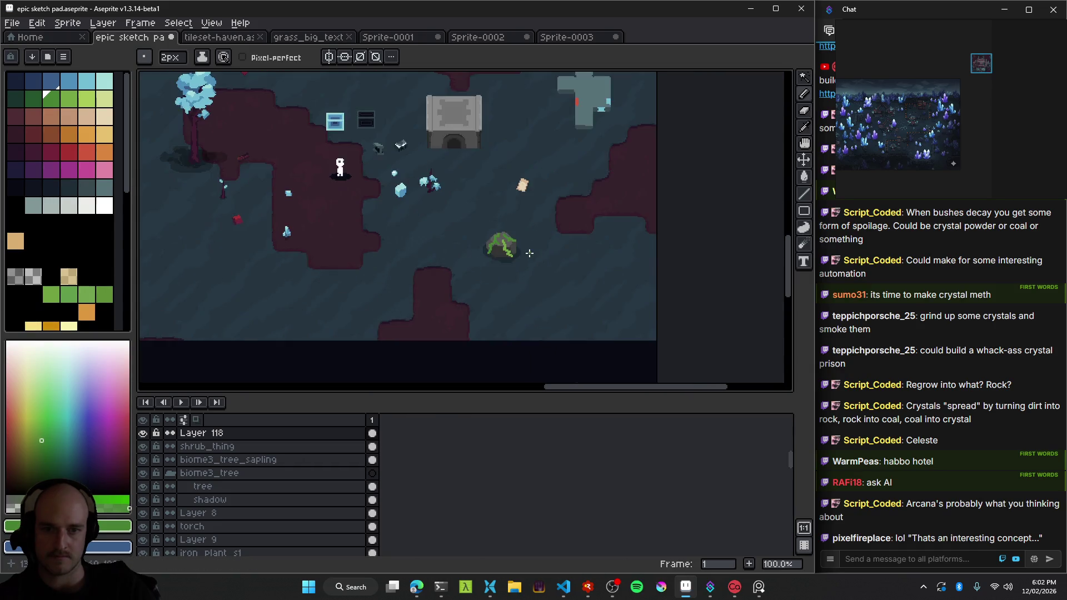
pyautogui.scroll(1, 526, 254)
pyautogui.scroll(-2, 525, 256)
pyautogui.scroll(2, 524, 257)
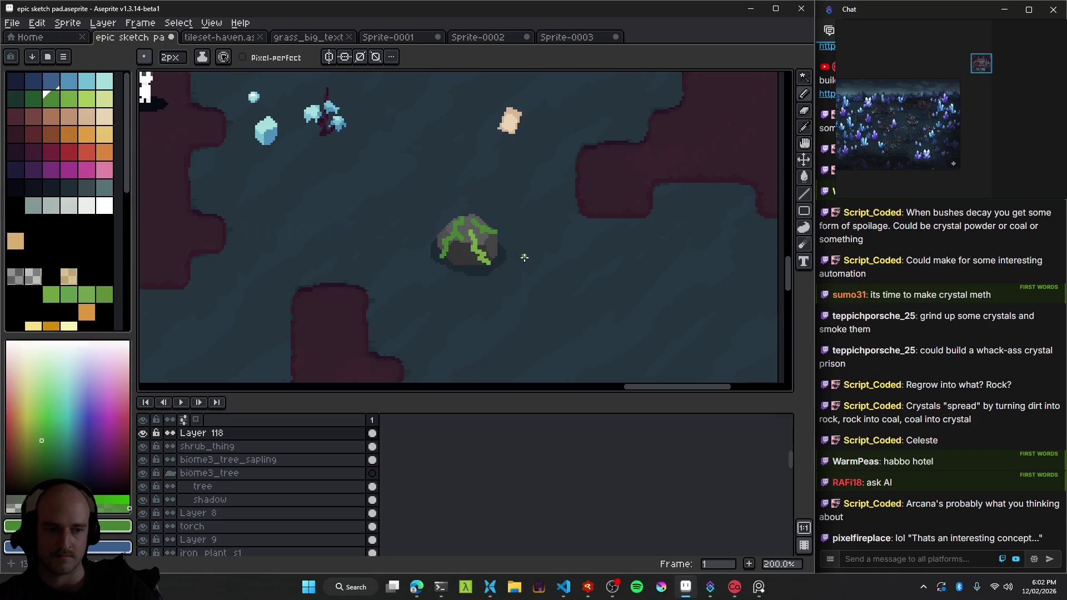
pyautogui.scroll(1, 506, 245)
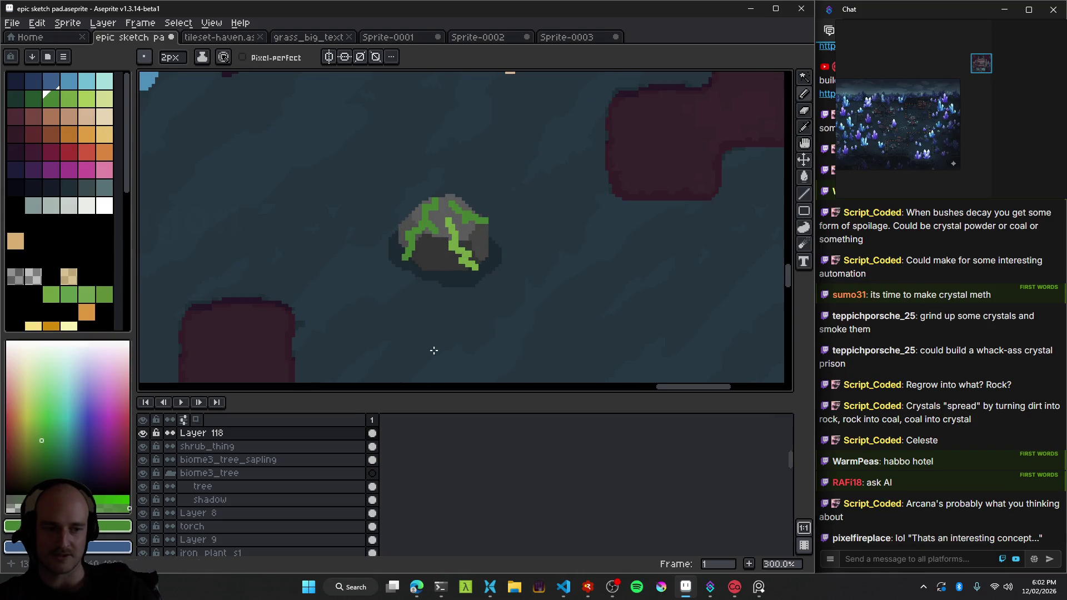
pyautogui.click(417, 587)
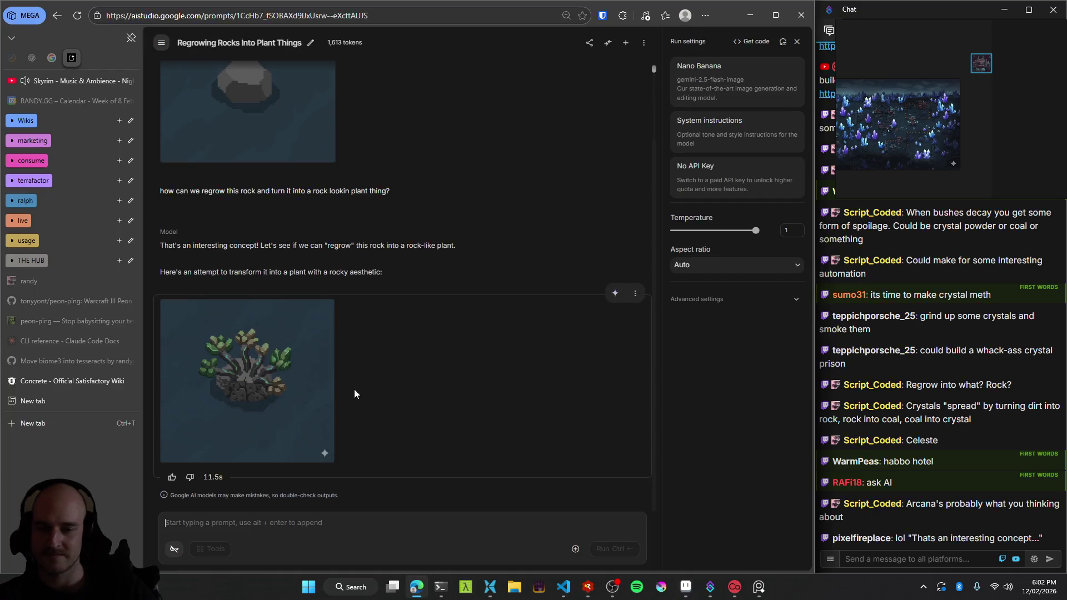
# Enlarge the generated stone-base image with leafy green stalks to full size.
pyautogui.click(310, 372)
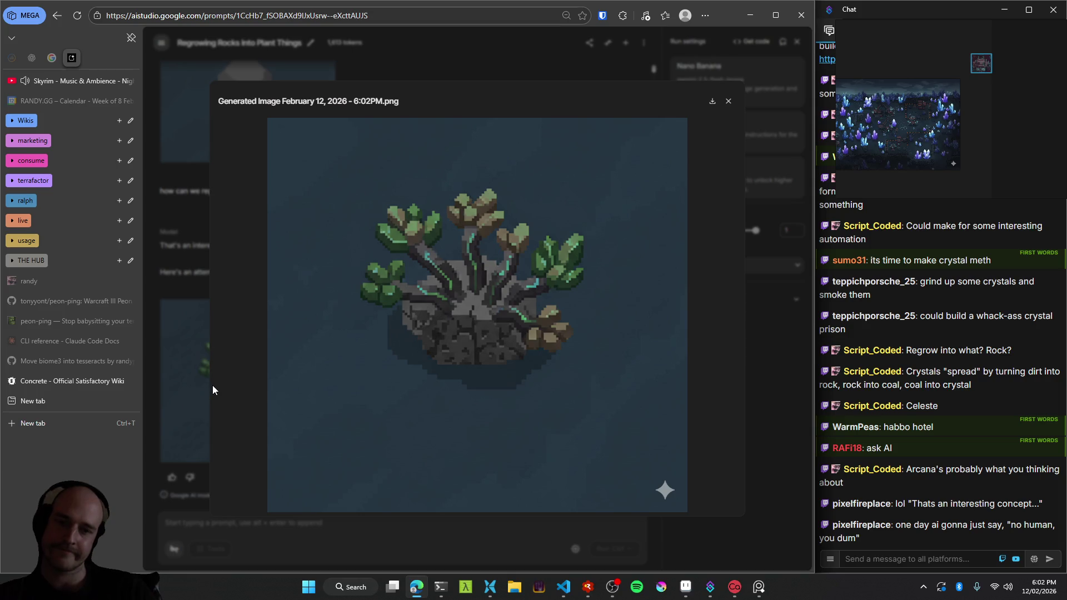
pyautogui.click(183, 374)
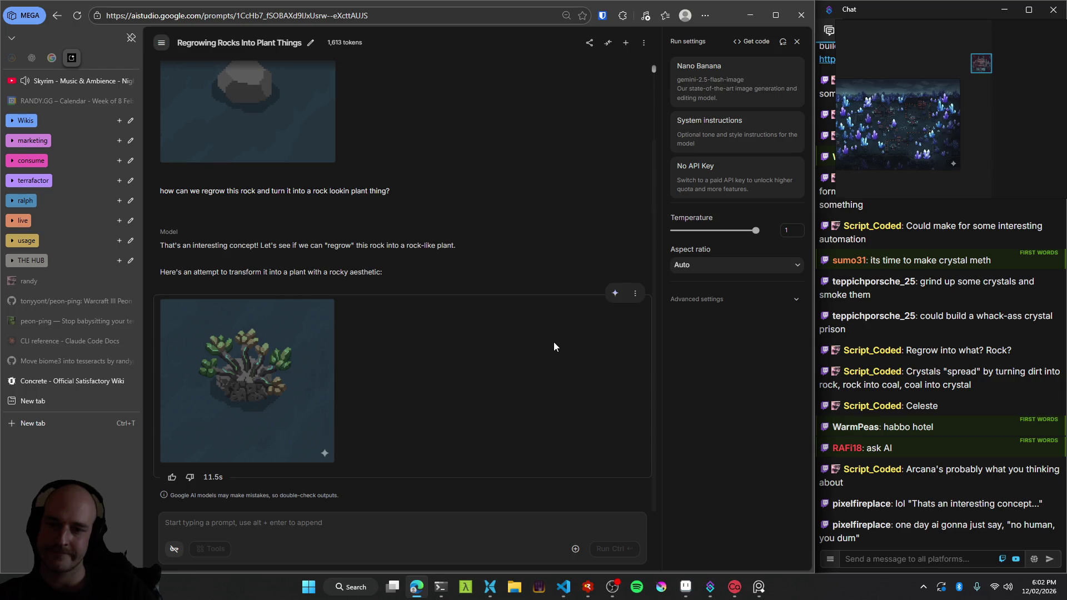
pyautogui.click(281, 381)
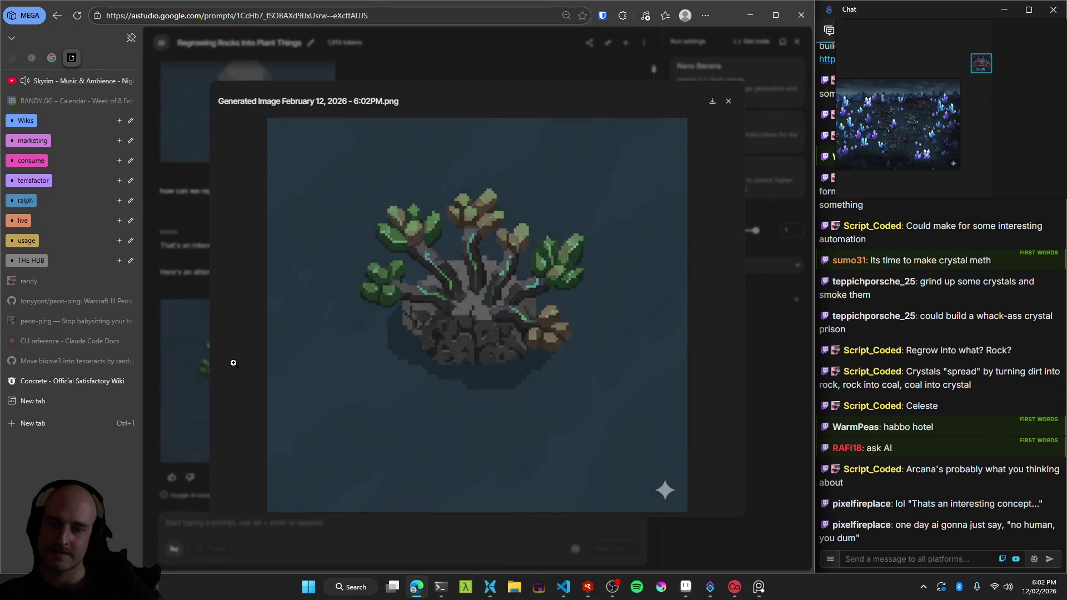
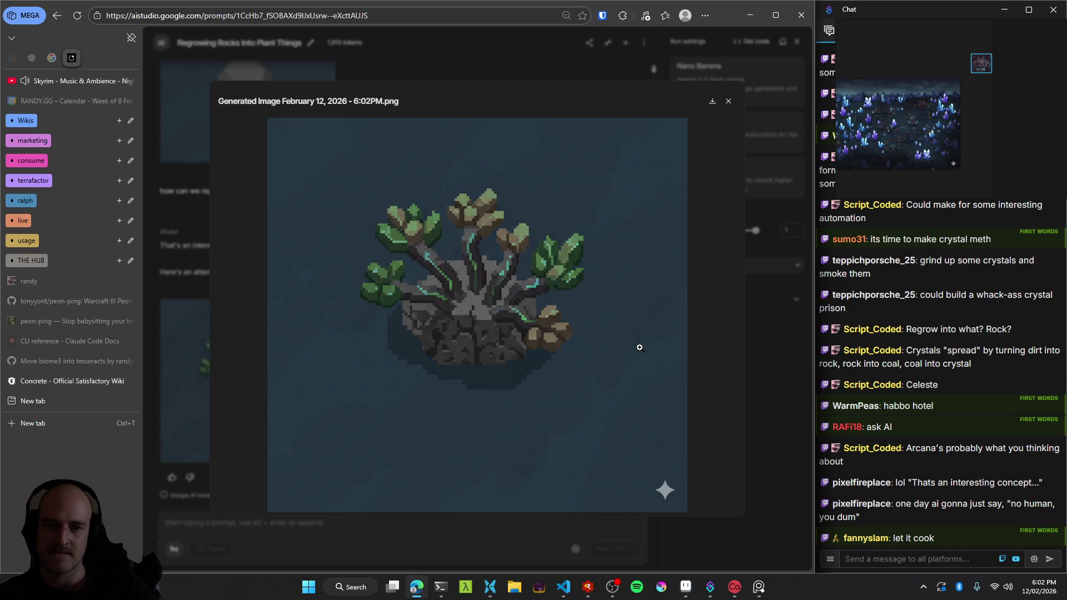
# Screenshot the generated rock-plant image and close the enlarged image view.
pyautogui.press('super+shift+s')
pyautogui.moveTo(334, 163); pyautogui.dragTo(595, 398)
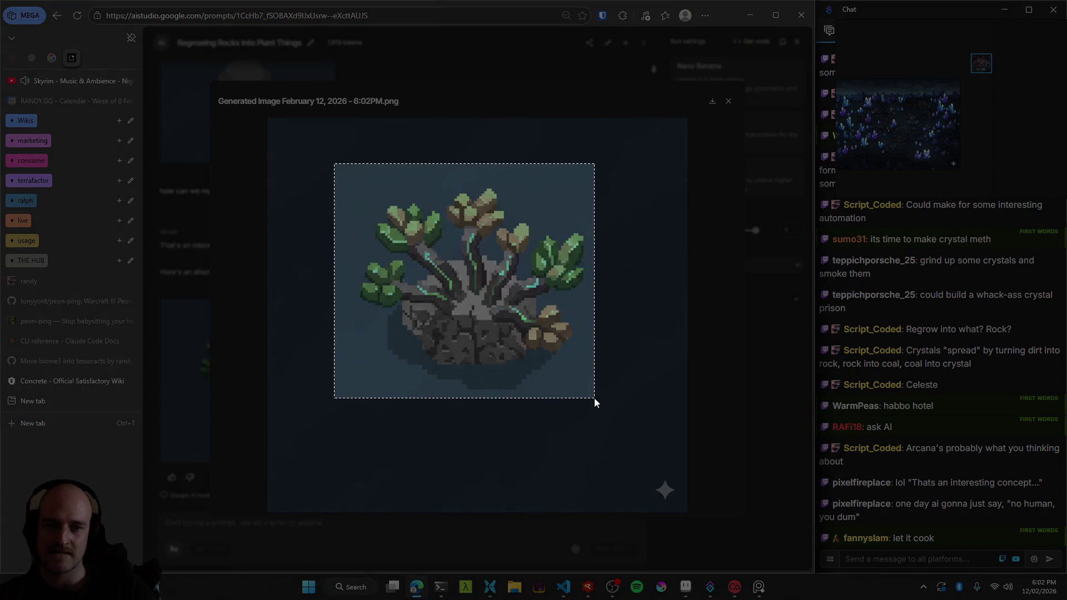
pyautogui.press('Escape')
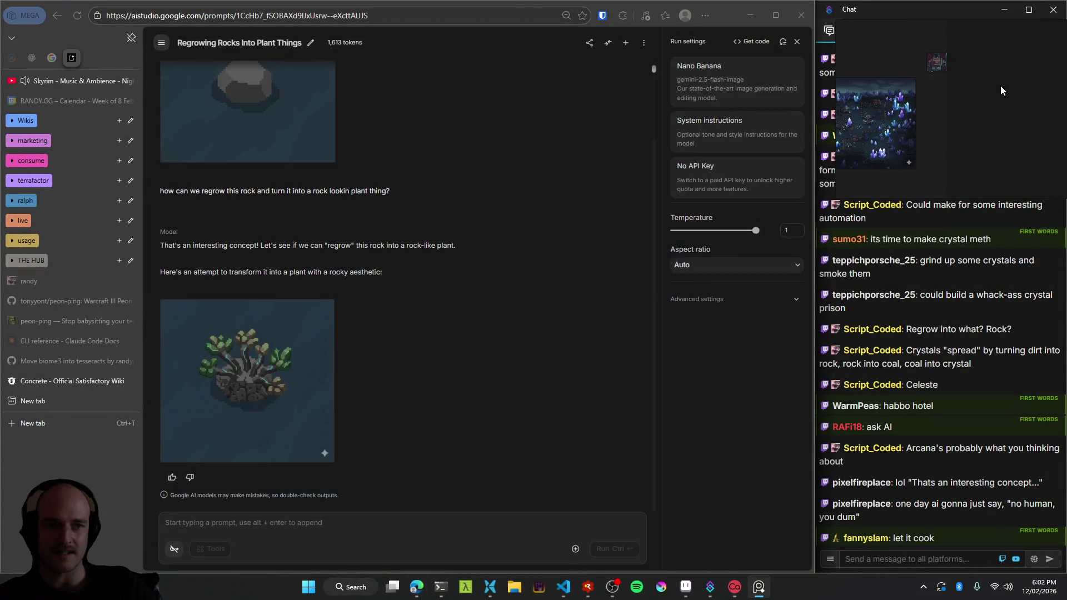
# Rerun the rock-into-plant prompt for a fresh answer, then return to Aseprite.
pyautogui.scroll(2, 611, 239)
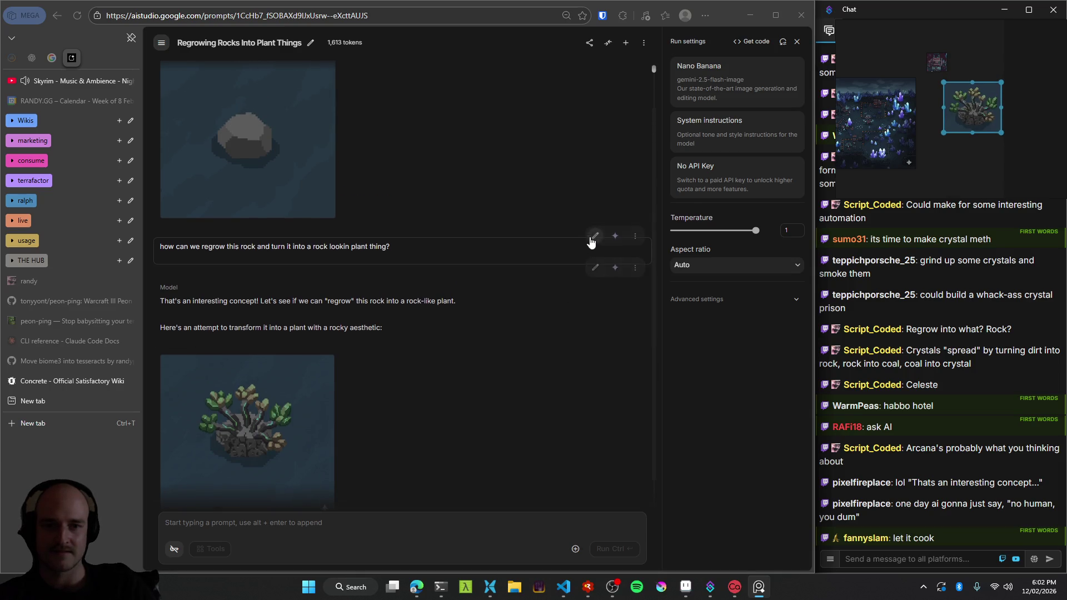
pyautogui.click(615, 239)
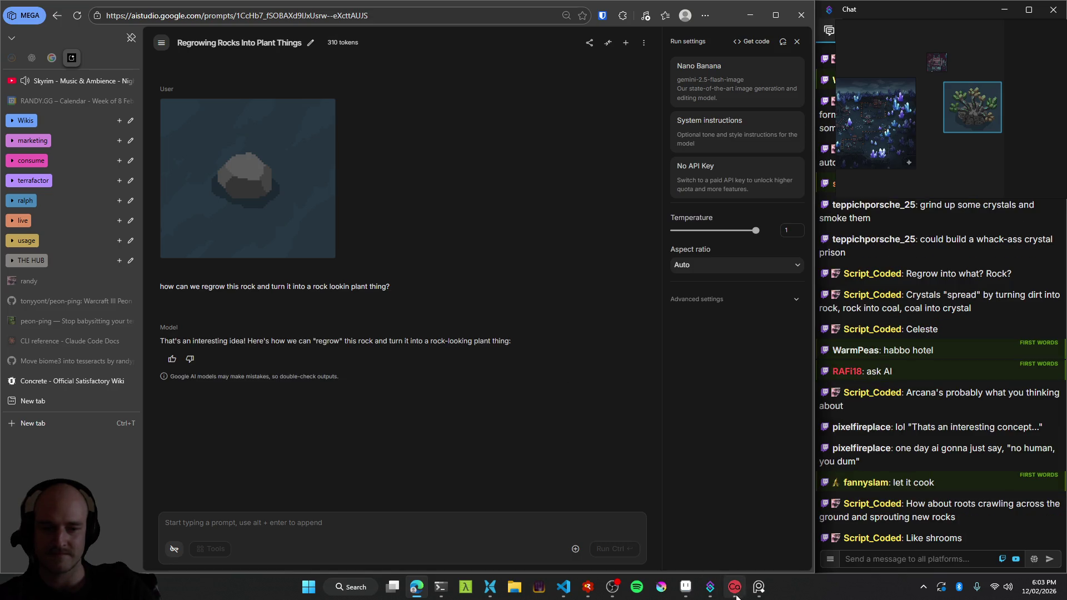
pyautogui.click(685, 587)
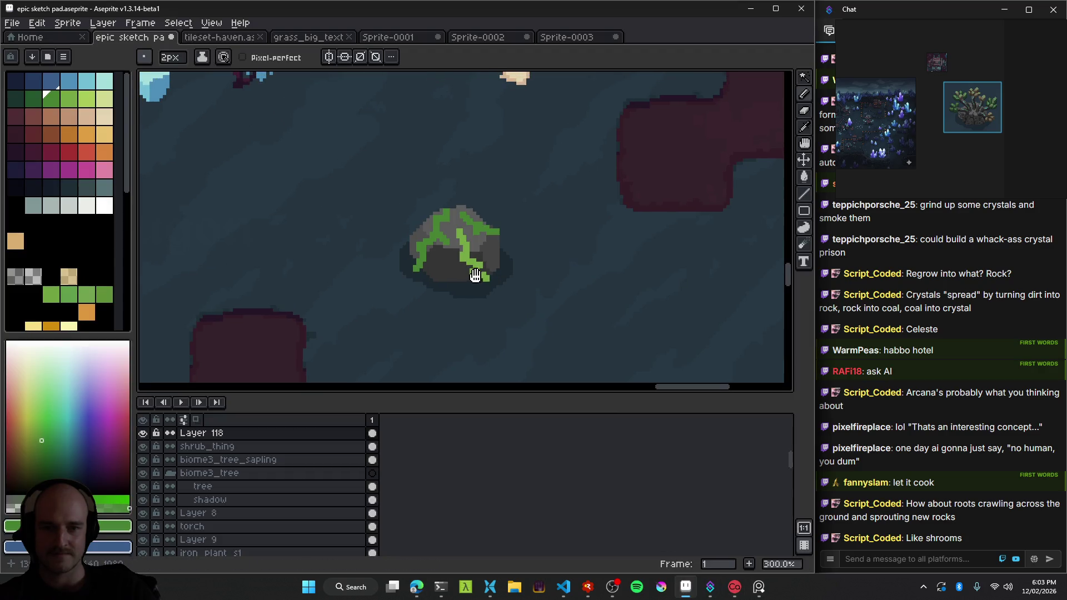
# Centre the canvas on the rock and bring the tree reference image into view.
pyautogui.scroll(2, 494, 266)
pyautogui.scroll(2, 494, 266)
pyautogui.moveTo(494, 265); pyautogui.dragTo(406, 236)
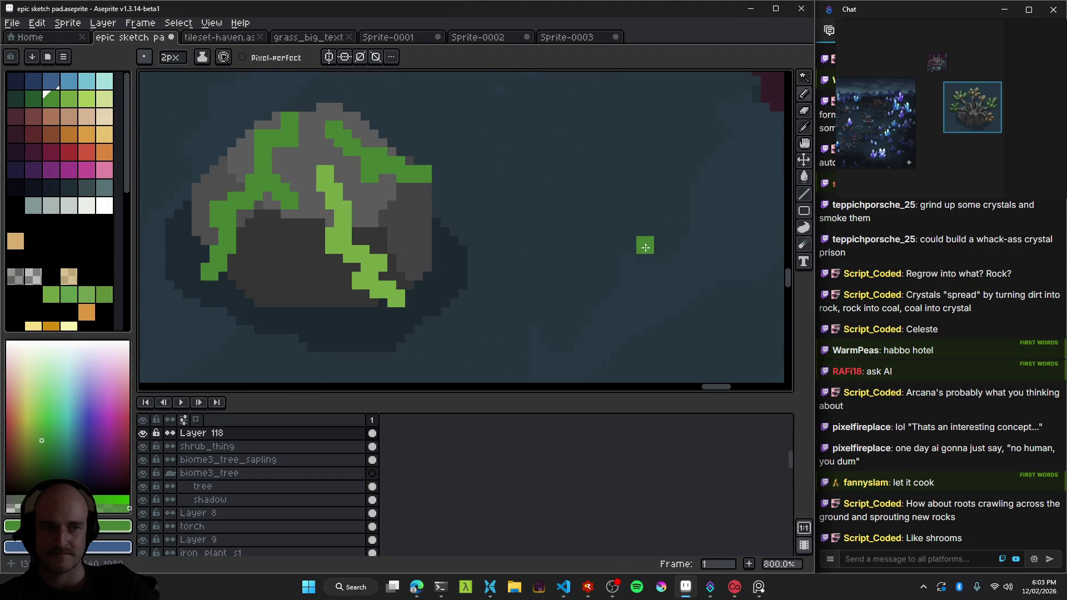
pyautogui.moveTo(985, 115); pyautogui.dragTo(894, 106)
pyautogui.scroll(2, 894, 106)
pyautogui.scroll(2, 890, 95)
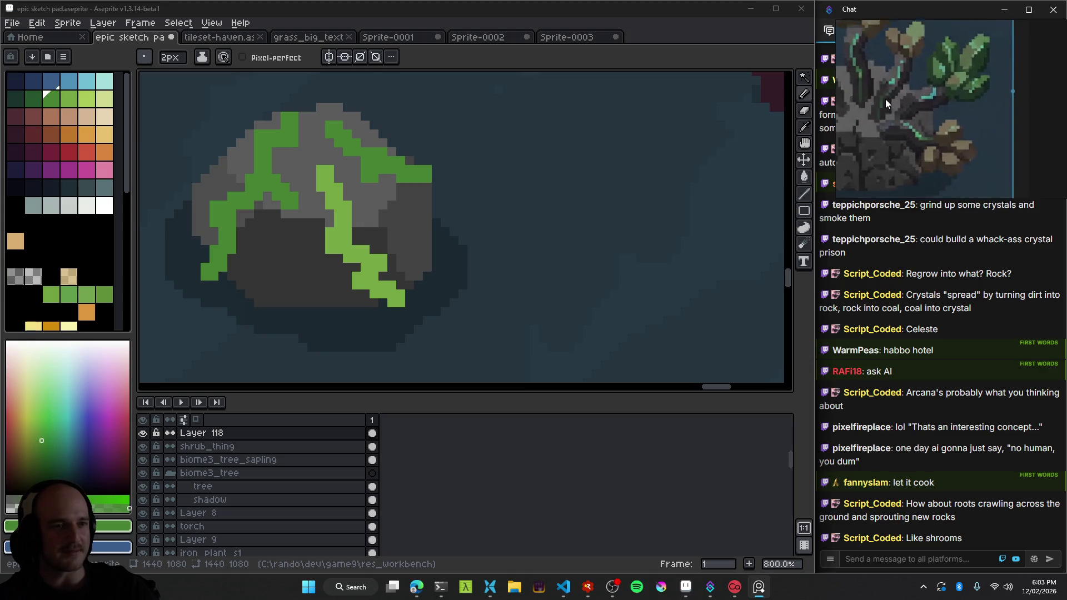
pyautogui.scroll(-2, 978, 149)
pyautogui.scroll(-2, 939, 138)
pyautogui.scroll(-1, 953, 142)
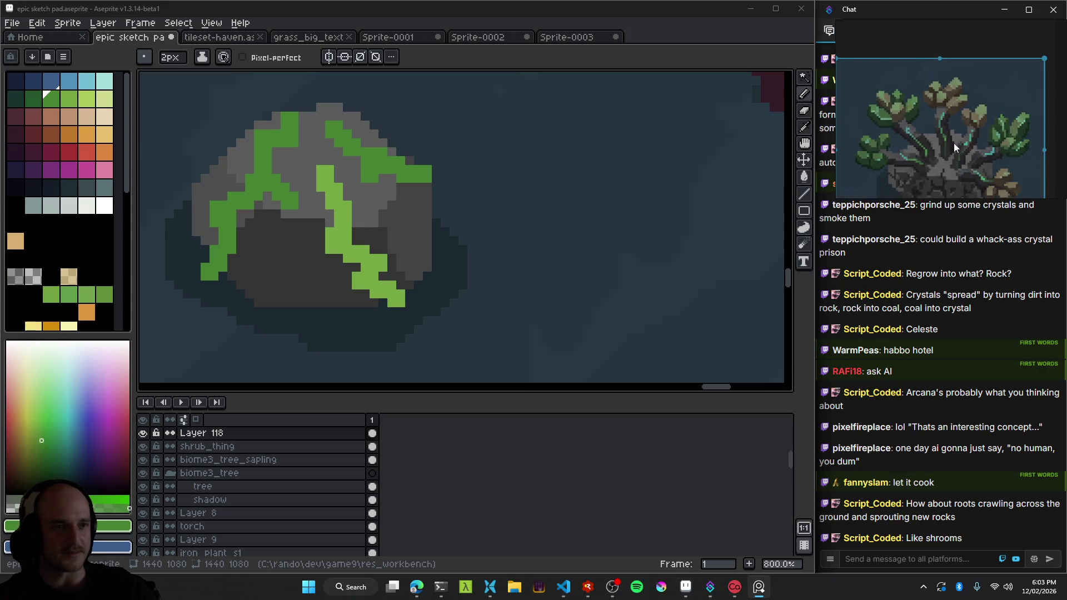
pyautogui.scroll(1, 953, 143)
pyautogui.scroll(1, 965, 122)
pyautogui.scroll(1, 960, 131)
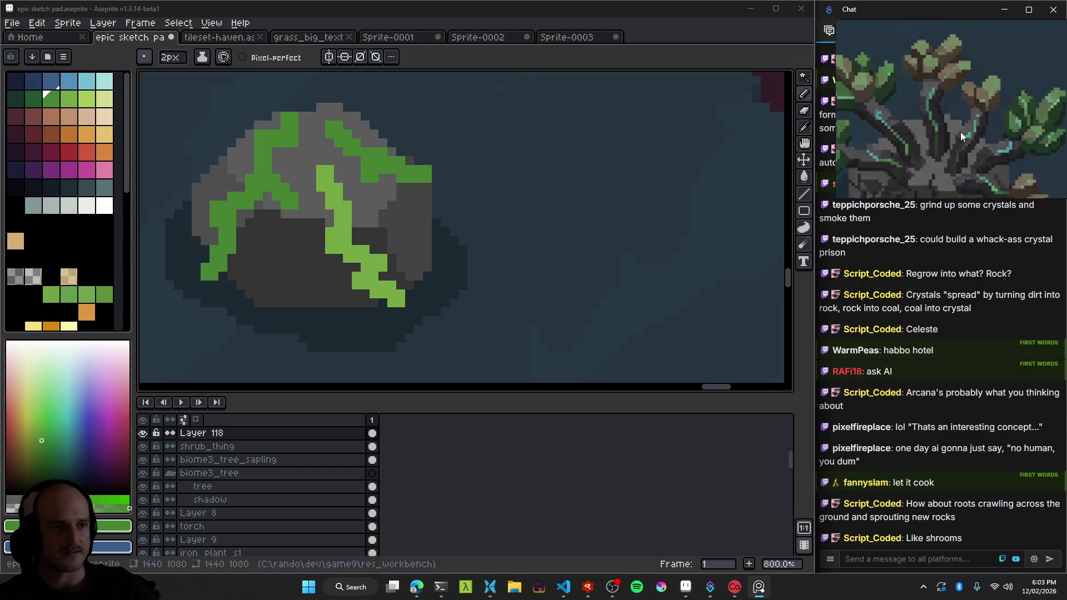
pyautogui.scroll(1, 960, 132)
pyautogui.scroll(-1, 545, 226)
pyautogui.scroll(-1, 560, 236)
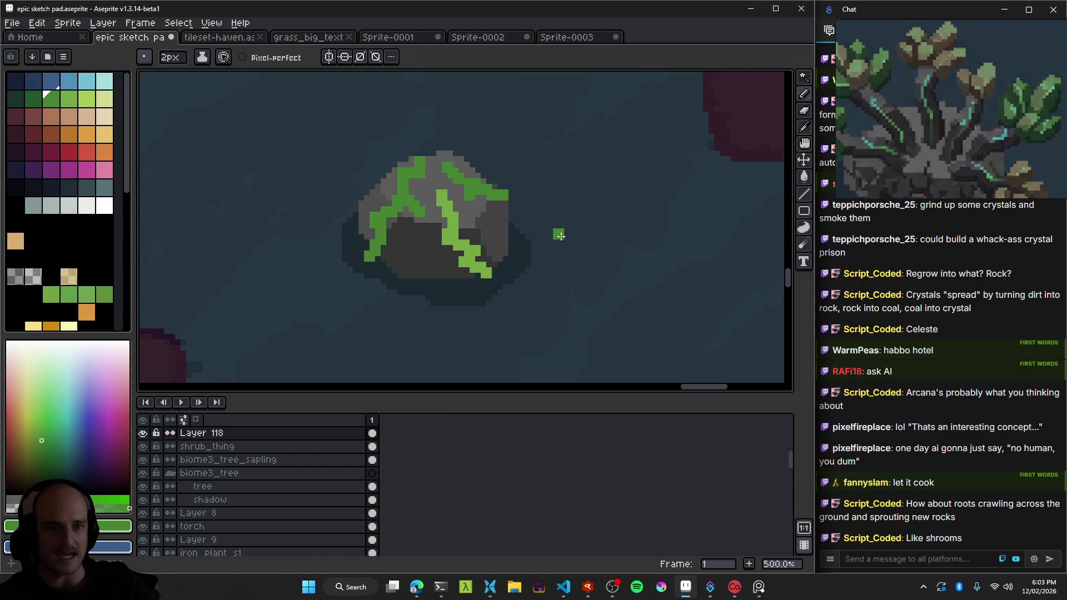
pyautogui.scroll(-3, 560, 236)
# Pan across toward the maroon area, back to the grey rock, and sample its grey.
pyautogui.moveTo(422, 241); pyautogui.dragTo(536, 241)
pyautogui.scroll(3, 433, 211)
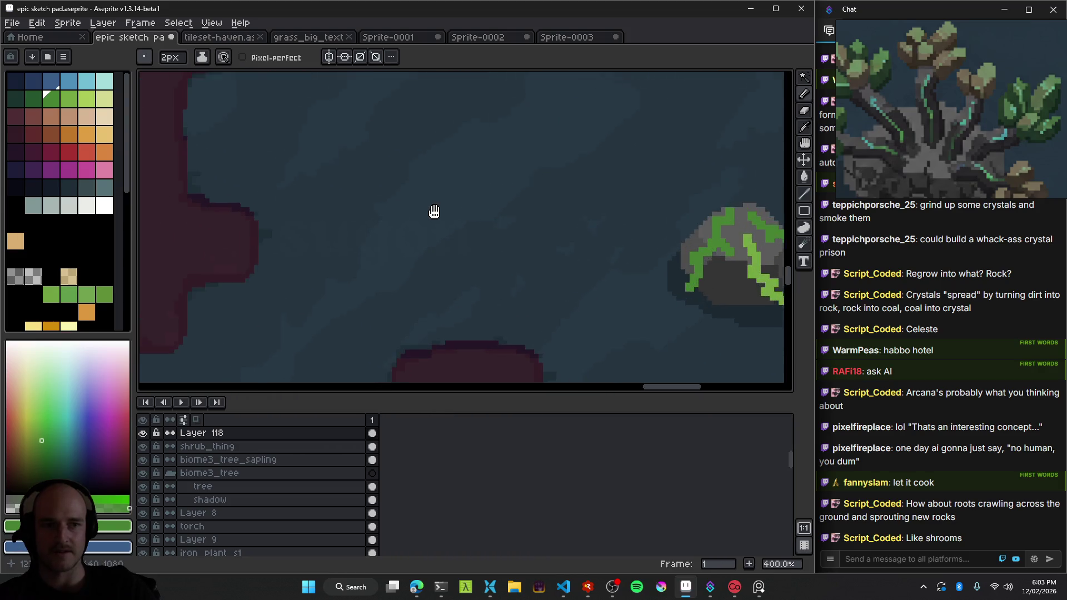
pyautogui.scroll(1, 434, 212)
pyautogui.moveTo(434, 212); pyautogui.dragTo(580, 234)
pyautogui.moveTo(512, 278); pyautogui.dragTo(455, 239)
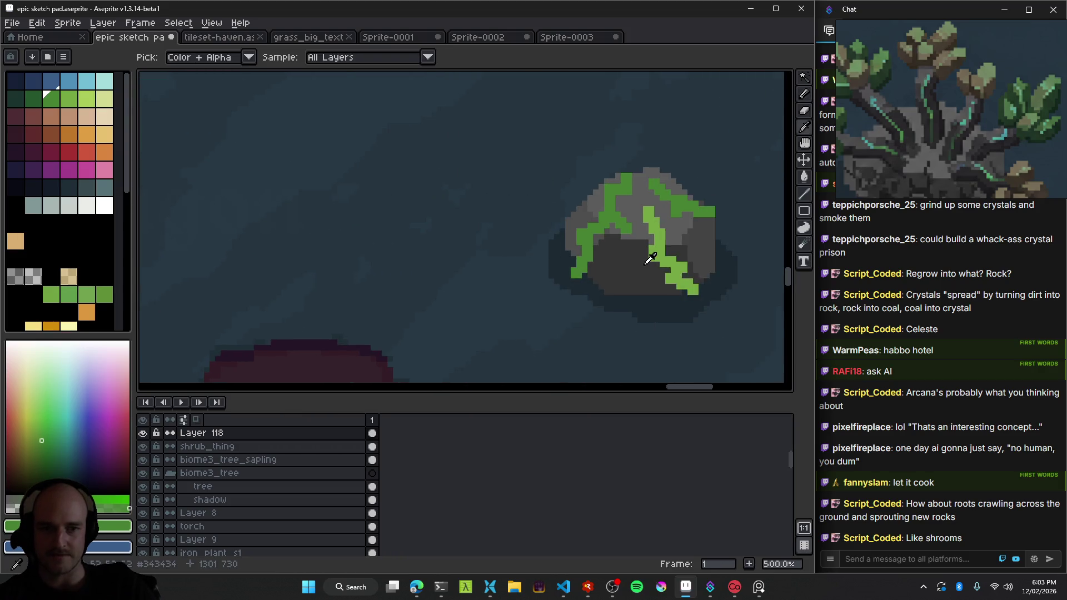
pyautogui.keyDown('alt'); pyautogui.click(584, 222); pyautogui.keyUp('alt')
# Undo a grey test stroke and add new empty Layer 119.
pyautogui.scroll(1, 410, 243)
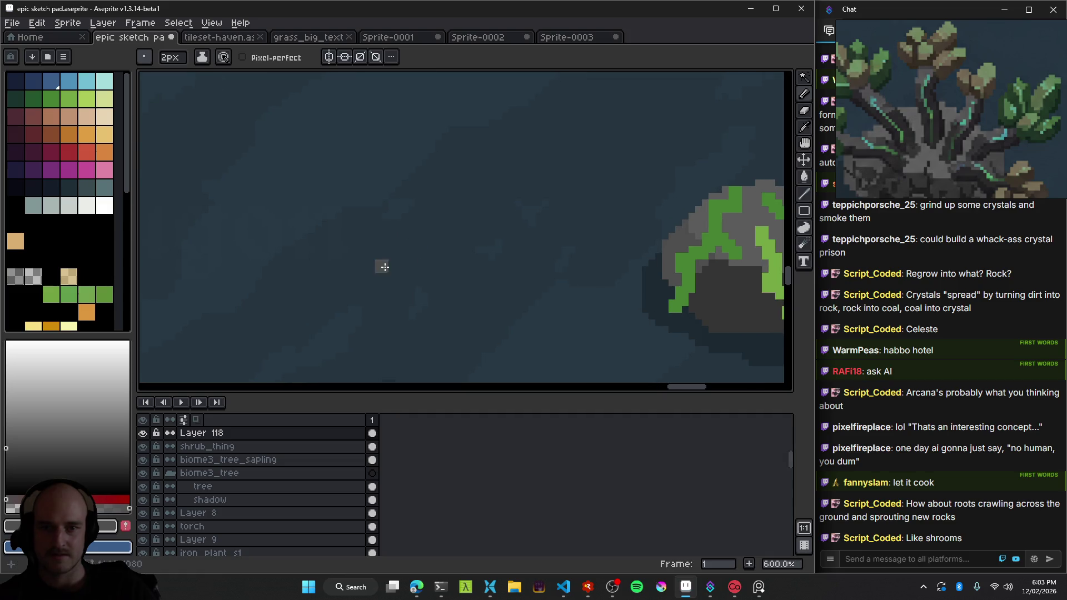
pyautogui.moveTo(355, 277); pyautogui.dragTo(320, 226)
pyautogui.hotkey('ctrl', 'z')
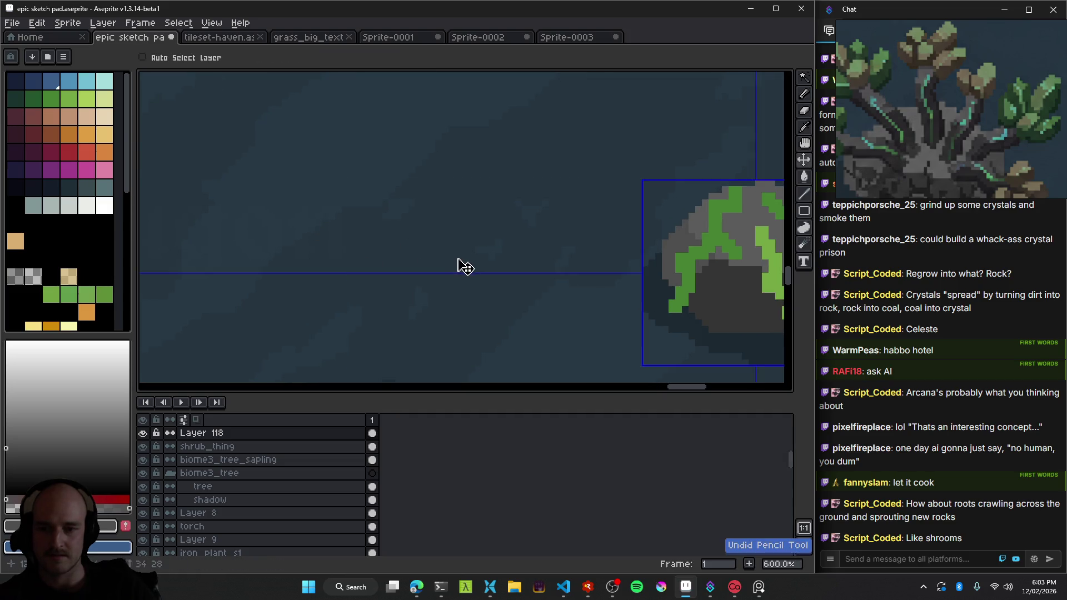
pyautogui.hotkey('shift', 'n')
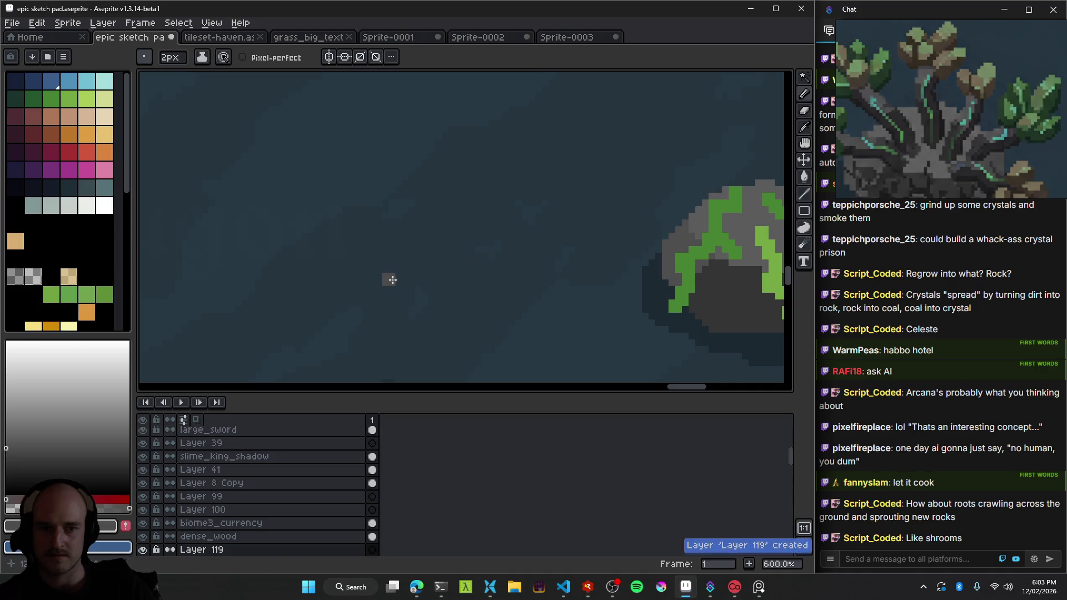
# Draw a curved grey stem on Layer 119 with a darker shading line along it.
pyautogui.moveTo(360, 287)
pyautogui.mouseDown()
pyautogui.moveTo(339, 240)
pyautogui.moveTo(357, 283)
pyautogui.mouseUp()
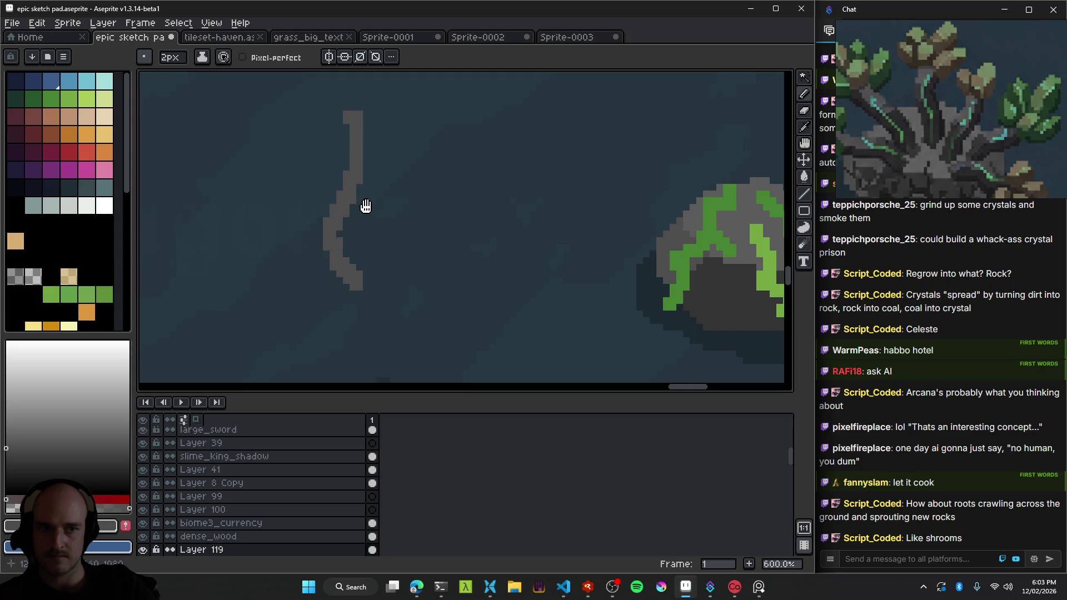
pyautogui.moveTo(365, 206); pyautogui.dragTo(399, 236)
pyautogui.hotkey('ctrl', 'z')
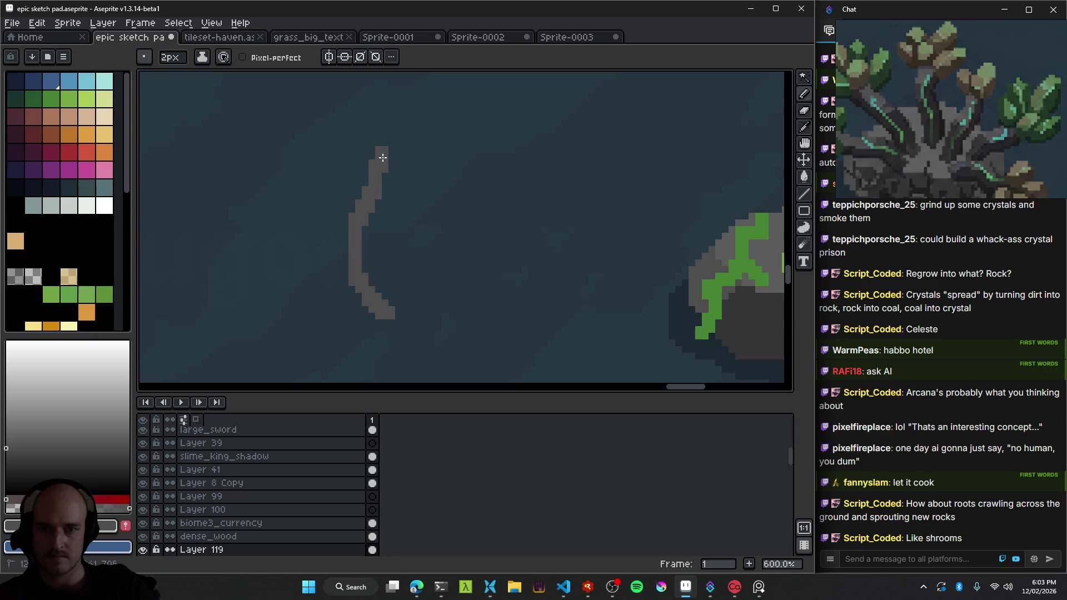
pyautogui.scroll(3, 376, 305)
pyautogui.moveTo(351, 313)
pyautogui.mouseDown()
pyautogui.moveTo(307, 240)
pyautogui.moveTo(295, 100)
pyautogui.mouseUp()
pyautogui.moveTo(294, 130); pyautogui.dragTo(332, 220)
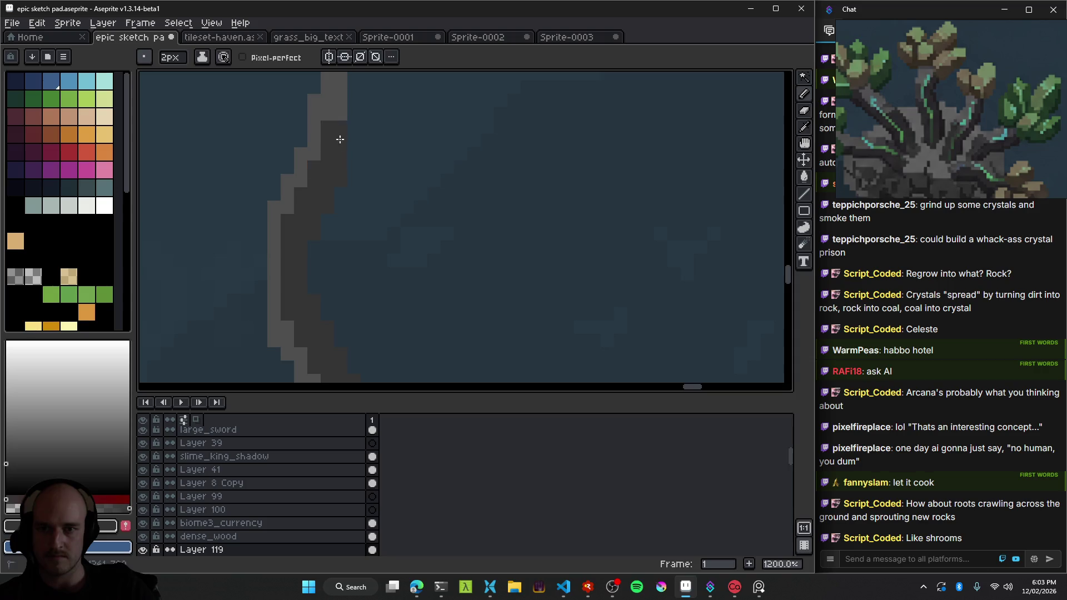
# Shrink the brush to 1px and draw a lighter highlight up the stem.
pyautogui.scroll(-3, 401, 223)
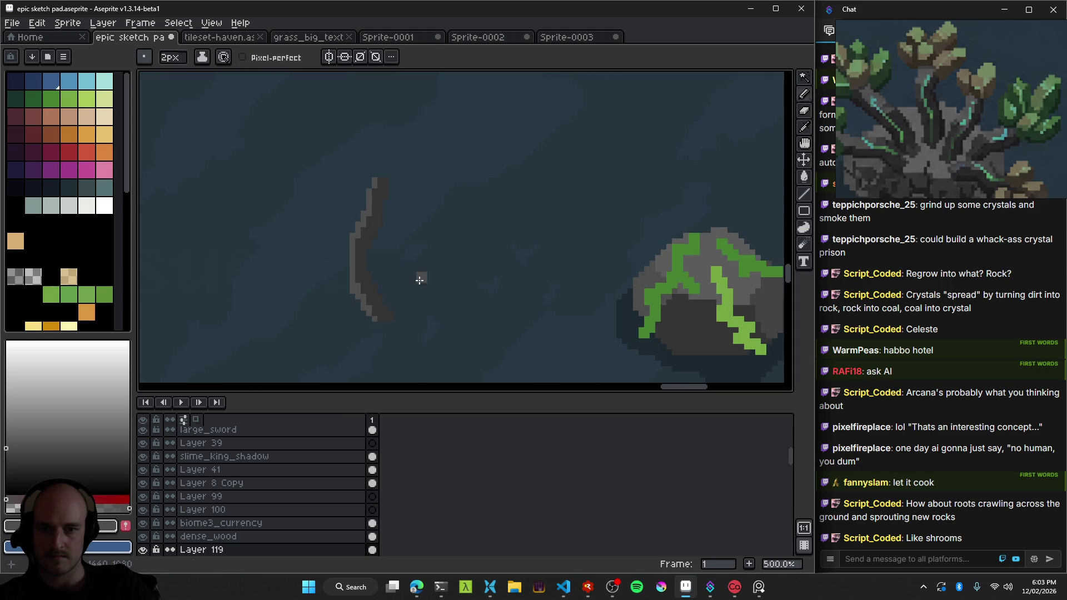
pyautogui.scroll(1, 369, 302)
pyautogui.scroll(1, 485, 342)
pyautogui.press('-')
pyautogui.moveTo(457, 344); pyautogui.dragTo(425, 75)
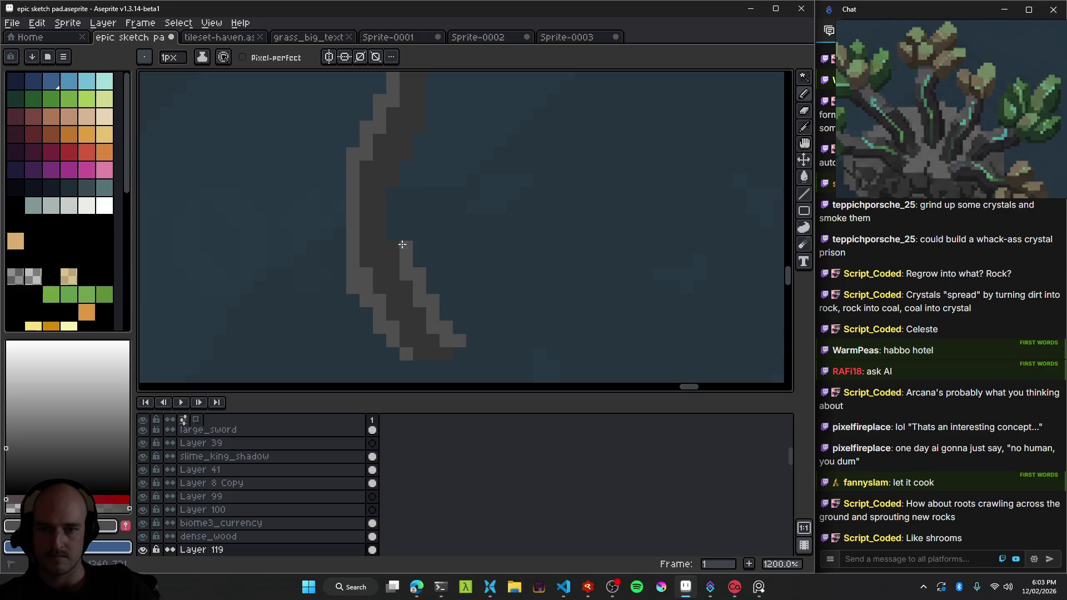
pyautogui.scroll(-3, 469, 174)
# Move the blue crystal so it sits just above-left of the stem.
pyautogui.press('v')
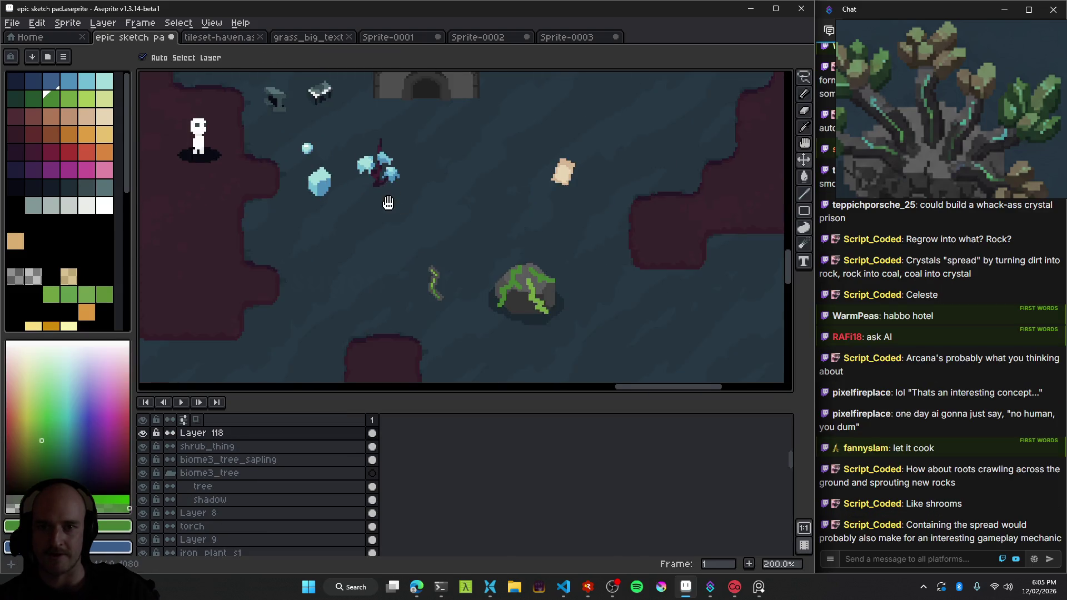
pyautogui.moveTo(194, 203); pyautogui.dragTo(533, 216)
pyautogui.scroll(4, 533, 216)
pyautogui.moveTo(396, 217)
pyautogui.mouseDown()
pyautogui.moveTo(452, 219)
pyautogui.moveTo(331, 161)
pyautogui.moveTo(352, 234)
pyautogui.mouseUp()
pyautogui.scroll(1, 350, 239)
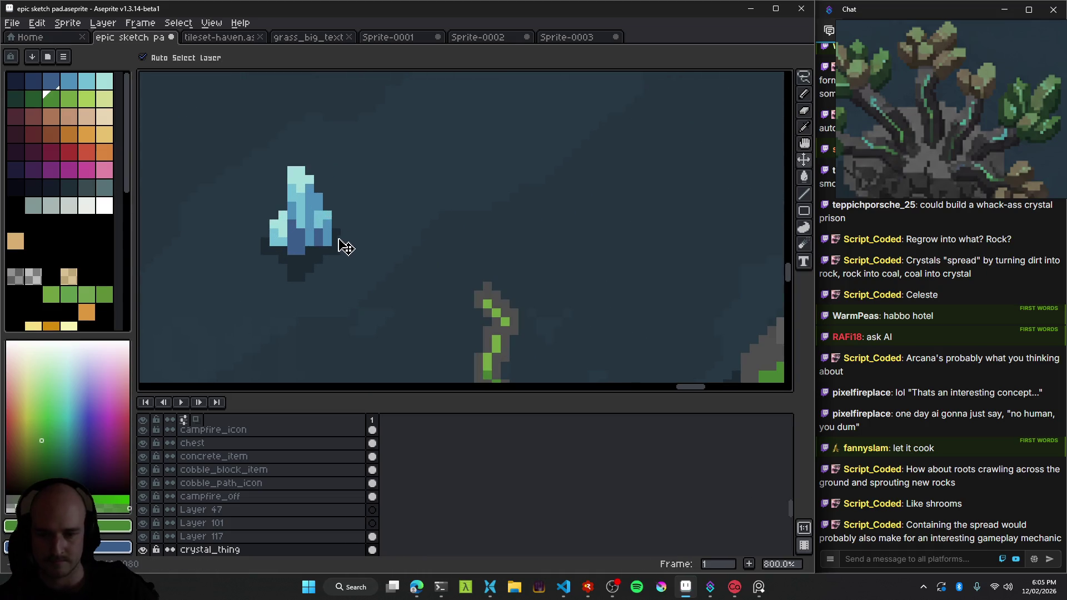
# Marquee-select the blue crystal and make the vine's layer active.
pyautogui.press('m')
pyautogui.moveTo(234, 131); pyautogui.dragTo(353, 270)
pyautogui.hotkey('ctrl', 'd')
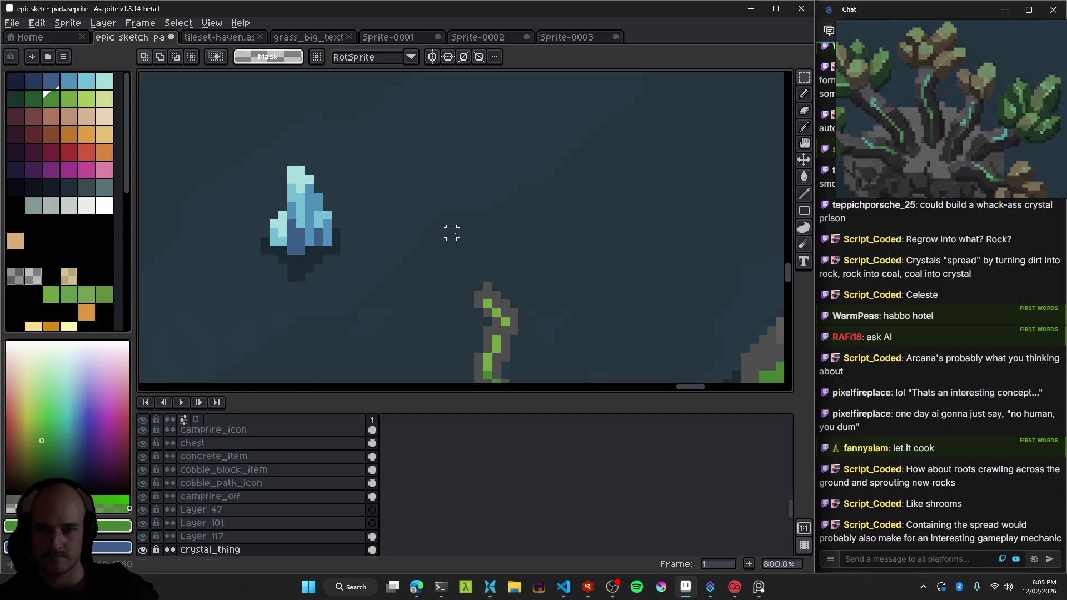
pyautogui.press('v')
pyautogui.keyDown('ctrl'); pyautogui.click(503, 317); pyautogui.keyUp('ctrl')
pyautogui.moveTo(506, 317); pyautogui.dragTo(461, 240)
pyautogui.hotkey('ctrl', 'shift', 'd')
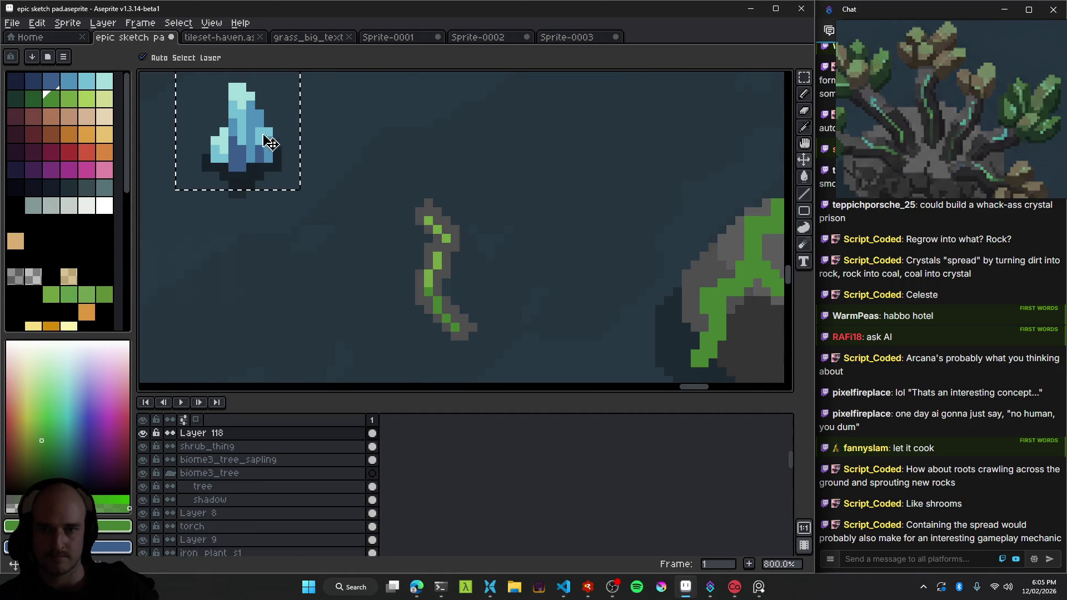
pyautogui.scroll(-2, 356, 208)
pyautogui.scroll(1, 333, 214)
pyautogui.scroll(1, 344, 206)
pyautogui.scroll(-1, 372, 194)
# Nudge the crystal up-left and reselect it on the vine's layer, reverting test moves.
pyautogui.press('m')
pyautogui.moveTo(274, 202); pyautogui.dragTo(350, 184)
pyautogui.hotkey('ctrl', 'z')
pyautogui.hotkey('ctrl', 'z')
pyautogui.moveTo(268, 192); pyautogui.dragTo(235, 182)
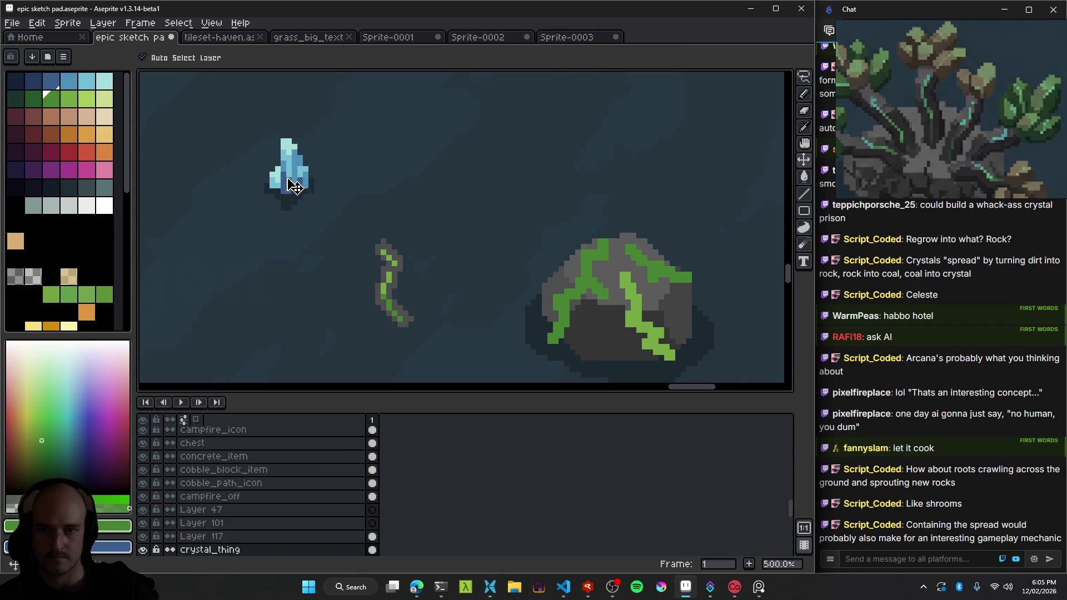
pyautogui.moveTo(194, 118); pyautogui.dragTo(287, 234)
pyautogui.click(367, 171)
pyautogui.hotkey('ctrl', 'shift', 'd')
pyautogui.hotkey('ctrl', 'd')
pyautogui.press('v')
pyautogui.click(389, 257)
pyautogui.hotkey('ctrl', 'shift', 'd')
pyautogui.moveTo(228, 176); pyautogui.dragTo(338, 183)
pyautogui.hotkey('ctrl', 'z')
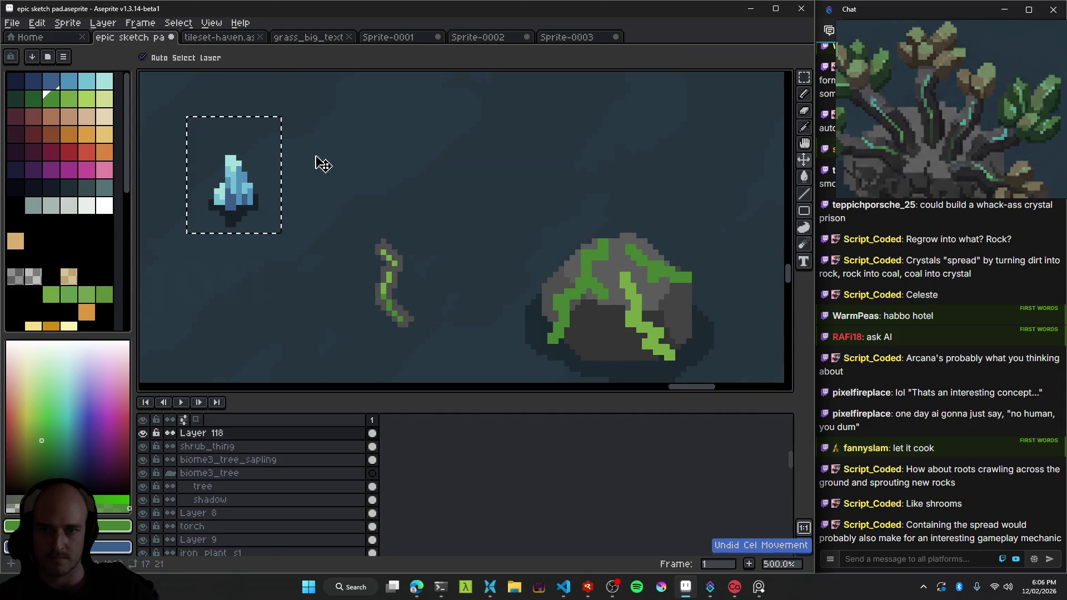
# Copy and paste the blue crystal, placing the copy on top of the stem.
pyautogui.hotkey('ctrl', 'c')
pyautogui.hotkey('ctrl', 'v')
pyautogui.moveTo(244, 190)
pyautogui.mouseDown()
pyautogui.moveTo(395, 191)
pyautogui.moveTo(392, 227)
pyautogui.mouseUp()
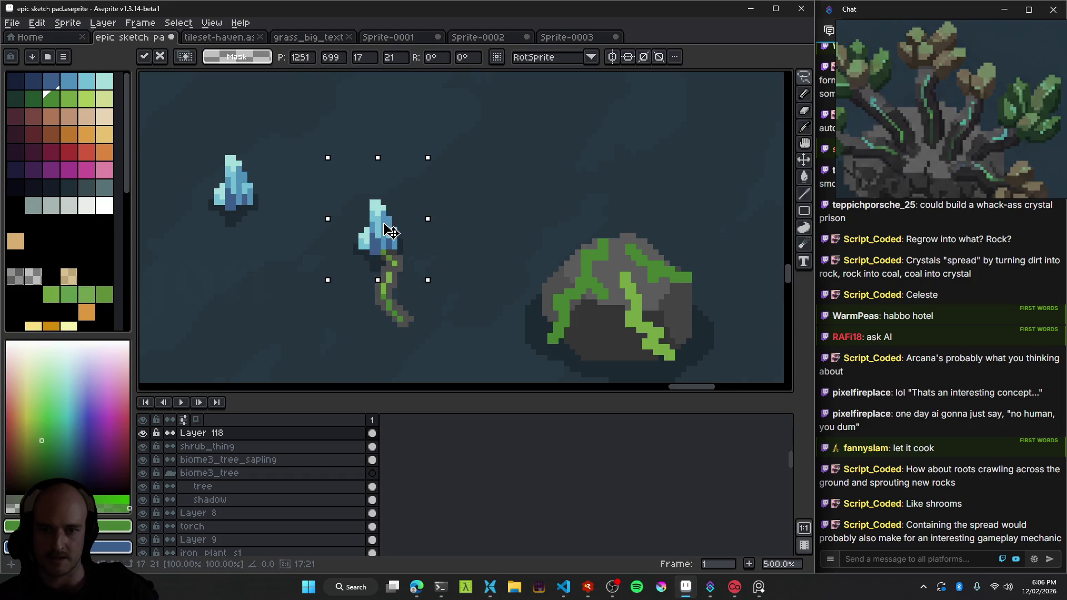
pyautogui.scroll(1, 389, 253)
pyautogui.scroll(1, 454, 265)
pyautogui.moveTo(454, 265); pyautogui.dragTo(389, 167)
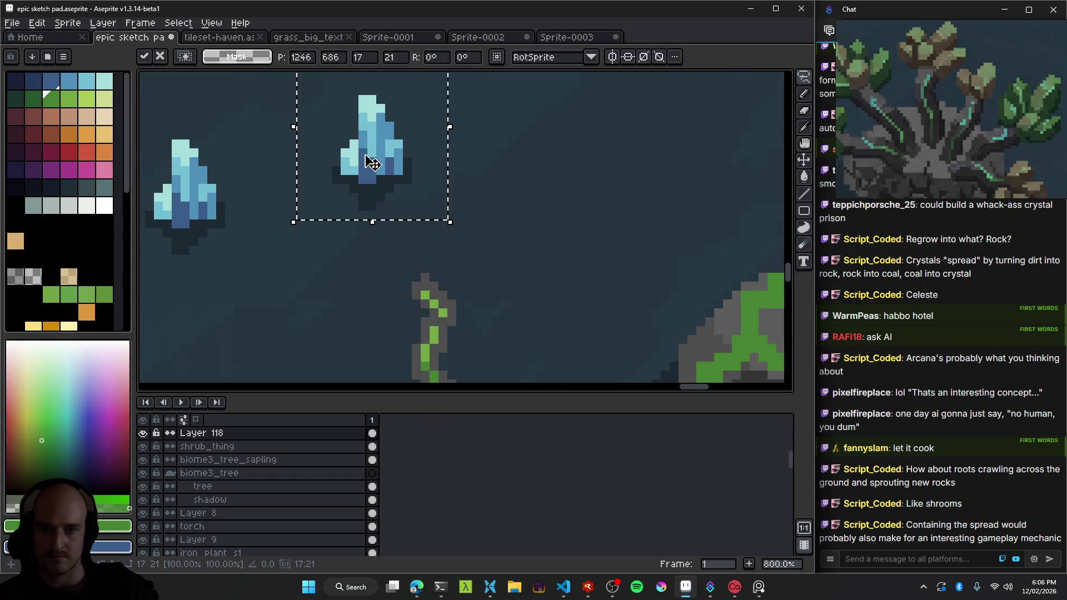
# Pencil over the dark shadow pixels beneath the crystal copy.
pyautogui.press('b')
pyautogui.scroll(5, 467, 202)
pyautogui.moveTo(466, 202); pyautogui.dragTo(386, 282)
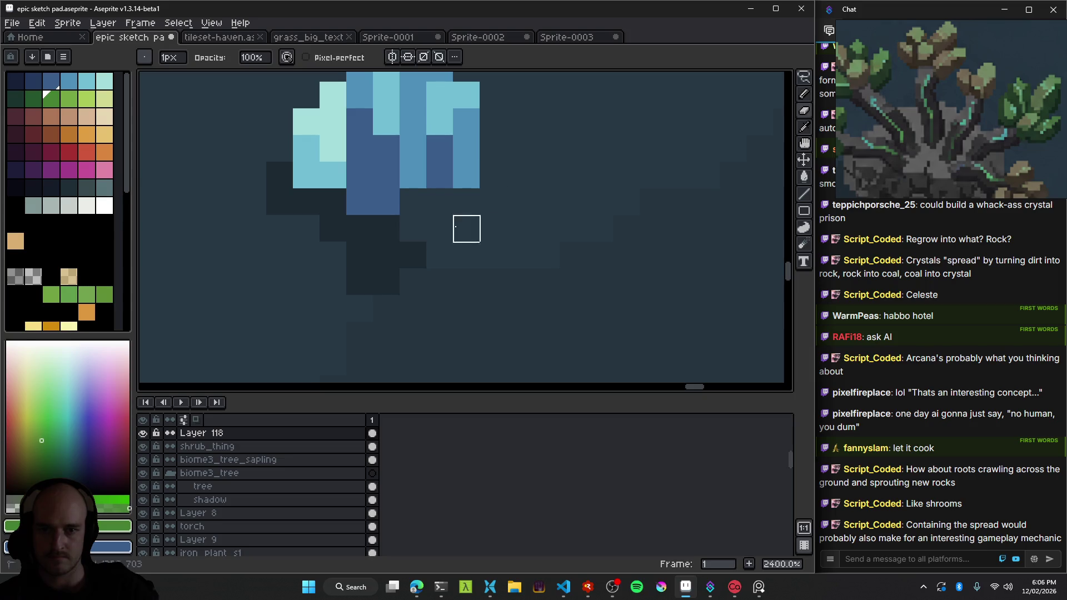
pyautogui.scroll(-3, 386, 281)
pyautogui.hscroll(2, 350, 233)
pyautogui.scroll(1, 333, 239)
pyautogui.scroll(1, 324, 245)
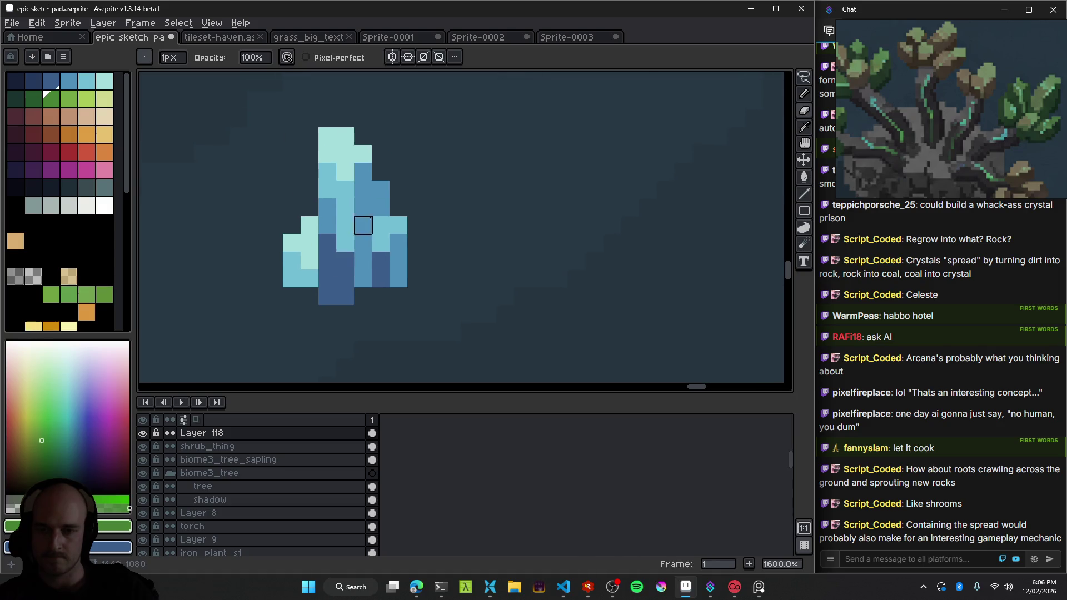
# Paste the crystal again and commit it at its adjusted position.
pyautogui.hotkey('ctrl', 'v')
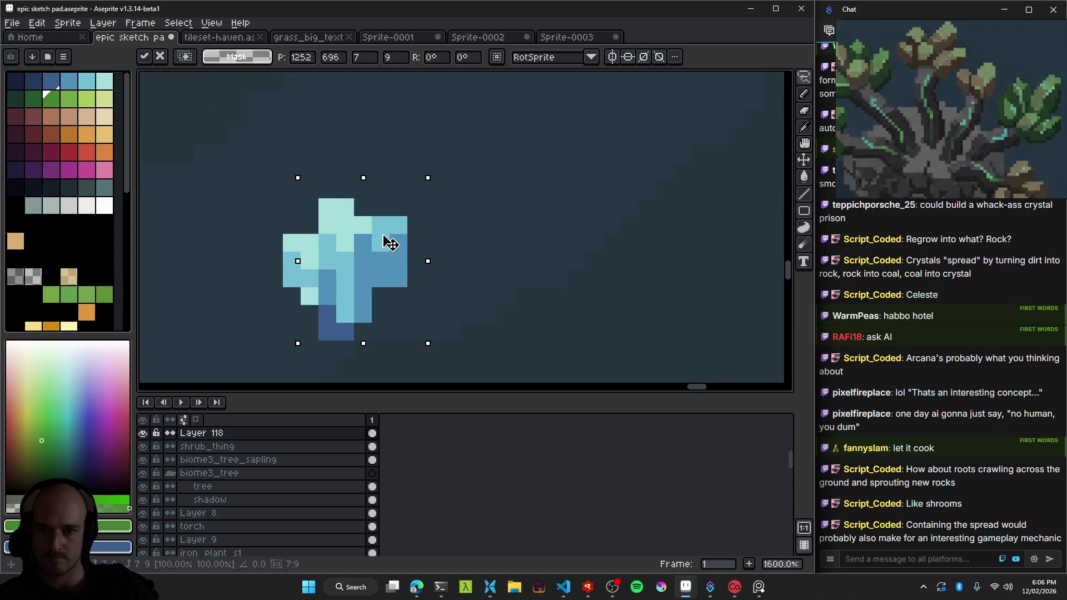
pyautogui.moveTo(390, 217); pyautogui.dragTo(389, 219)
pyautogui.click(576, 224)
pyautogui.scroll(-1, 508, 262)
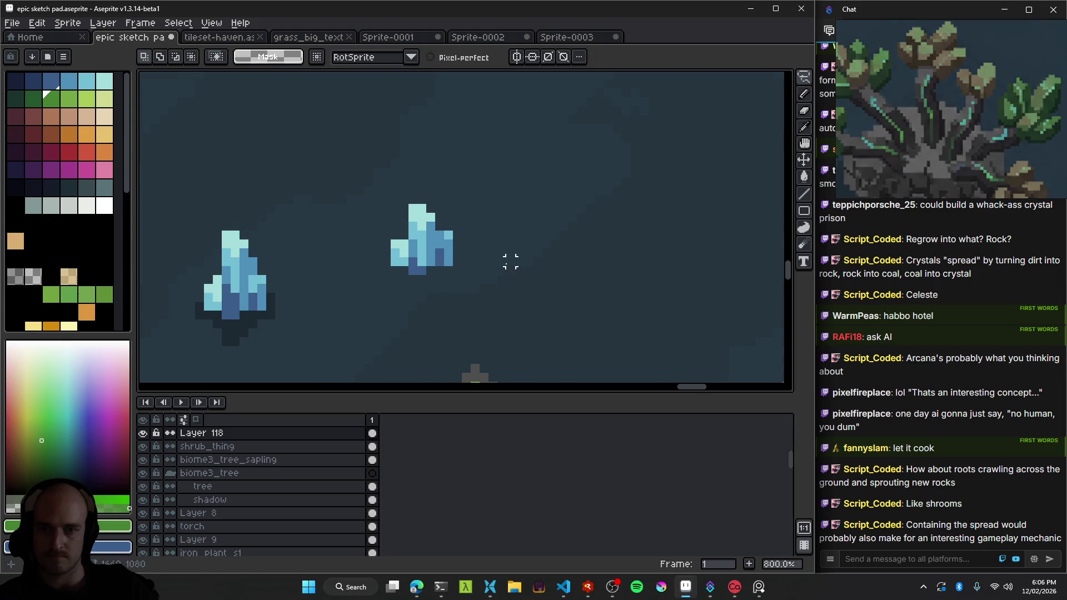
# Move the crystal down onto the vine stem, then undo that move.
pyautogui.moveTo(507, 262); pyautogui.dragTo(383, 186)
pyautogui.moveTo(381, 133)
pyautogui.mouseDown()
pyautogui.moveTo(369, 184)
pyautogui.moveTo(414, 293)
pyautogui.mouseUp()
pyautogui.scroll(-1, 491, 311)
pyautogui.scroll(-1, 473, 231)
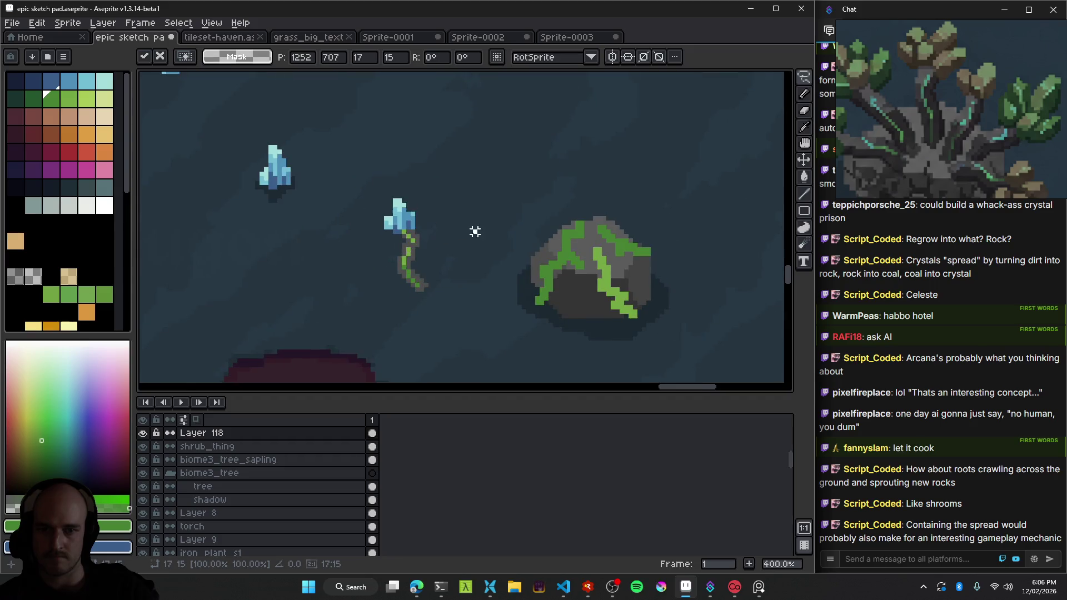
pyautogui.click(467, 239)
pyautogui.scroll(-1, 460, 248)
pyautogui.scroll(1, 482, 288)
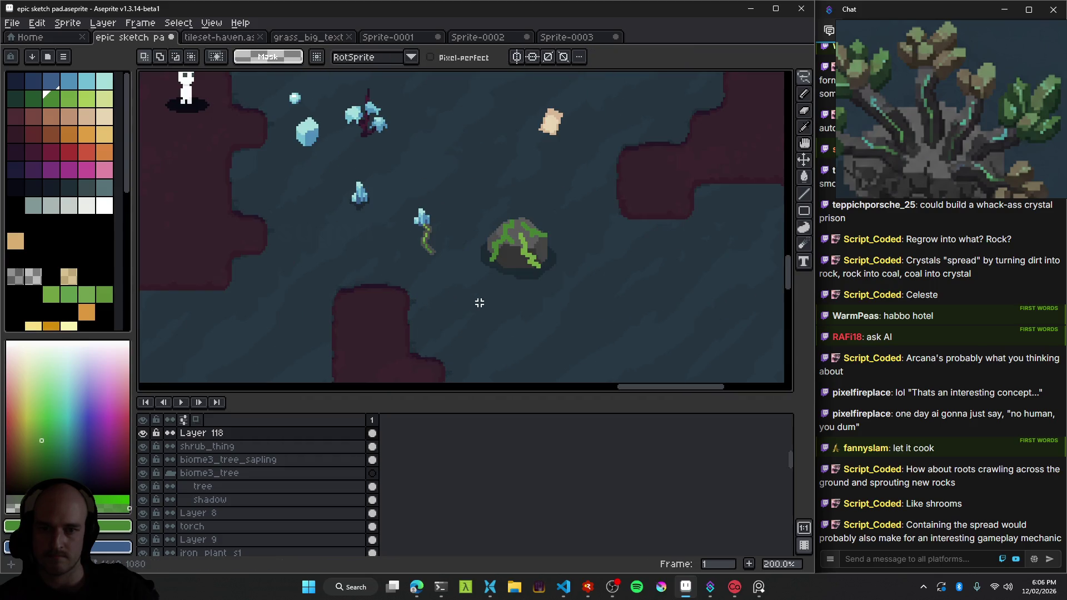
pyautogui.scroll(2, 442, 223)
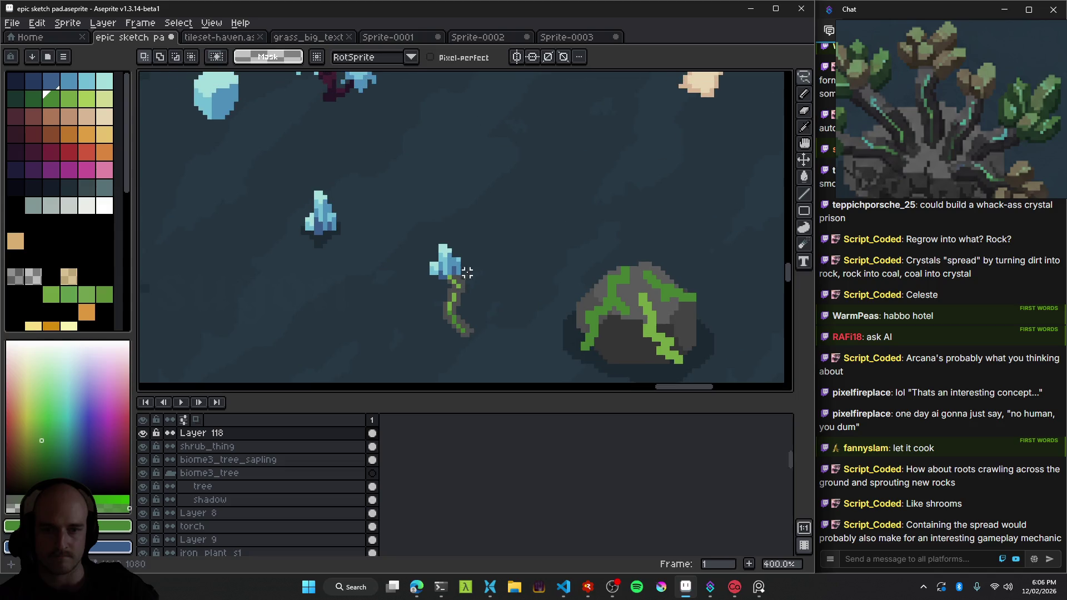
pyautogui.press('v')
pyautogui.scroll(-2, 510, 274)
pyautogui.hotkey('ctrl', 'z')
pyautogui.hotkey('ctrl', 'z')
pyautogui.scroll(2, 466, 261)
pyautogui.moveTo(467, 261); pyautogui.dragTo(375, 239)
# Lasso the crystal again and commit it rotated onto the stem.
pyautogui.press('m')
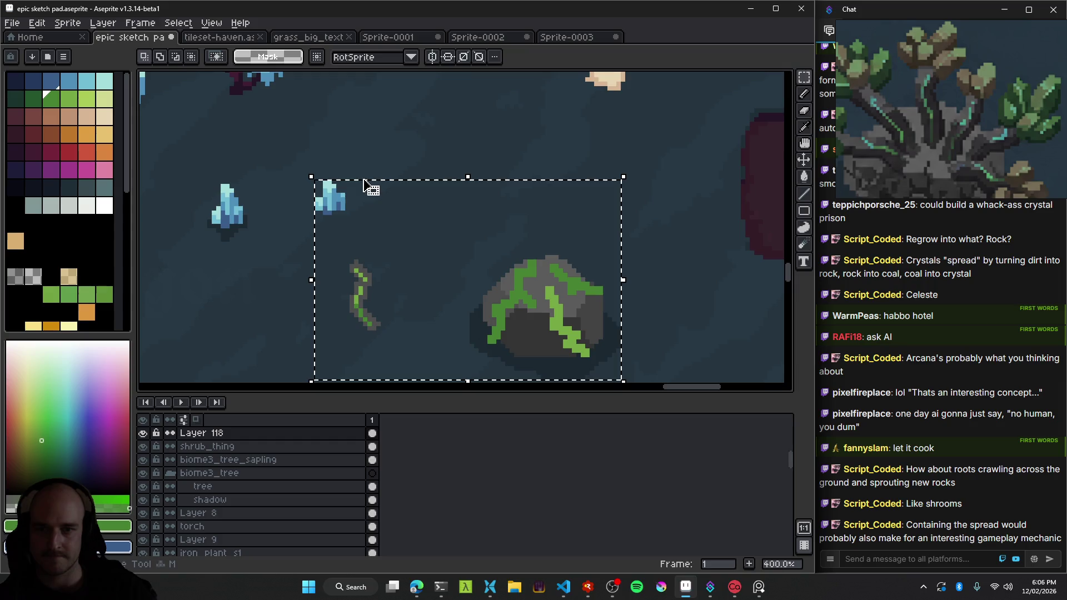
pyautogui.hotkey('ctrl', 'd')
pyautogui.press('m')
pyautogui.hotkey('ctrl', 'y')
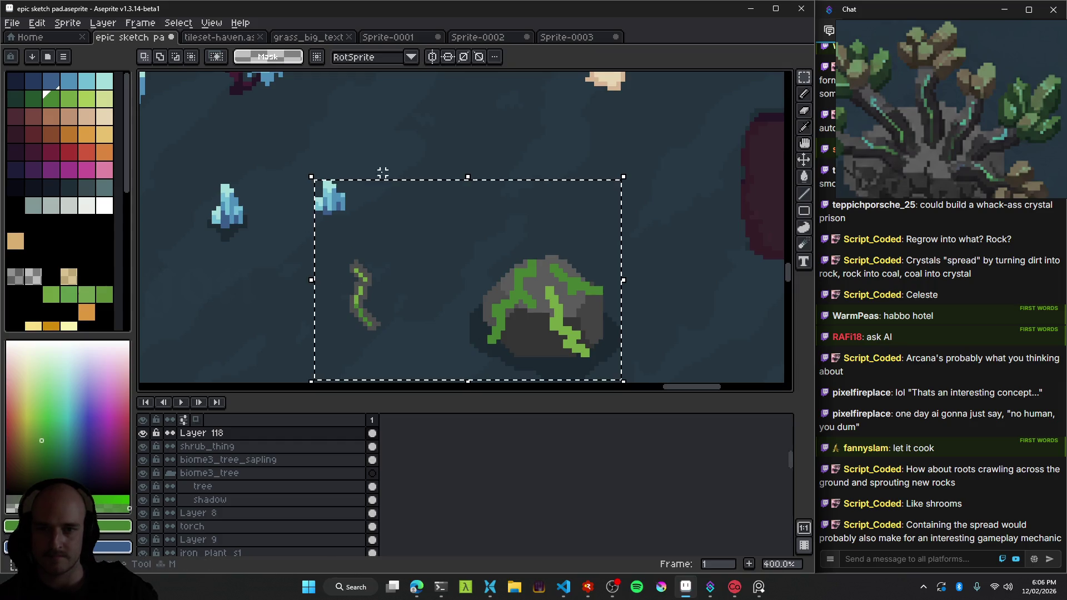
pyautogui.hotkey('ctrl', 'd')
pyautogui.press('q')
pyautogui.moveTo(320, 226)
pyautogui.mouseDown()
pyautogui.moveTo(374, 176)
pyautogui.moveTo(364, 214)
pyautogui.moveTo(378, 252)
pyautogui.mouseUp()
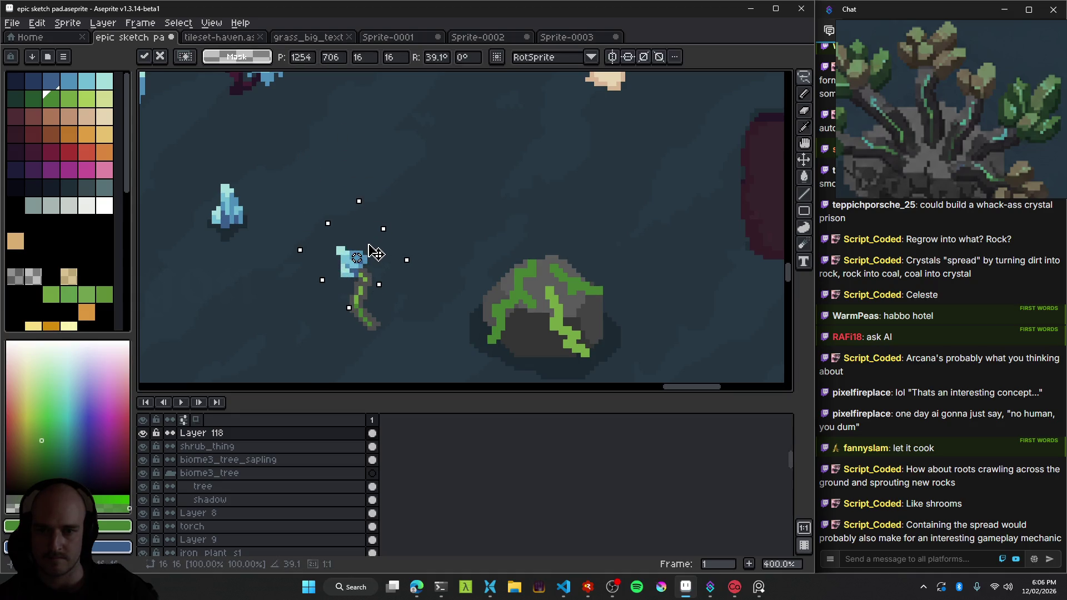
pyautogui.press('Return')
pyautogui.scroll(-2, 399, 299)
pyautogui.scroll(-1, 399, 299)
pyautogui.scroll(1, 399, 299)
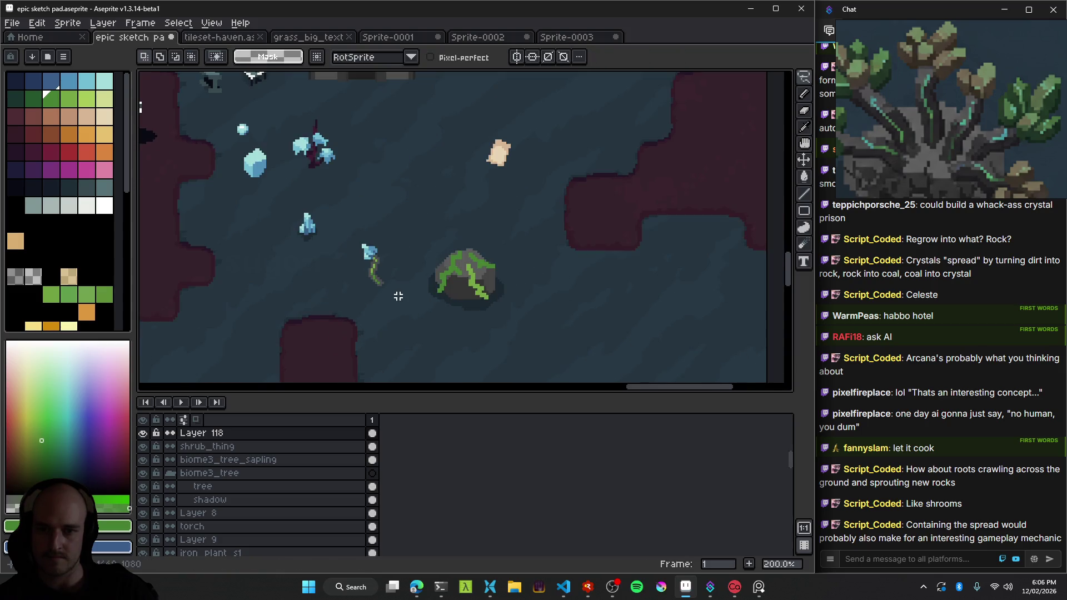
pyautogui.scroll(2, 497, 270)
pyautogui.scroll(1, 497, 270)
pyautogui.scroll(1, 498, 270)
pyautogui.scroll(3, 450, 255)
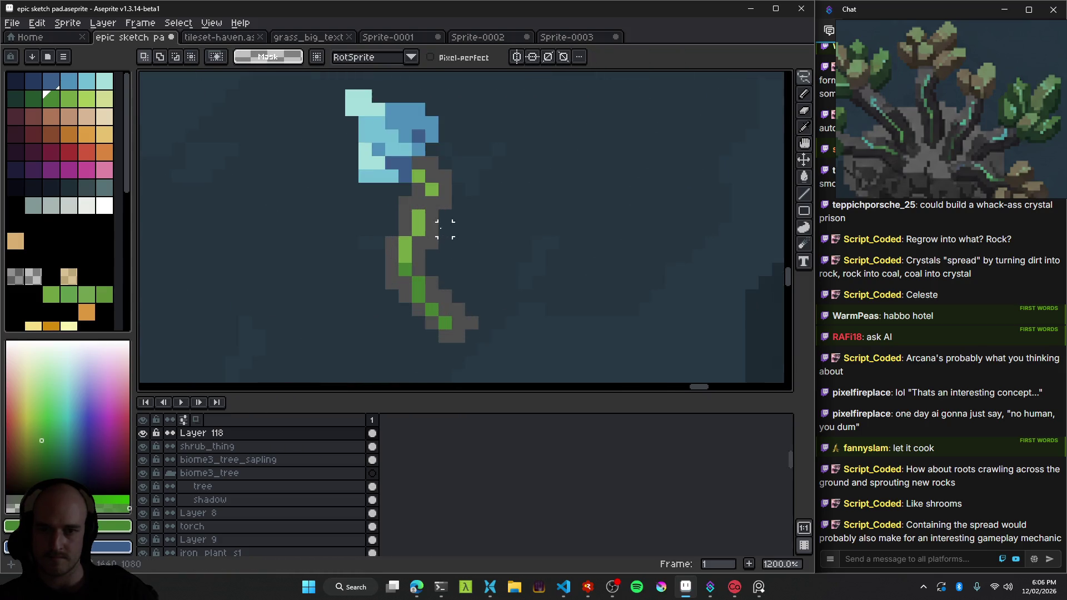
# Recolour the lower stem with darker green pixels using the Pencil.
pyautogui.press('b')
pyautogui.keyDown('alt'); pyautogui.click(430, 229); pyautogui.keyUp('alt')
pyautogui.moveTo(410, 285); pyautogui.dragTo(250, 245)
pyautogui.keyDown('alt'); pyautogui.click(290, 250); pyautogui.keyUp('alt')
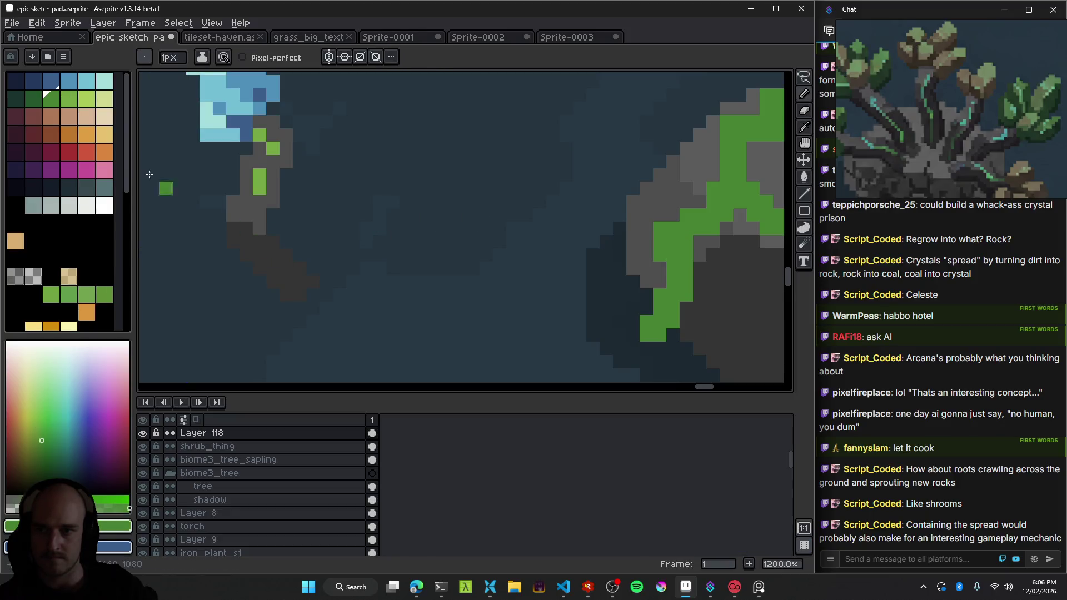
pyautogui.hotkey('ctrl', 'z')
pyautogui.press('[')
pyautogui.moveTo(258, 245); pyautogui.dragTo(250, 236)
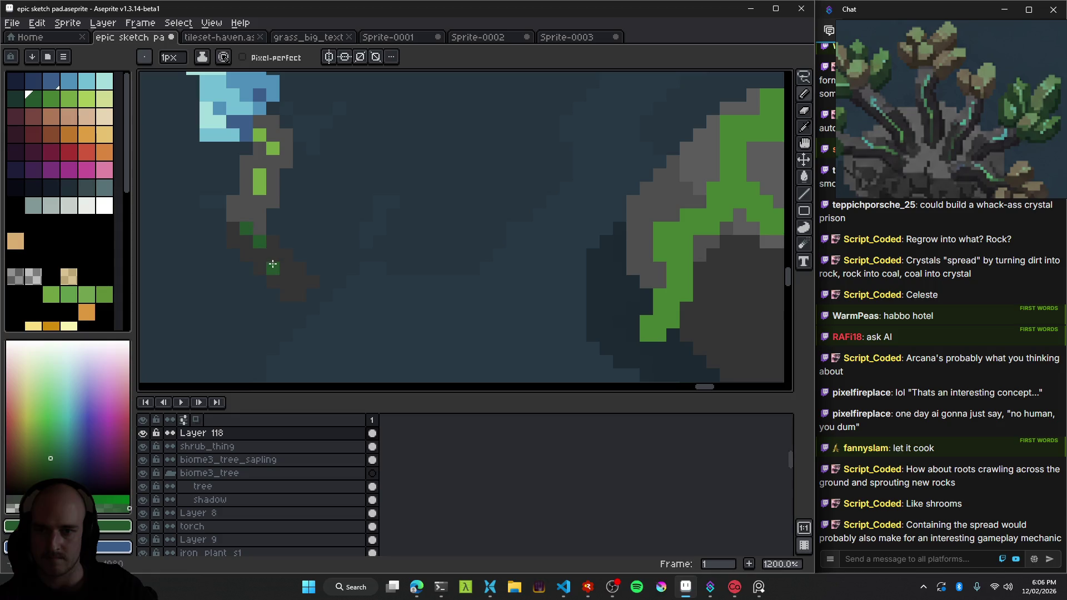
pyautogui.scroll(-5, 287, 279)
pyautogui.scroll(-1, 340, 305)
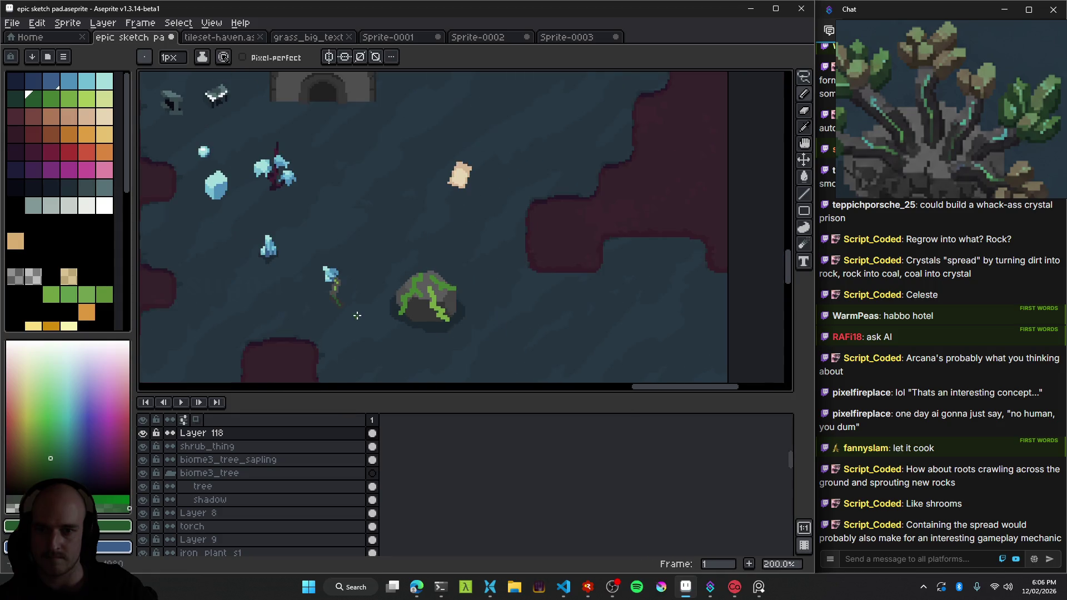
pyautogui.scroll(-1, 354, 309)
pyautogui.scroll(3, 364, 285)
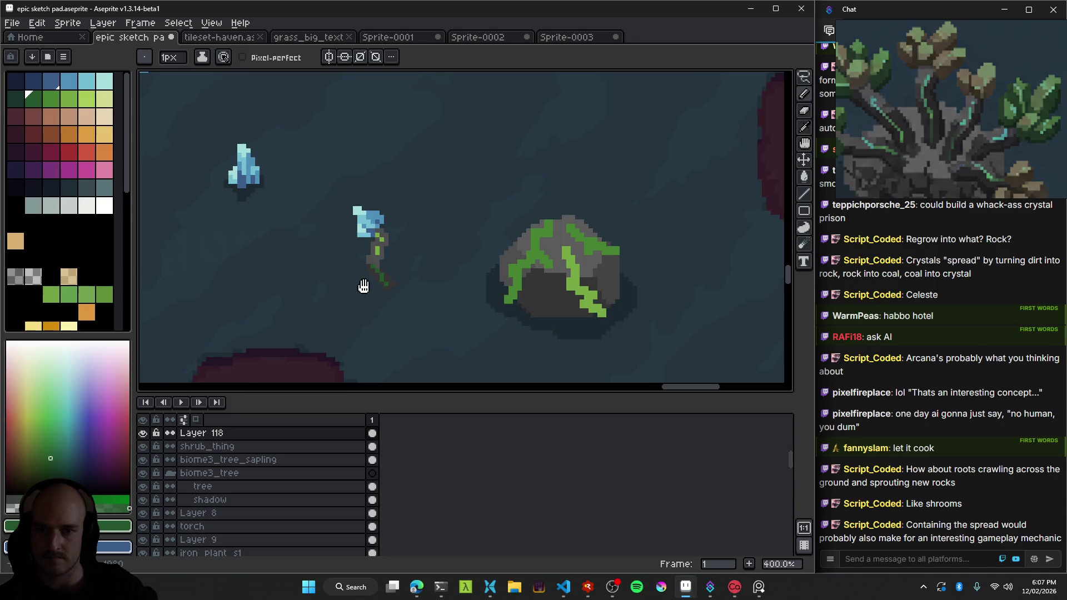
# Move the rock and plant onto open ground.
pyautogui.press('v')
pyautogui.scroll(-1, 466, 272)
pyautogui.scroll(-2, 467, 272)
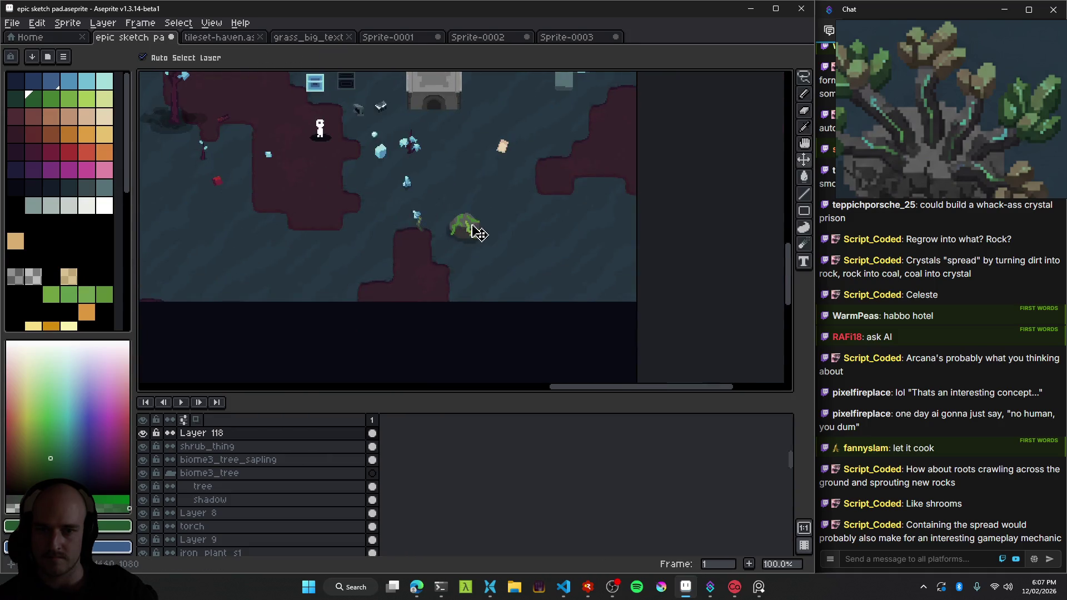
pyautogui.moveTo(467, 265); pyautogui.dragTo(493, 207)
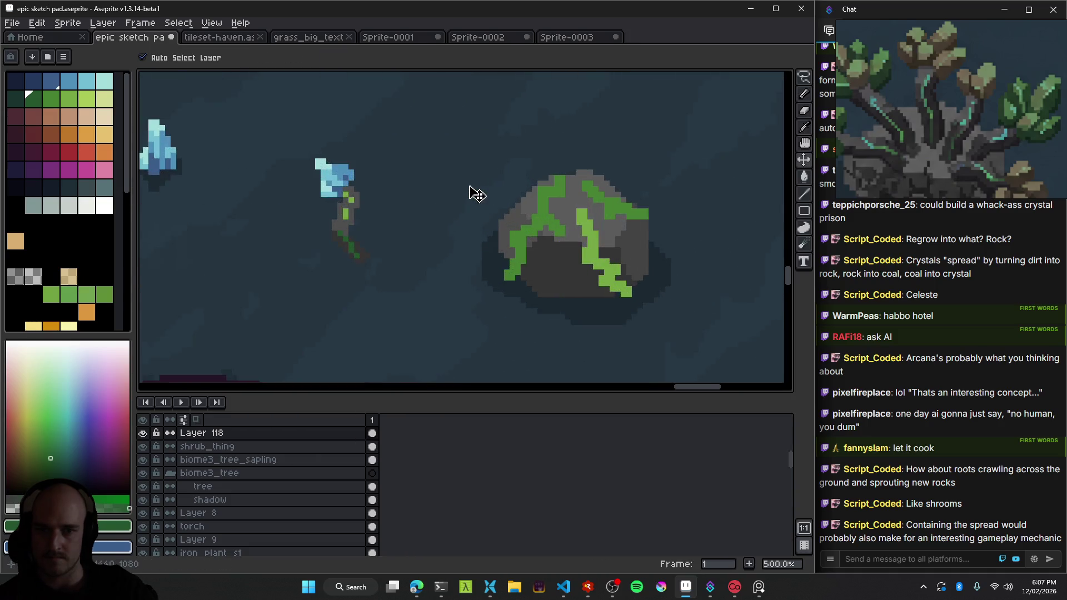
pyautogui.scroll(4, 476, 192)
# Lasso the plant, then undo repeatedly until the crystal plant is gone.
pyautogui.press('q')
pyautogui.moveTo(325, 143); pyautogui.dragTo(316, 146)
pyautogui.click(470, 195)
pyautogui.scroll(-2, 470, 196)
pyautogui.hotkey('ctrl', 'z')
pyautogui.hotkey('ctrl', 'z')
pyautogui.hotkey('ctrl', 'z')
pyautogui.hotkey('ctrl', 'z')
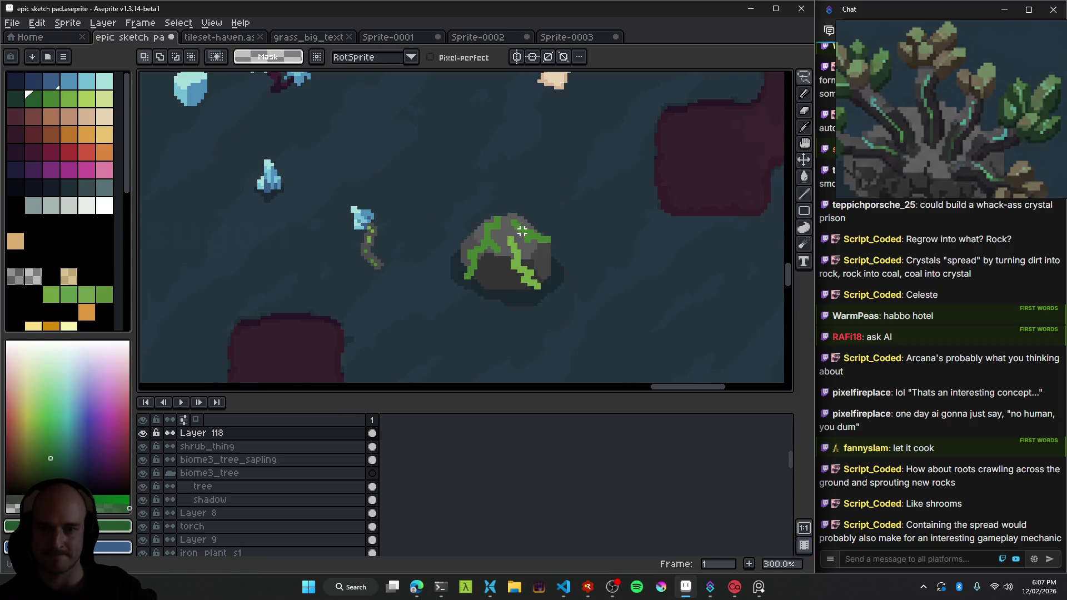
pyautogui.hotkey('ctrl', 'z')
pyautogui.hotkey('ctrl', 'z')
pyautogui.hotkey('ctrl', 'z')
pyautogui.hotkey('ctrl', 'z')
pyautogui.hotkey('ctrl', 'z')
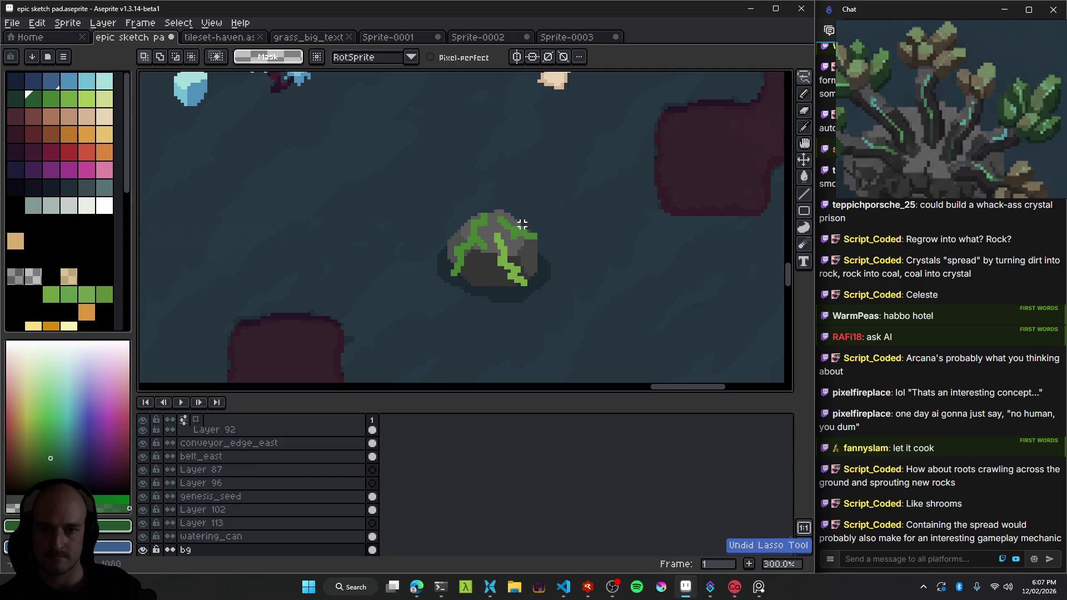
pyautogui.hotkey('ctrl', 'z')
# Undo the green vine strokes on the rock and save the file.
pyautogui.hotkey('ctrl', 'z')
pyautogui.hotkey('ctrl', 'z')
pyautogui.hotkey('ctrl', 'z')
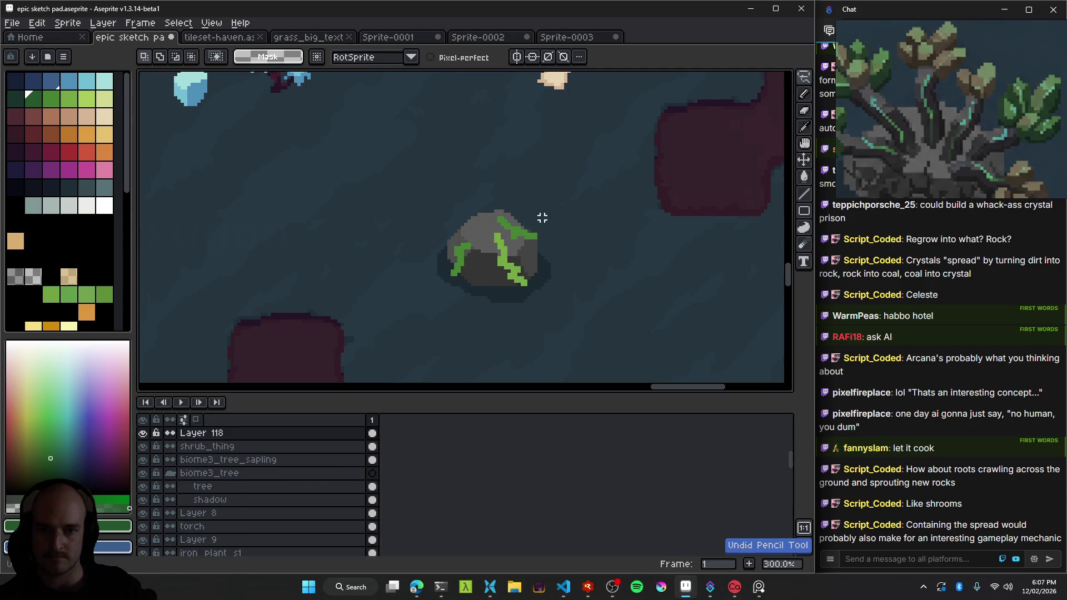
pyautogui.hotkey('ctrl', 'z')
pyautogui.hotkey('ctrl', 'z')
pyautogui.hotkey('ctrl', 'z')
pyautogui.hotkey('ctrl', 's')
pyautogui.scroll(-1, 585, 207)
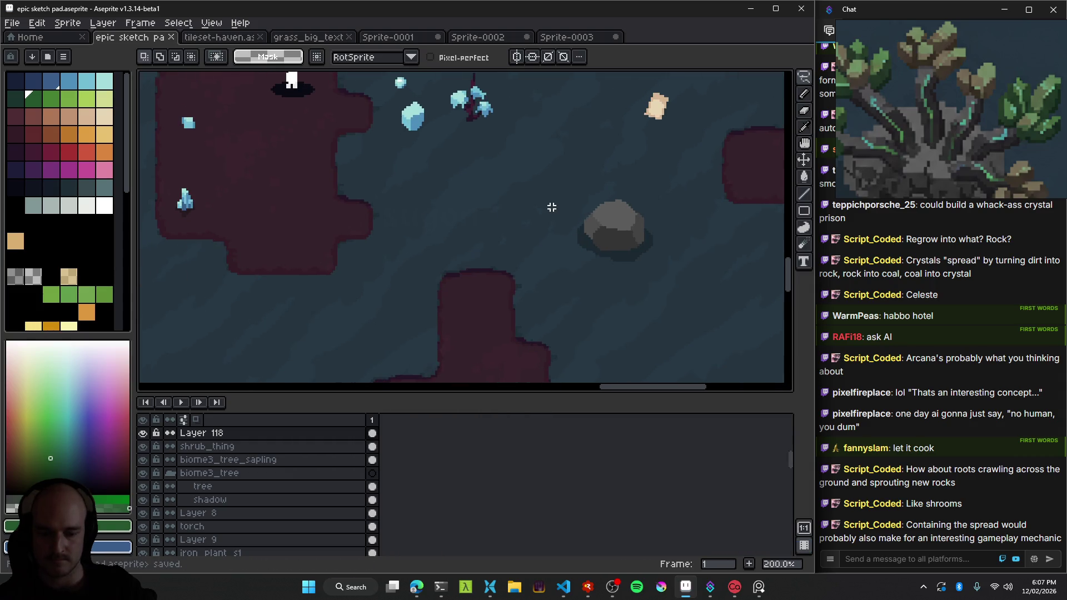
pyautogui.moveTo(609, 218)
pyautogui.mouseDown()
pyautogui.moveTo(557, 228)
pyautogui.moveTo(584, 234)
pyautogui.mouseUp()
# Paste the vine plant onto a new layer left of the rock, then reposition the rock.
pyautogui.hotkey('shift', 'n')
pyautogui.hotkey('ctrl', 'v')
pyautogui.moveTo(525, 219); pyautogui.dragTo(444, 218)
pyautogui.click(471, 248)
pyautogui.moveTo(556, 263); pyautogui.dragTo(577, 241)
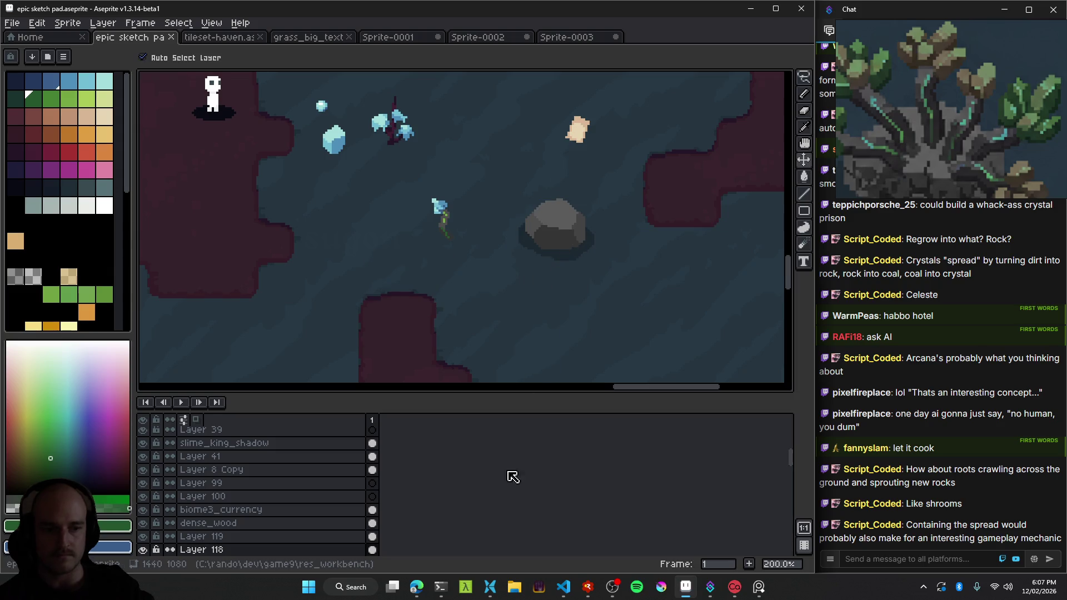
pyautogui.hotkey('alt', 'Tab')
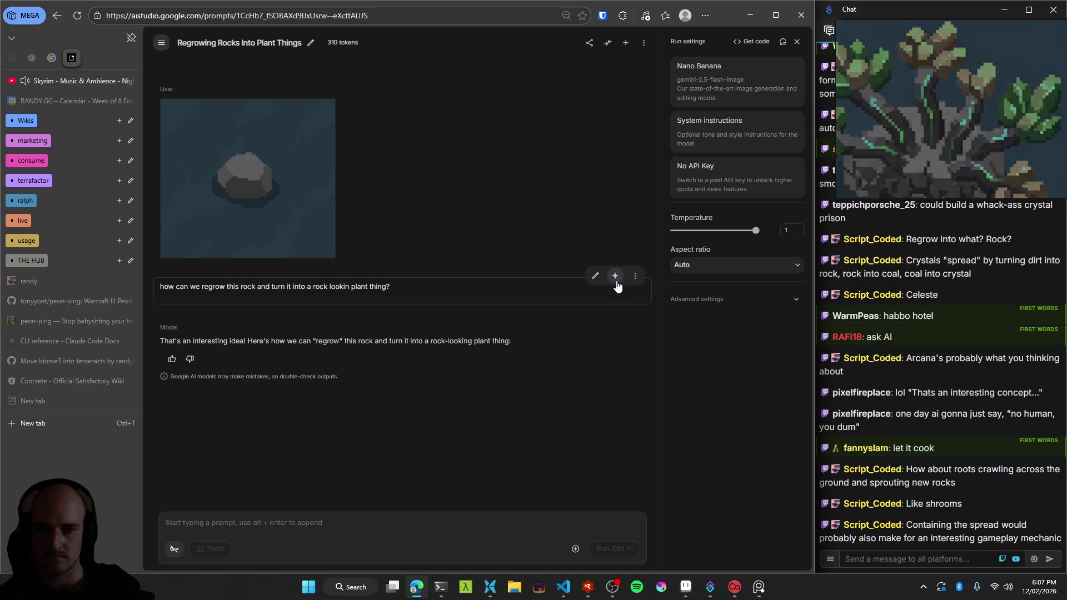
# Delete the model's answer and the text question, keeping only the rock image.
pyautogui.click(615, 277)
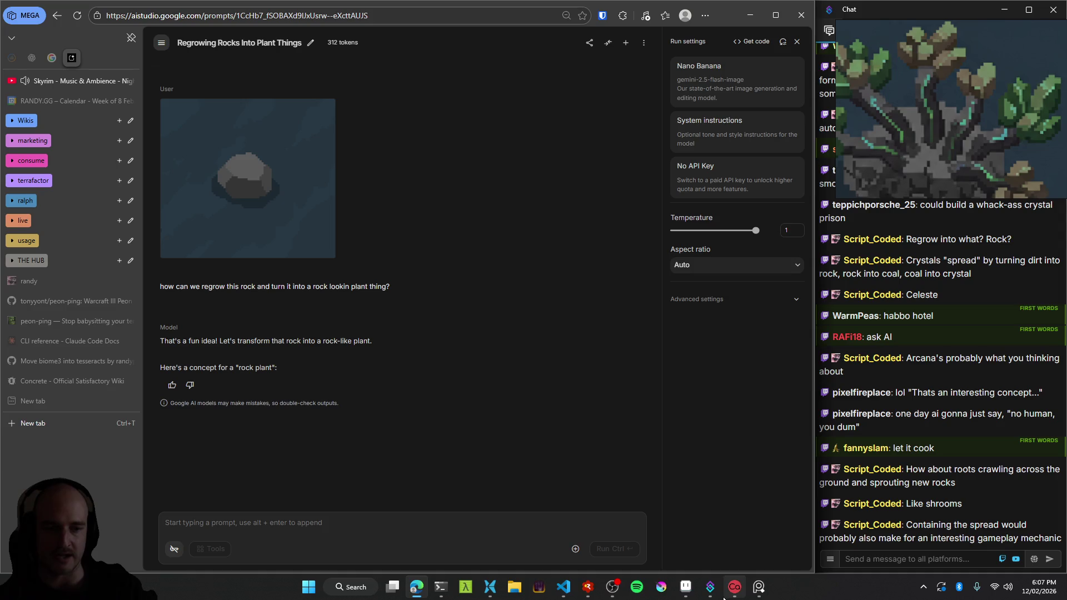
pyautogui.moveTo(688, 596)
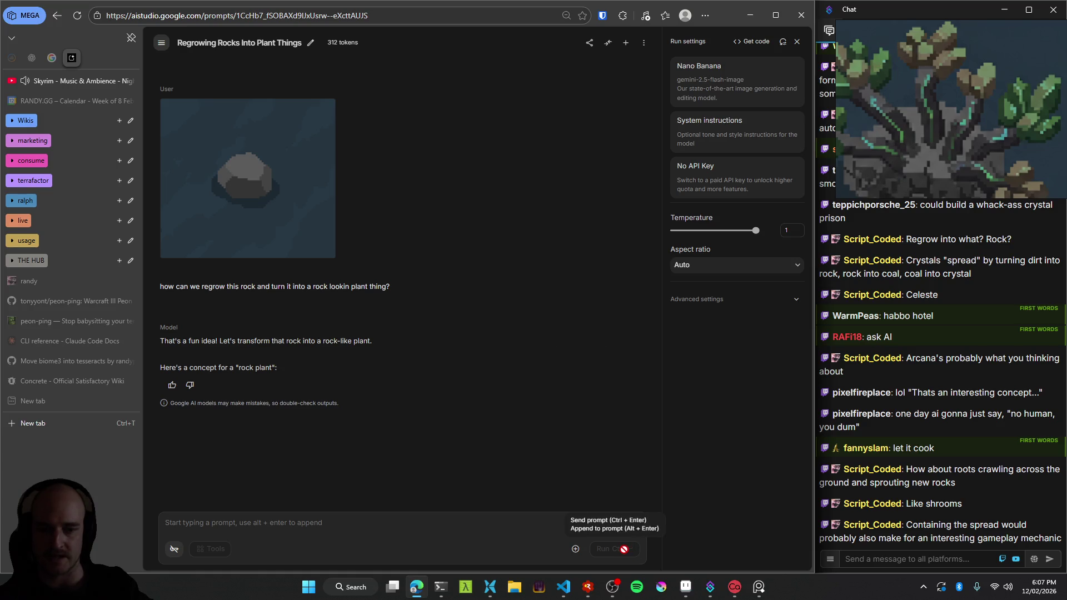
pyautogui.click(635, 307)
pyautogui.click(655, 327)
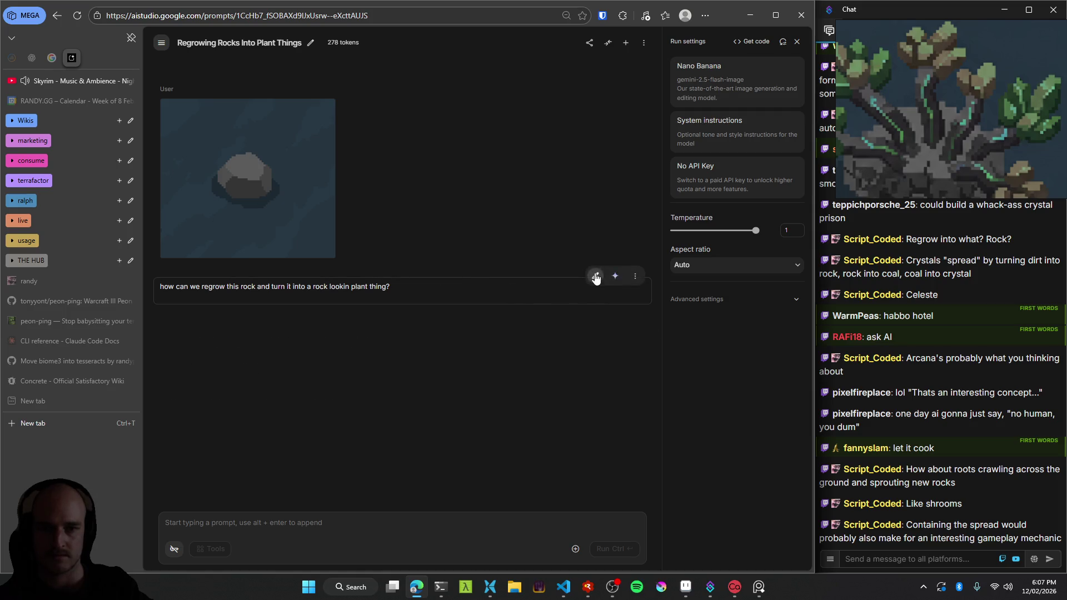
pyautogui.click(636, 277)
pyautogui.click(656, 296)
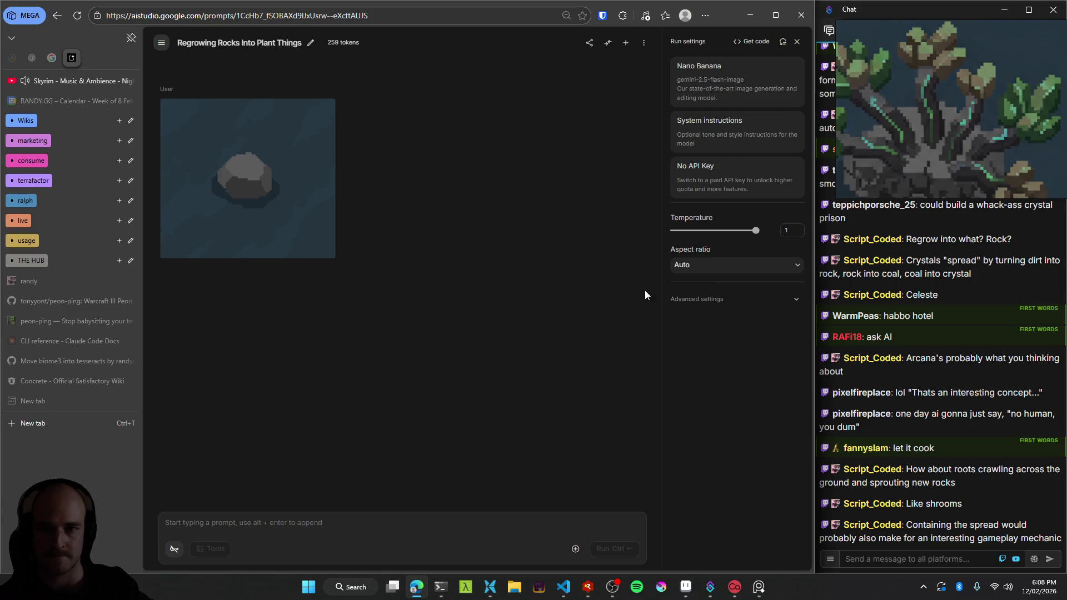
pyautogui.click(635, 75)
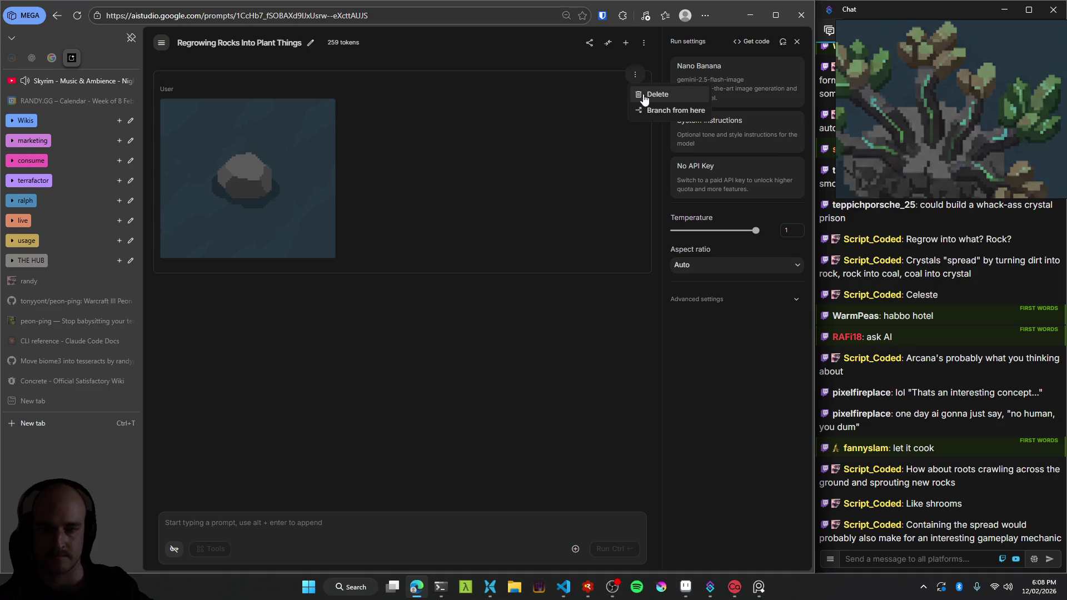
pyautogui.click(454, 450)
# Send 'turn this into a rock covered in vines, like the rock grew out of the ground'.
pyautogui.click(381, 513)
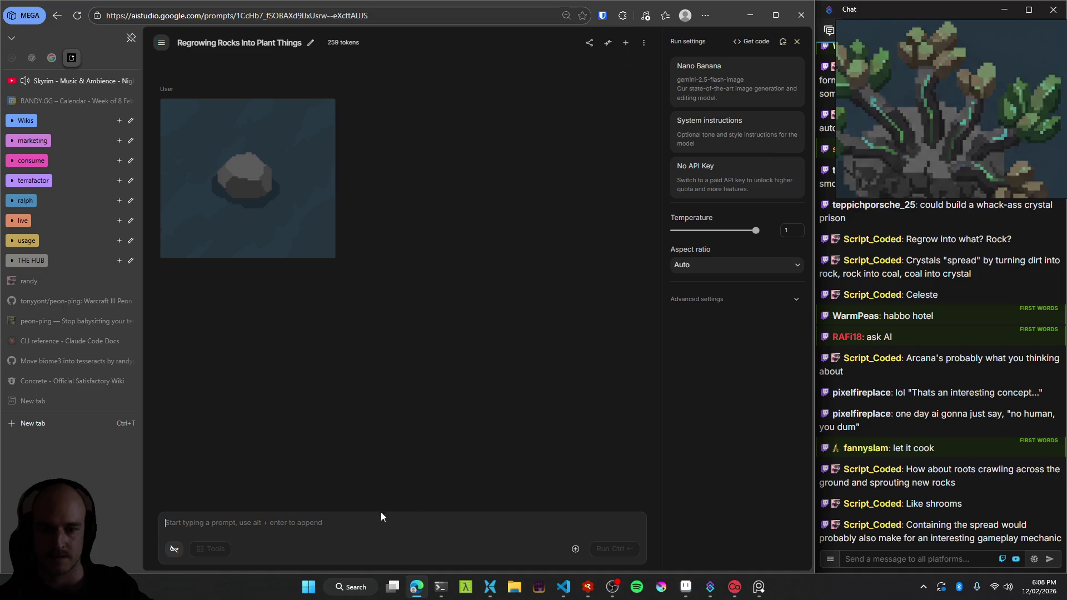
pyautogui.write('ge')
pyautogui.write('nerate a')
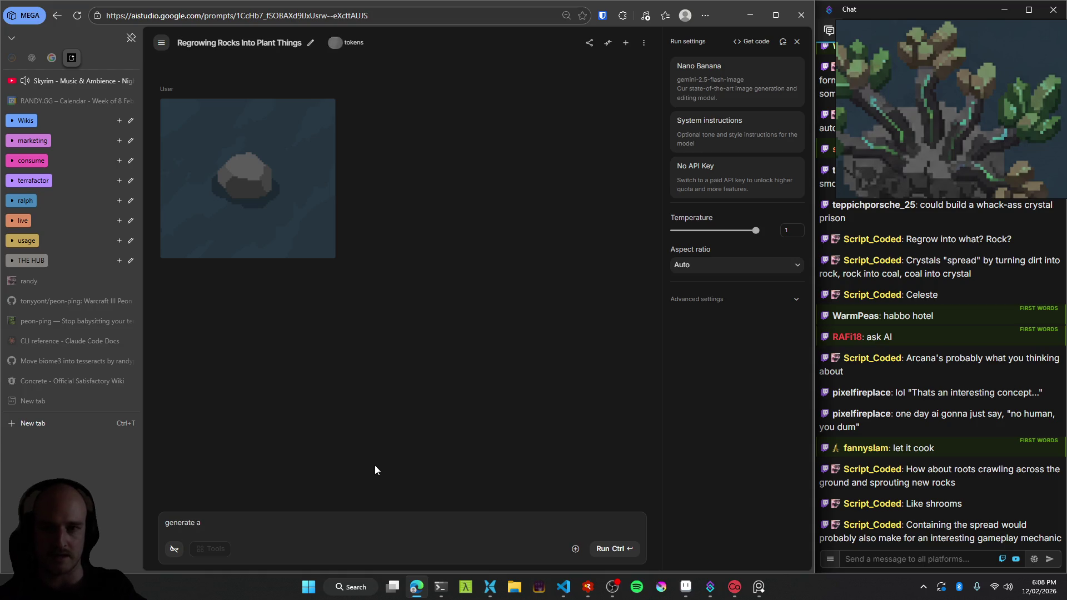
pyautogui.press('BackSpace')
pyautogui.press('BackSpace')
pyautogui.press('BackSpace')
pyautogui.hotkey('ctrl', 'BackSpace')
pyautogui.write('turn this')
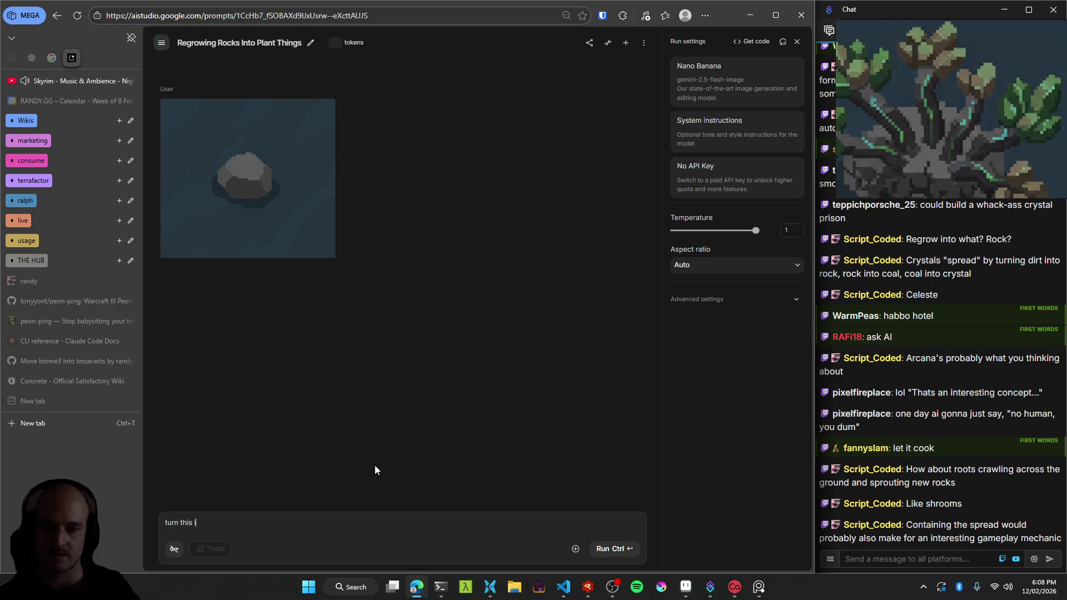
pyautogui.write(' into a rock covered in vines')
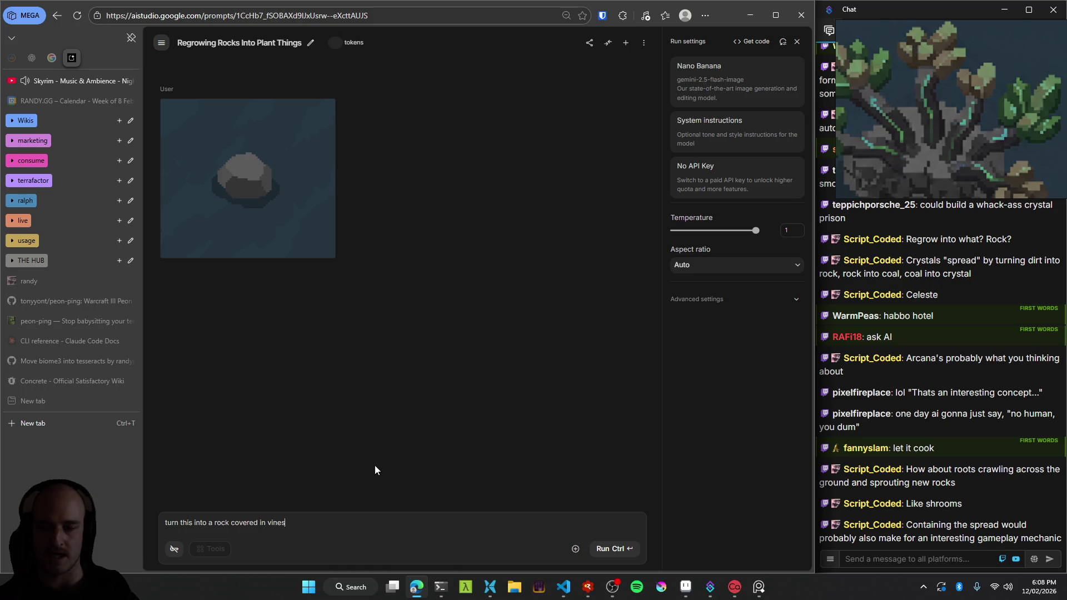
pyautogui.write(', like the rock grew out of the ground')
pyautogui.hotkey('ctrl', 'Return')
pyautogui.hotkey('alt', 'Tab')
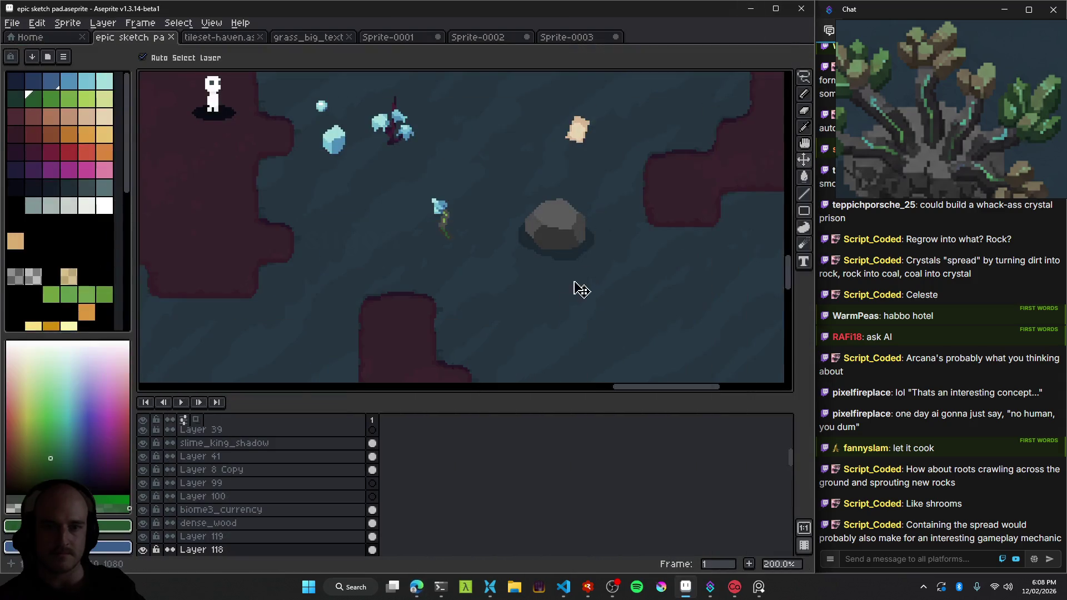
# Select the vine plant's layer and move the grey rock beside the vine sprout.
pyautogui.scroll(1, 347, 191)
pyautogui.scroll(-1, 347, 192)
pyautogui.moveTo(436, 258)
pyautogui.mouseDown()
pyautogui.moveTo(539, 220)
pyautogui.moveTo(291, 231)
pyautogui.mouseUp()
pyautogui.click(532, 212)
pyautogui.scroll(1, 307, 245)
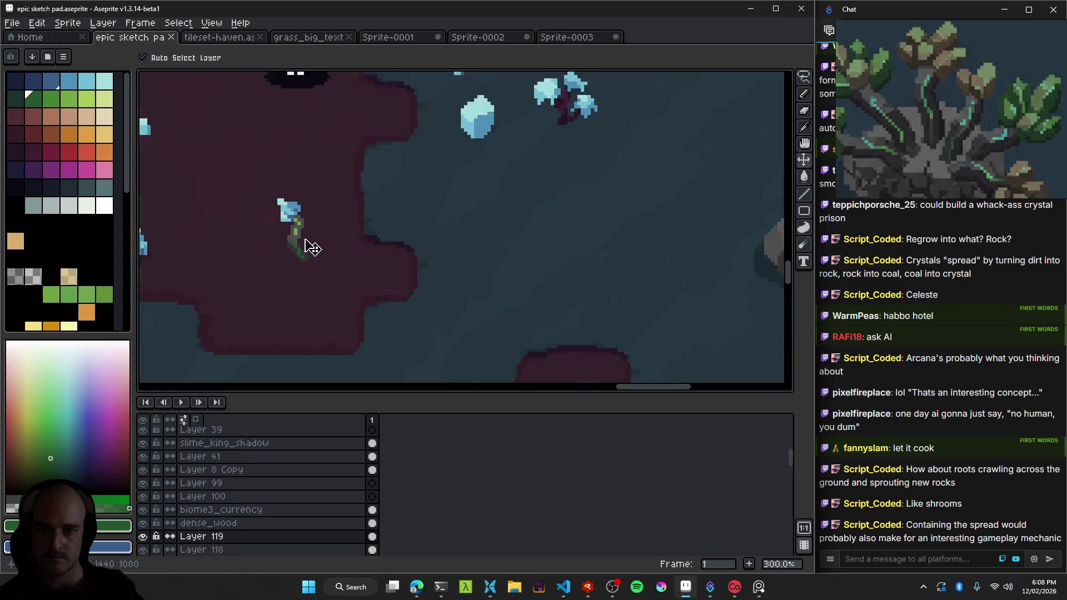
pyautogui.scroll(-1, 360, 271)
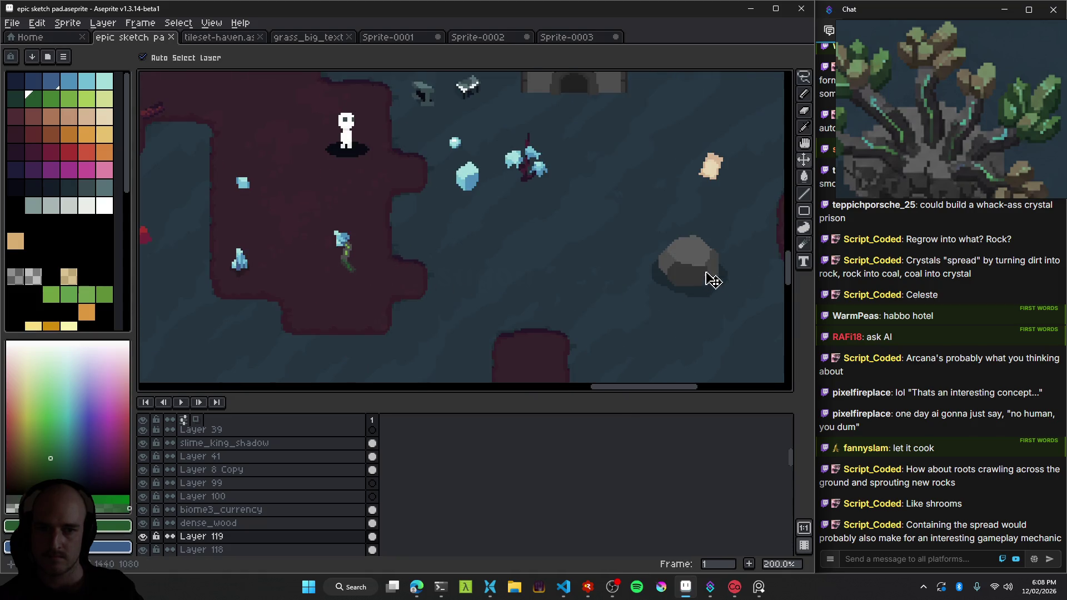
pyautogui.moveTo(713, 280); pyautogui.dragTo(442, 276)
# Place the grey rock just below the paper scrap and check its position on the map.
pyautogui.scroll(2, 393, 278)
pyautogui.scroll(1, 341, 269)
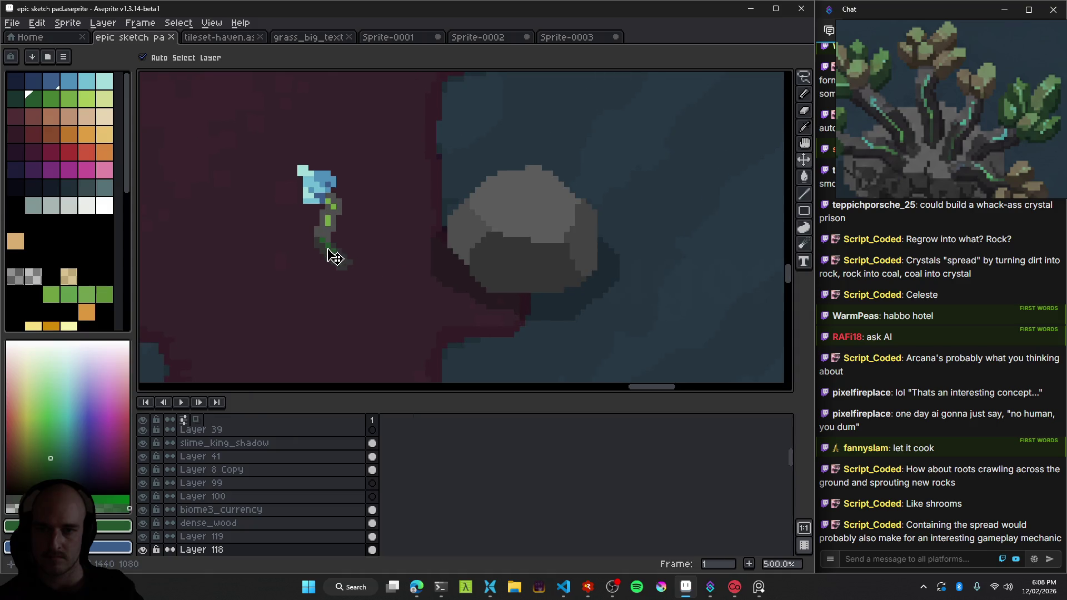
pyautogui.scroll(-4, 356, 271)
pyautogui.scroll(2, 361, 261)
pyautogui.scroll(-4, 389, 278)
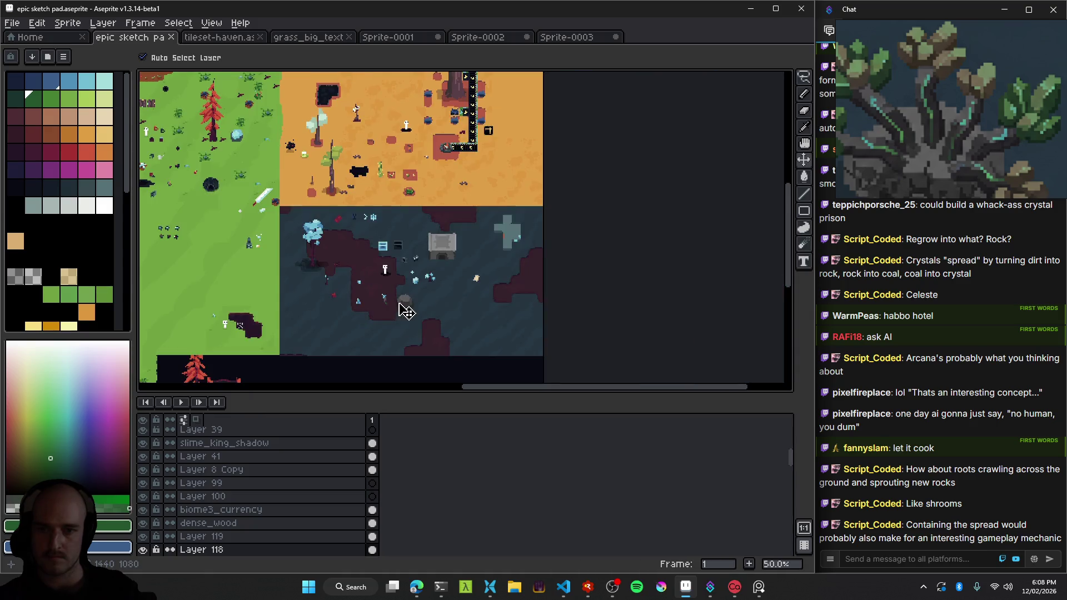
pyautogui.scroll(2, 411, 308)
pyautogui.moveTo(436, 299); pyautogui.dragTo(416, 292)
pyautogui.scroll(1, 348, 286)
pyautogui.moveTo(348, 286)
pyautogui.mouseDown()
pyautogui.moveTo(607, 279)
pyautogui.moveTo(477, 265)
pyautogui.mouseUp()
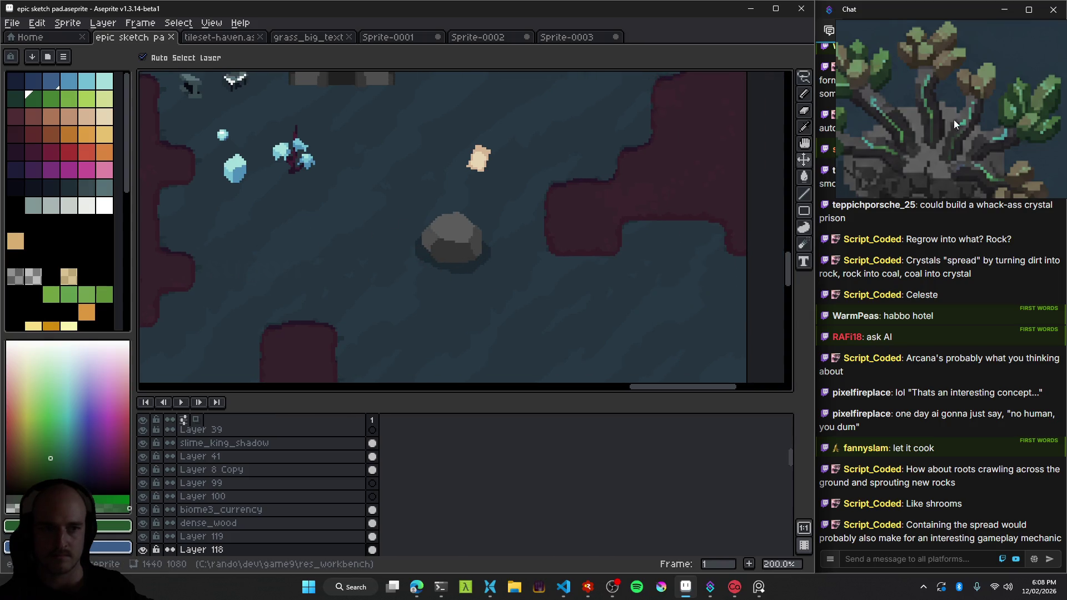
pyautogui.scroll(-3, 953, 119)
pyautogui.scroll(-2, 960, 128)
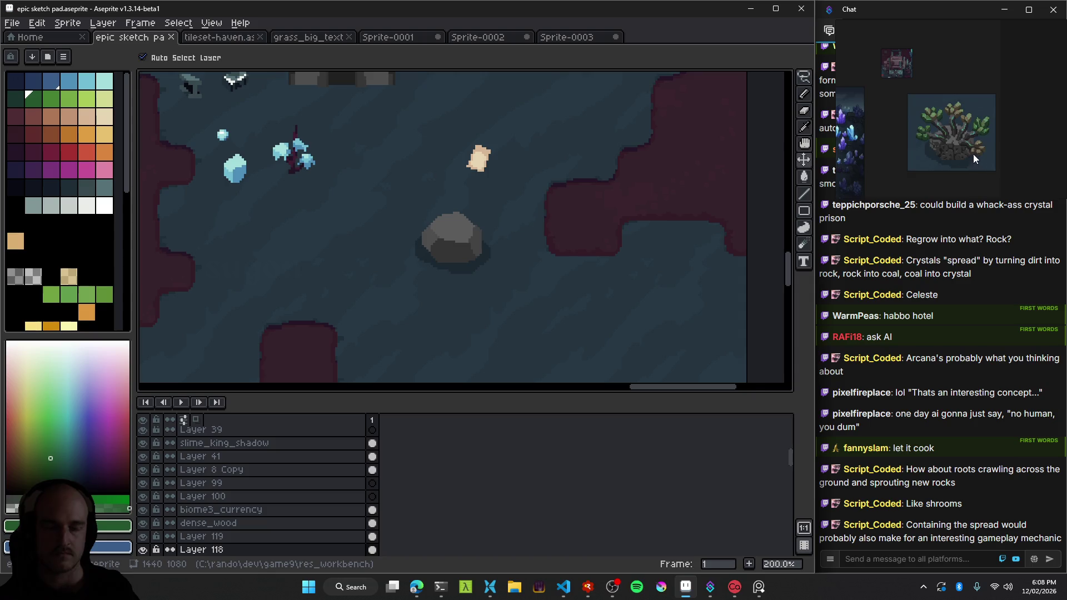
pyautogui.scroll(2, 973, 155)
pyautogui.scroll(-1, 968, 148)
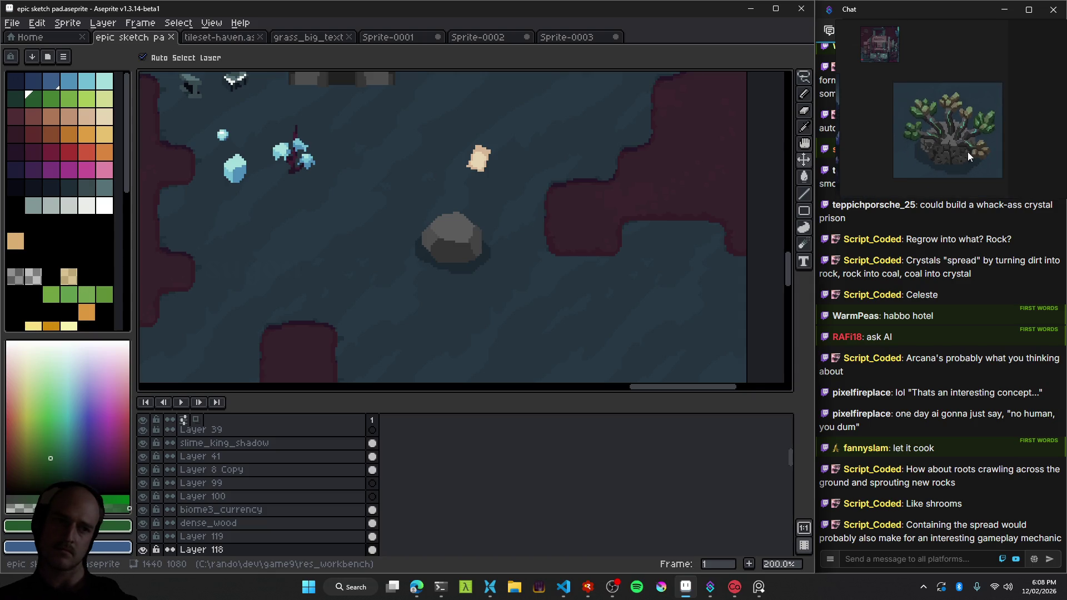
pyautogui.scroll(-2, 452, 231)
pyautogui.scroll(1, 431, 231)
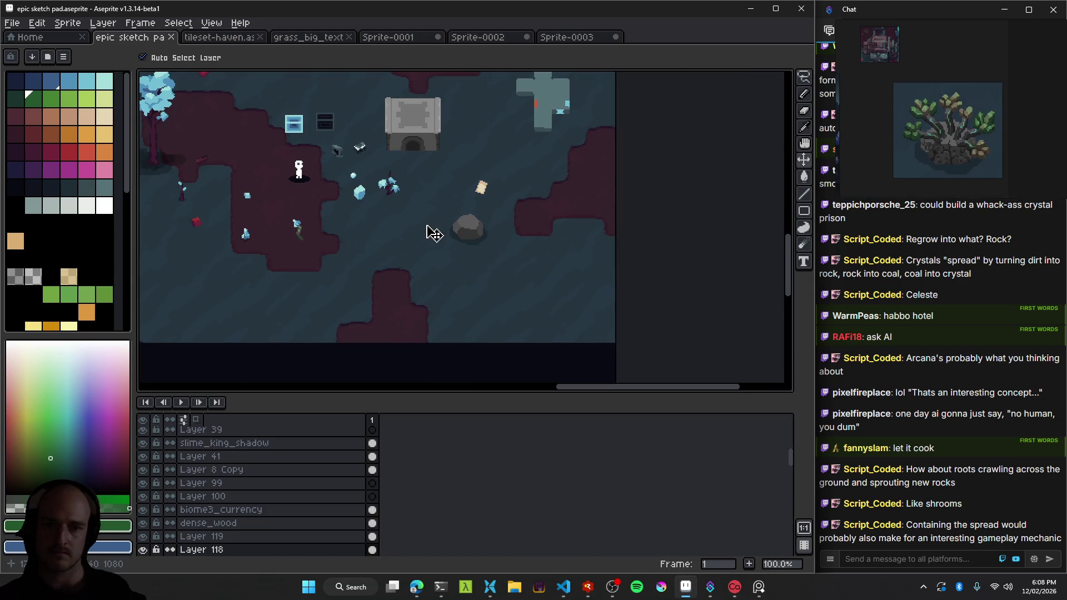
pyautogui.moveTo(434, 236)
pyautogui.mouseDown()
pyautogui.moveTo(560, 256)
pyautogui.moveTo(493, 250)
pyautogui.mouseUp()
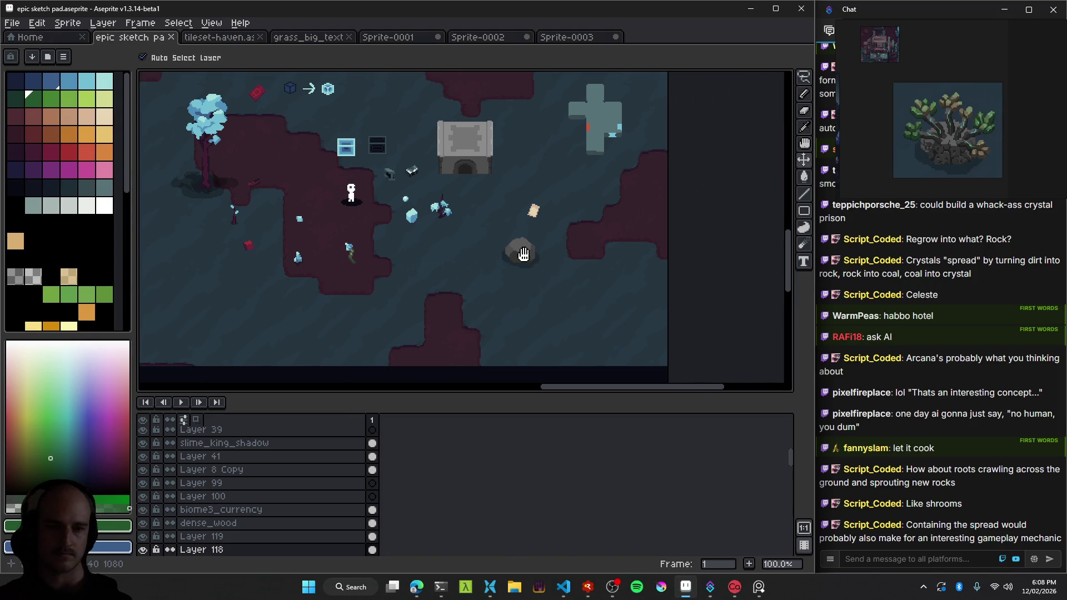
pyautogui.hotkey('alt', 'Tab')
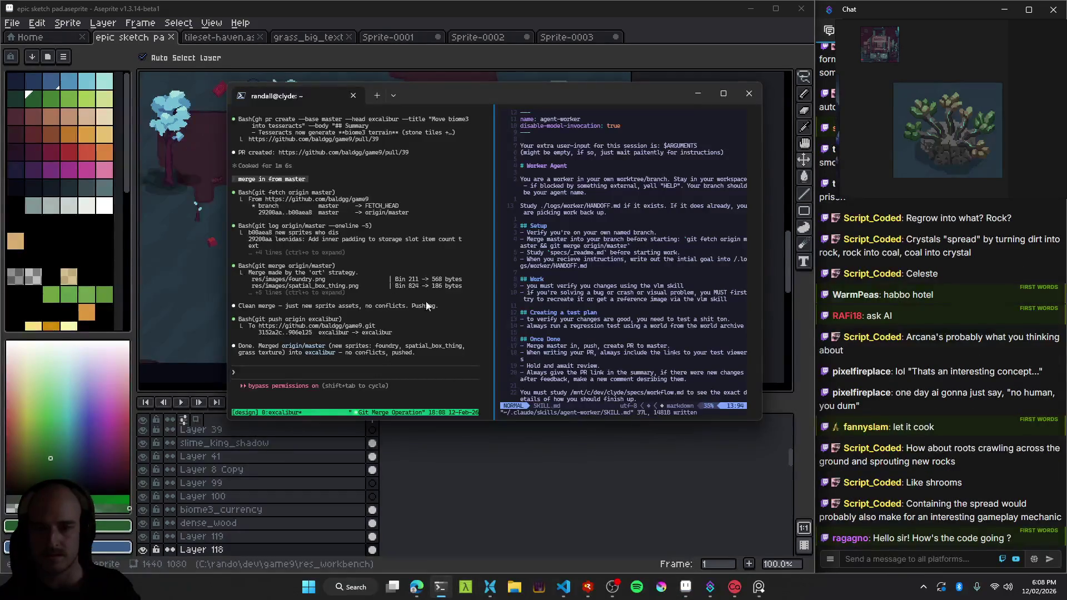
# Switch tmux to the agent's session and scroll back through its lighting stress test output.
pyautogui.hotkey('ctrl', 'b')
pyautogui.press(')')
pyautogui.hotkey('ctrl', 'b')
pyautogui.press(')')
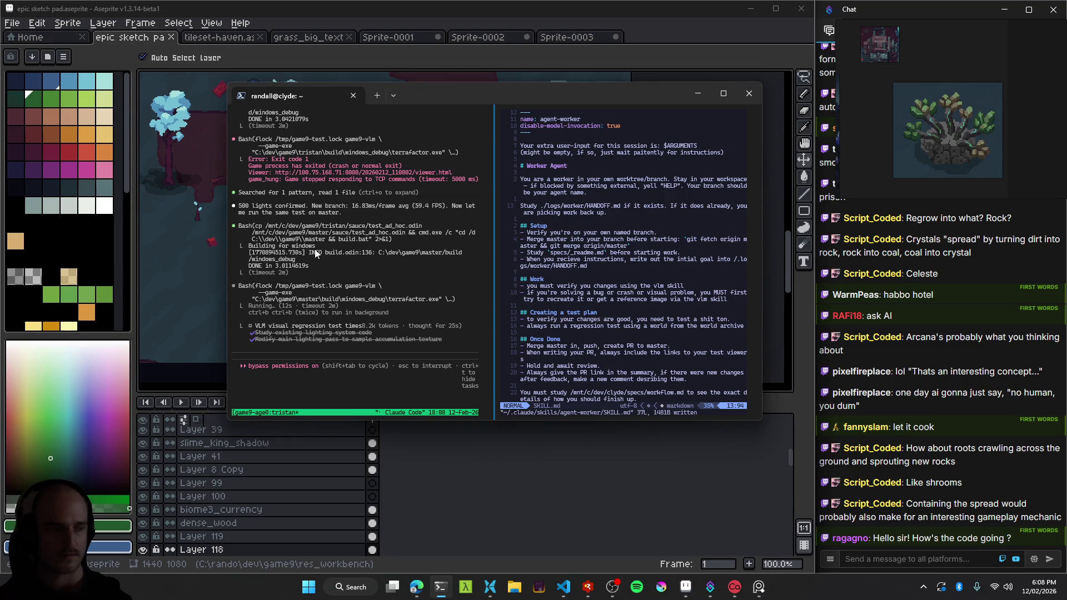
pyautogui.scroll(3, 367, 261)
pyautogui.scroll(2, 363, 289)
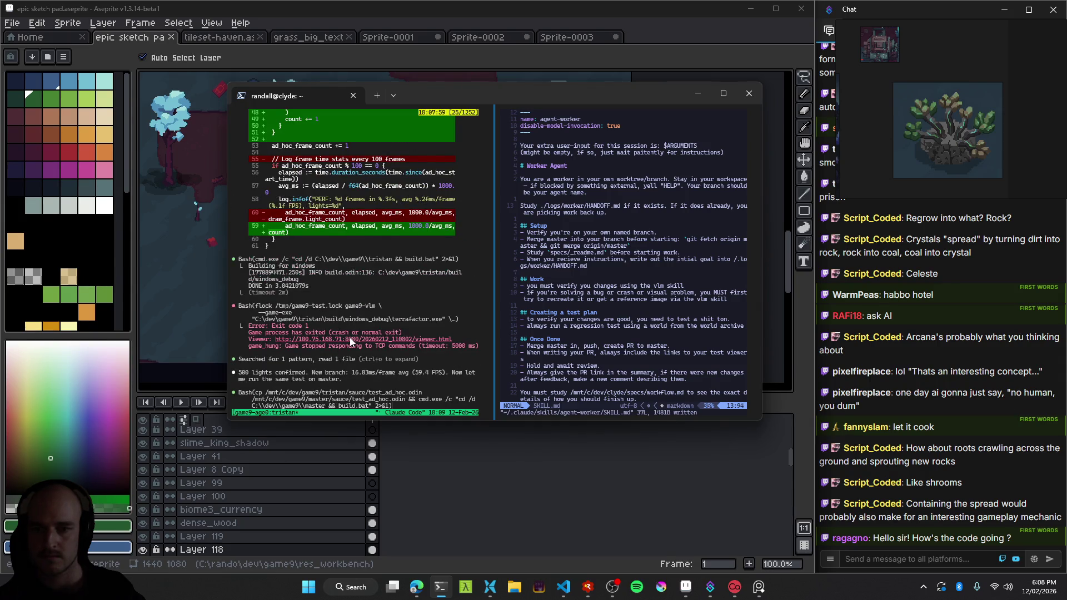
pyautogui.scroll(5, 344, 320)
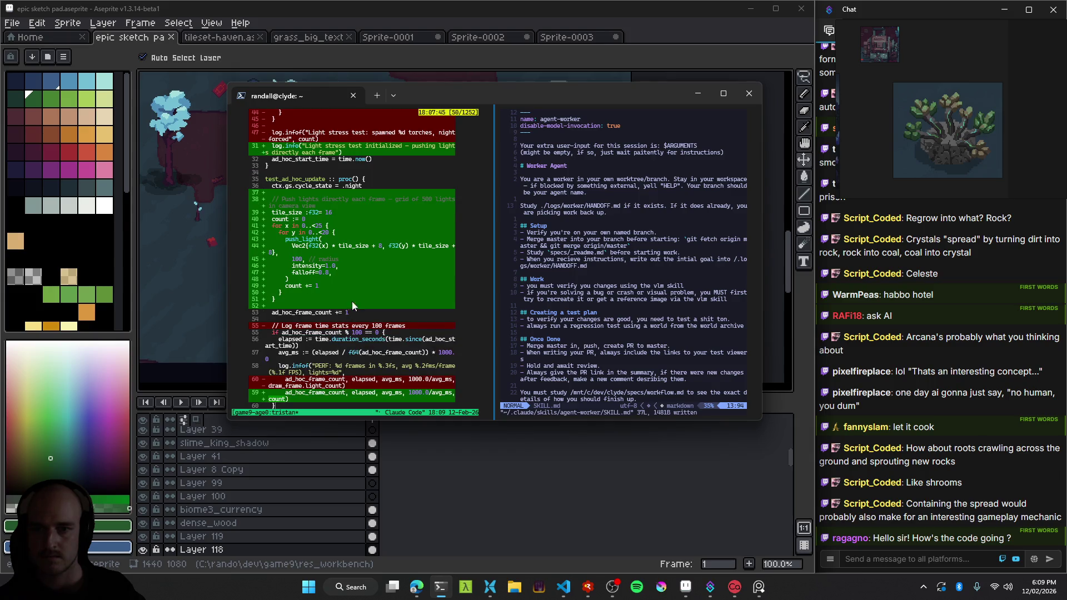
pyautogui.scroll(5, 394, 226)
pyautogui.scroll(4, 359, 305)
pyautogui.scroll(4, 350, 305)
pyautogui.scroll(1, 347, 302)
pyautogui.scroll(1, 346, 301)
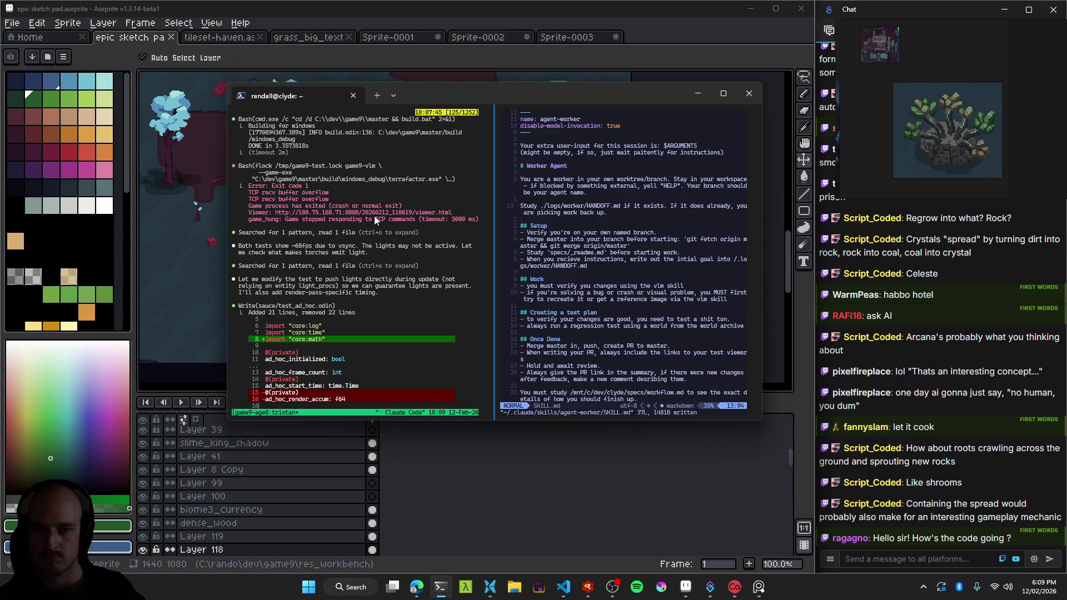
pyautogui.scroll(4, 379, 305)
pyautogui.scroll(6, 339, 311)
pyautogui.scroll(6, 339, 312)
pyautogui.scroll(6, 340, 314)
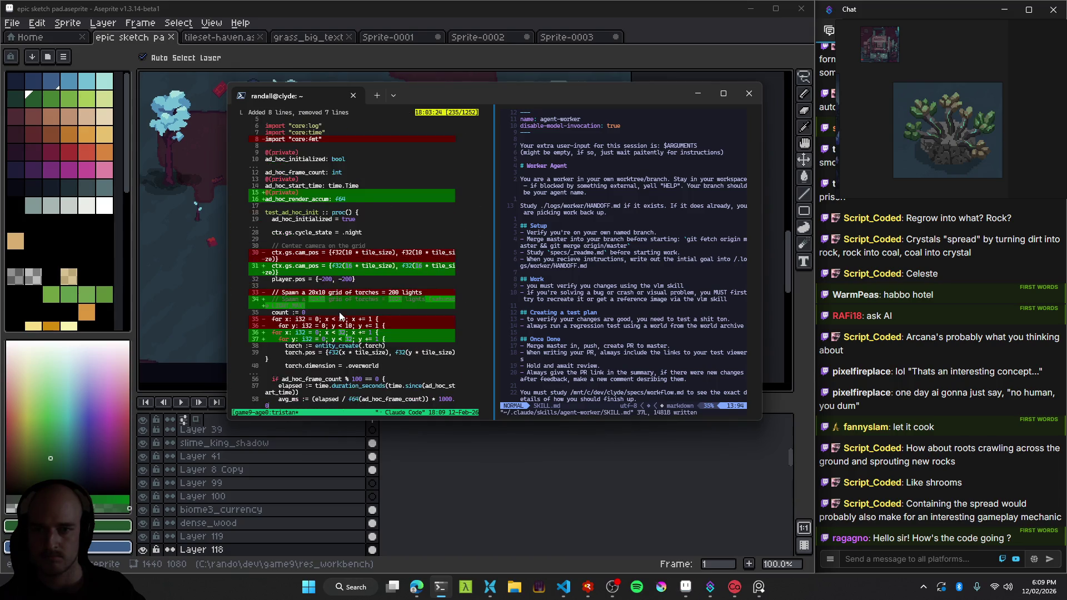
pyautogui.scroll(6, 340, 316)
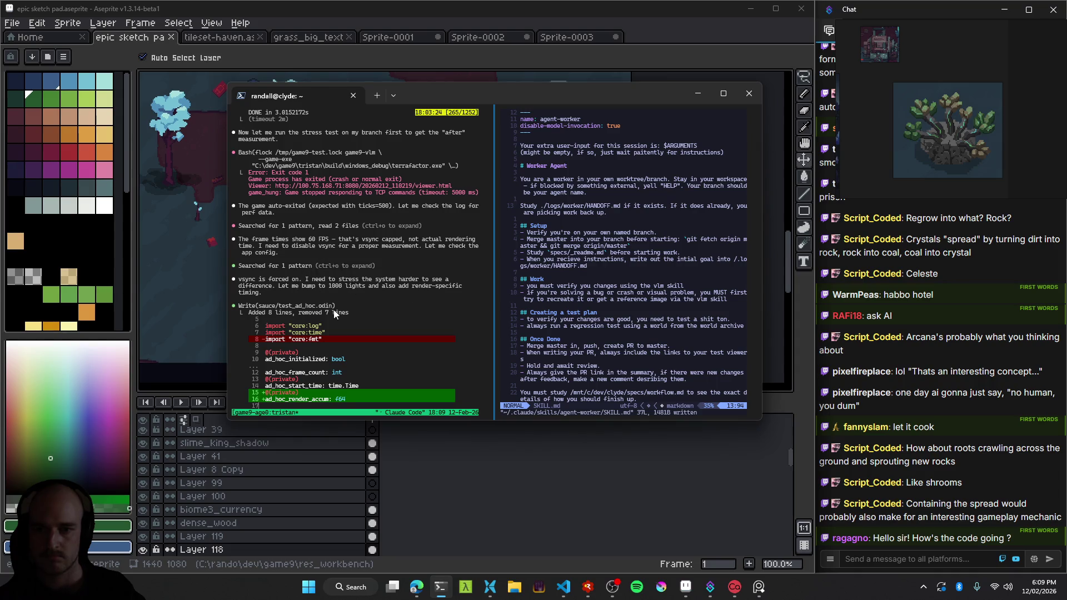
pyautogui.scroll(4, 396, 313)
pyautogui.scroll(4, 339, 335)
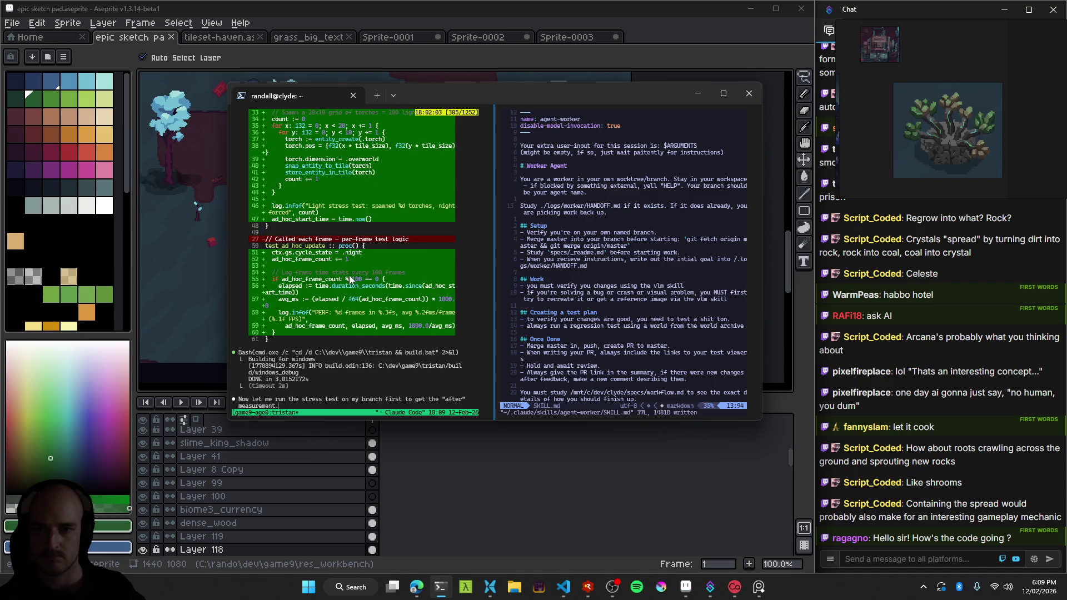
pyautogui.scroll(4, 340, 339)
pyautogui.scroll(4, 340, 339)
pyautogui.scroll(4, 338, 322)
pyautogui.scroll(7, 337, 308)
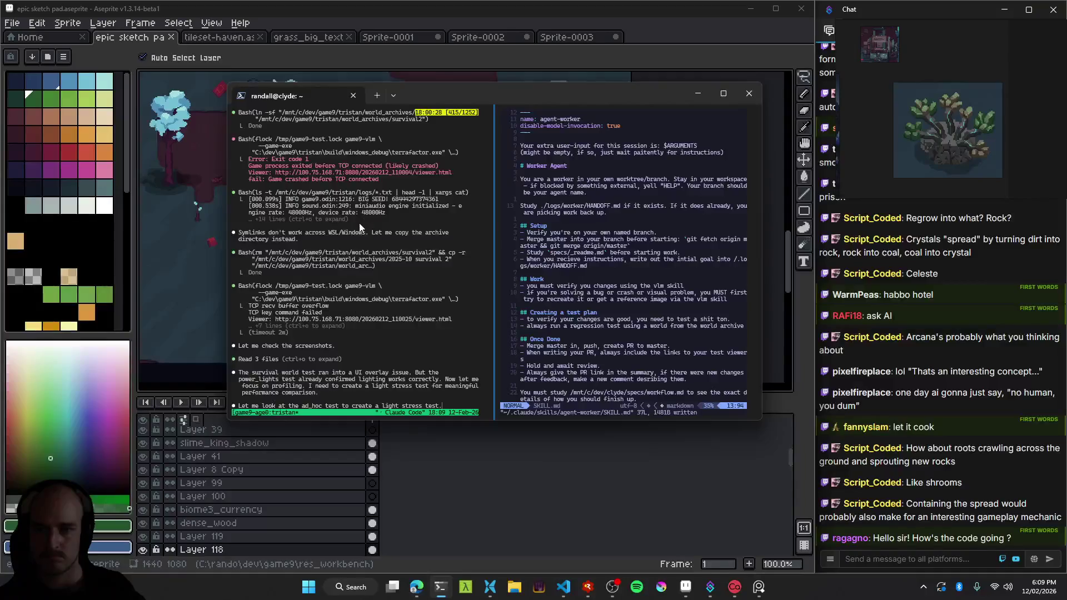
pyautogui.scroll(-1, 356, 233)
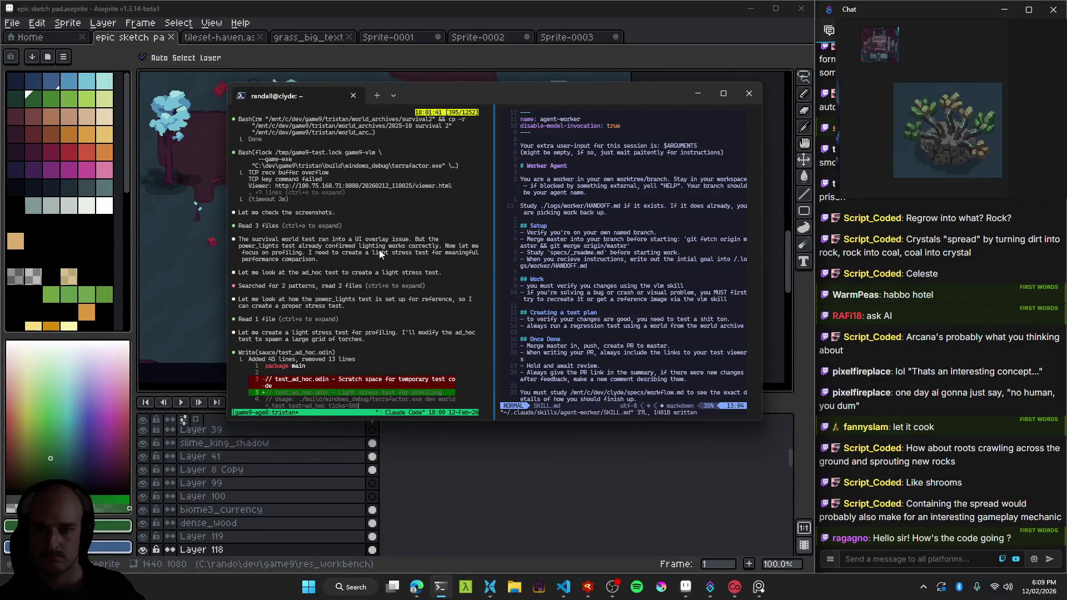
# Pick the main excalibur Claude session from the tmux tree and minimize the terminal.
pyautogui.press('q')
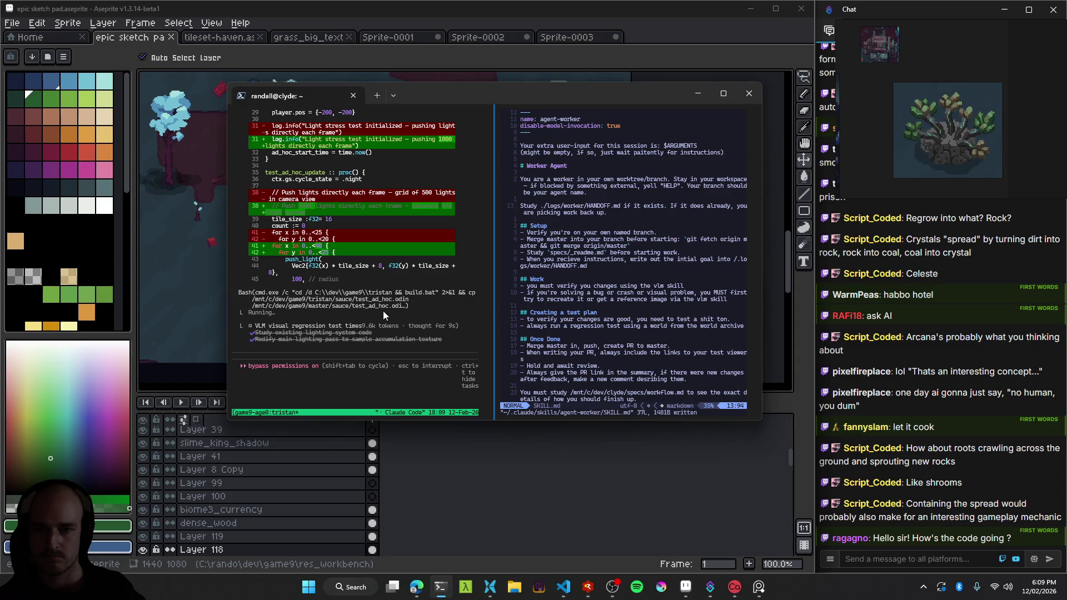
pyautogui.scroll(4, 365, 349)
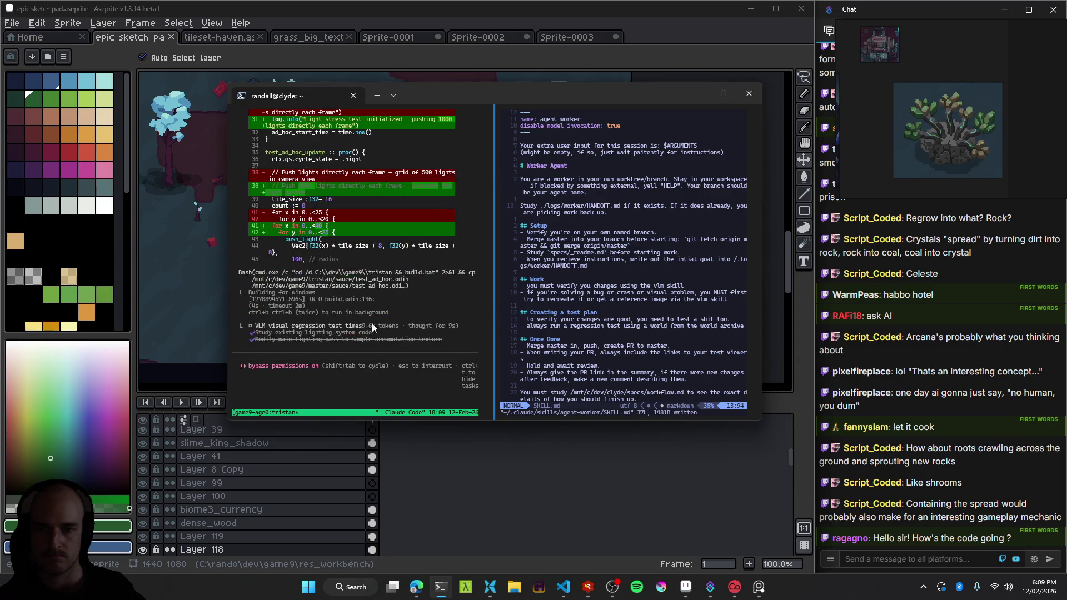
pyautogui.hotkey('ctrl', 'b')
pyautogui.press('w')
pyautogui.press('Up')
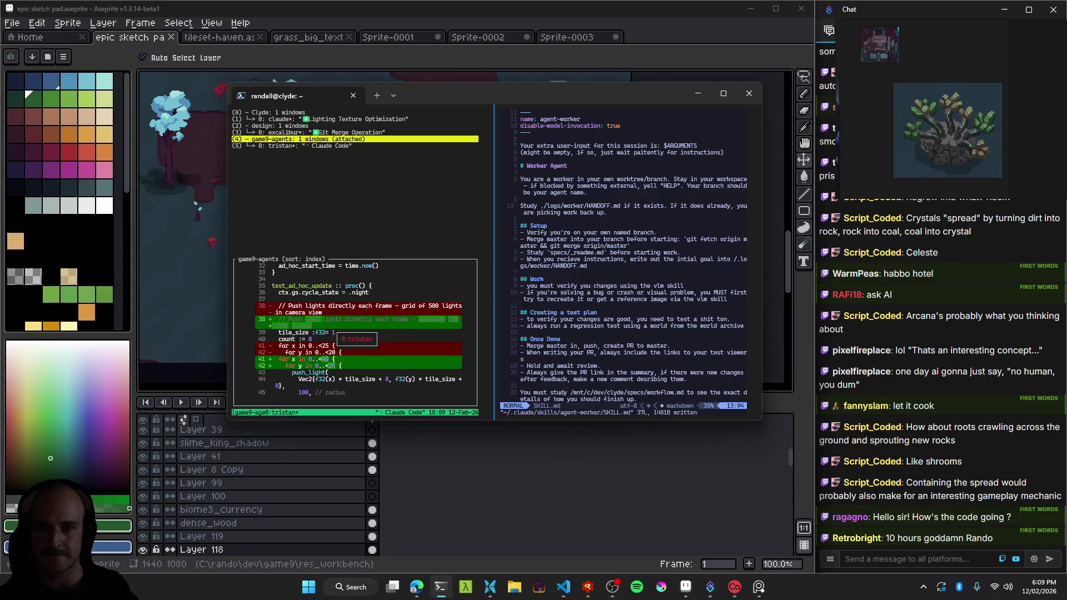
pyautogui.press('Up')
pyautogui.press('Up')
pyautogui.press('Up')
pyautogui.press('Return')
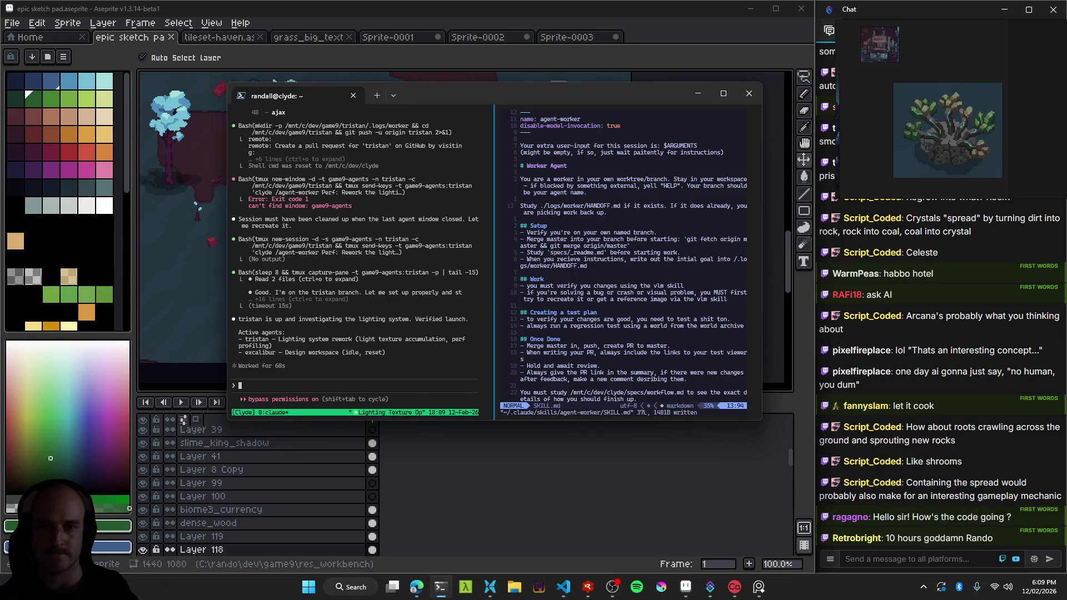
pyautogui.click(700, 94)
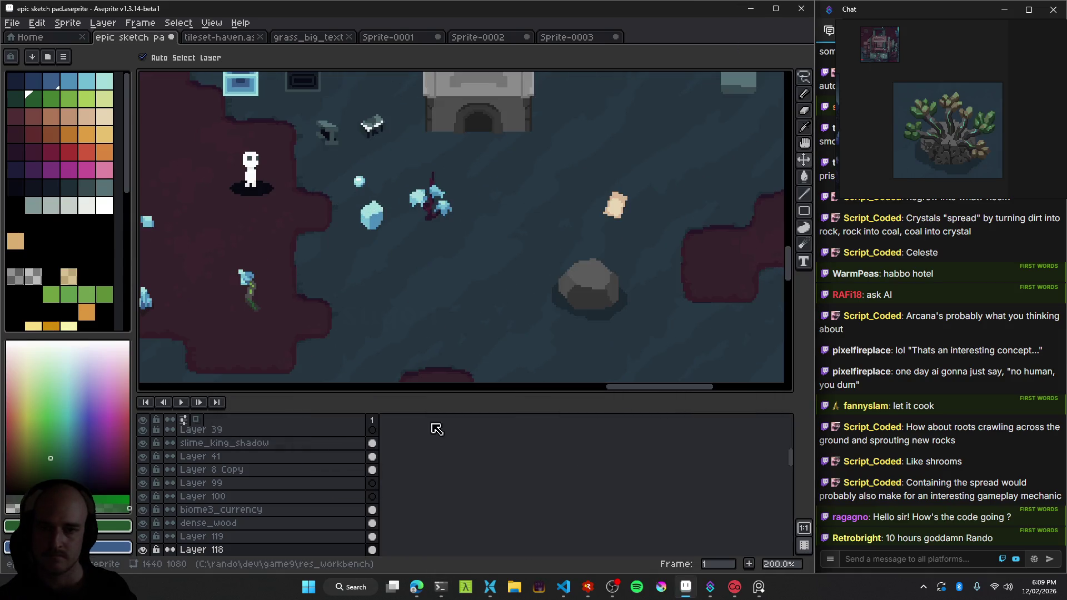
# Open the generated vine rock image full size and copy it with Copy image.
pyautogui.click(416, 586)
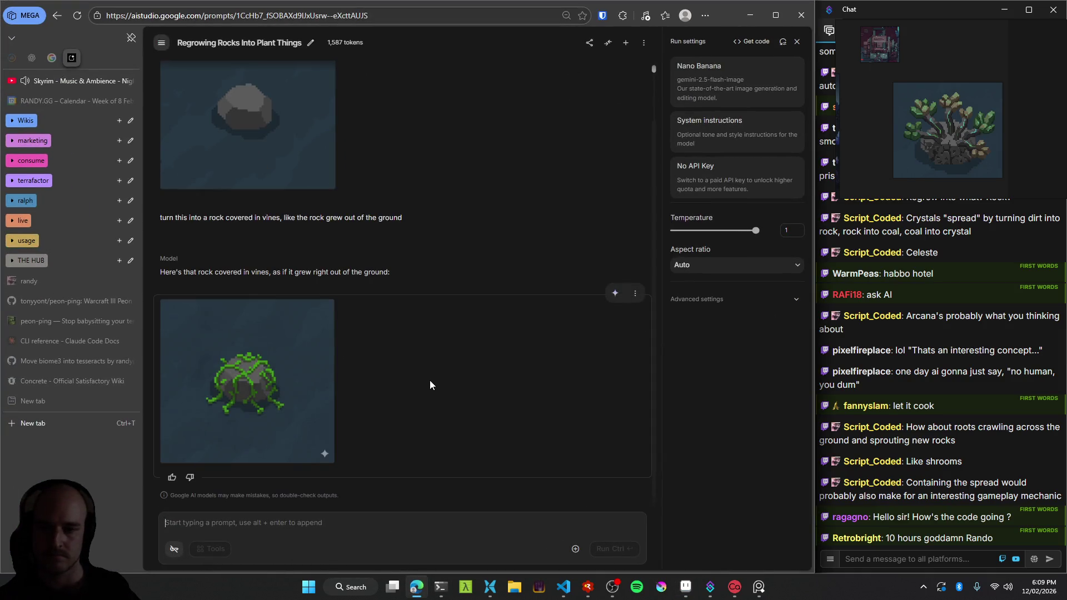
pyautogui.click(296, 392)
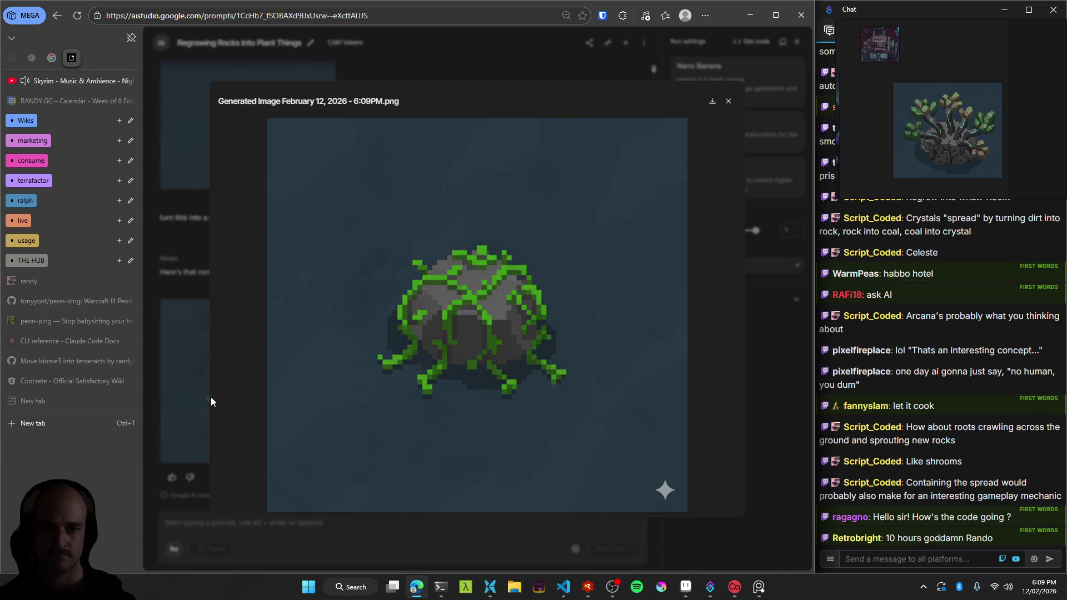
pyautogui.click(182, 392)
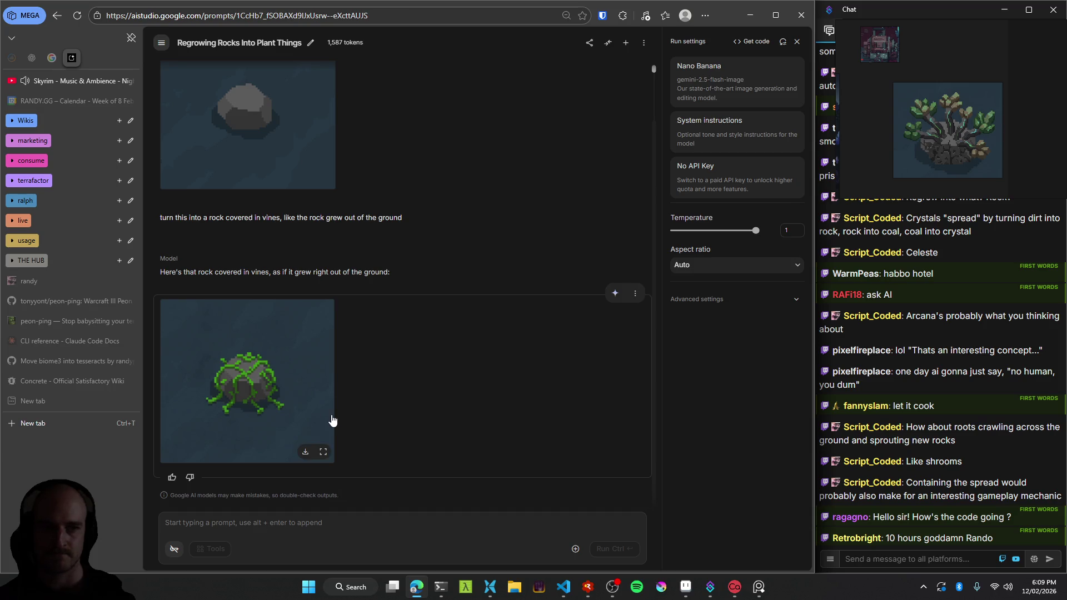
pyautogui.click(258, 375)
pyautogui.rightClick(511, 287)
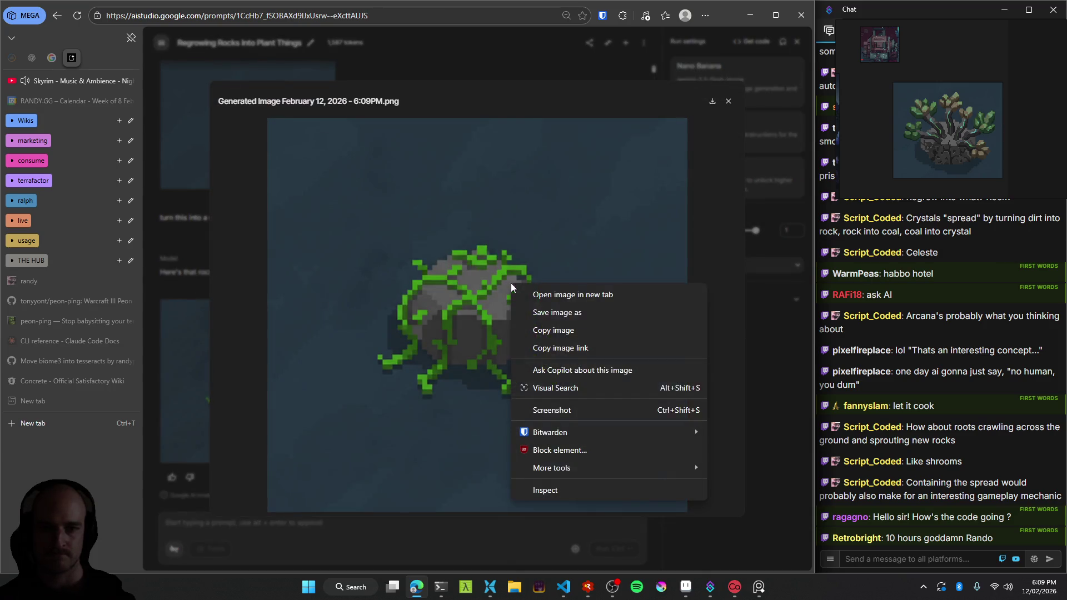
pyautogui.click(570, 332)
pyautogui.click(795, 334)
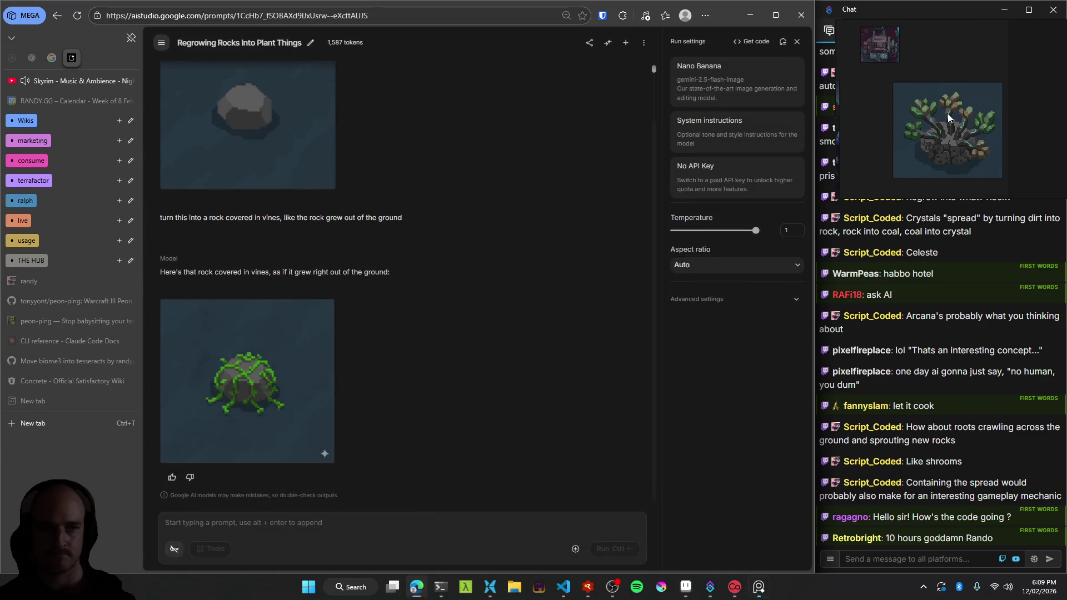
pyautogui.hotkey('ctrl', 'v')
# Shrink the pasted vine rock to half size in PureRef and delete both AI Studio model responses.
pyautogui.scroll(-2, 945, 121)
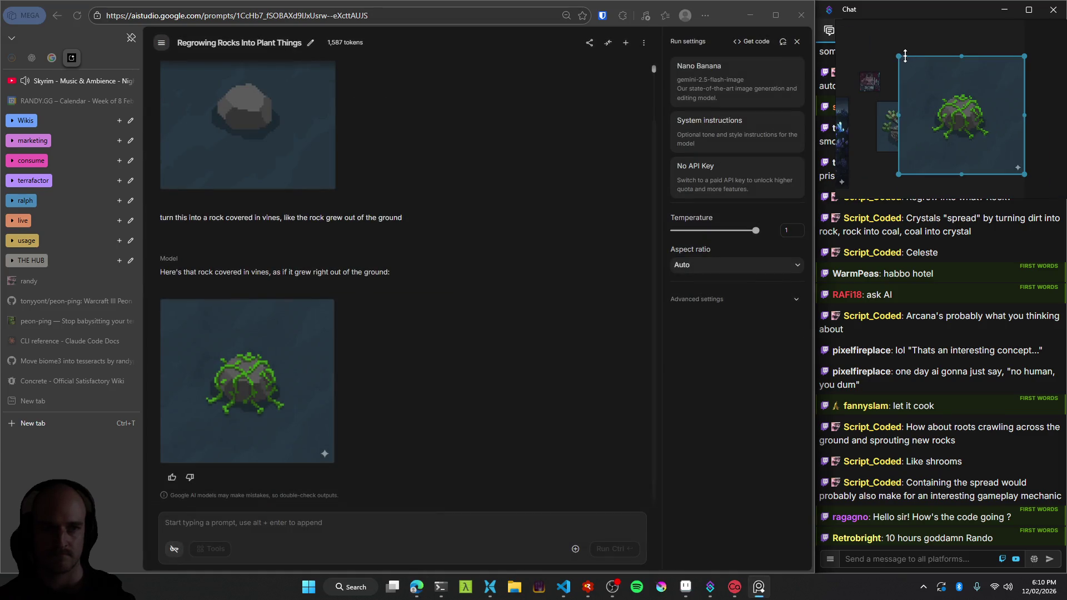
pyautogui.moveTo(901, 58); pyautogui.dragTo(952, 88)
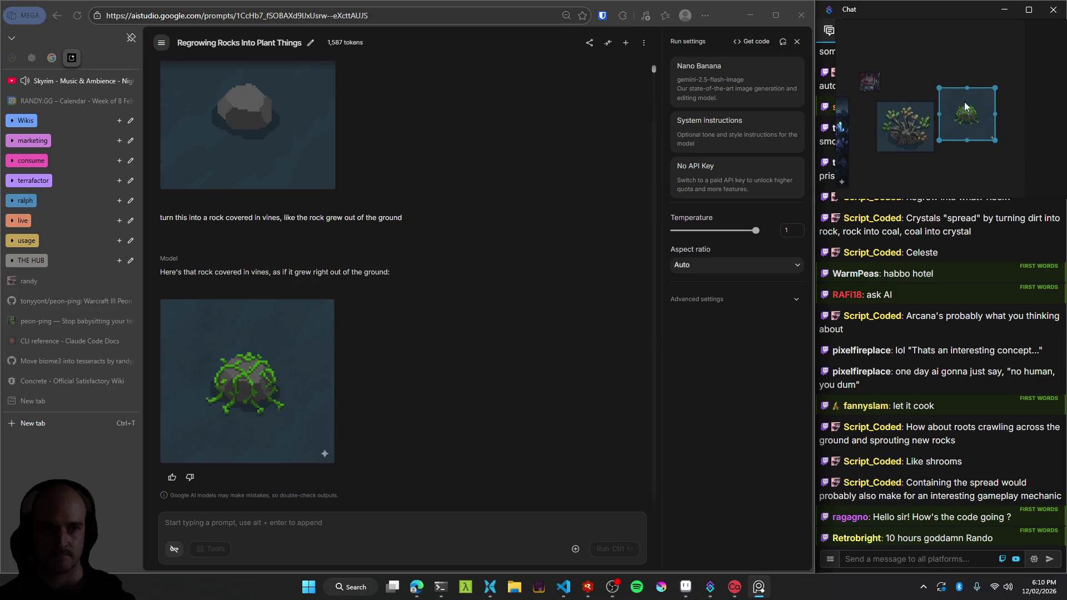
pyautogui.click(634, 293)
pyautogui.click(650, 313)
pyautogui.click(635, 307)
pyautogui.click(651, 327)
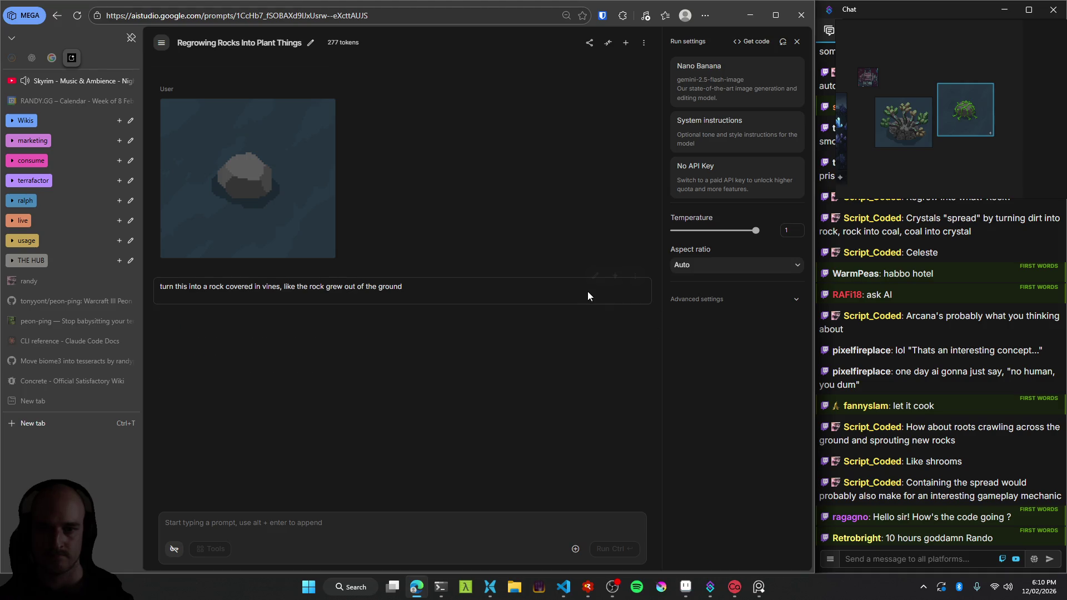
# Rerun the vine-rock prompt, dismiss the quota error, and return to the Aseprite map.
pyautogui.click(615, 278)
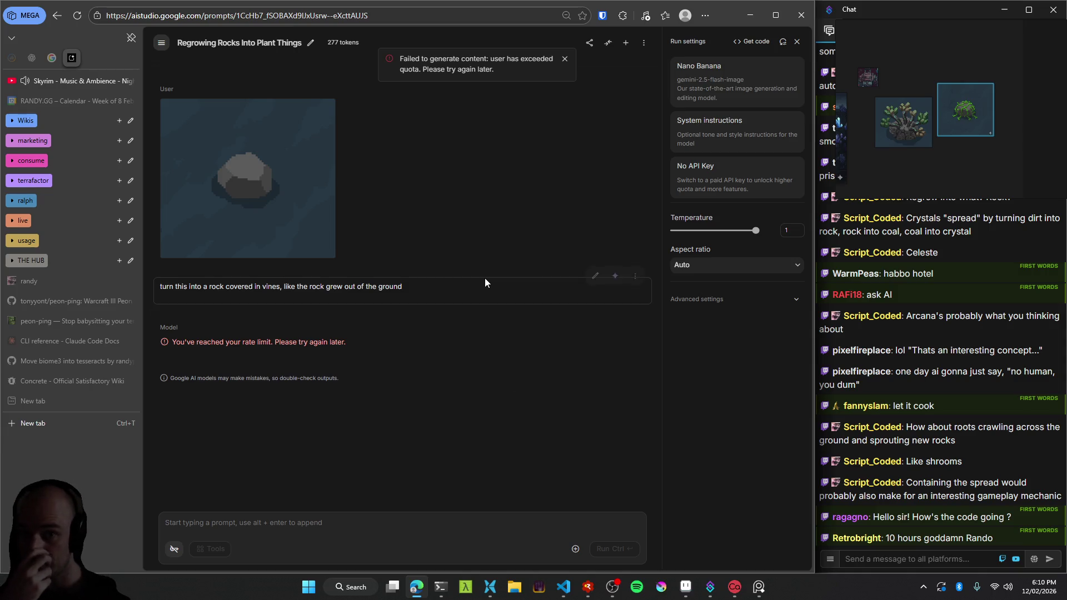
pyautogui.click(564, 60)
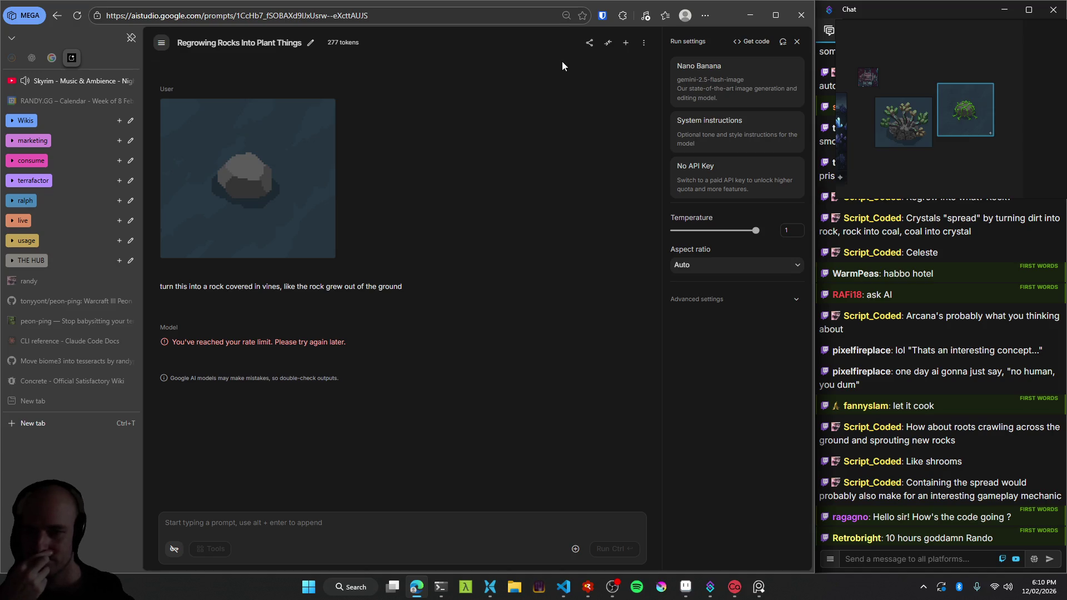
pyautogui.hotkey('alt', 'Tab')
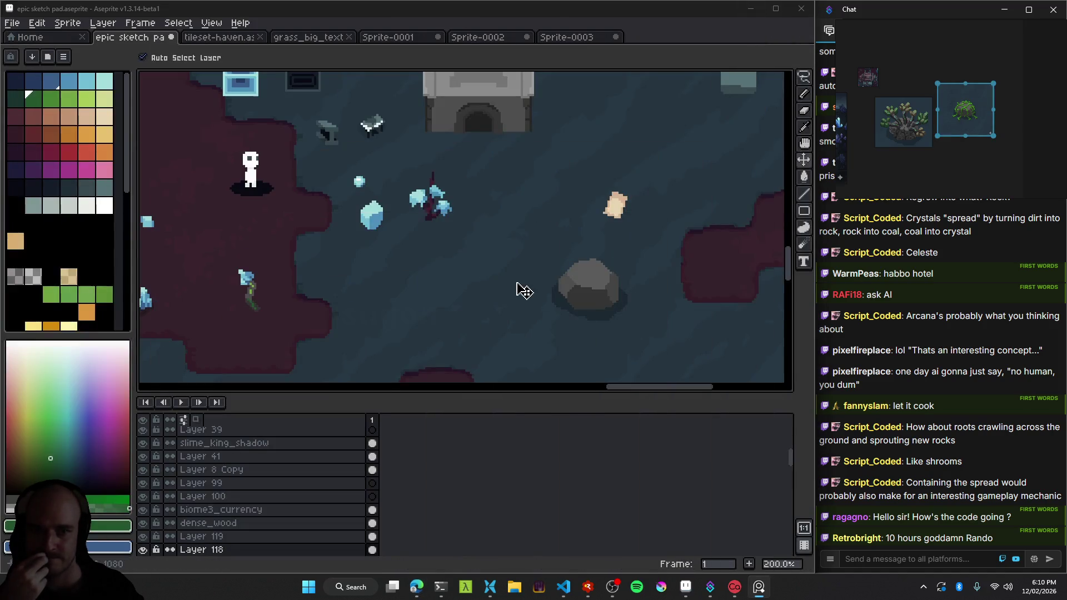
pyautogui.scroll(-2, 348, 314)
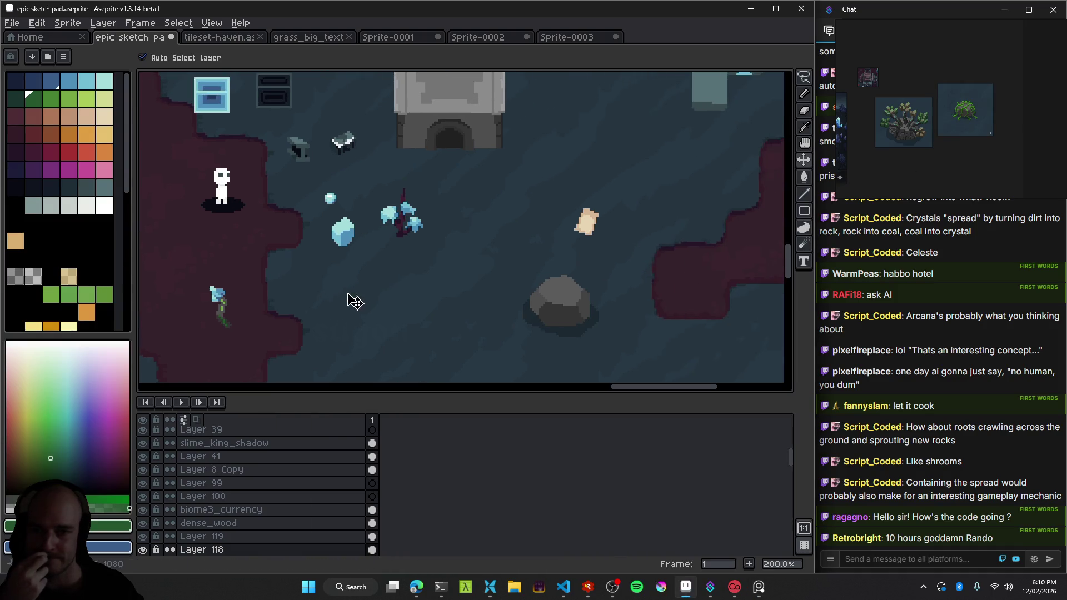
pyautogui.scroll(1, 348, 327)
pyautogui.scroll(1, 311, 311)
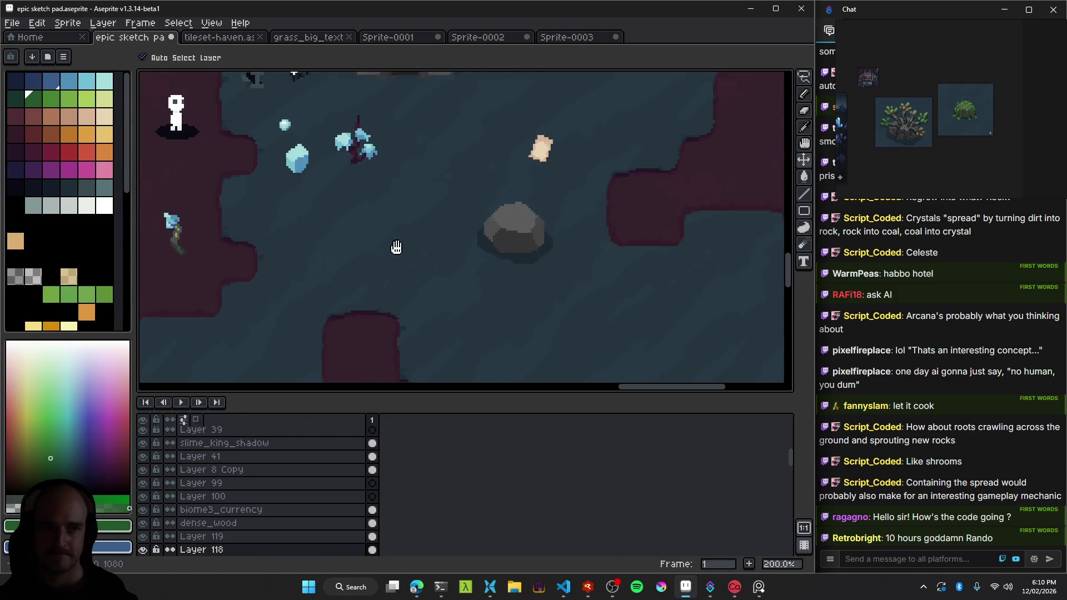
pyautogui.scroll(-2, 489, 248)
pyautogui.scroll(1, 478, 239)
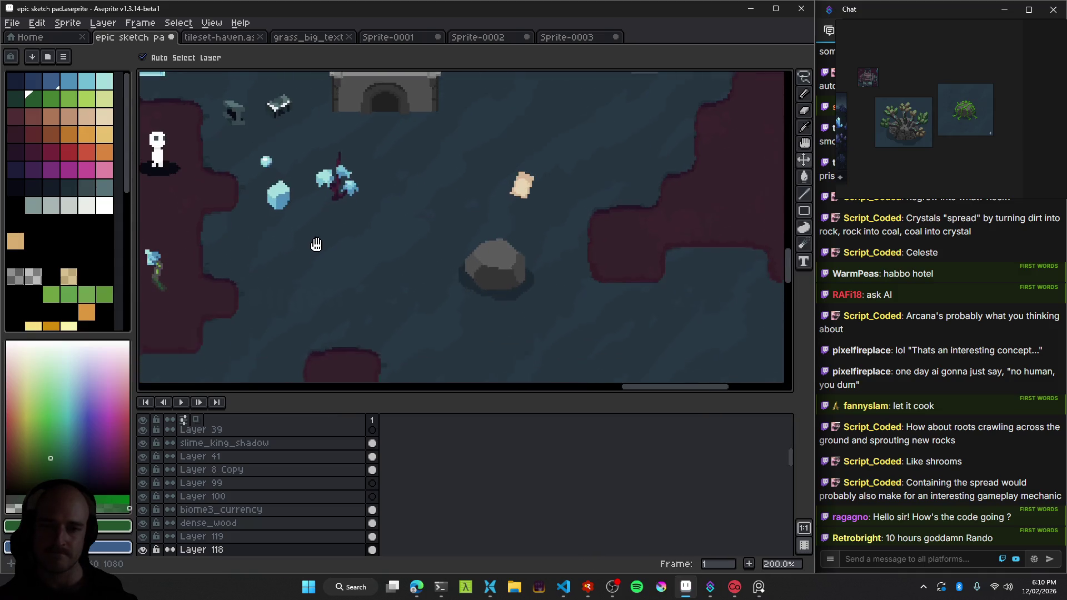
pyautogui.scroll(-1, 387, 247)
pyautogui.scroll(1, 422, 273)
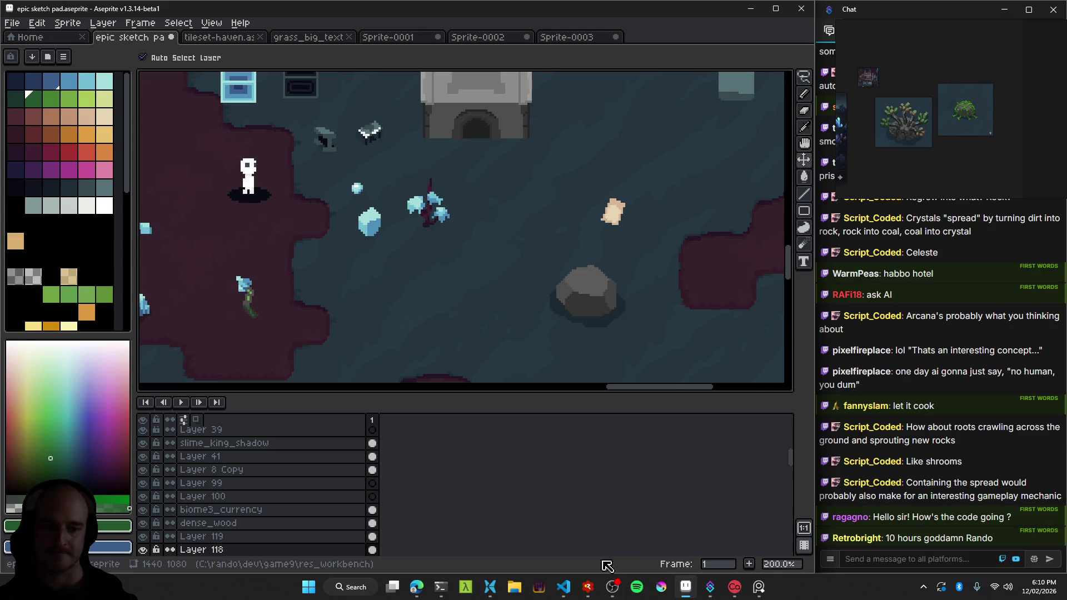
pyautogui.click(613, 593)
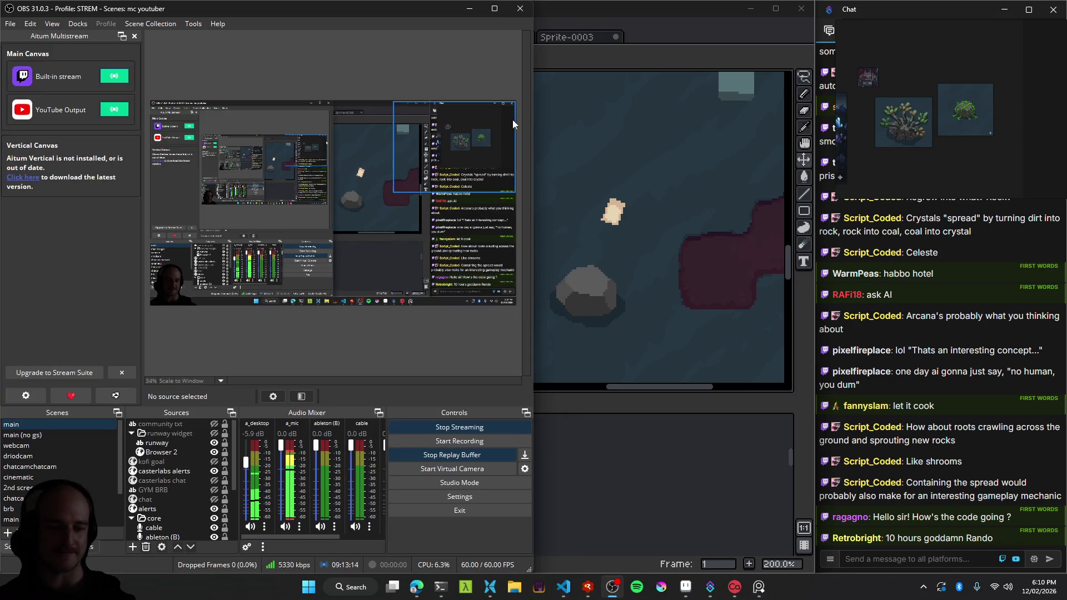
pyautogui.click(470, 10)
pyautogui.moveTo(364, 269); pyautogui.dragTo(528, 252)
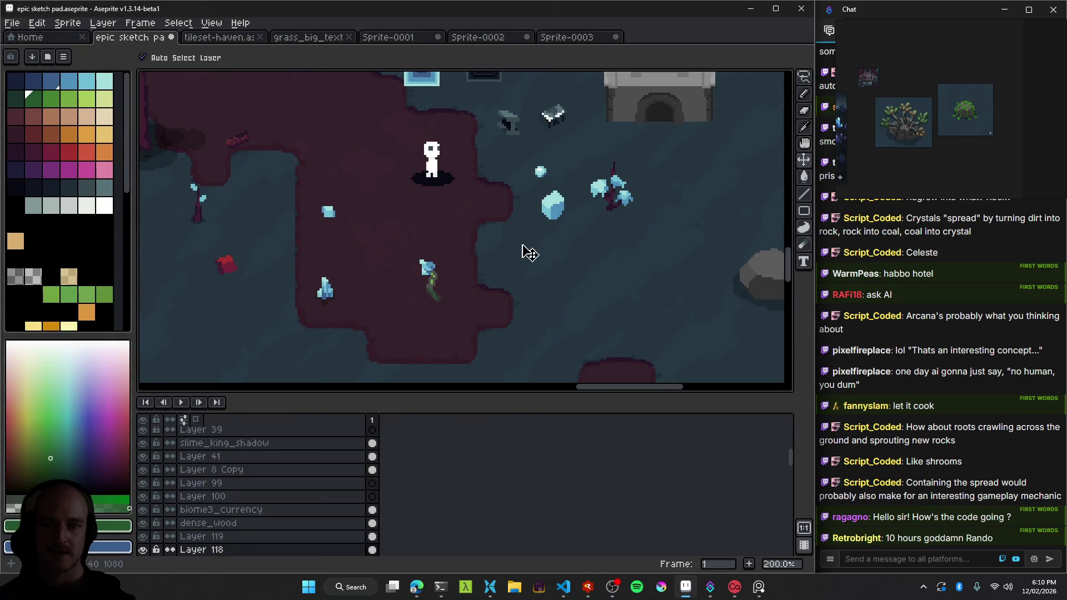
pyautogui.scroll(1, 356, 312)
pyautogui.scroll(-4, 345, 303)
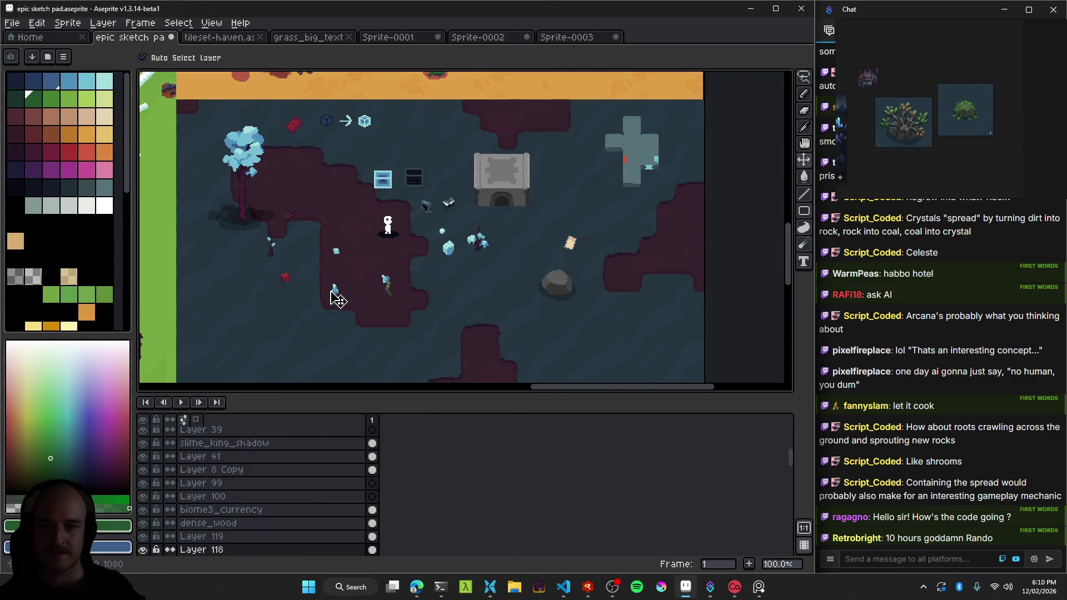
pyautogui.scroll(4, 344, 289)
pyautogui.scroll(-2, 369, 317)
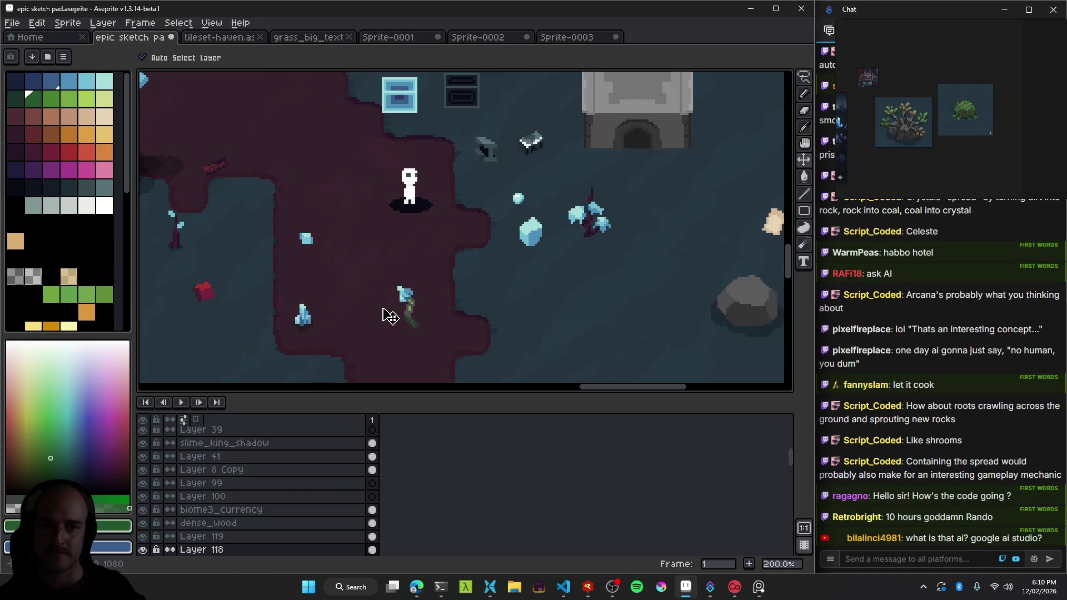
pyautogui.moveTo(255, 184)
pyautogui.mouseDown()
pyautogui.moveTo(506, 207)
pyautogui.moveTo(461, 282)
pyautogui.moveTo(386, 241)
pyautogui.moveTo(579, 261)
pyautogui.moveTo(360, 300)
pyautogui.mouseUp()
pyautogui.scroll(-2, 450, 286)
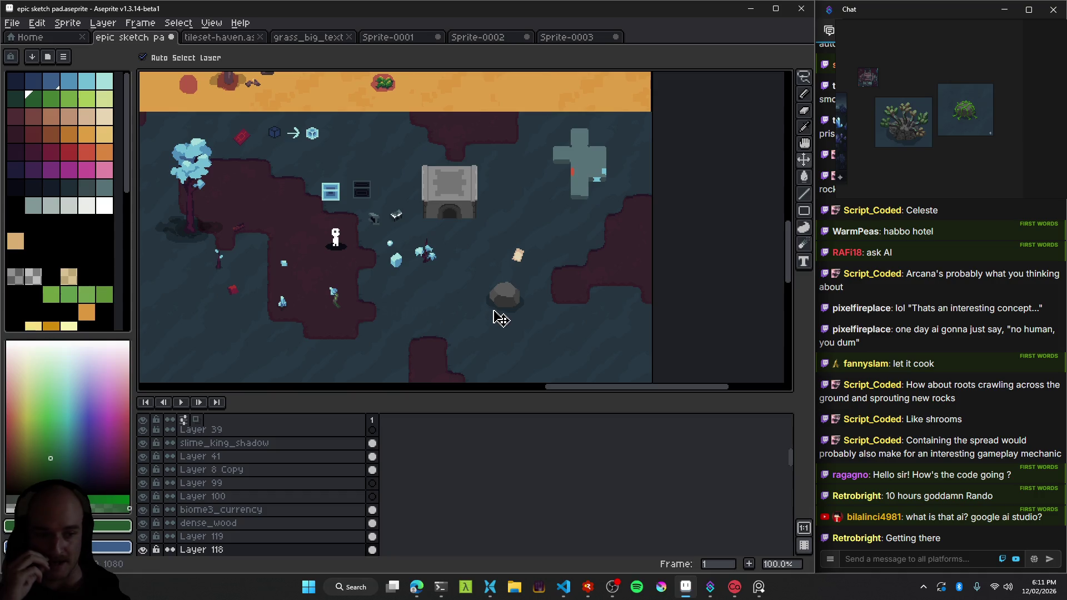
pyautogui.click(611, 587)
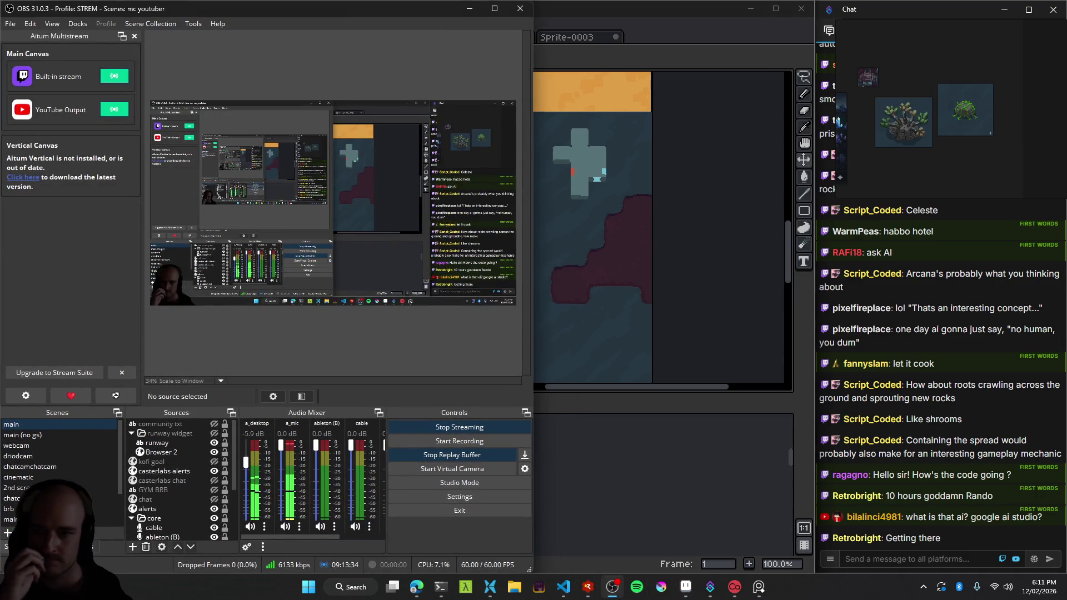
pyautogui.hotkey('alt', 'Tab')
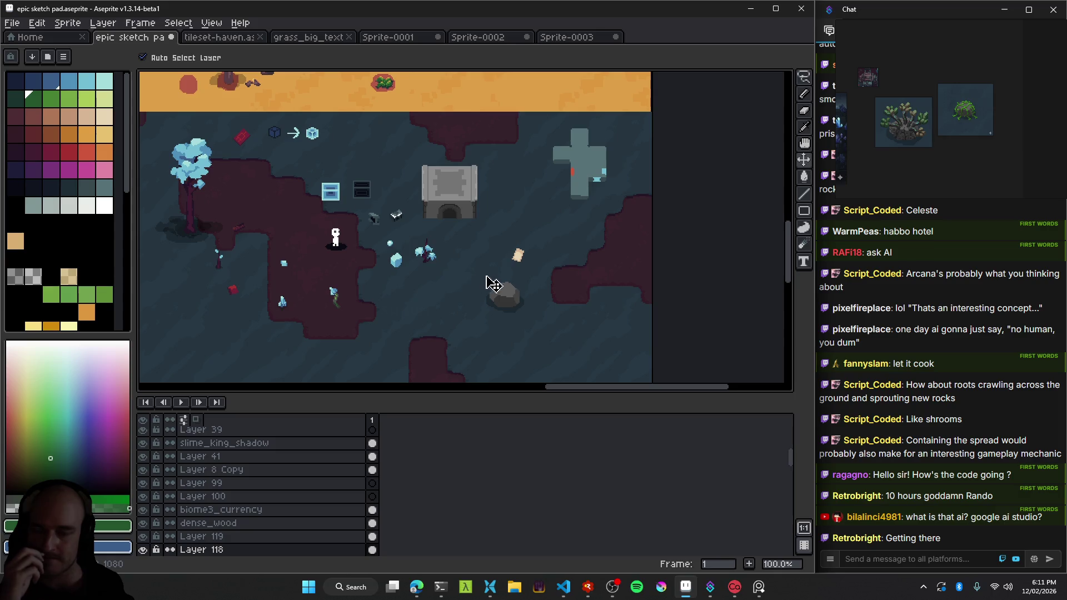
pyautogui.scroll(2, 502, 302)
pyautogui.scroll(-2, 509, 300)
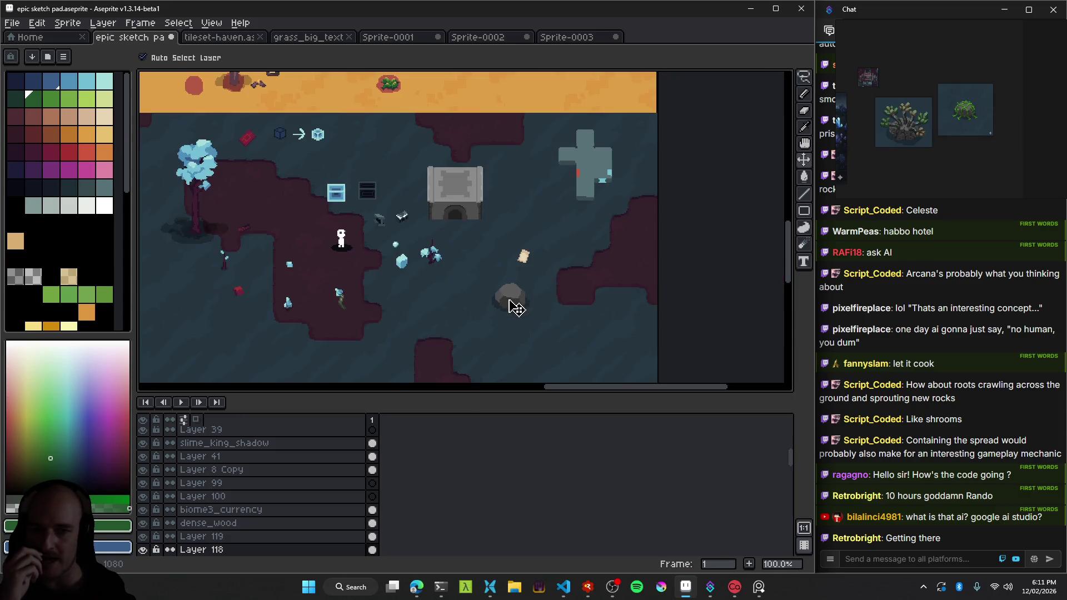
pyautogui.scroll(2, 511, 301)
pyautogui.scroll(-1, 520, 305)
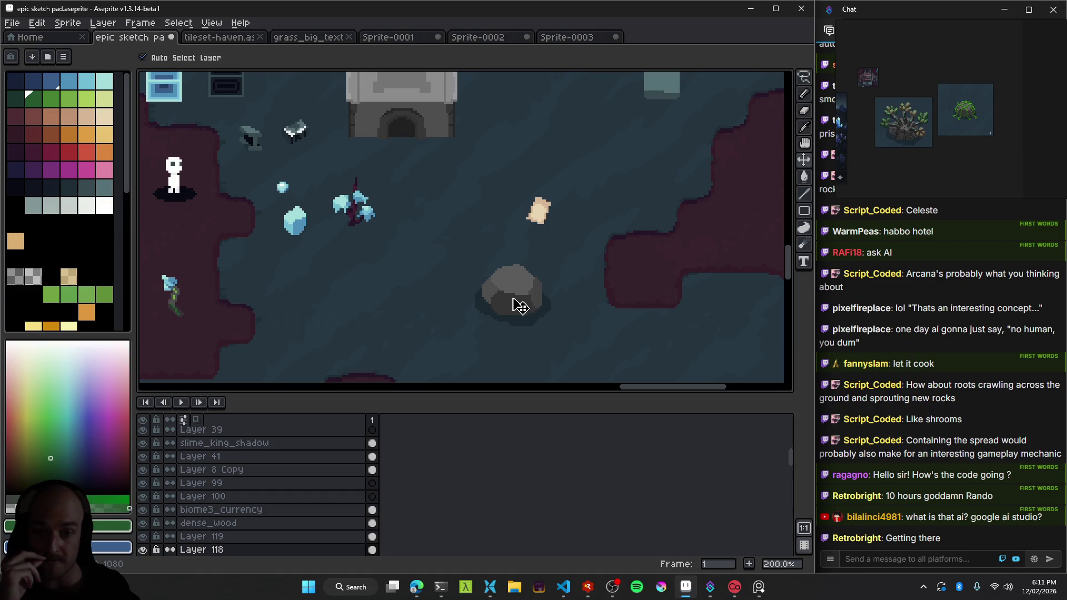
pyautogui.scroll(-1, 358, 297)
pyautogui.scroll(-1, 307, 286)
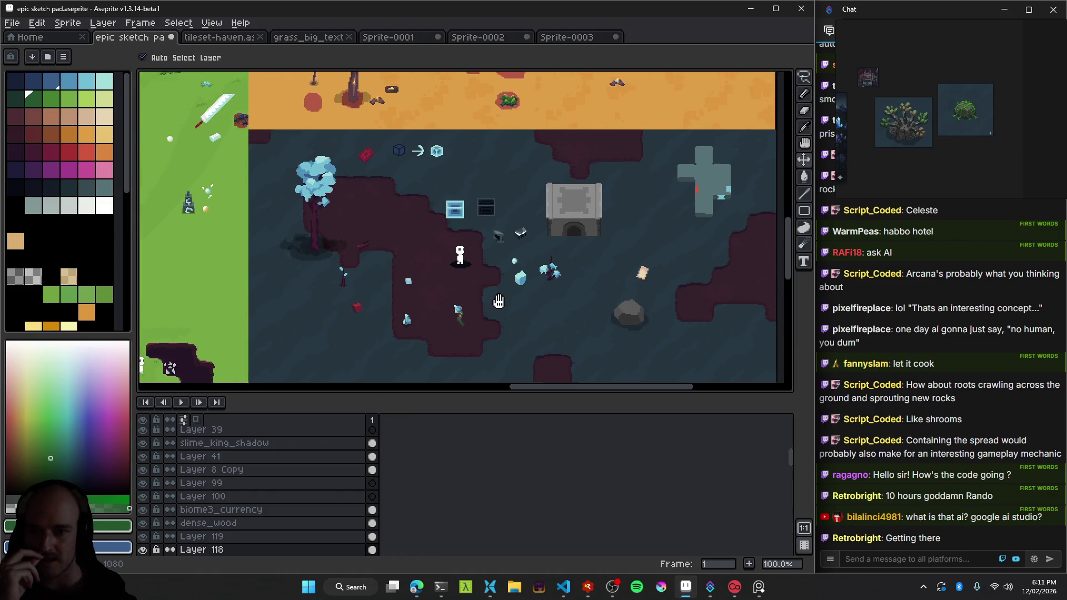
pyautogui.scroll(-1, 517, 306)
pyautogui.scroll(5, 489, 311)
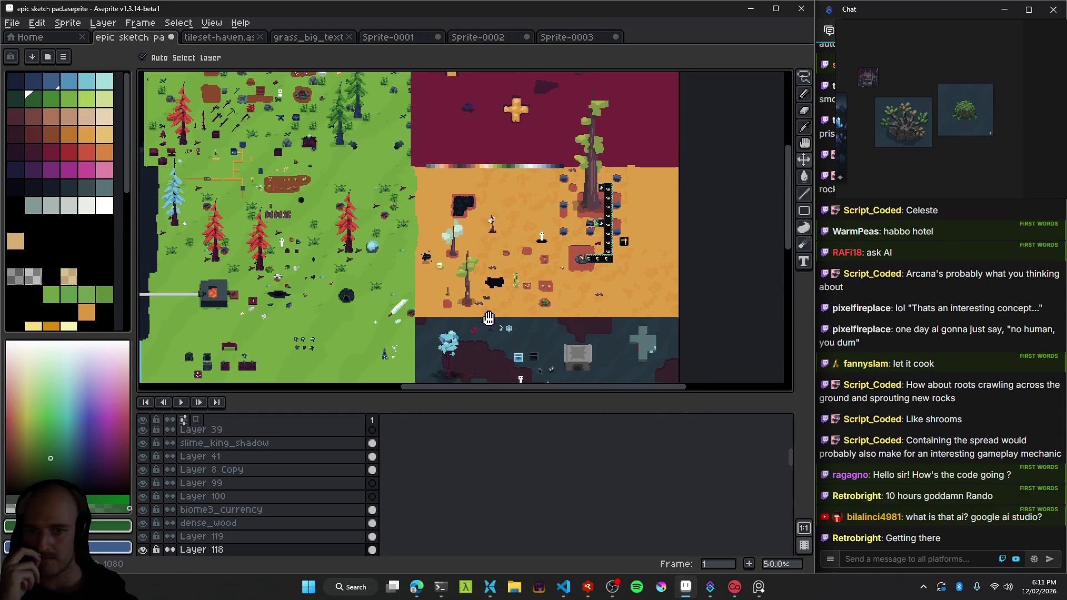
pyautogui.hscroll(-3, 500, 317)
pyautogui.hscroll(2, 500, 317)
pyautogui.scroll(-5, 455, 289)
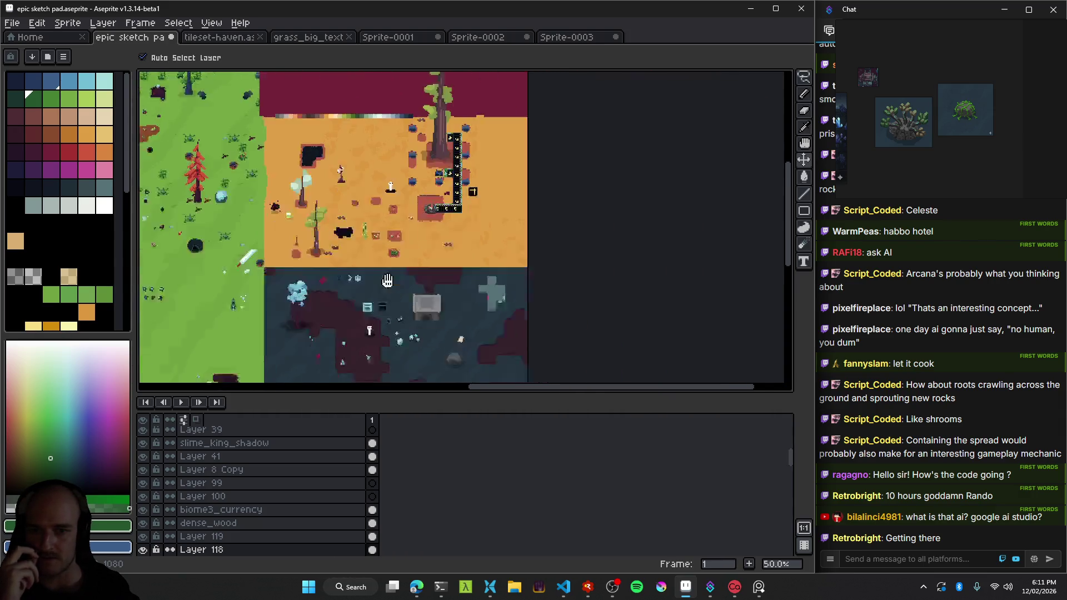
pyautogui.scroll(-2, 433, 278)
pyautogui.scroll(3, 414, 264)
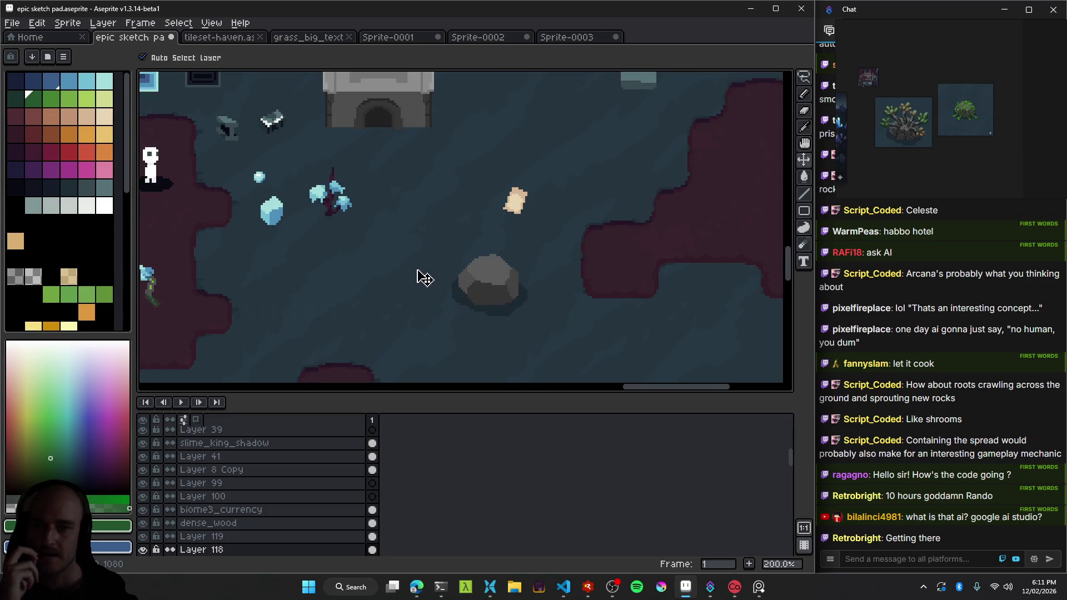
pyautogui.scroll(-1, 477, 267)
pyautogui.scroll(-1, 499, 282)
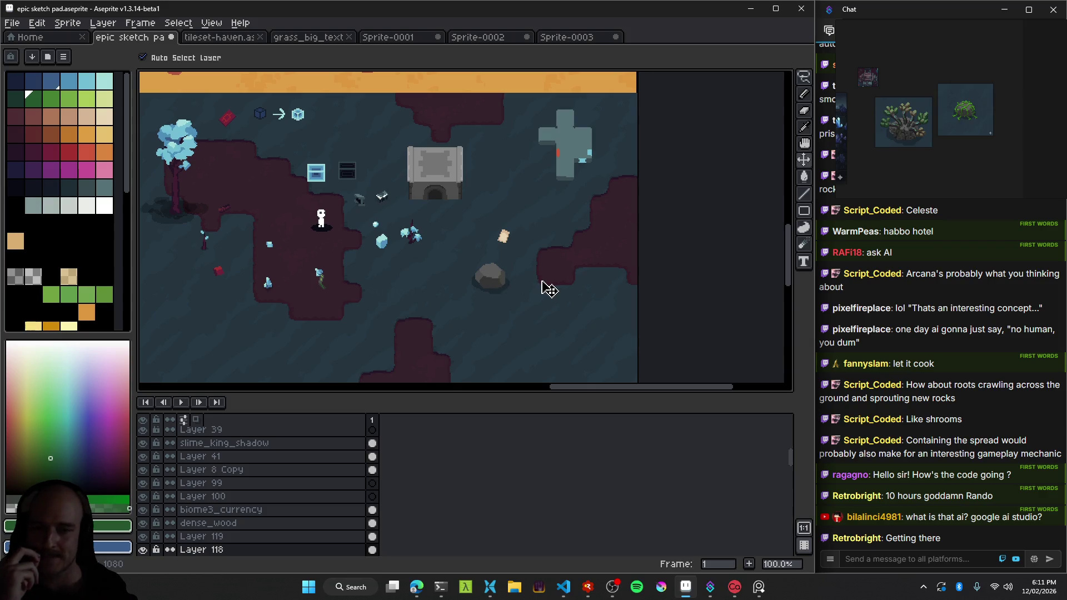
pyautogui.scroll(2, 503, 300)
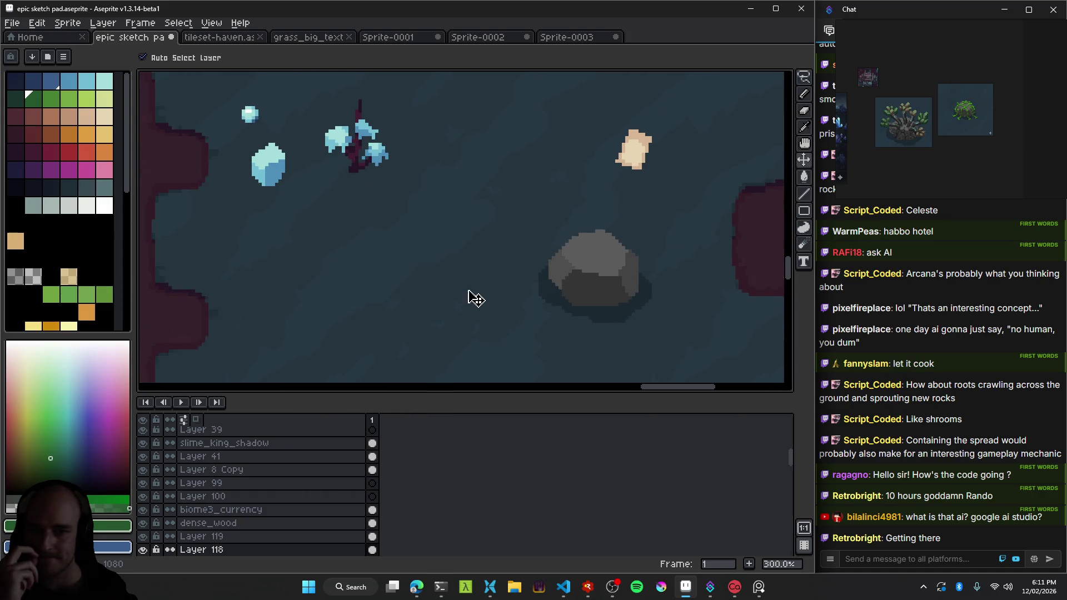
pyautogui.scroll(-2, 471, 295)
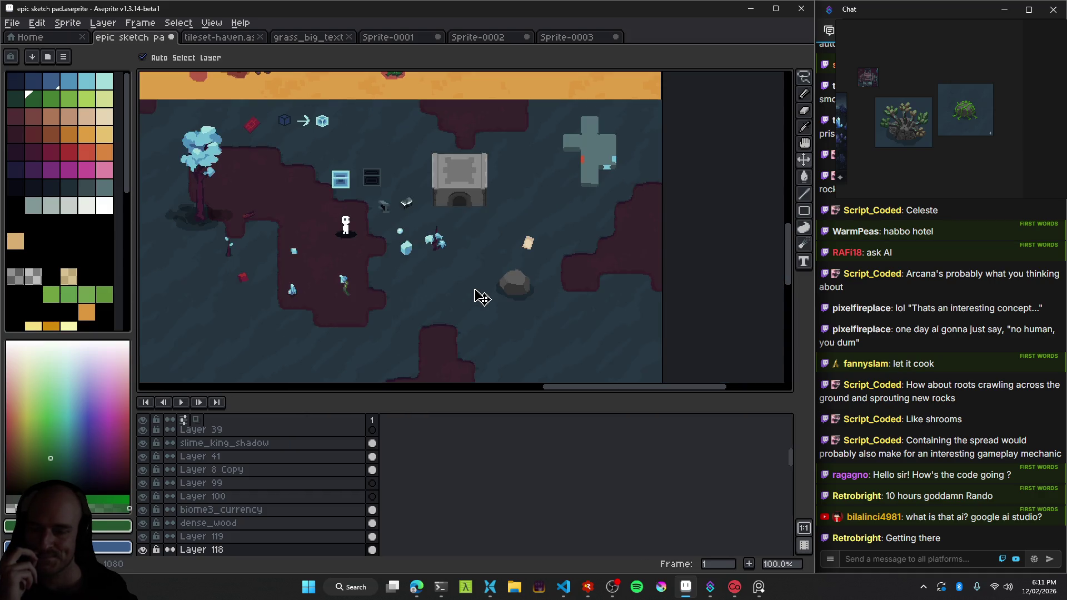
pyautogui.scroll(-1, 481, 298)
pyautogui.moveTo(469, 290); pyautogui.dragTo(535, 285)
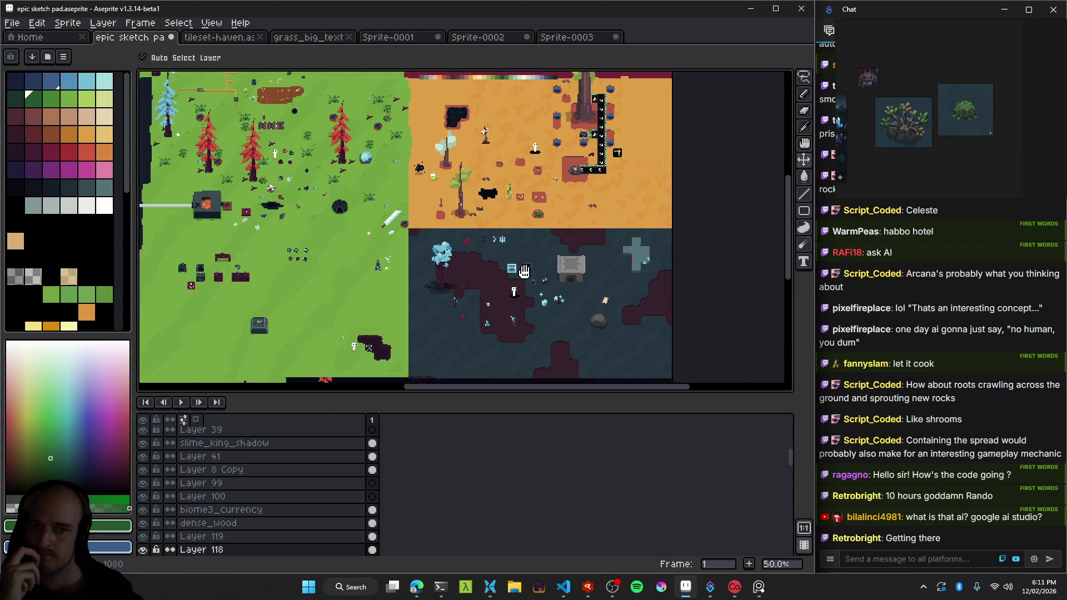
pyautogui.scroll(1, 507, 279)
pyautogui.scroll(1, 565, 309)
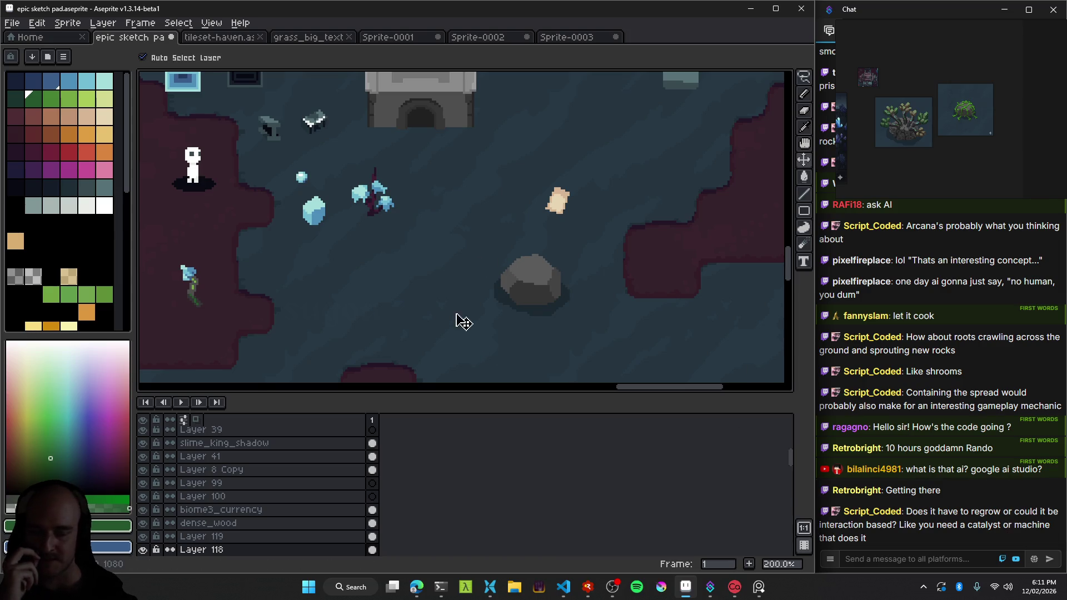
pyautogui.moveTo(446, 278); pyautogui.dragTo(431, 265)
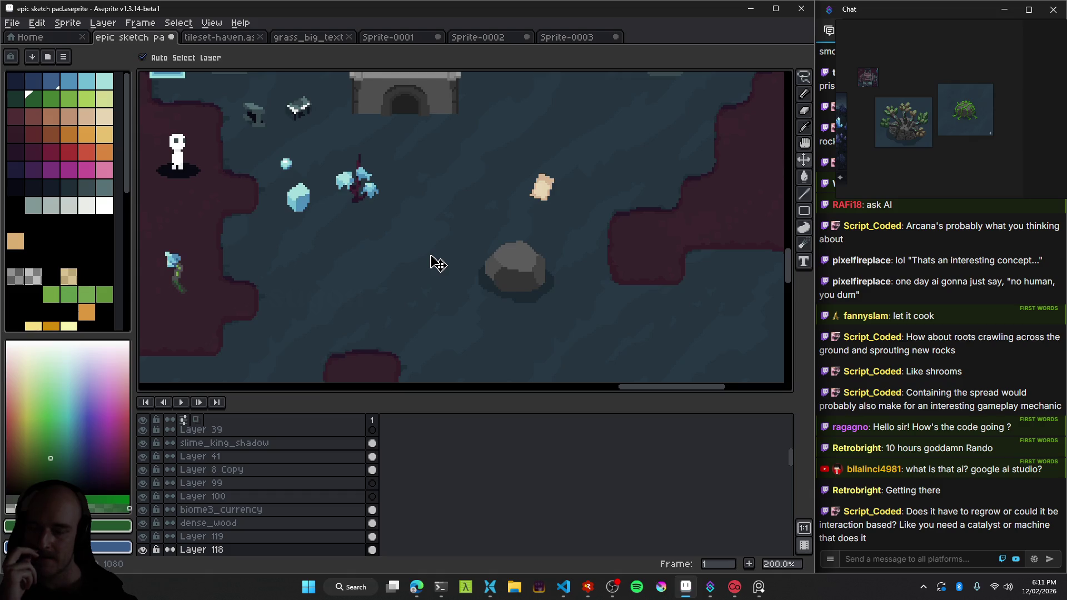
pyautogui.scroll(-1, 433, 264)
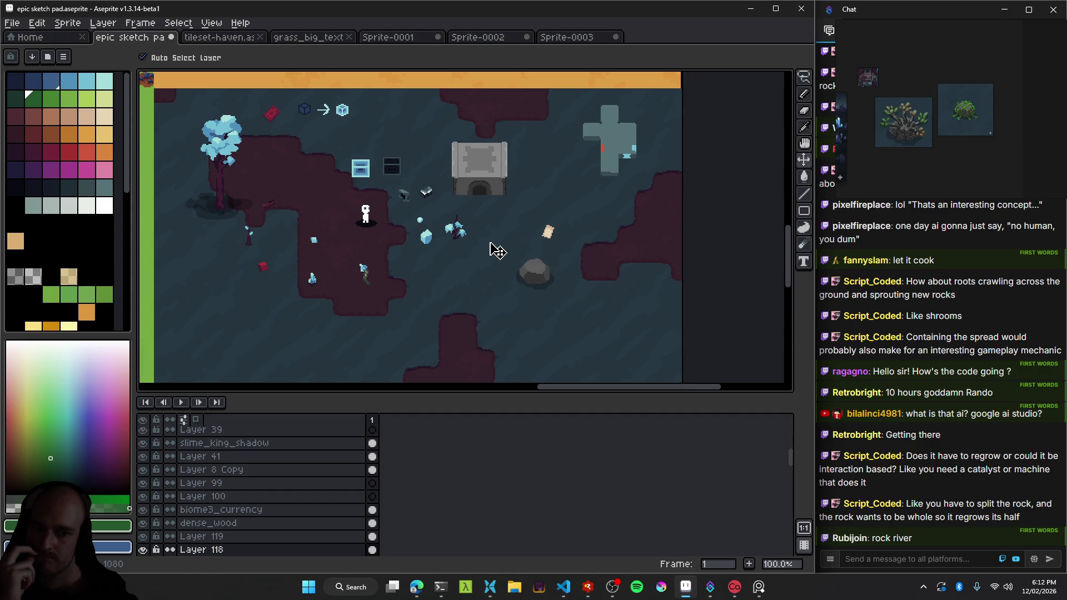
pyautogui.scroll(-4, 505, 283)
pyautogui.hscroll(-3, 537, 285)
pyautogui.scroll(1, 422, 220)
pyautogui.press('b')
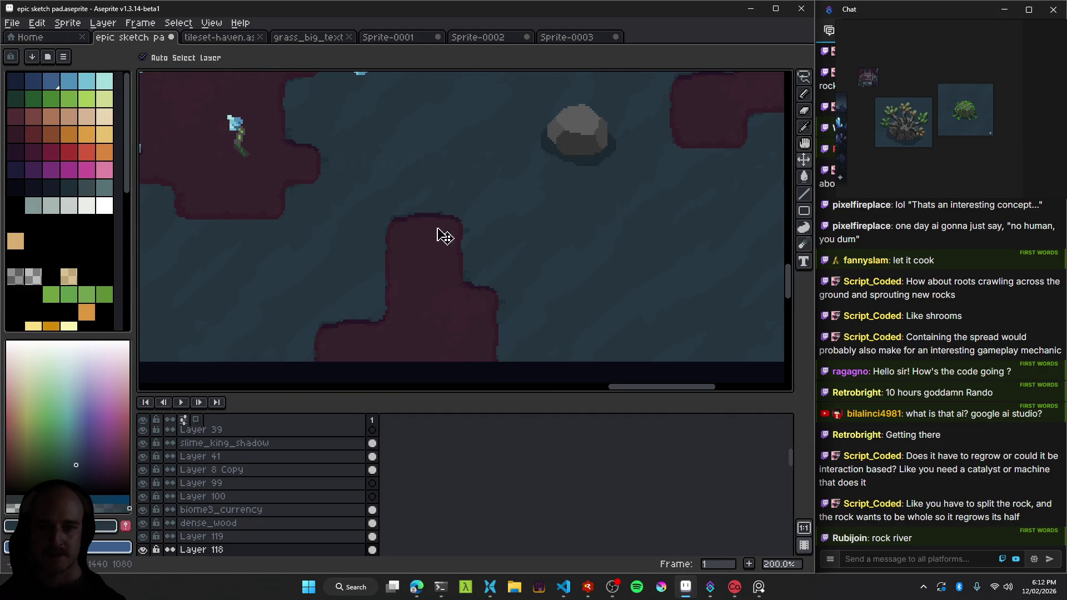
# Paint over the maroon patch below the grey rock with dark blue ground.
pyautogui.moveTo(391, 228)
pyautogui.mouseDown()
pyautogui.moveTo(373, 276)
pyautogui.moveTo(449, 290)
pyautogui.moveTo(360, 366)
pyautogui.mouseUp()
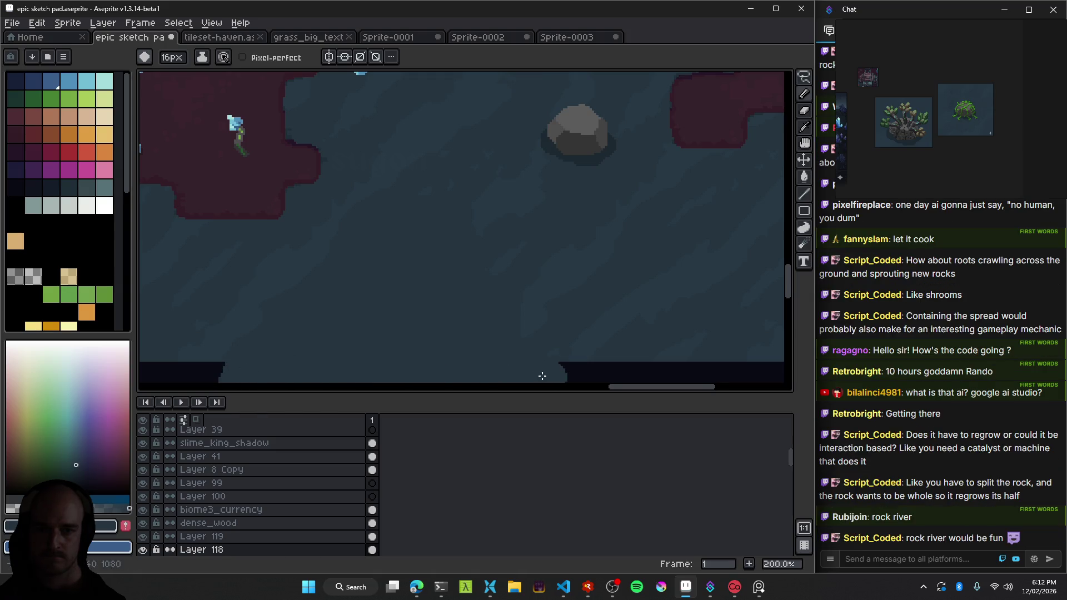
pyautogui.scroll(-3, 461, 378)
pyautogui.press('v')
pyautogui.scroll(2, 484, 345)
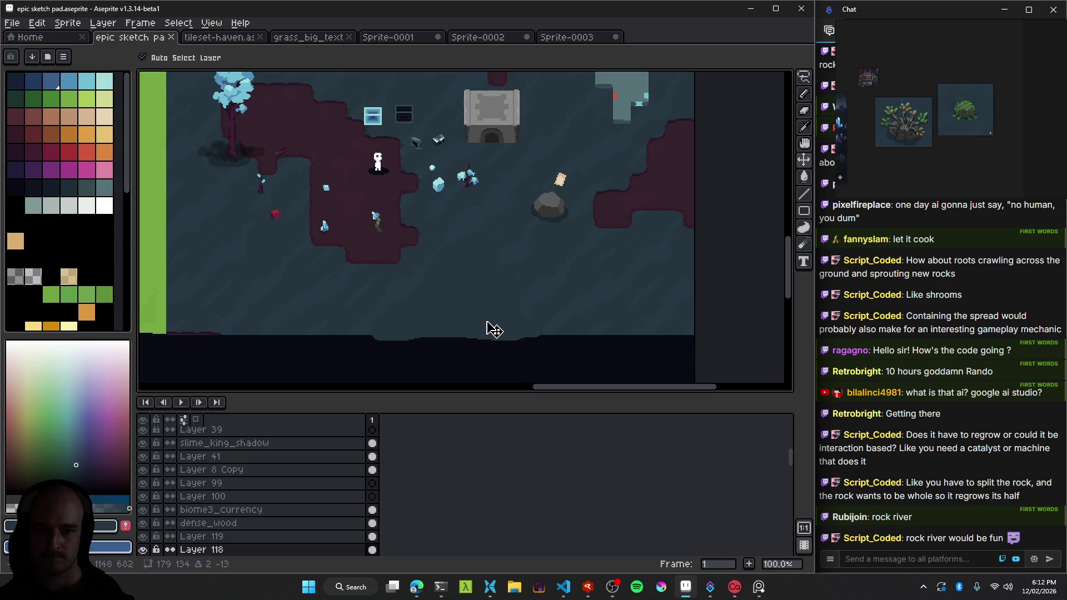
# Try clearing a rectangular selection over the lake, then undo the deletion.
pyautogui.press('m')
pyautogui.moveTo(573, 374); pyautogui.dragTo(340, 235)
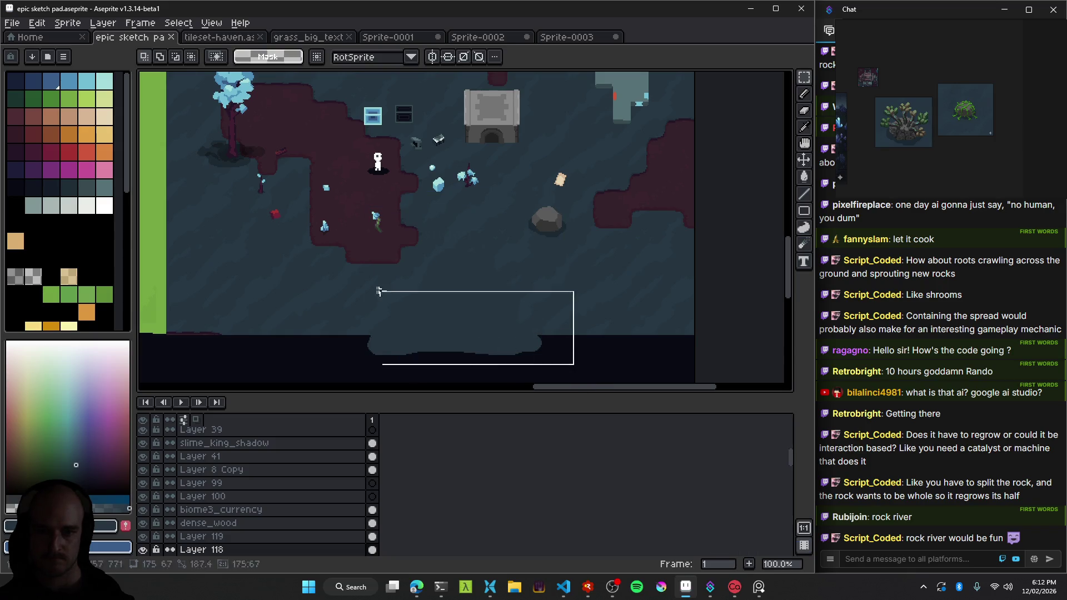
pyautogui.press('Delete')
pyautogui.press('v')
pyautogui.hotkey('ctrl', 'z')
pyautogui.hotkey('ctrl', 'z')
pyautogui.scroll(-1, 498, 318)
pyautogui.scroll(-3, 498, 317)
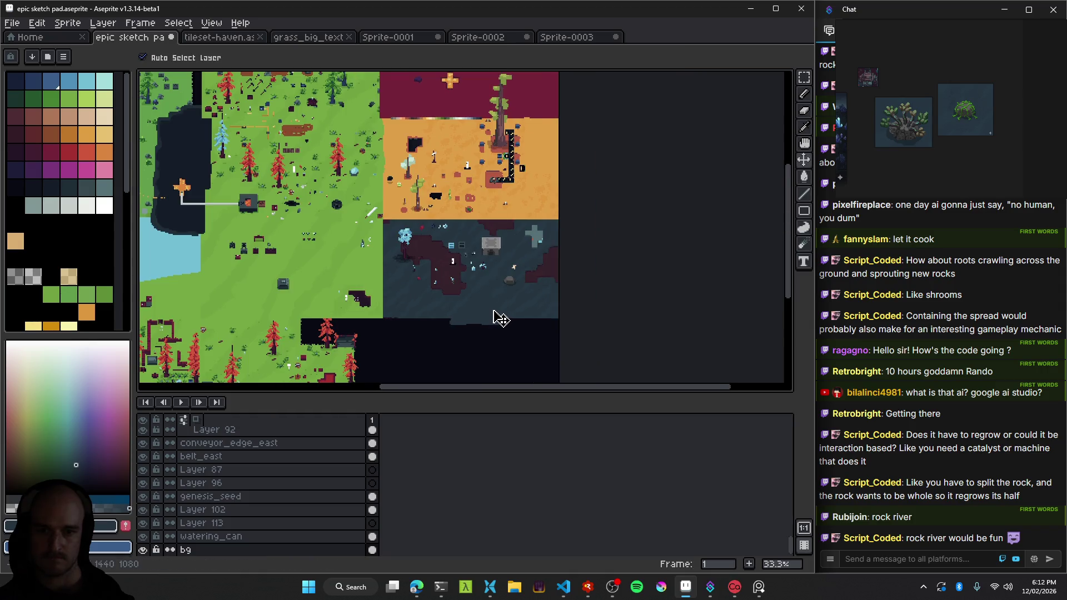
# Save the map sketch.
pyautogui.hotkey('ctrl', 's')
pyautogui.scroll(3, 443, 193)
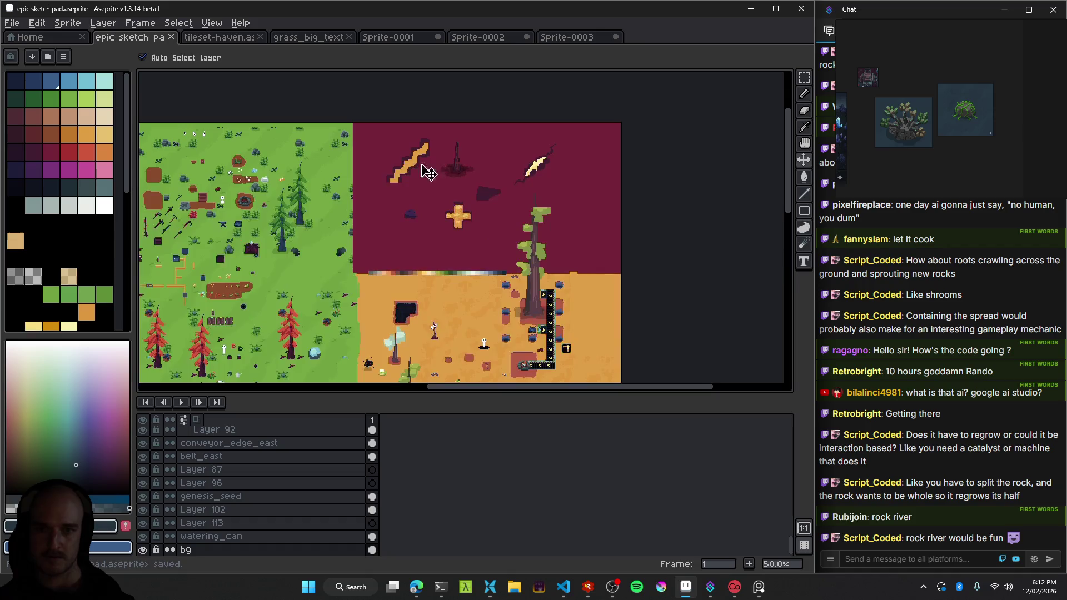
pyautogui.scroll(2, 564, 159)
pyautogui.scroll(1, 488, 232)
# Drag the pale yellow crystal shard from the maroon scratch area into the dark biome below the rock.
pyautogui.click(492, 238)
pyautogui.scroll(-2, 483, 233)
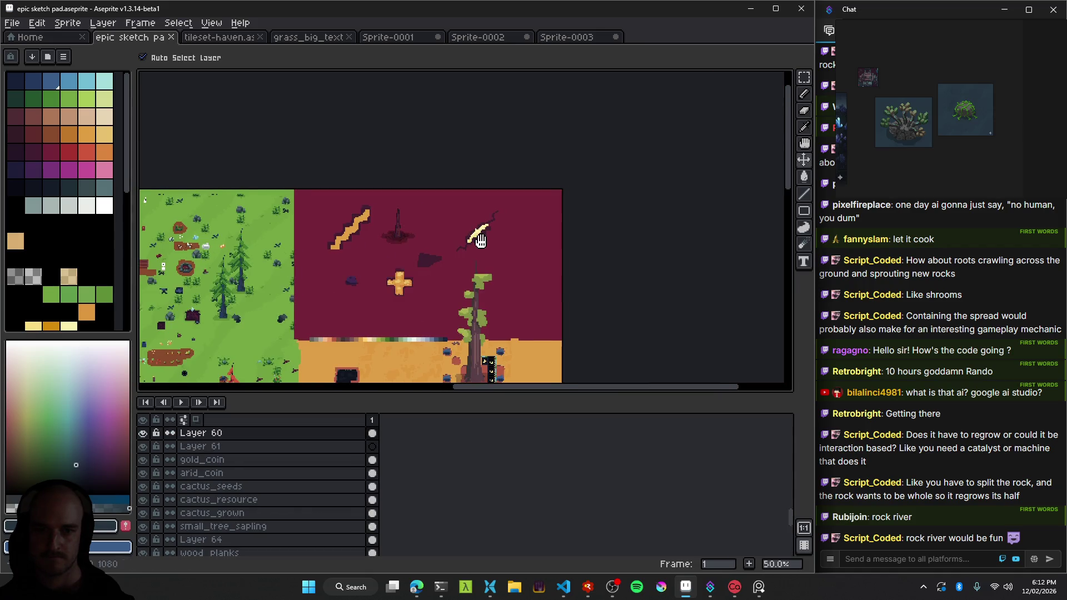
pyautogui.scroll(1, 472, 238)
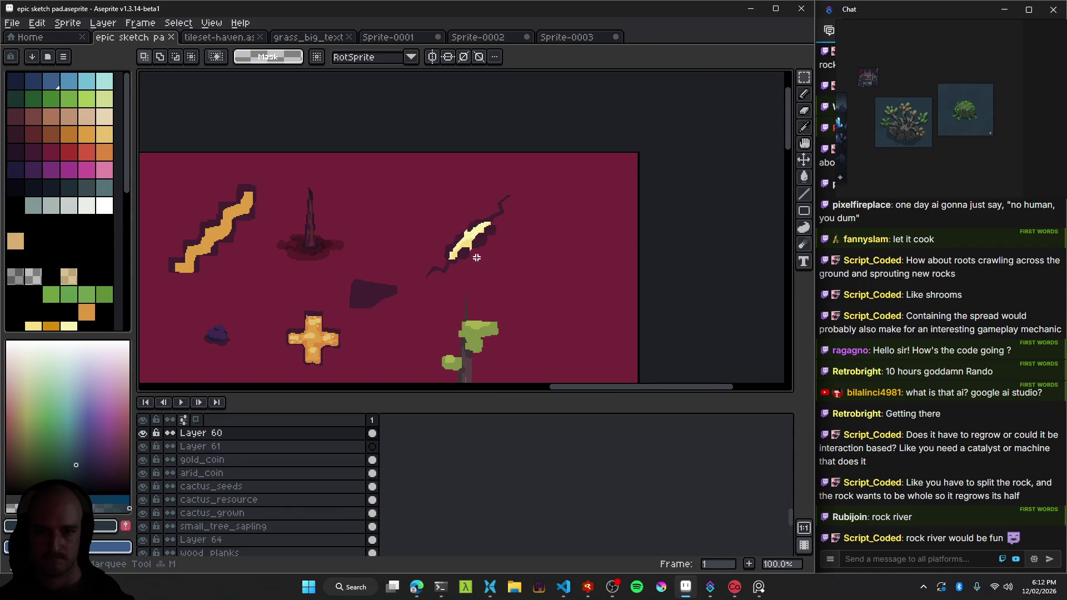
pyautogui.scroll(-3, 444, 233)
pyautogui.moveTo(461, 210)
pyautogui.mouseDown()
pyautogui.moveTo(453, 337)
pyautogui.moveTo(488, 243)
pyautogui.mouseUp()
pyautogui.scroll(3, 453, 337)
pyautogui.scroll(-3, 480, 251)
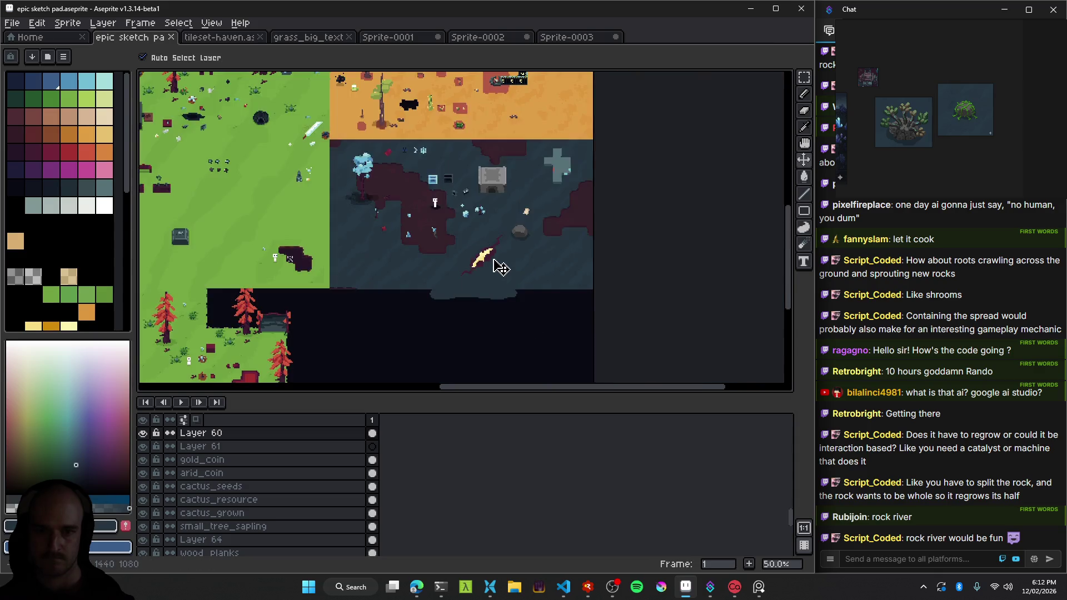
pyautogui.scroll(3, 494, 236)
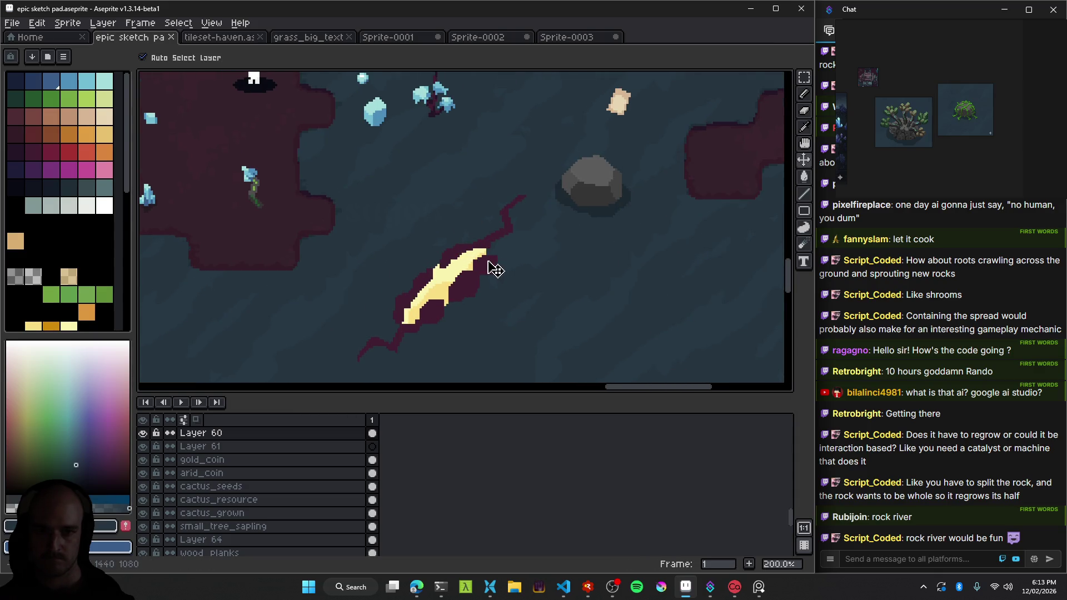
# Drag the grey rock down onto the crystal shard.
pyautogui.scroll(1, 483, 266)
pyautogui.press('g')
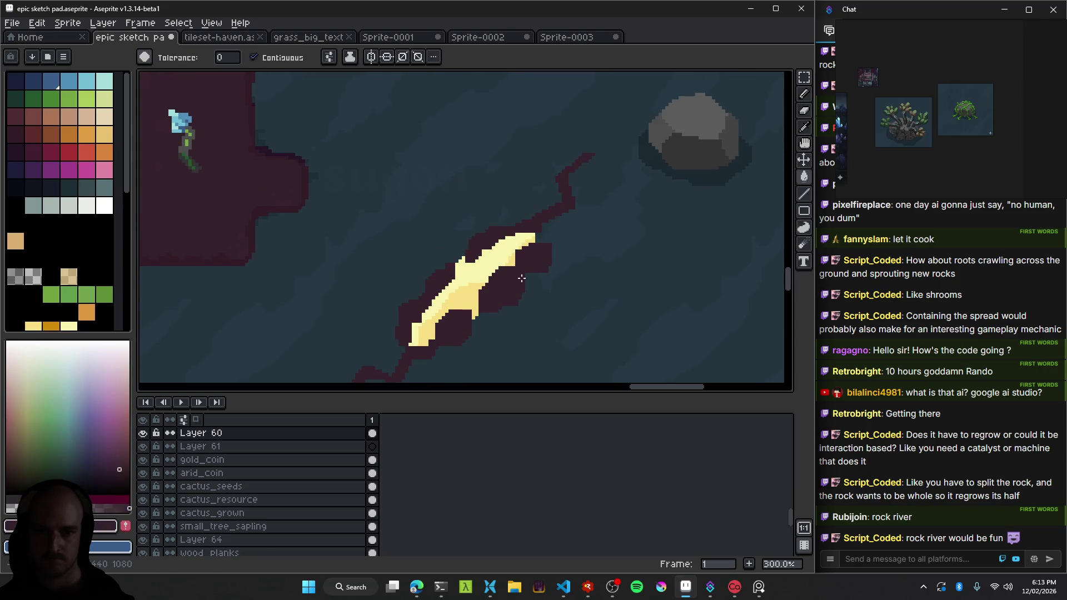
pyautogui.scroll(-2, 525, 278)
pyautogui.scroll(-2, 556, 272)
pyautogui.scroll(2, 584, 269)
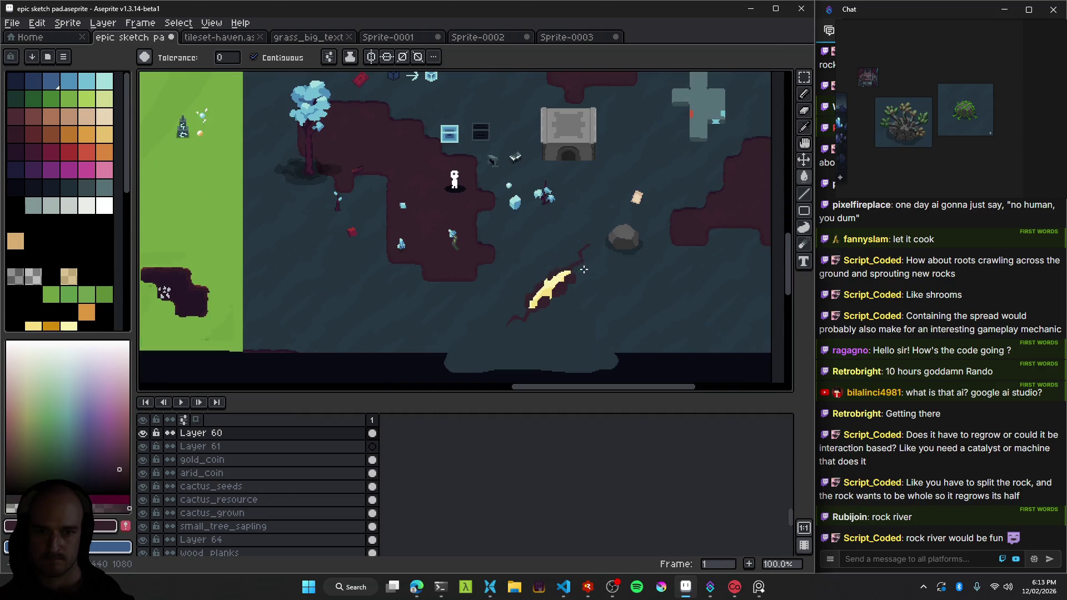
pyautogui.scroll(1, 564, 237)
pyautogui.scroll(1, 531, 233)
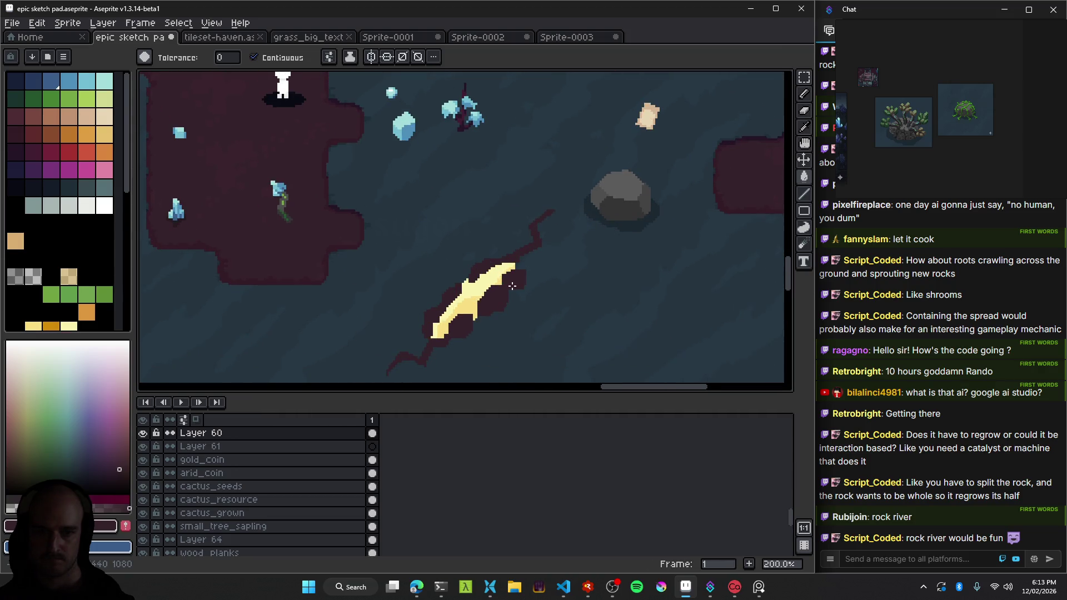
pyautogui.press('v')
pyautogui.moveTo(608, 231); pyautogui.dragTo(495, 291)
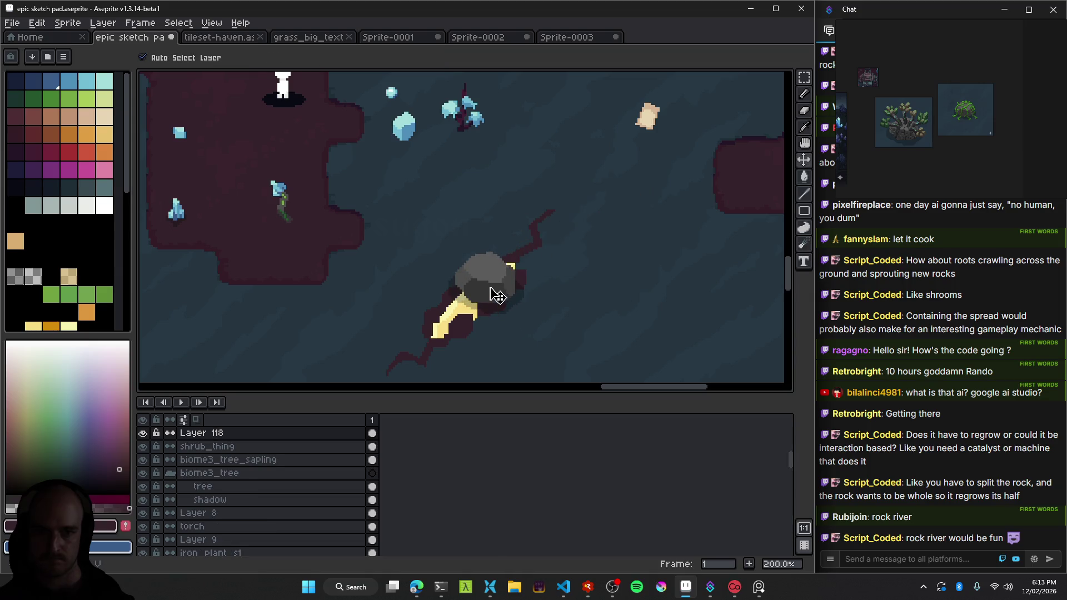
pyautogui.scroll(-3, 555, 314)
pyautogui.scroll(1, 543, 310)
pyautogui.scroll(2, 543, 278)
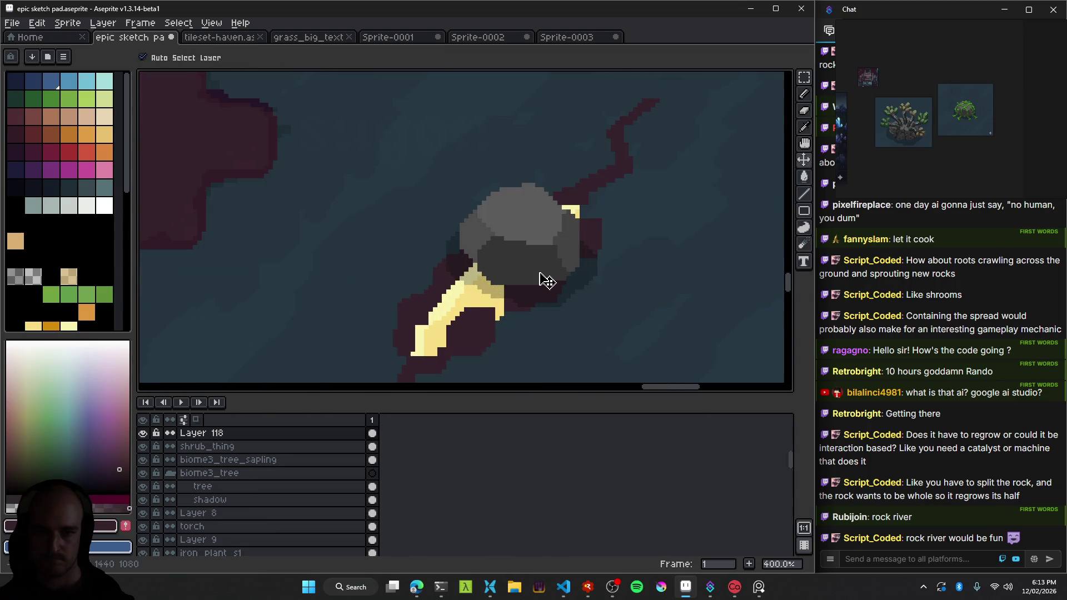
pyautogui.scroll(-1, 577, 263)
pyautogui.scroll(-3, 576, 266)
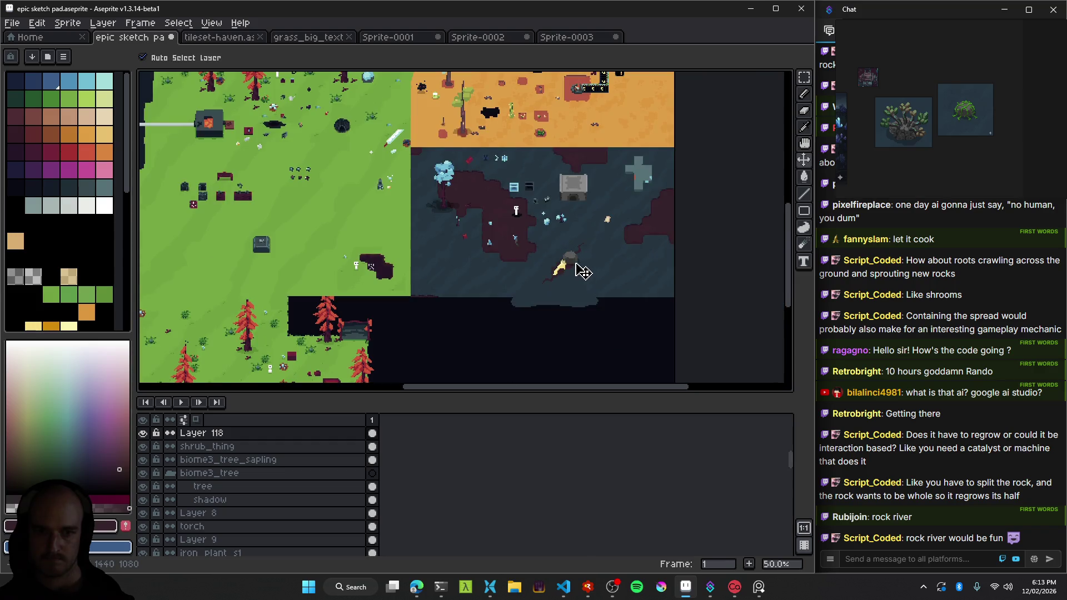
pyautogui.scroll(2, 581, 267)
pyautogui.scroll(1, 578, 268)
# Reposition the grey rock just up and to the right of the shard.
pyautogui.moveTo(585, 271)
pyautogui.mouseDown()
pyautogui.moveTo(483, 257)
pyautogui.moveTo(473, 211)
pyautogui.moveTo(484, 257)
pyautogui.moveTo(475, 306)
pyautogui.mouseUp()
pyautogui.scroll(-3, 519, 265)
pyautogui.scroll(3, 519, 265)
pyautogui.scroll(1, 460, 238)
pyautogui.scroll(-2, 469, 255)
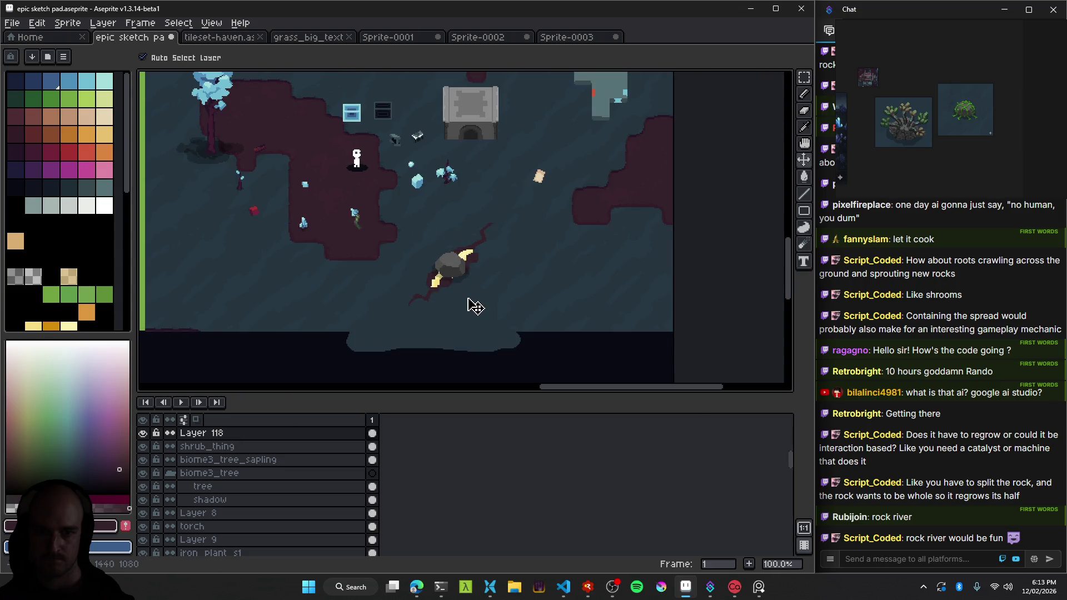
pyautogui.scroll(2, 475, 306)
pyautogui.moveTo(444, 222); pyautogui.dragTo(638, 162)
pyautogui.moveTo(518, 210); pyautogui.dragTo(499, 271)
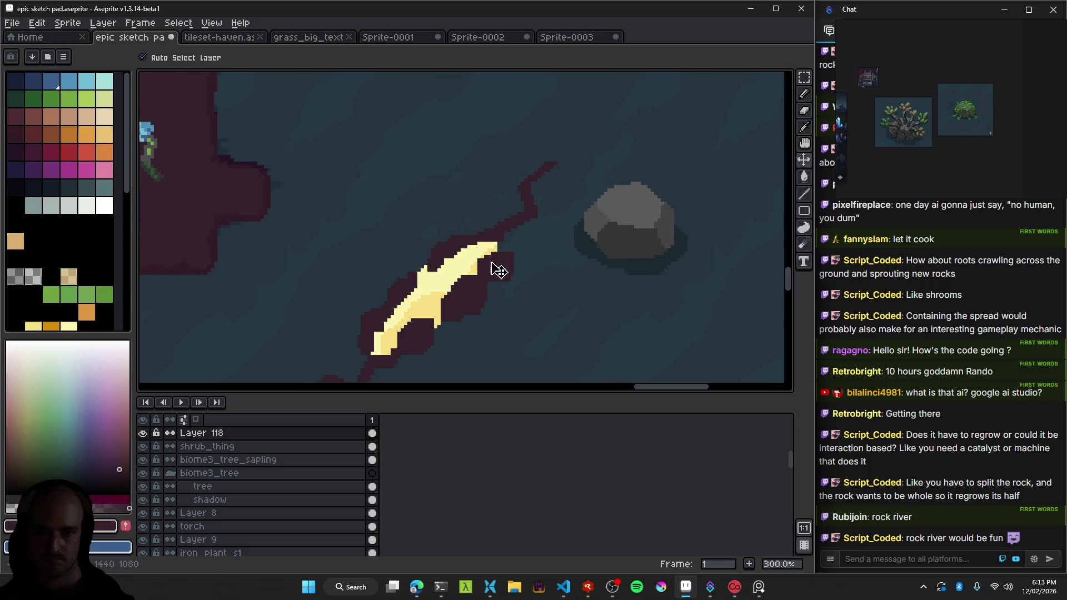
# Fill the shard's upper yellow band with dark maroon sampled from the canvas.
pyautogui.hscroll(-3, 472, 250)
pyautogui.keyDown('alt'); pyautogui.click(383, 158); pyautogui.keyUp('alt')
pyautogui.scroll(1, 559, 255)
pyautogui.scroll(1, 553, 281)
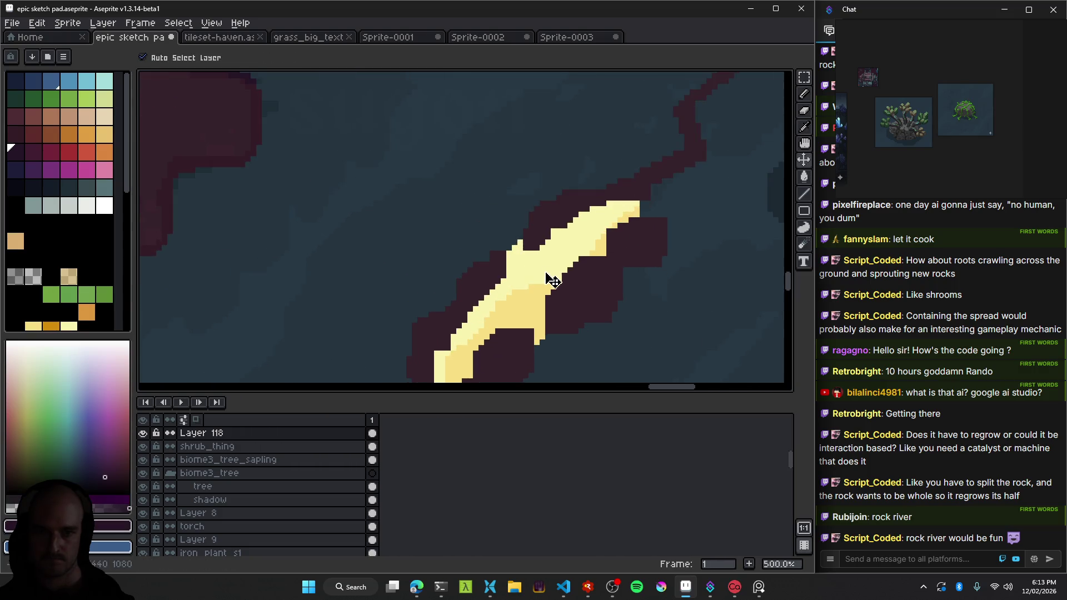
pyautogui.press('g')
pyautogui.click(552, 281)
pyautogui.hscroll(3, 527, 224)
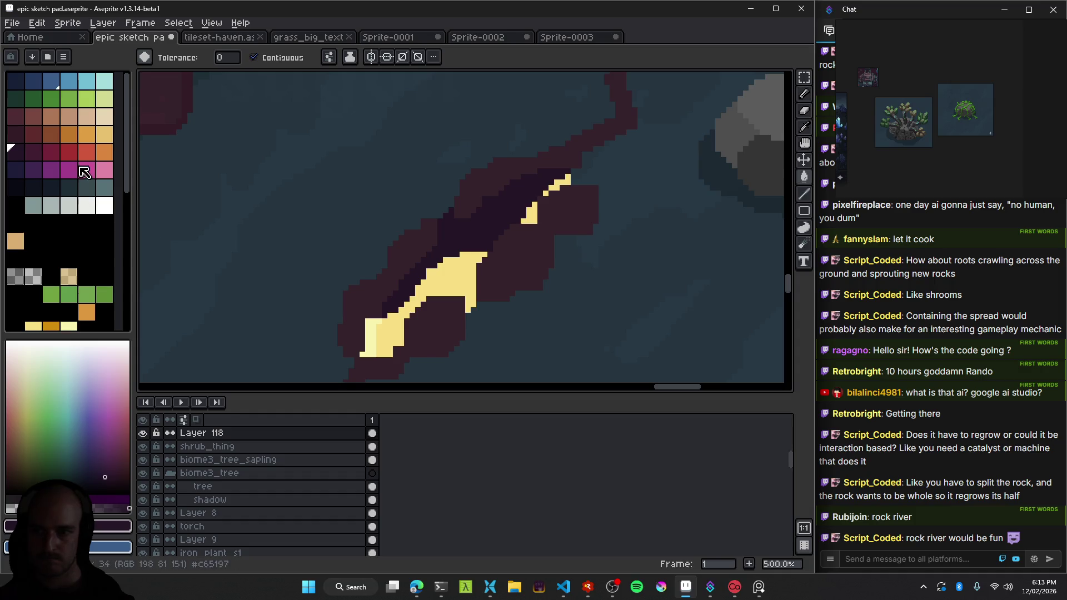
# Fill the central and lower-left yellow bands with a maroon swatch.
pyautogui.press('alt')
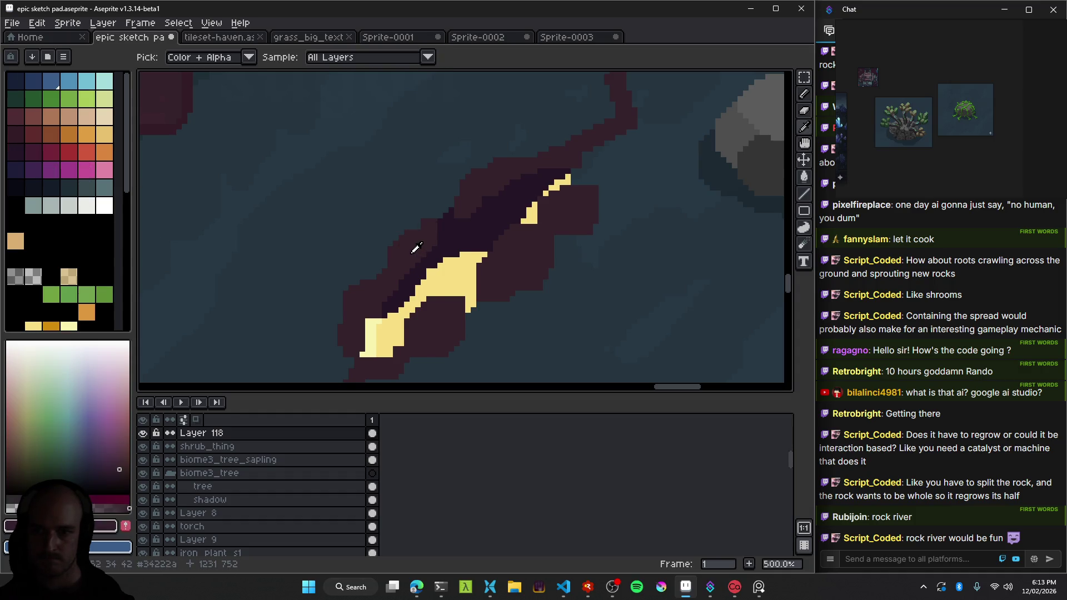
pyautogui.click(29, 147)
pyautogui.click(448, 281)
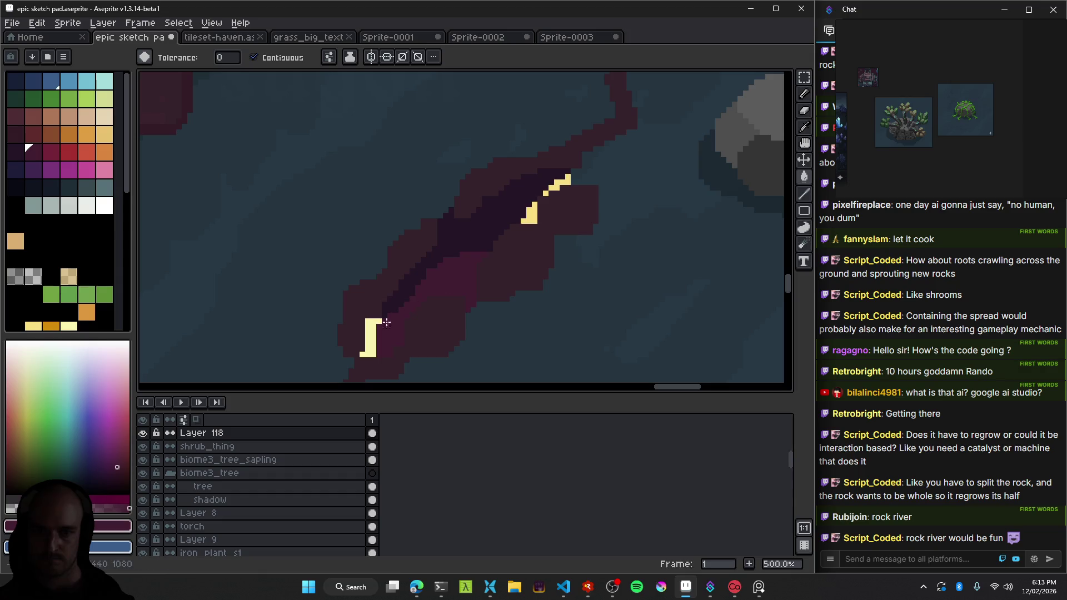
pyautogui.click(372, 338)
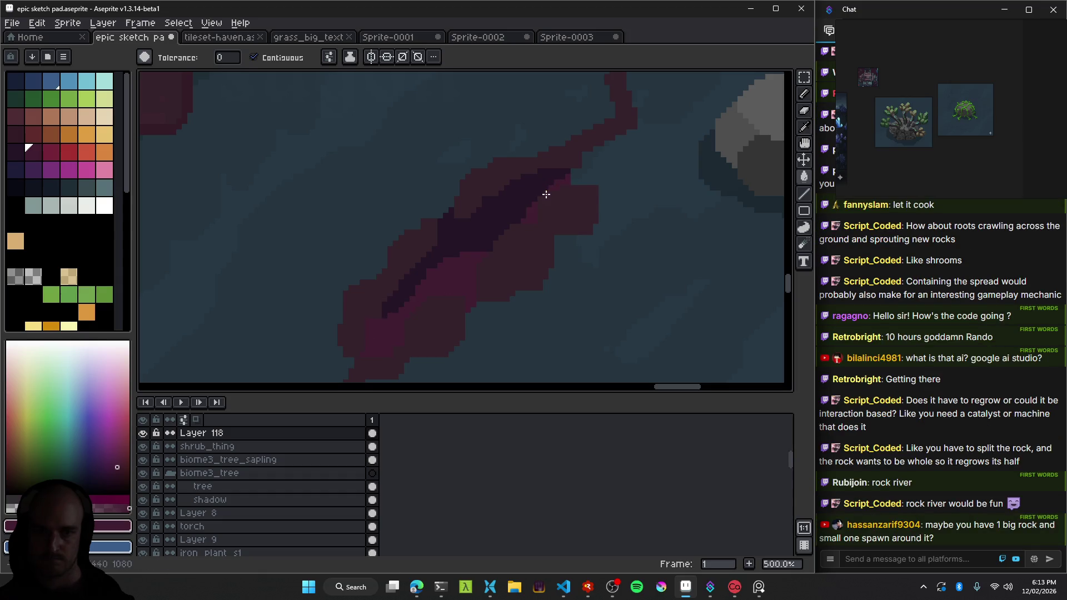
# Undo and restore the maroon fills, nudge the rock, and lasso the whole crimson patch.
pyautogui.press('b')
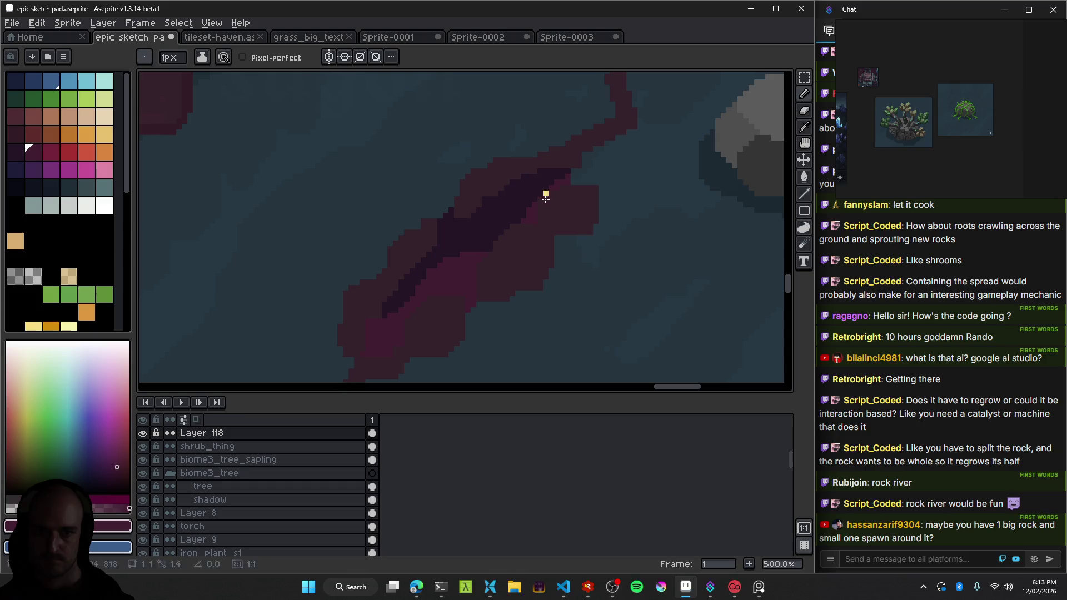
pyautogui.scroll(-3, 545, 196)
pyautogui.hotkey('ctrl', 'z')
pyautogui.hotkey('ctrl', 'z')
pyautogui.moveTo(522, 248); pyautogui.dragTo(446, 261)
pyautogui.hotkey('ctrl', 'y')
pyautogui.press('q')
pyautogui.moveTo(463, 212); pyautogui.dragTo(469, 300)
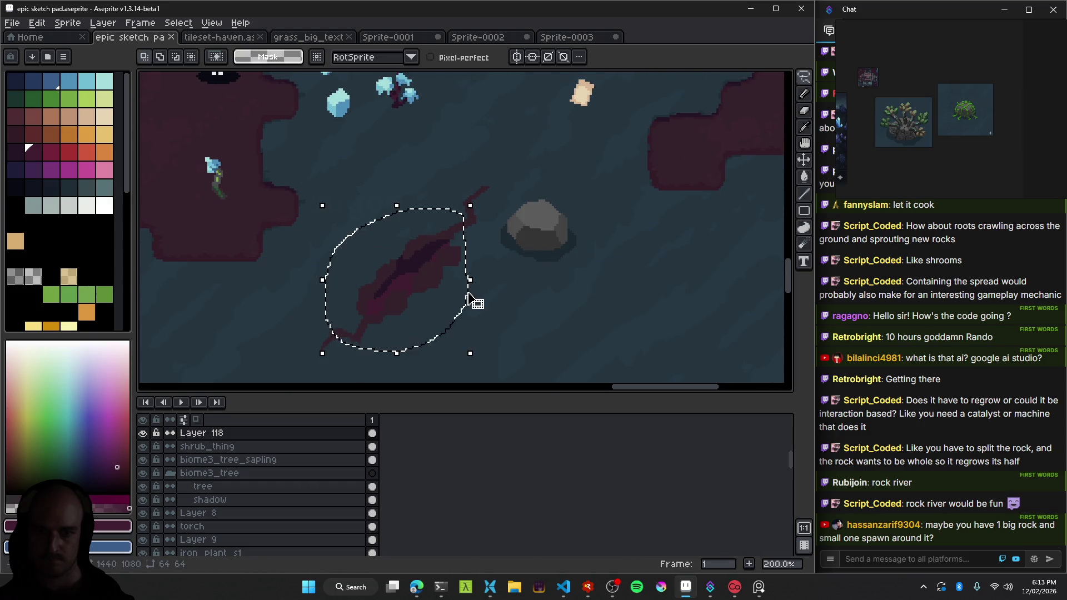
# Confirm the patch transform, then drag the grey rock onto the crimson patch and nudge it up-right.
pyautogui.keyDown('ctrl'); pyautogui.click(460, 279); pyautogui.keyUp('ctrl')
pyautogui.press('Return')
pyautogui.moveTo(552, 233); pyautogui.dragTo(439, 266)
pyautogui.scroll(-3, 468, 298)
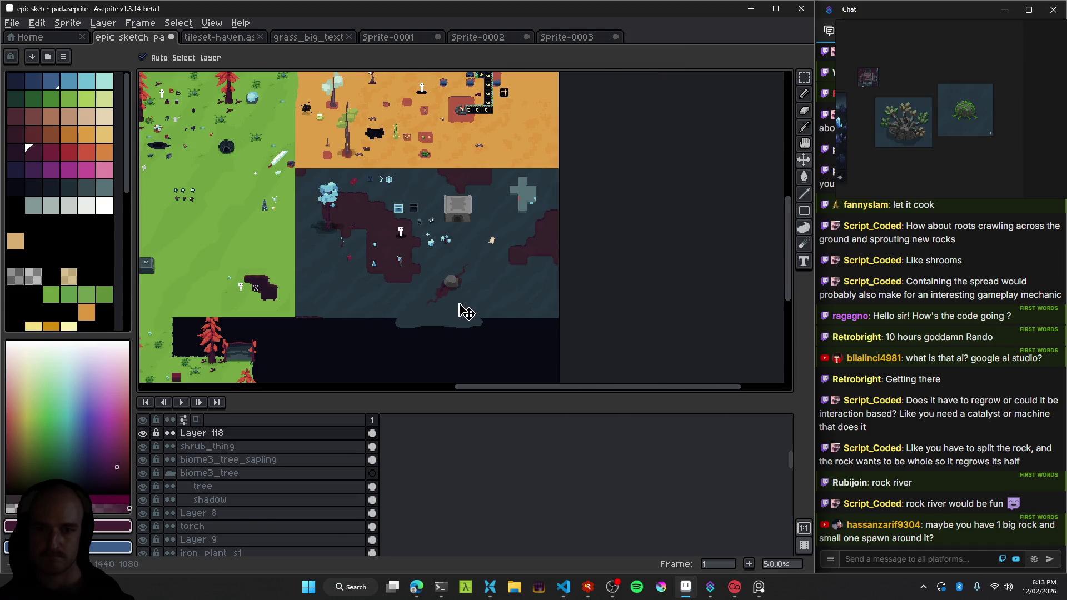
pyautogui.scroll(1, 465, 311)
pyautogui.scroll(1, 470, 286)
pyautogui.hscroll(-2, 527, 269)
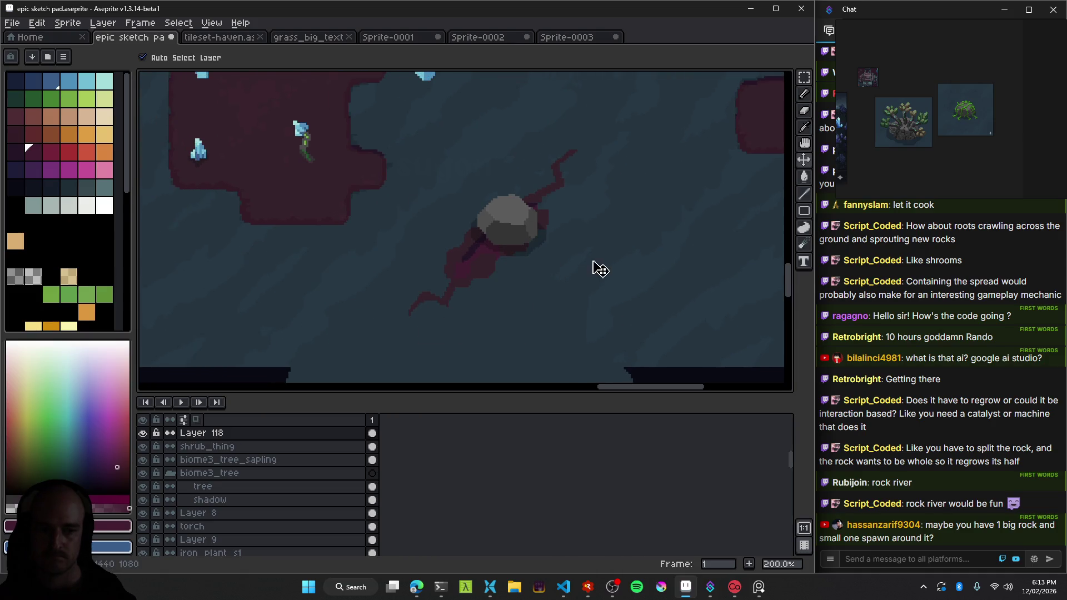
pyautogui.hscroll(3, 556, 256)
pyautogui.moveTo(422, 214); pyautogui.dragTo(440, 204)
pyautogui.scroll(-2, 509, 260)
pyautogui.scroll(1, 474, 293)
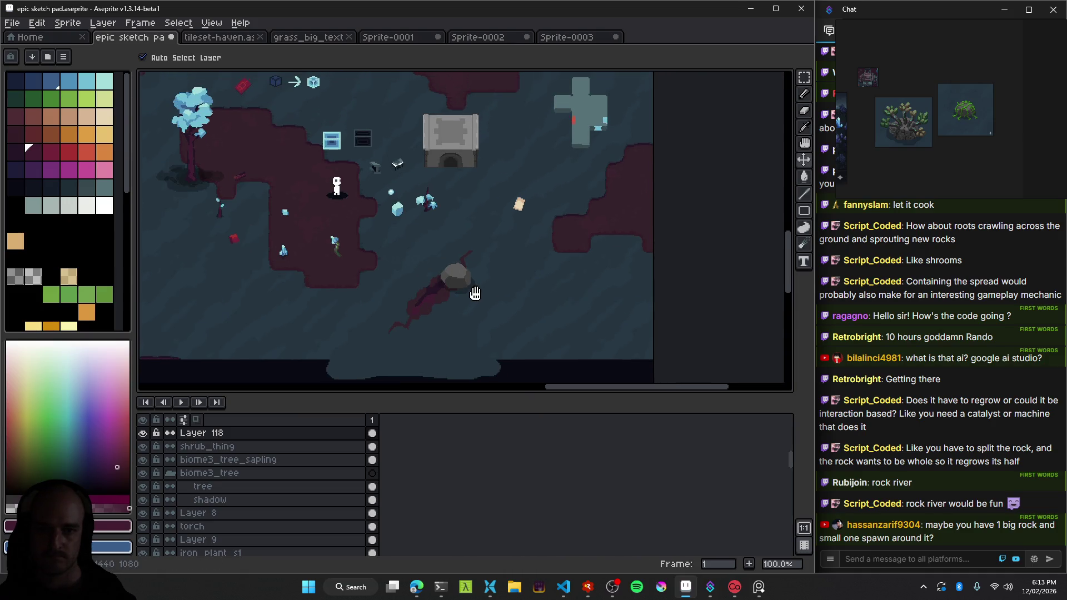
pyautogui.scroll(1, 455, 302)
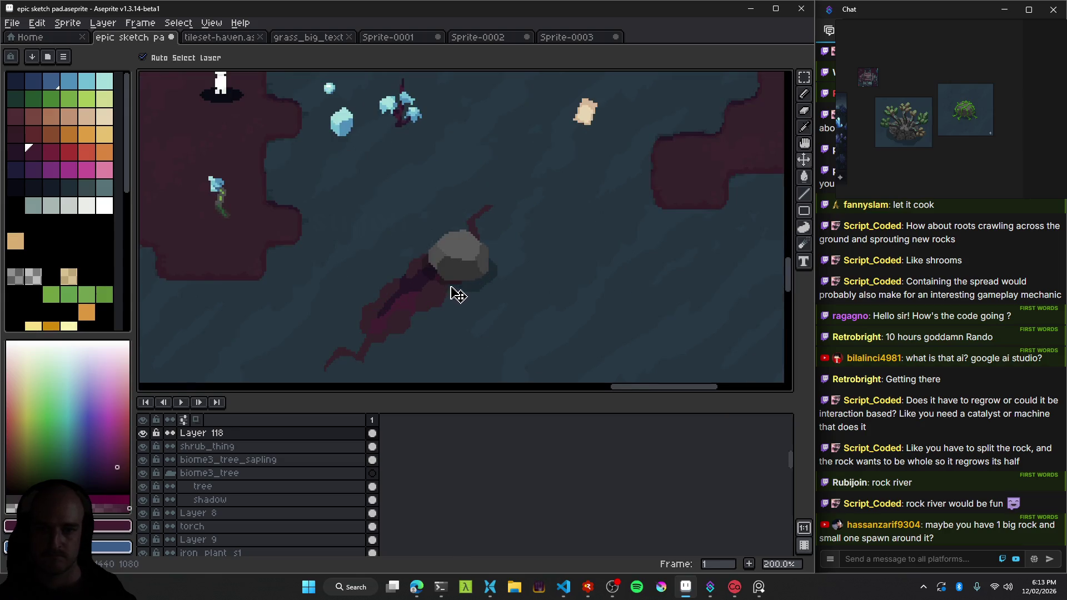
pyautogui.moveTo(454, 277); pyautogui.dragTo(563, 250)
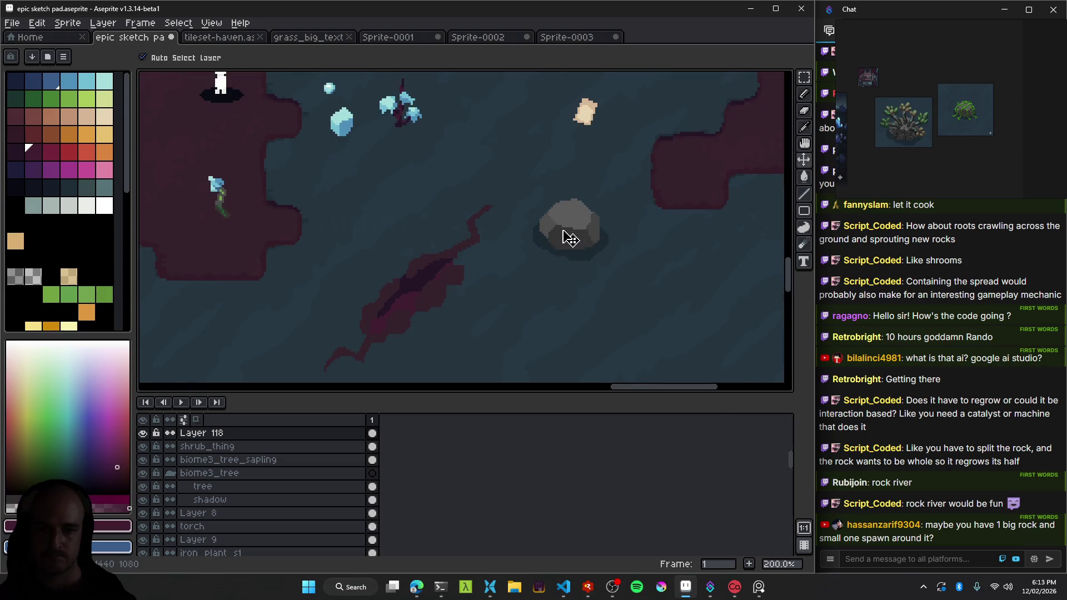
# Shift the crimson vein layer up and to the right.
pyautogui.click(448, 274)
pyautogui.scroll(1, 469, 256)
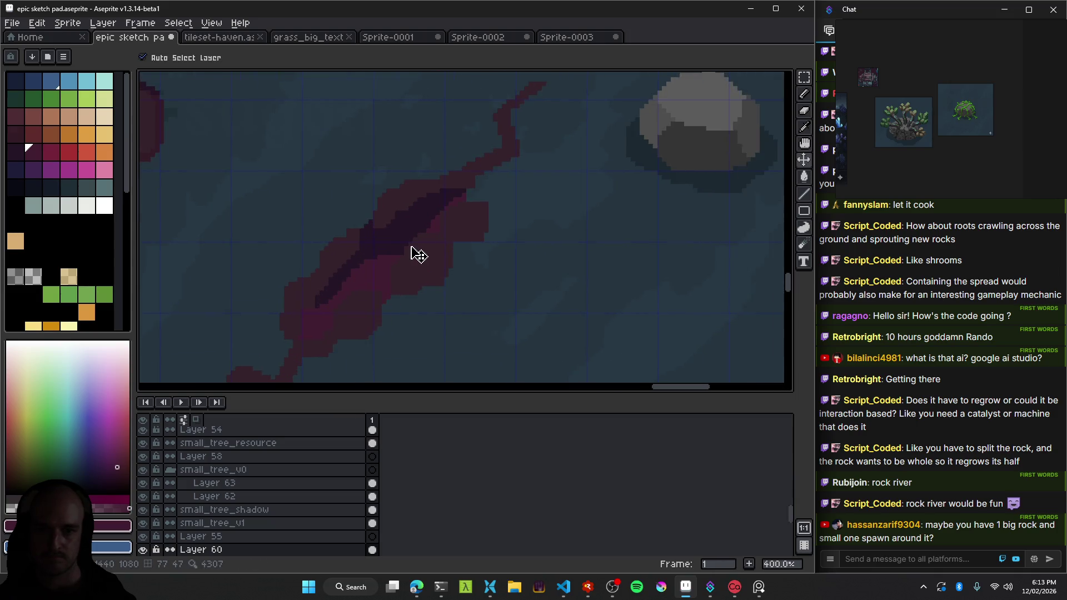
pyautogui.scroll(-1, 417, 255)
pyautogui.moveTo(418, 254)
pyautogui.mouseDown()
pyautogui.moveTo(448, 223)
pyautogui.moveTo(435, 214)
pyautogui.mouseUp()
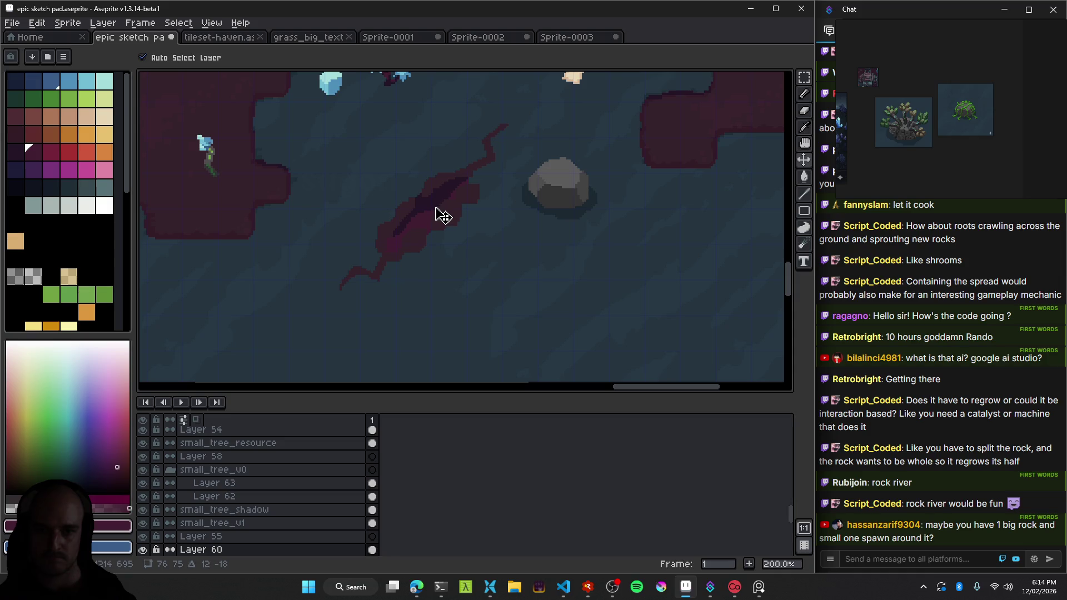
# Place the grey rock below and right of the crimson patch, then sample its crimson colour.
pyautogui.scroll(1, 439, 217)
pyautogui.moveTo(631, 188); pyautogui.dragTo(444, 217)
pyautogui.scroll(-2, 467, 276)
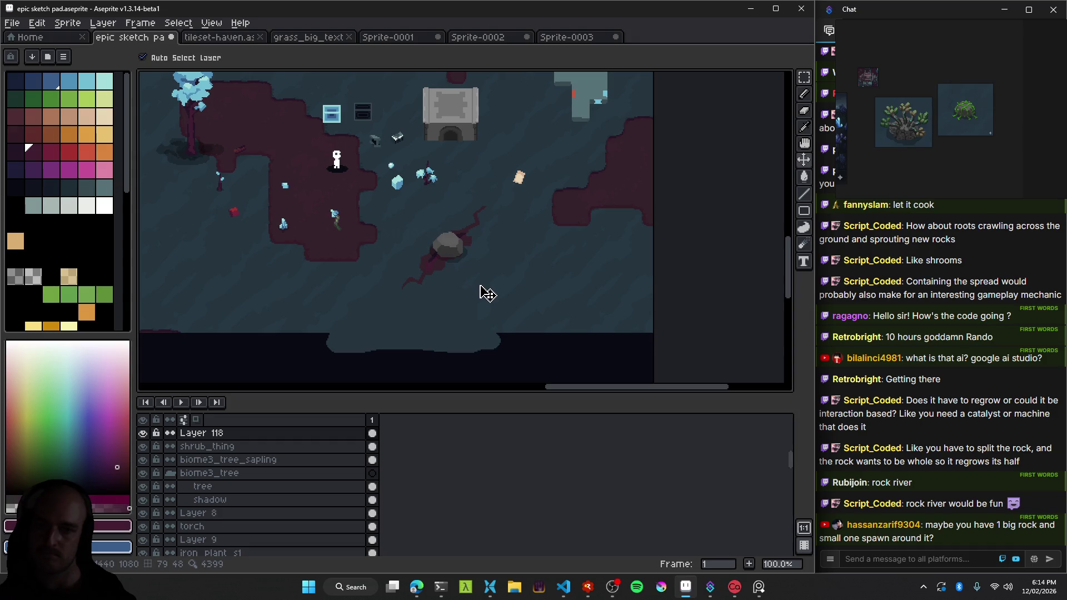
pyautogui.scroll(-1, 488, 293)
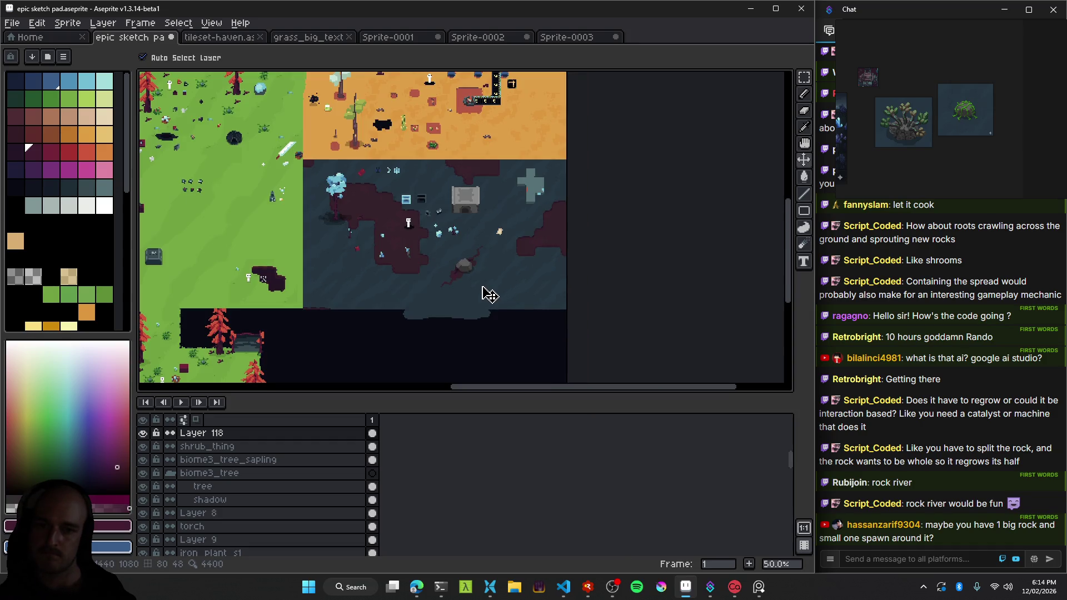
pyautogui.scroll(3, 477, 281)
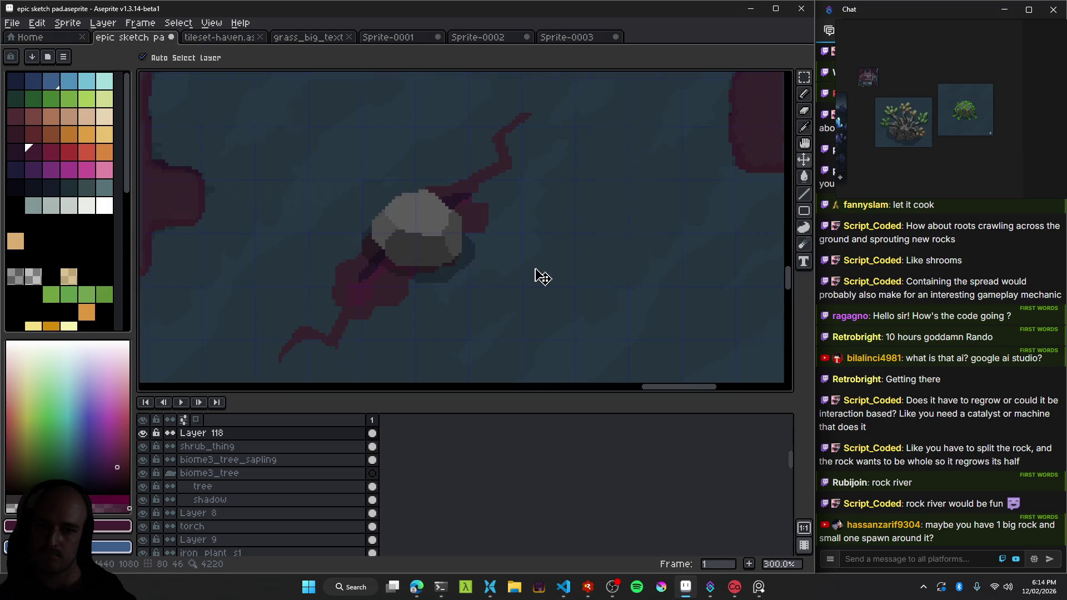
pyautogui.scroll(1, 431, 224)
pyautogui.moveTo(272, 186); pyautogui.dragTo(456, 257)
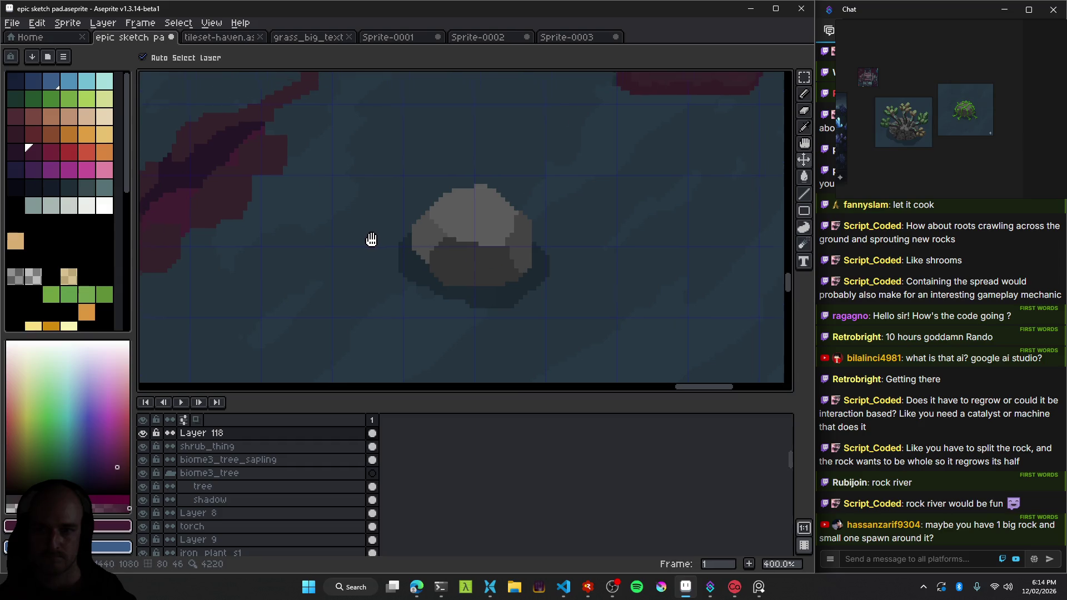
pyautogui.keyDown('alt'); pyautogui.click(262, 167); pyautogui.keyUp('alt')
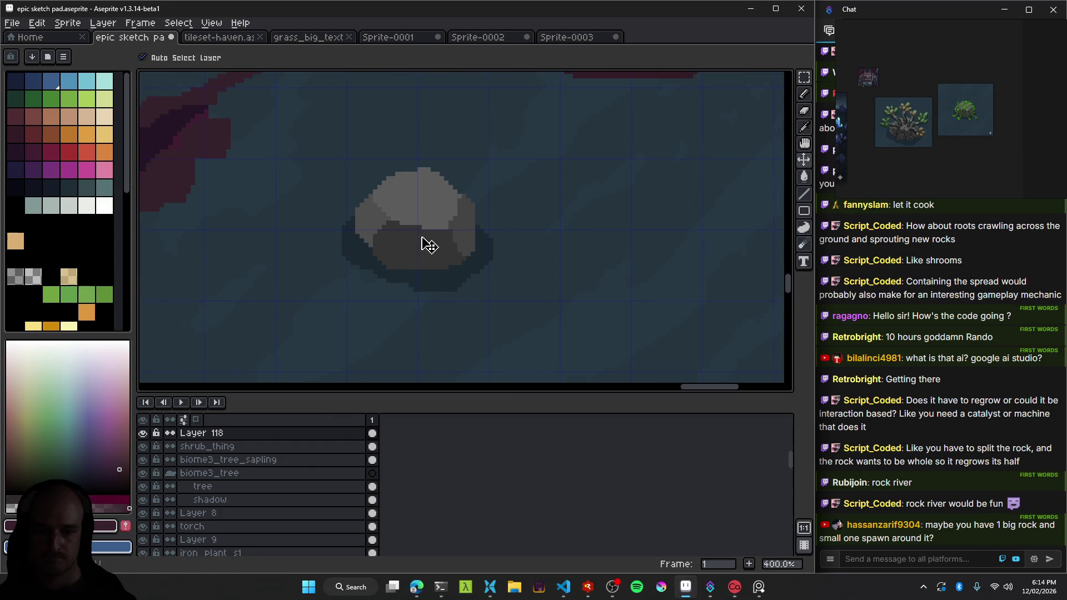
# Create Layer 120 and move it beneath the rock's Layer 118.
pyautogui.hotkey('shift', 'n')
pyautogui.scroll(-3, 233, 516)
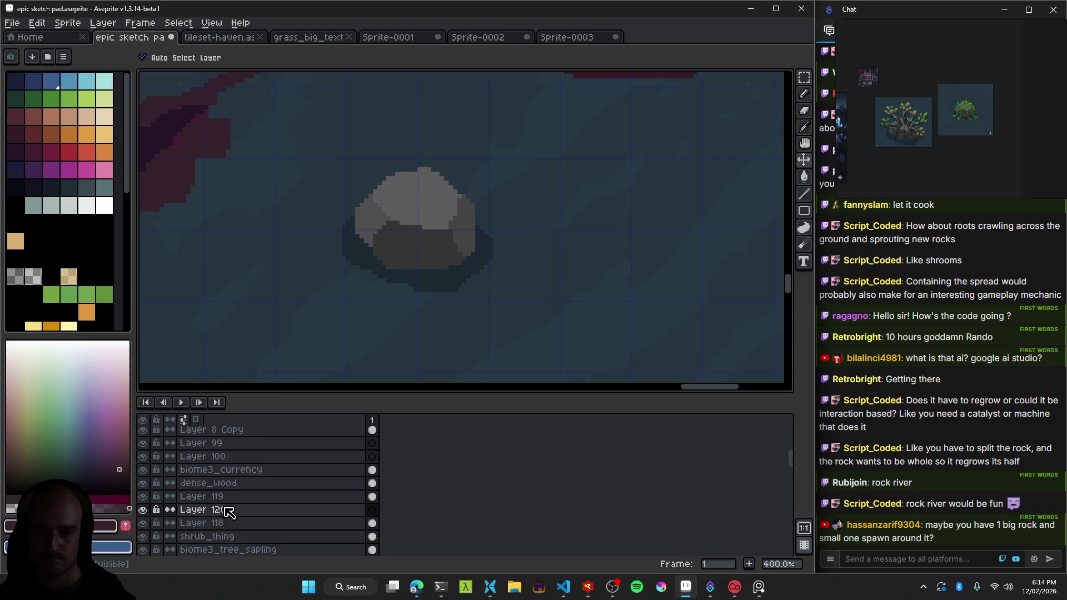
pyautogui.moveTo(229, 516); pyautogui.dragTo(234, 532)
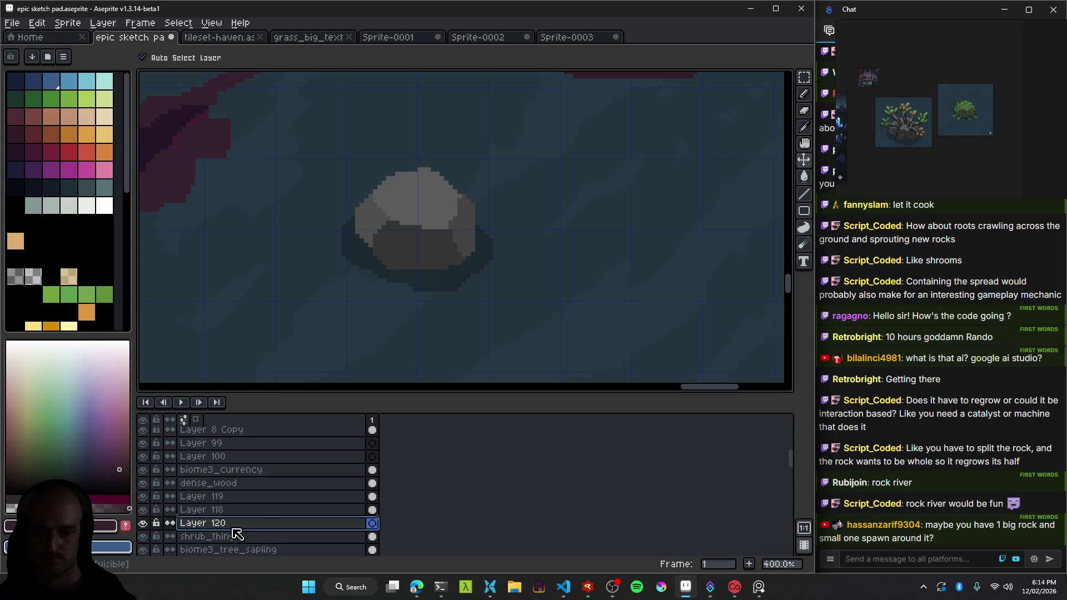
# Paint a dark red patch around the rock's base with a 6px pencil, undoing an accidental rock move.
pyautogui.press('b')
pyautogui.hscroll(-2, 440, 243)
pyautogui.press('+')
pyautogui.press('+')
pyautogui.press('+')
pyautogui.moveTo(411, 276); pyautogui.dragTo(435, 251)
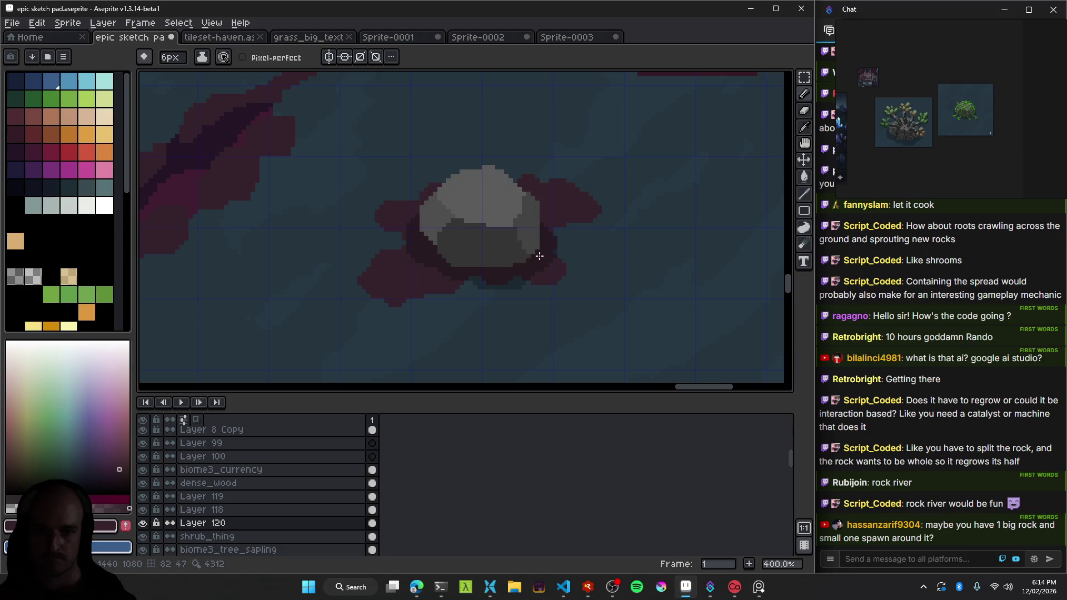
pyautogui.scroll(-5, 538, 255)
pyautogui.scroll(2, 536, 278)
pyautogui.scroll(-1, 533, 295)
pyautogui.scroll(-1, 533, 302)
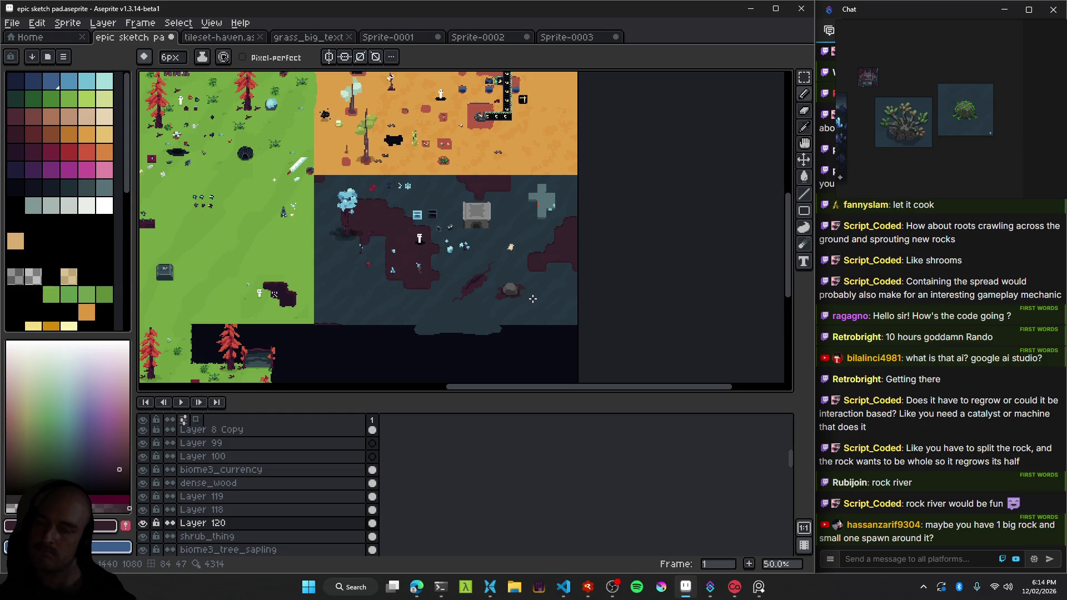
pyautogui.scroll(4, 521, 301)
pyautogui.scroll(-4, 510, 317)
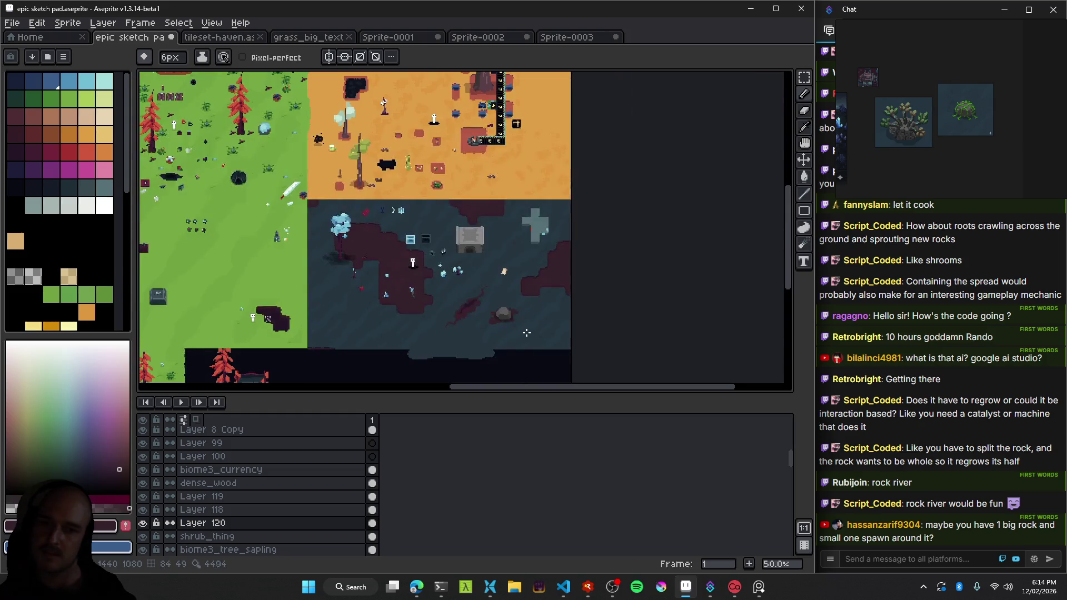
pyautogui.scroll(2, 501, 339)
pyautogui.scroll(1, 423, 250)
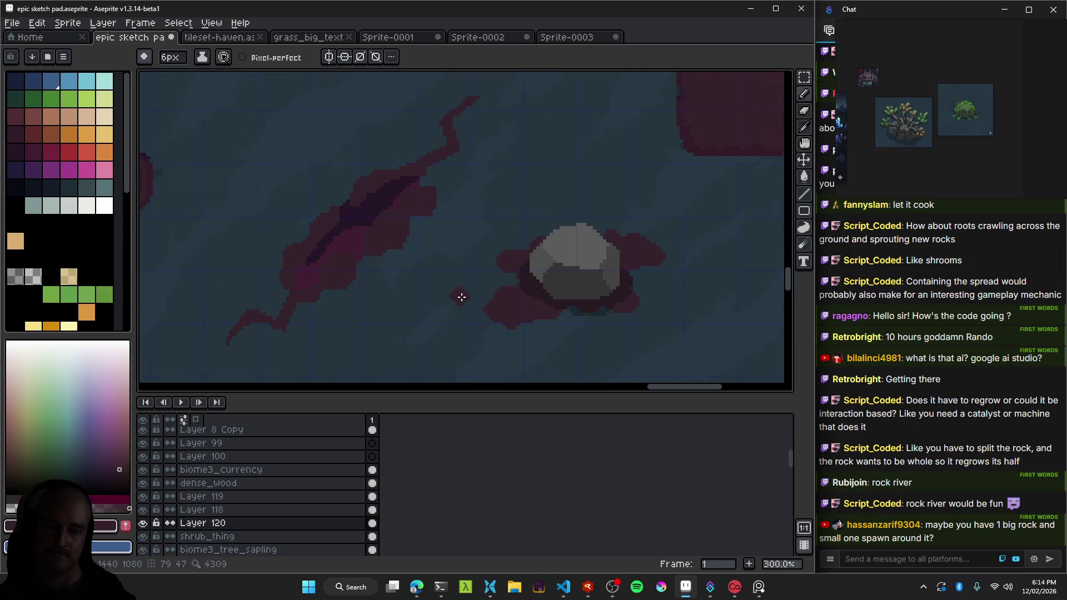
pyautogui.moveTo(574, 291); pyautogui.dragTo(660, 210)
pyautogui.hotkey('ctrl', 'z')
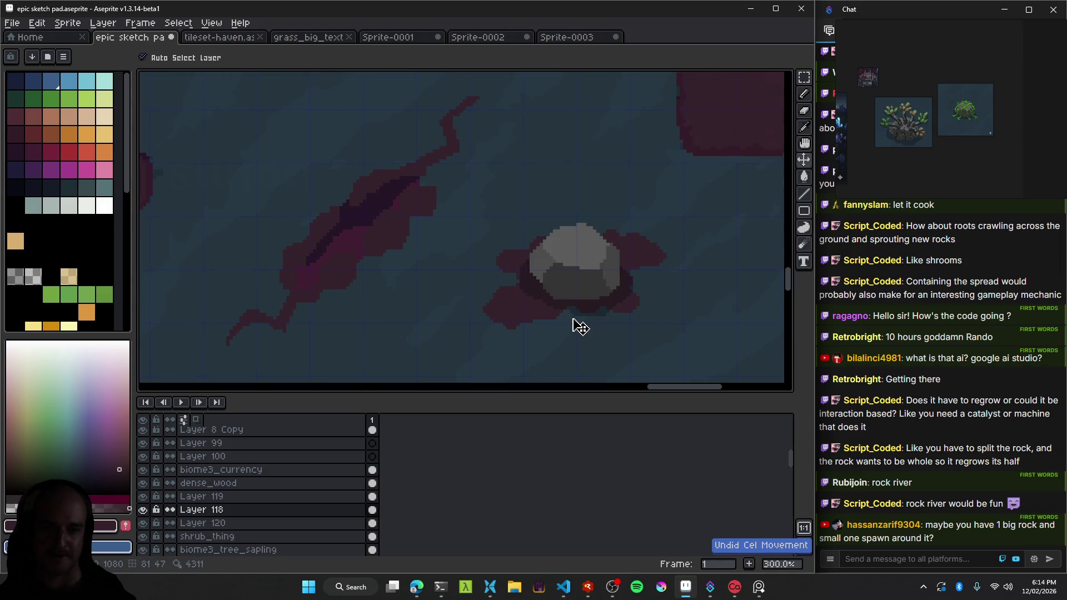
# Review the zoomed-out map, save the sketch with Ctrl+S, and centre the dark biome.
pyautogui.scroll(-2, 576, 324)
pyautogui.scroll(-1, 503, 330)
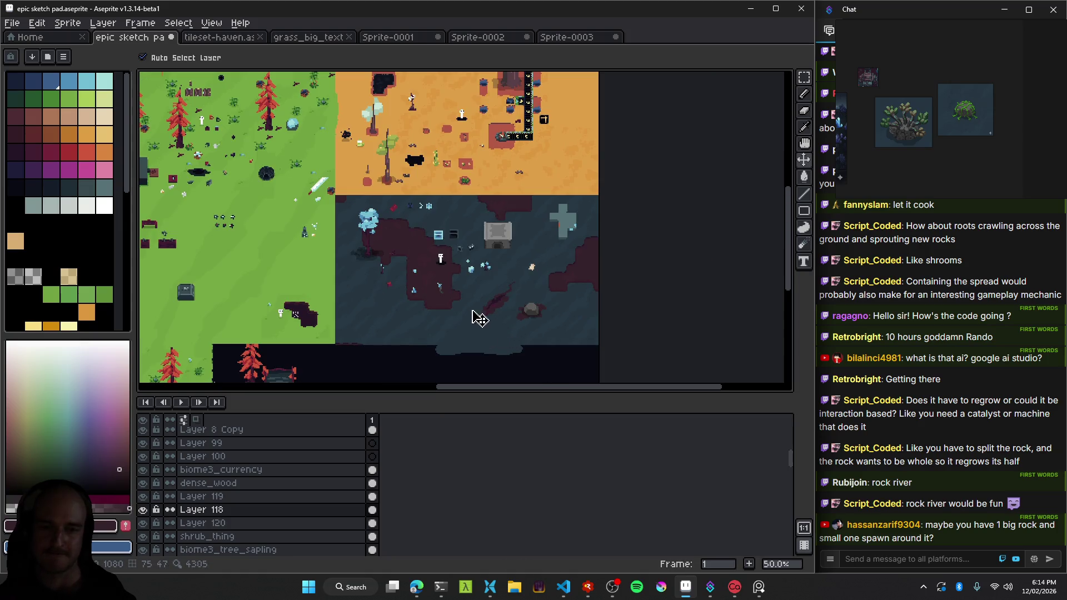
pyautogui.scroll(2, 479, 319)
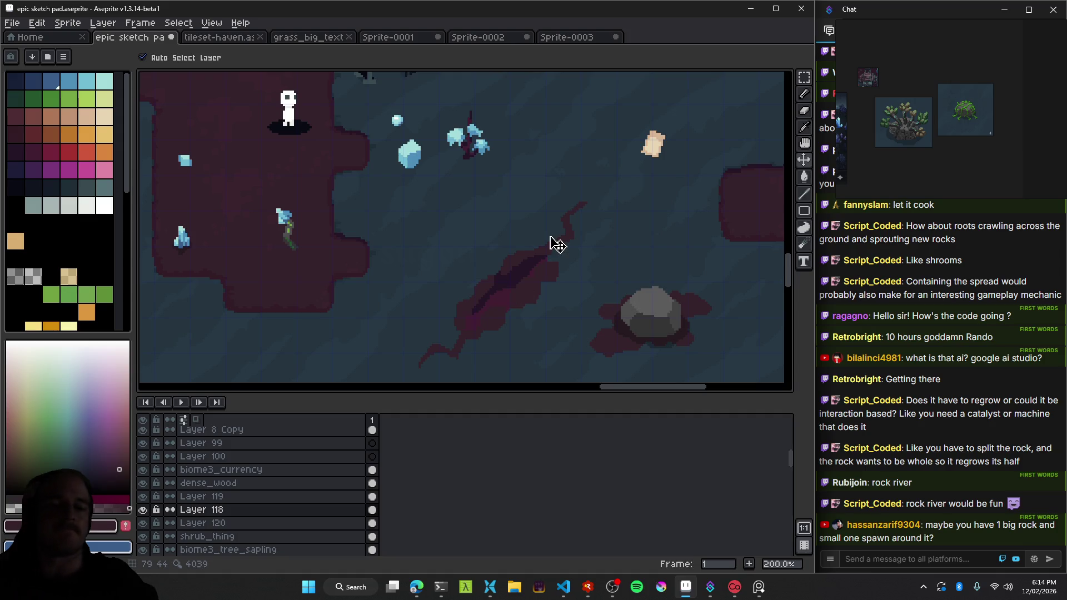
pyautogui.scroll(-2, 537, 210)
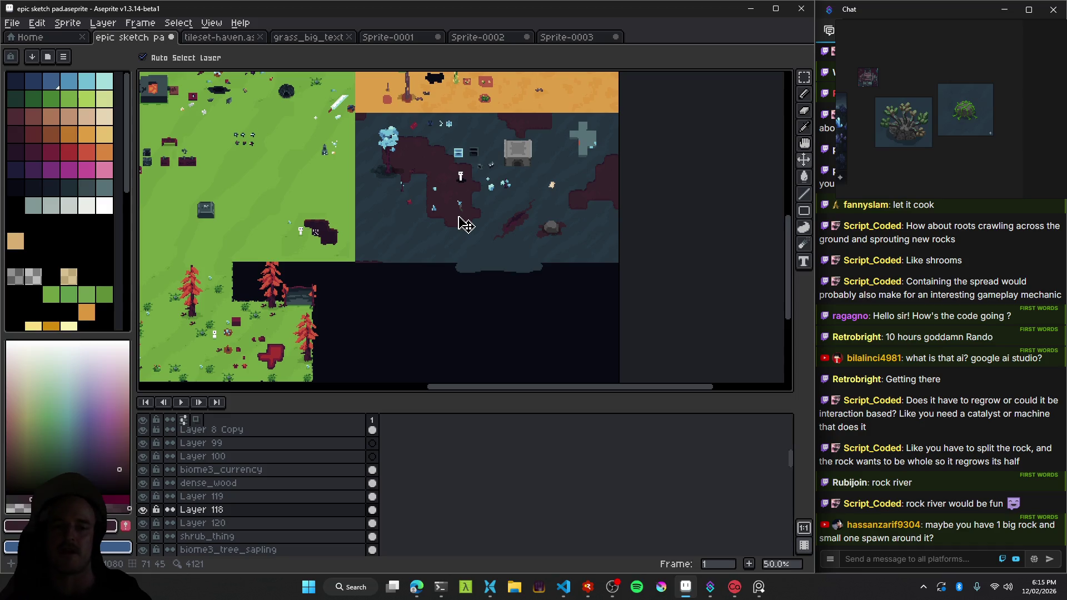
pyautogui.scroll(1, 507, 215)
pyautogui.scroll(1, 583, 174)
pyautogui.hotkey('ctrl', 's')
pyautogui.scroll(-1, 422, 280)
pyautogui.moveTo(418, 261); pyautogui.dragTo(423, 225)
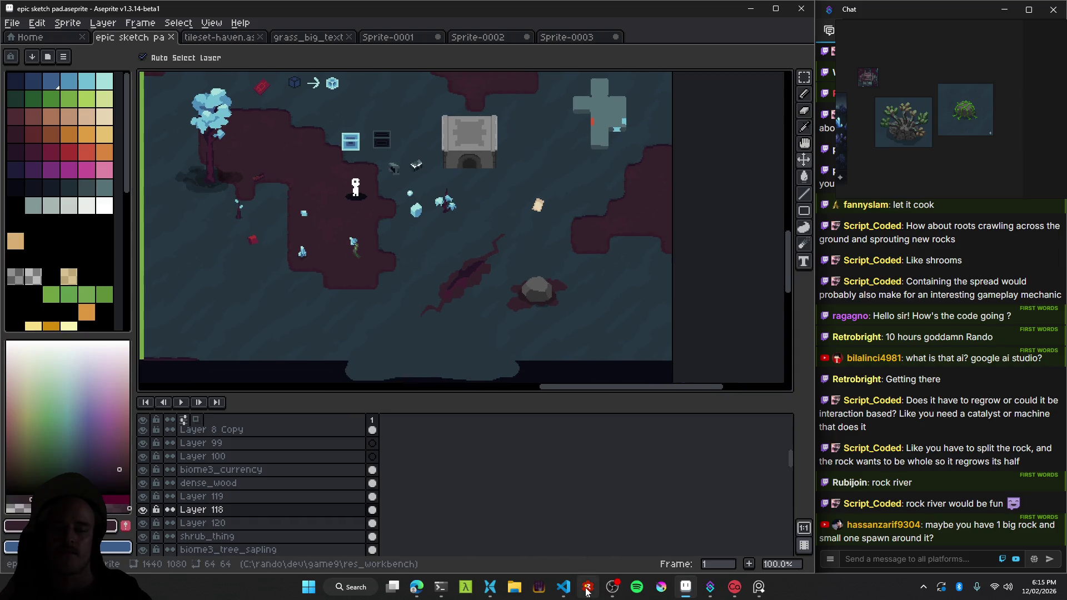
# Launch the game build from the debugger with F5 and start walking through the cave.
pyautogui.click(587, 589)
pyautogui.press('F5')
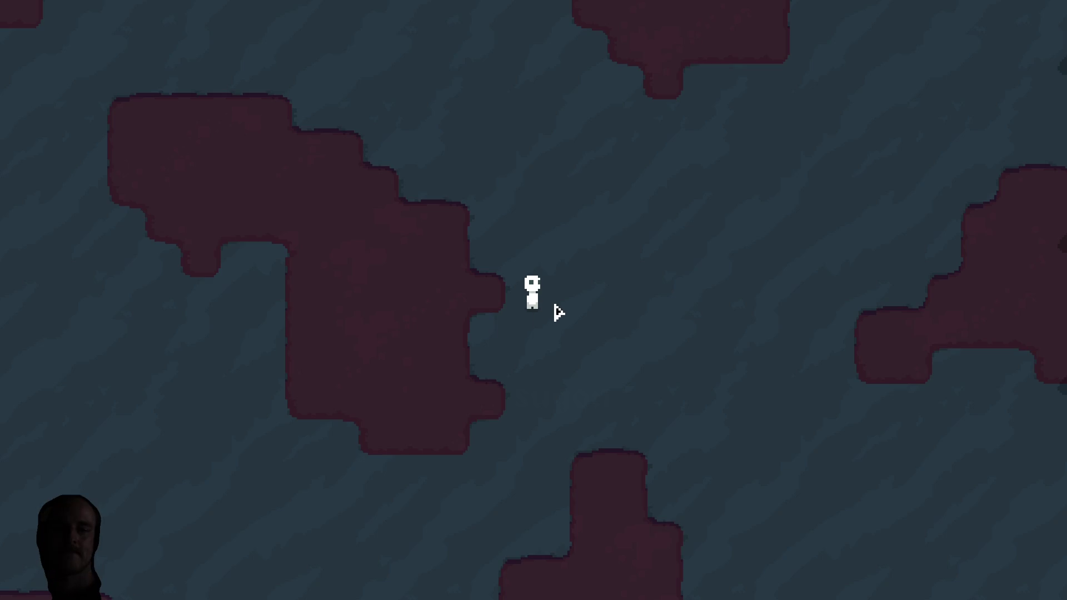
pyautogui.press('d')
pyautogui.press('w')
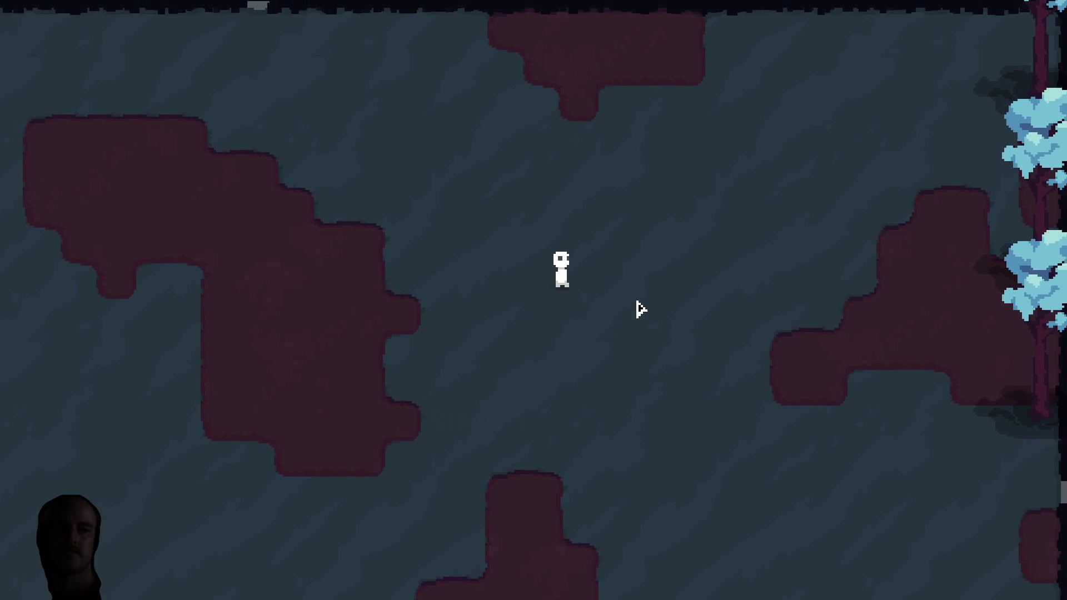
pyautogui.press('s')
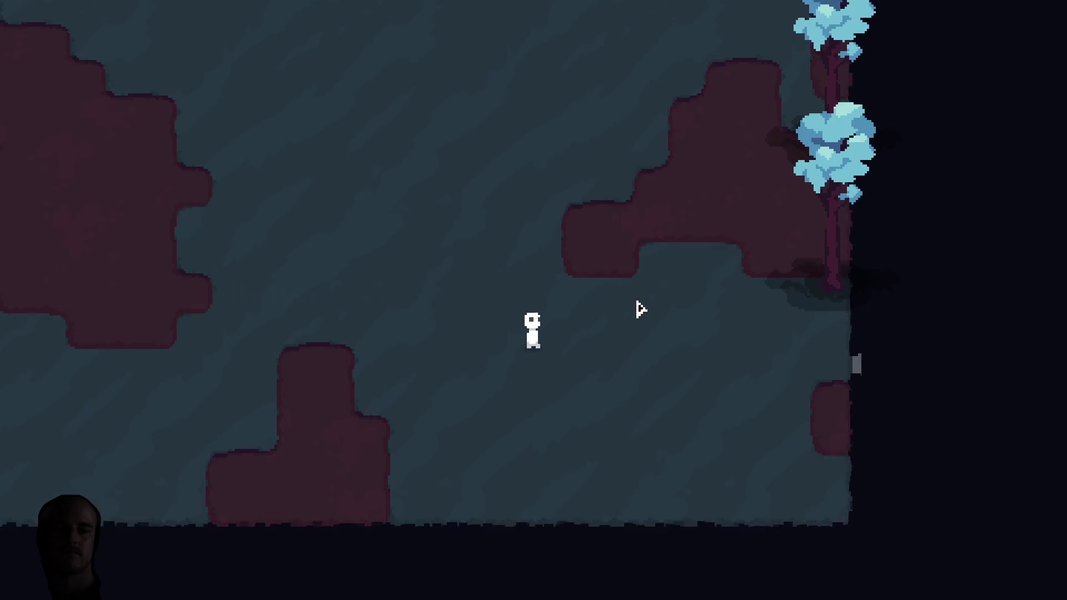
# Walk the player around the dark cave to its right wall and select hotbar slot 2.
pyautogui.press('a')
pyautogui.press('d')
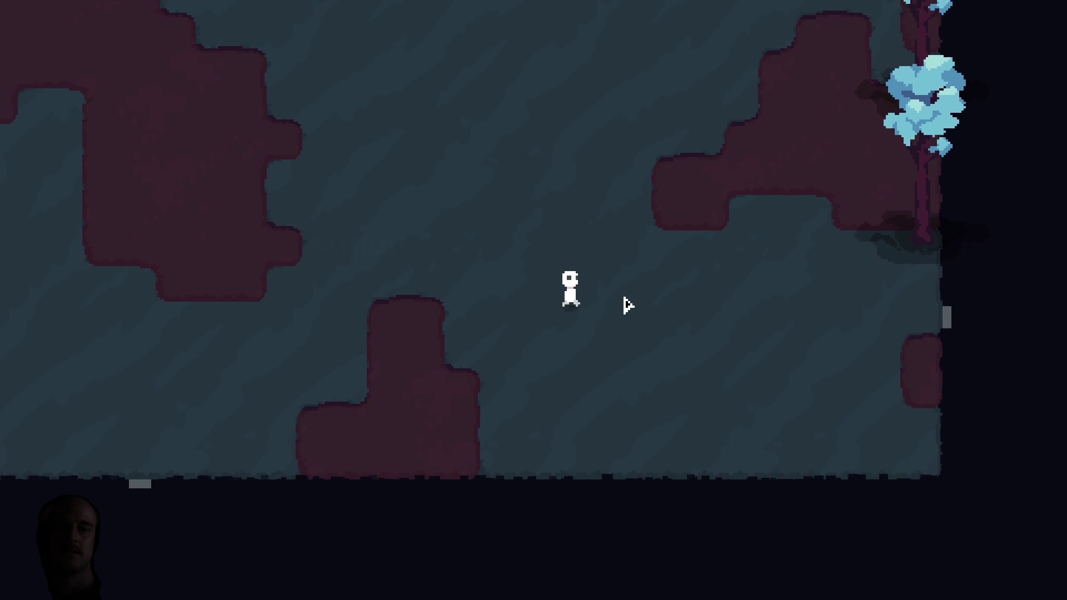
pyautogui.press('d')
pyautogui.press('w')
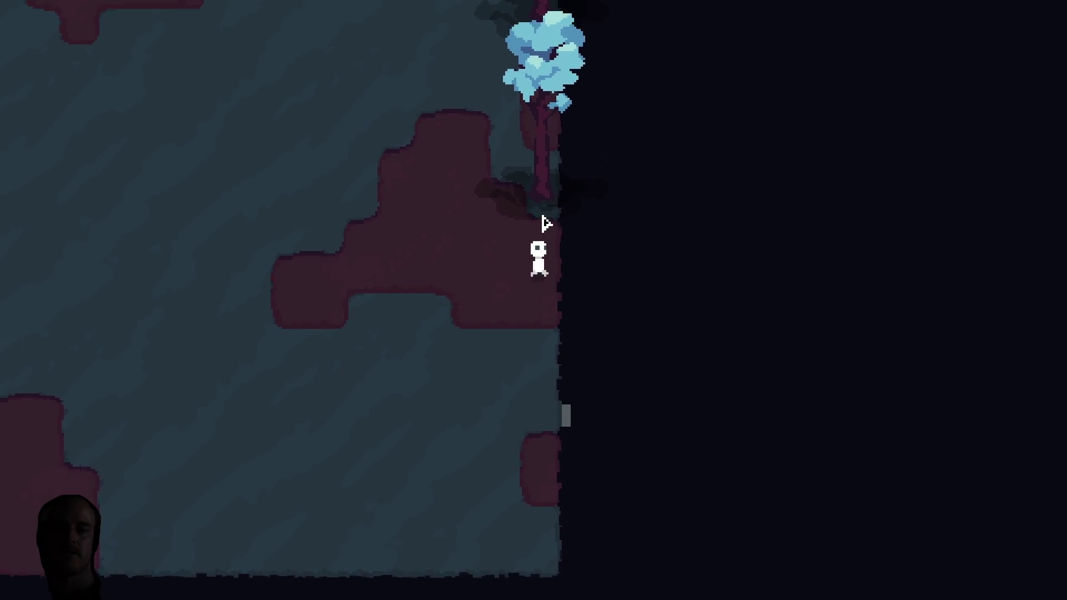
pyautogui.press('a')
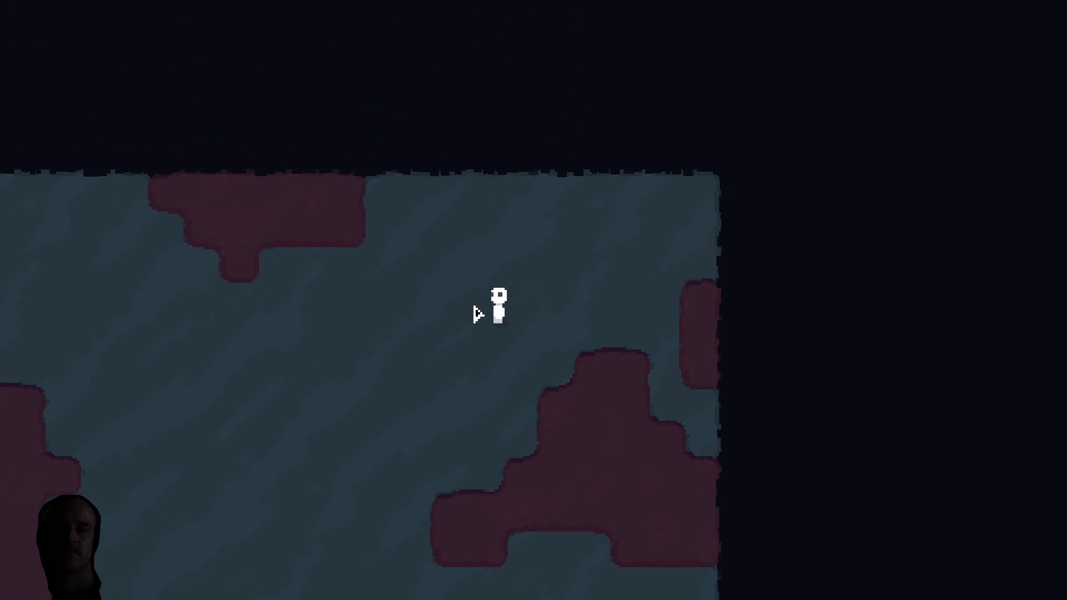
pyautogui.press('s')
pyautogui.press('2')
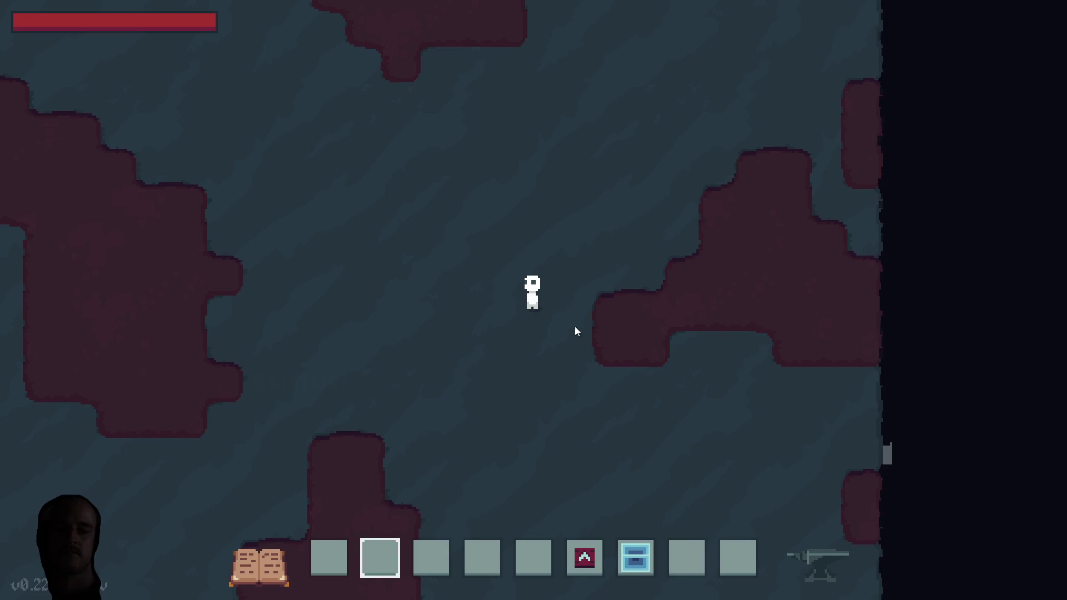
pyautogui.press('a')
pyautogui.press('s')
# Open and close the inventory grid, then walk left out of the cave into the forest.
pyautogui.press('e')
pyautogui.press('e')
pyautogui.press('a')
pyautogui.press('s')
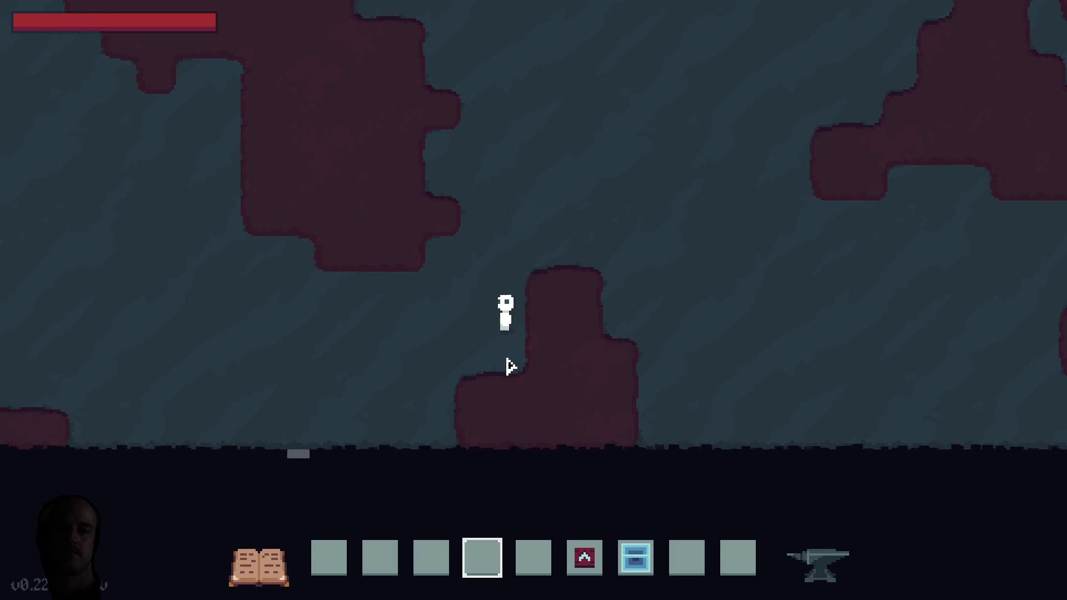
pyautogui.press('a')
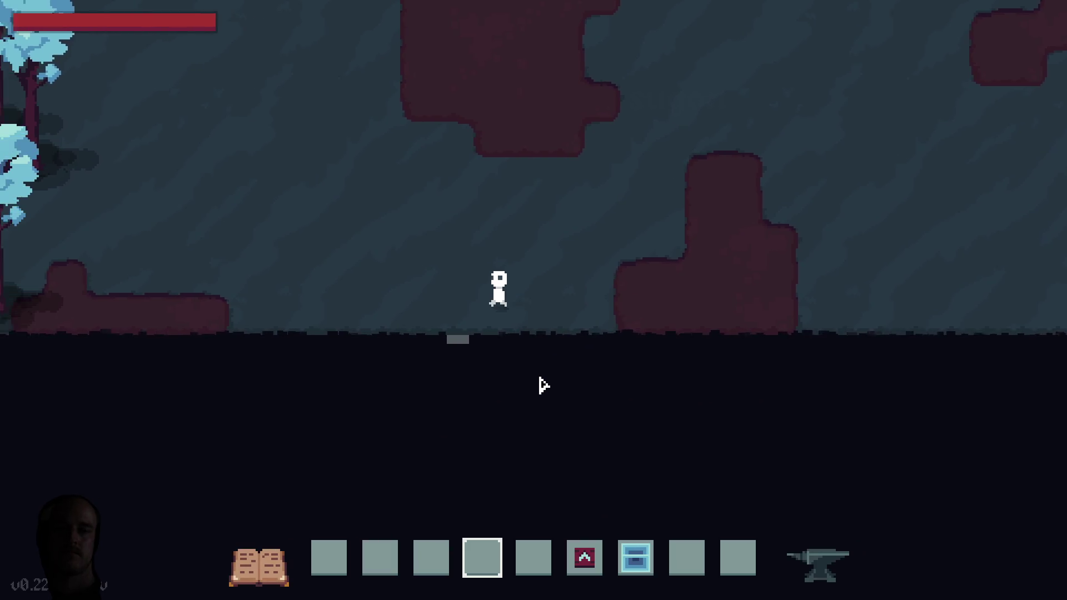
pyautogui.press('a')
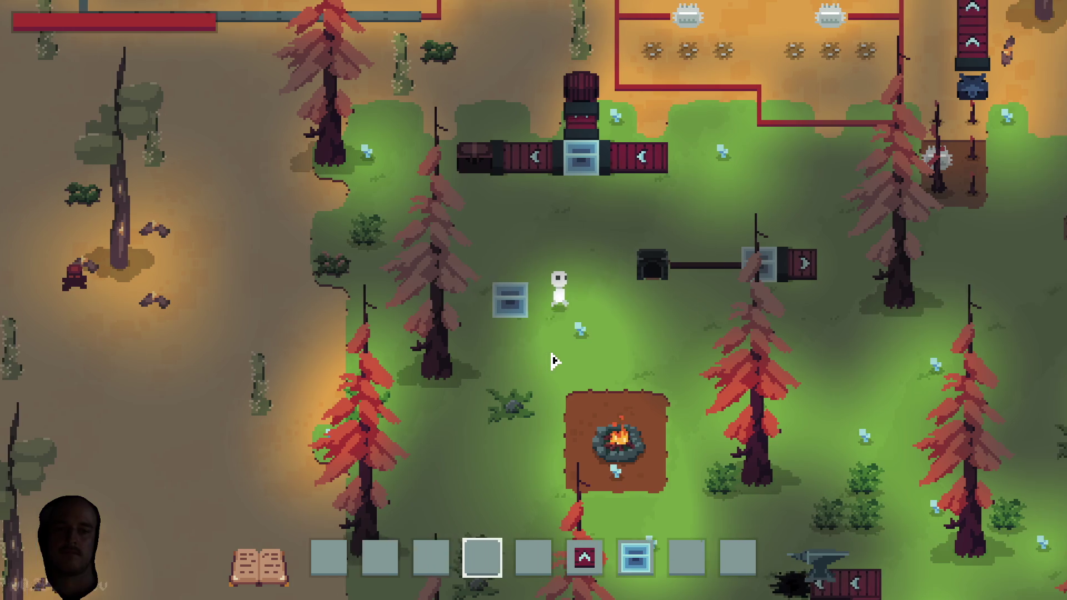
# Walk north into the sandy area, then south through the dark area, selecting hotbar slot 5.
pyautogui.press('w')
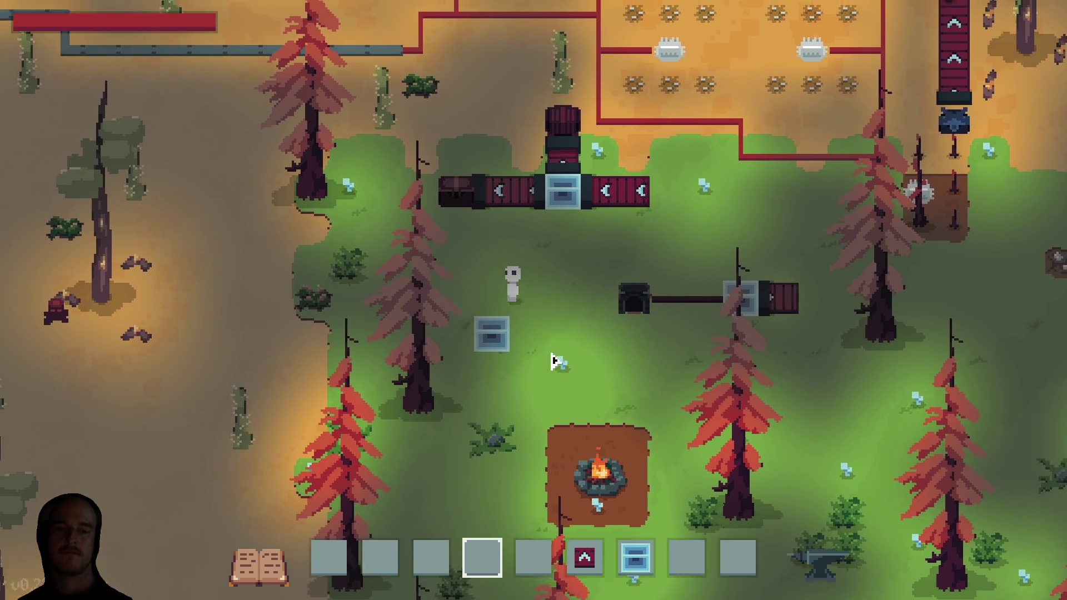
pyautogui.press('a')
pyautogui.press('w')
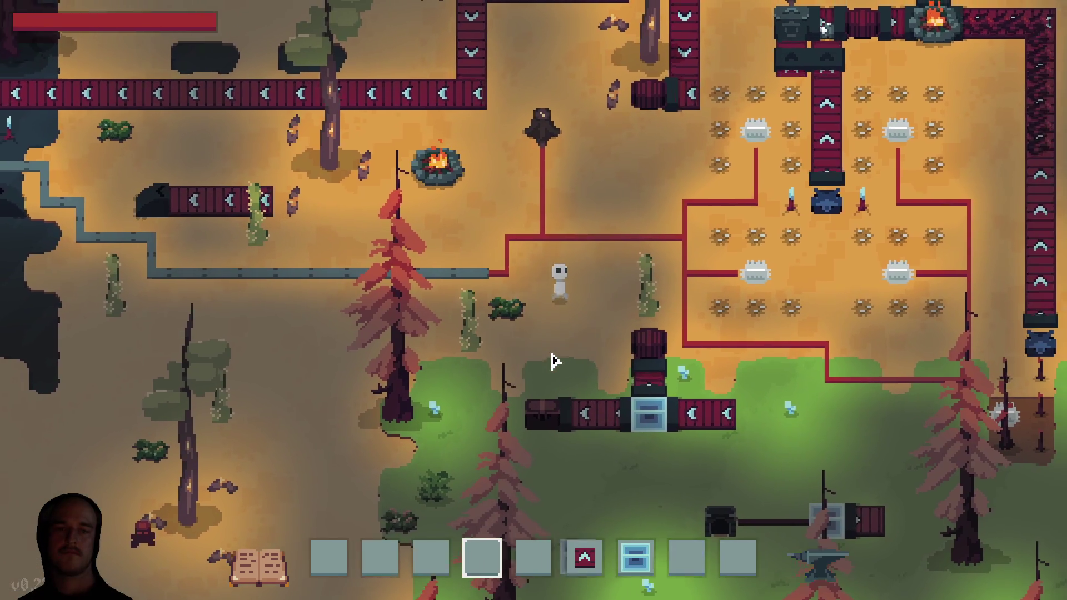
pyautogui.press('s')
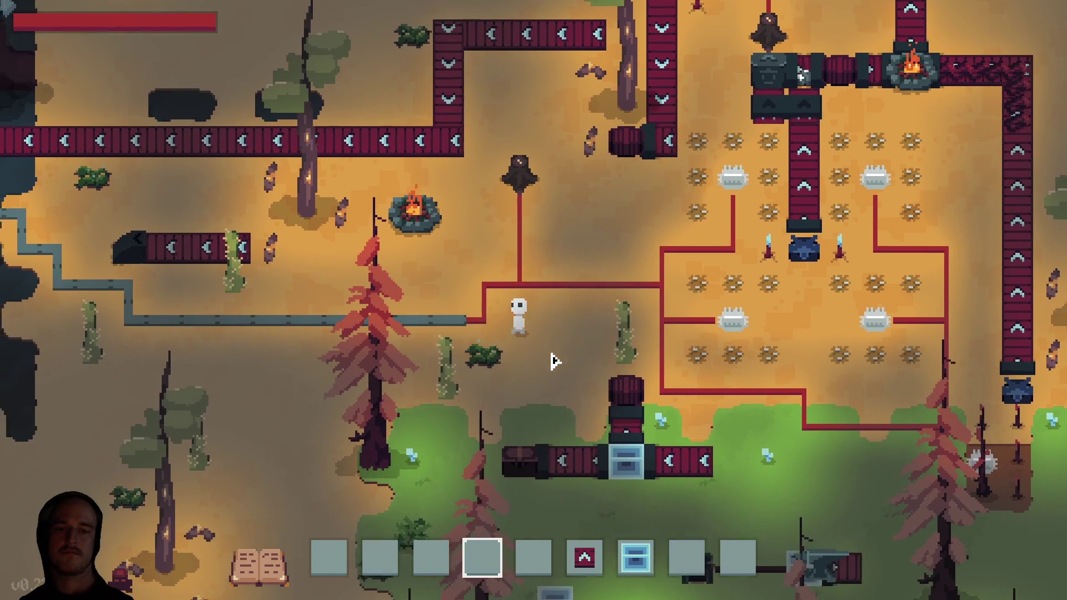
pyautogui.press('a')
pyautogui.press('s')
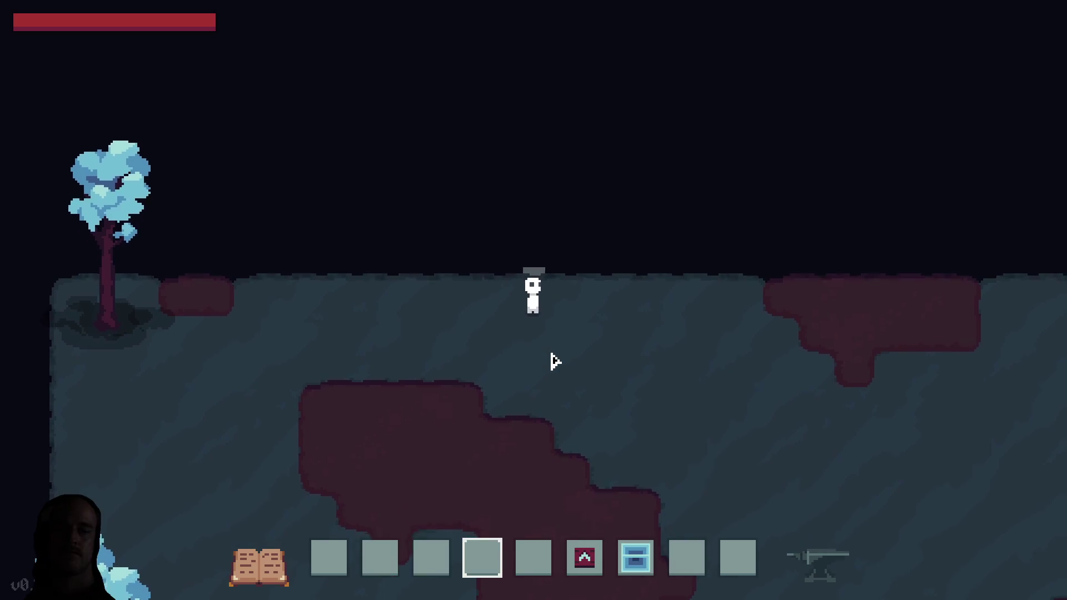
pyautogui.press('s')
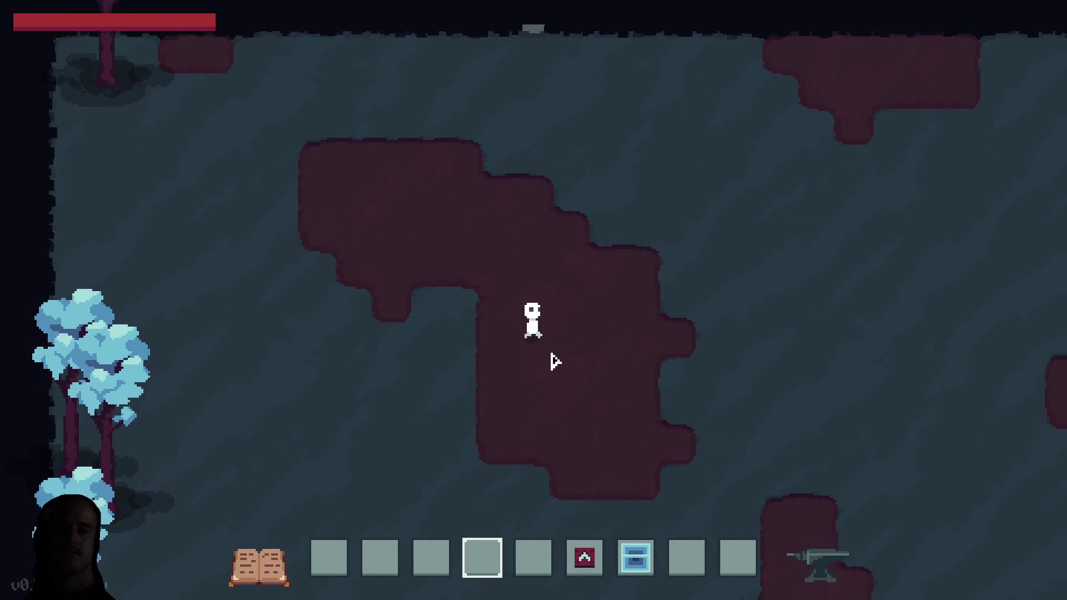
pyautogui.press('5')
# Cycle through hotbar slots 3, 2, 1 and 3 while walking toward the blue trees.
pyautogui.press('d')
pyautogui.press('3')
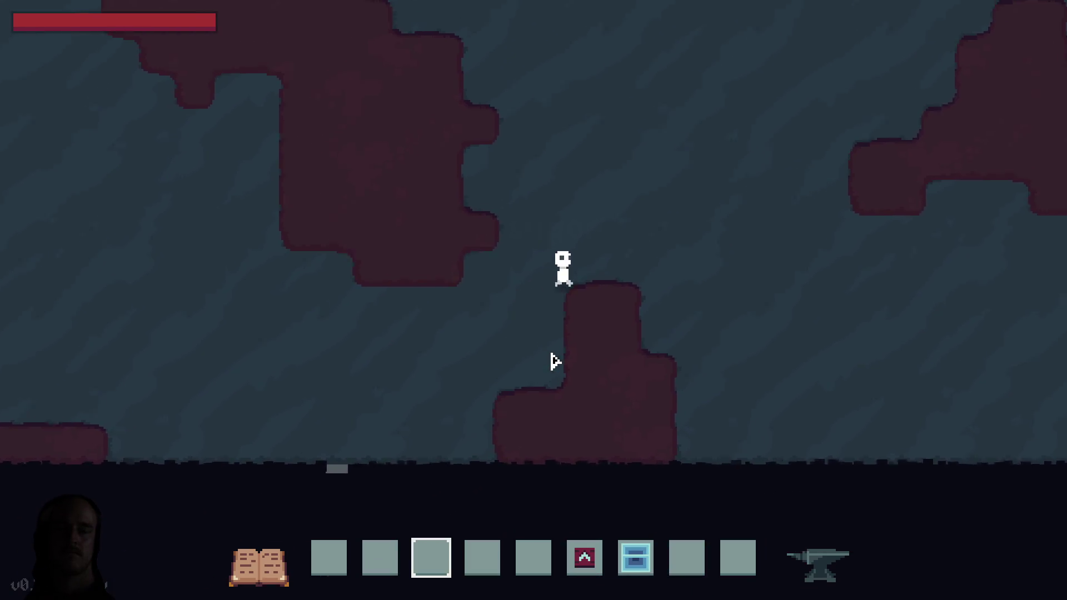
pyautogui.press('w')
pyautogui.press('d')
pyautogui.press('2')
pyautogui.press('1')
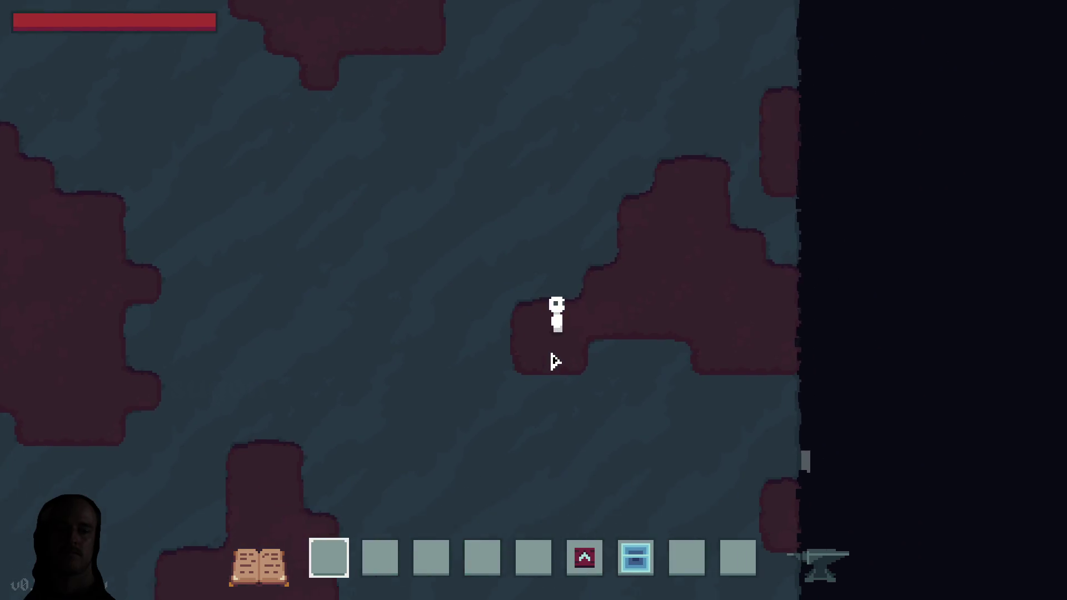
pyautogui.press('s')
pyautogui.press('d')
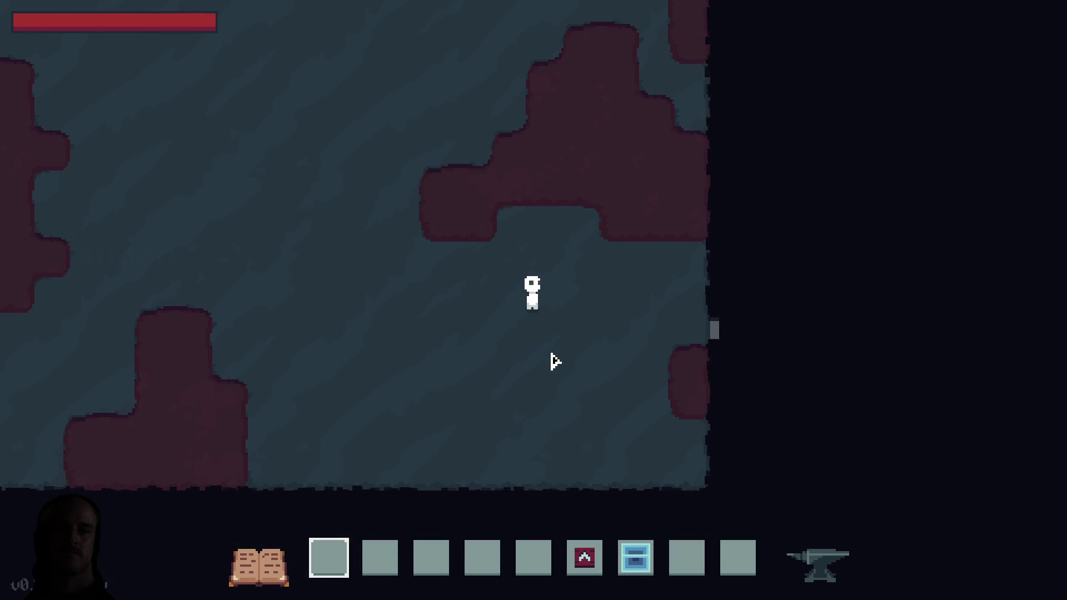
pyautogui.press('a')
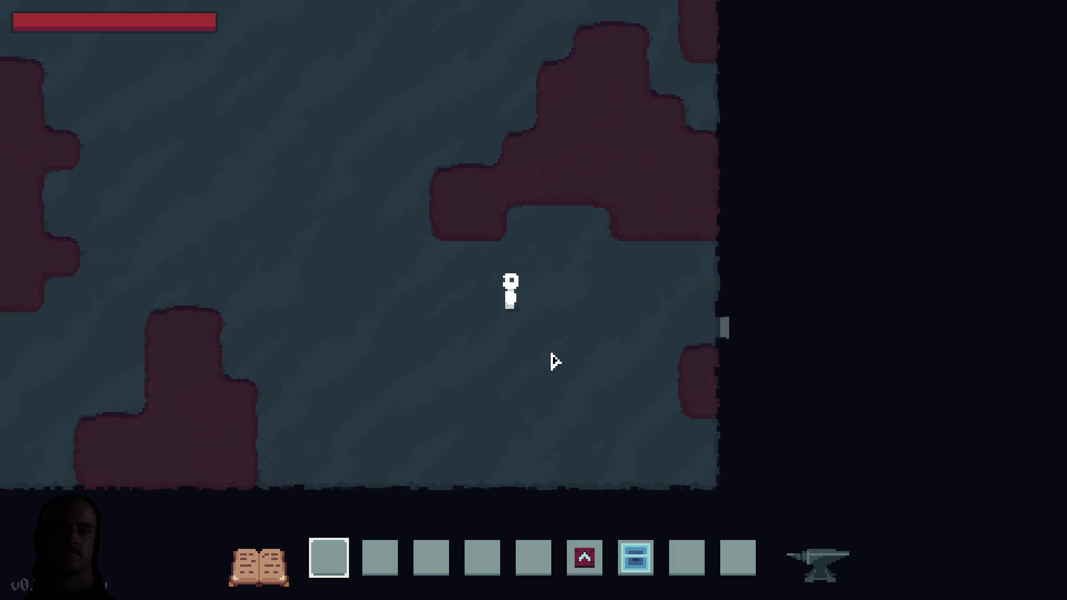
pyautogui.press('a')
pyautogui.press('3')
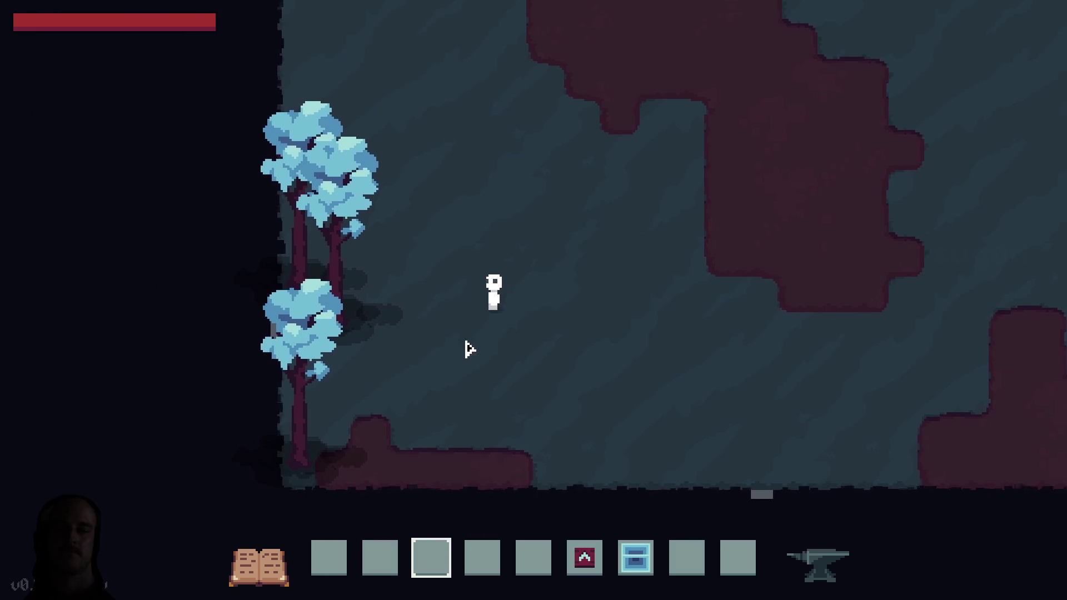
# Walk around, open and close the inventory grid, and select hotbar slot 4.
pyautogui.press('s')
pyautogui.press('d')
pyautogui.press('w')
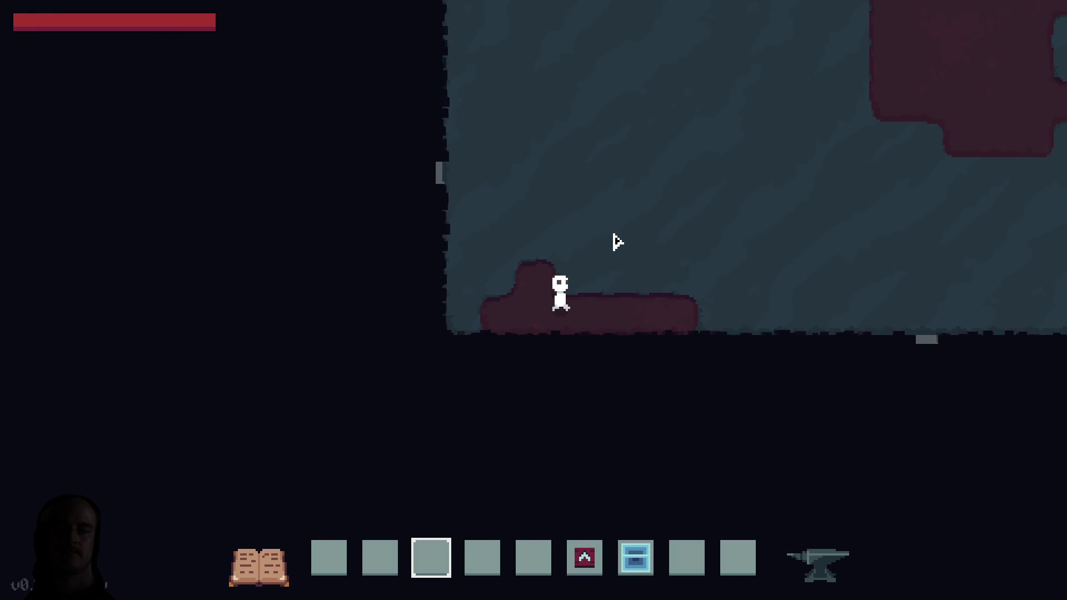
pyautogui.press('e')
pyautogui.press('e')
pyautogui.press('d')
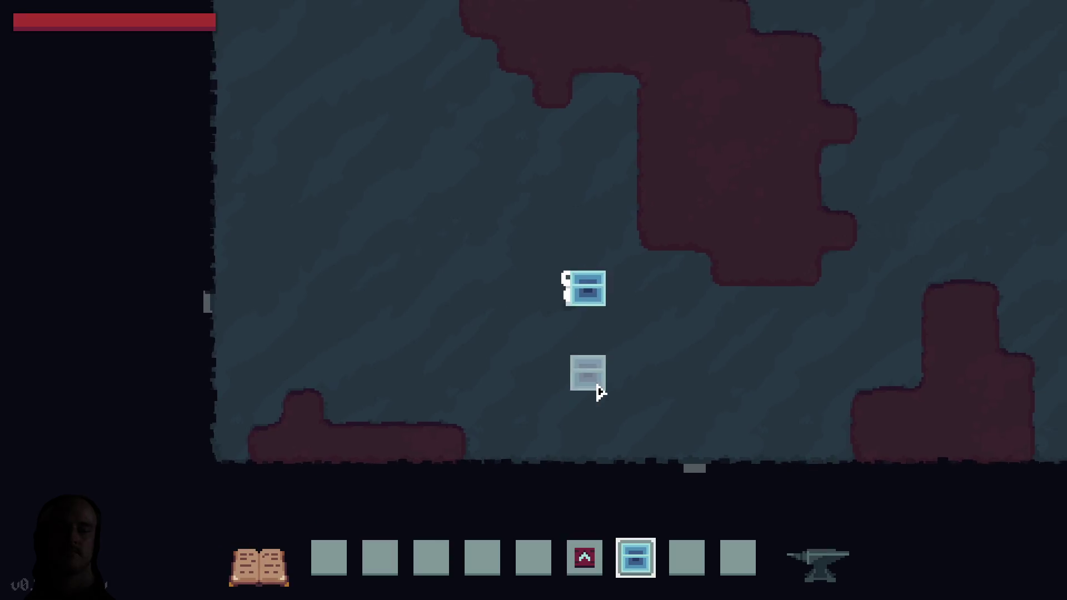
pyautogui.press('4')
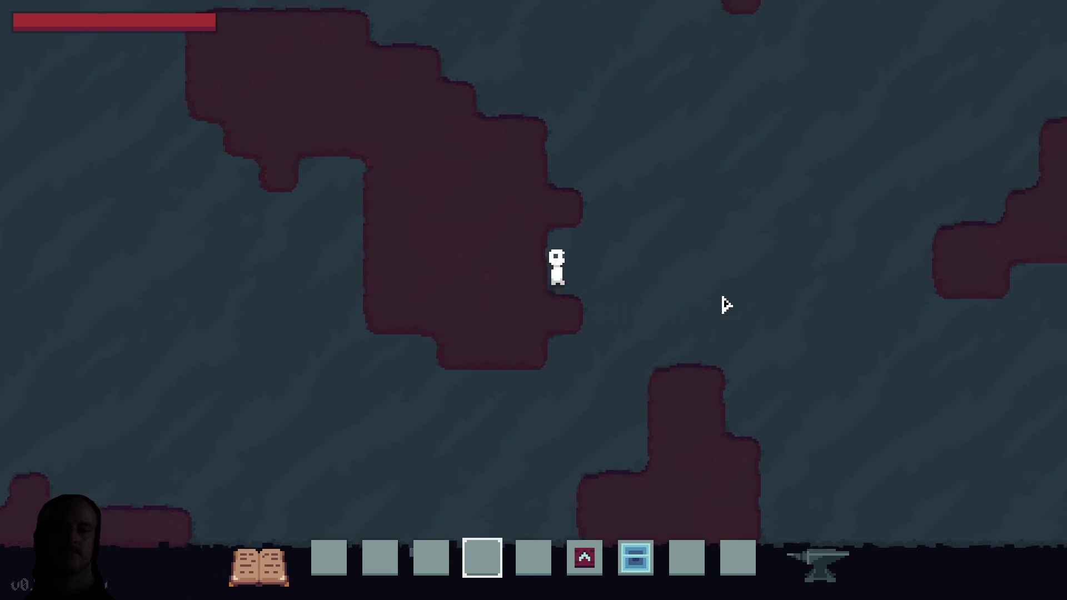
# Walk the character right across the map, toggle the map view off and on, then walk left.
pyautogui.press('d')
pyautogui.press('w')
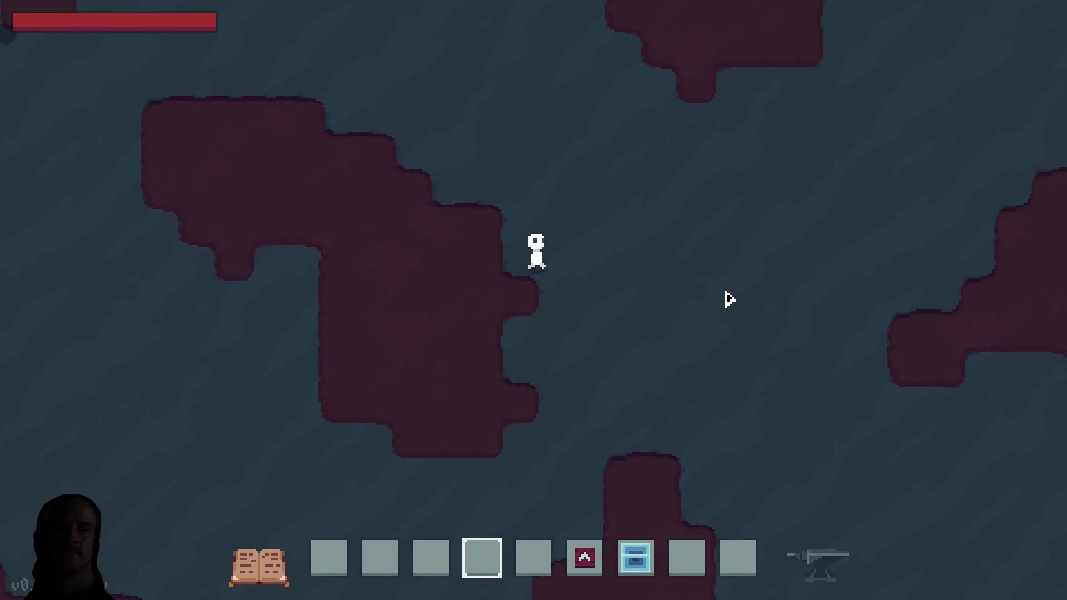
pyautogui.press('s')
pyautogui.press('d')
pyautogui.press('s')
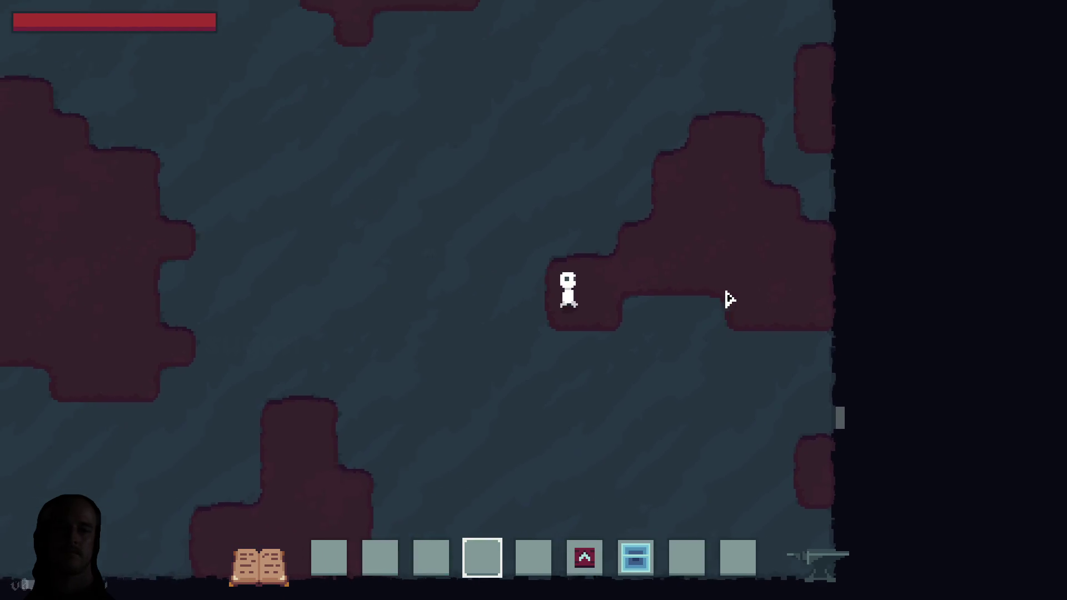
pyautogui.press('m')
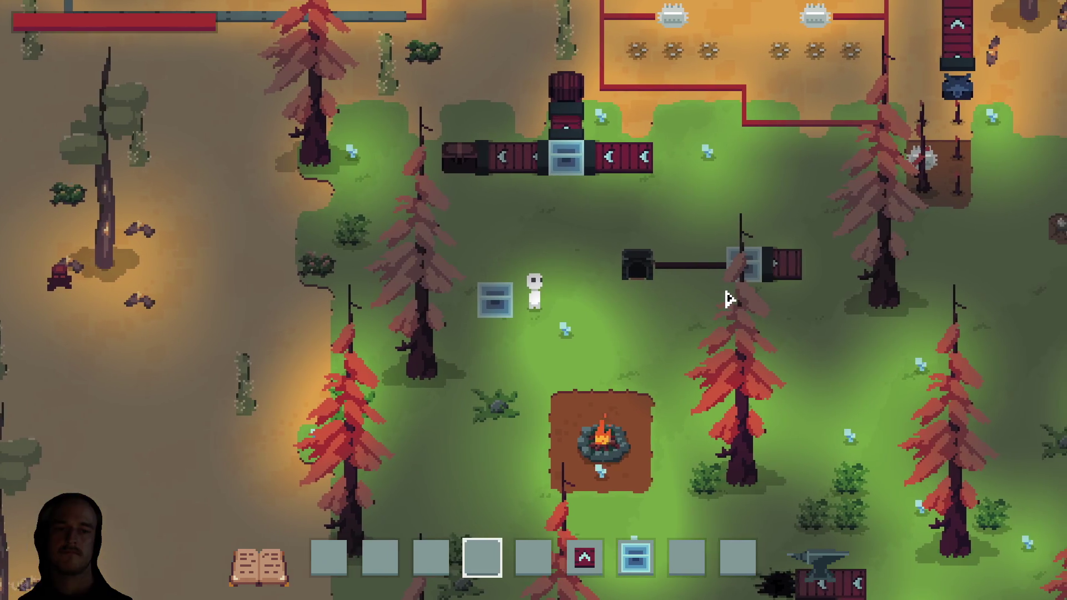
pyautogui.press('m')
pyautogui.press('a')
pyautogui.press('a')
pyautogui.press('w')
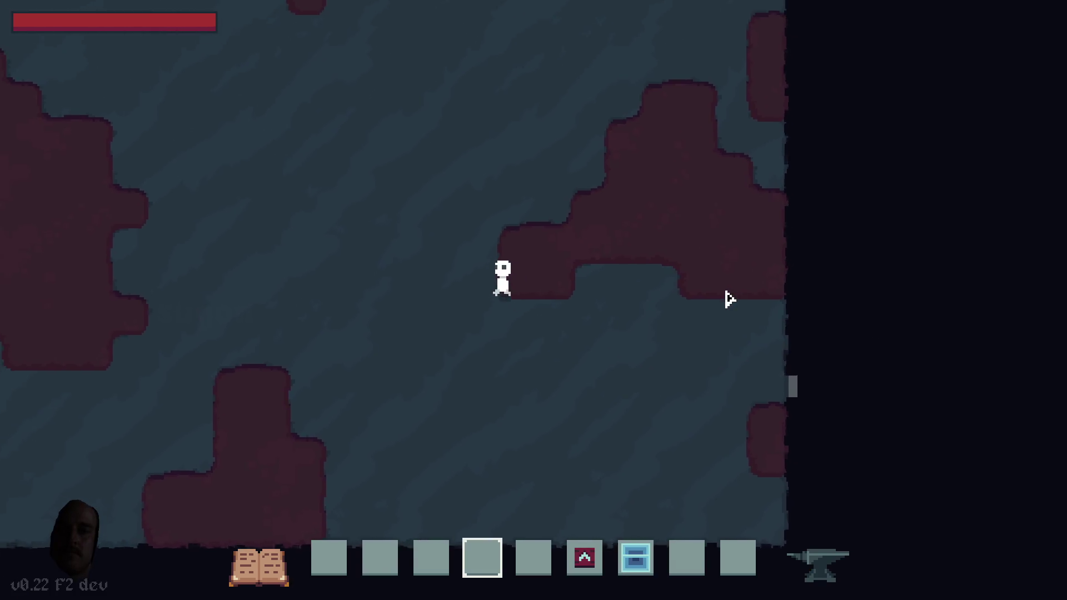
pyautogui.press('a')
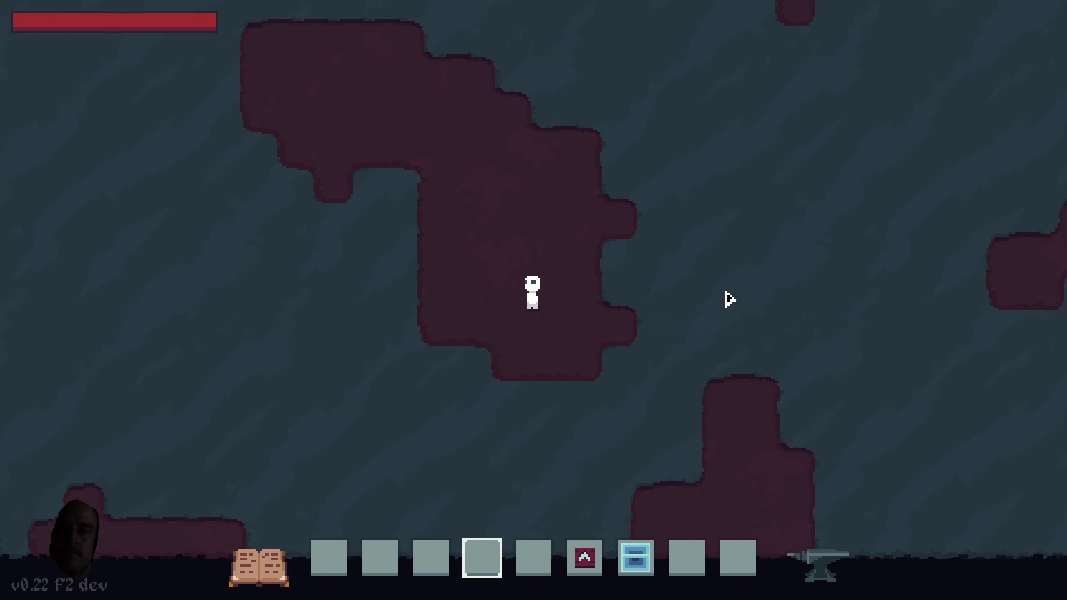
# Turn around and walk right past the cave edge through the forest camp.
pyautogui.press('d')
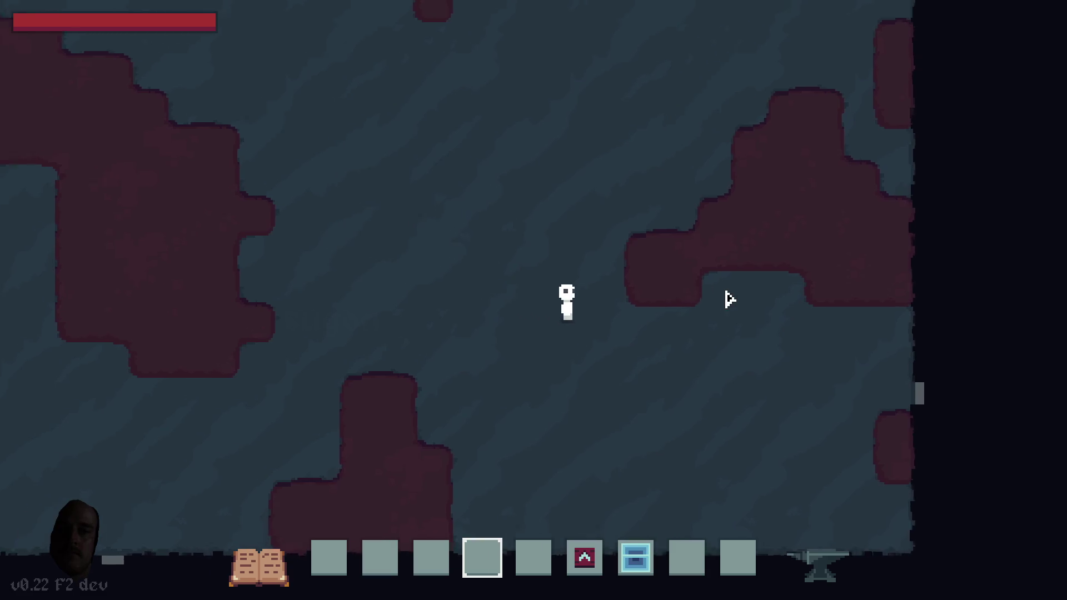
pyautogui.press('d')
pyautogui.press('s')
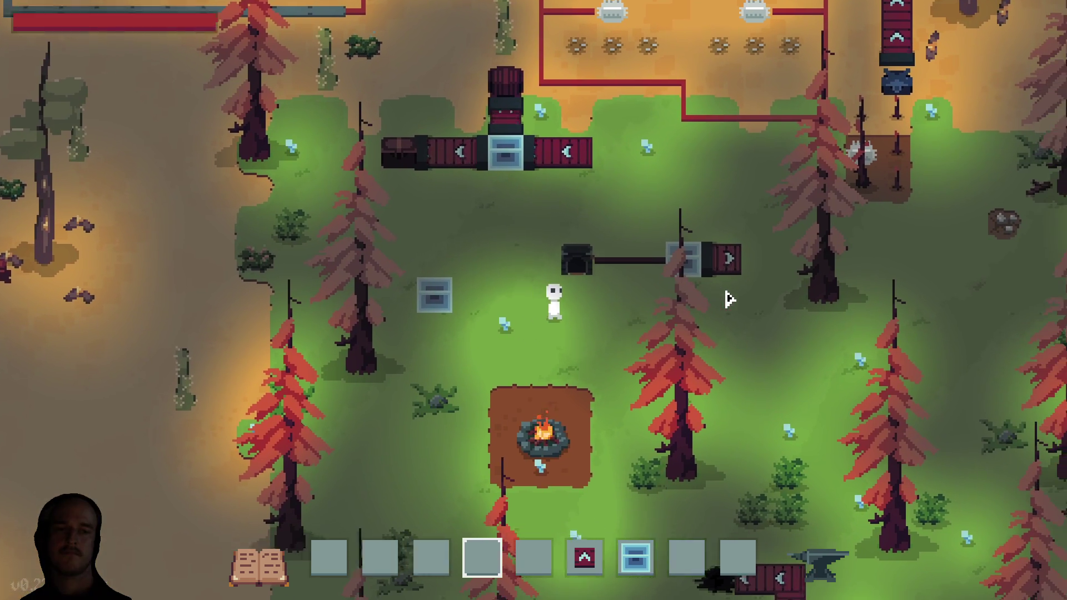
pyautogui.press('d')
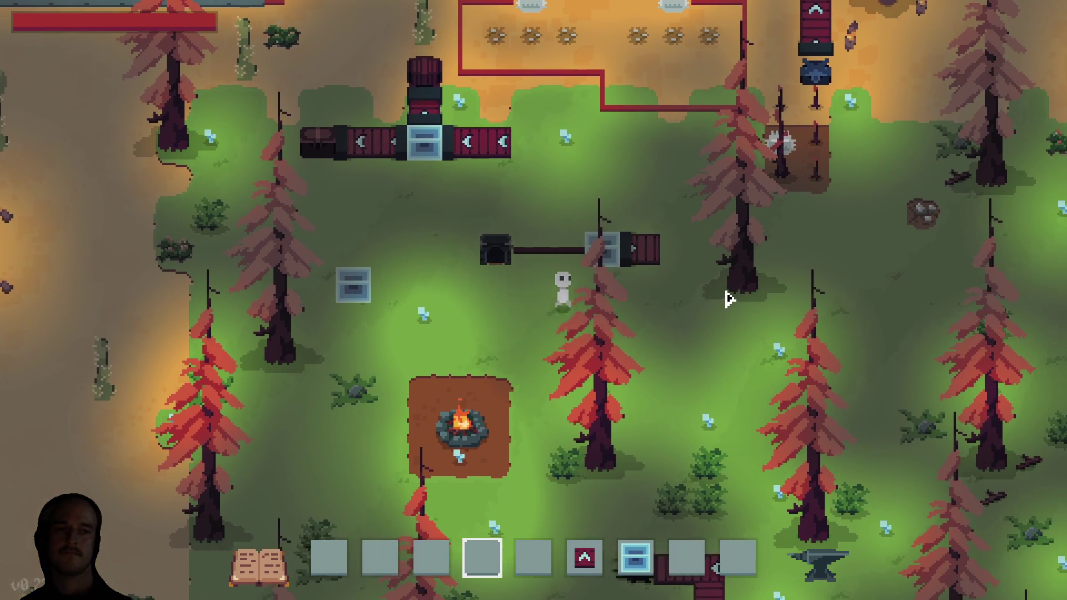
pyautogui.press('d')
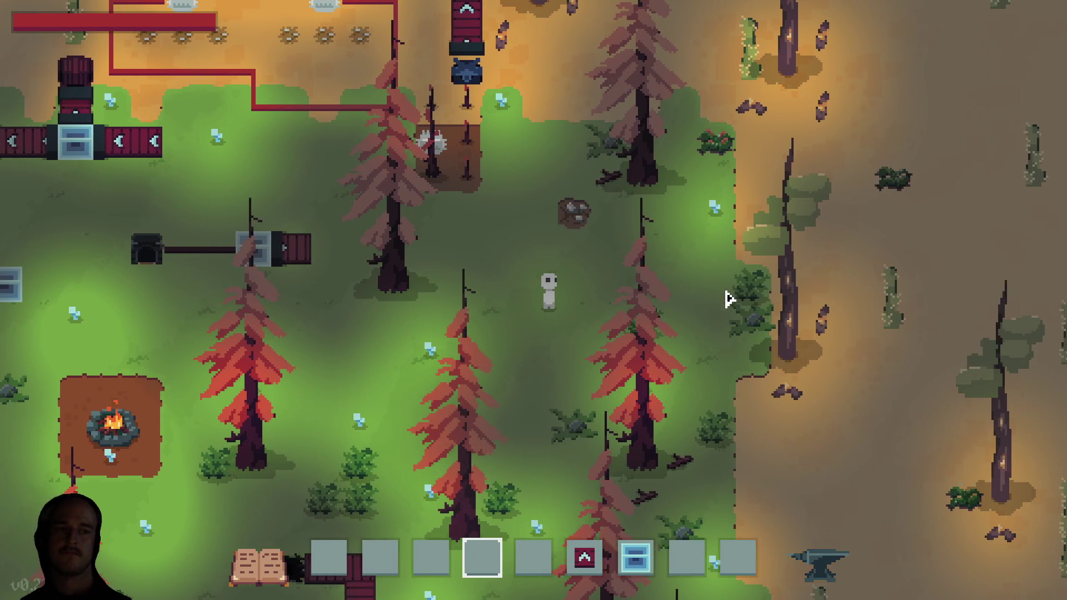
# Walk back left through the forest and up-left into the wasteland.
pyautogui.press('a')
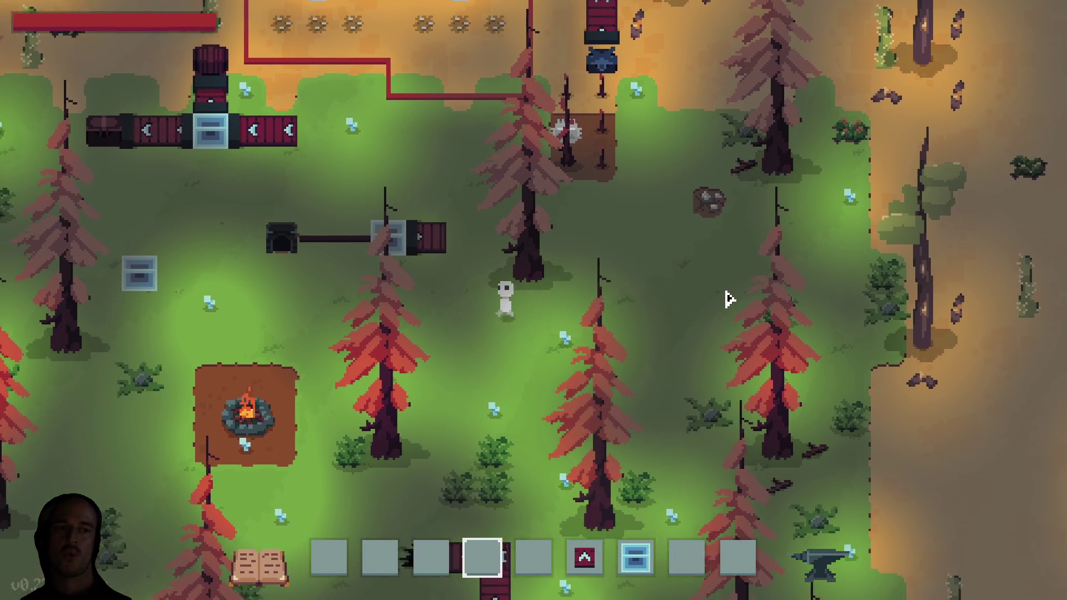
pyautogui.press('w')
pyautogui.press('a')
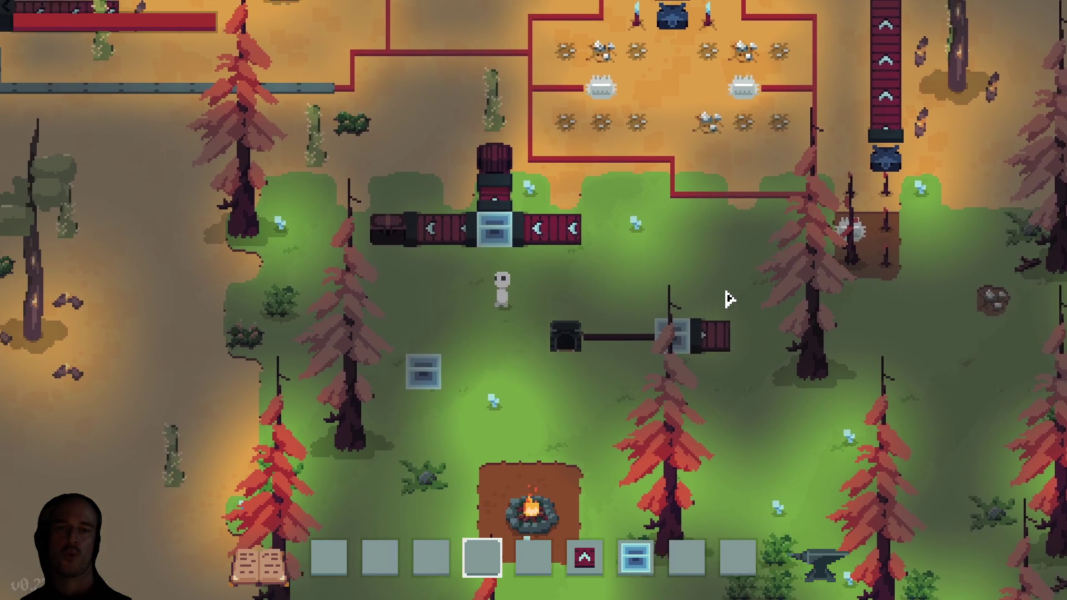
pyautogui.press('a')
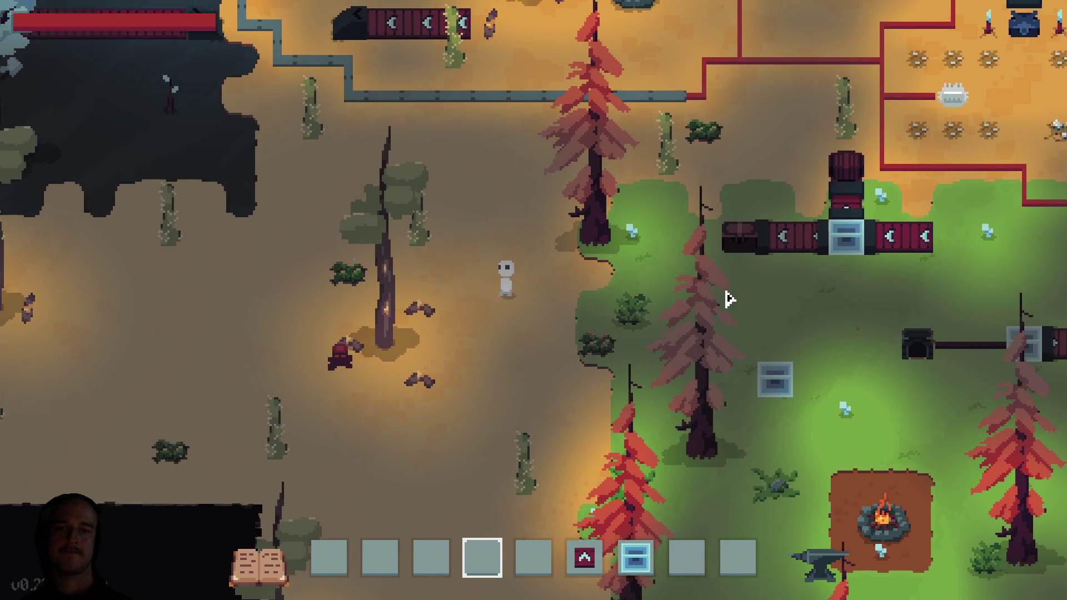
pyautogui.press('w')
pyautogui.press('a')
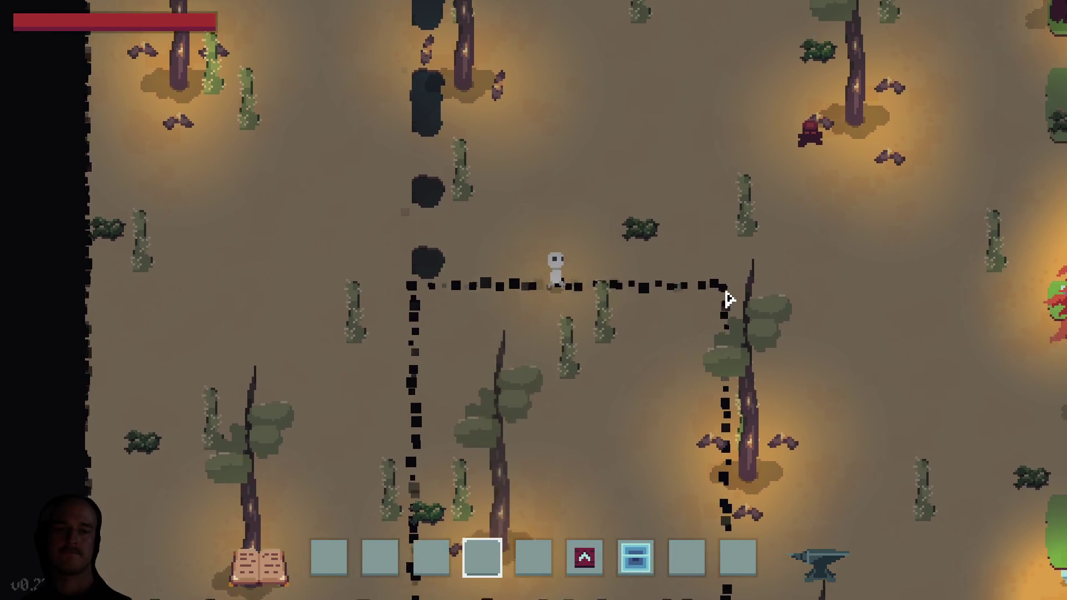
# Walk through the wasteland up toward the conveyors, campfire and factory area.
pyautogui.press('w')
pyautogui.press('d')
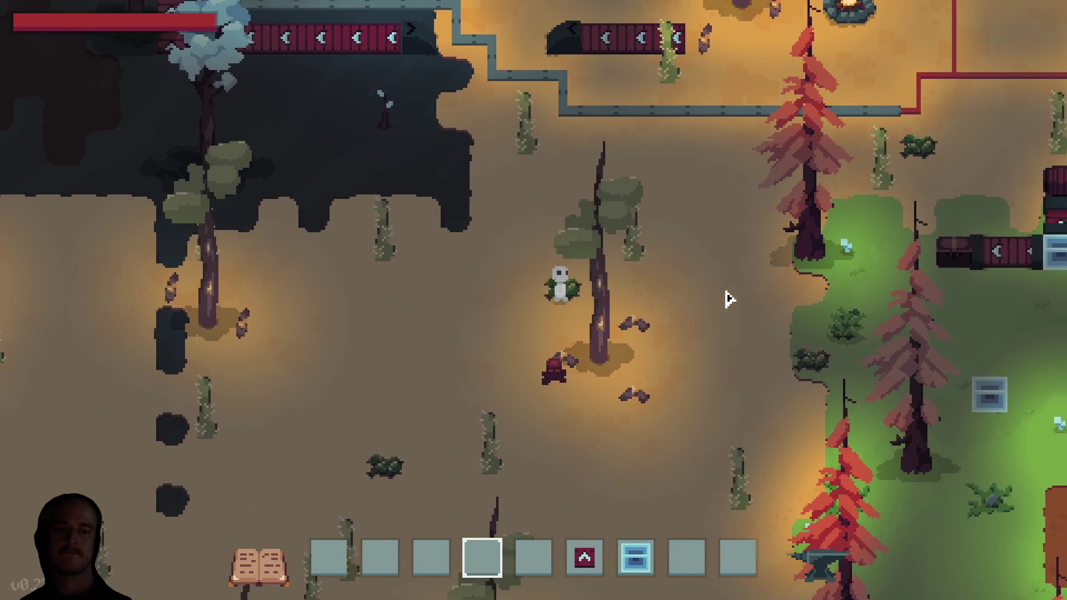
pyautogui.press('s')
pyautogui.press('d')
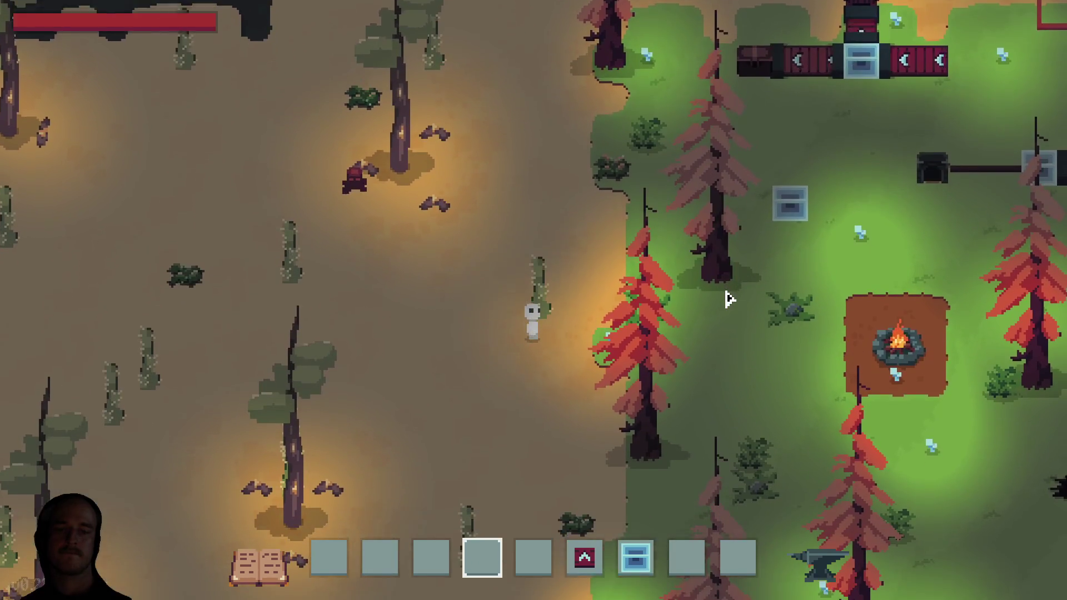
pyautogui.press('a')
pyautogui.press('w')
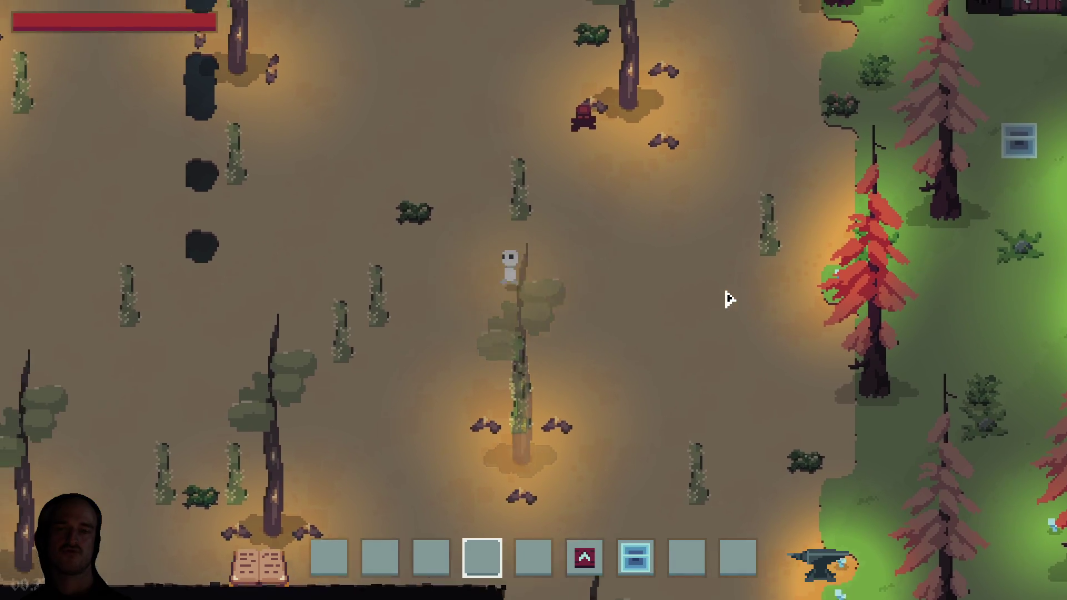
pyautogui.press('w')
pyautogui.press('d')
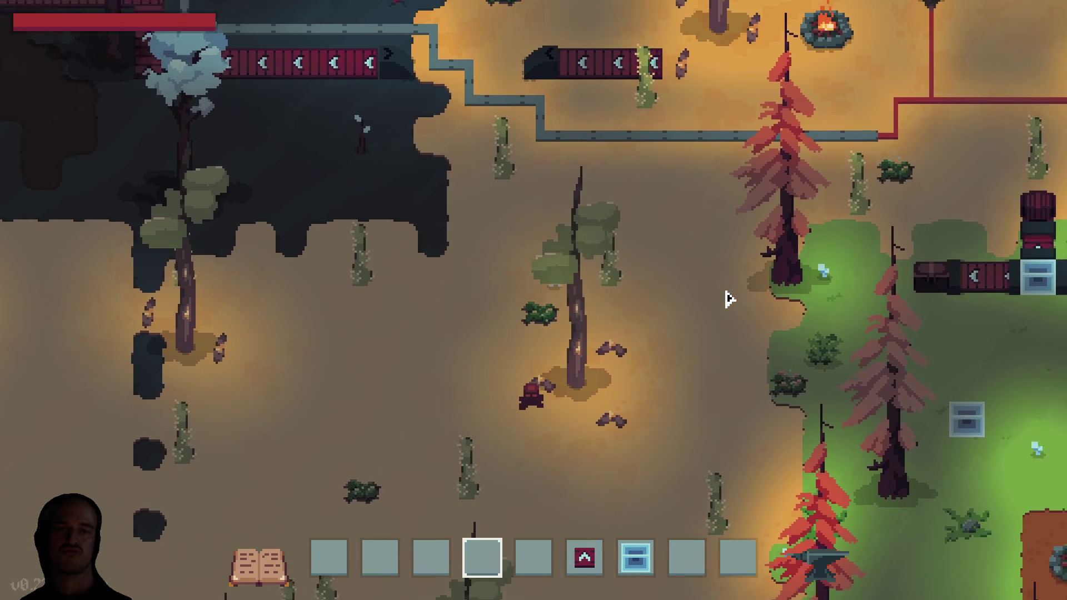
pyautogui.press('d')
pyautogui.press('s')
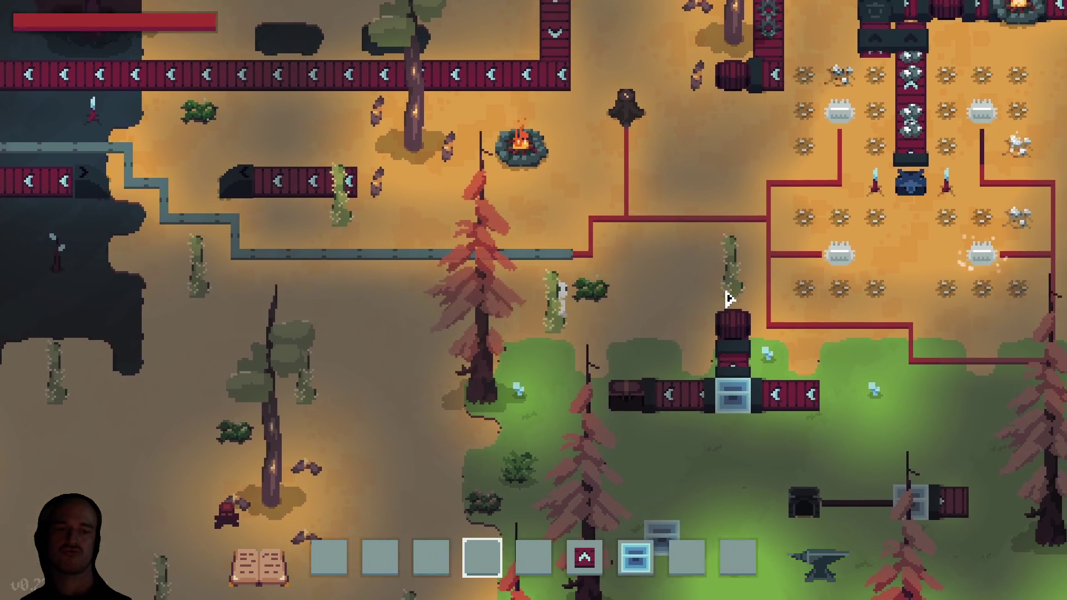
# Explore the dark biome down to the top cave wall and the blue tree.
pyautogui.press('s')
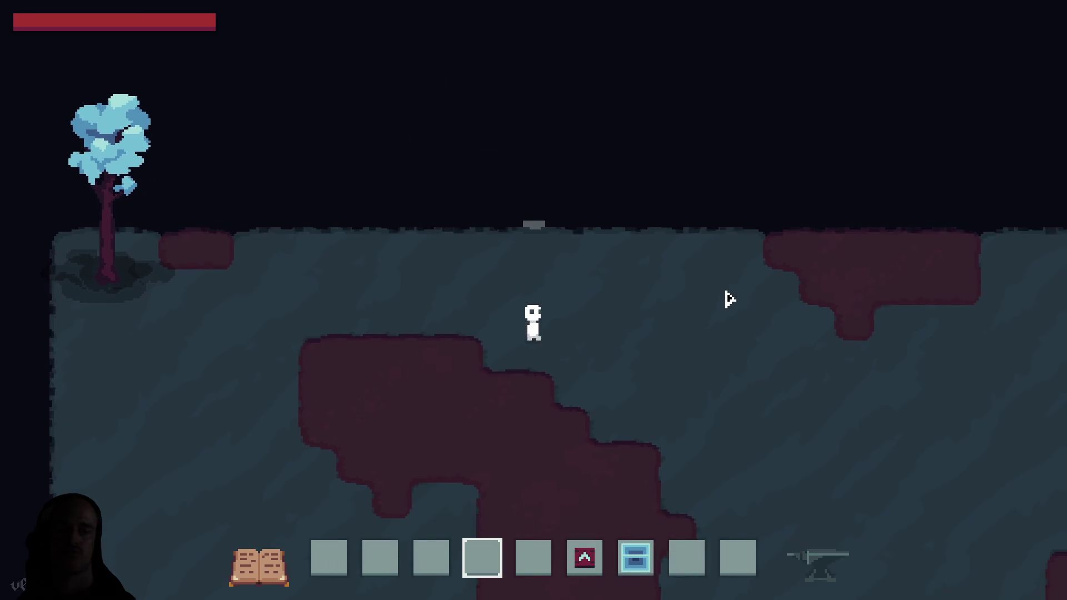
pyautogui.press('s')
pyautogui.press('d')
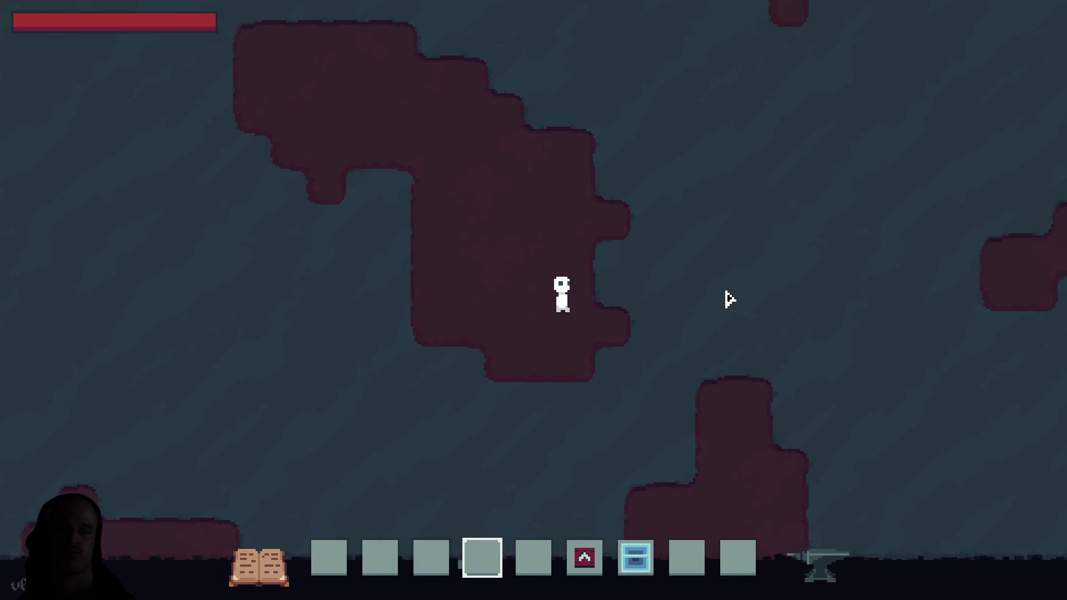
pyautogui.press('d')
pyautogui.press('w')
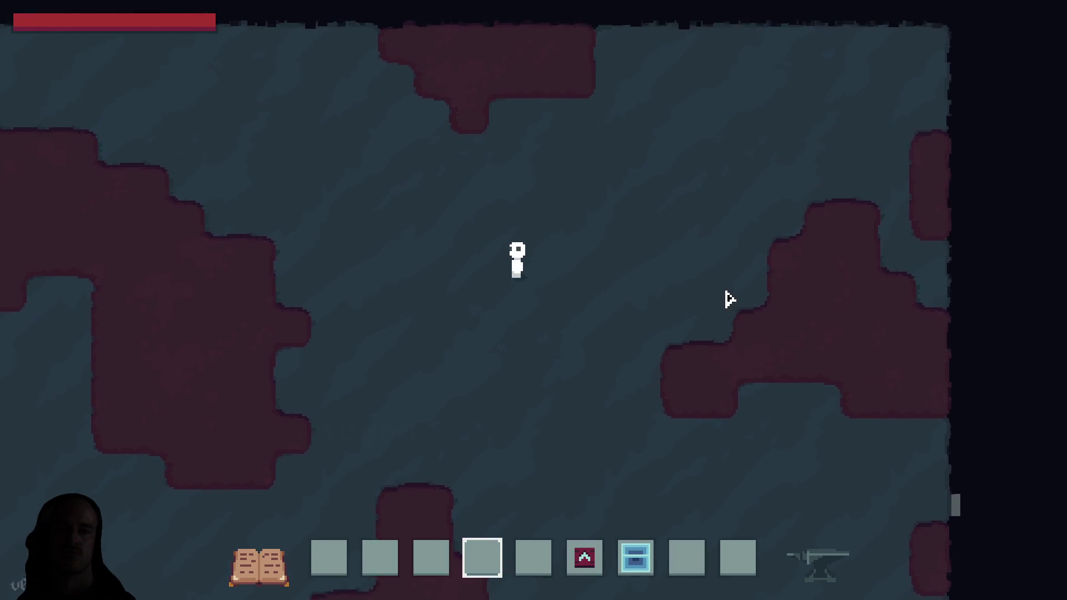
pyautogui.press('a')
pyautogui.press('w')
pyautogui.press('a')
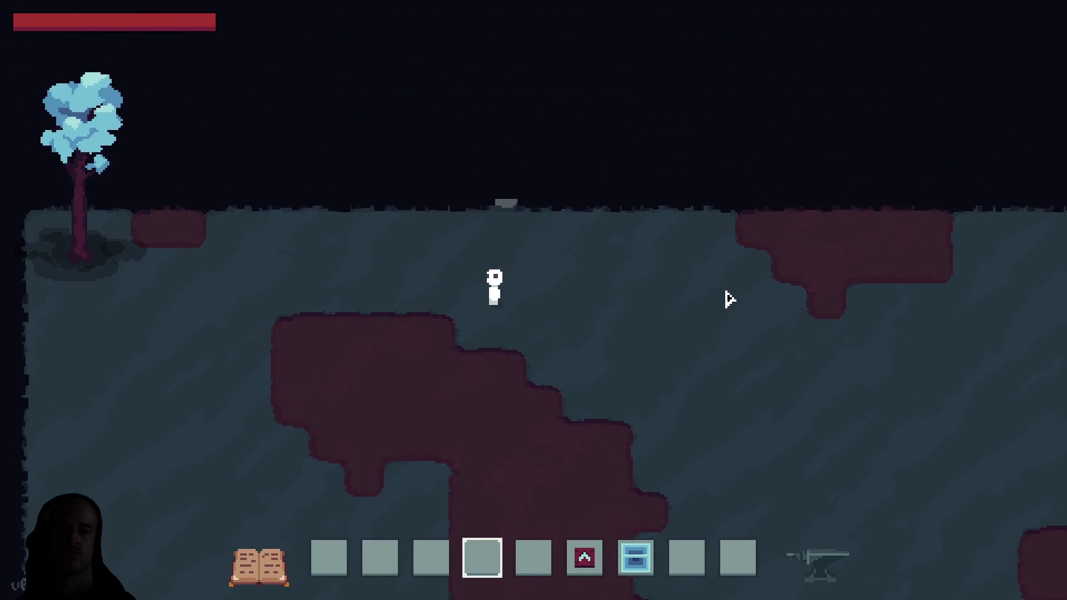
pyautogui.press('s')
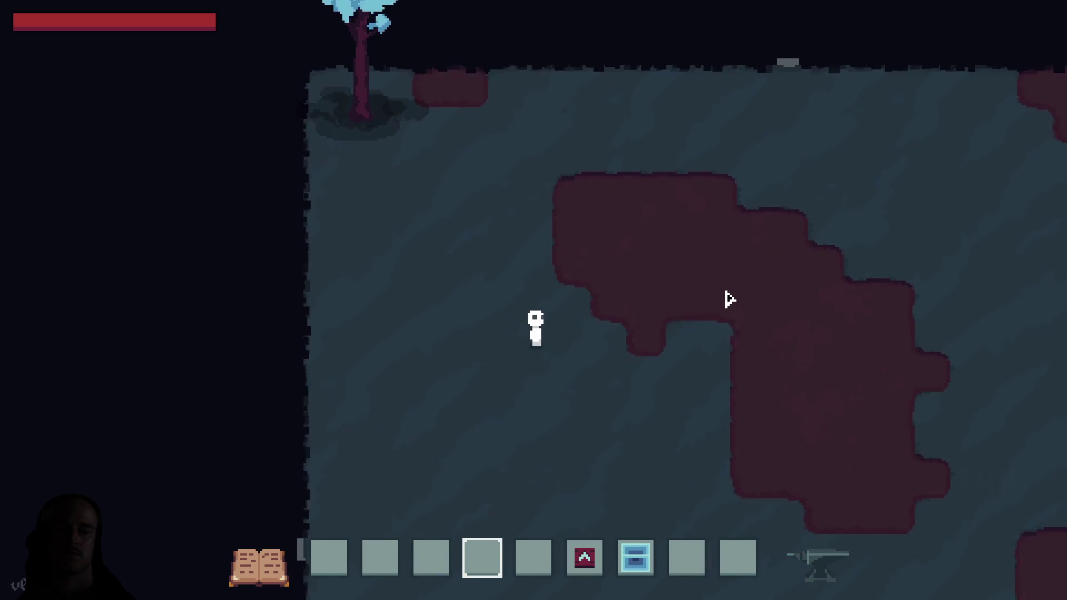
pyautogui.press('d')
# Return past the campfire, enter the dark entrance, and quit the game with Escape.
pyautogui.press('s')
pyautogui.press('d')
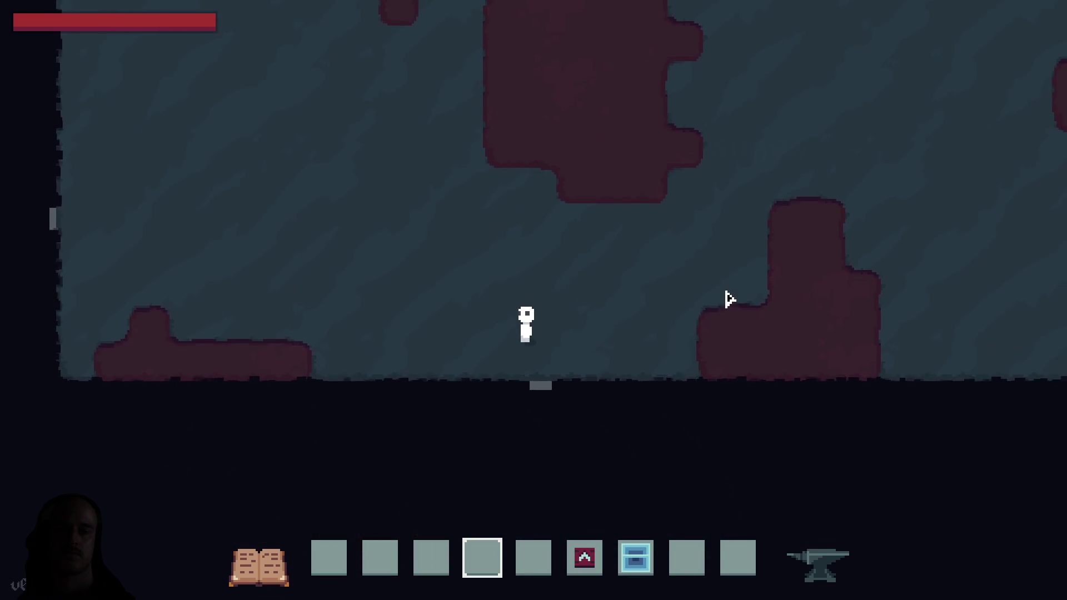
pyautogui.press('d')
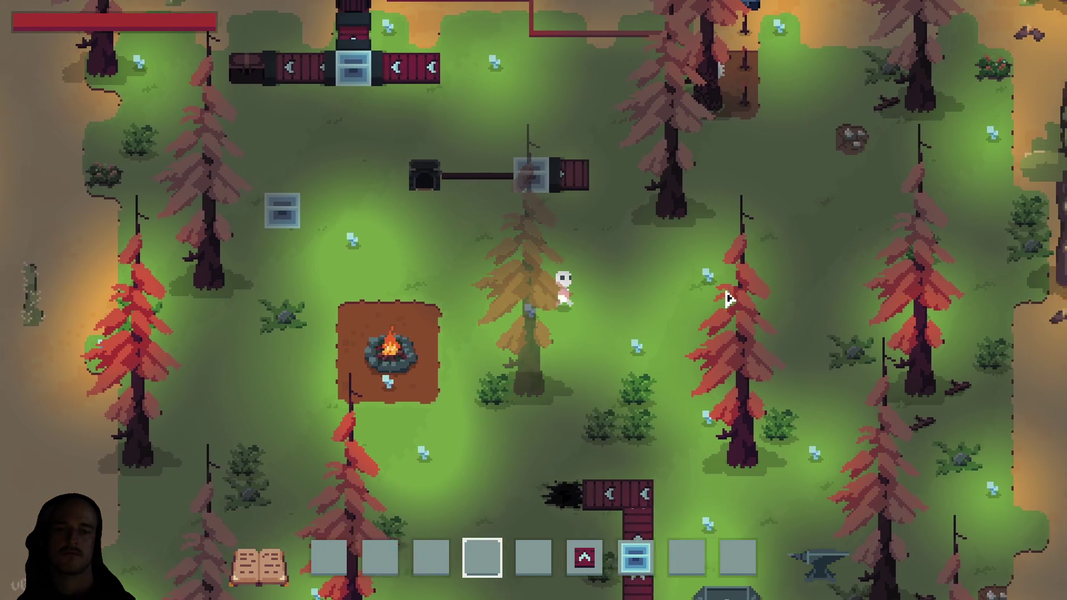
pyautogui.press('a')
pyautogui.press('w')
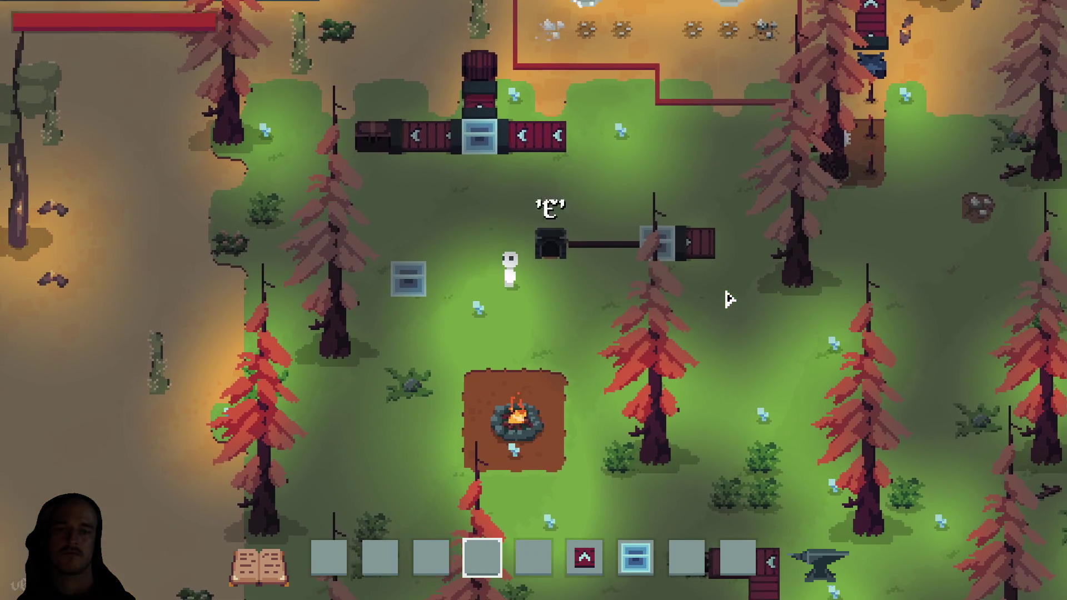
pyautogui.press('e')
pyautogui.press('Escape')
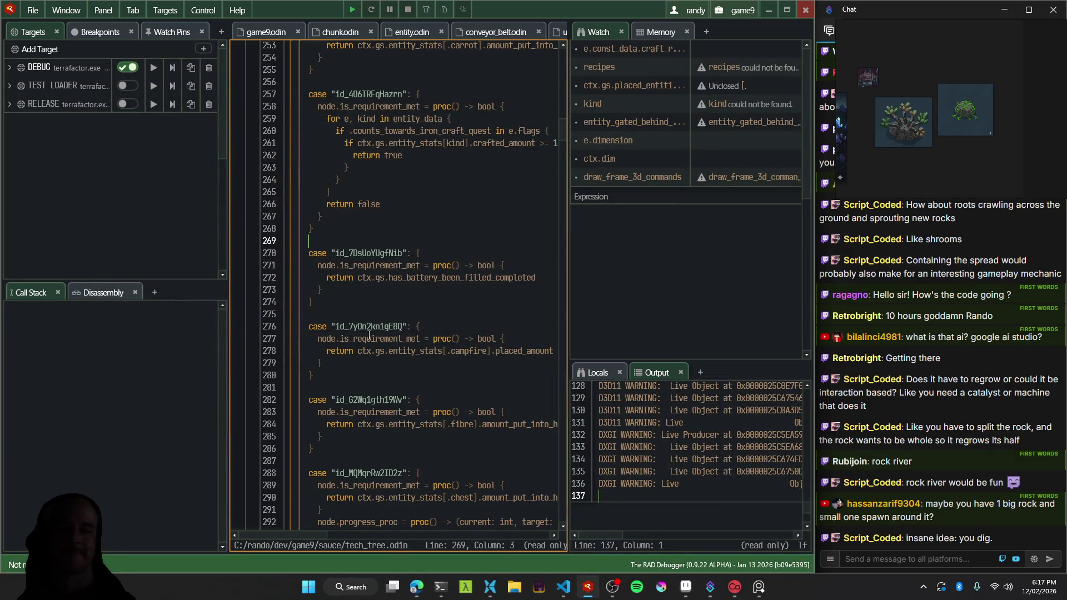
# Bring the Aseprite map sketch forward, zoom in and out, and shift the view right.
pyautogui.click(686, 587)
pyautogui.scroll(2, 505, 291)
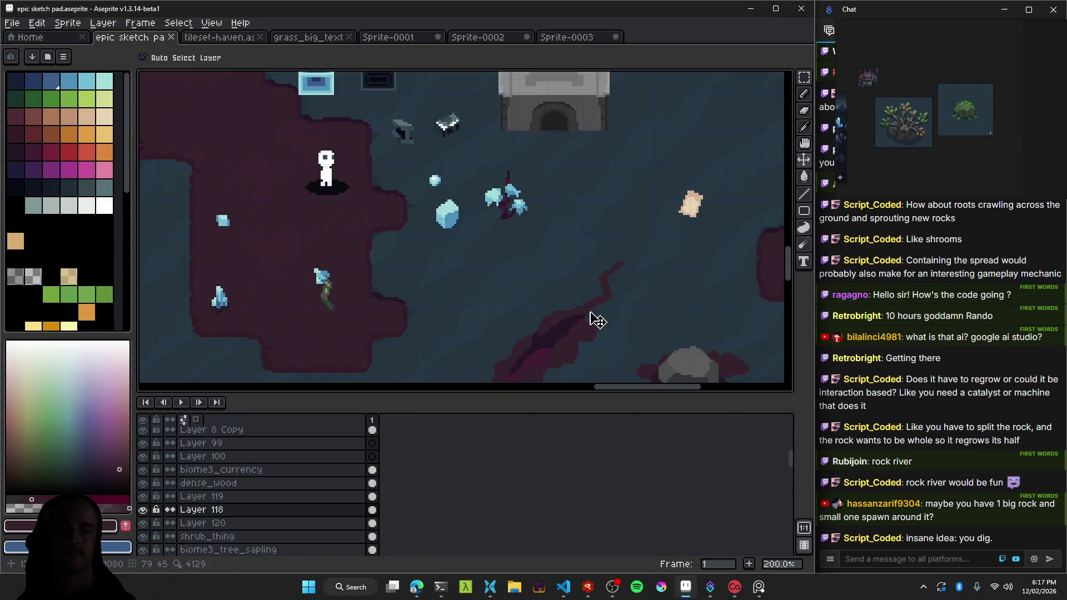
pyautogui.scroll(-2, 517, 245)
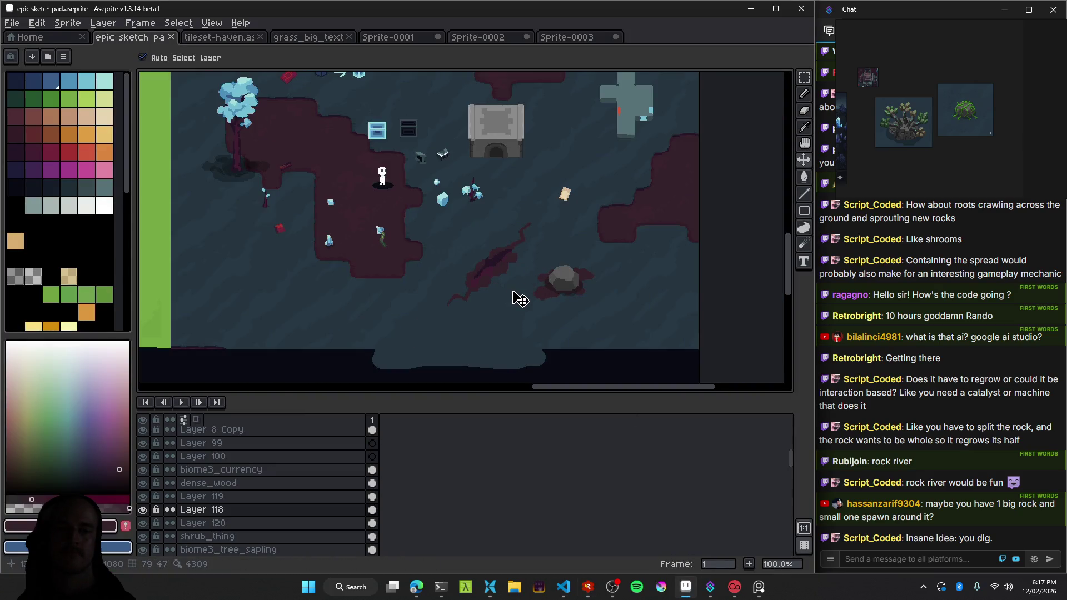
pyautogui.moveTo(483, 299)
pyautogui.mouseDown()
pyautogui.moveTo(560, 291)
pyautogui.moveTo(554, 234)
pyautogui.mouseUp()
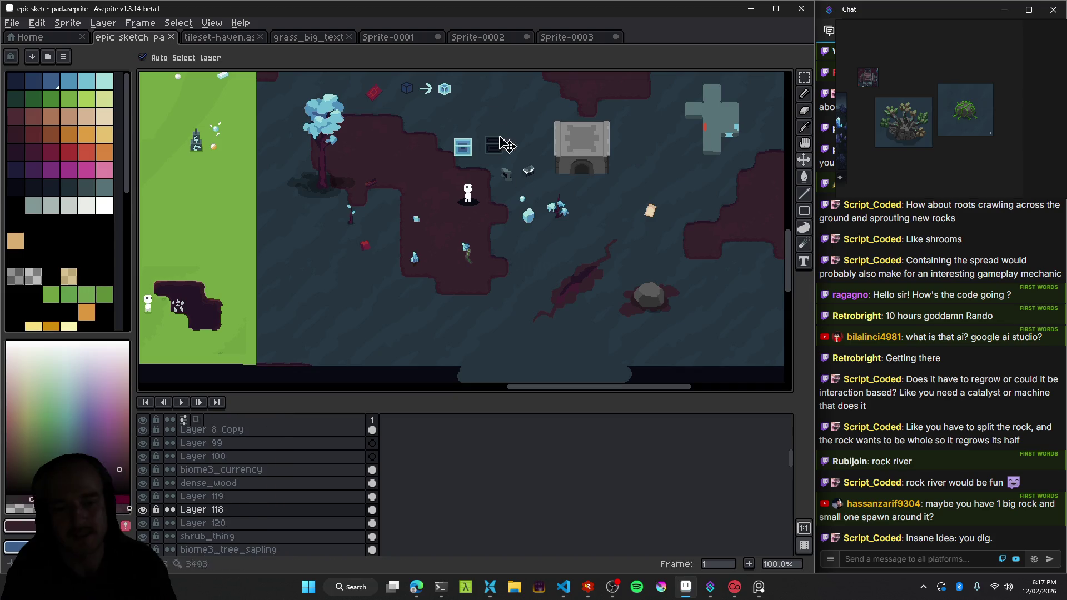
# Switch to VS Code and rebuild and launch the game with F5.
pyautogui.moveTo(563, 584)
pyautogui.click(539, 522)
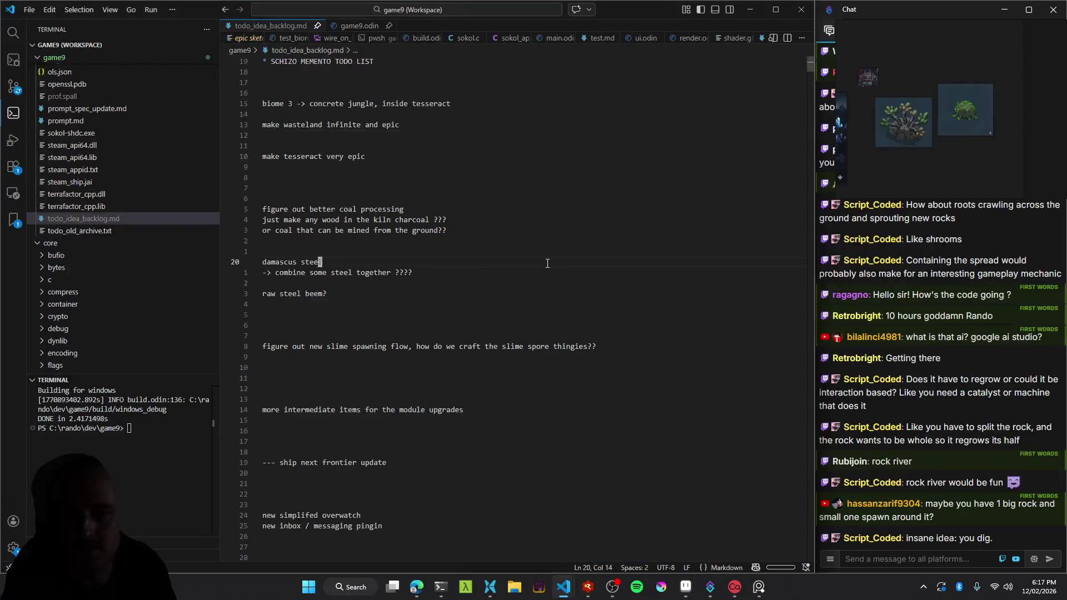
pyautogui.press('F5')
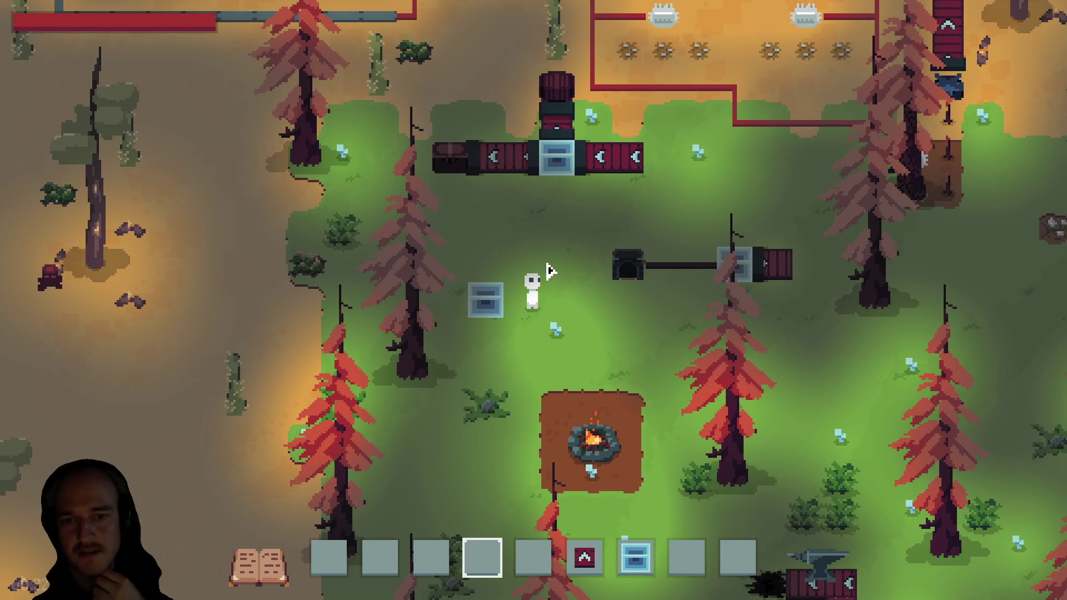
# Walk the character right toward the map edge, back left, then up and right.
pyautogui.press('d')
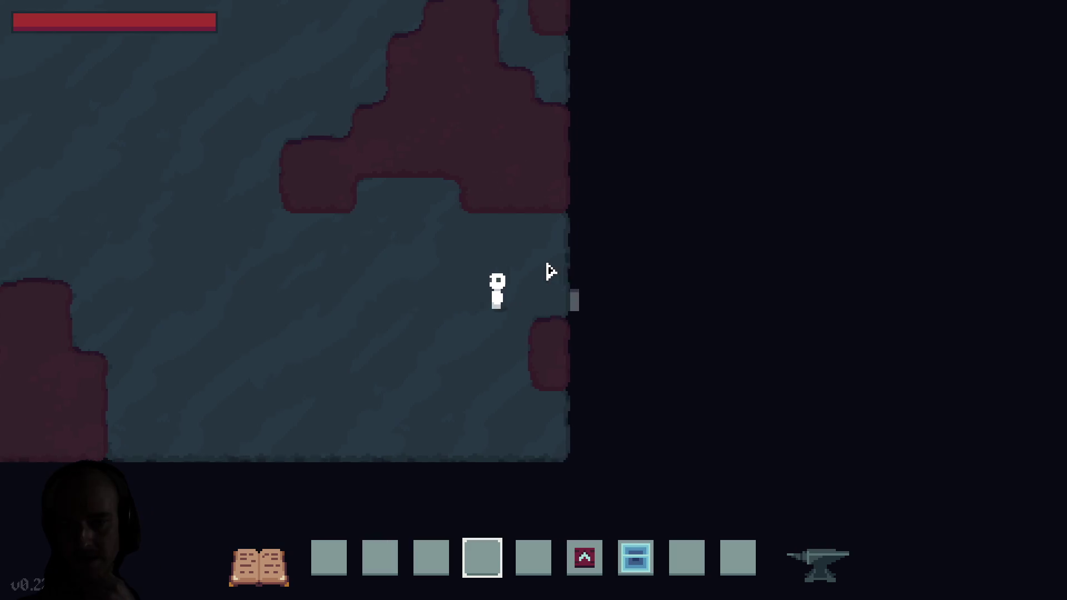
pyautogui.press('d')
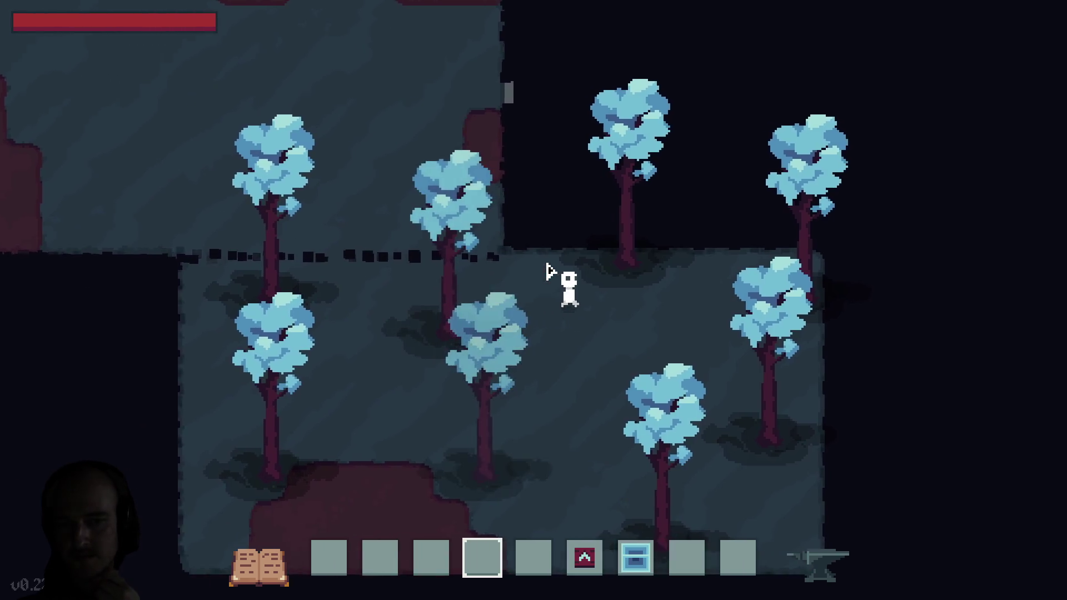
pyautogui.press('w')
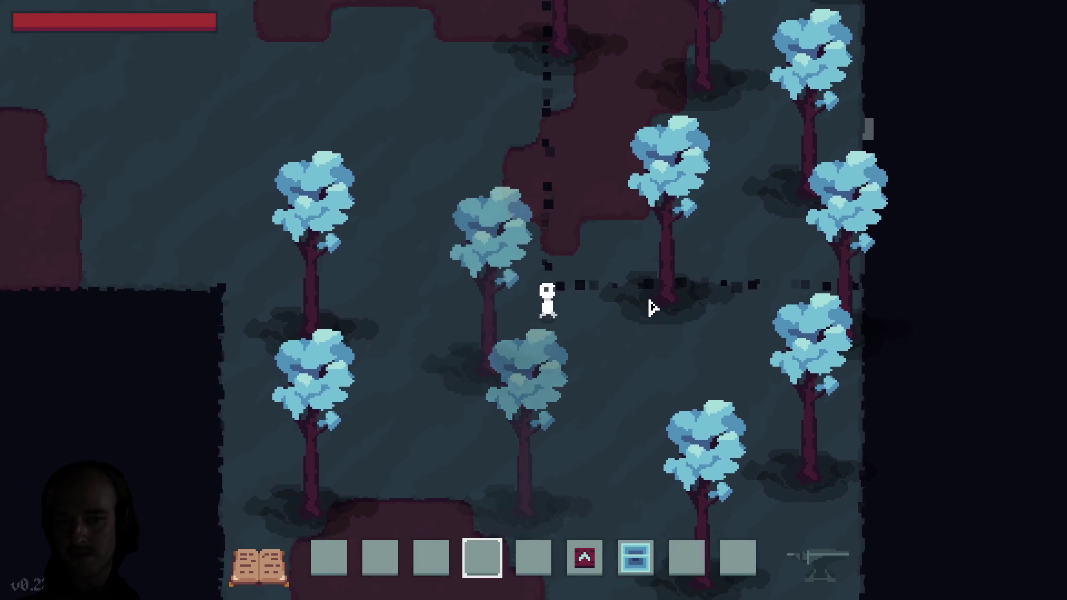
pyautogui.press('d')
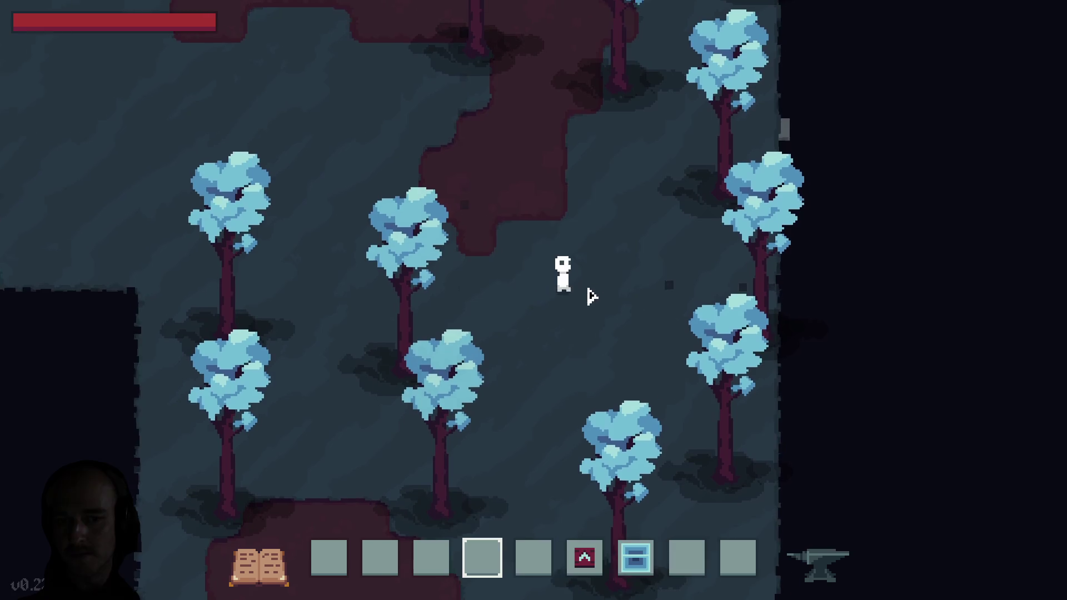
pyautogui.press('s')
pyautogui.press('a')
pyautogui.press('s')
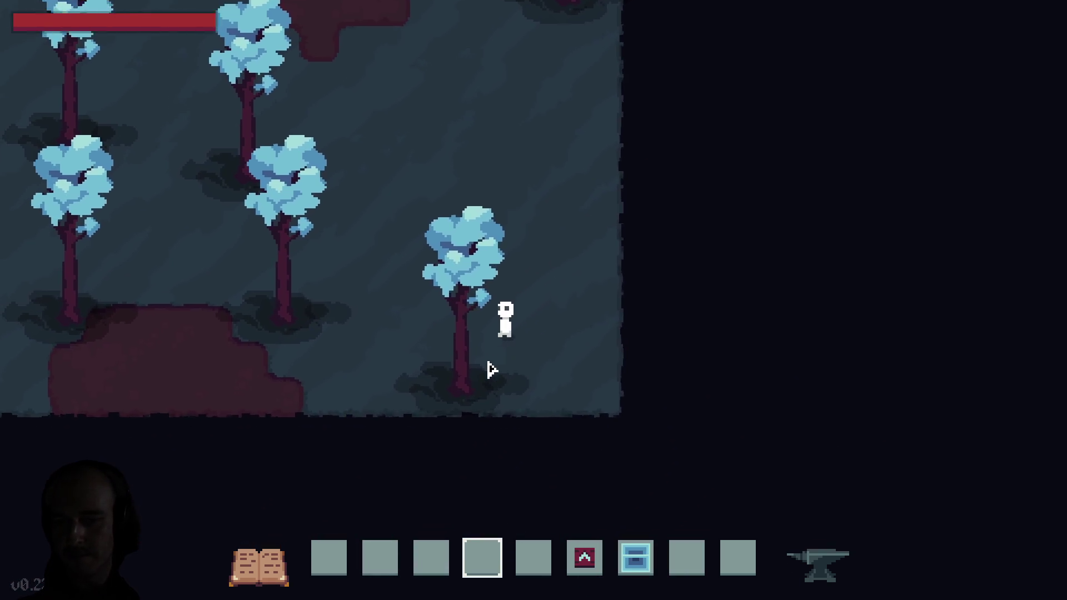
pyautogui.press('w')
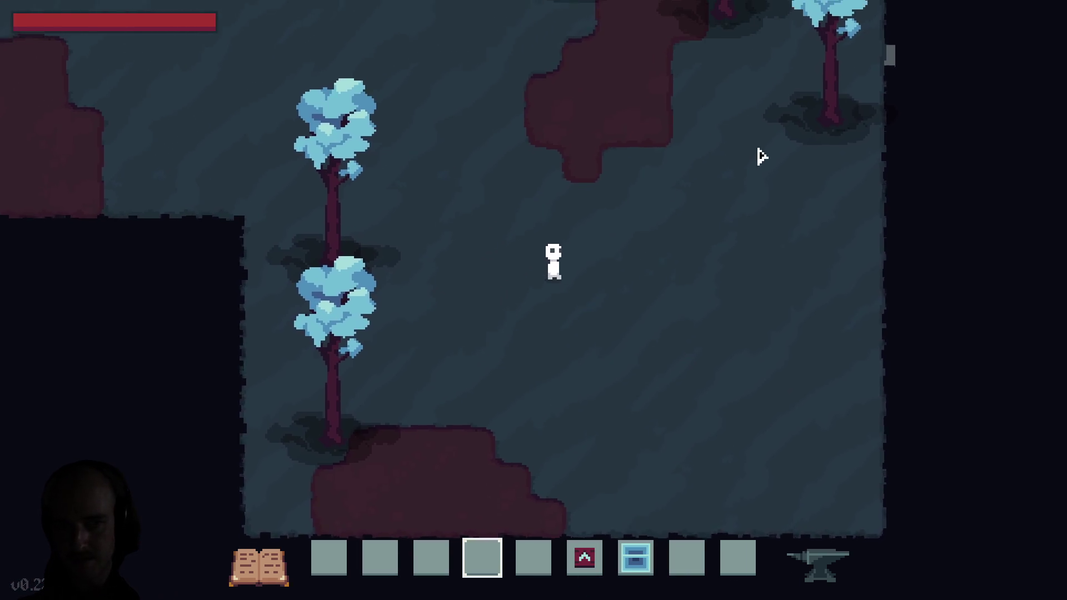
pyautogui.press('d')
# Visit the daylit surface base, return to the cave with Tab, and walk around it.
pyautogui.press('w')
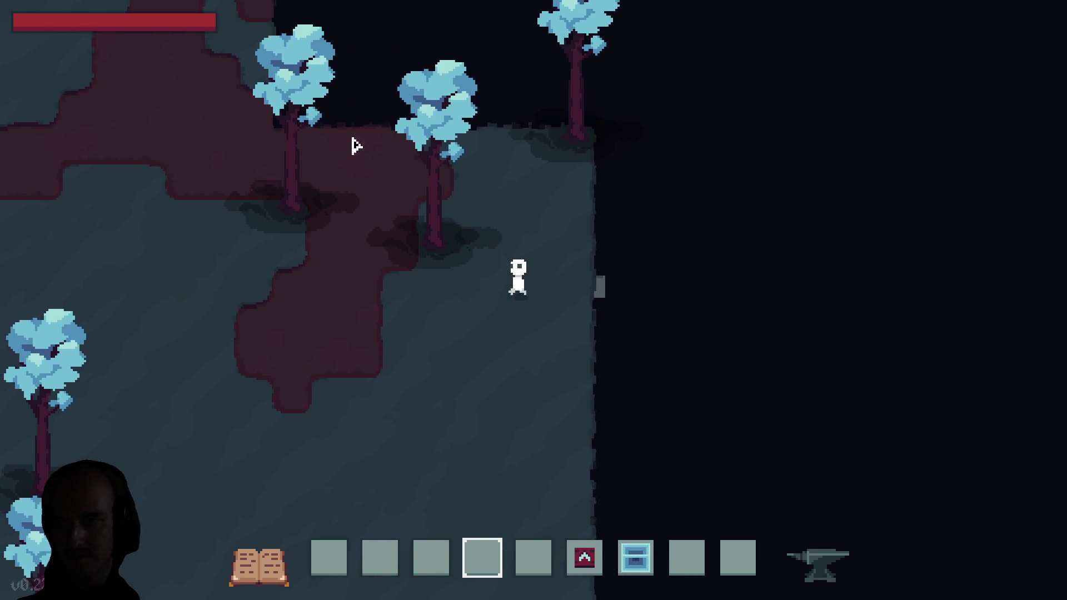
pyautogui.press('Tab')
pyautogui.press('s')
pyautogui.press('d')
pyautogui.press('a')
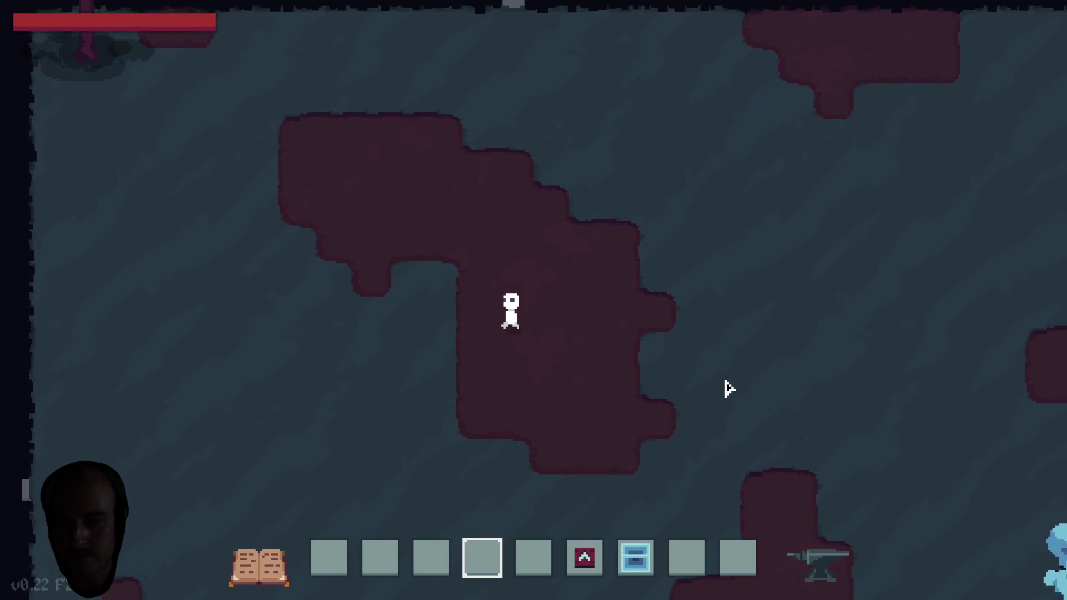
pyautogui.press('d')
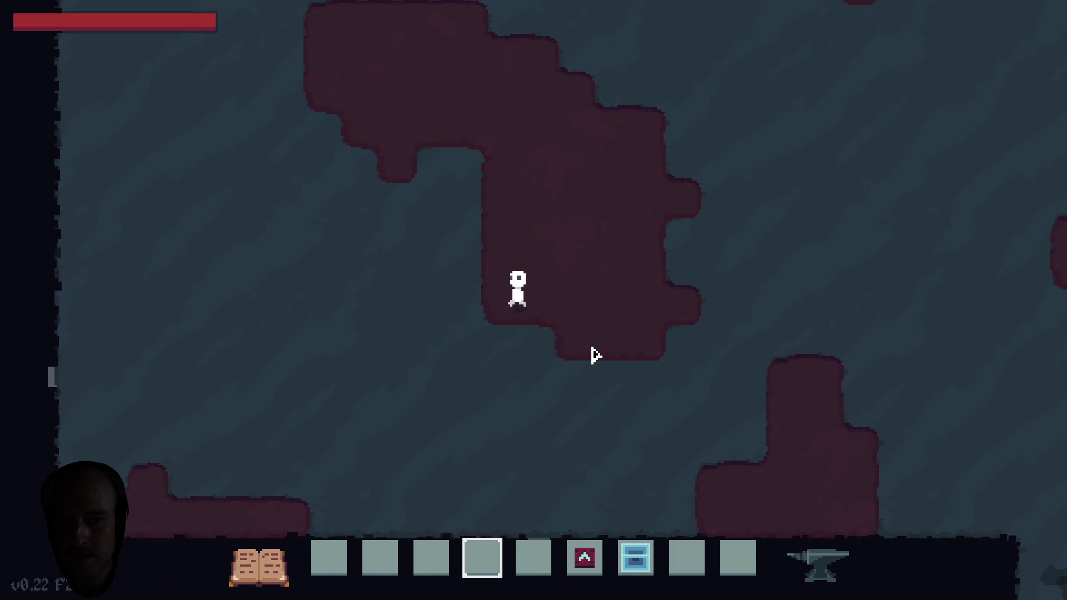
pyautogui.press('a')
pyautogui.press('w')
pyautogui.press('d')
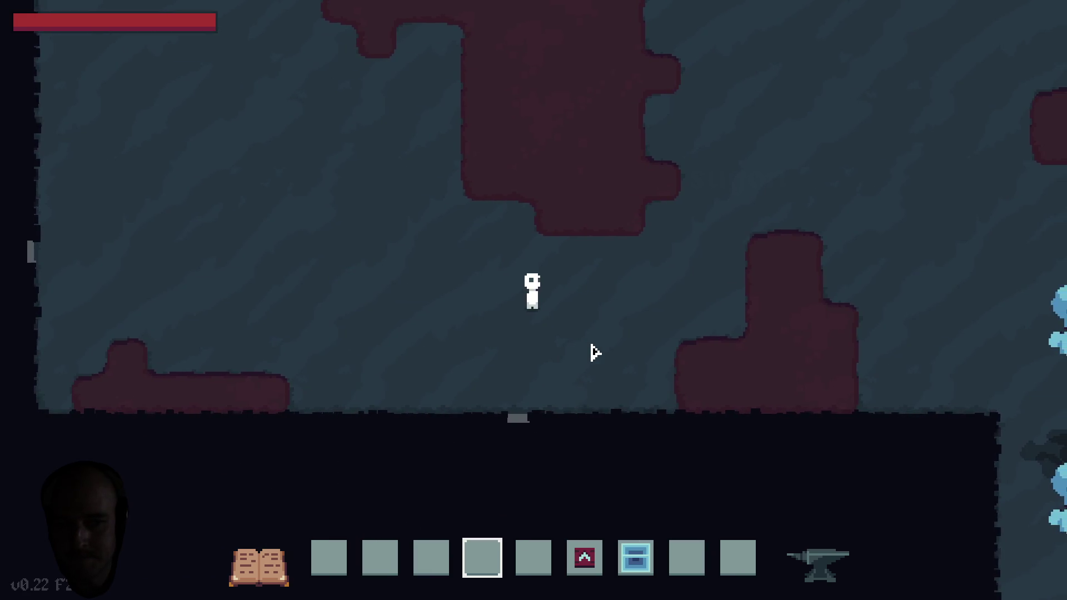
# Walk the character around the cave, checking the inventory grid along the way.
pyautogui.press('s')
pyautogui.press('e')
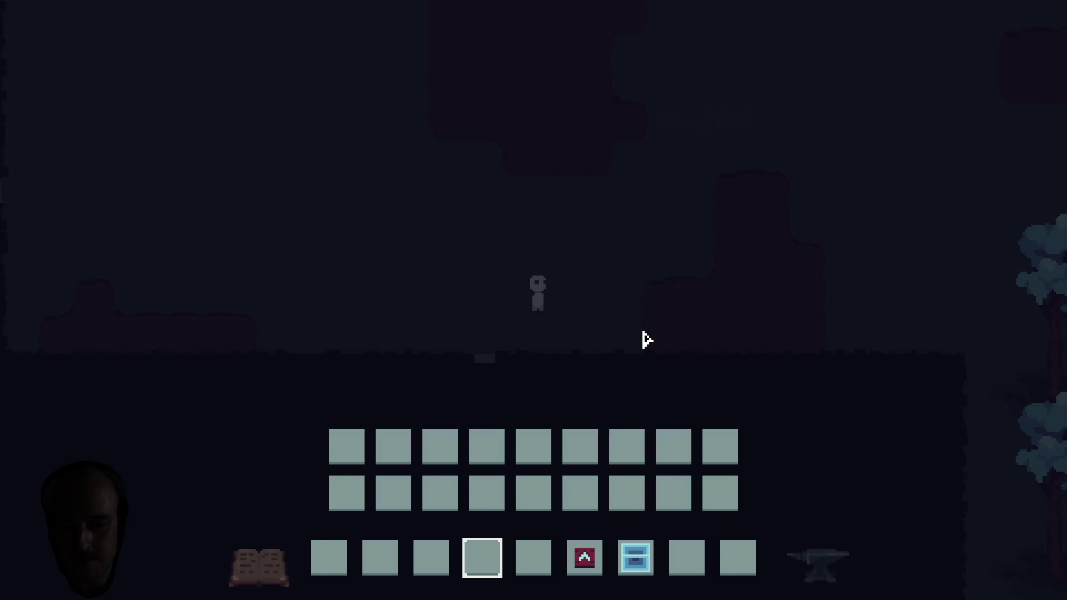
pyautogui.press('e')
pyautogui.press('d')
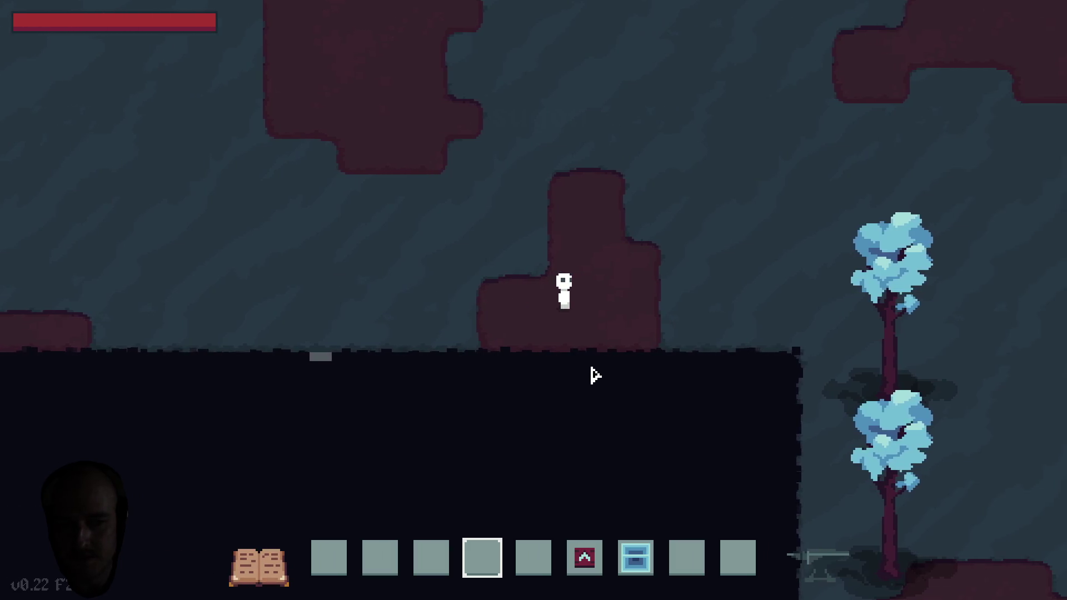
pyautogui.press('a')
pyautogui.press('w')
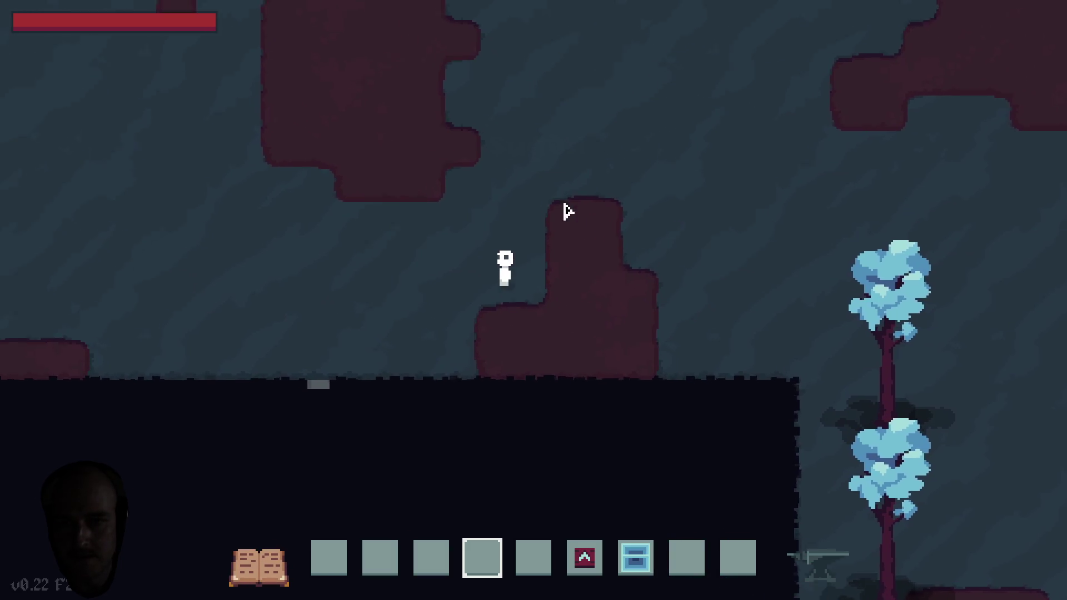
pyautogui.press('e')
# Browse the crafting recipe categories and craft a Coarse Dirt item with GIB PLS.
pyautogui.press('c')
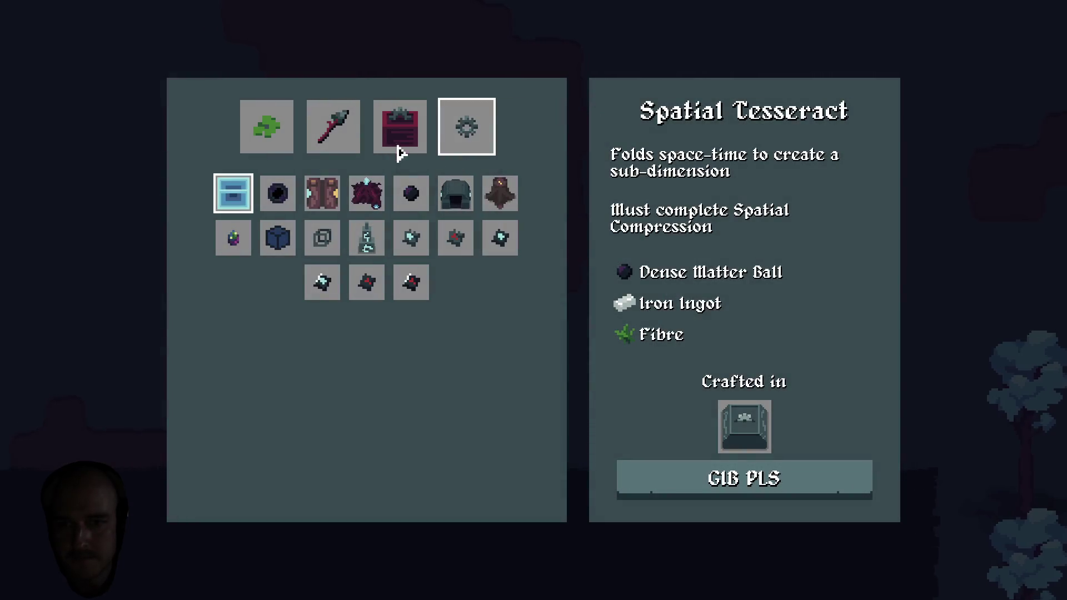
pyautogui.click(400, 127)
pyautogui.click(336, 125)
pyautogui.click(280, 131)
pyautogui.click(339, 126)
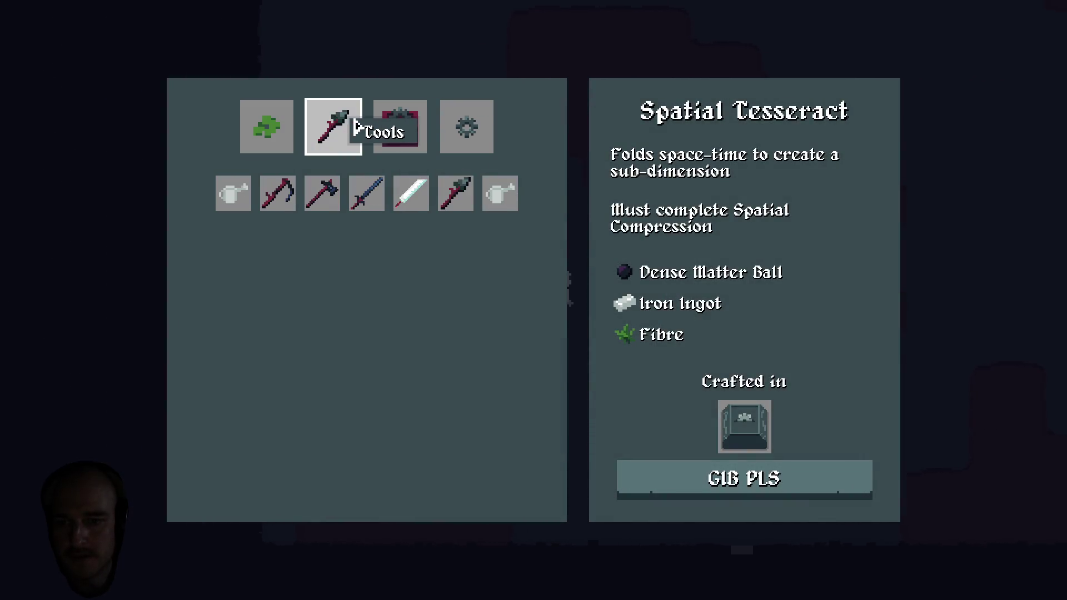
pyautogui.click(403, 125)
pyautogui.click(470, 130)
pyautogui.click(400, 127)
pyautogui.click(336, 127)
pyautogui.click(278, 131)
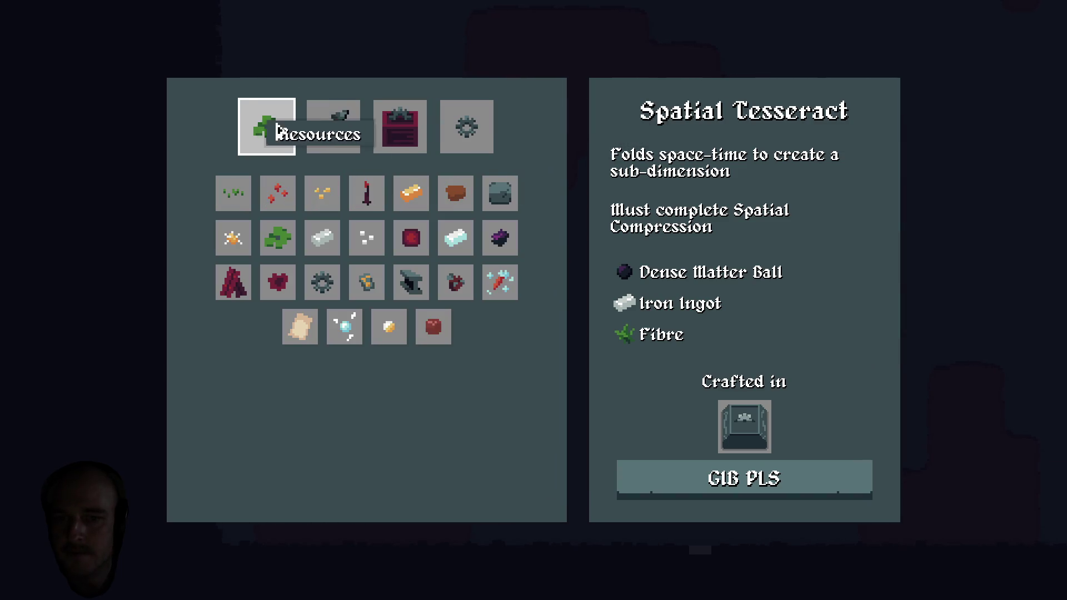
pyautogui.click(464, 200)
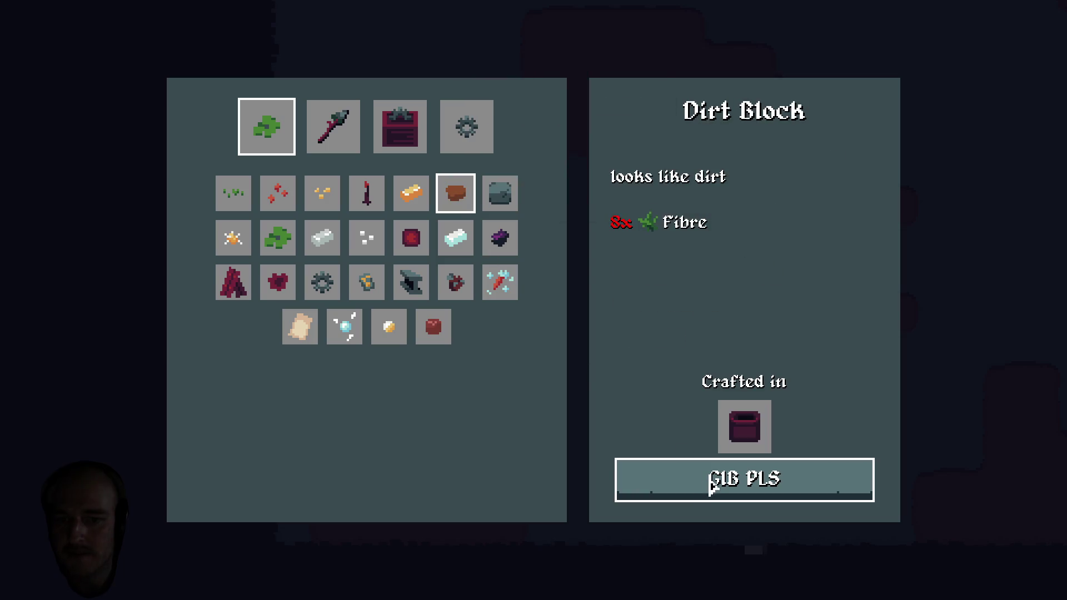
pyautogui.click(443, 340)
pyautogui.press('Escape')
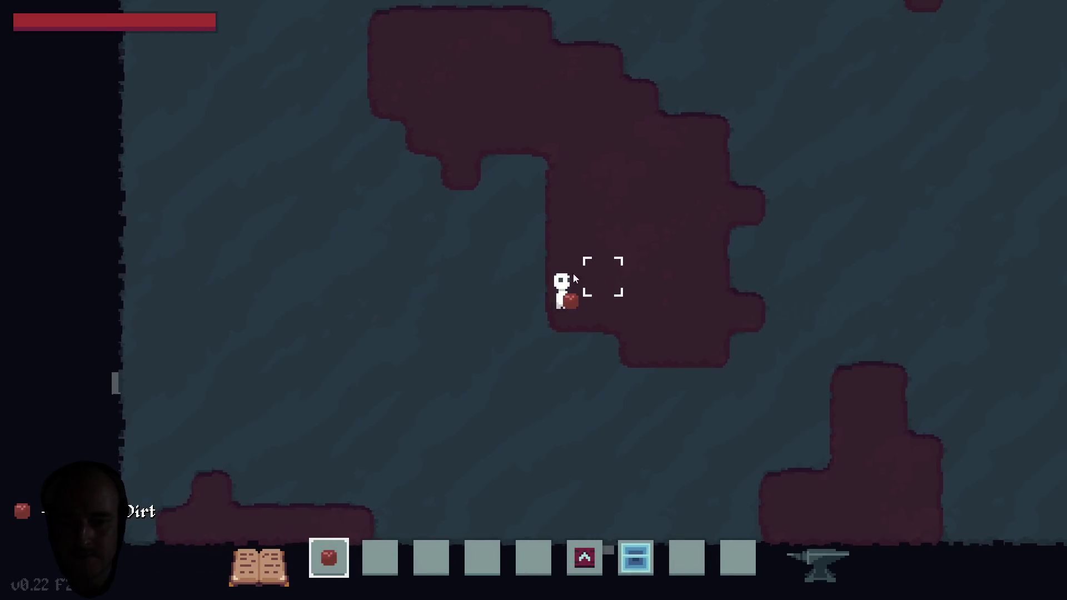
# Dig out the blocks around the character, collecting cobble and dirt.
pyautogui.moveTo(525, 316)
pyautogui.mouseDown()
pyautogui.moveTo(542, 280)
pyautogui.moveTo(557, 326)
pyautogui.moveTo(502, 349)
pyautogui.moveTo(537, 275)
pyautogui.moveTo(561, 255)
pyautogui.moveTo(532, 244)
pyautogui.moveTo(596, 283)
pyautogui.mouseUp()
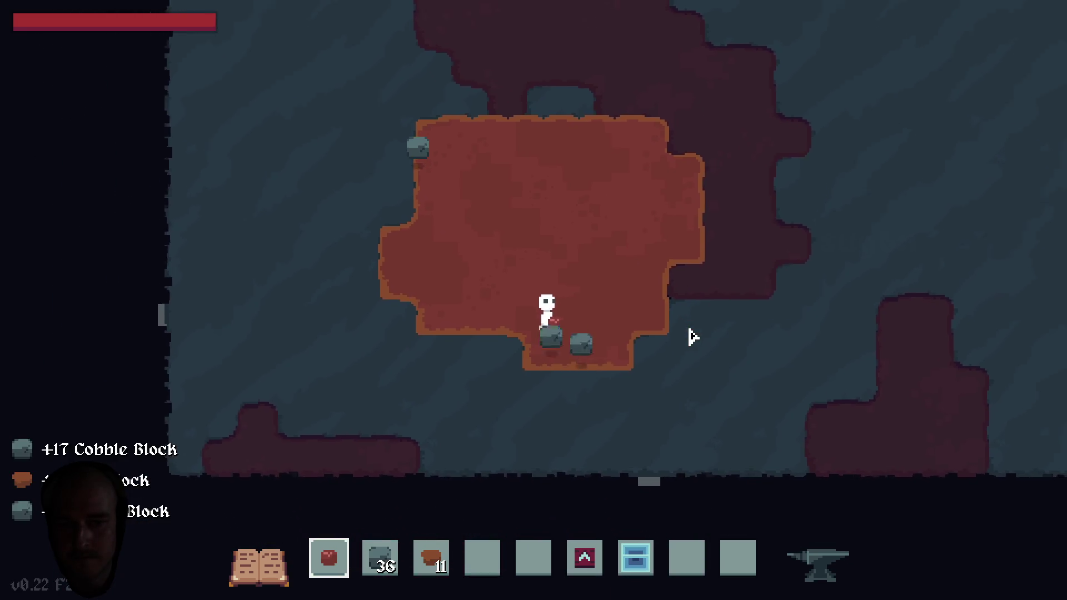
pyautogui.press('2')
pyautogui.press('5')
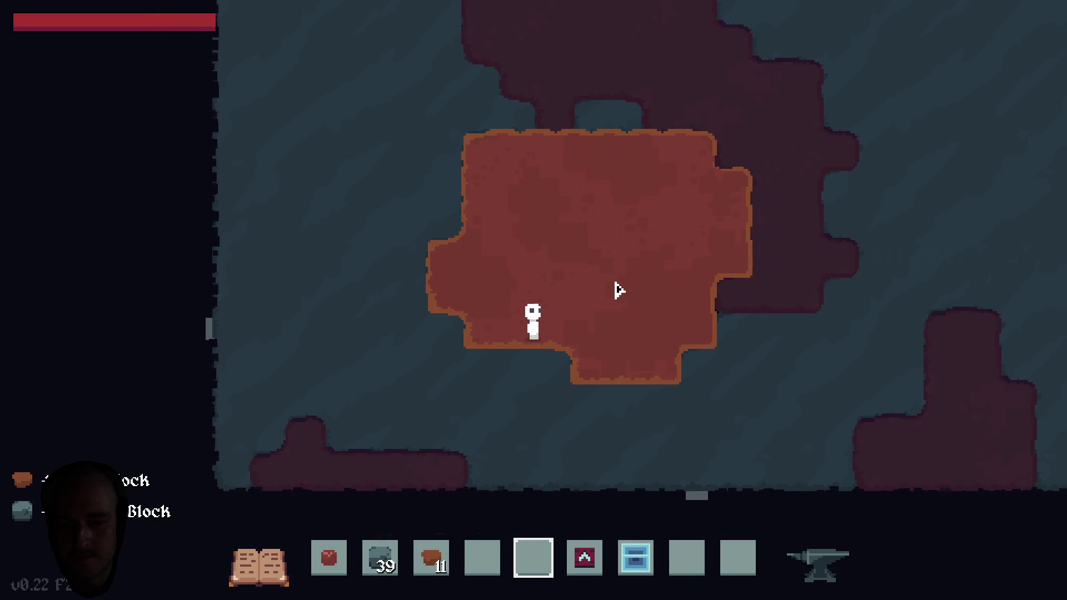
pyautogui.press('2')
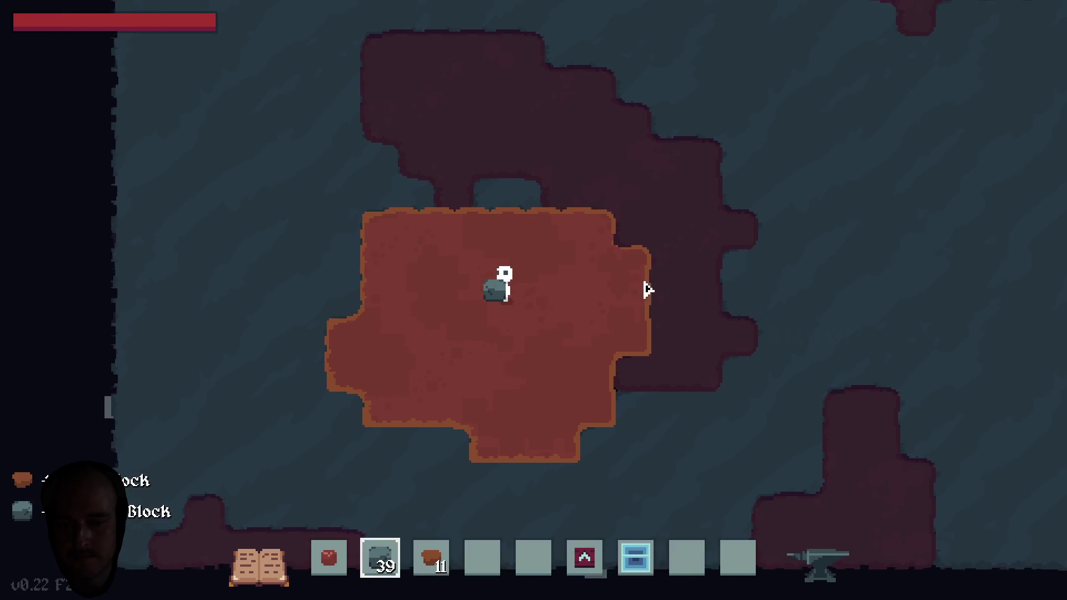
pyautogui.press('5')
# Travel up to the forest surface and back down through the dark cave.
pyautogui.press('d')
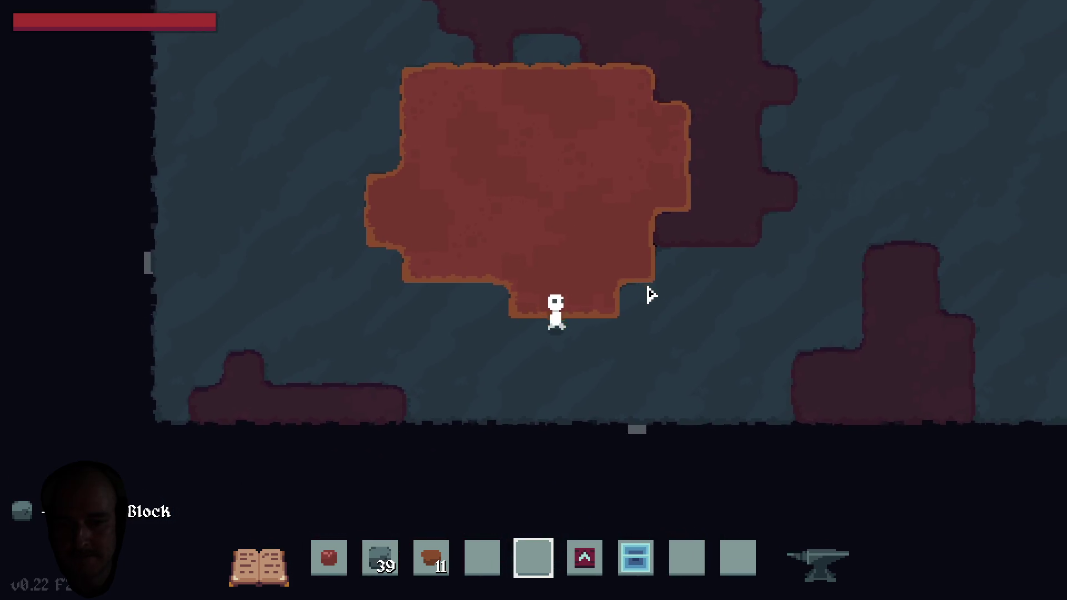
pyautogui.press('s')
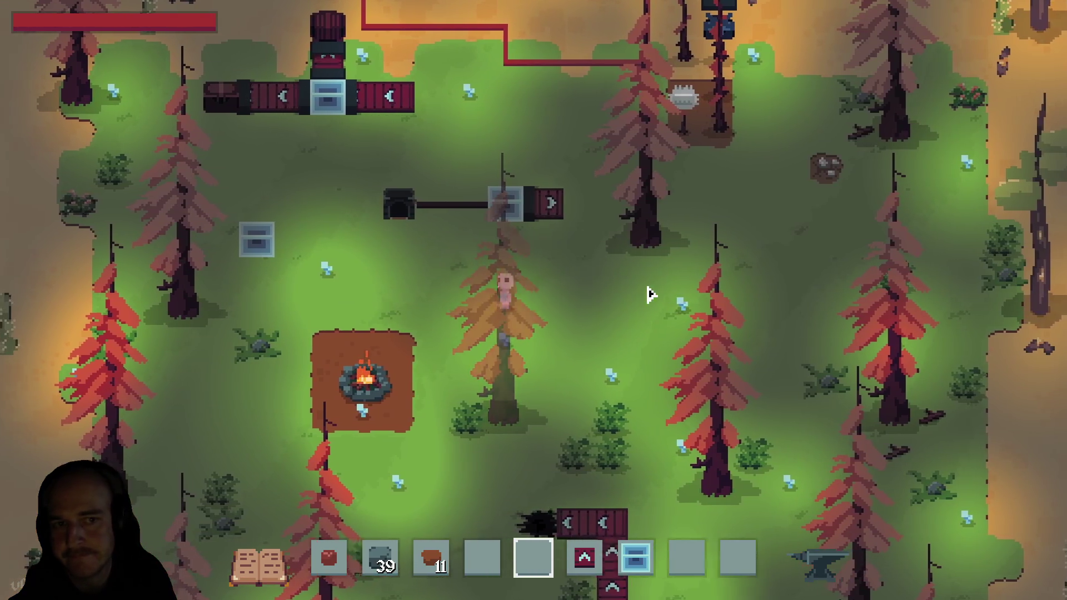
pyautogui.press('w')
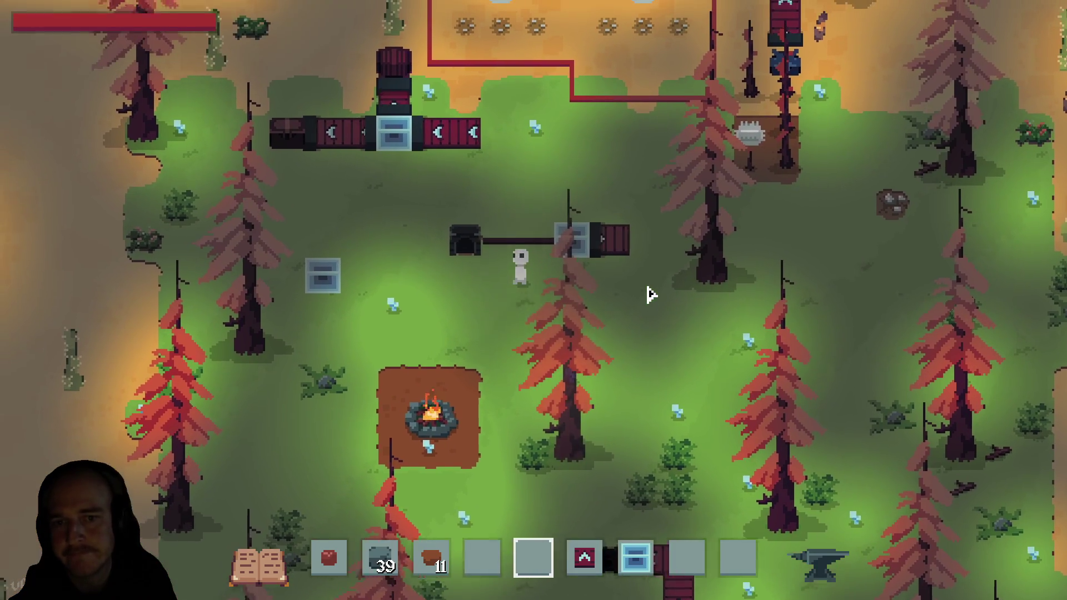
pyautogui.press('a')
pyautogui.press('s')
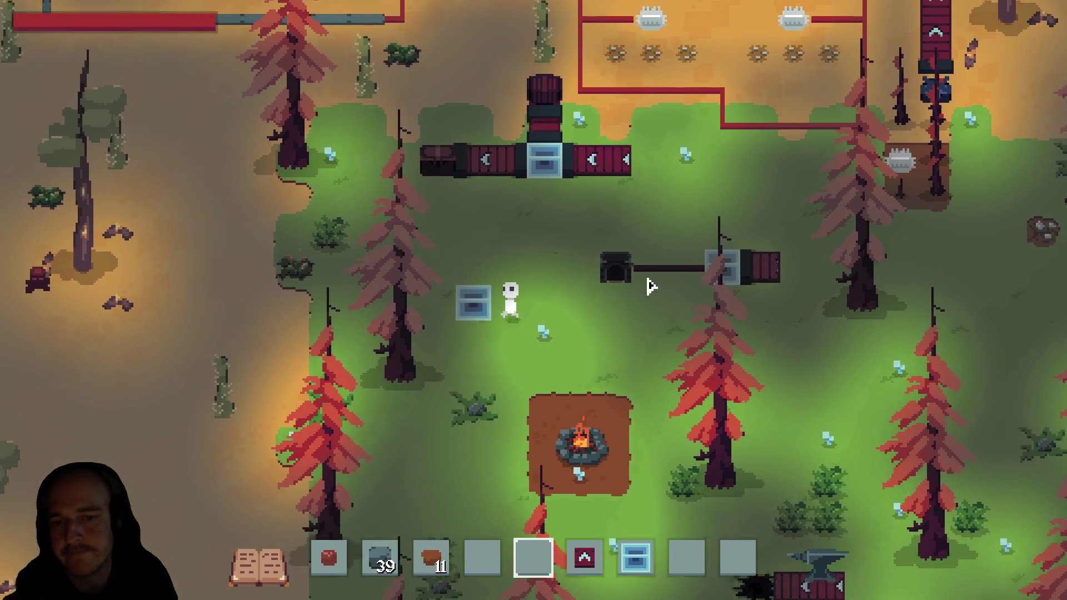
pyautogui.press('a')
pyautogui.press('w')
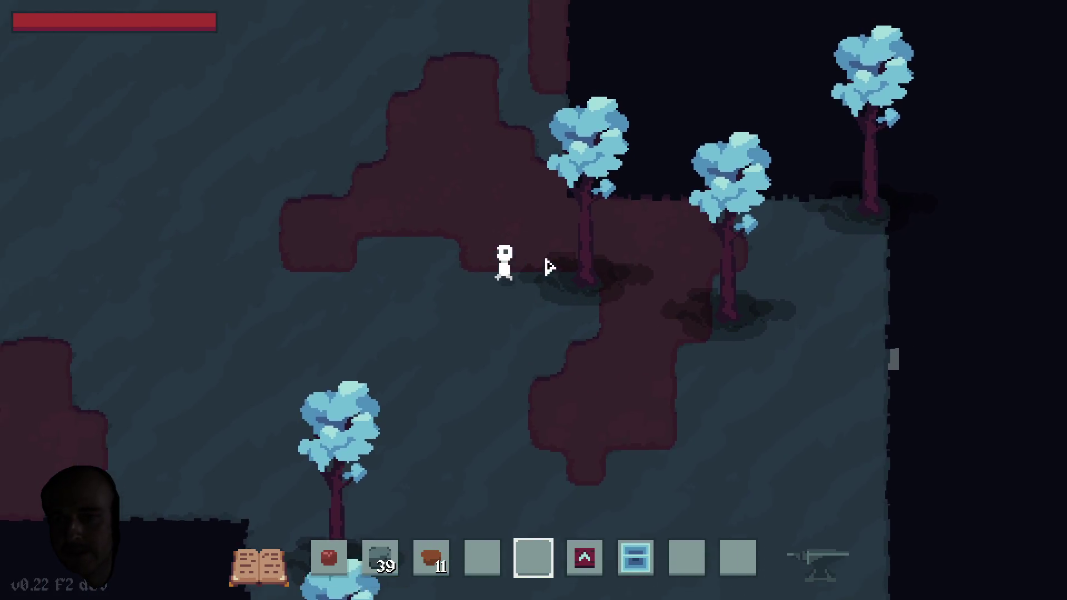
pyautogui.press('a')
pyautogui.press('w')
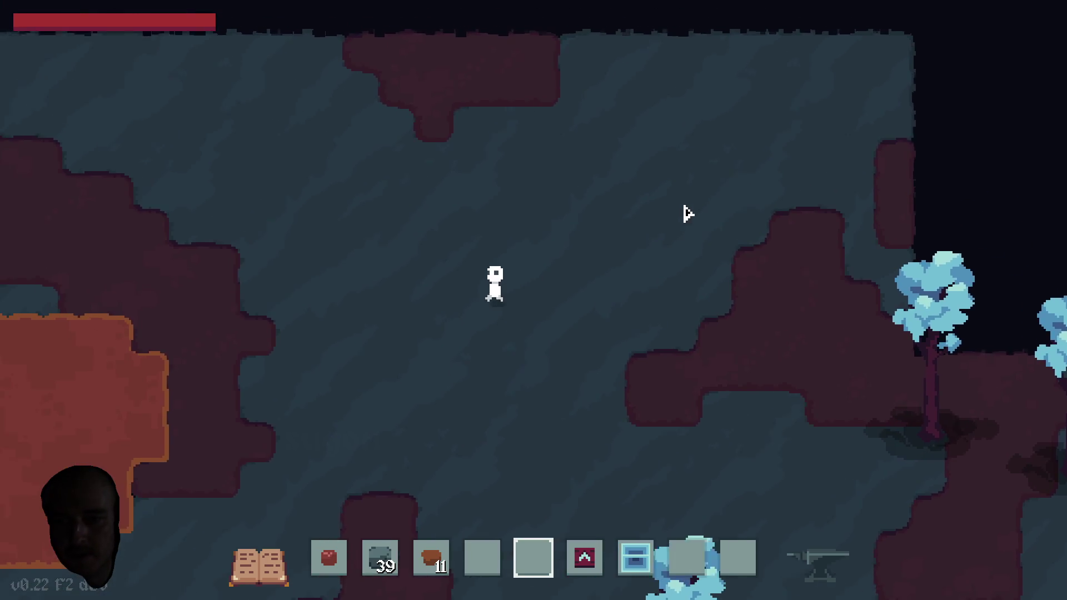
pyautogui.press('s')
pyautogui.press('d')
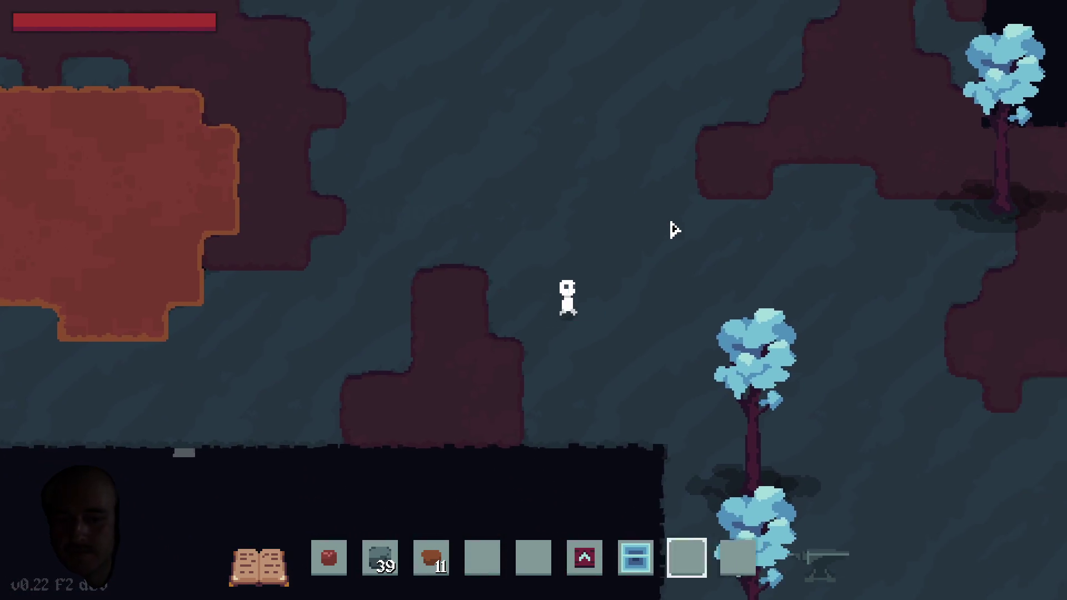
pyautogui.press('d')
# Place a ladder, climb it, then quit Terrafactor and bring Aseprite forward.
pyautogui.scroll(-3, 674, 222)
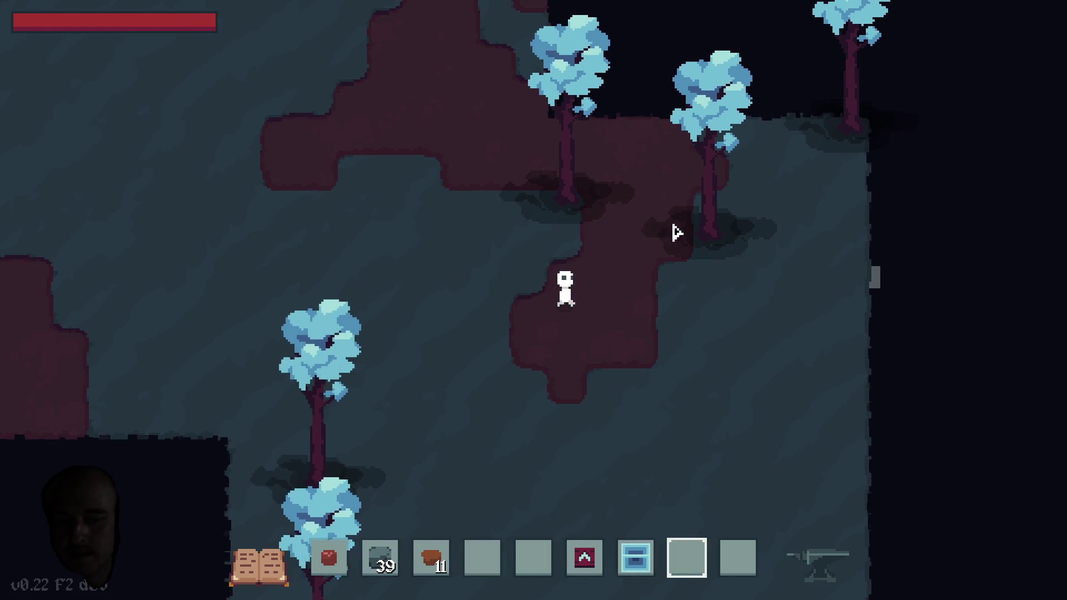
pyautogui.scroll(-1, 676, 233)
pyautogui.scroll(3, 676, 234)
pyautogui.click(702, 288)
pyautogui.rightClick(702, 288)
pyautogui.scroll(2, 702, 289)
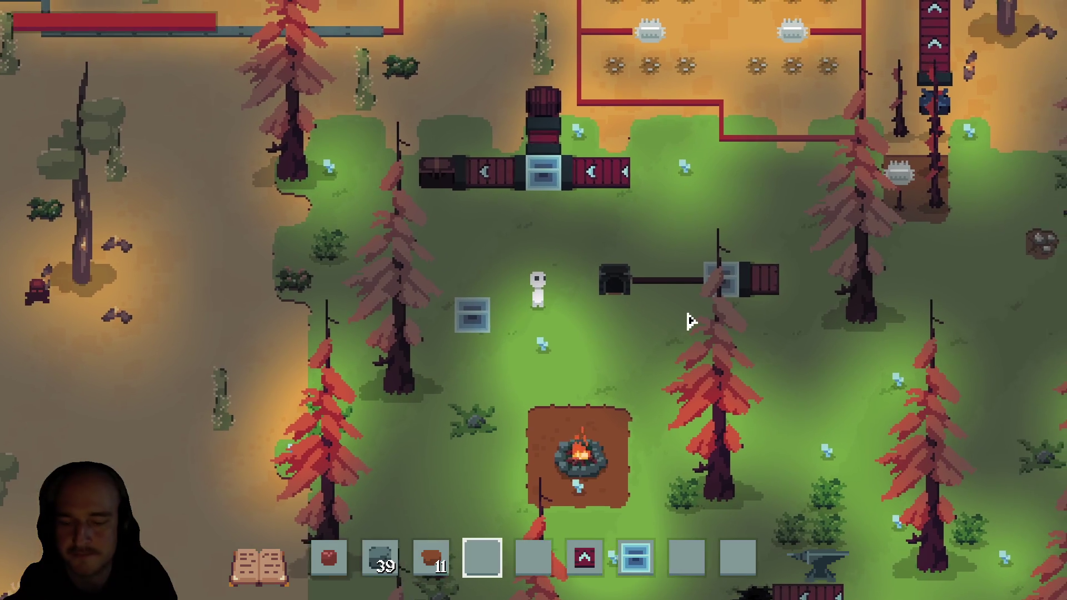
pyautogui.press('Escape')
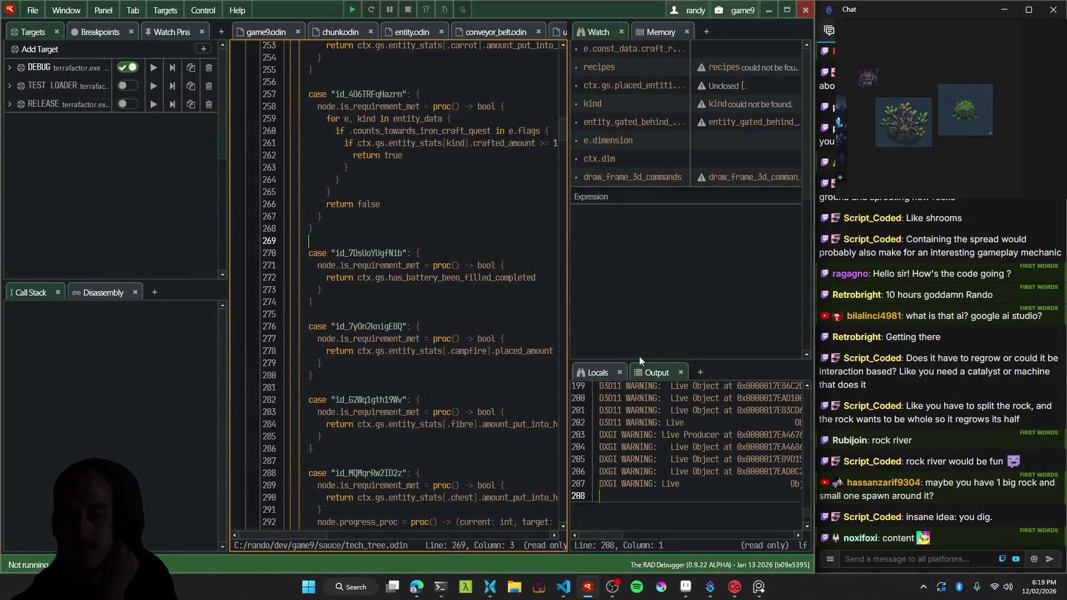
pyautogui.click(685, 587)
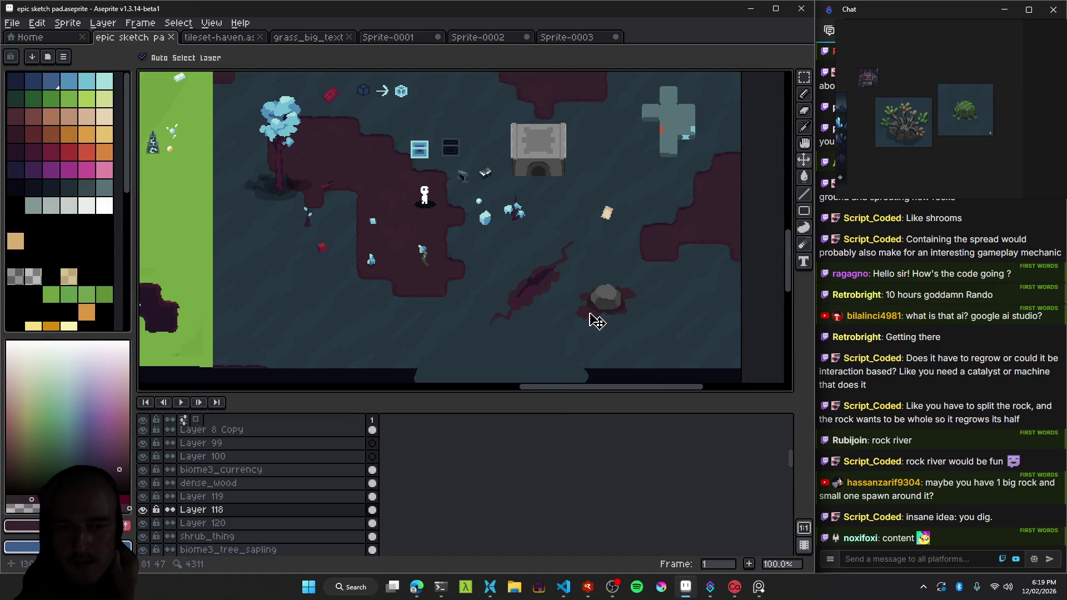
# Zoom in on the grey rock, pan across the map, zoom back out, and save the sketch with Ctrl+S.
pyautogui.scroll(1, 596, 320)
pyautogui.scroll(-1, 612, 309)
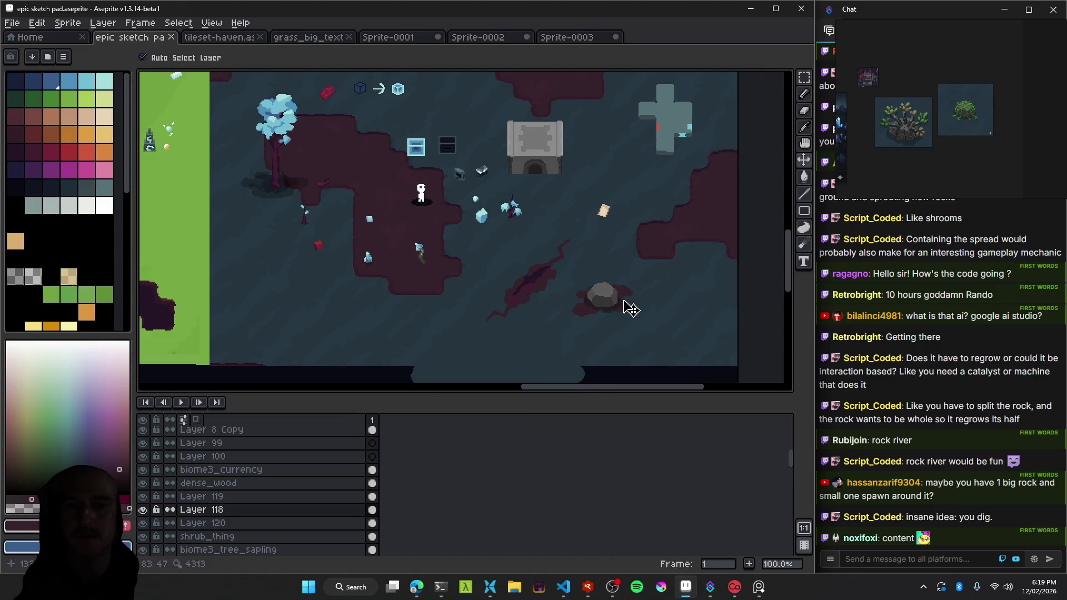
pyautogui.scroll(1, 626, 307)
pyautogui.scroll(1, 509, 276)
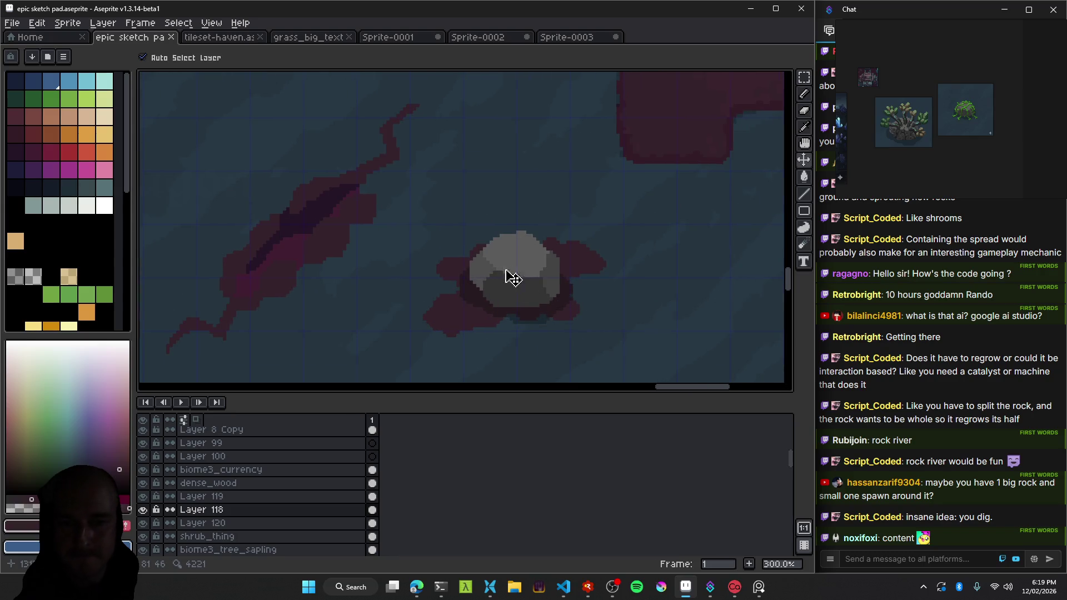
pyautogui.moveTo(495, 274); pyautogui.dragTo(595, 126)
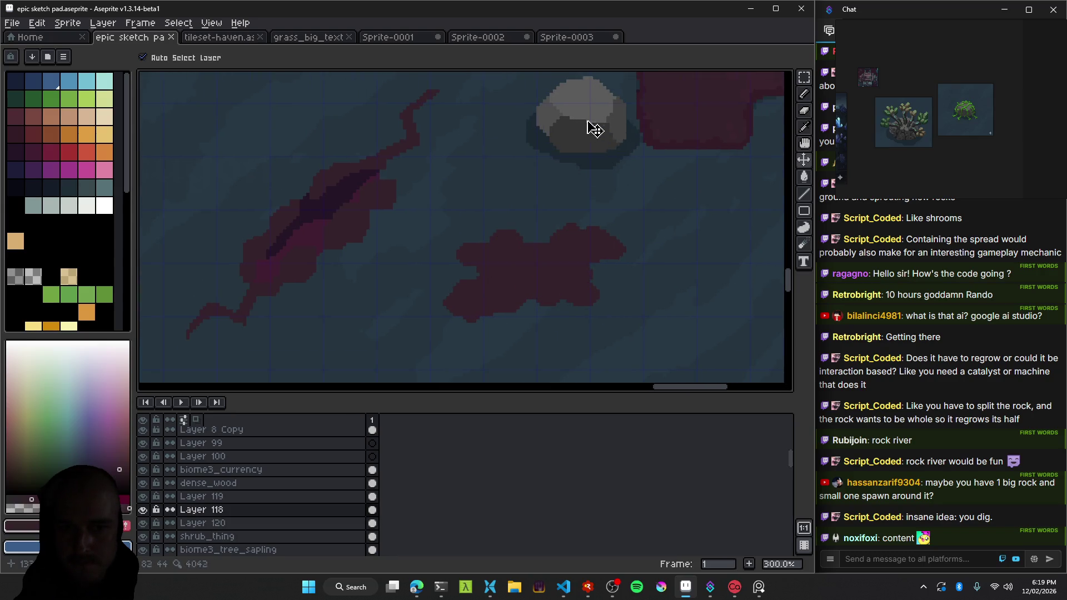
pyautogui.scroll(-1, 431, 221)
pyautogui.scroll(-1, 505, 265)
pyautogui.hotkey('ctrl', 's')
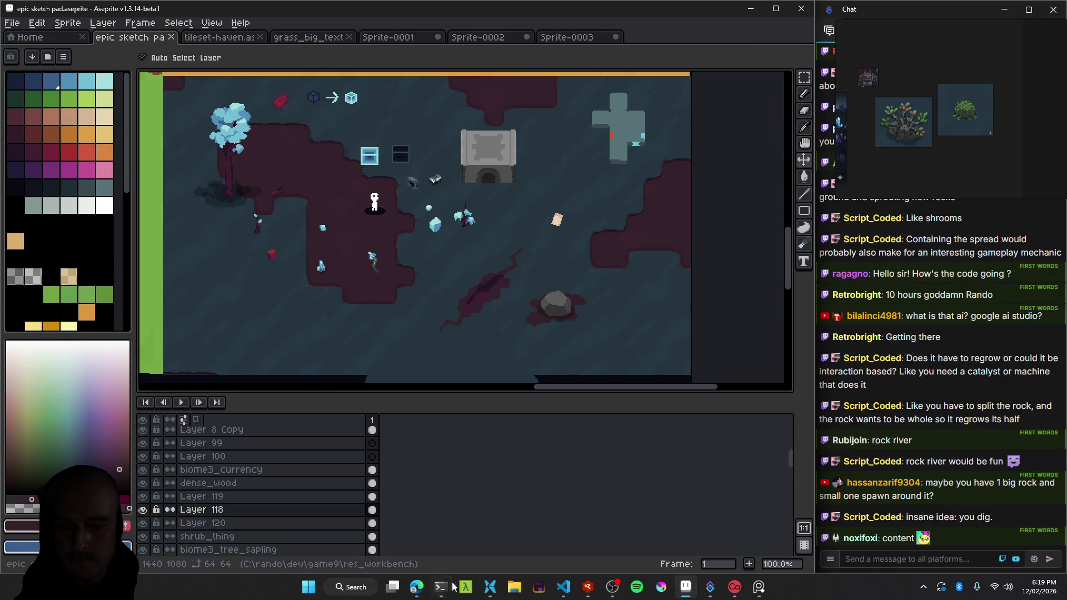
pyautogui.click(443, 587)
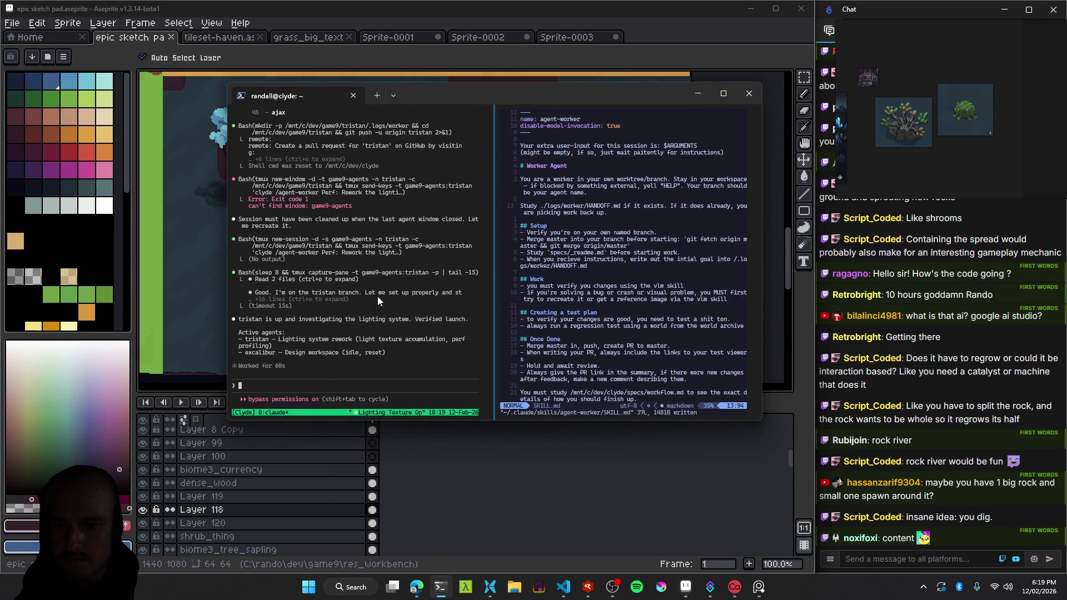
# Switch tmux to the design/excalibur session and scroll through its all-PASS test results.
pyautogui.hotkey('ctrl', 'b')
pyautogui.press(')')
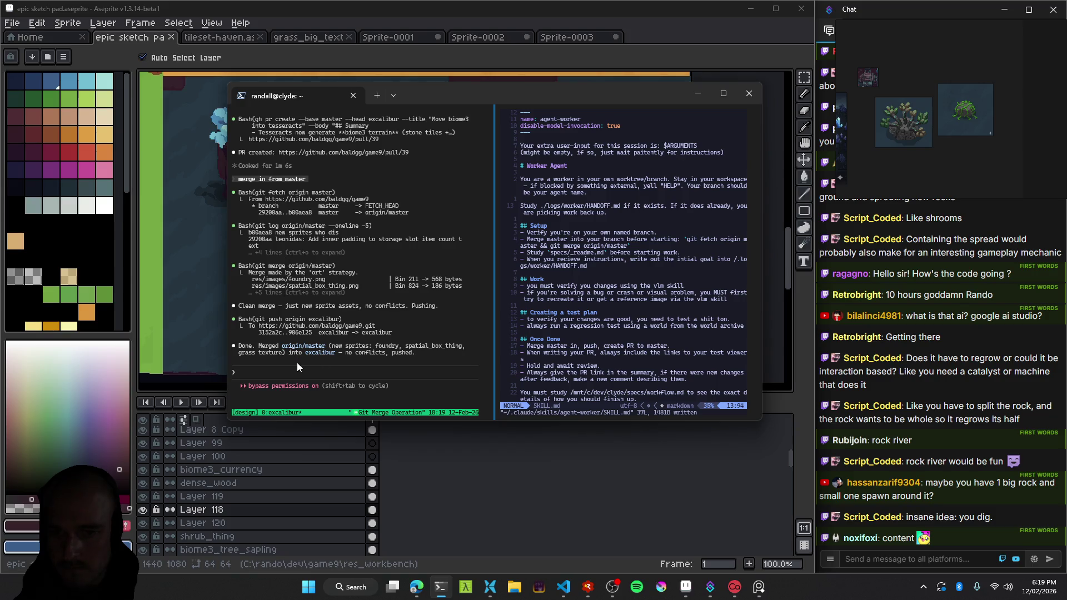
pyautogui.scroll(5, 364, 352)
pyautogui.scroll(5, 369, 351)
pyautogui.scroll(5, 370, 351)
pyautogui.scroll(5, 370, 351)
pyautogui.scroll(3, 371, 356)
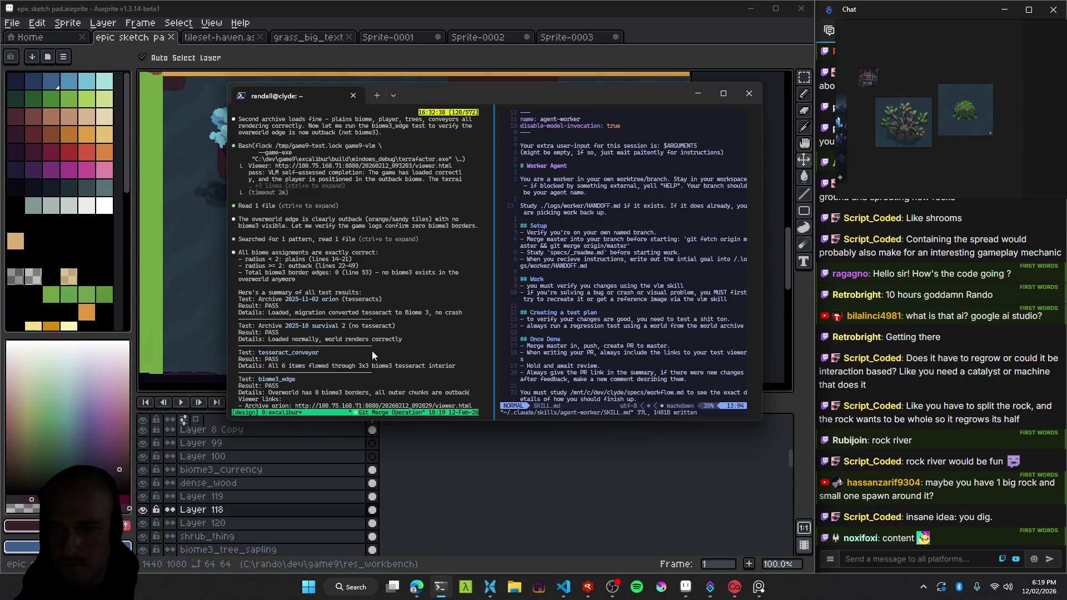
pyautogui.scroll(-2, 352, 255)
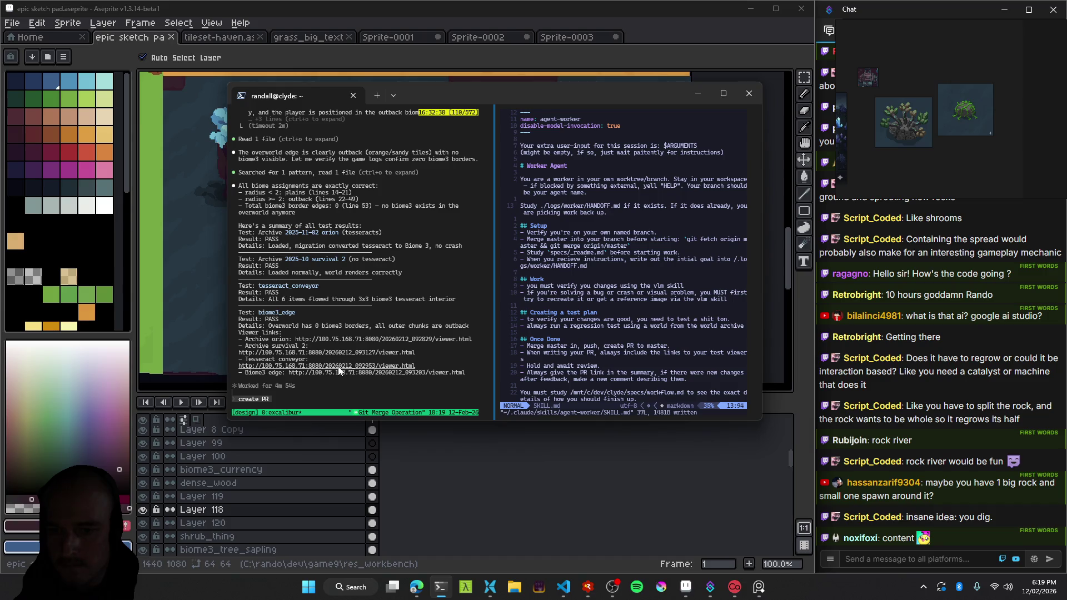
pyautogui.scroll(-20, 330, 328)
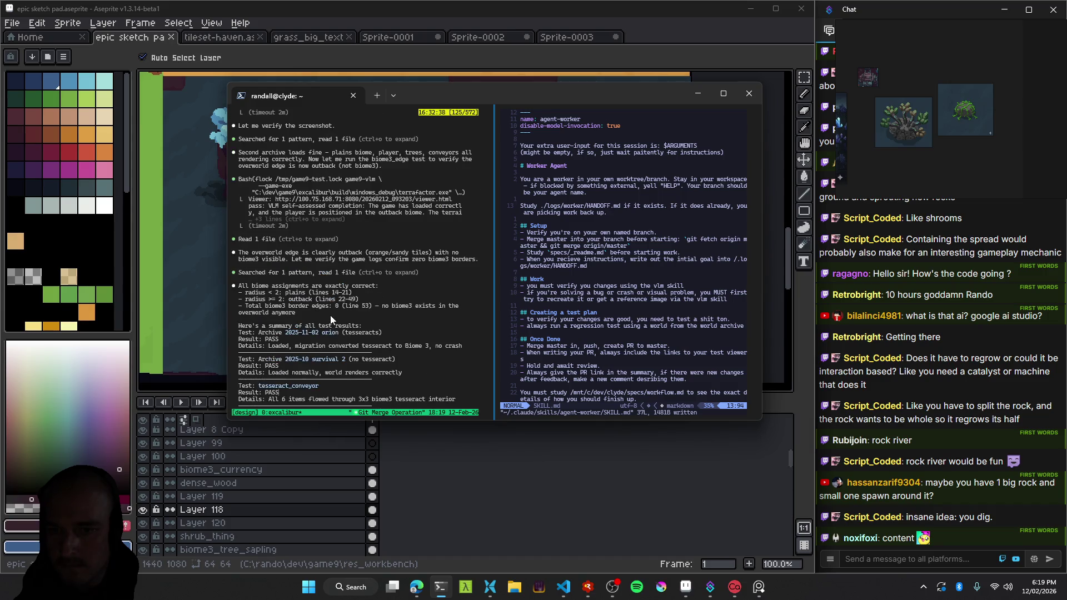
pyautogui.click(415, 11)
# Browse the green fortress and crystal reference images in PureRef.
pyautogui.scroll(-1, 431, 261)
pyautogui.scroll(1, 432, 265)
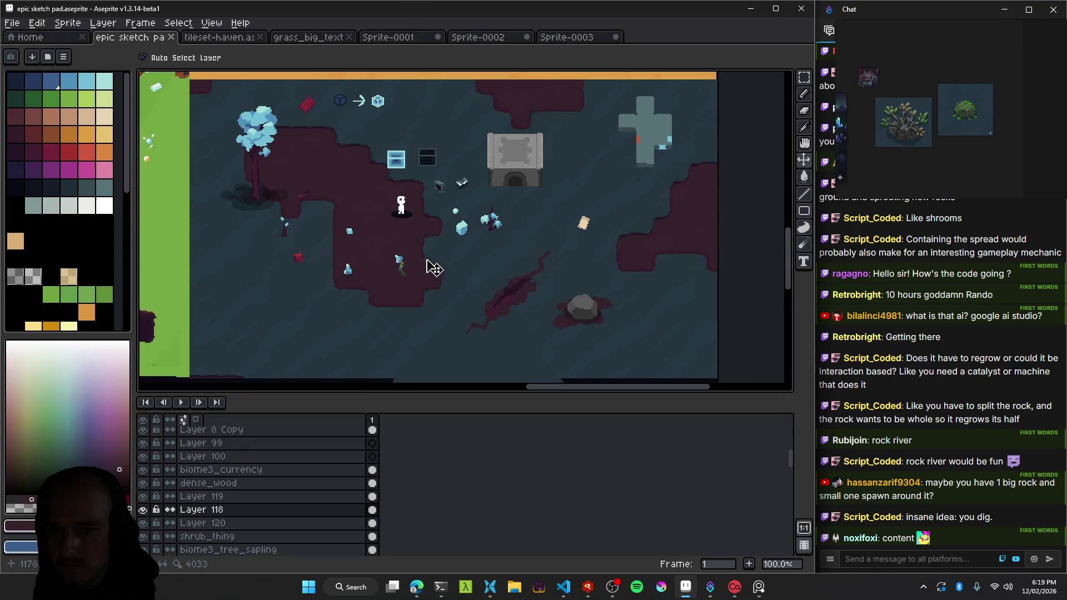
pyautogui.scroll(1, 435, 266)
pyautogui.scroll(-1, 402, 266)
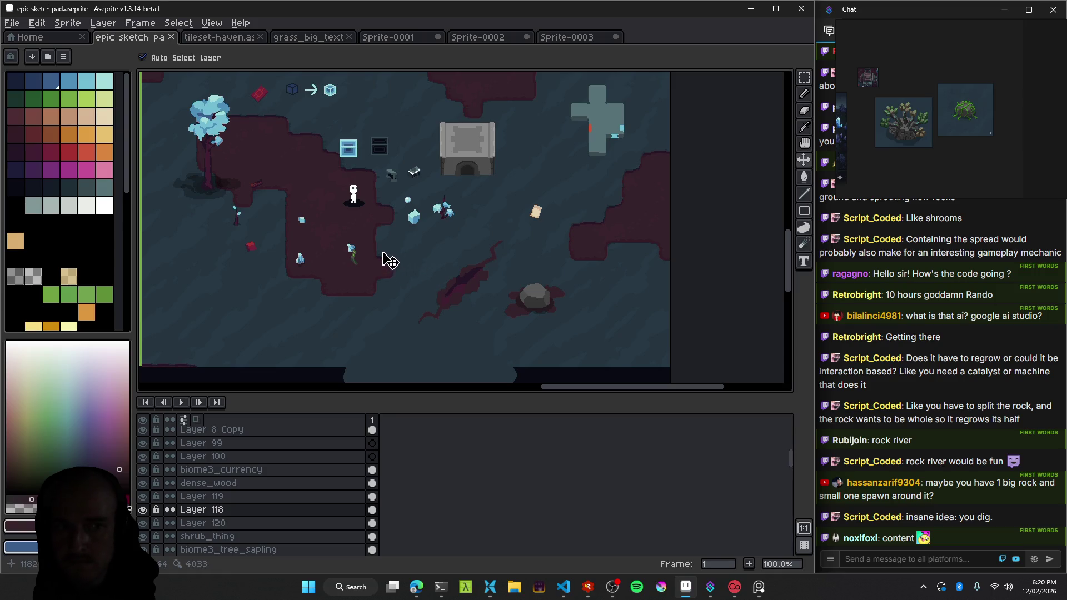
pyautogui.scroll(1, 439, 256)
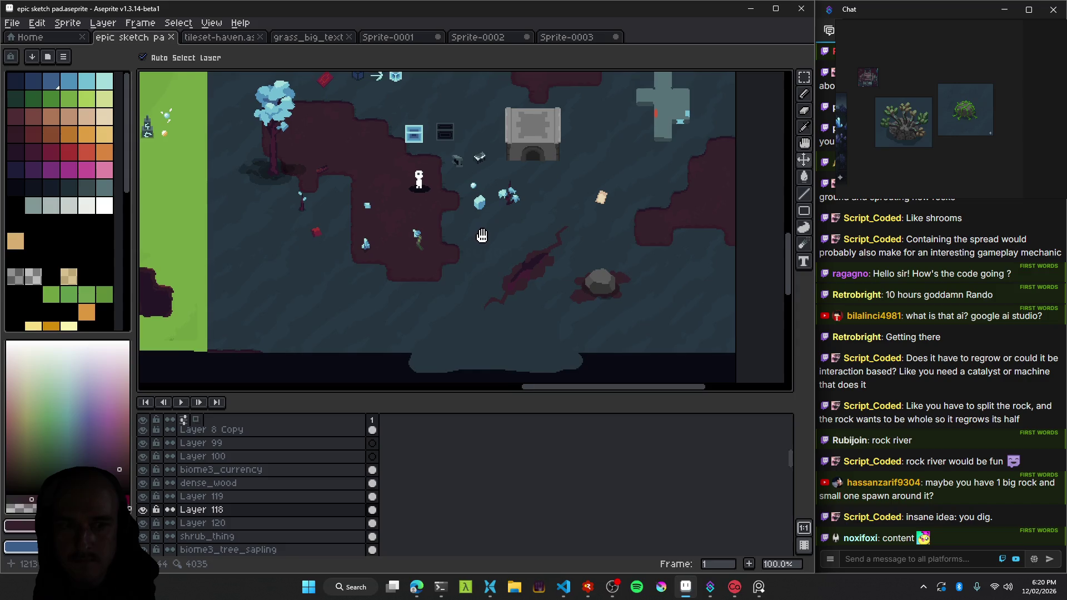
pyautogui.scroll(-1, 472, 253)
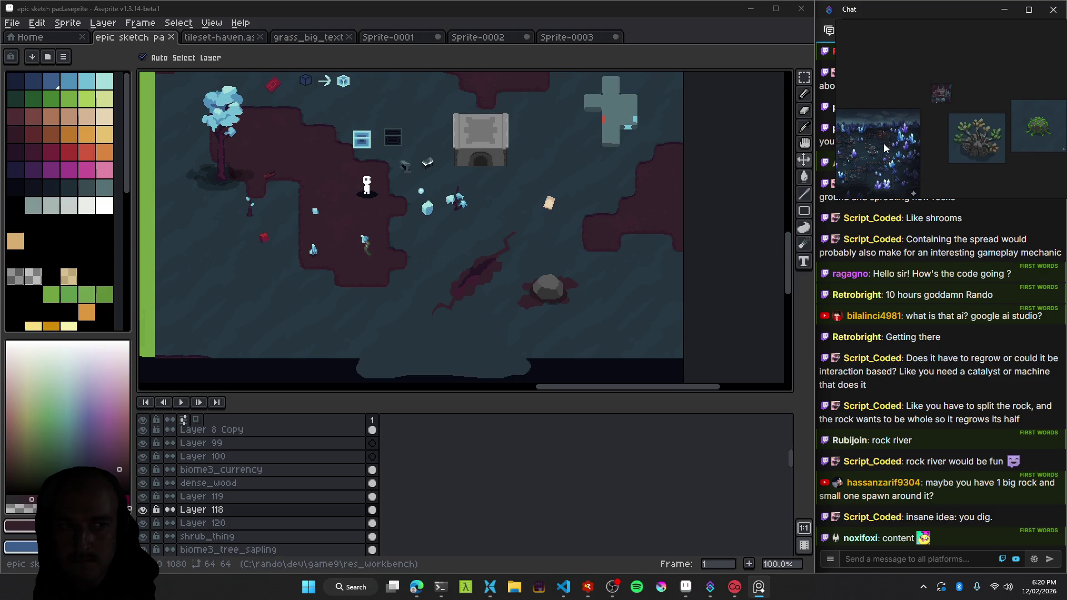
pyautogui.scroll(-3, 958, 164)
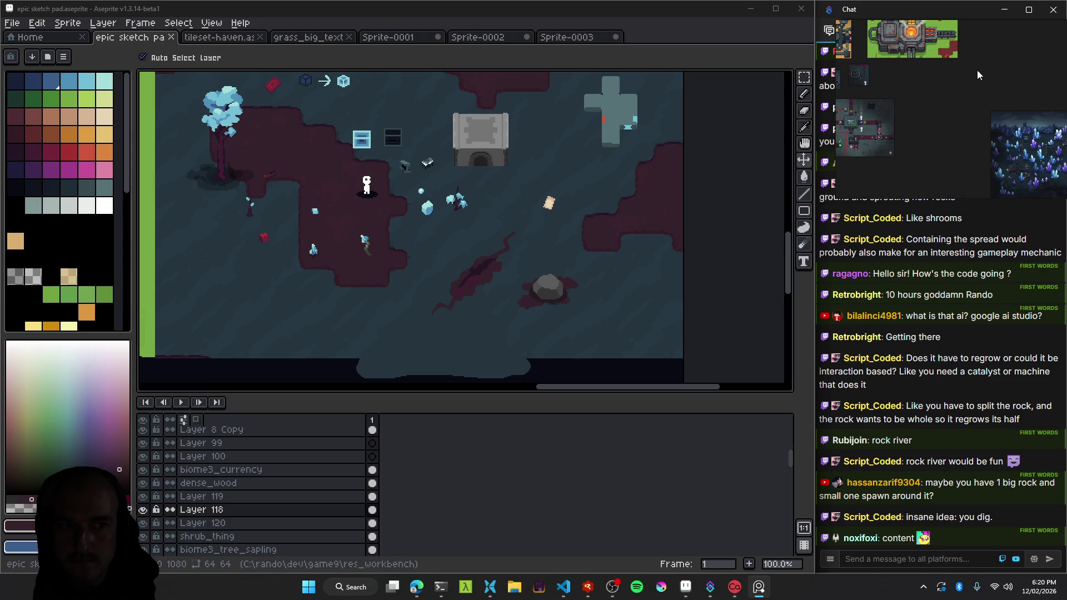
pyautogui.moveTo(960, 161); pyautogui.dragTo(948, 127)
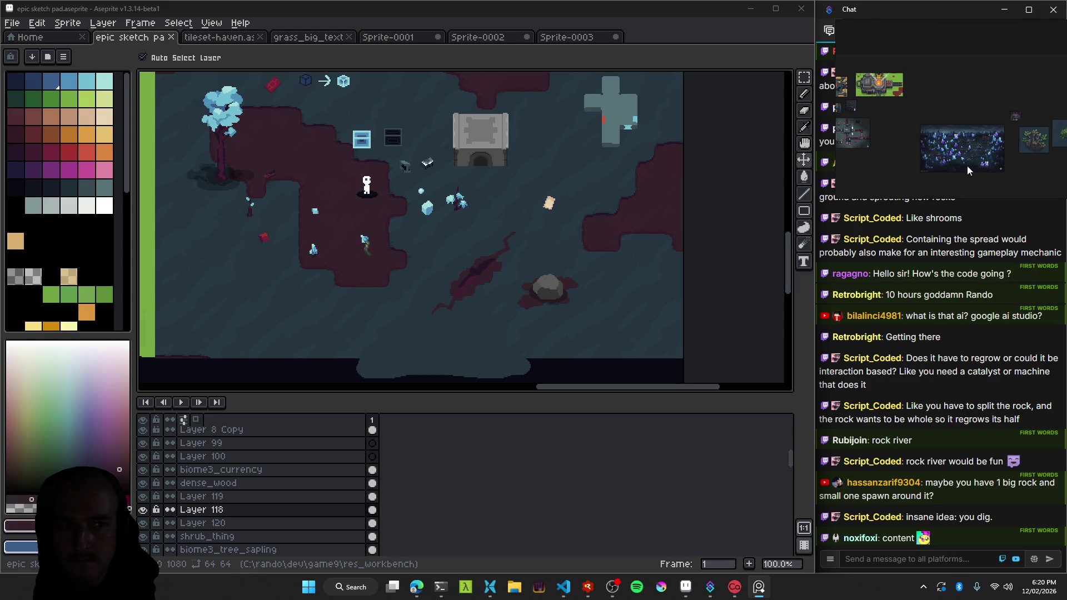
pyautogui.scroll(5, 966, 165)
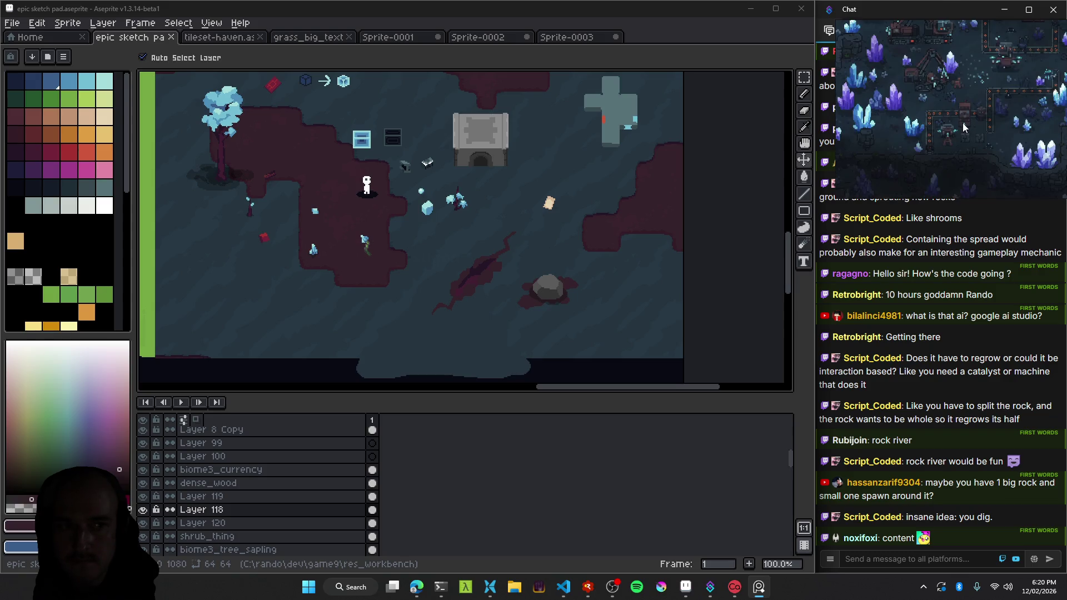
pyautogui.moveTo(969, 136)
pyautogui.mouseDown()
pyautogui.moveTo(990, 142)
pyautogui.moveTo(964, 130)
pyautogui.moveTo(941, 145)
pyautogui.mouseUp()
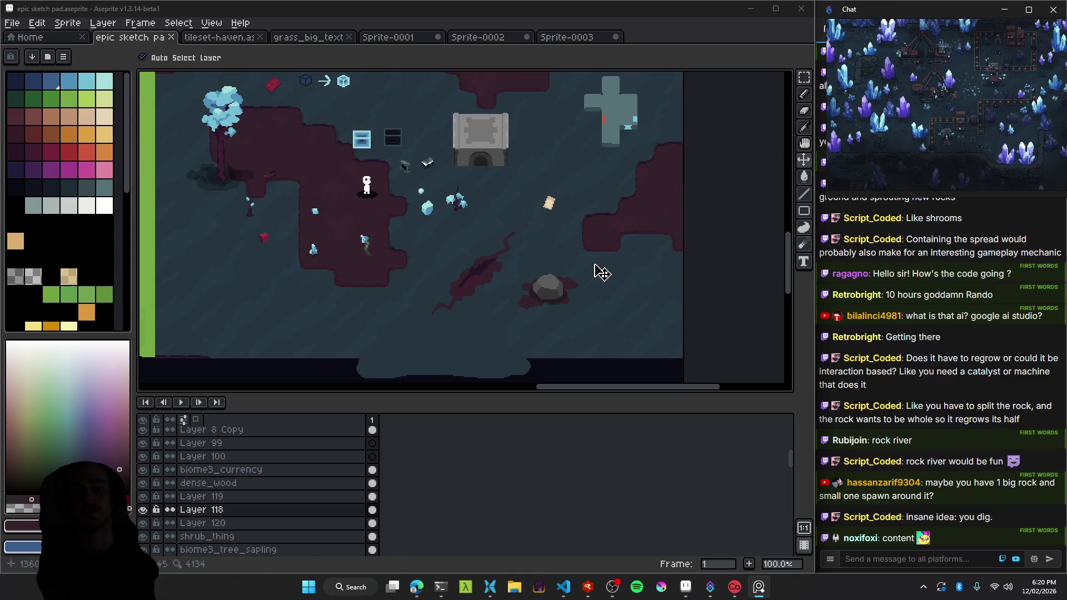
# Nudge the map view around the grey rock and adjust the zoom.
pyautogui.moveTo(575, 264); pyautogui.dragTo(564, 259)
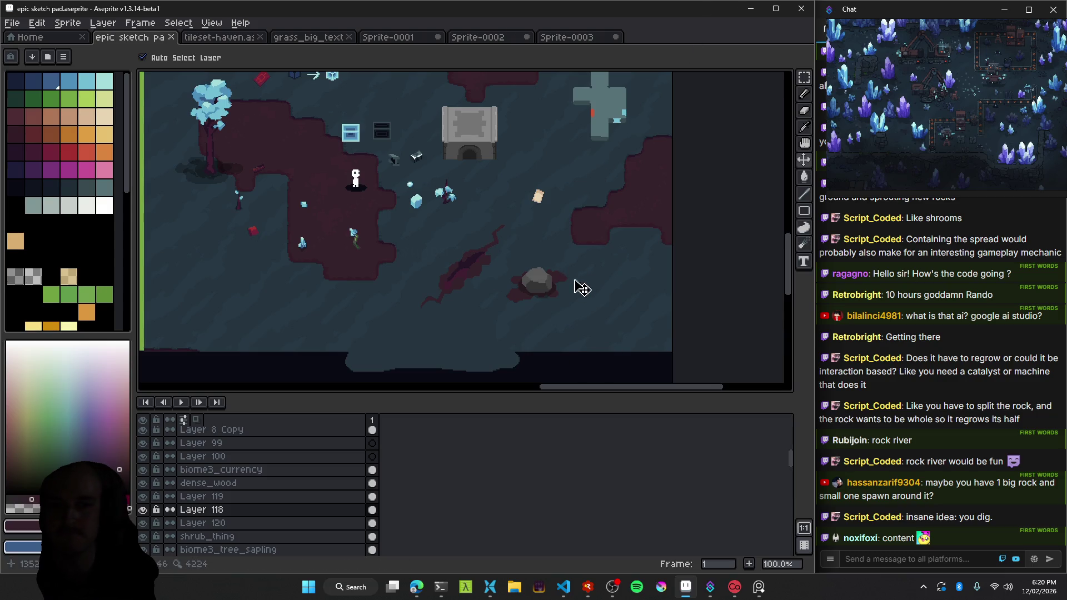
pyautogui.scroll(1, 530, 299)
pyautogui.scroll(-1, 561, 288)
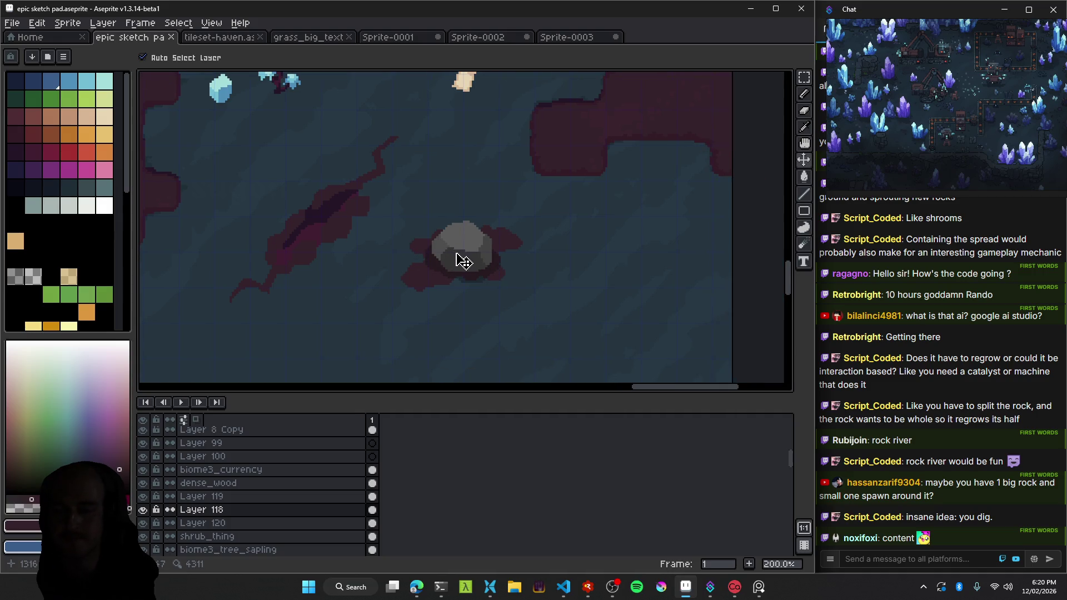
pyautogui.scroll(-1, 460, 257)
pyautogui.scroll(3, 353, 238)
pyautogui.scroll(-1, 584, 262)
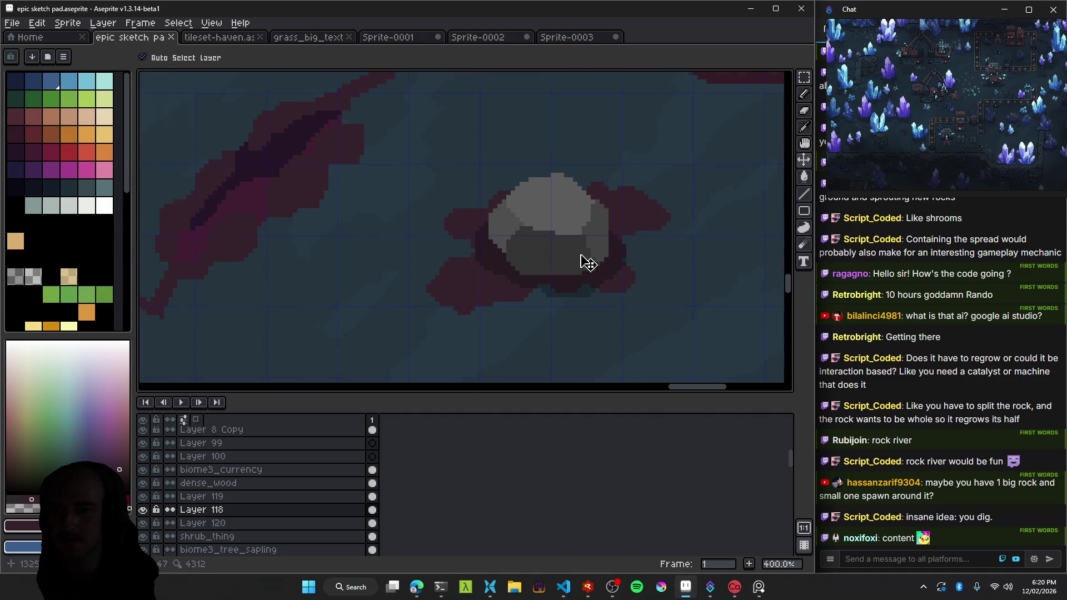
pyautogui.scroll(-1, 582, 266)
pyautogui.scroll(-1, 587, 272)
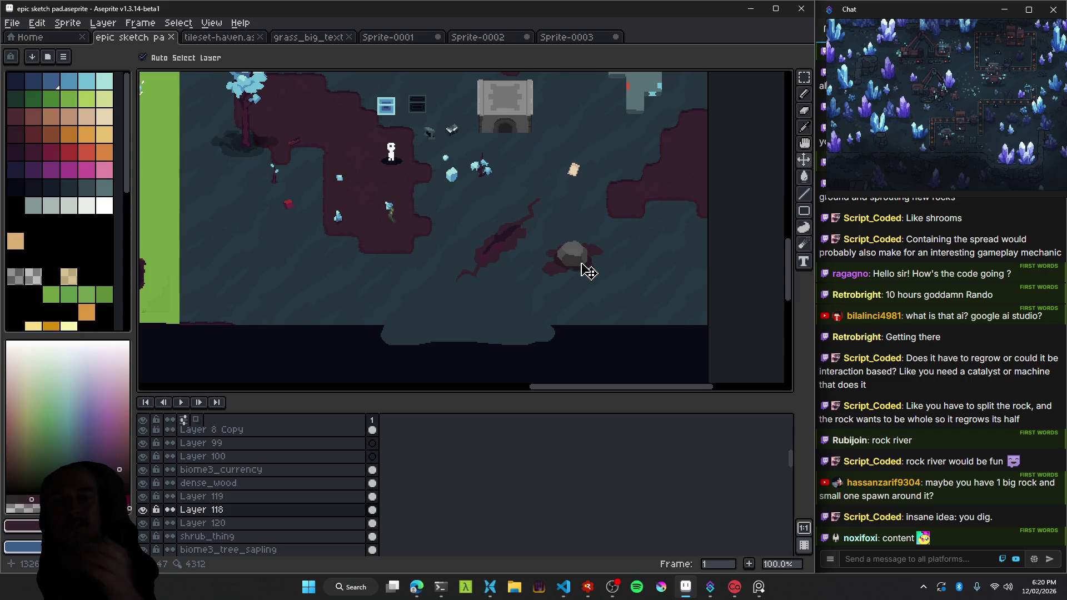
pyautogui.scroll(2, 587, 271)
# Zoom in and out over the crimson patch to examine its darker shading.
pyautogui.scroll(1, 572, 265)
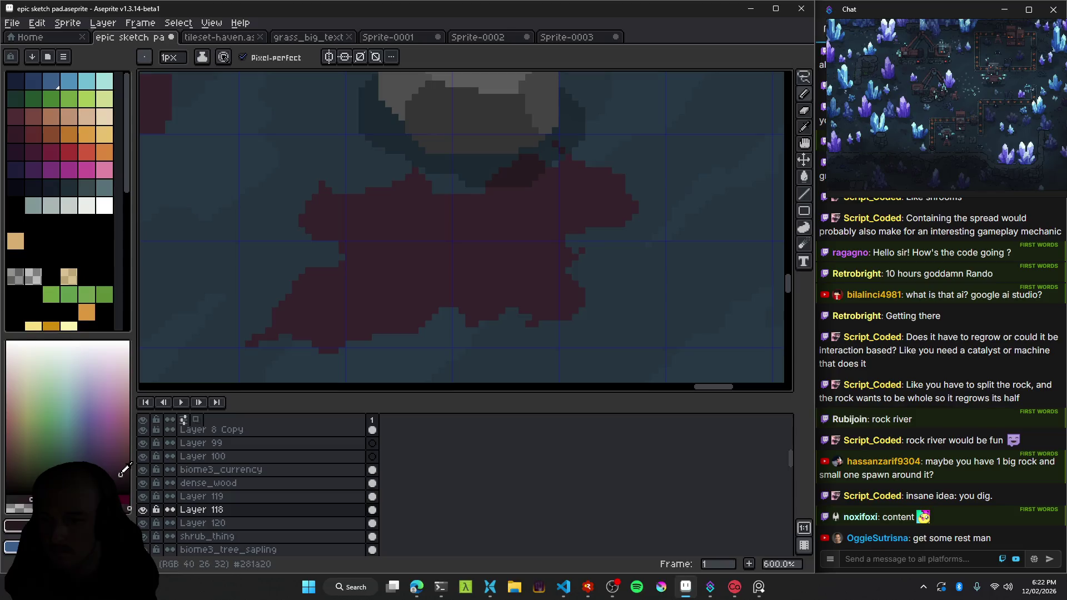
pyautogui.scroll(1, 463, 241)
pyautogui.scroll(-2, 458, 261)
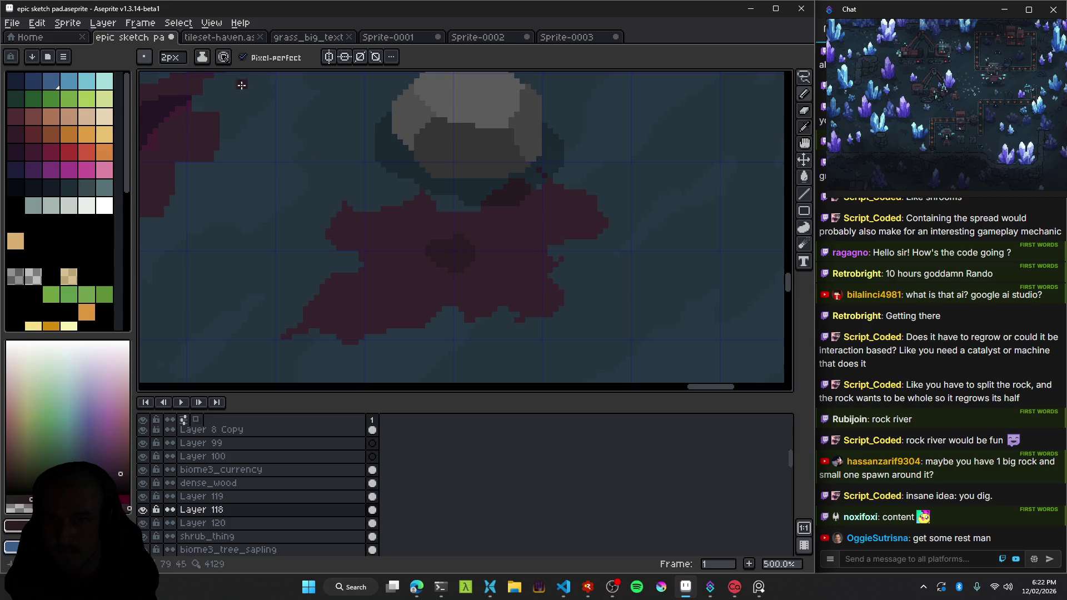
pyautogui.scroll(1, 423, 247)
pyautogui.scroll(1, 435, 248)
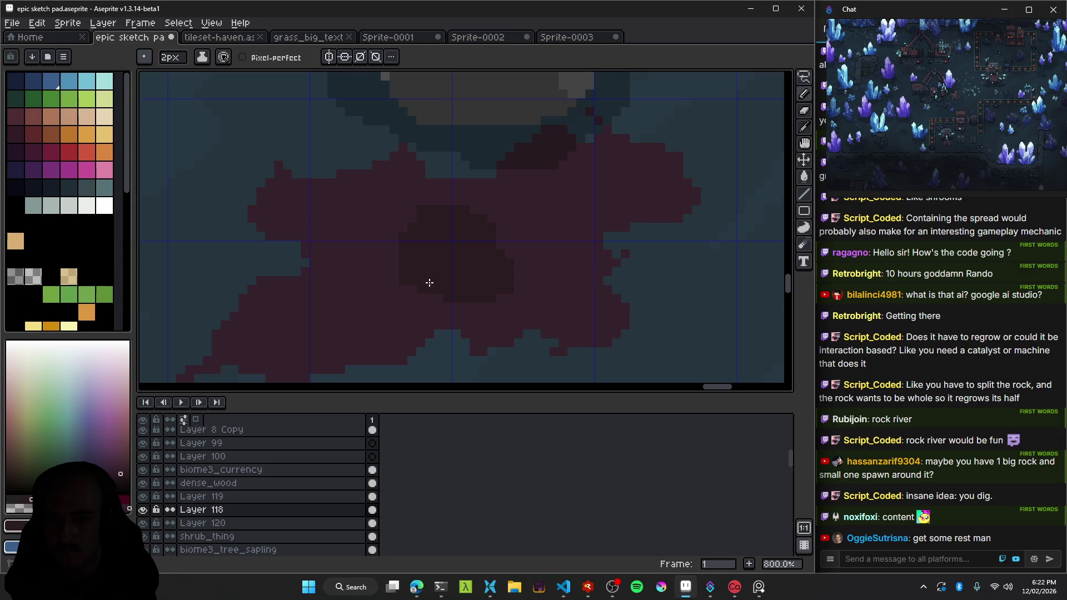
pyautogui.scroll(-5, 512, 278)
pyautogui.scroll(-1, 531, 278)
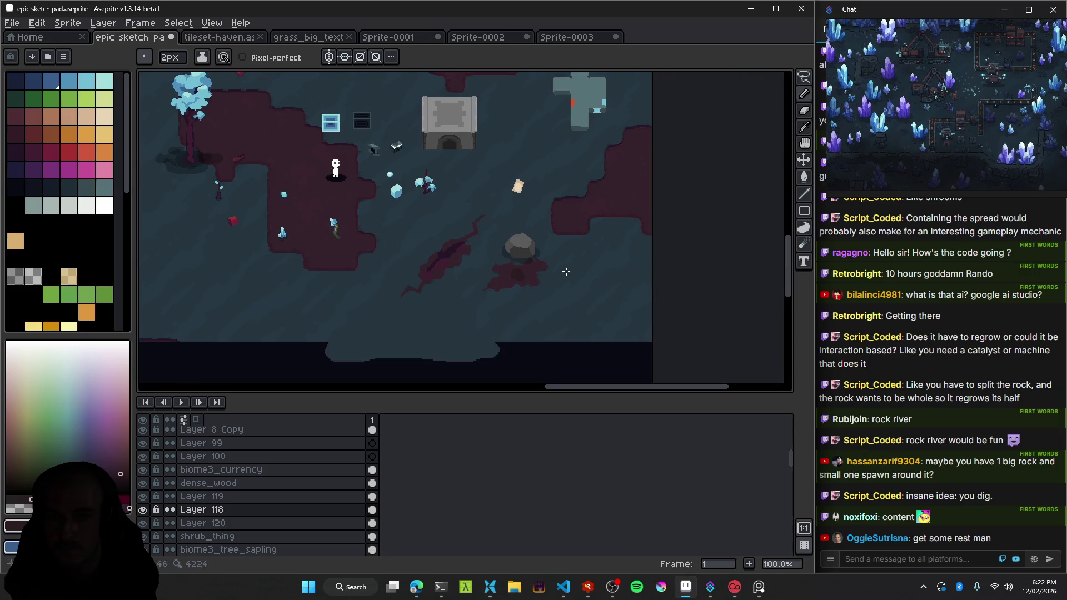
pyautogui.scroll(3, 511, 269)
pyautogui.scroll(2, 540, 279)
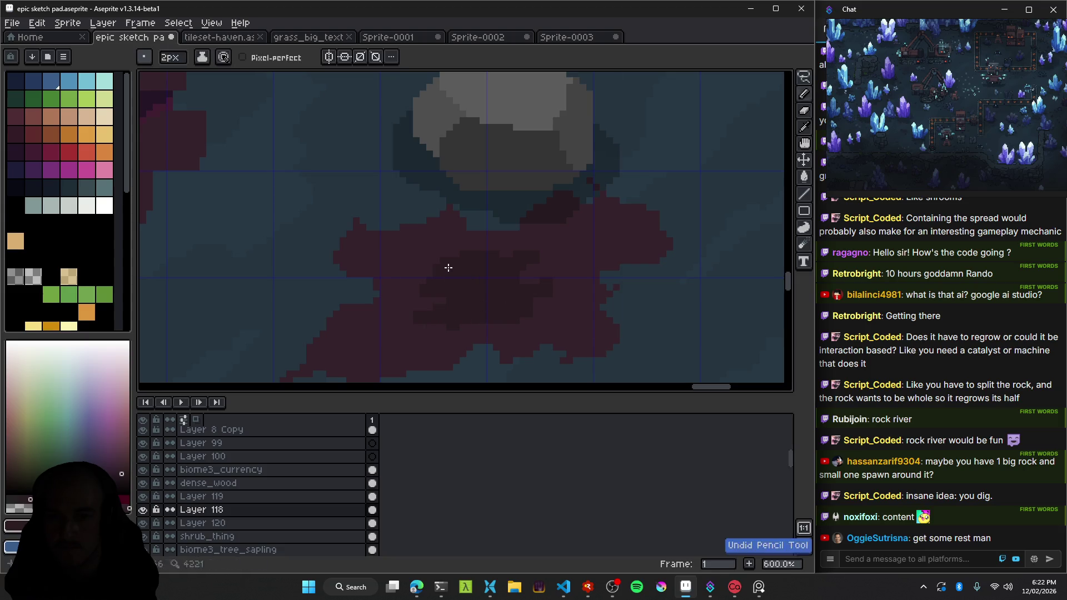
pyautogui.scroll(-4, 531, 288)
pyautogui.scroll(-1, 528, 292)
pyautogui.scroll(2, 525, 300)
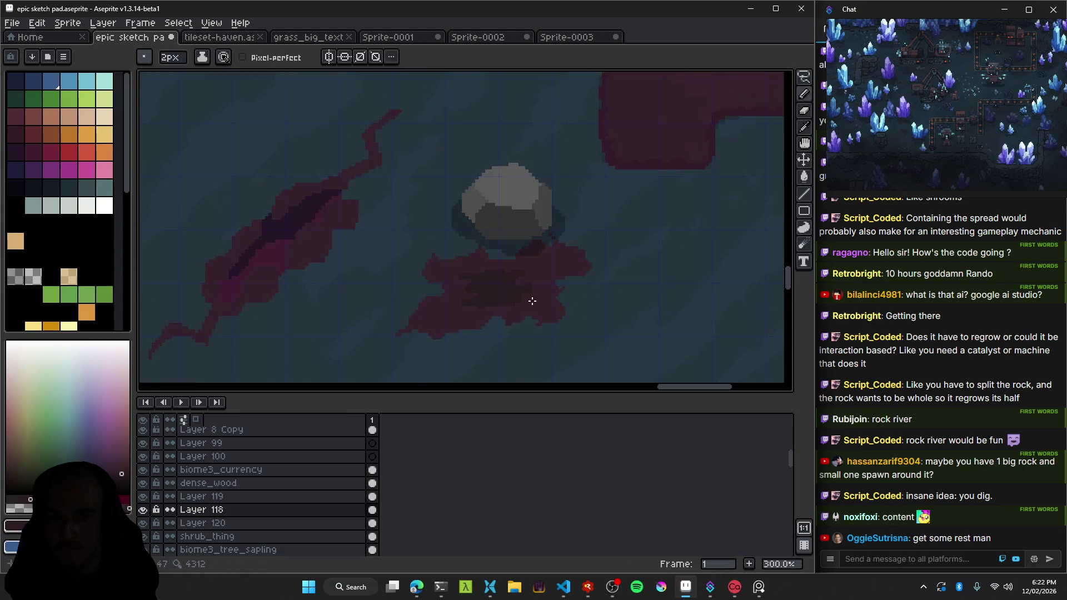
pyautogui.scroll(2, 487, 308)
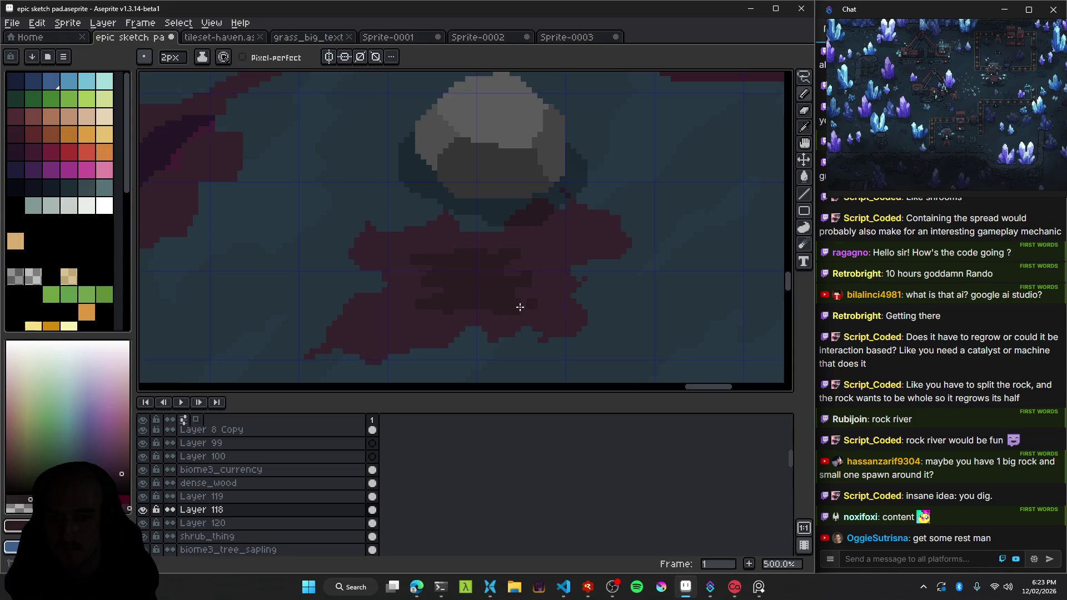
pyautogui.scroll(-3, 561, 337)
pyautogui.scroll(3, 537, 303)
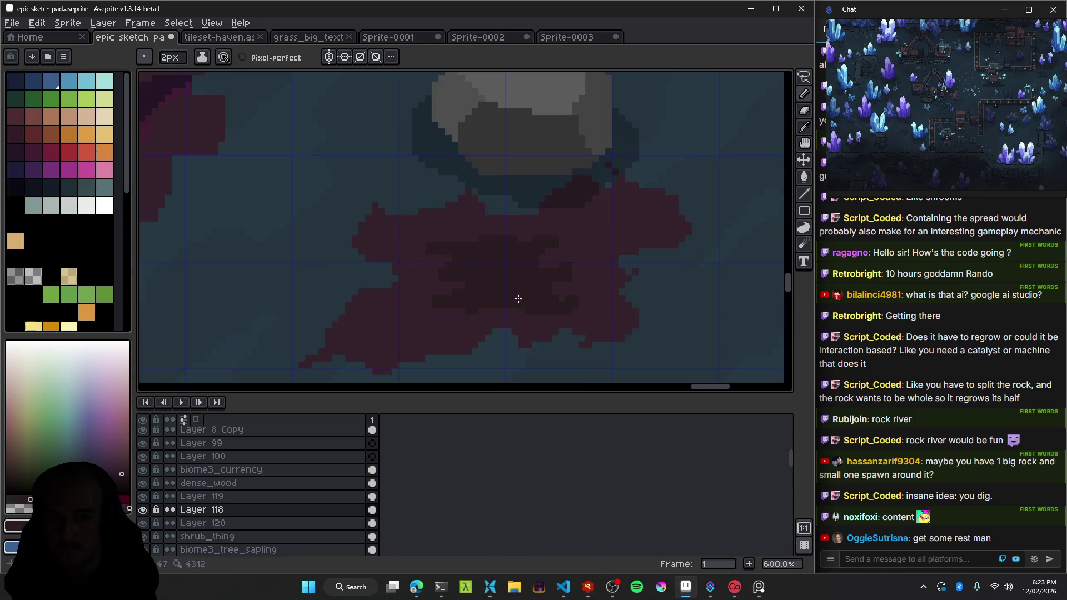
pyautogui.scroll(-3, 517, 300)
pyautogui.scroll(-2, 536, 310)
pyautogui.scroll(4, 533, 303)
pyautogui.scroll(-3, 562, 300)
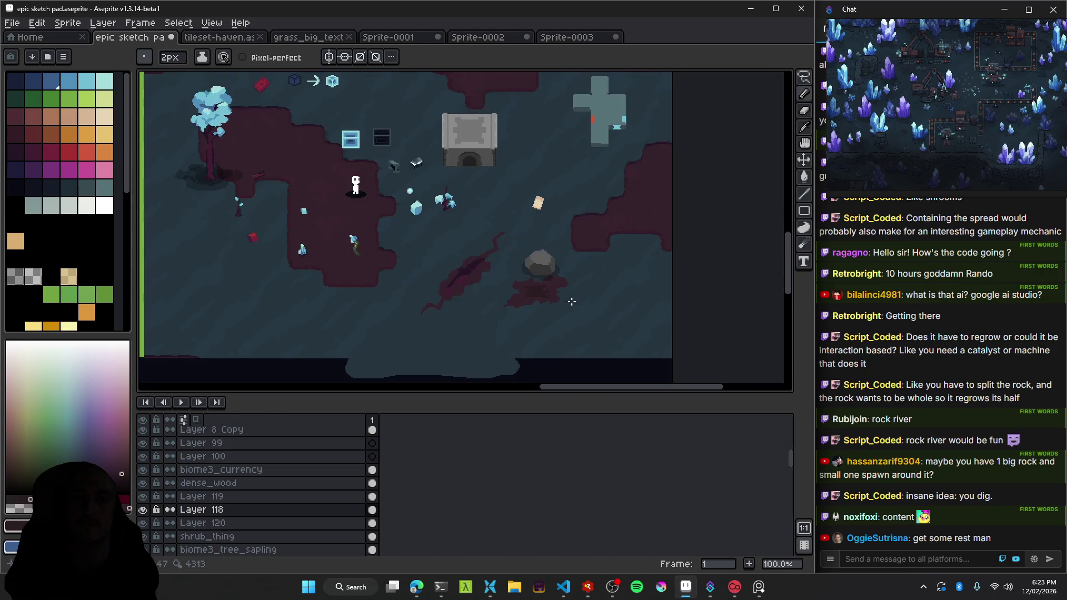
pyautogui.scroll(-2, 537, 182)
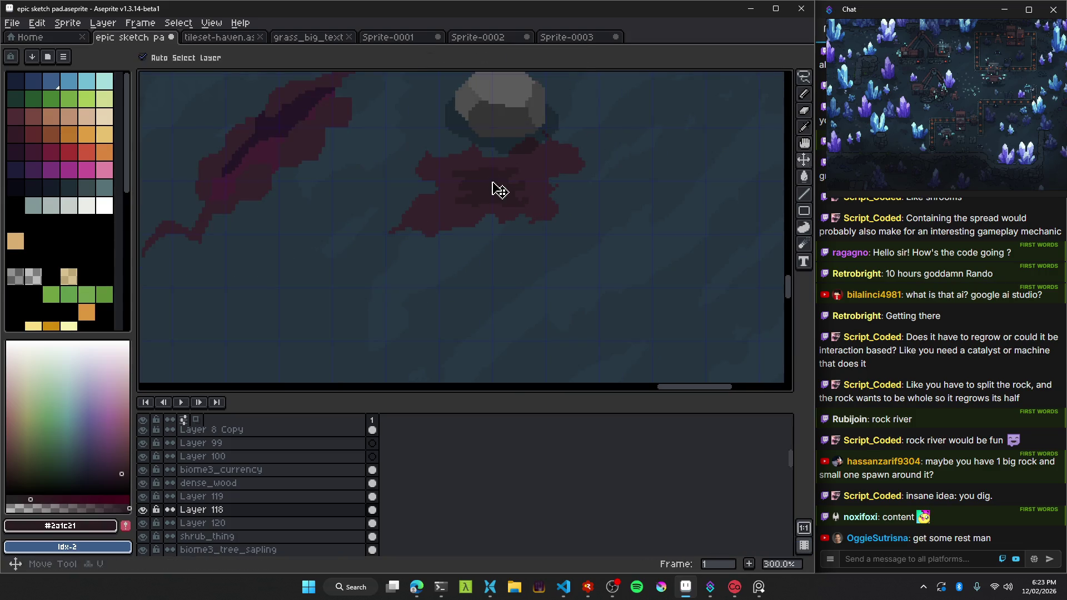
# Lasso the crimson patch, deselect, and move the grey rock down onto it.
pyautogui.moveTo(578, 177); pyautogui.dragTo(589, 229)
pyautogui.hotkey('ctrl', 'd')
pyautogui.moveTo(517, 131); pyautogui.dragTo(506, 200)
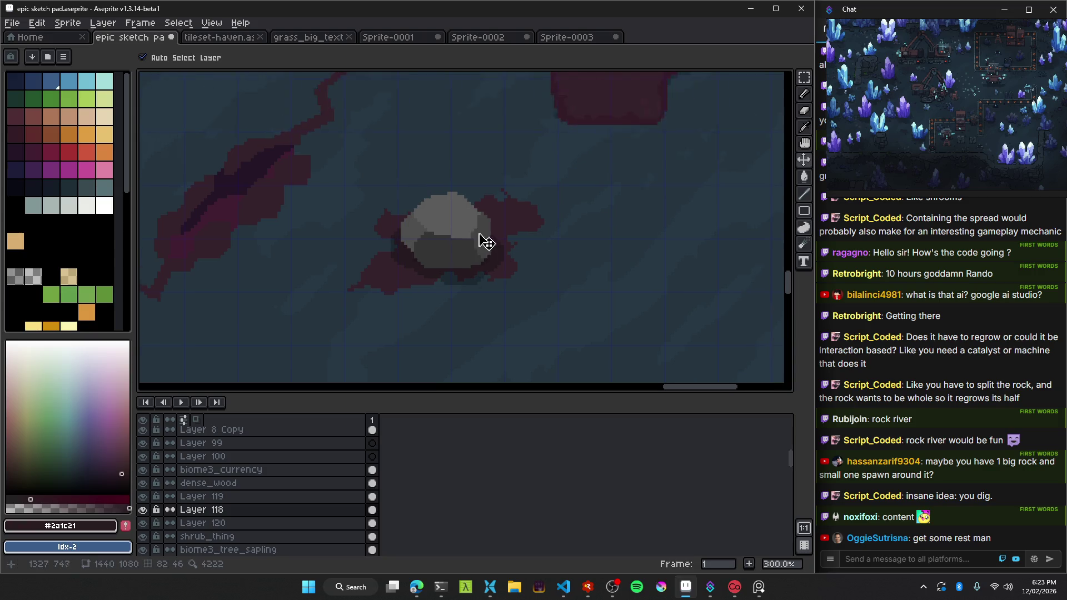
pyautogui.scroll(-2, 483, 239)
pyautogui.scroll(2, 476, 257)
pyautogui.scroll(-2, 506, 250)
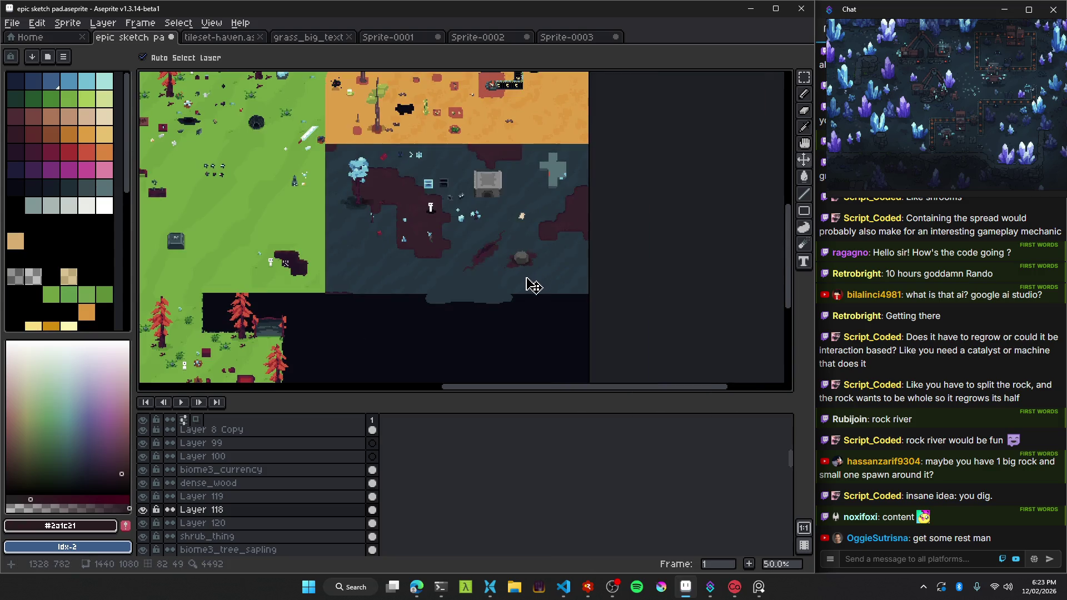
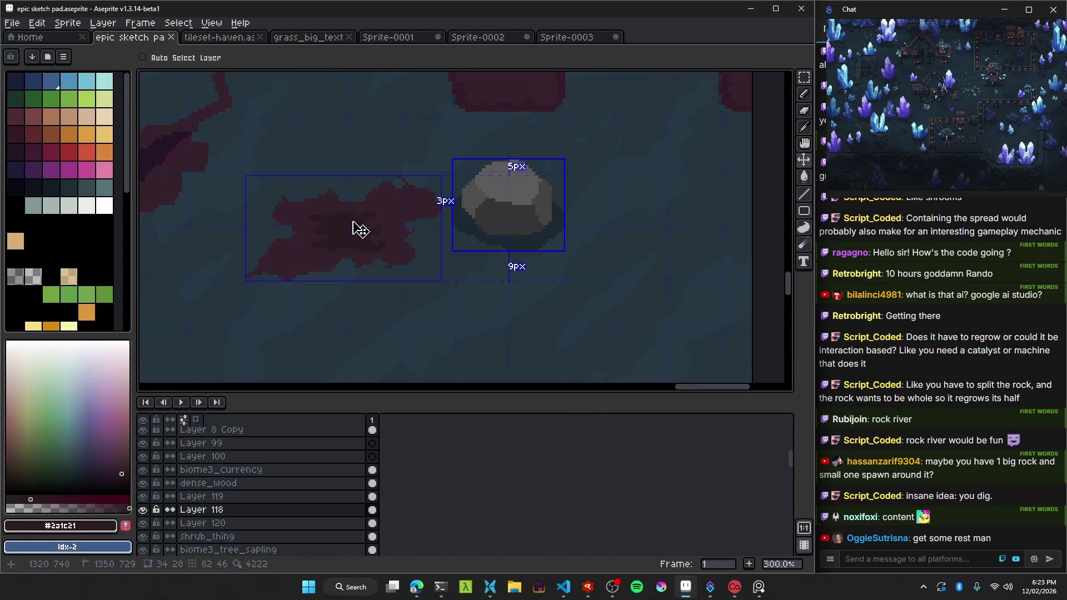
# Zoom in on the dark red blob beside the grey rock and check their spacing.
pyautogui.scroll(1, 331, 233)
pyautogui.moveTo(555, 209); pyautogui.dragTo(622, 207)
pyautogui.moveTo(326, 270); pyautogui.dragTo(364, 247)
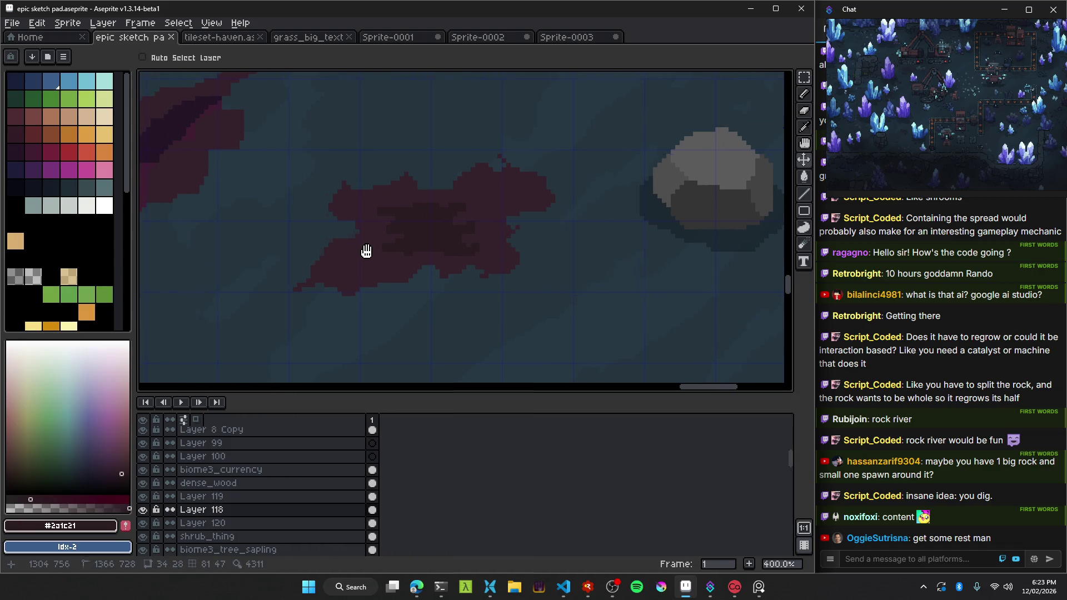
pyautogui.moveTo(441, 259); pyautogui.dragTo(416, 240)
pyautogui.press('ctrl')
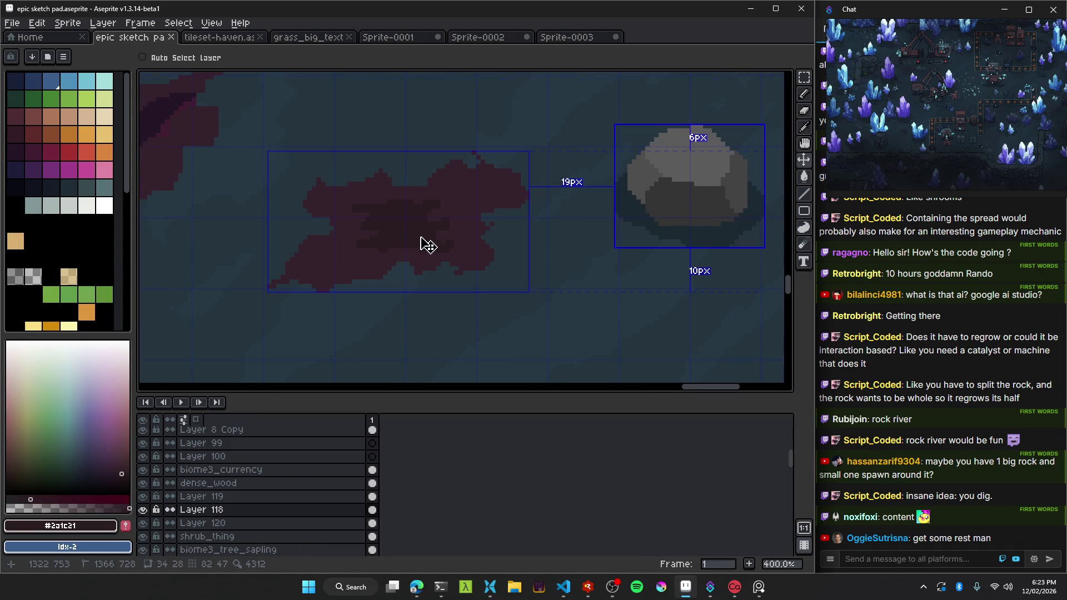
pyautogui.press('ctrl')
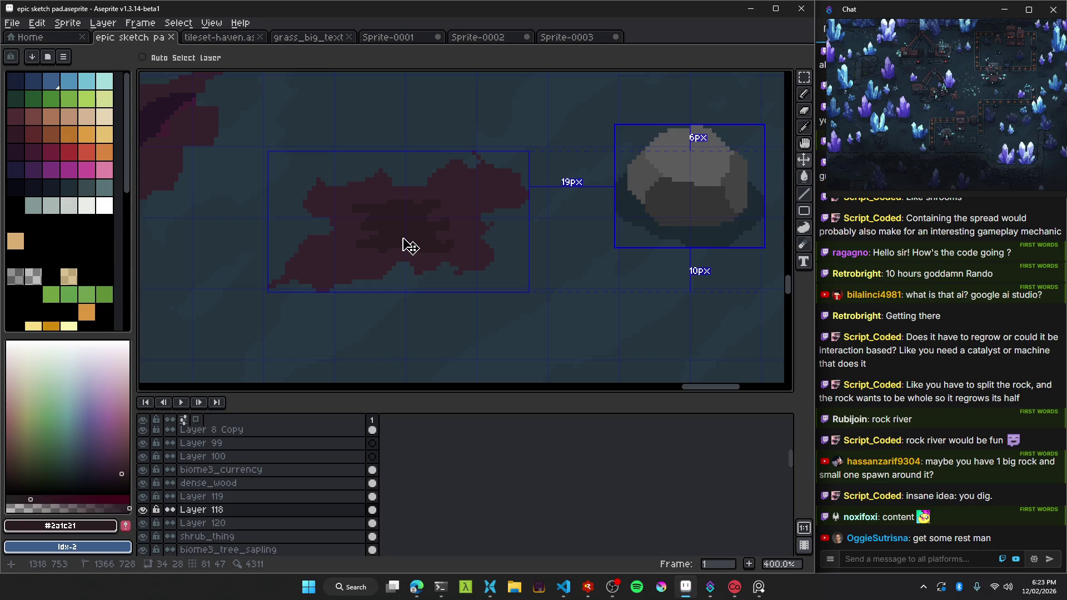
pyautogui.scroll(2, 314, 319)
# Dab a pixel at the blob's bottom edge on Layer 120, then undo the stray dab.
pyautogui.press('b')
pyautogui.click(337, 287)
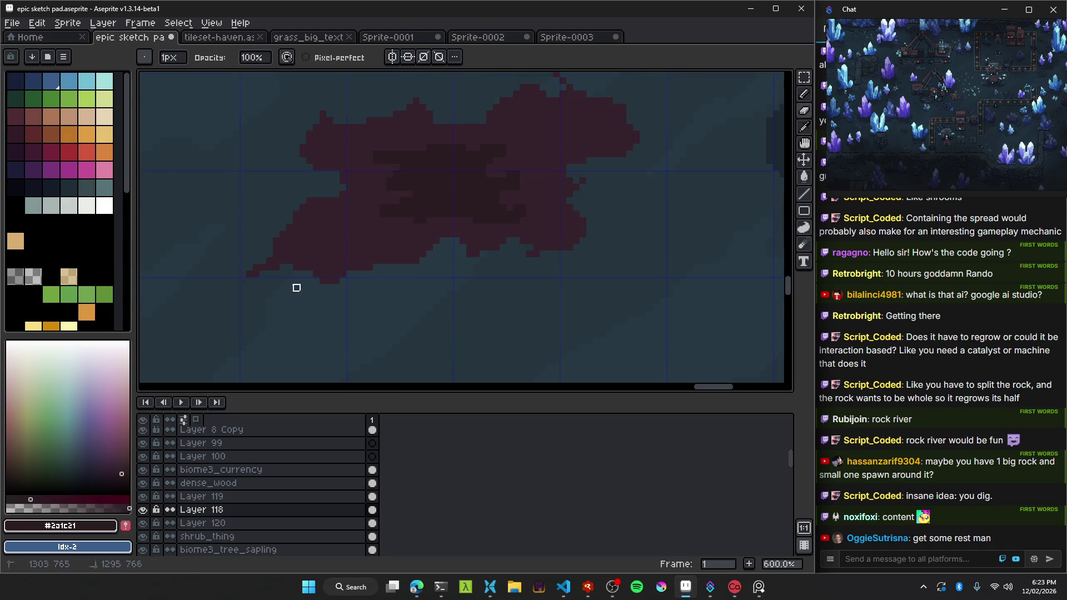
pyautogui.keyDown('ctrl'); pyautogui.click(336, 281); pyautogui.keyUp('ctrl')
pyautogui.hscroll(4, 312, 298)
pyautogui.scroll(2, 312, 298)
pyautogui.hotkey('ctrl', 'z')
pyautogui.hscroll(-4, 300, 250)
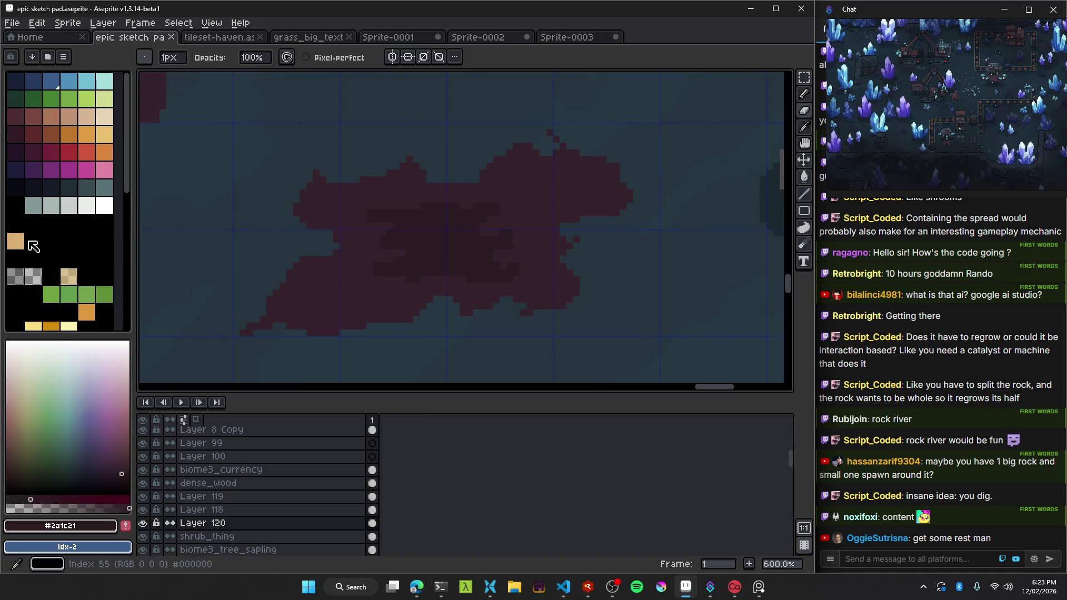
# Erase an edge pixel of the blob using the transparent colour.
pyautogui.click(32, 276)
pyautogui.press('e')
pyautogui.keyDown('ctrl'); pyautogui.click(237, 128); pyautogui.keyUp('ctrl')
pyautogui.scroll(4, 239, 131)
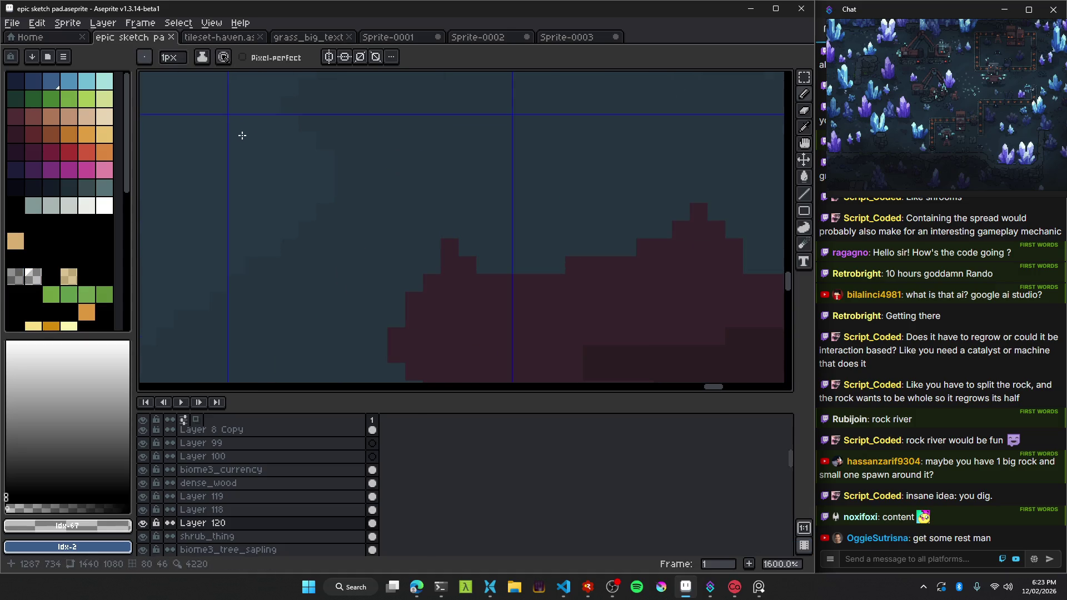
pyautogui.press('b')
pyautogui.scroll(-5, 322, 186)
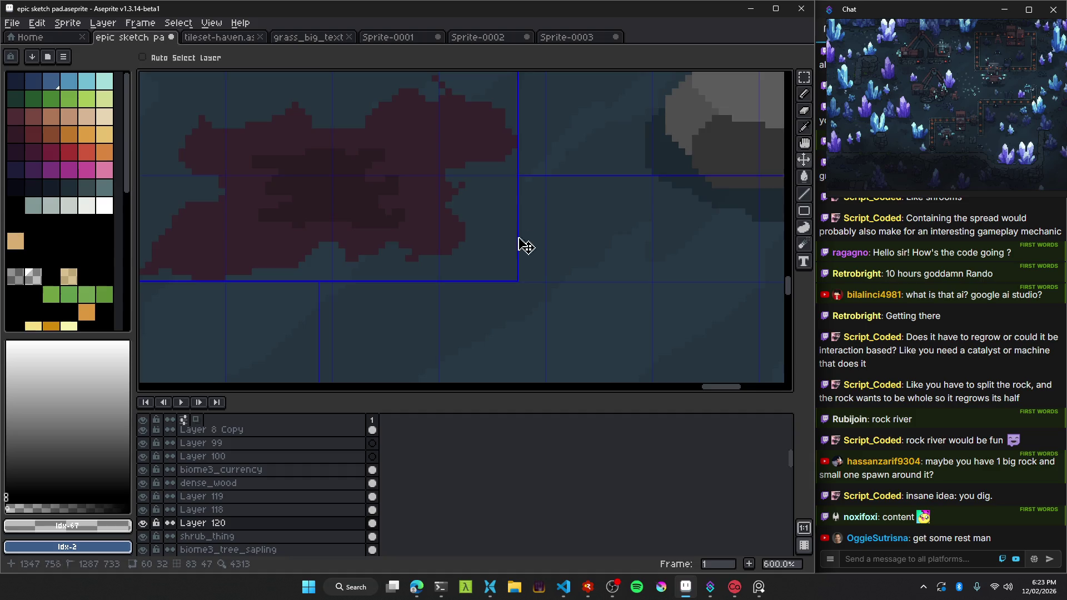
pyautogui.hscroll(3, 533, 261)
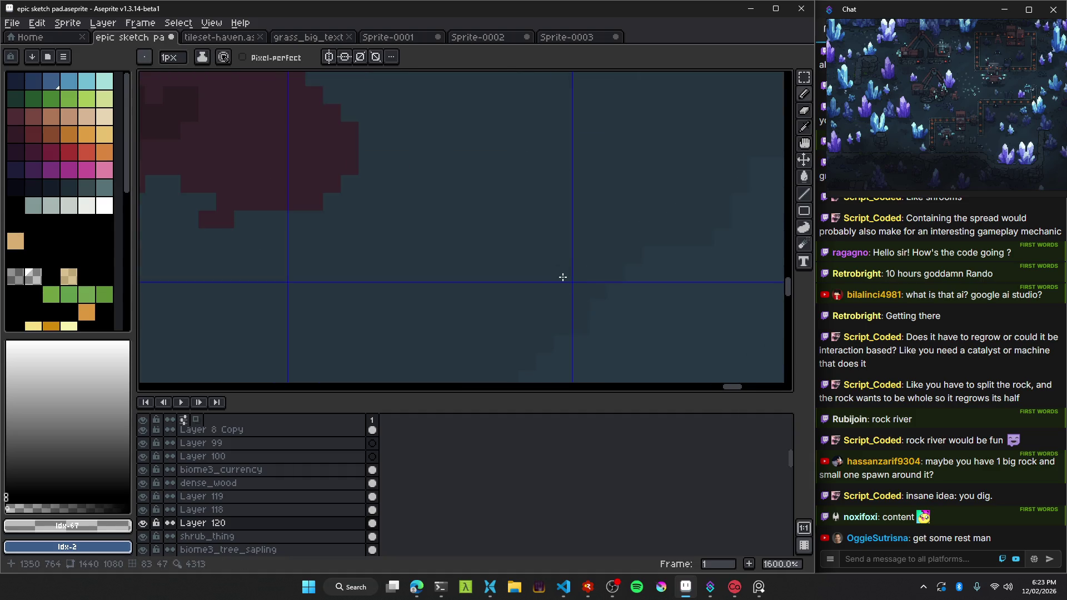
pyautogui.scroll(-4, 555, 272)
pyautogui.press('ctrl')
pyautogui.scroll(2, 400, 194)
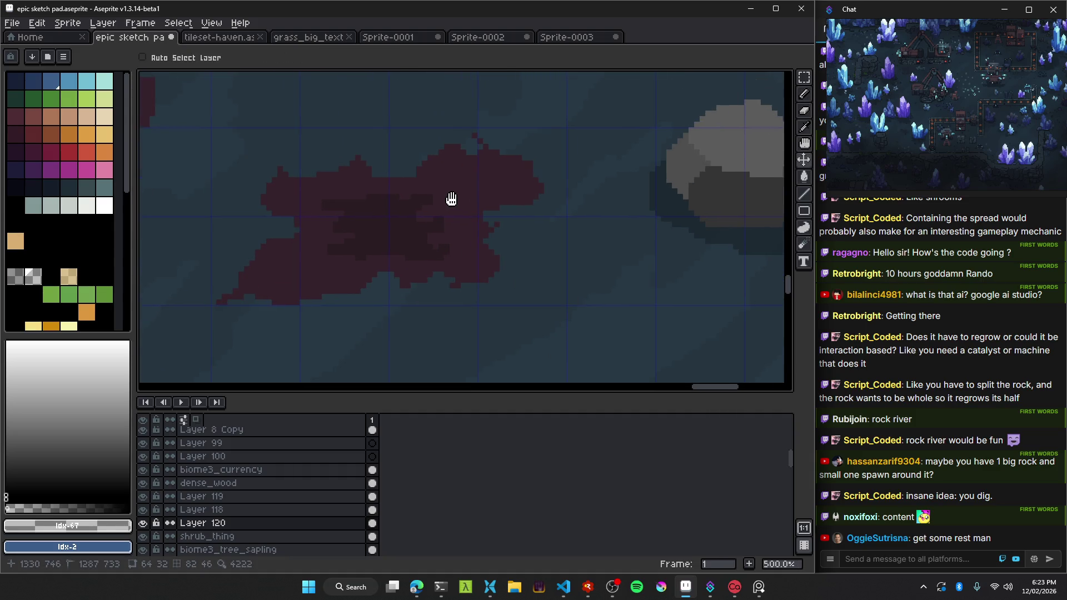
pyautogui.hscroll(2, 522, 226)
# Drag the grey rock onto the dark red blob and nudge it one pixel right.
pyautogui.moveTo(695, 198)
pyautogui.mouseDown()
pyautogui.moveTo(566, 226)
pyautogui.moveTo(362, 243)
pyautogui.mouseUp()
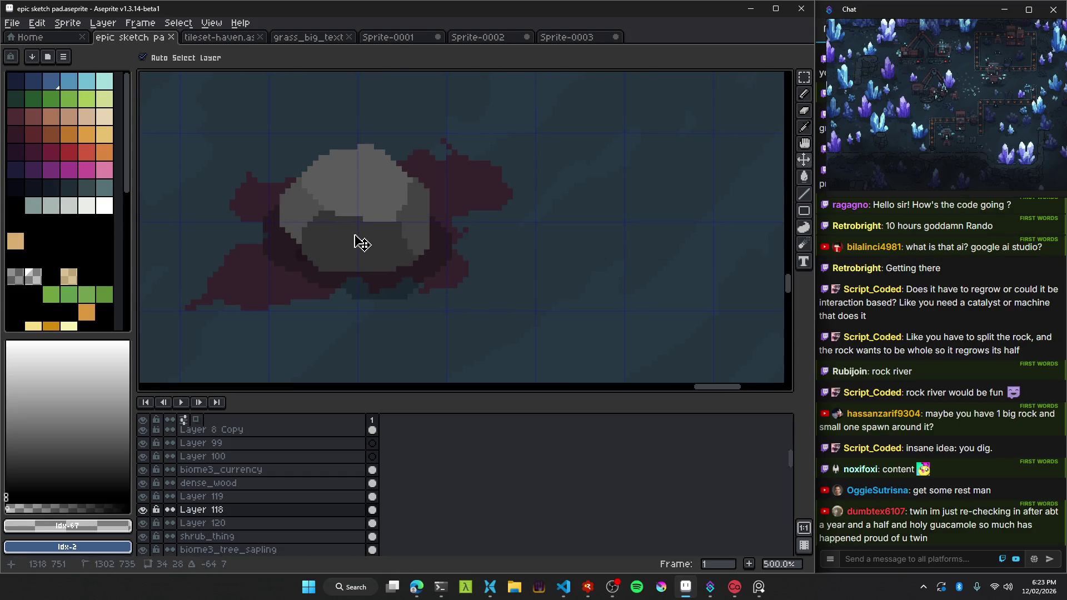
pyautogui.scroll(-1, 360, 240)
pyautogui.scroll(-2, 360, 240)
pyautogui.scroll(2, 360, 240)
pyautogui.moveTo(360, 240)
pyautogui.mouseDown()
pyautogui.moveTo(355, 229)
pyautogui.moveTo(434, 244)
pyautogui.mouseUp()
# Zoom in and out to inspect the rock's placement, then pick the transparent colour.
pyautogui.scroll(3, 360, 238)
pyautogui.scroll(-4, 433, 249)
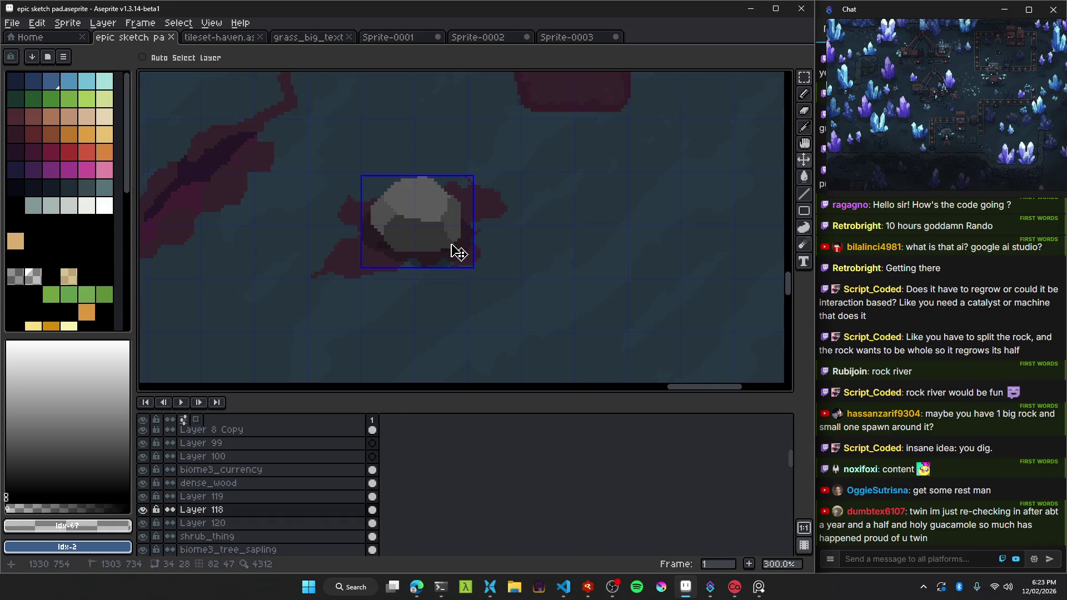
pyautogui.scroll(2, 421, 239)
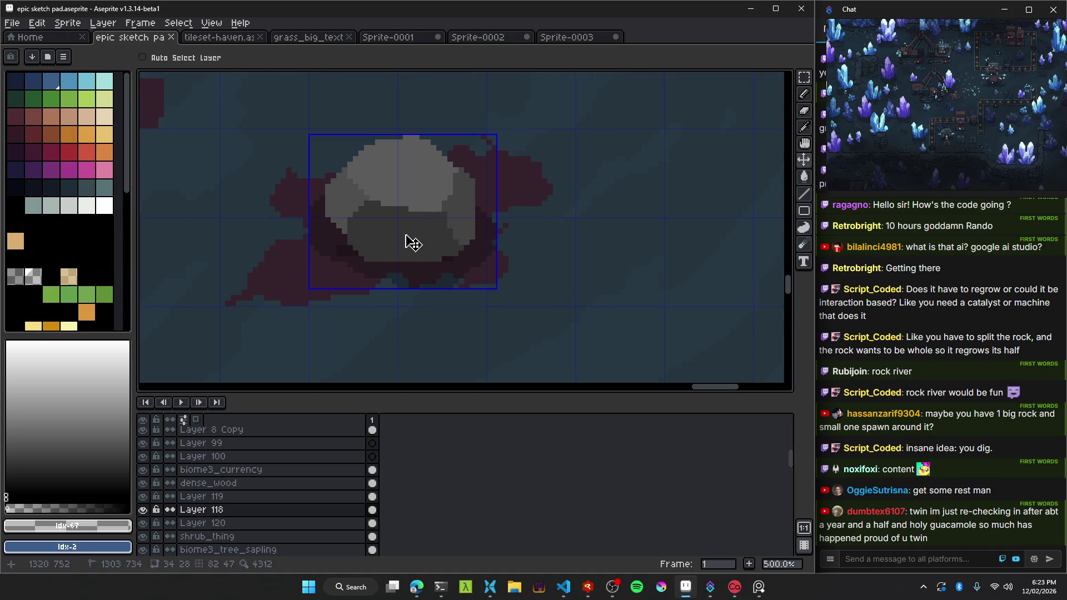
pyautogui.scroll(-1, 434, 252)
pyautogui.scroll(-3, 456, 271)
pyautogui.scroll(2, 457, 269)
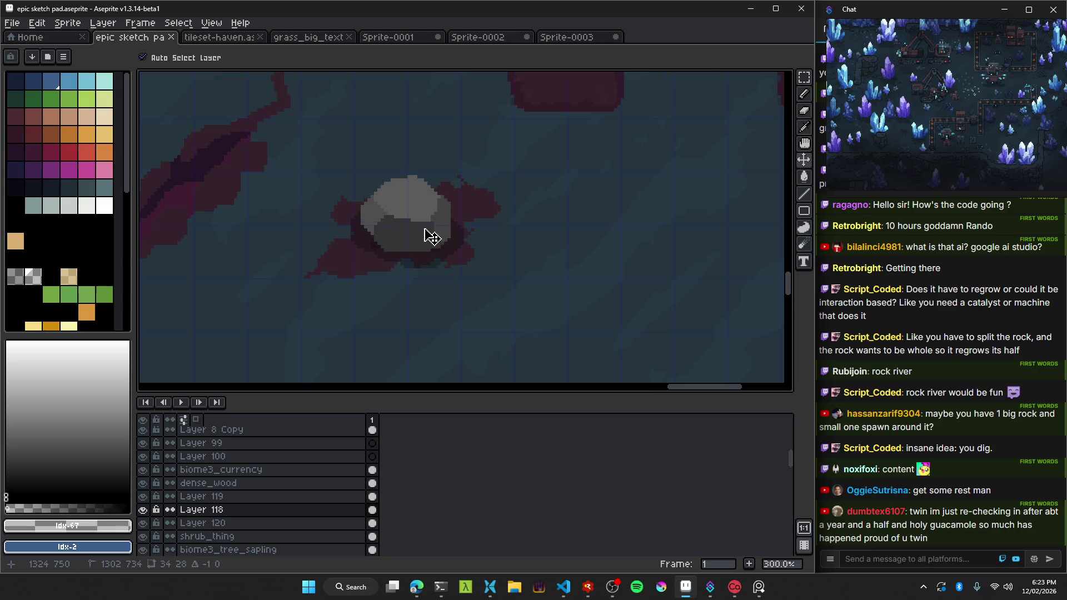
pyautogui.scroll(-3, 436, 239)
pyautogui.scroll(1, 456, 257)
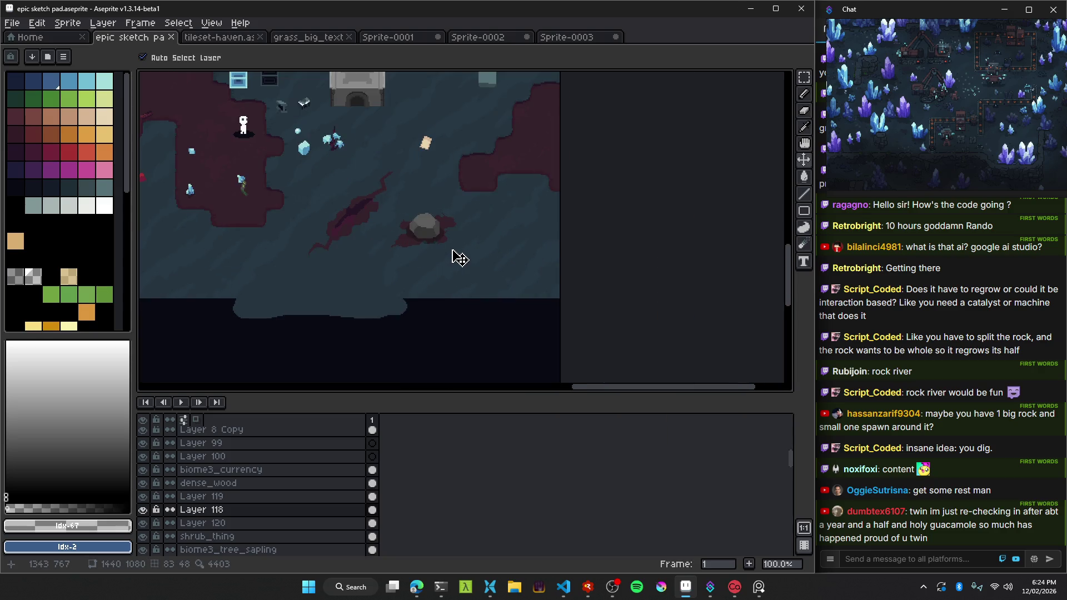
pyautogui.scroll(3, 418, 230)
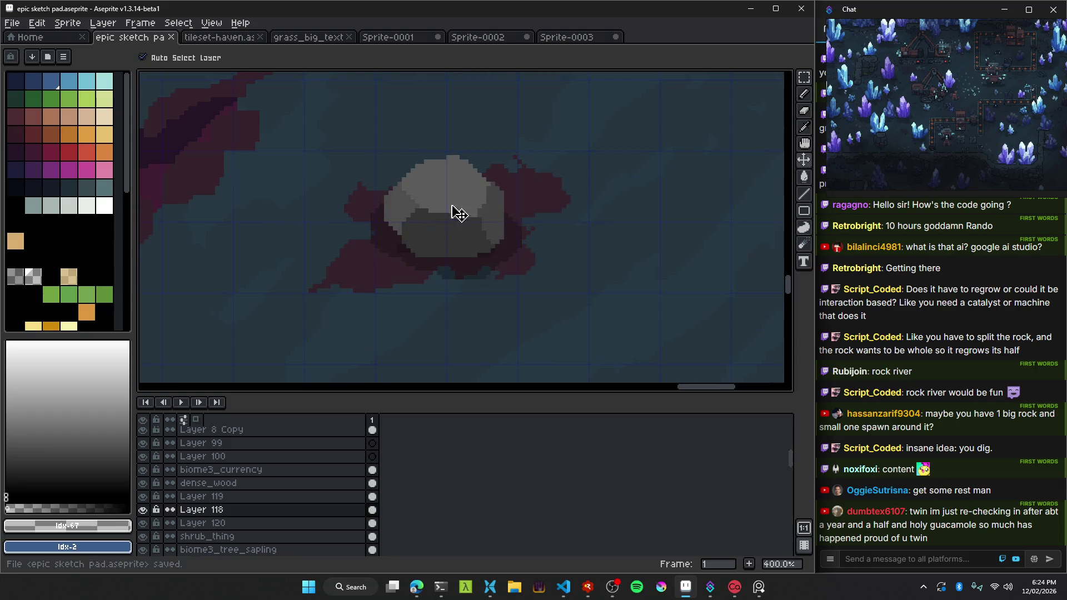
pyautogui.scroll(1, 408, 196)
pyautogui.click(33, 276)
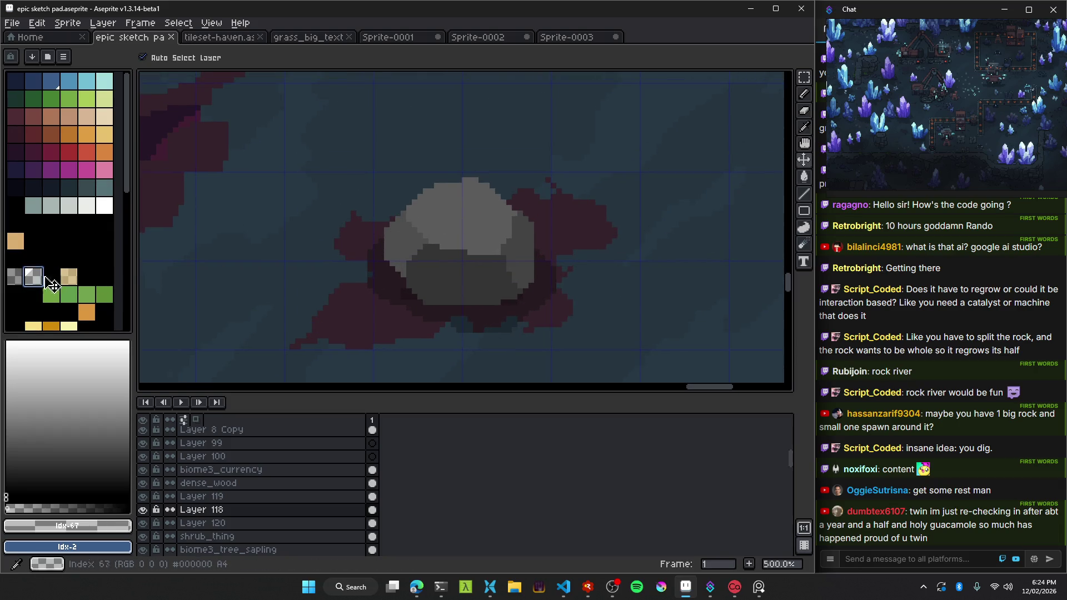
pyautogui.scroll(2, 297, 196)
# With the Move tool, centre the rock on the blob and hide the layer bounds.
pyautogui.press('v')
pyautogui.moveTo(609, 280); pyautogui.dragTo(326, 183)
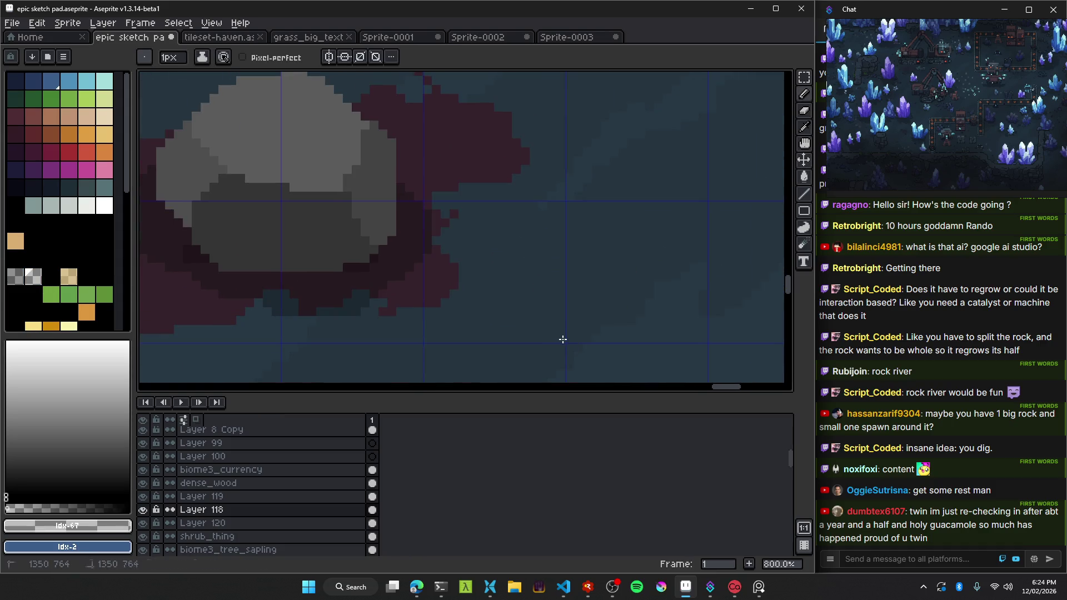
pyautogui.scroll(-2, 445, 277)
pyautogui.moveTo(350, 211); pyautogui.dragTo(450, 224)
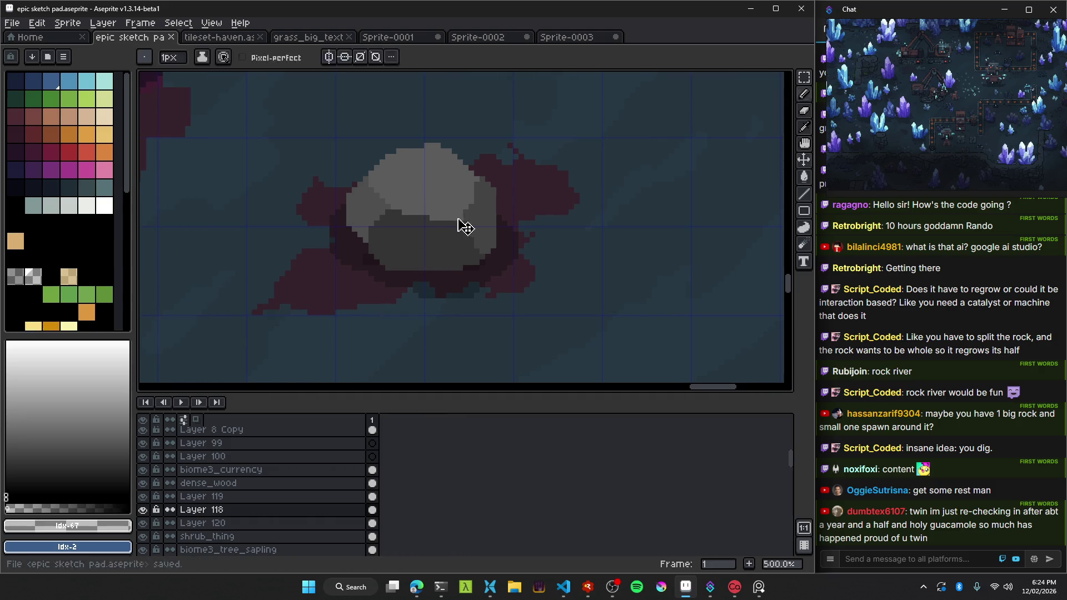
pyautogui.scroll(-2, 448, 222)
pyautogui.press('ctrl')
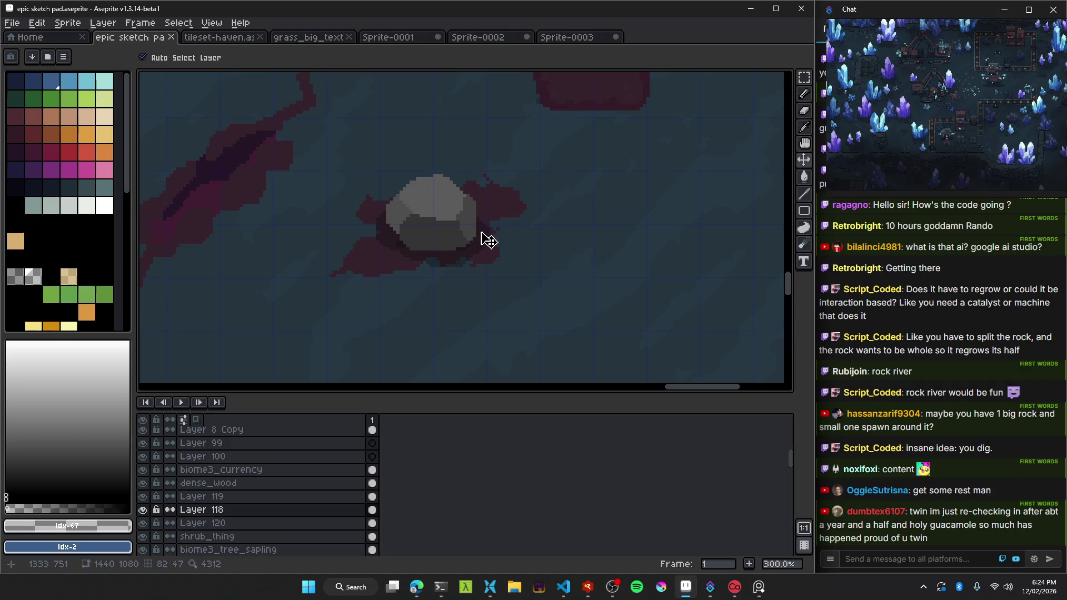
# Pan and zoom the map over to the cave area.
pyautogui.scroll(-2, 488, 240)
pyautogui.scroll(-1, 416, 217)
pyautogui.scroll(-2, 583, 291)
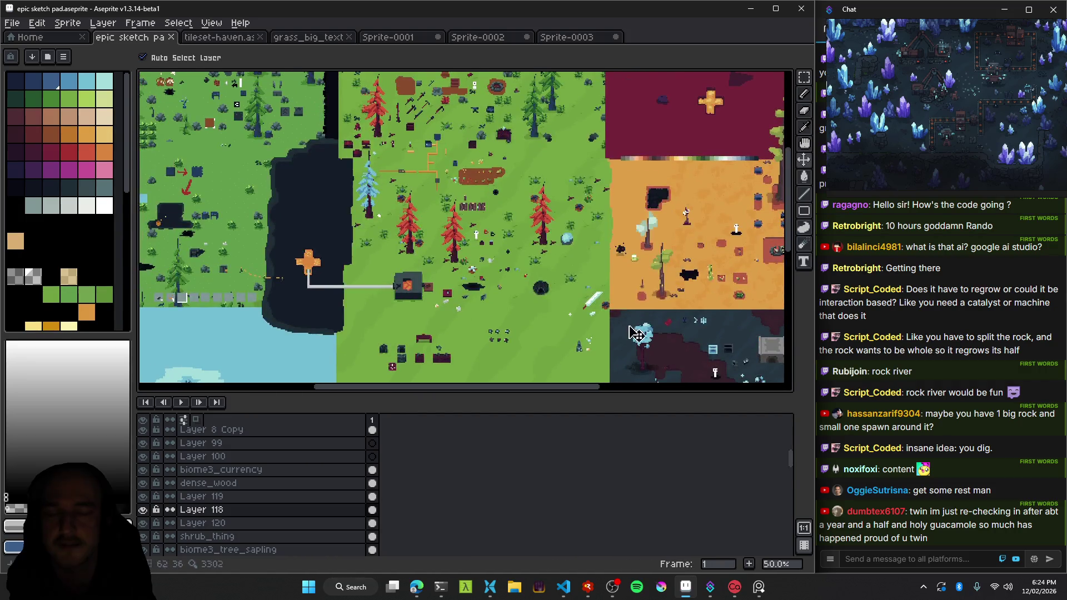
pyautogui.scroll(2, 633, 334)
pyautogui.scroll(2, 534, 295)
pyautogui.moveTo(614, 310); pyautogui.dragTo(423, 255)
pyautogui.scroll(1, 422, 236)
pyautogui.scroll(-3, 440, 250)
pyautogui.scroll(1, 444, 245)
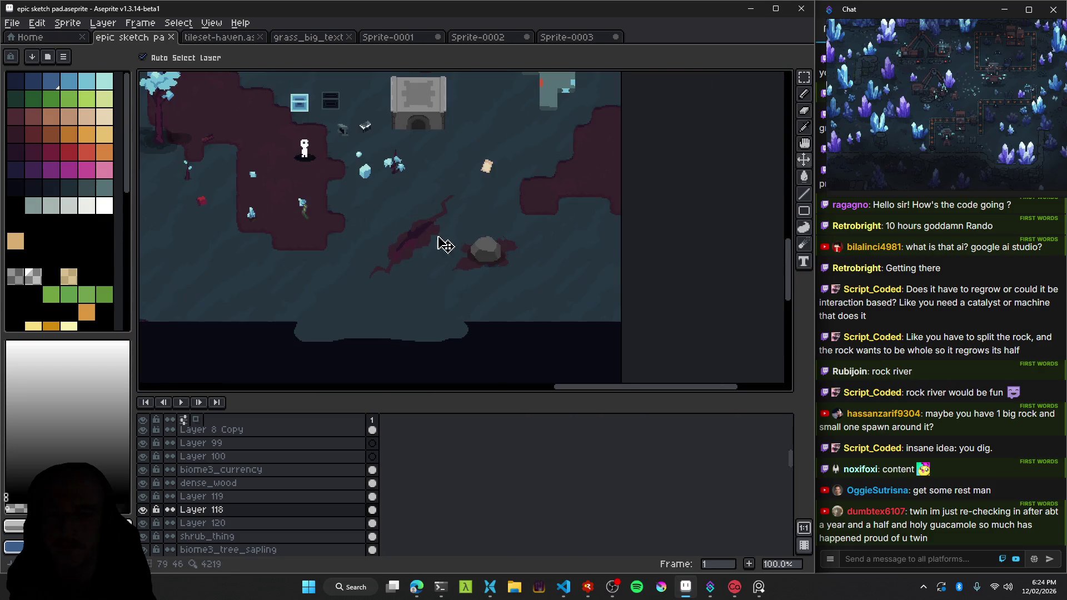
pyautogui.moveTo(382, 195); pyautogui.dragTo(423, 192)
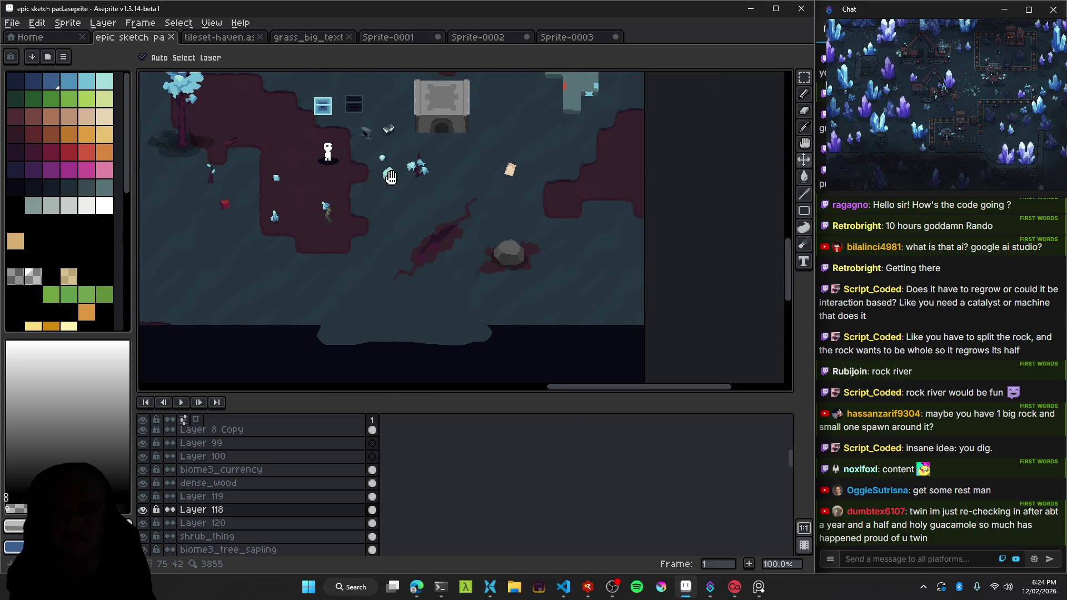
# Zoom in on the rock and eyedrop its light grey, c5c5c5.
pyautogui.scroll(5, 525, 189)
pyautogui.scroll(-5, 531, 183)
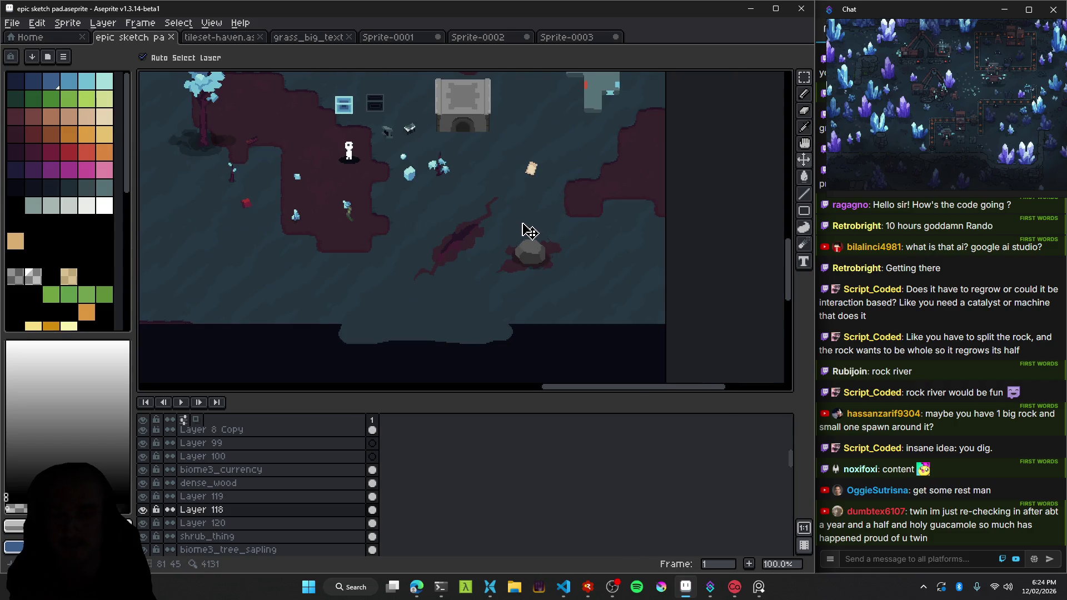
pyautogui.scroll(3, 526, 234)
pyautogui.scroll(-3, 536, 256)
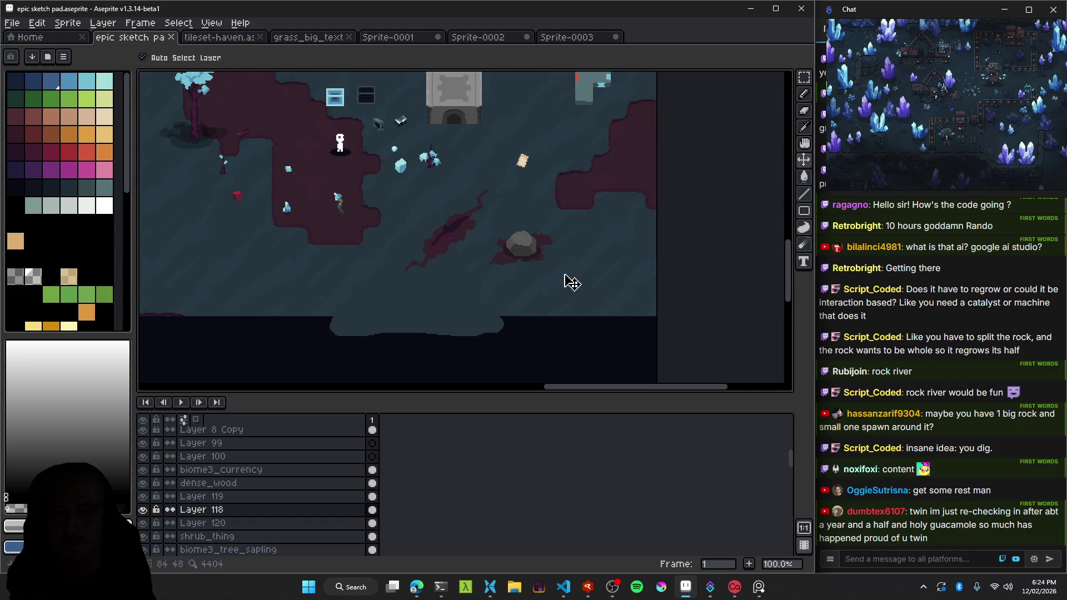
pyautogui.moveTo(444, 263); pyautogui.dragTo(507, 278)
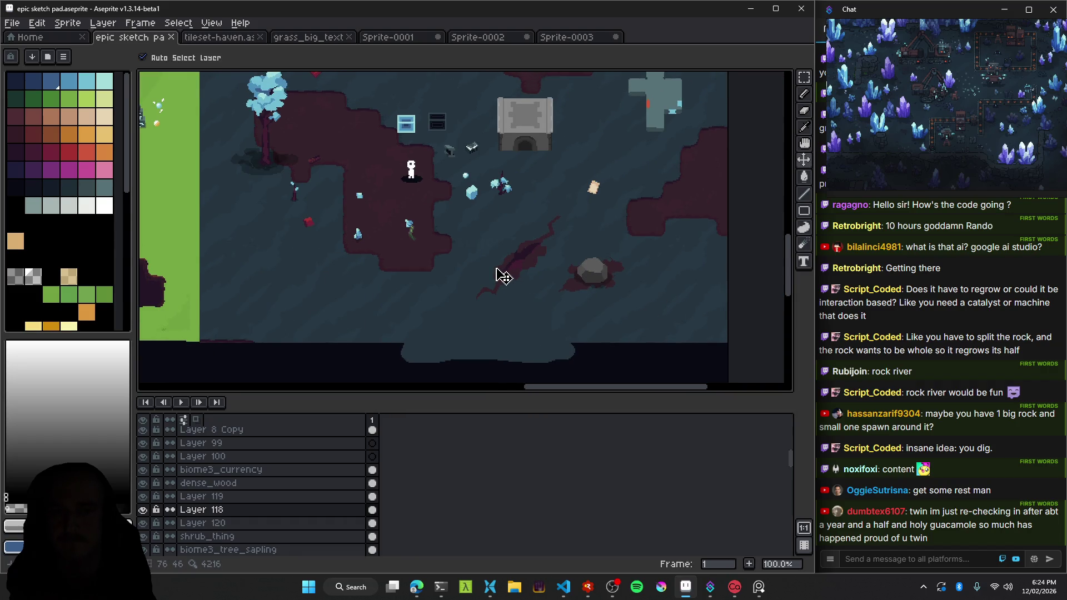
pyautogui.scroll(1, 501, 275)
pyautogui.scroll(-2, 500, 274)
pyautogui.scroll(1, 550, 289)
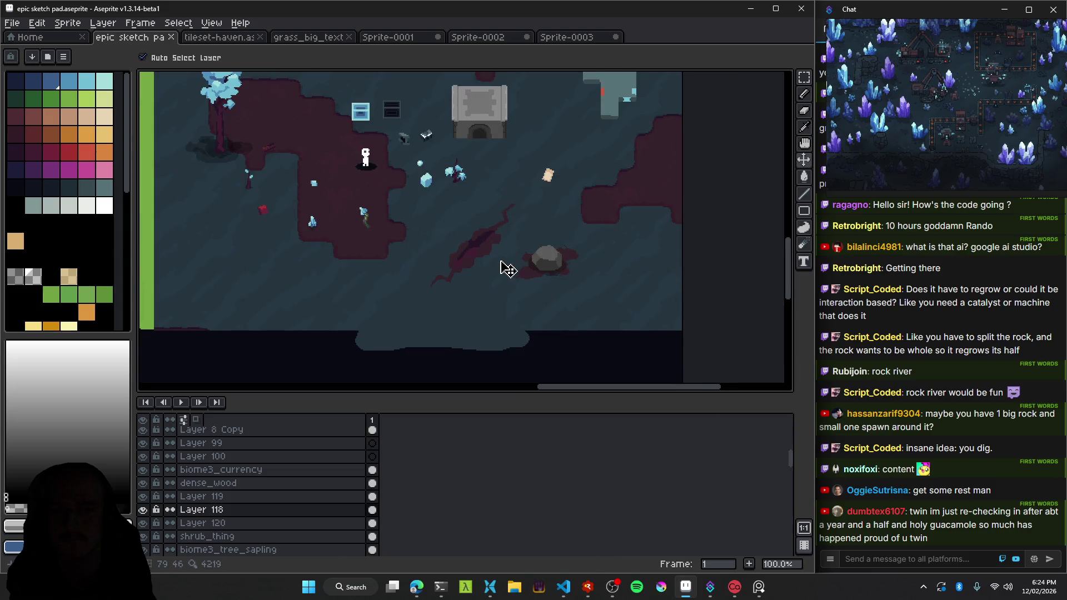
pyautogui.scroll(1, 467, 249)
pyautogui.scroll(-1, 541, 269)
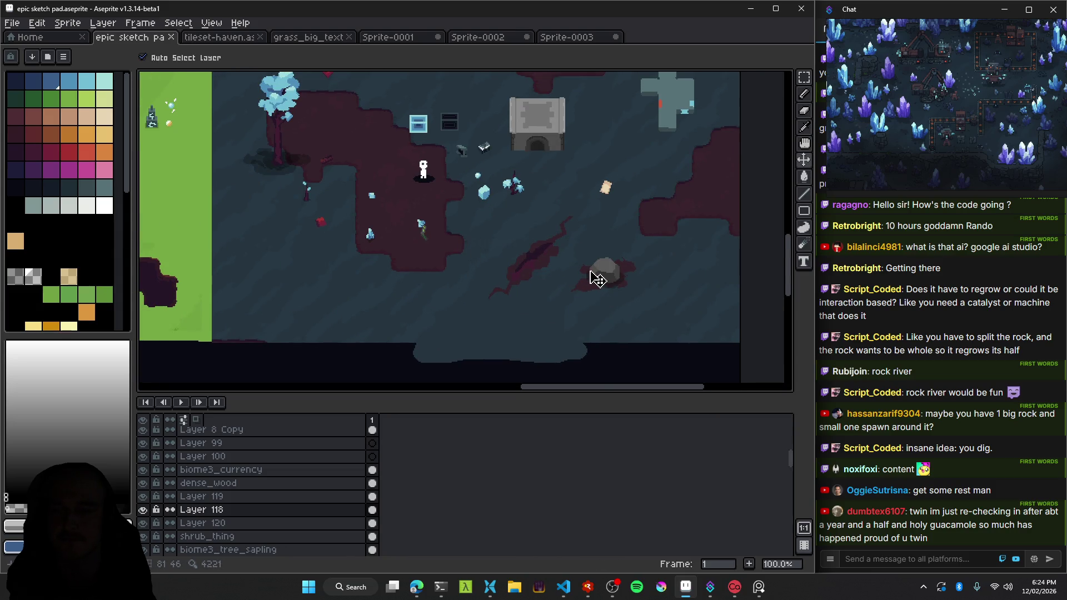
pyautogui.scroll(5, 593, 275)
pyautogui.keyDown('alt'); pyautogui.click(650, 256); pyautogui.keyUp('alt')
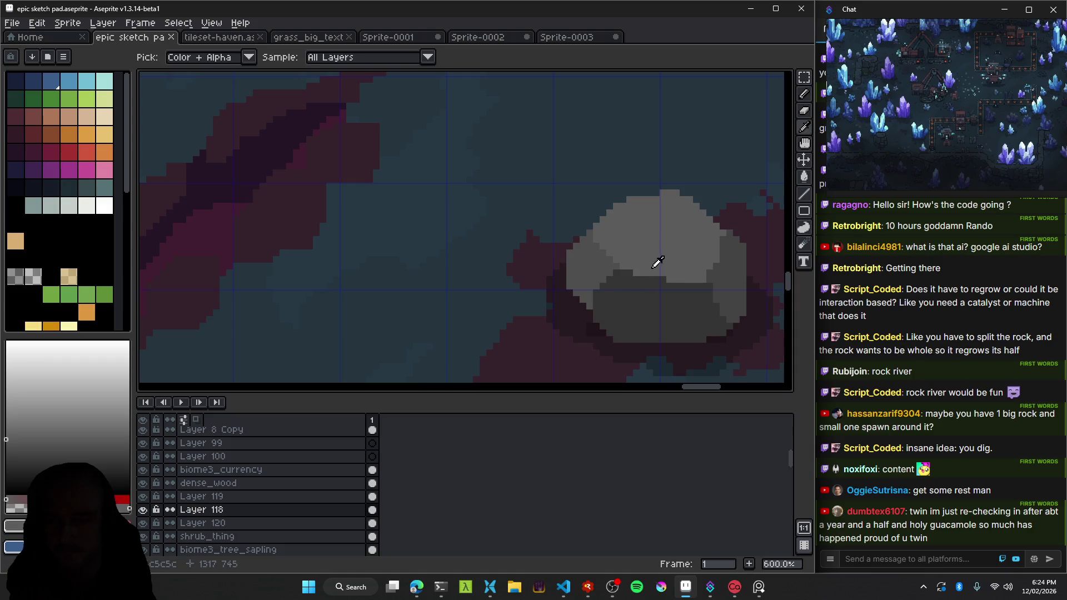
# Eyedrop the rock's darker and lighter greys, leaving #5c5c5c as the drawing colour.
pyautogui.moveTo(658, 262); pyautogui.dragTo(528, 245)
pyautogui.click(520, 250)
pyautogui.click(524, 218)
pyautogui.click(526, 255)
pyautogui.click(493, 222)
pyautogui.click(529, 254)
pyautogui.click(559, 245)
# Switch to the Move tool, zoom back out and save the sketch pad file.
pyautogui.press('v')
pyautogui.scroll(-5, 578, 259)
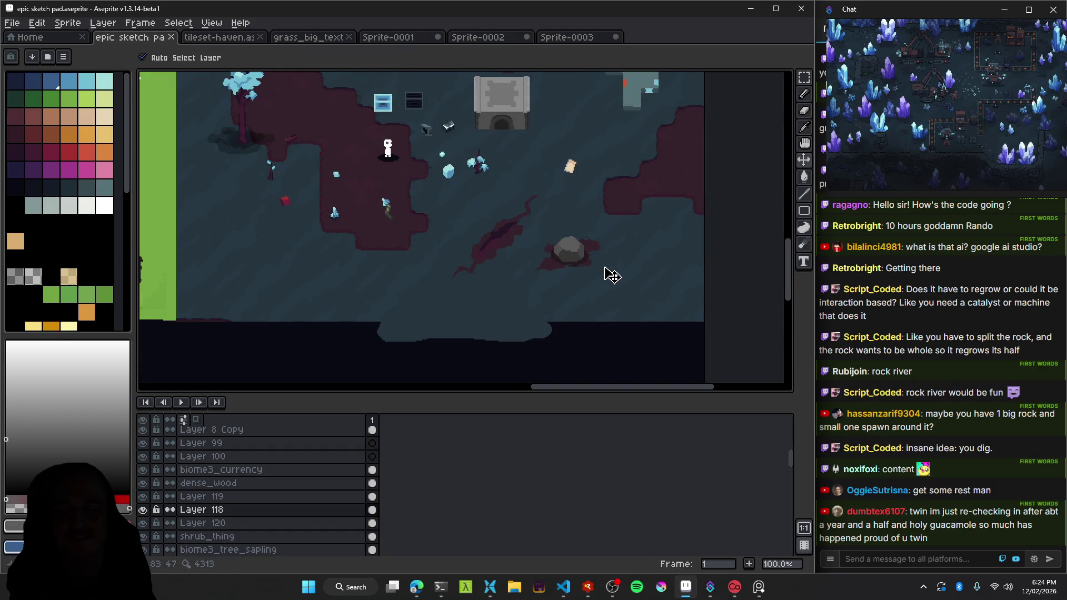
pyautogui.scroll(5, 583, 258)
pyautogui.scroll(1, 519, 243)
pyautogui.scroll(3, 518, 241)
pyautogui.scroll(-5, 542, 256)
pyautogui.scroll(3, 543, 256)
pyautogui.scroll(3, 542, 257)
pyautogui.scroll(-6, 543, 256)
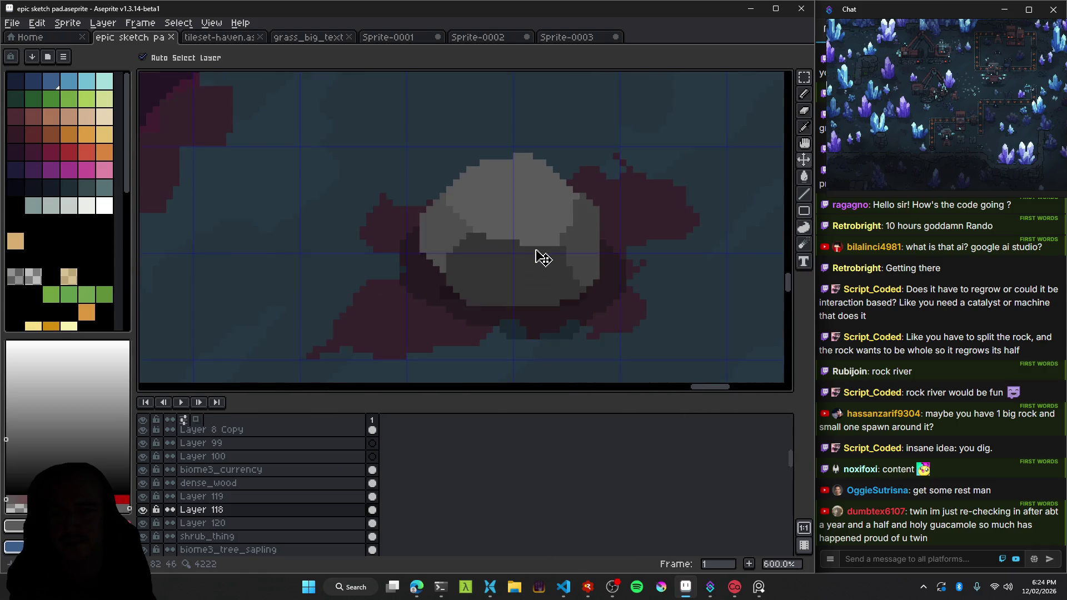
pyautogui.scroll(-3, 542, 257)
pyautogui.scroll(-2, 468, 251)
pyautogui.hotkey('ctrl', 's')
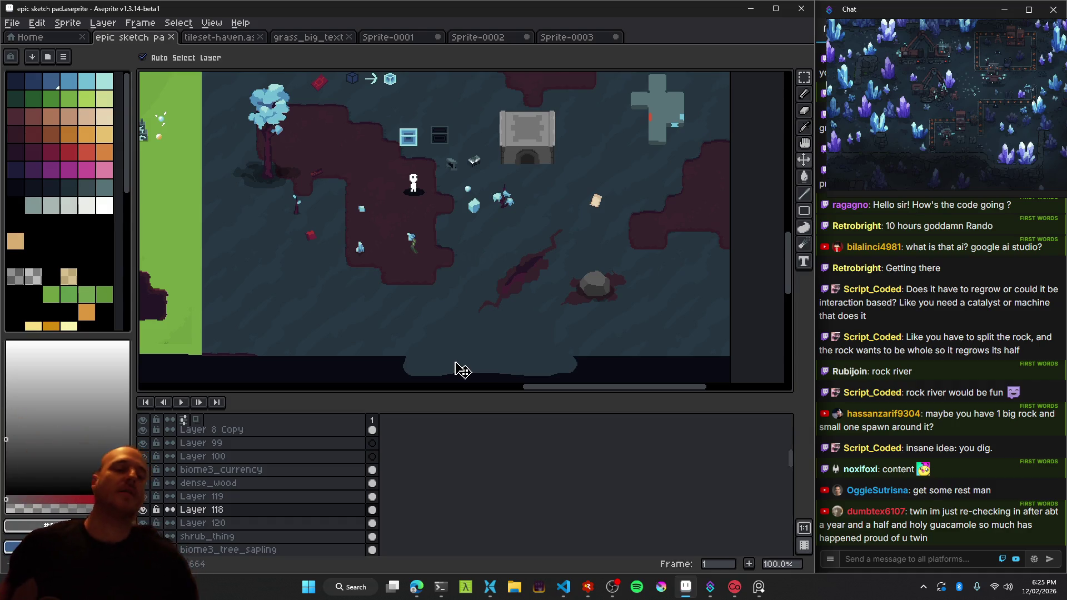
pyautogui.click(613, 585)
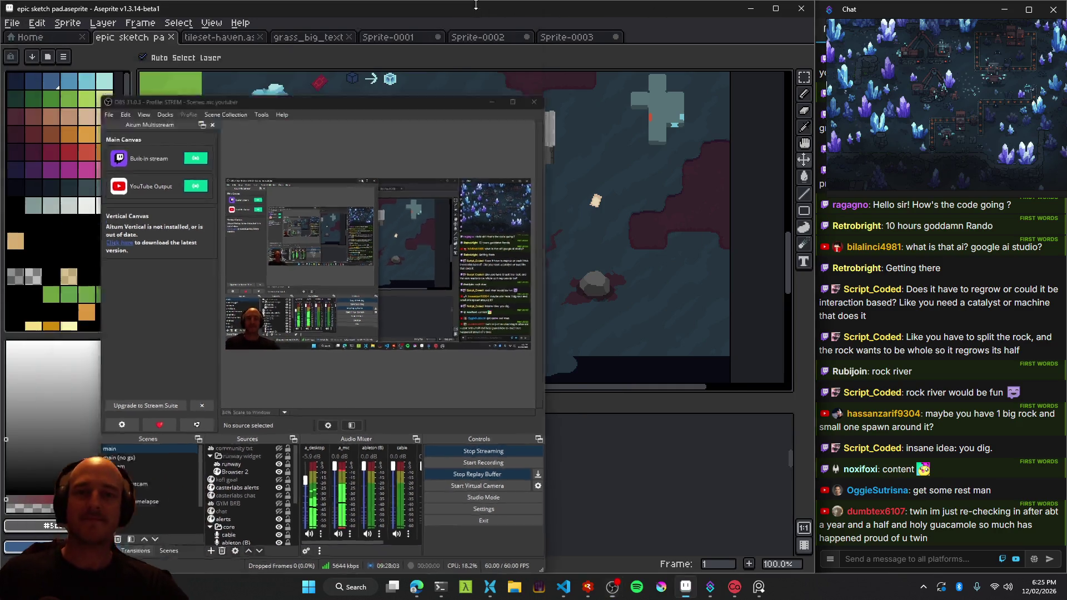
pyautogui.click(469, 9)
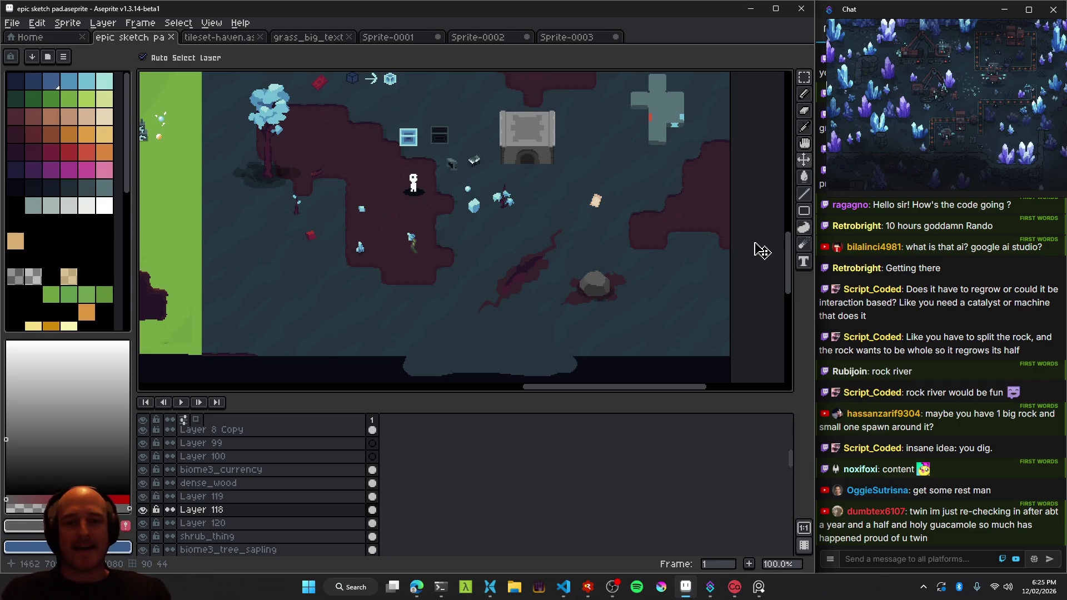
# Undo the accidental move of the dark crack piece and save the file.
pyautogui.scroll(3, 533, 267)
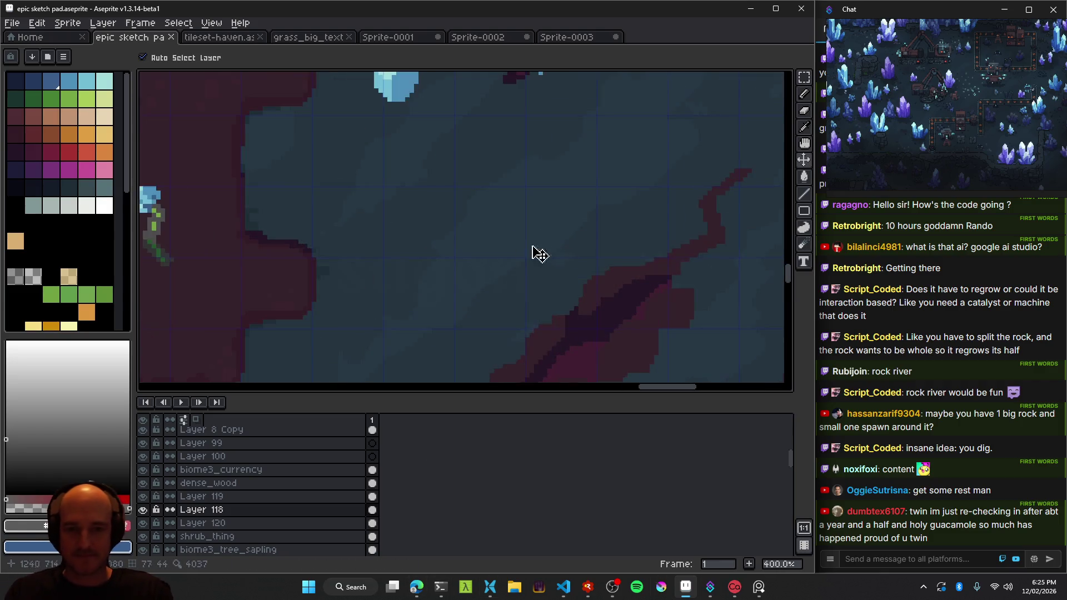
pyautogui.scroll(-3, 489, 249)
pyautogui.moveTo(470, 239); pyautogui.dragTo(486, 262)
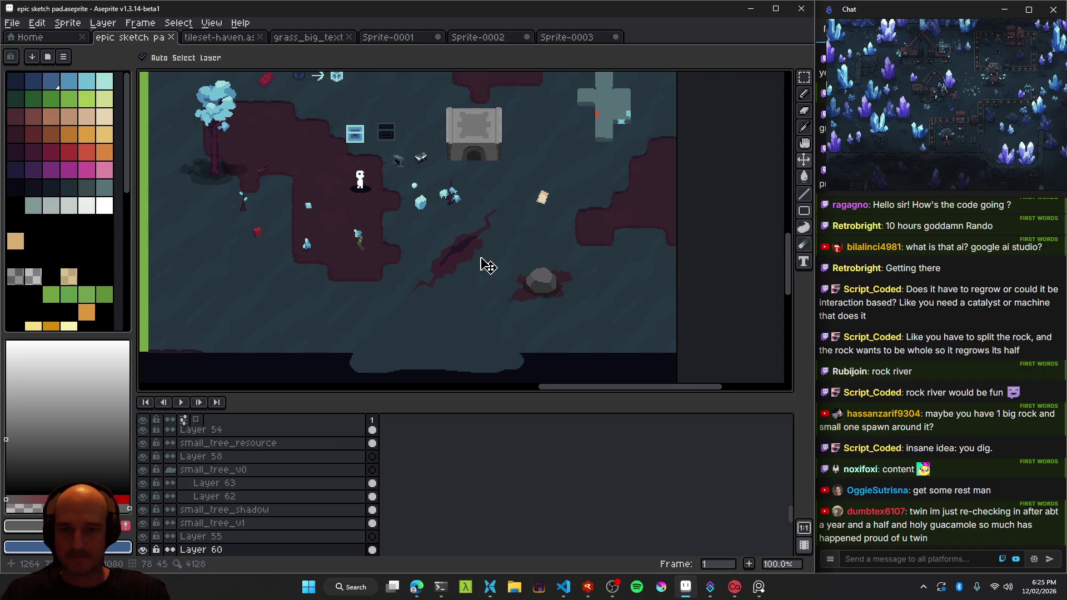
pyautogui.hotkey('ctrl', 'z')
pyautogui.hotkey('ctrl', 's')
# Select the sapling's layer and erase the sapling below the character.
pyautogui.scroll(3, 370, 203)
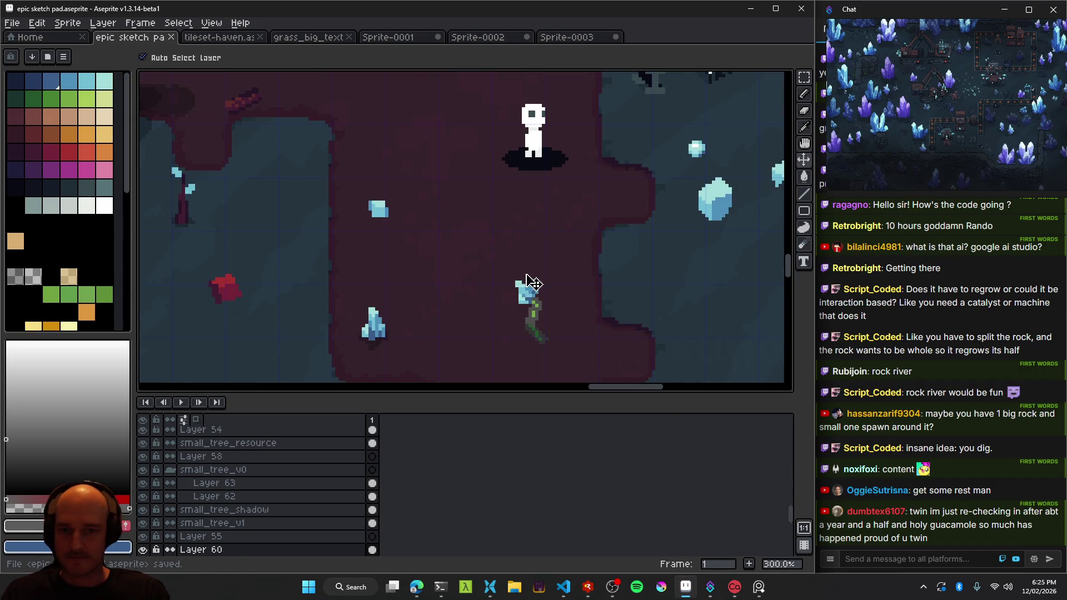
pyautogui.scroll(-3, 542, 300)
pyautogui.scroll(2, 542, 300)
pyautogui.scroll(2, 470, 304)
pyautogui.click(448, 239)
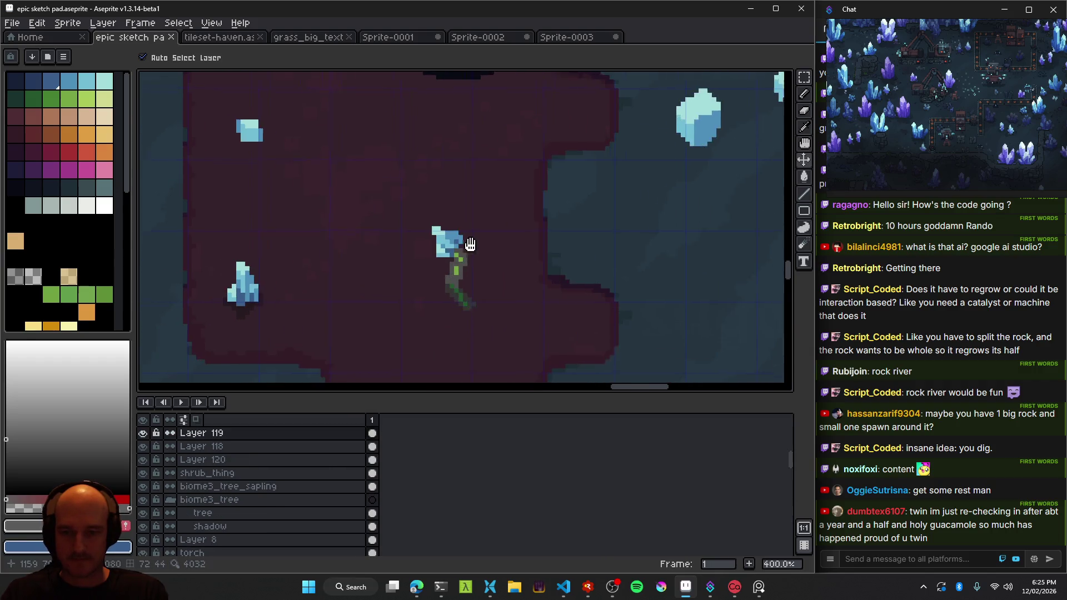
pyautogui.press('e')
pyautogui.scroll(5, 441, 239)
pyautogui.moveTo(441, 238); pyautogui.dragTo(464, 302)
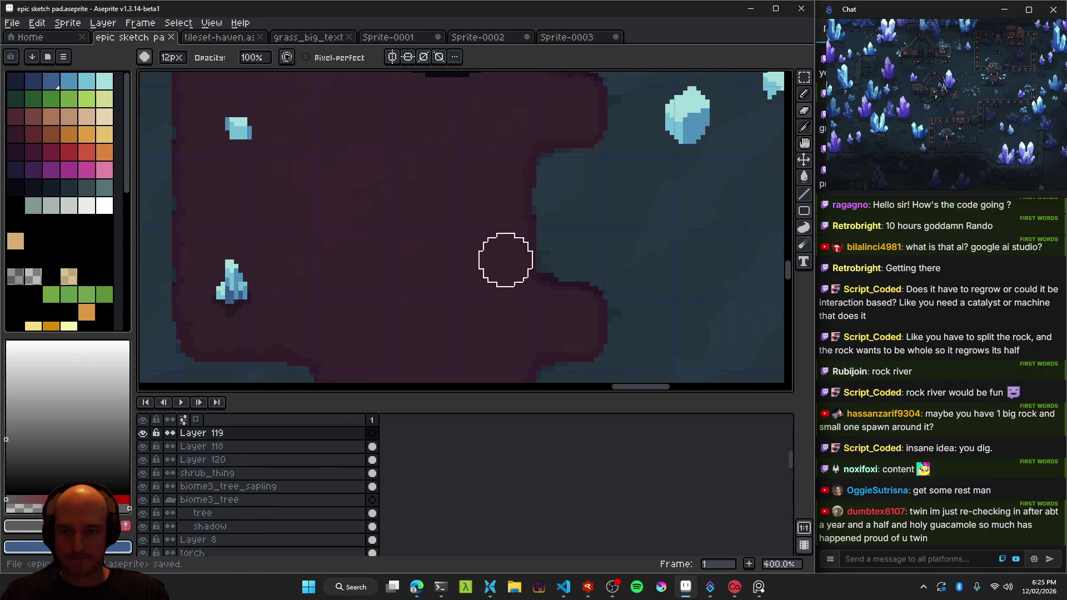
pyautogui.scroll(-3, 504, 257)
# Pan around the cave map to inspect the character and house area.
pyautogui.moveTo(522, 244); pyautogui.dragTo(371, 269)
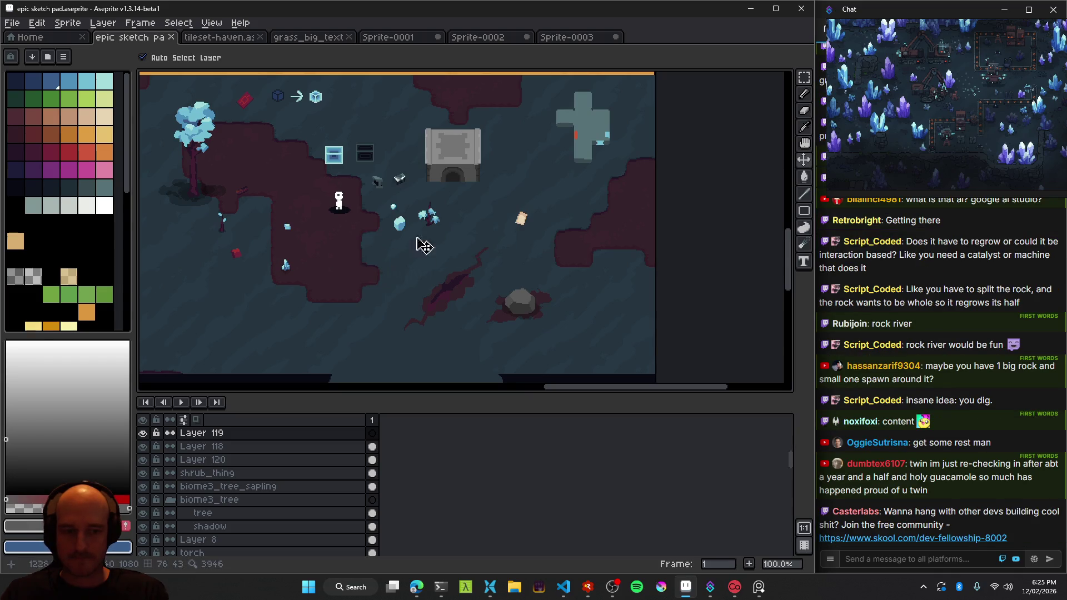
pyautogui.moveTo(425, 246); pyautogui.dragTo(500, 302)
pyautogui.moveTo(456, 230); pyautogui.dragTo(426, 180)
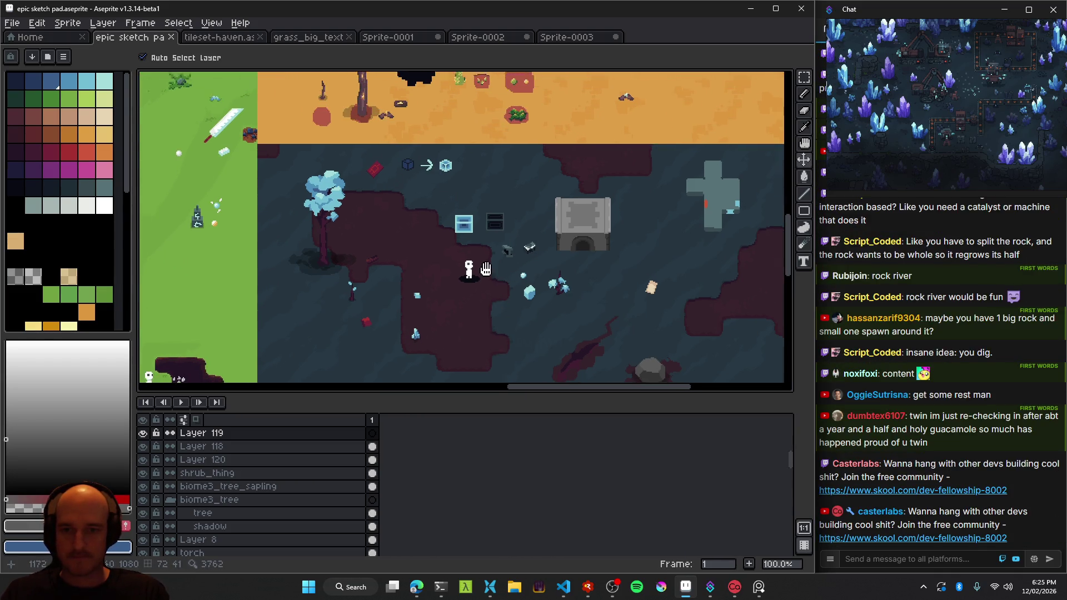
pyautogui.scroll(2, 427, 180)
pyautogui.scroll(-1, 460, 258)
pyautogui.moveTo(459, 257); pyautogui.dragTo(391, 198)
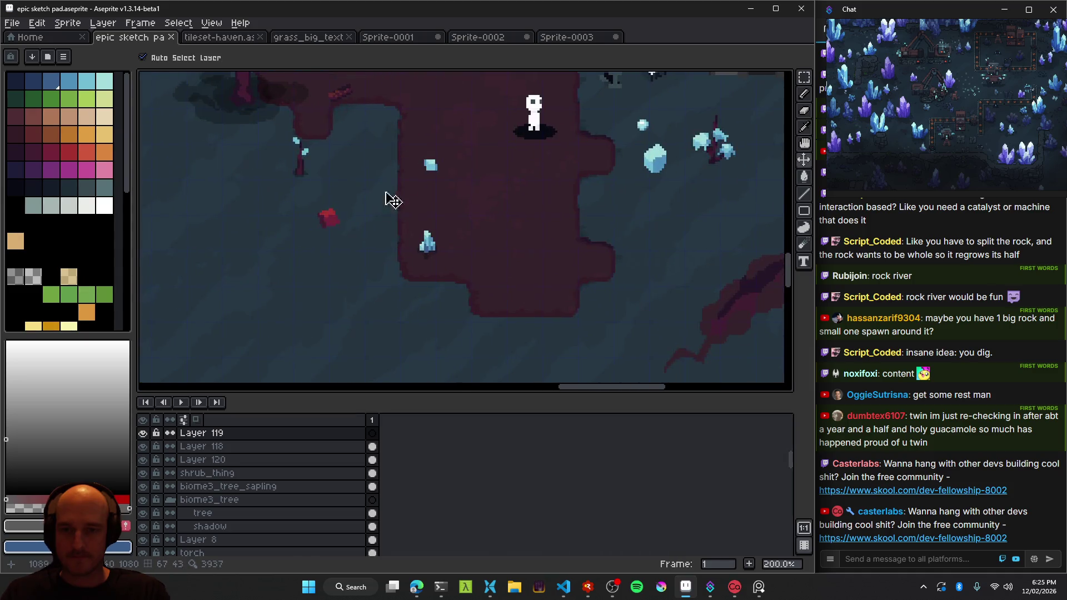
pyautogui.moveTo(530, 260); pyautogui.dragTo(433, 231)
pyautogui.moveTo(615, 227); pyautogui.dragTo(410, 200)
pyautogui.moveTo(531, 181); pyautogui.dragTo(429, 247)
pyautogui.moveTo(448, 191); pyautogui.dragTo(643, 303)
pyautogui.moveTo(427, 205)
pyautogui.mouseDown()
pyautogui.moveTo(521, 209)
pyautogui.moveTo(474, 222)
pyautogui.mouseUp()
pyautogui.scroll(-1, 474, 223)
pyautogui.scroll(-2, 500, 253)
pyautogui.scroll(2, 533, 284)
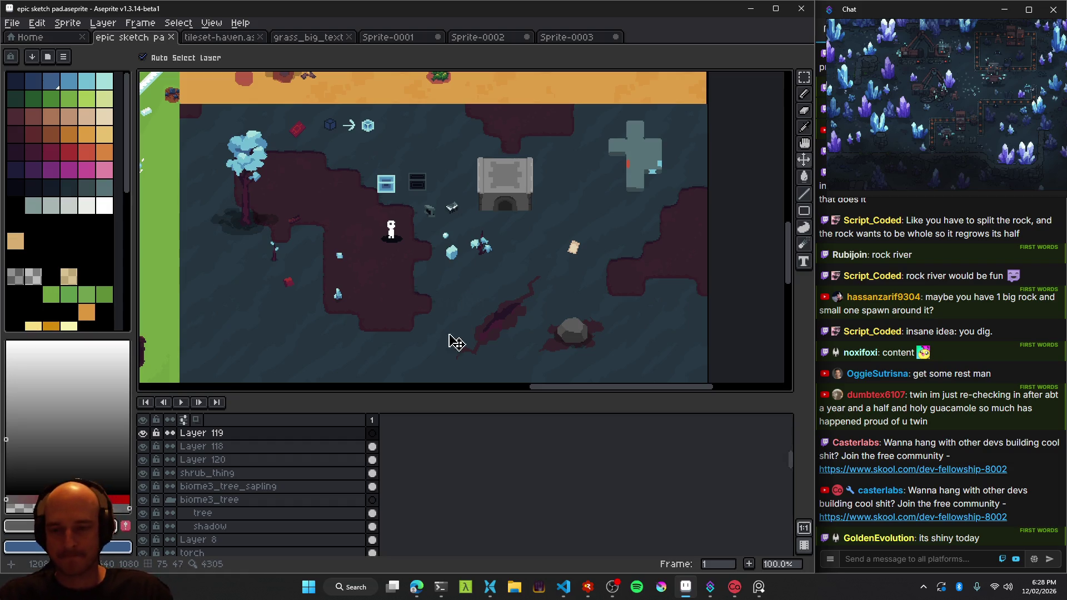
# Select the rock's layer and then the dark crack's layer on the cave map.
pyautogui.moveTo(545, 350); pyautogui.dragTo(470, 265)
pyautogui.click(487, 264)
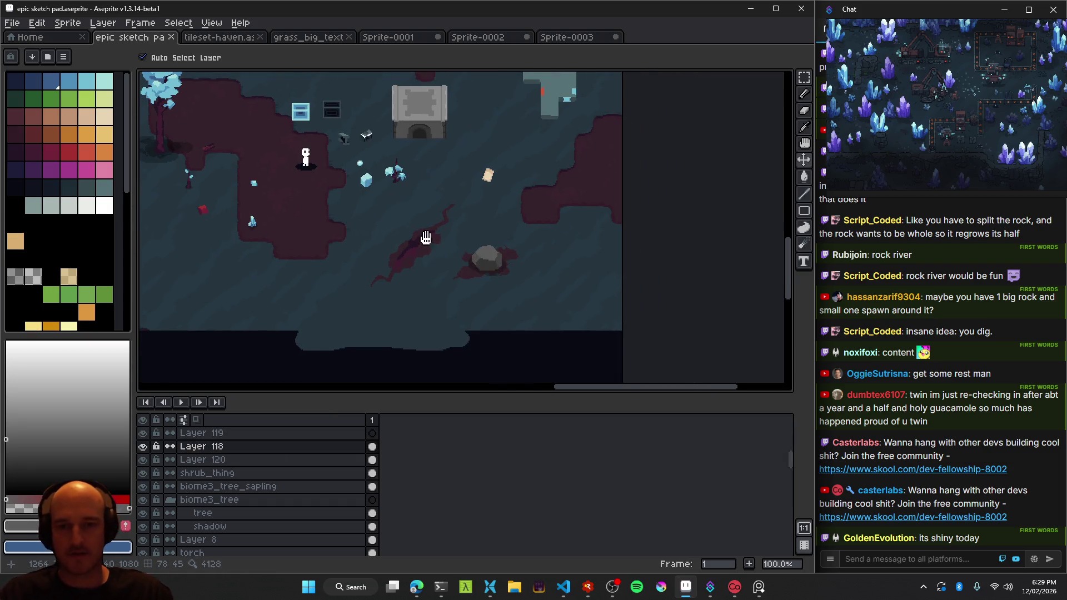
pyautogui.scroll(-2, 605, 258)
pyautogui.scroll(1, 525, 334)
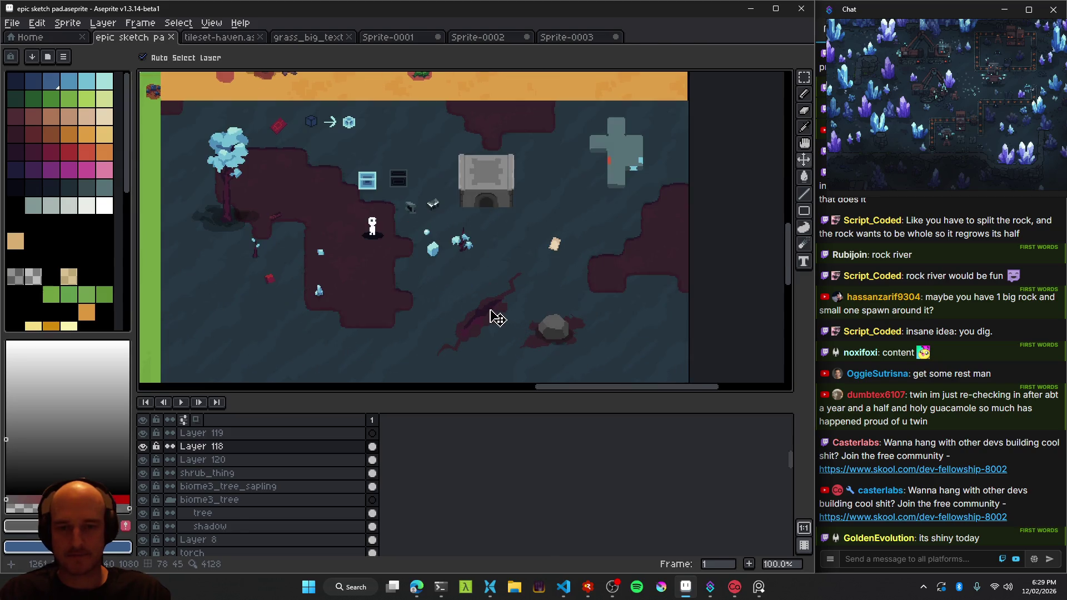
pyautogui.click(489, 315)
# Survey the whole sketch sheet, then bring the red biome into view.
pyautogui.moveTo(500, 311); pyautogui.dragTo(529, 346)
pyautogui.scroll(-2, 527, 347)
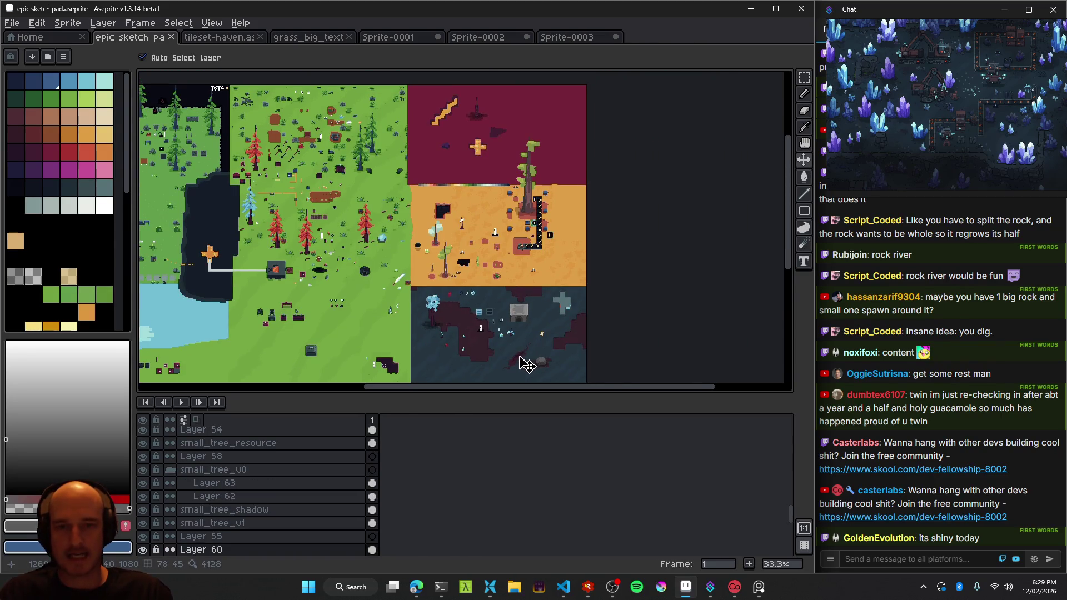
pyautogui.scroll(3, 523, 120)
pyautogui.scroll(-2, 556, 183)
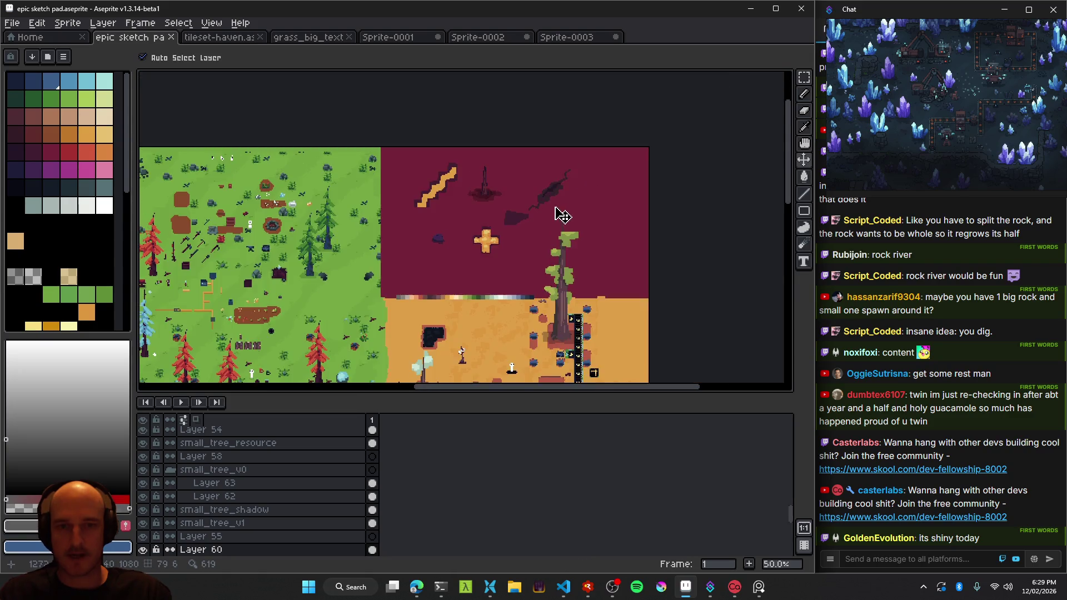
pyautogui.scroll(3, 545, 181)
pyautogui.scroll(-4, 520, 211)
pyautogui.scroll(1, 523, 226)
pyautogui.scroll(1, 475, 239)
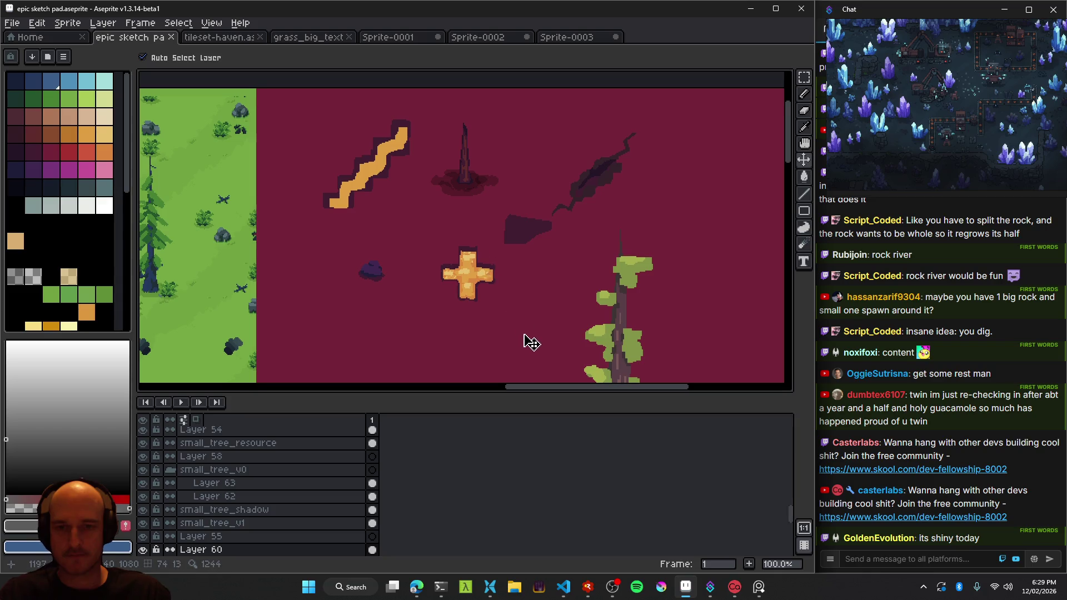
pyautogui.moveTo(527, 338)
pyautogui.mouseDown()
pyautogui.moveTo(512, 309)
pyautogui.moveTo(519, 170)
pyautogui.mouseUp()
pyautogui.scroll(-5, 516, 172)
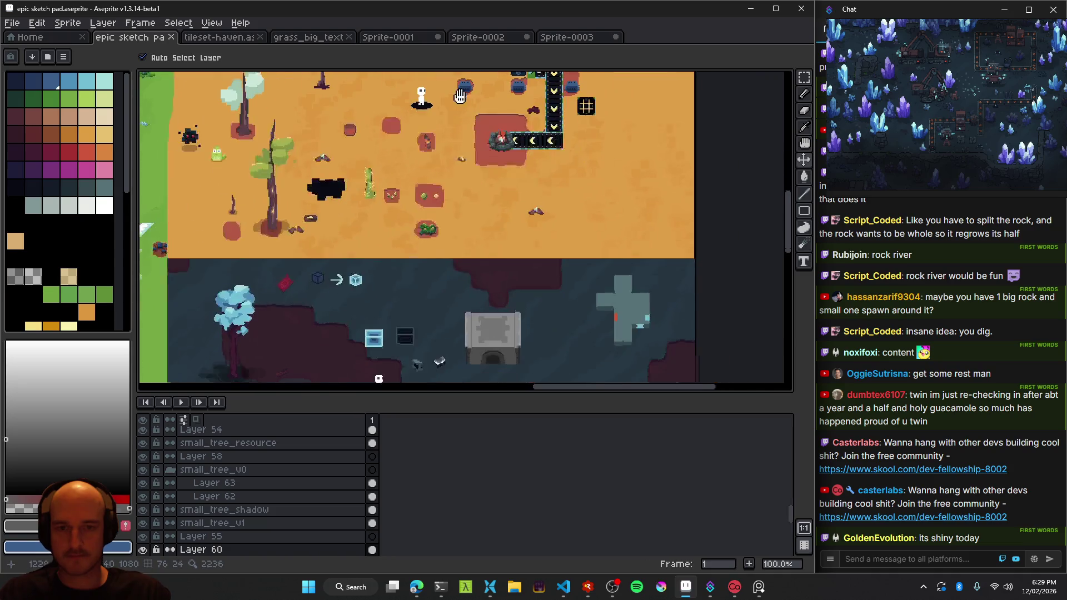
pyautogui.scroll(-5, 500, 183)
pyautogui.scroll(-4, 484, 211)
# Save the epic sketch pad file.
pyautogui.hotkey('ctrl', 's')
pyautogui.scroll(2, 441, 212)
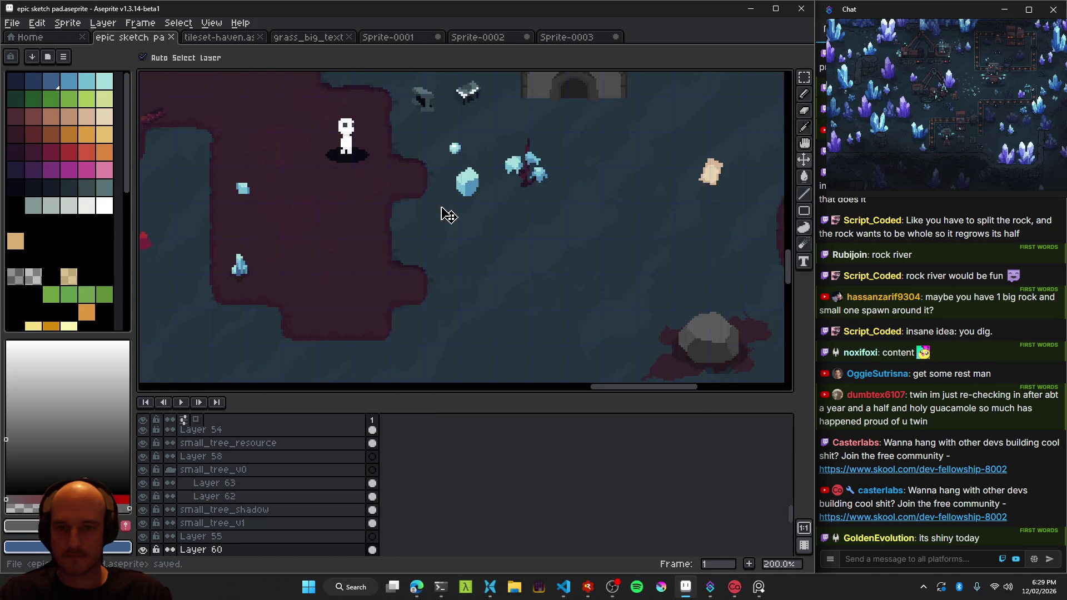
pyautogui.scroll(1, 524, 298)
pyautogui.scroll(-2, 476, 291)
pyautogui.scroll(2, 396, 306)
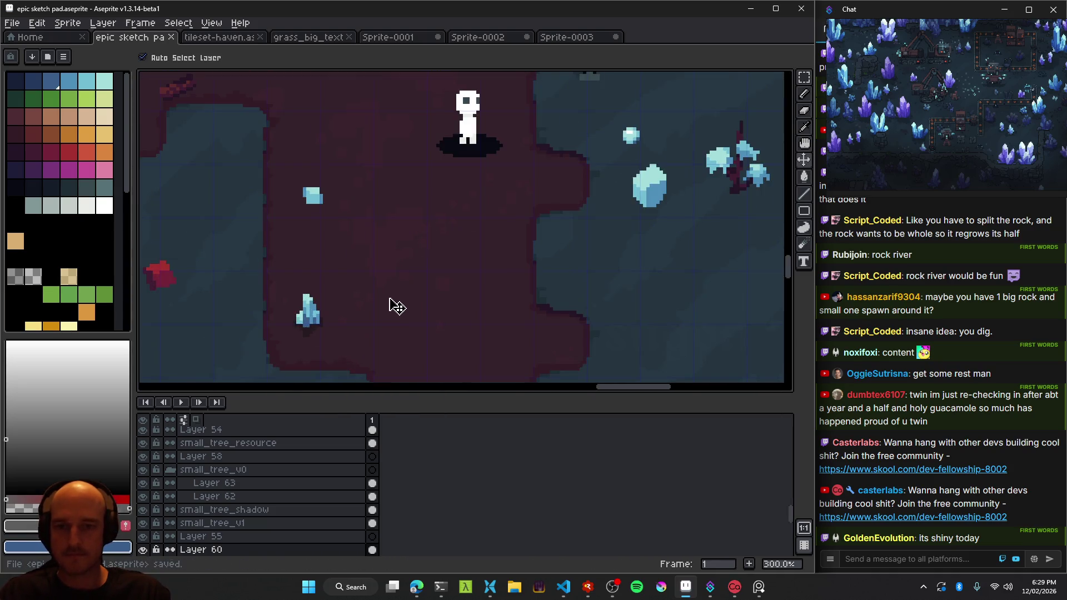
# Select the small crystal's layer and drag the blue crystal shrub below the character.
pyautogui.click(322, 305)
pyautogui.scroll(-2, 372, 311)
pyautogui.scroll(2, 384, 316)
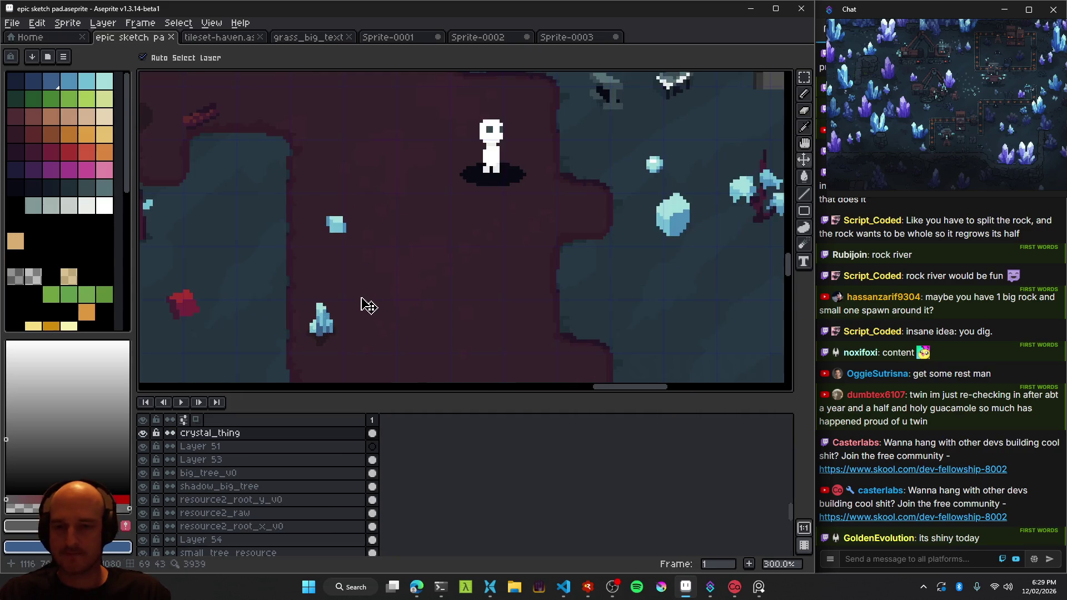
pyautogui.moveTo(364, 304); pyautogui.dragTo(483, 309)
pyautogui.scroll(-1, 484, 310)
pyautogui.moveTo(589, 325)
pyautogui.mouseDown()
pyautogui.moveTo(328, 261)
pyautogui.moveTo(408, 292)
pyautogui.mouseUp()
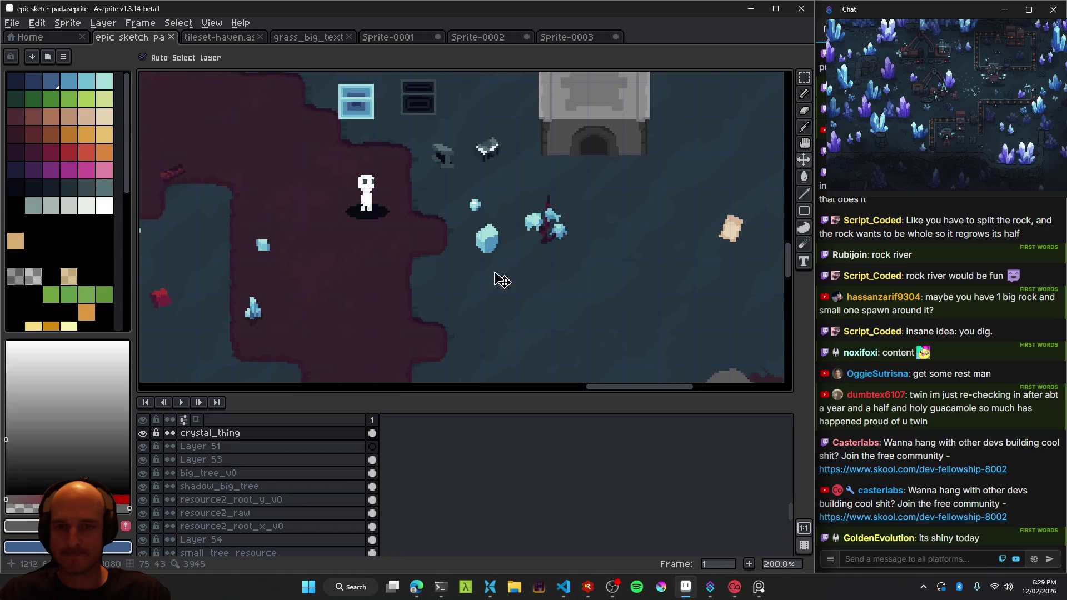
pyautogui.moveTo(542, 232)
pyautogui.mouseDown()
pyautogui.moveTo(336, 310)
pyautogui.moveTo(364, 267)
pyautogui.mouseUp()
pyautogui.scroll(1, 339, 347)
pyautogui.scroll(-3, 353, 308)
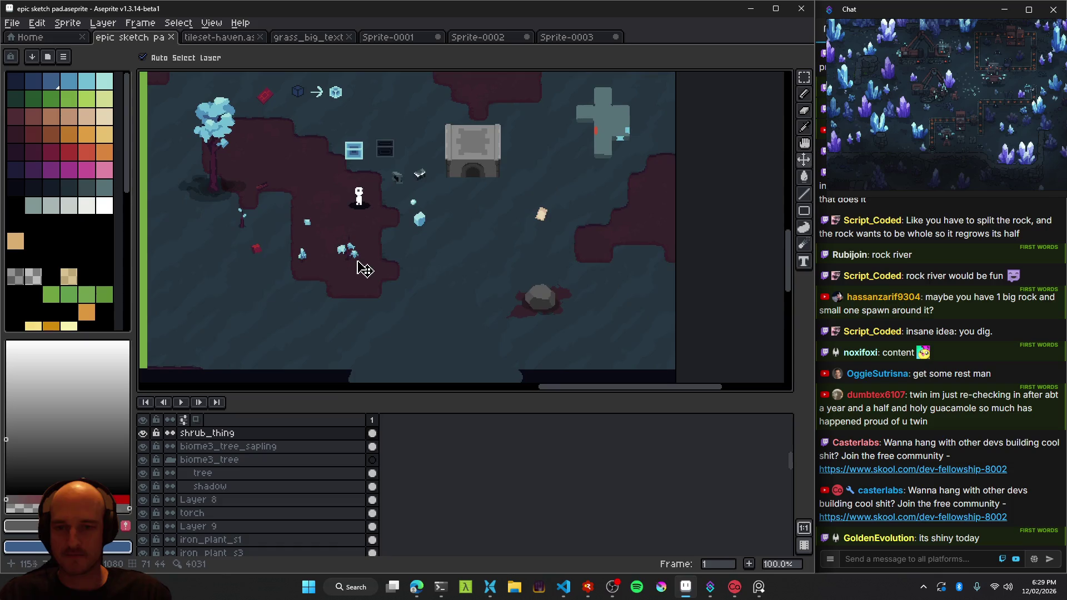
pyautogui.scroll(4, 523, 300)
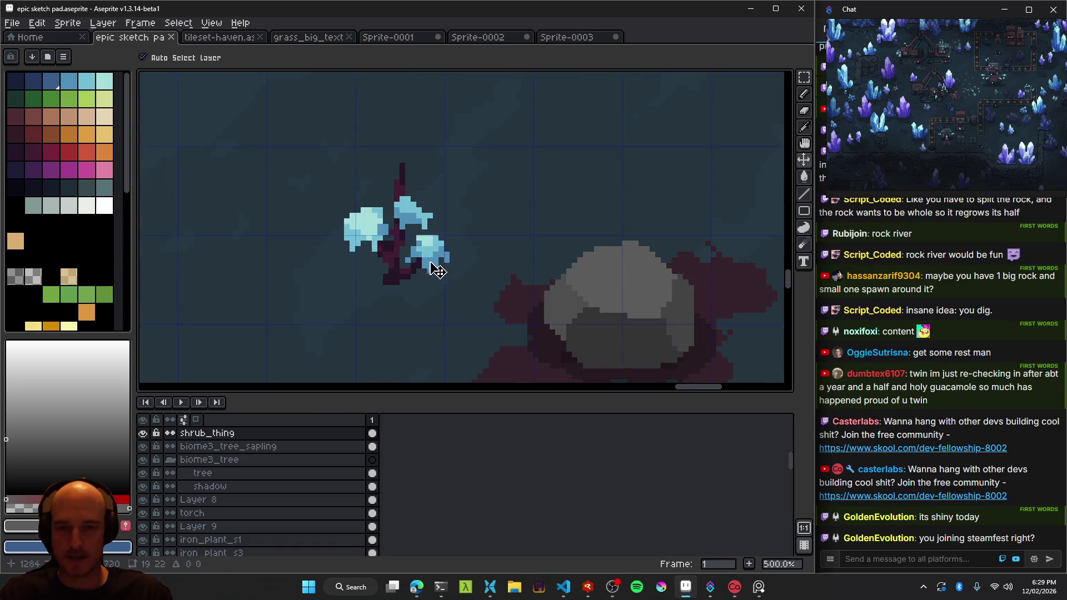
# Bucket-fill the shrub's lower and upper dark stem patches with grey.
pyautogui.scroll(2, 436, 267)
pyautogui.moveTo(420, 266)
pyautogui.mouseDown()
pyautogui.moveTo(309, 231)
pyautogui.moveTo(452, 238)
pyautogui.mouseUp()
pyautogui.scroll(3, 419, 243)
pyautogui.scroll(-1, 411, 250)
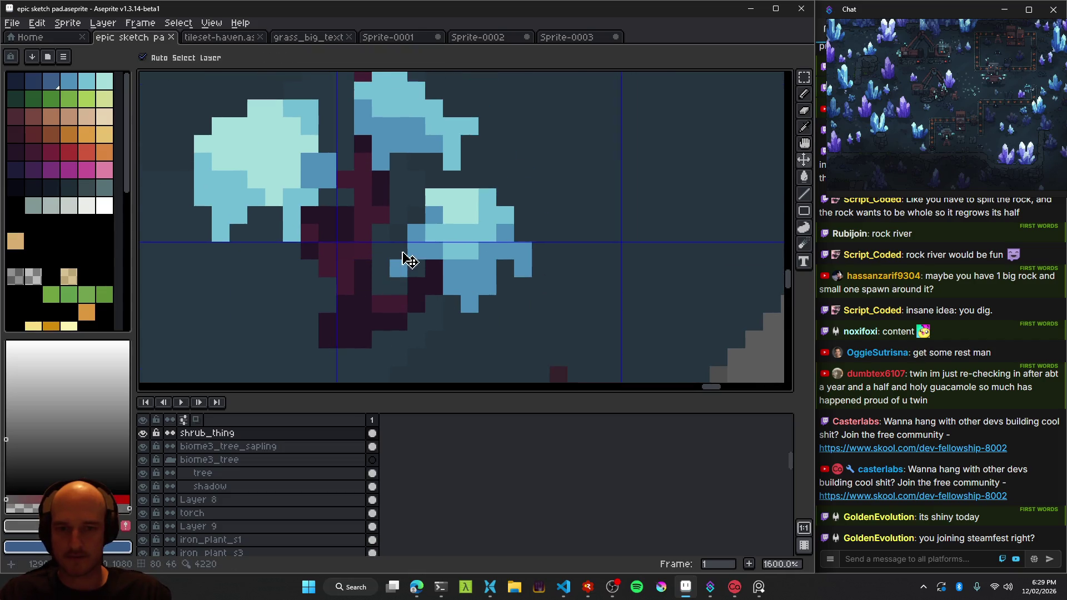
pyautogui.scroll(-2, 398, 260)
pyautogui.press('g')
pyautogui.click(380, 240)
pyautogui.click(376, 256)
pyautogui.click(357, 247)
pyautogui.click(383, 156)
pyautogui.click(387, 139)
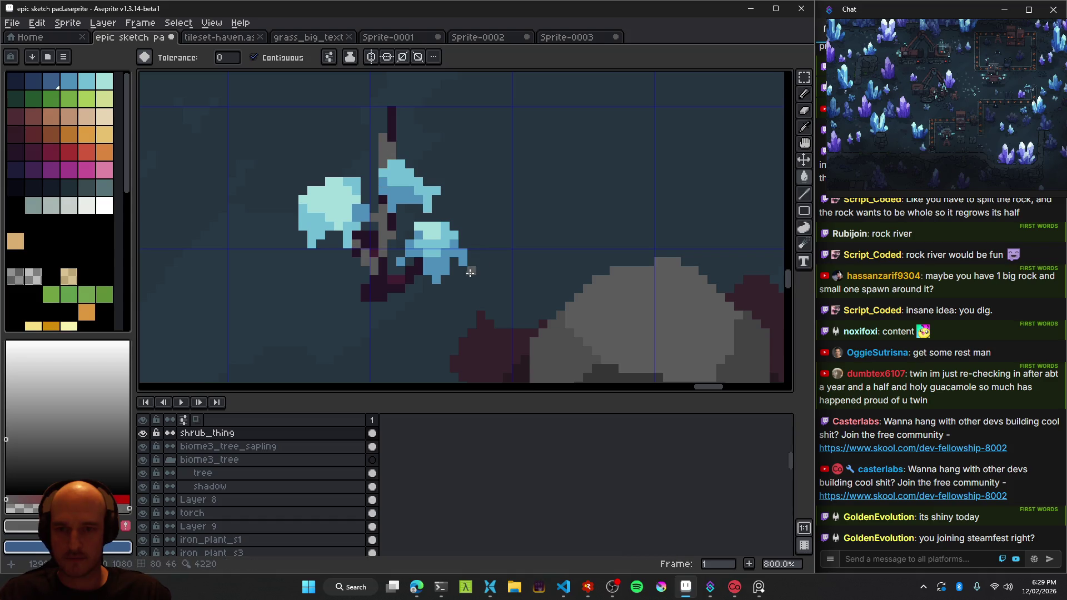
# Recolour the remaining purple stem pixels grey, from the top strip down to the bottom.
pyautogui.scroll(-1, 463, 297)
pyautogui.scroll(-1, 450, 306)
pyautogui.scroll(-2, 450, 306)
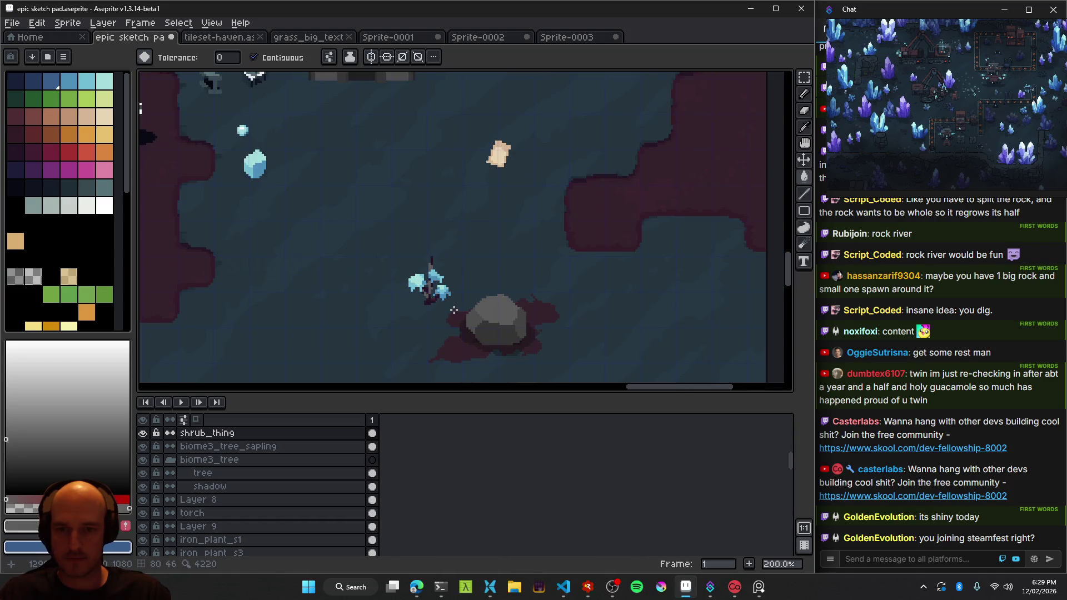
pyautogui.scroll(3, 453, 308)
pyautogui.scroll(-4, 464, 314)
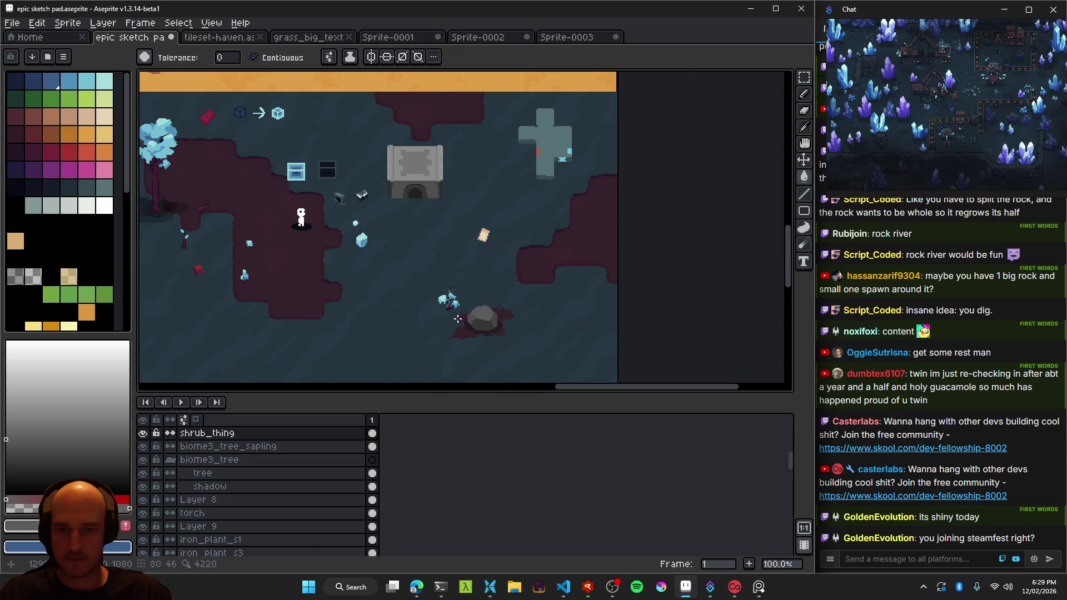
pyautogui.scroll(4, 464, 311)
pyautogui.scroll(1, 423, 289)
pyautogui.scroll(3, 397, 281)
pyautogui.scroll(1, 397, 281)
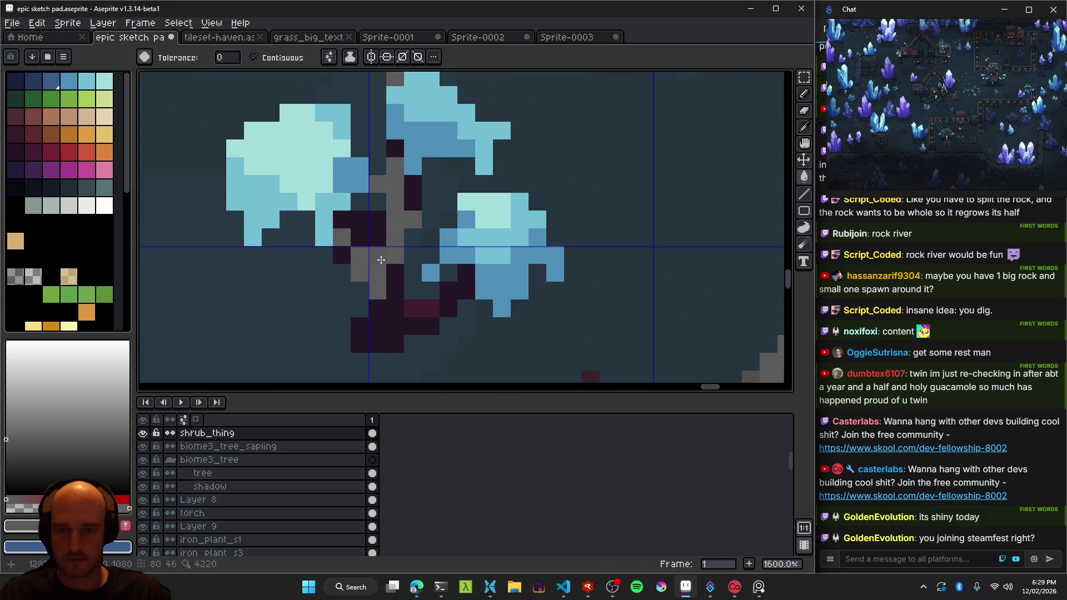
pyautogui.scroll(-6, 424, 305)
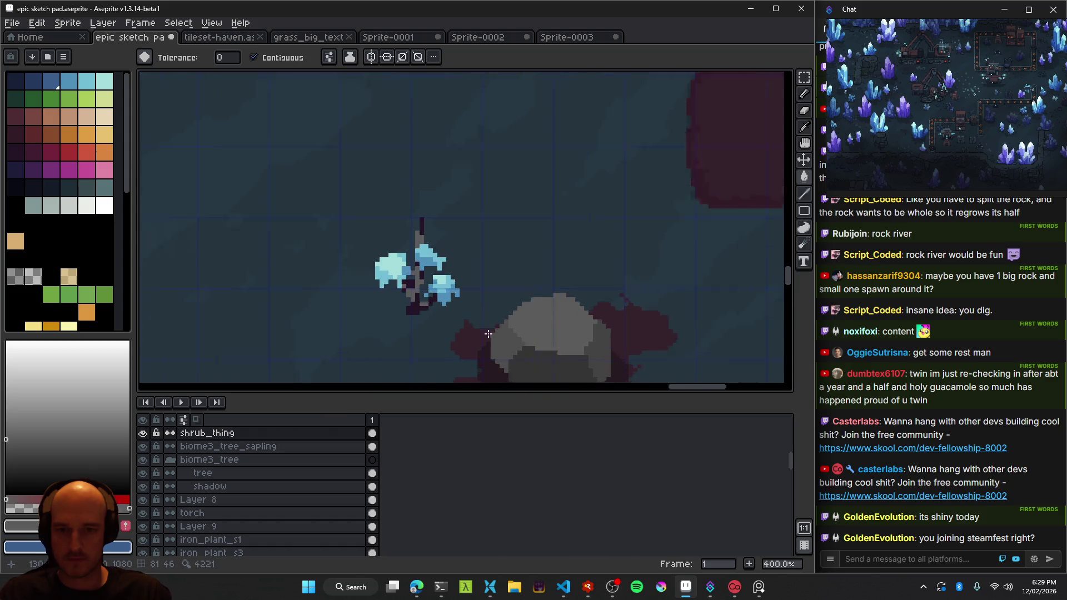
pyautogui.scroll(1, 444, 283)
pyautogui.scroll(1, 431, 251)
pyautogui.click(371, 269)
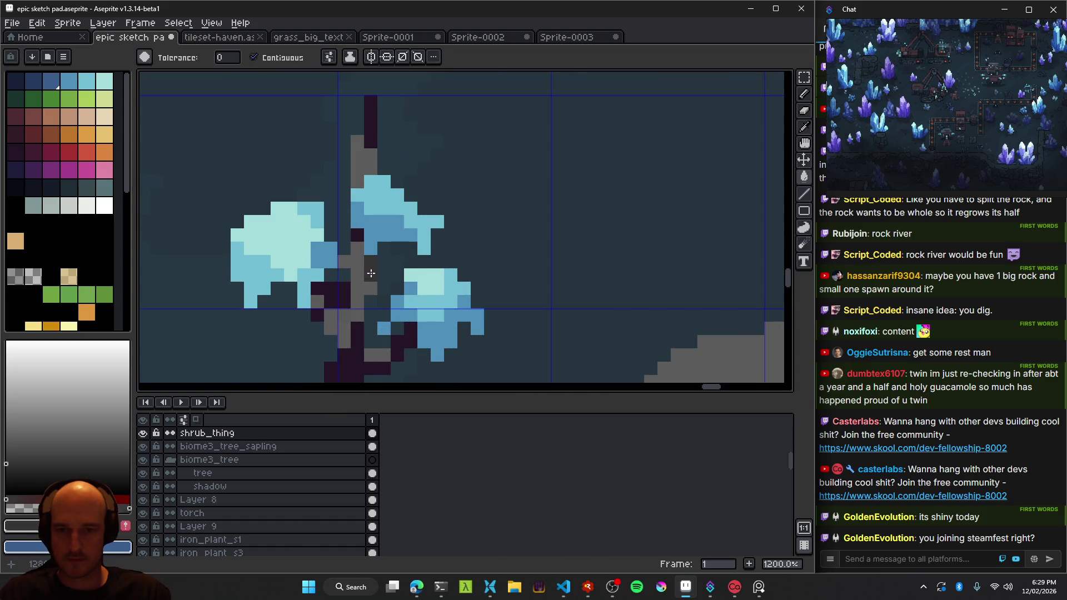
pyautogui.click(371, 136)
pyautogui.click(333, 292)
pyautogui.click(319, 316)
pyautogui.click(353, 354)
# Undo the last two fills to restore dark purple at the stem's top, then save.
pyautogui.scroll(-8, 353, 355)
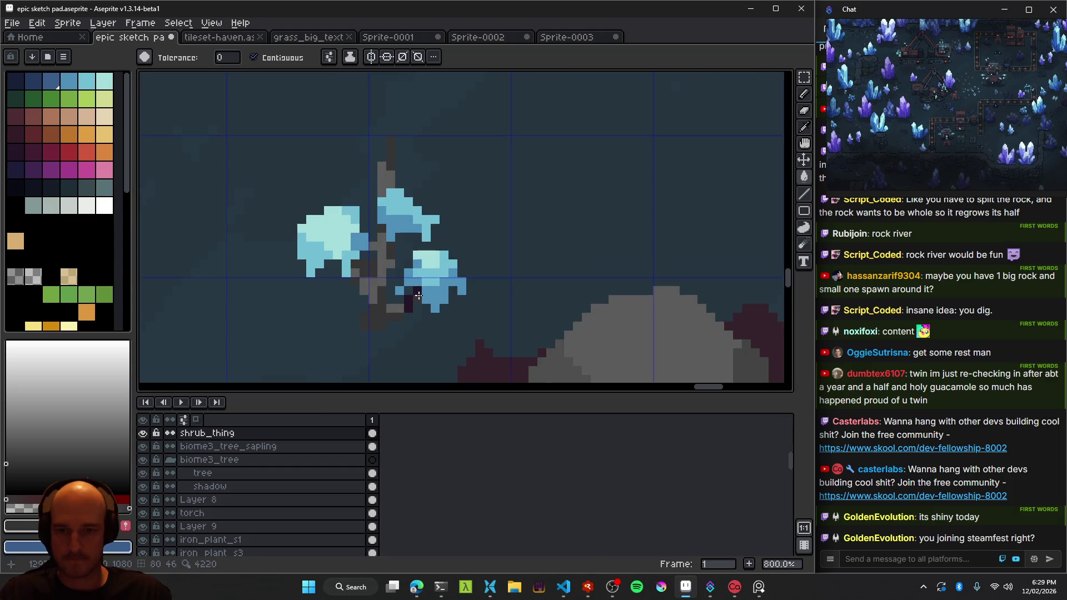
pyautogui.scroll(2, 433, 338)
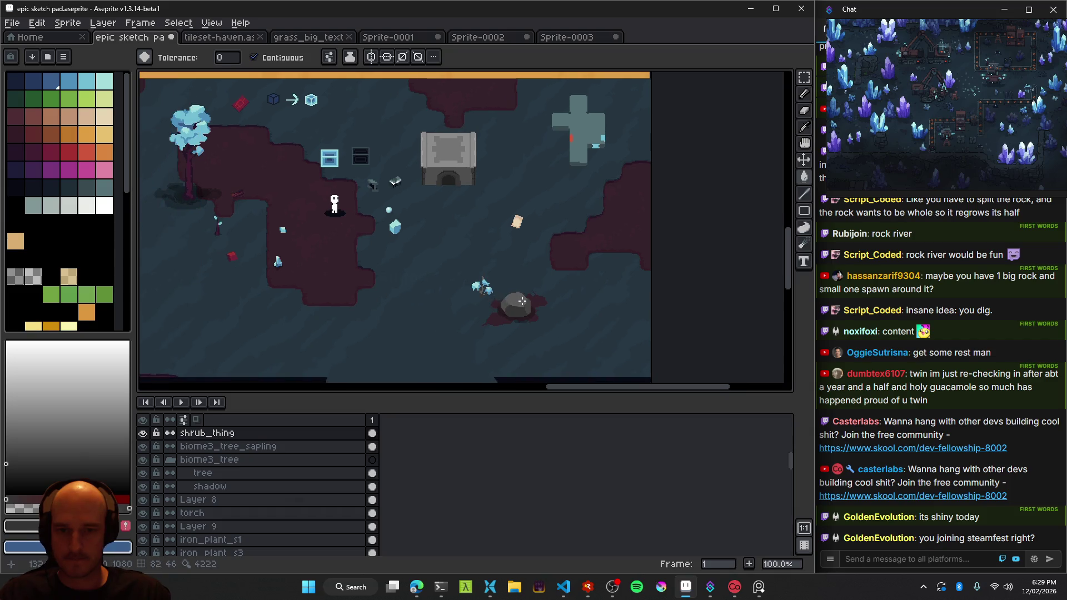
pyautogui.scroll(2, 418, 222)
pyautogui.hotkey('ctrl', 'z')
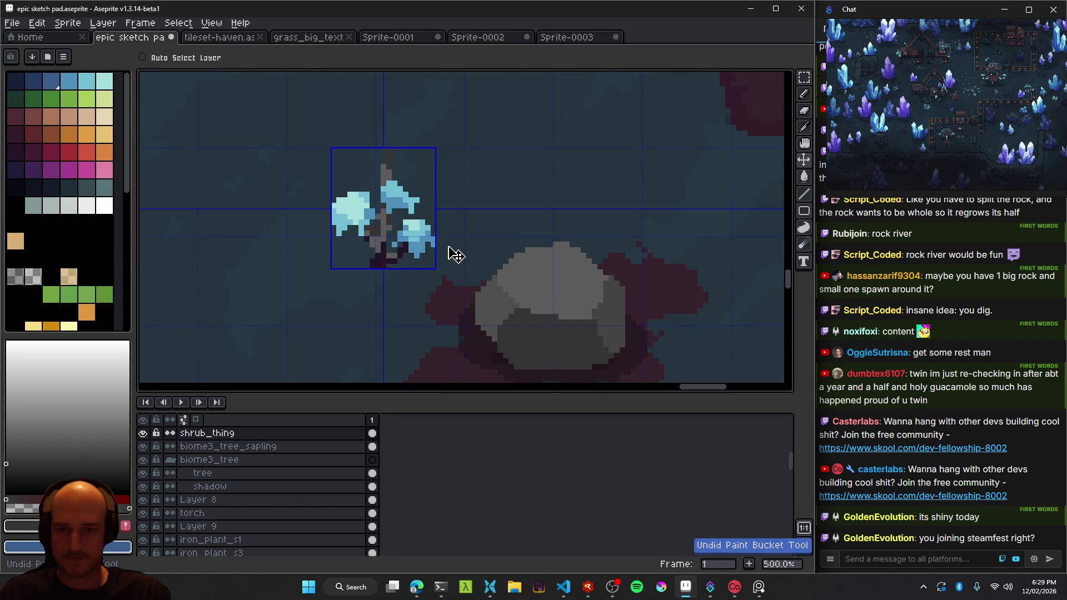
pyautogui.hotkey('ctrl', 'z')
pyautogui.hotkey('ctrl', 'z')
pyautogui.hotkey('ctrl', 's')
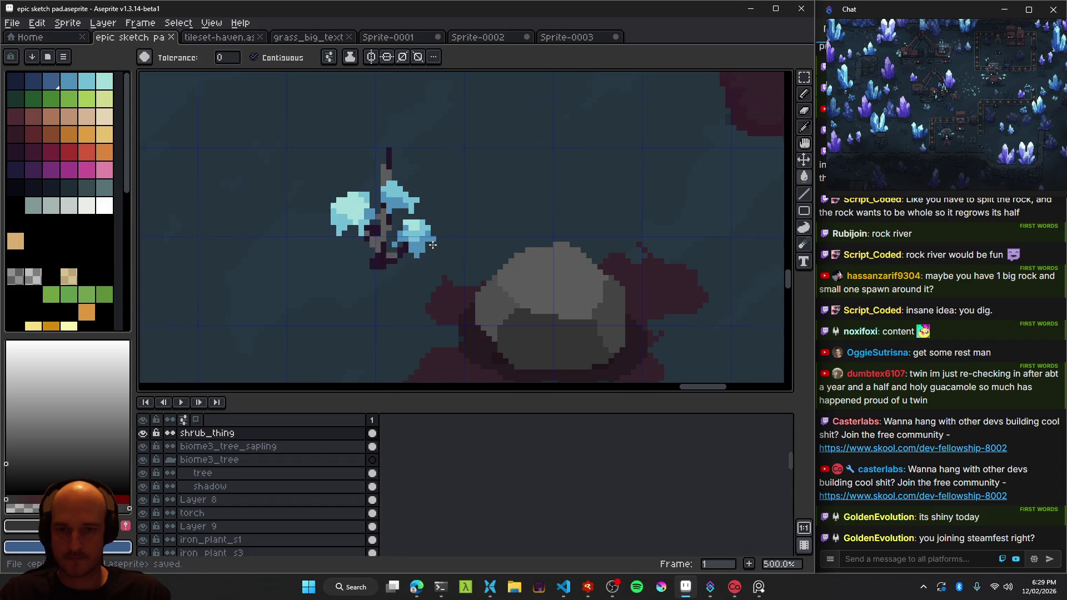
pyautogui.scroll(-3, 489, 272)
pyautogui.scroll(-1, 494, 274)
# Move the crystal shrub over beside the rock.
pyautogui.press('v')
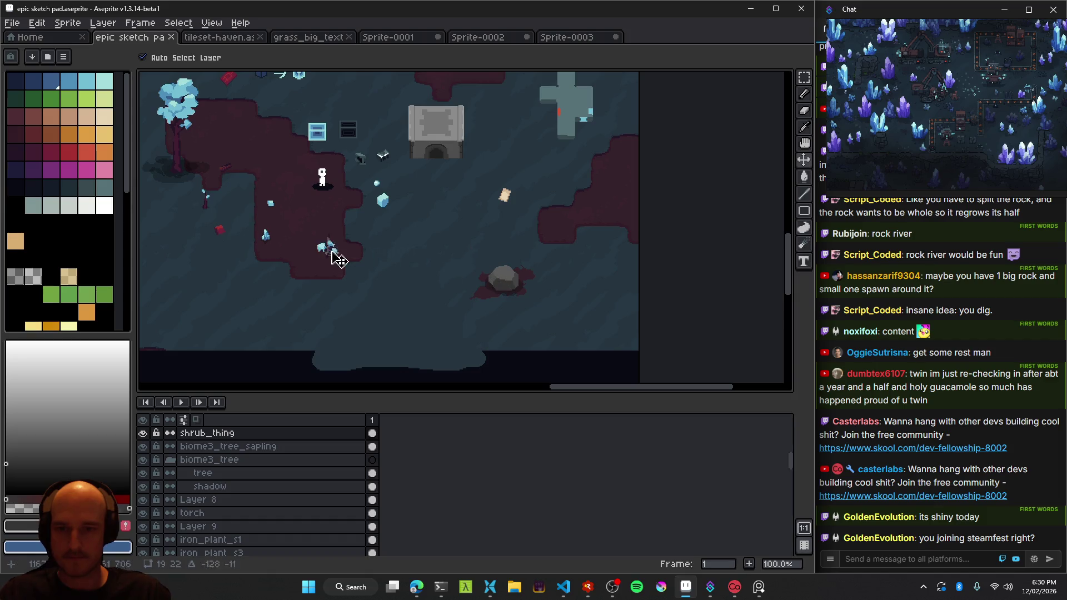
pyautogui.moveTo(326, 278); pyautogui.dragTo(473, 307)
pyautogui.scroll(-2, 477, 300)
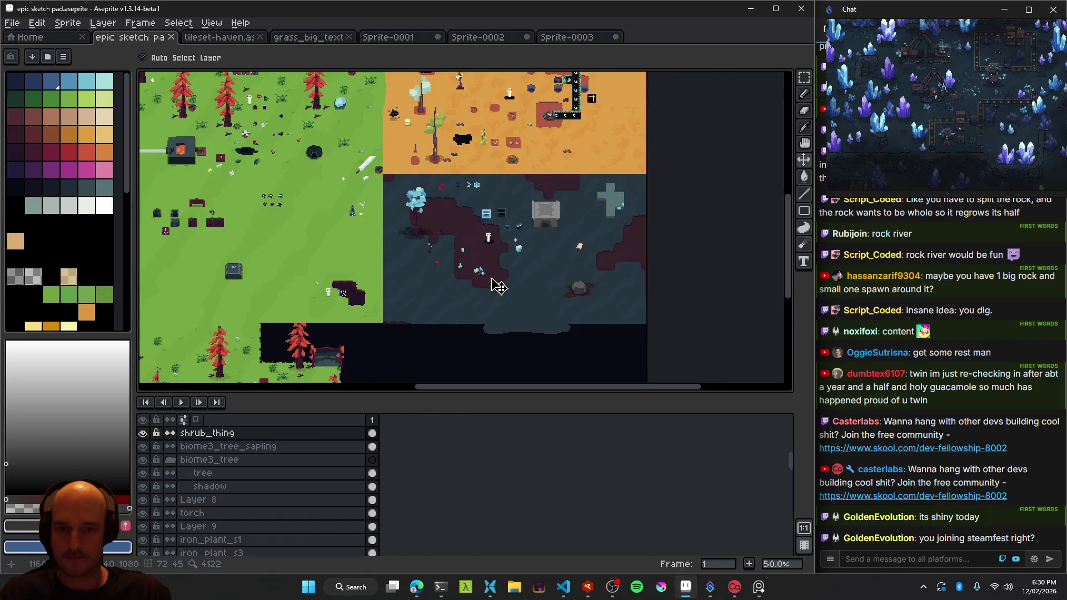
pyautogui.scroll(4, 533, 291)
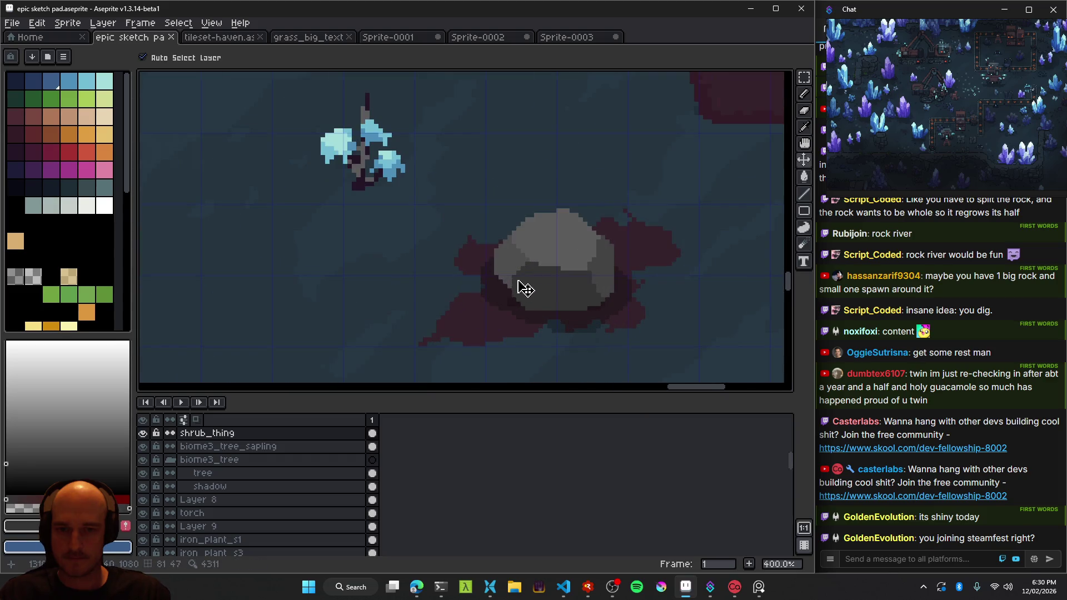
pyautogui.scroll(1, 517, 288)
pyautogui.scroll(1, 534, 305)
# Bucket-fill four more dark purple stem areas of the shrub grey.
pyautogui.press('i')
pyautogui.scroll(4, 336, 167)
pyautogui.press('g')
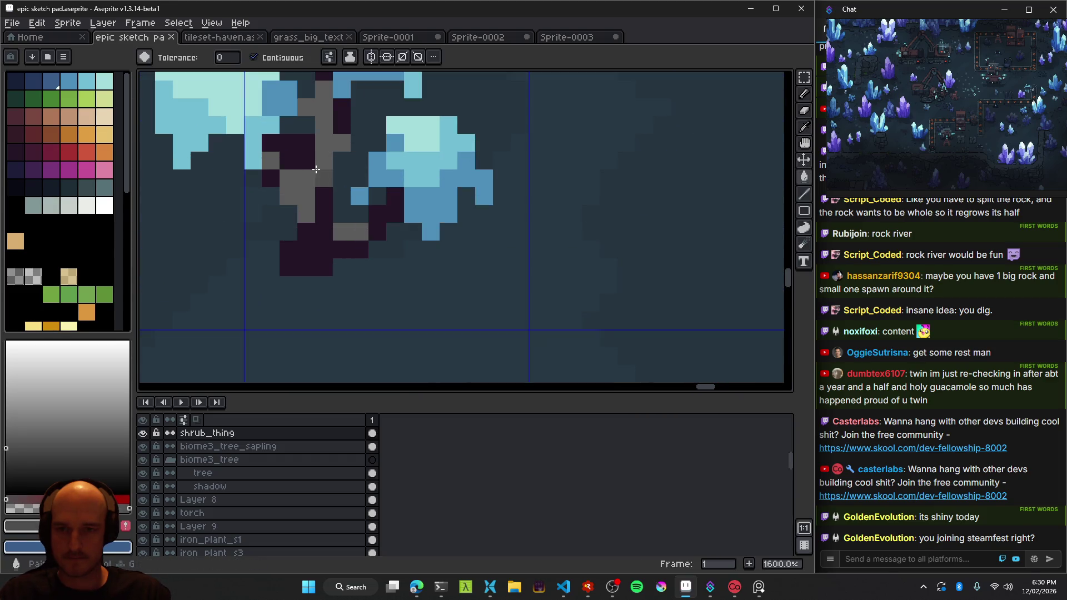
pyautogui.click(324, 231)
pyautogui.click(387, 210)
pyautogui.click(289, 149)
pyautogui.click(271, 177)
# Shrink the eraser to 1 pixel, then fill the last dark stem pixels grey.
pyautogui.press('e')
pyautogui.press('-')
pyautogui.press('-')
pyautogui.press('-')
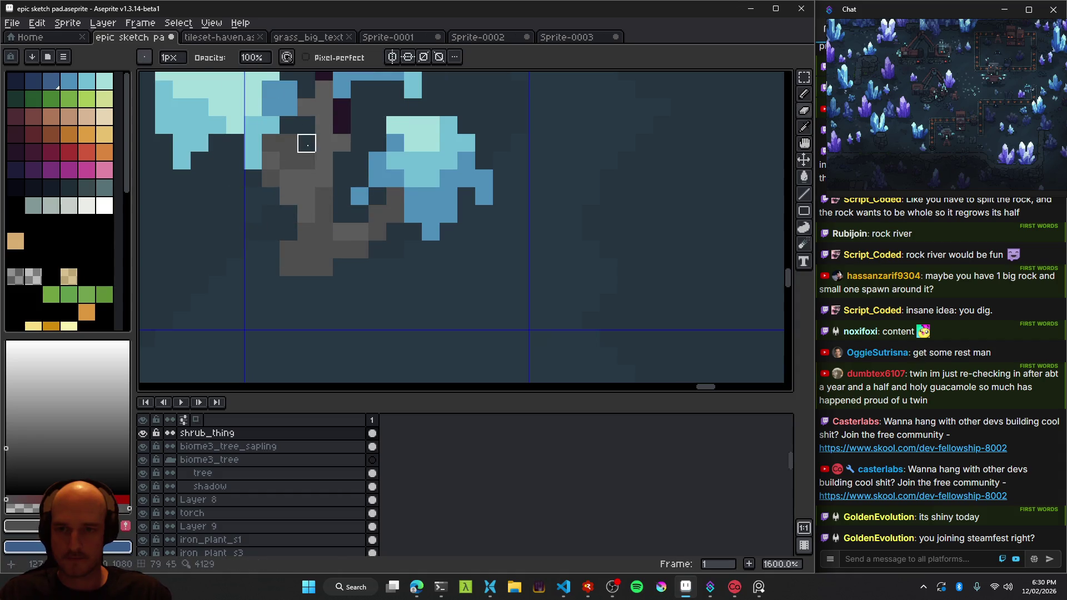
pyautogui.moveTo(355, 342); pyautogui.dragTo(438, 222)
pyautogui.press('g')
pyautogui.click(382, 267)
pyautogui.click(382, 334)
pyautogui.scroll(-6, 419, 358)
pyautogui.scroll(-1, 419, 359)
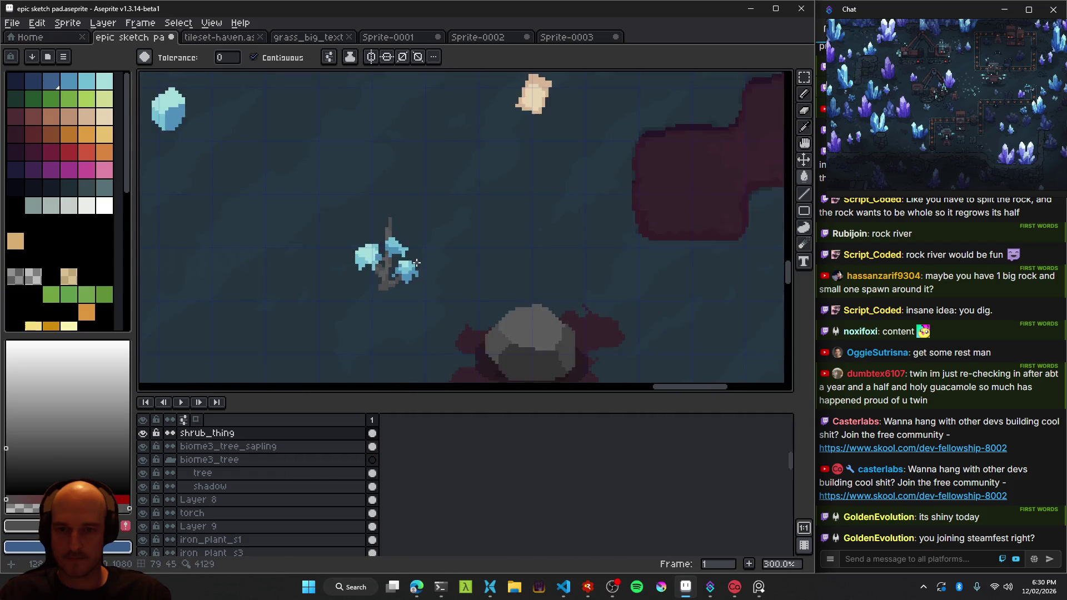
pyautogui.scroll(-1, 428, 312)
pyautogui.scroll(-1, 432, 295)
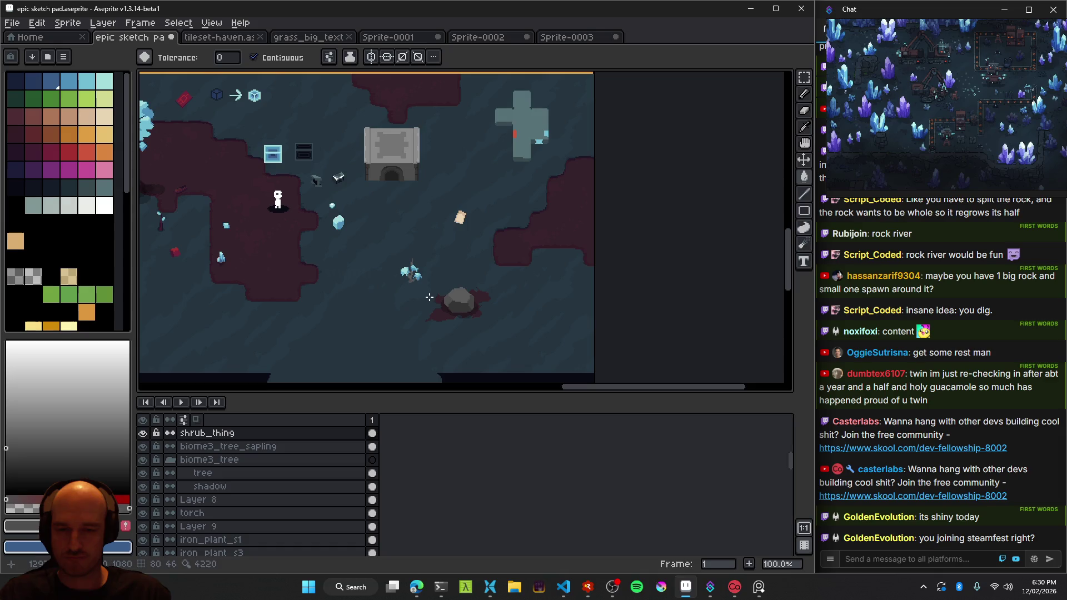
pyautogui.scroll(5, 420, 287)
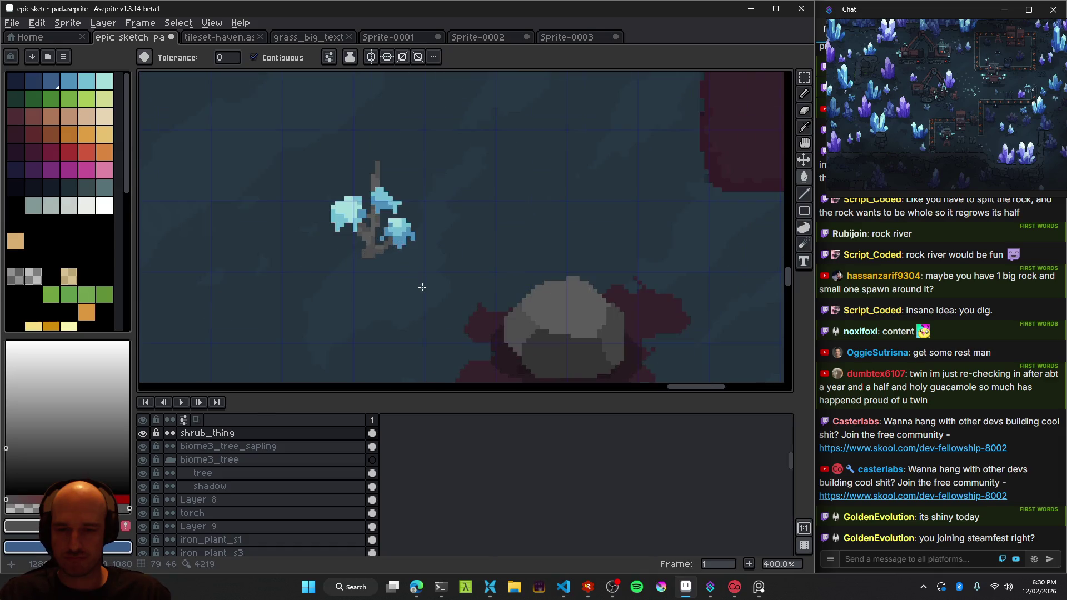
pyautogui.scroll(1, 389, 273)
pyautogui.scroll(2, 366, 259)
# Erase a stray grey pixel beside the stem and extend the trunk downward with two grey pixels.
pyautogui.press('e')
pyautogui.click(365, 241)
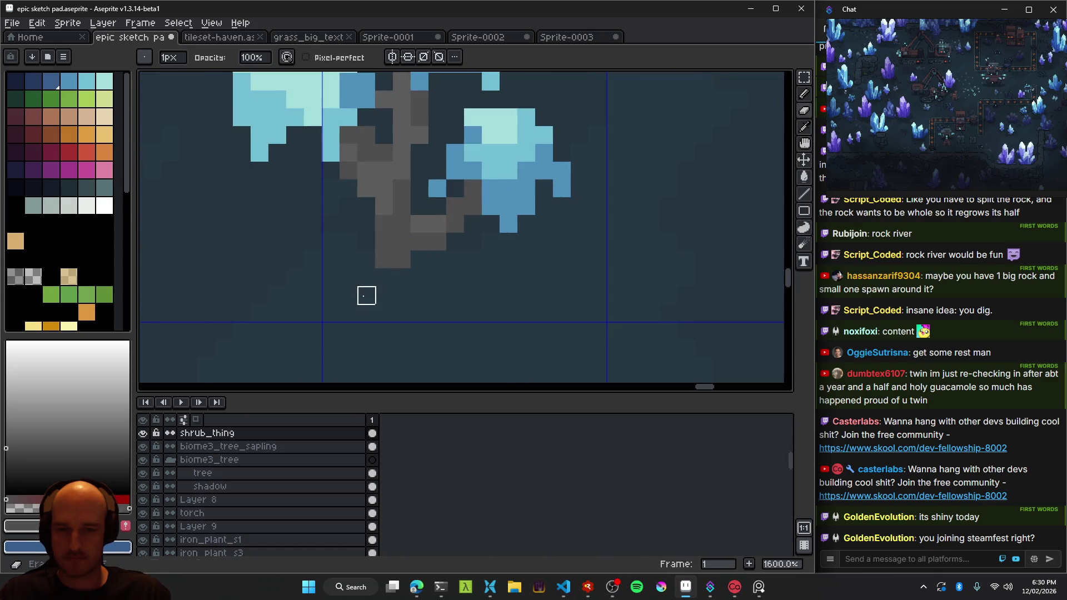
pyautogui.press('b')
pyautogui.moveTo(401, 259); pyautogui.dragTo(382, 268)
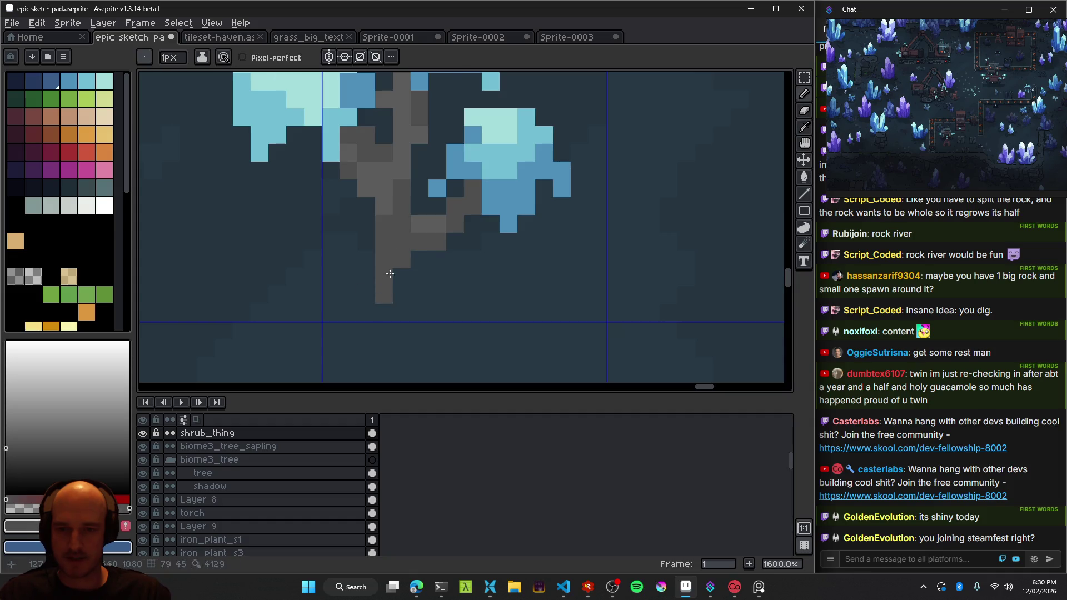
pyautogui.scroll(-6, 389, 273)
pyautogui.scroll(-1, 400, 278)
pyautogui.scroll(4, 424, 280)
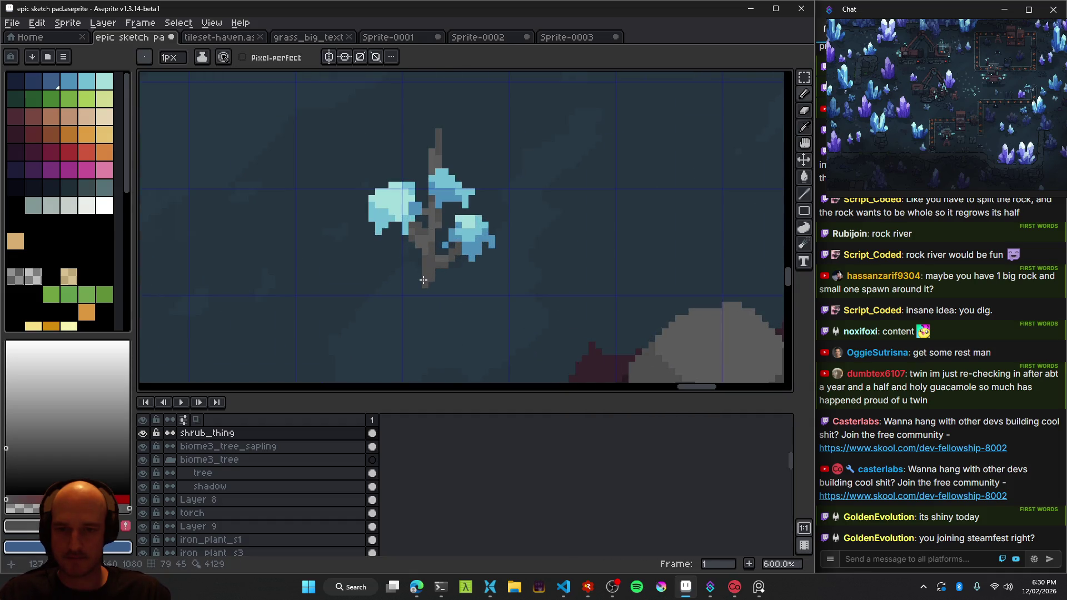
pyautogui.press('v')
pyautogui.scroll(-5, 436, 302)
pyautogui.scroll(2, 451, 317)
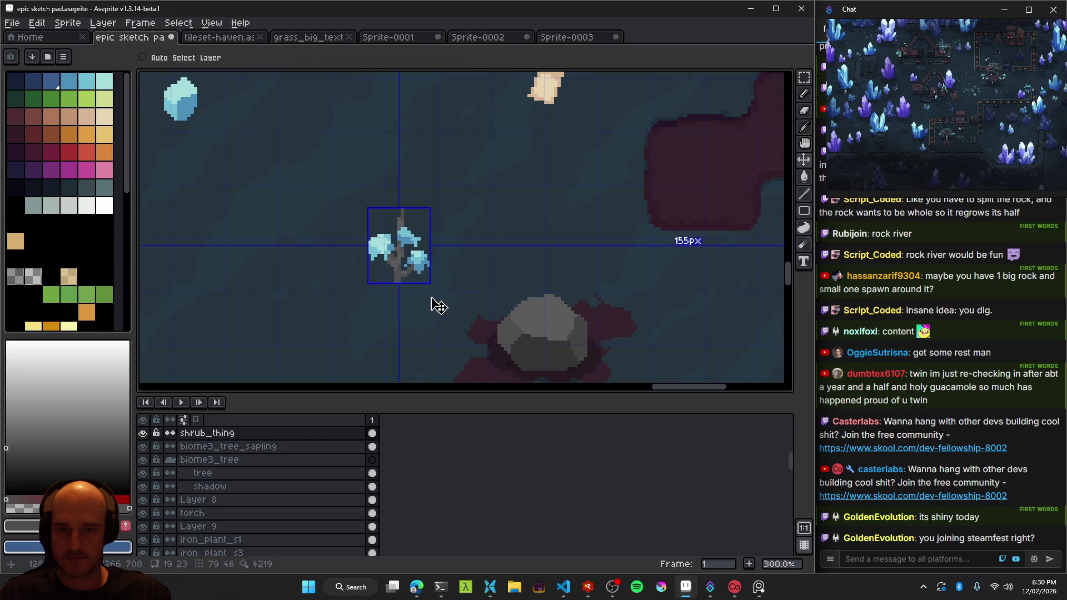
pyautogui.scroll(2, 326, 276)
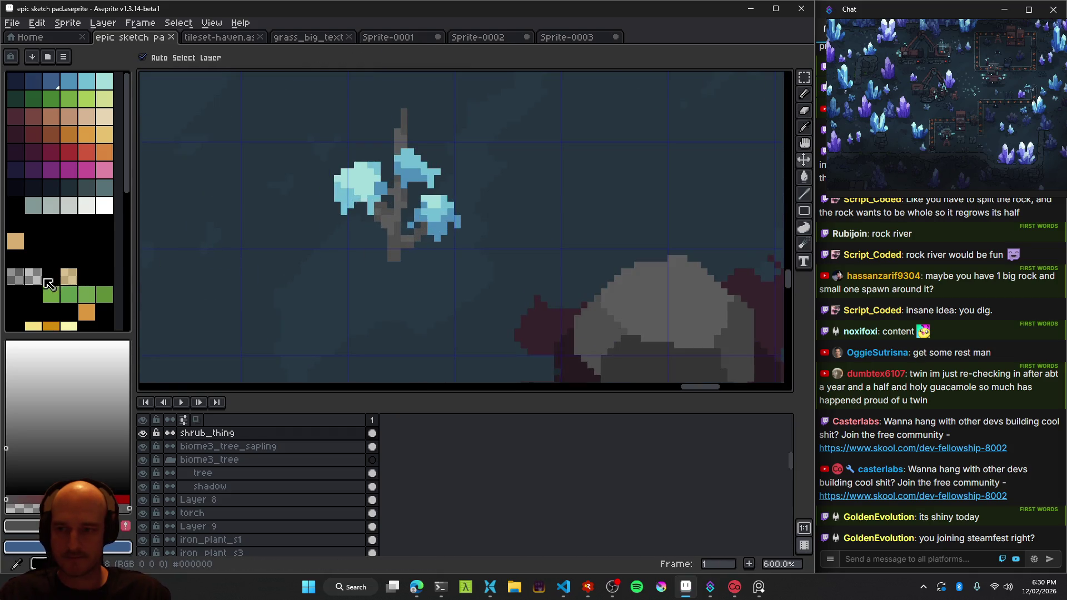
pyautogui.press('b')
pyautogui.scroll(3, 466, 290)
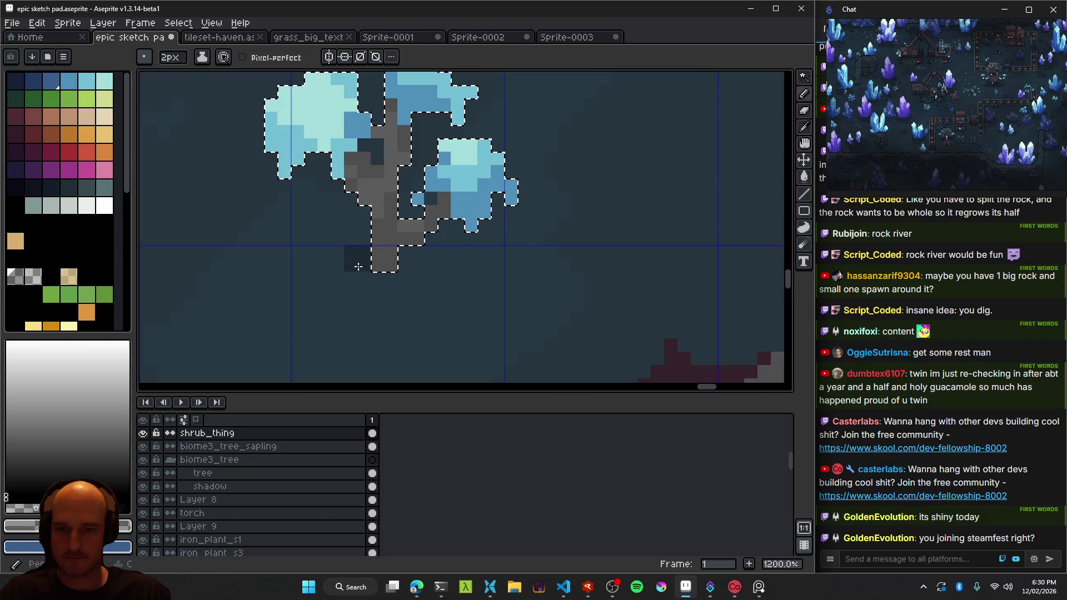
# Paint dark shadow under the shrub's trunk and right foliage with a 4px brush.
pyautogui.press('+')
pyautogui.press('+')
pyautogui.moveTo(389, 278)
pyautogui.mouseDown()
pyautogui.moveTo(305, 239)
pyautogui.moveTo(273, 258)
pyautogui.mouseUp()
pyautogui.moveTo(456, 233)
pyautogui.mouseDown()
pyautogui.moveTo(476, 251)
pyautogui.moveTo(467, 236)
pyautogui.mouseUp()
pyautogui.moveTo(422, 289); pyautogui.dragTo(383, 333)
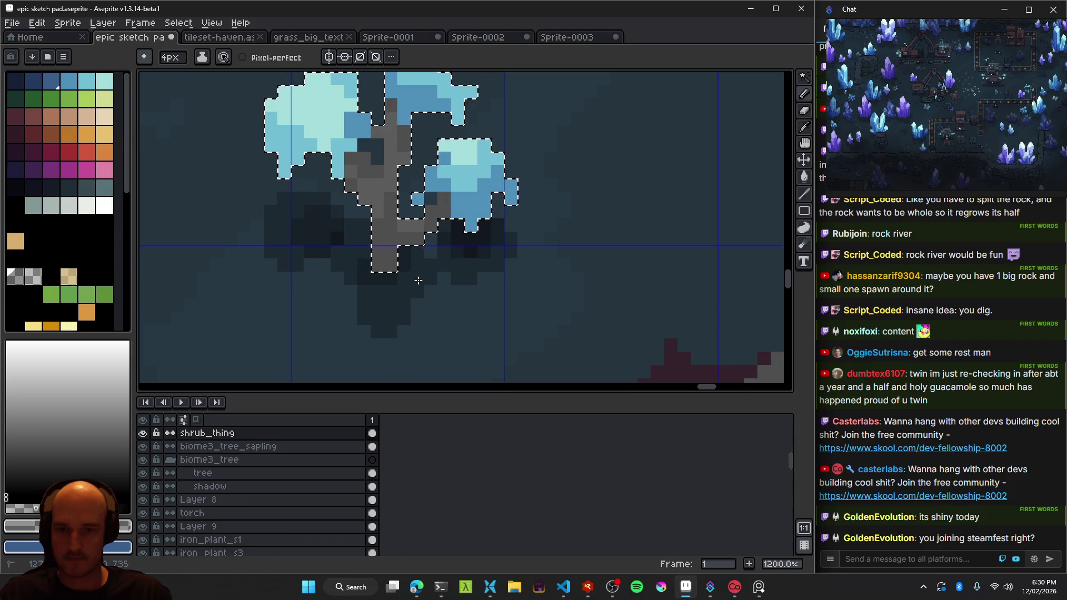
# Drop the selection around the shrub, switch to the eraser, and save the sketch pad.
pyautogui.scroll(-6, 464, 267)
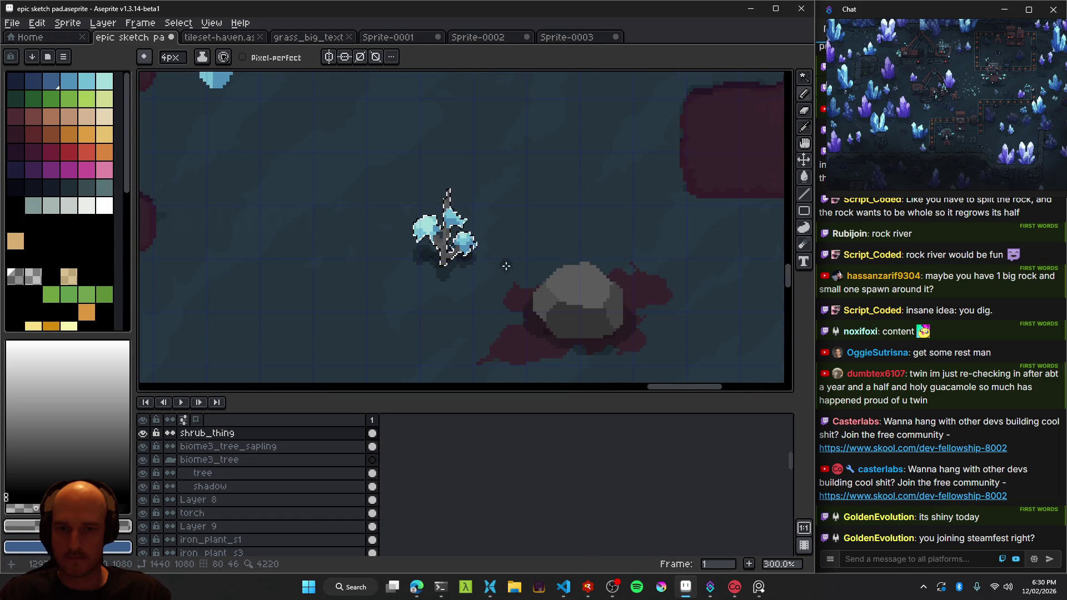
pyautogui.press('m')
pyautogui.scroll(-3, 528, 238)
pyautogui.scroll(4, 481, 248)
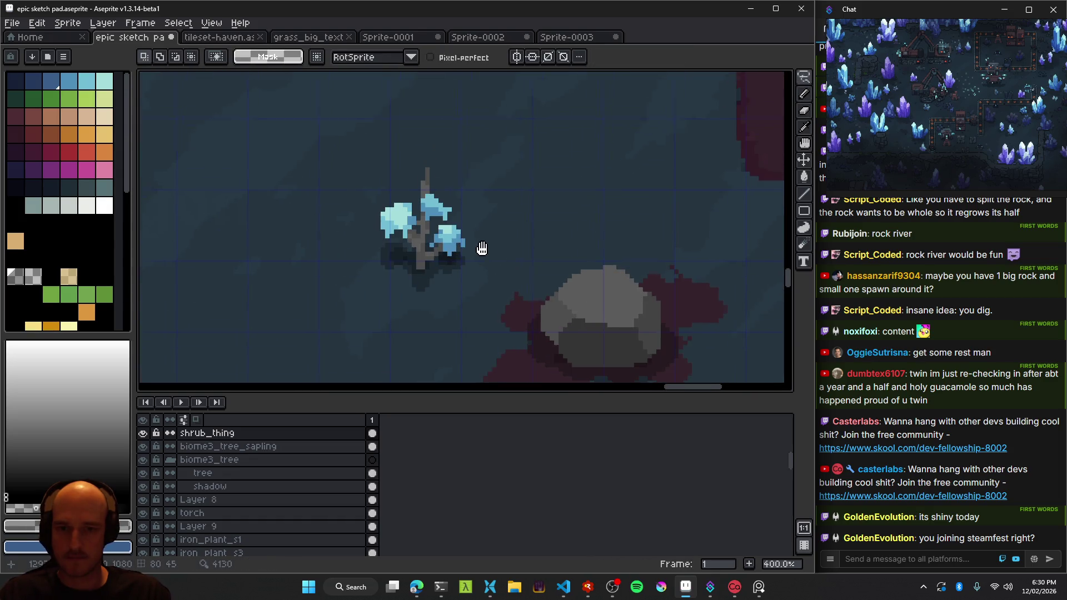
pyautogui.scroll(2, 481, 249)
pyautogui.press('e')
pyautogui.scroll(-2, 468, 328)
pyautogui.scroll(-2, 469, 328)
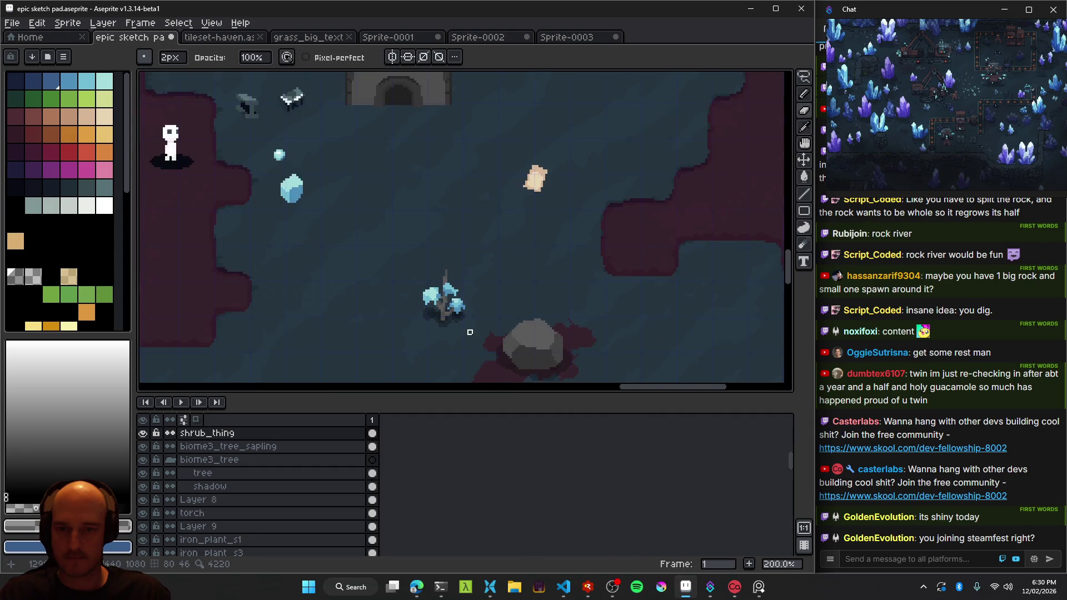
pyautogui.scroll(-1, 471, 334)
pyautogui.hotkey('ctrl', 's')
# Touch up a pixel on the shrub's trunk and sample a colour from the shrub.
pyautogui.scroll(1, 439, 303)
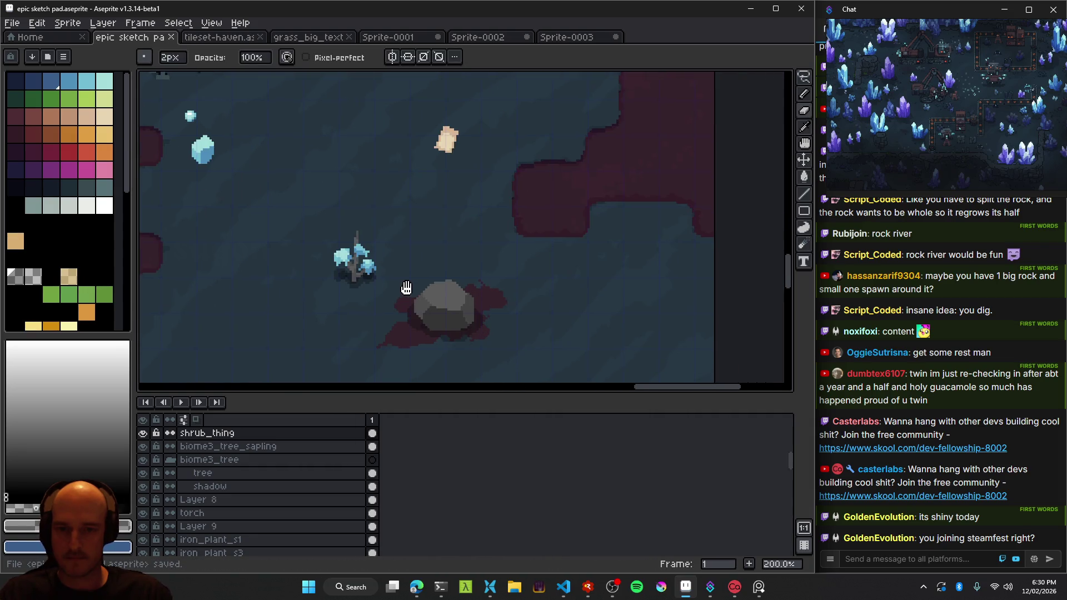
pyautogui.scroll(3, 356, 267)
pyautogui.scroll(4, 383, 272)
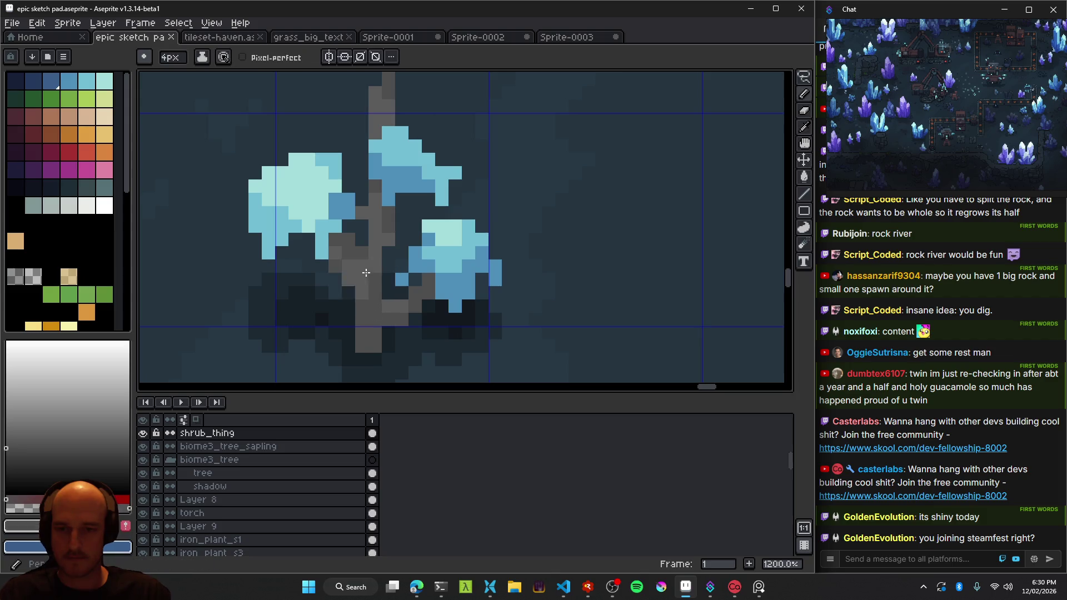
pyautogui.click(349, 264)
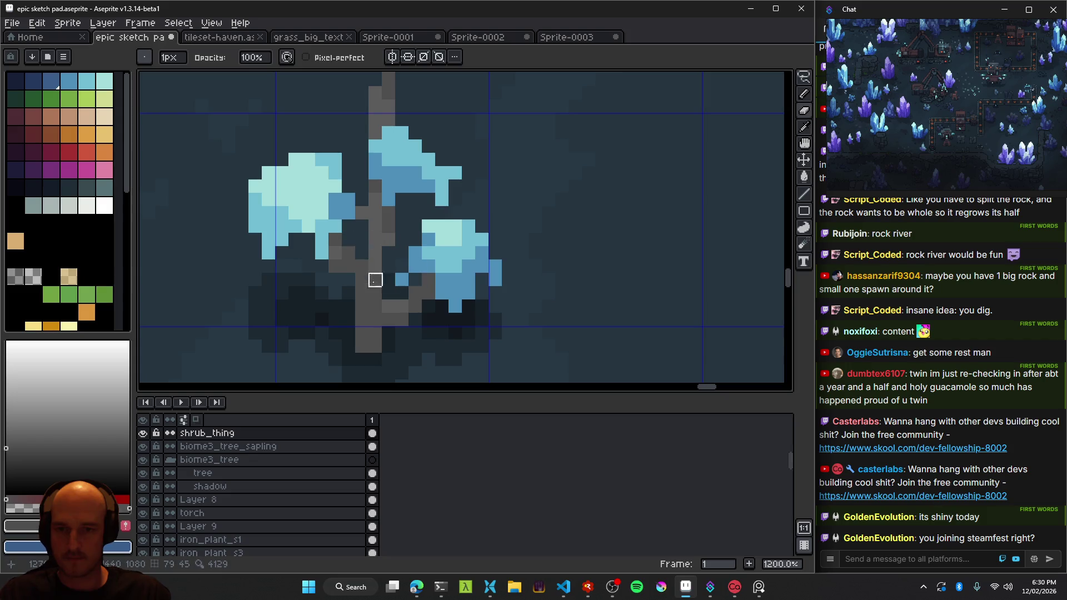
pyautogui.press('alt')
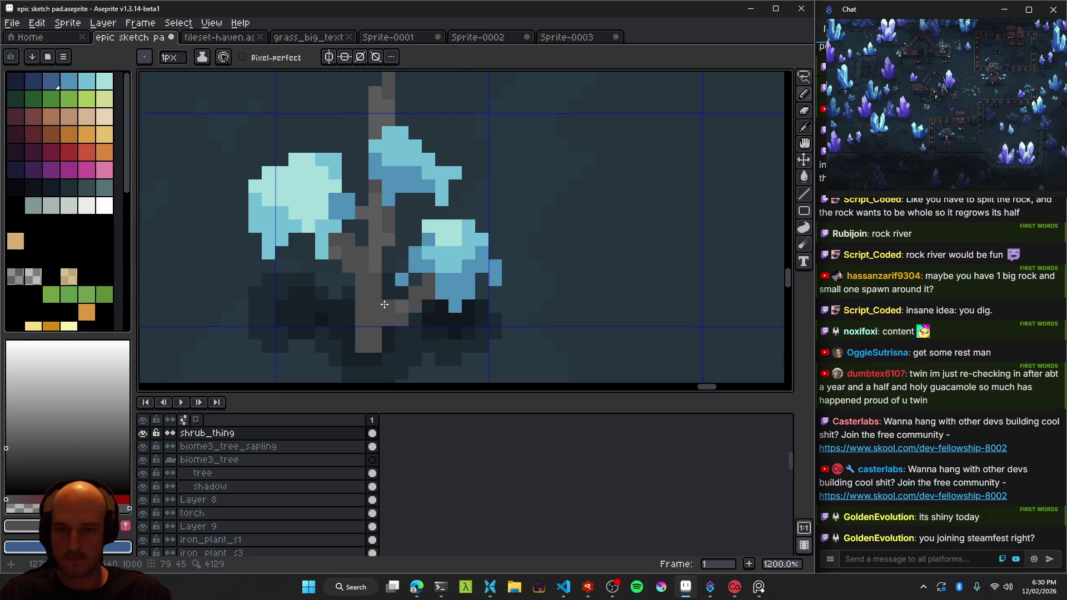
pyautogui.scroll(-4, 388, 311)
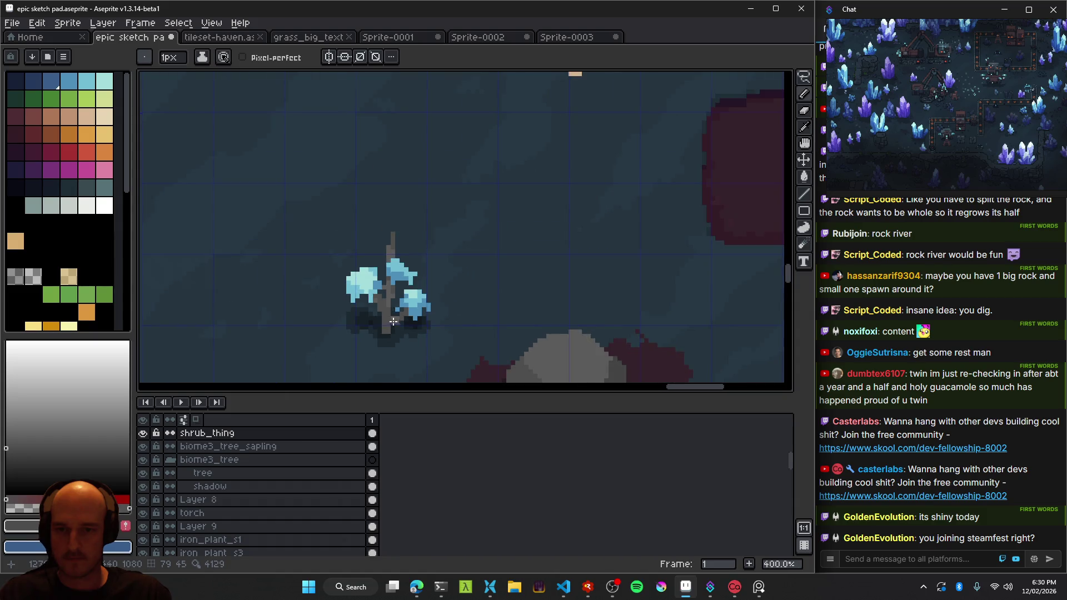
pyautogui.scroll(4, 373, 312)
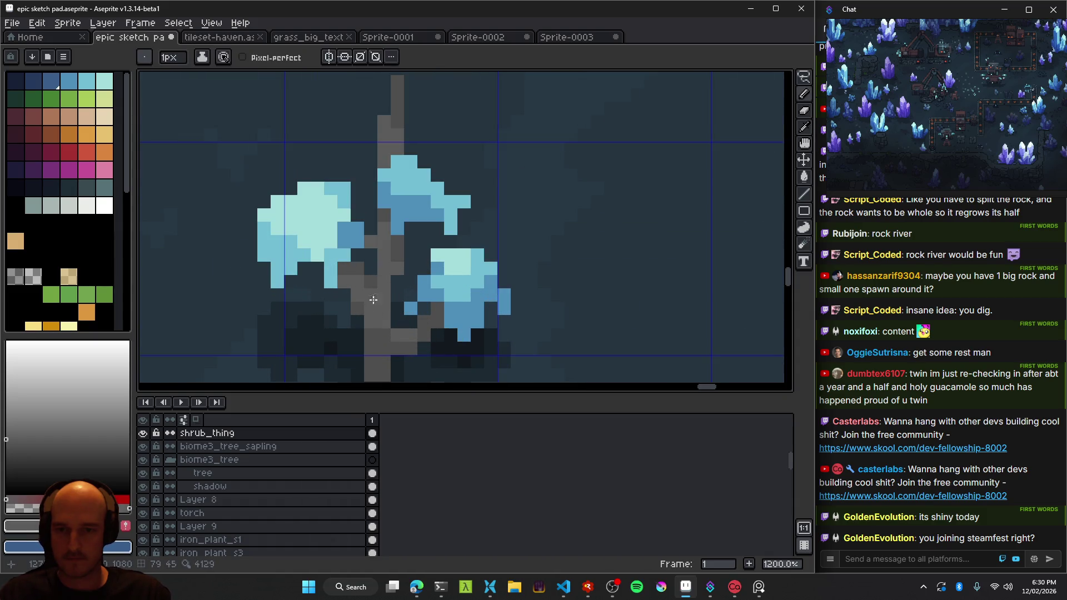
pyautogui.scroll(-2, 373, 299)
pyautogui.scroll(-1, 372, 299)
pyautogui.scroll(3, 376, 303)
pyautogui.scroll(1, 379, 308)
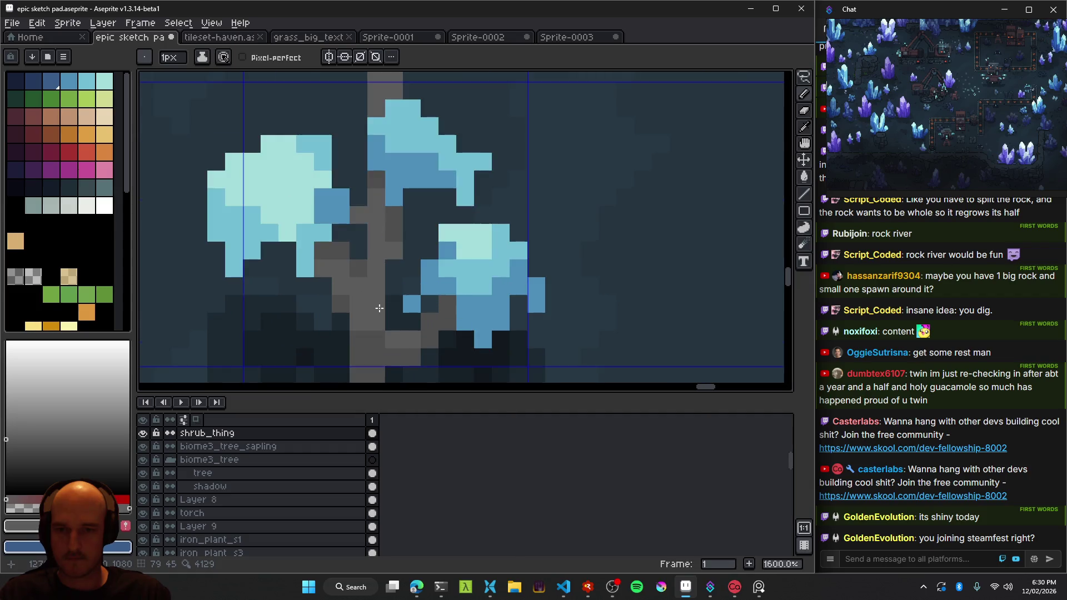
pyautogui.scroll(-5, 379, 308)
pyautogui.scroll(-2, 404, 314)
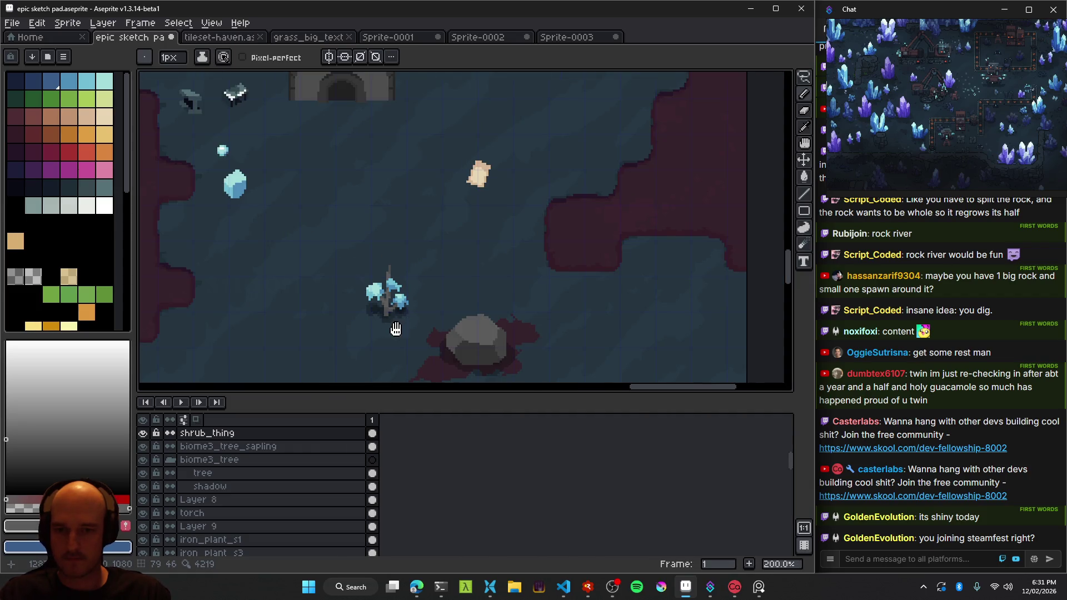
pyautogui.scroll(3, 395, 328)
pyautogui.scroll(4, 285, 228)
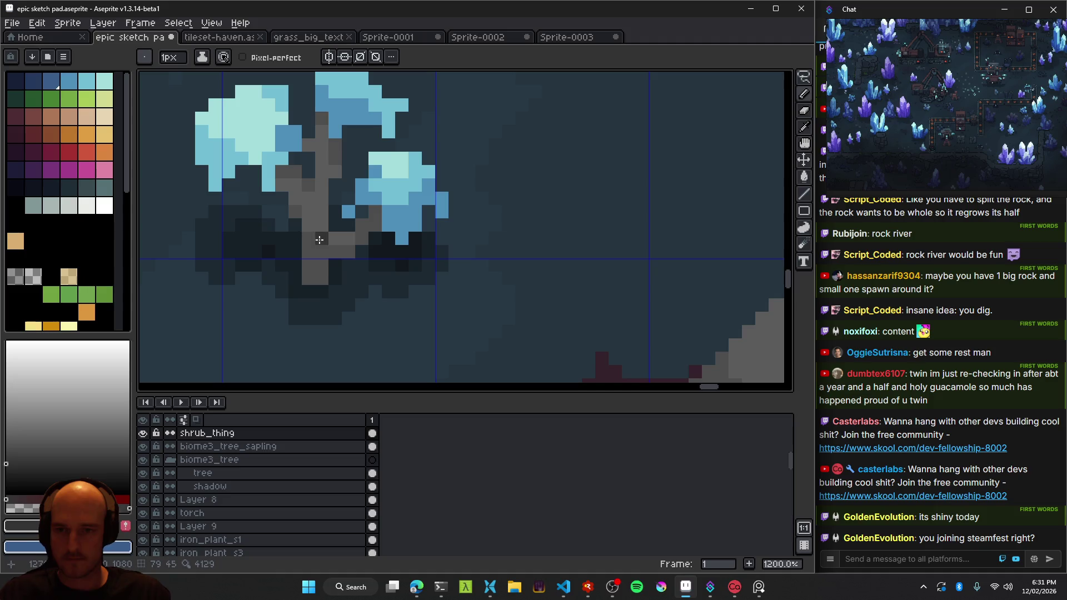
pyautogui.scroll(-7, 359, 227)
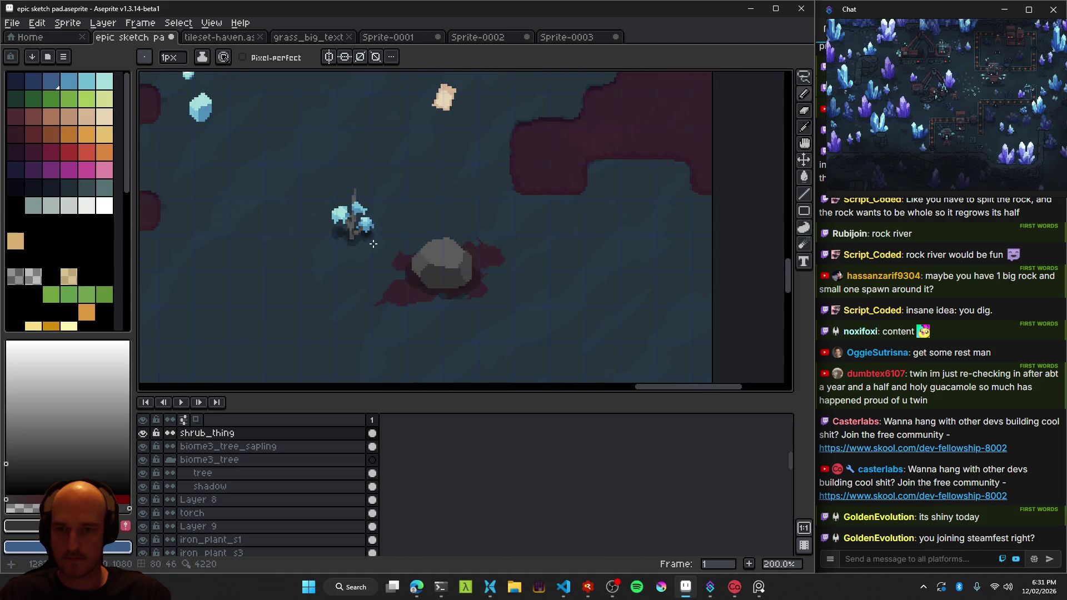
pyautogui.scroll(7, 357, 216)
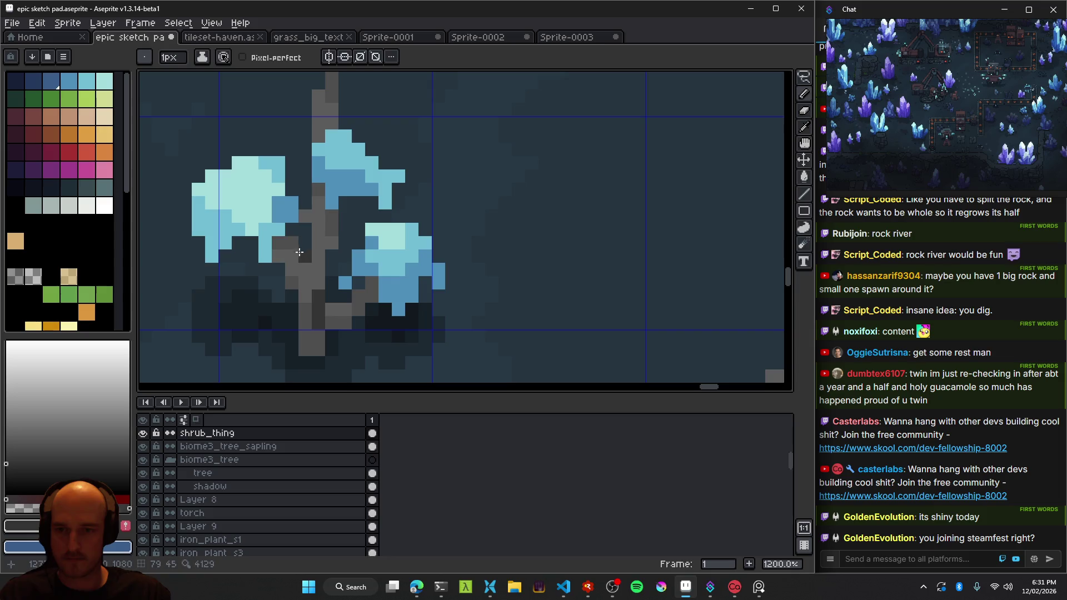
pyautogui.scroll(-7, 299, 252)
pyautogui.scroll(-2, 345, 267)
pyautogui.scroll(2, 346, 267)
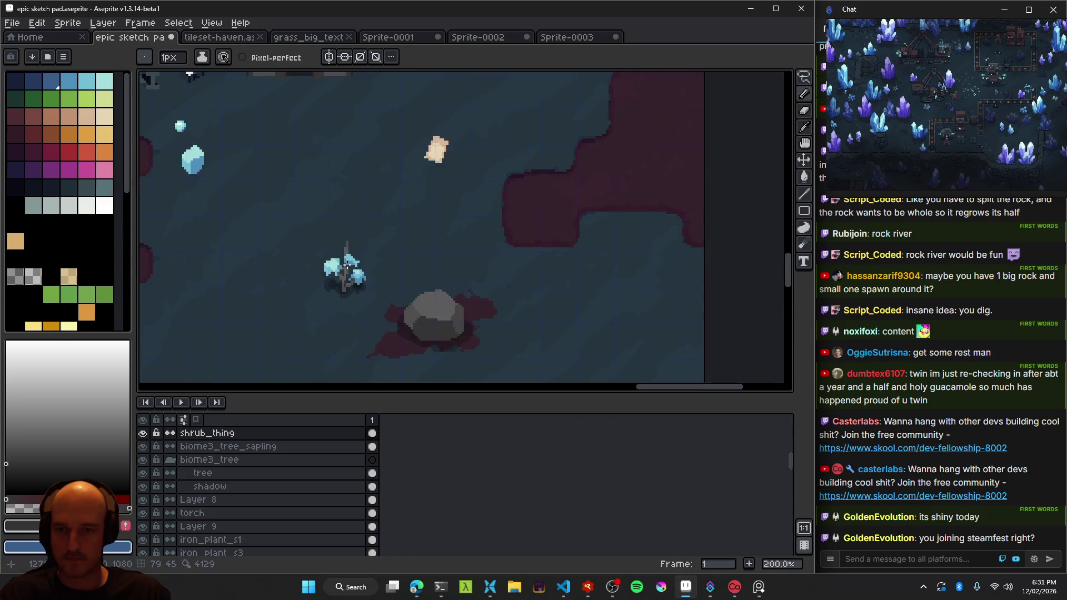
pyautogui.scroll(7, 345, 267)
pyautogui.scroll(-2, 339, 166)
pyautogui.scroll(-4, 381, 250)
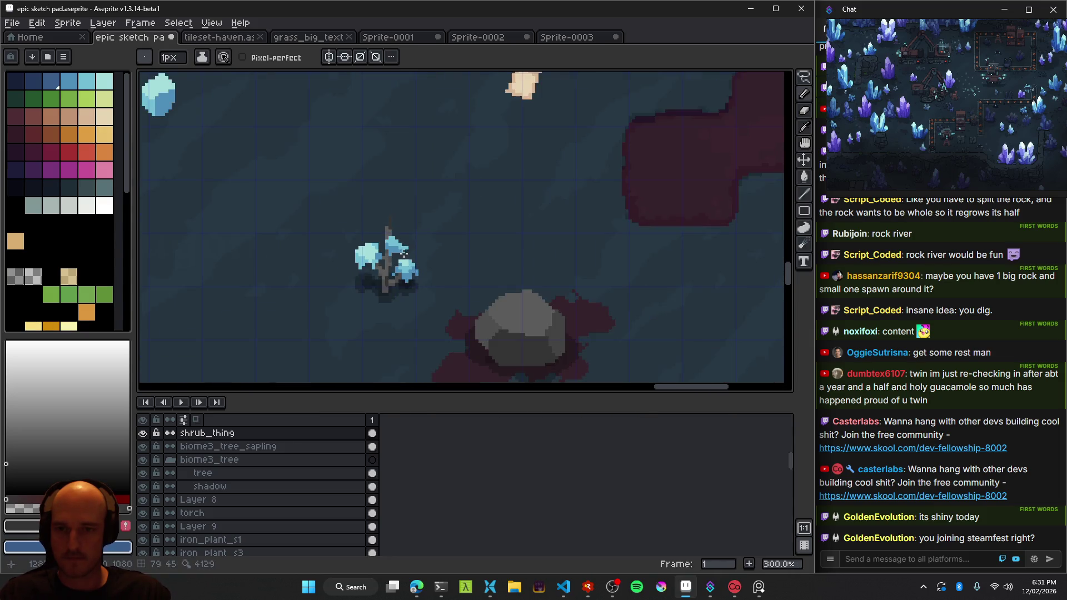
pyautogui.scroll(-1, 406, 261)
pyautogui.scroll(-1, 411, 267)
pyautogui.scroll(5, 412, 267)
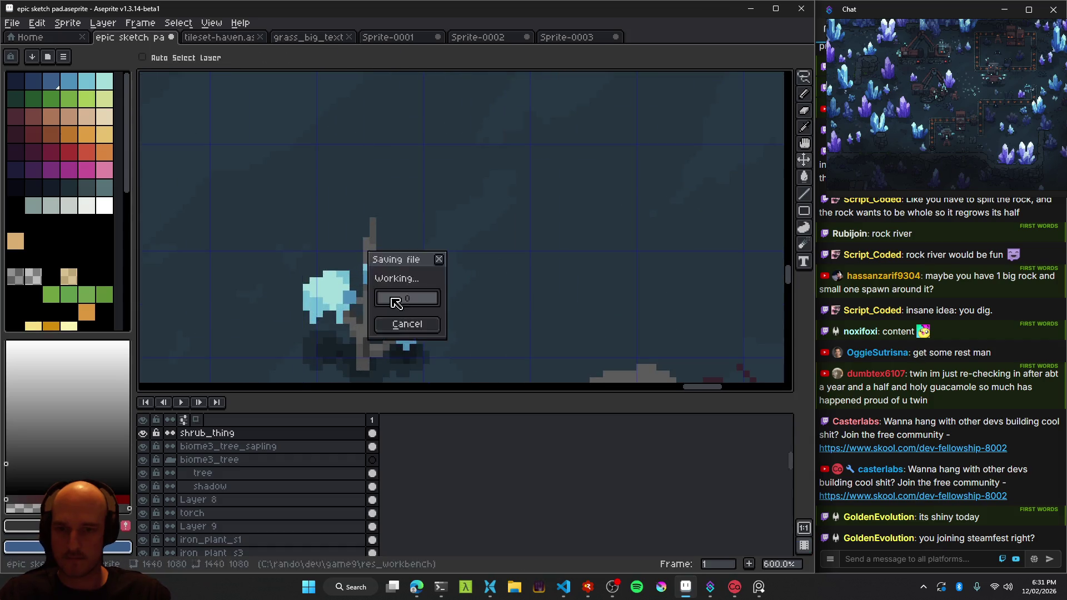
pyautogui.scroll(6, 362, 293)
pyautogui.scroll(-3, 415, 266)
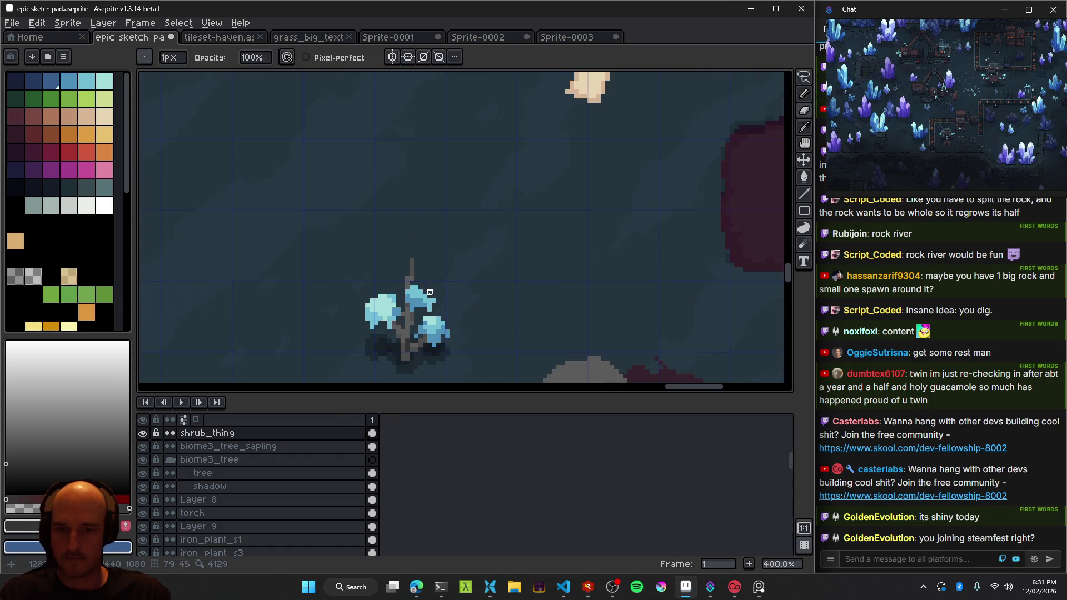
pyautogui.scroll(1, 409, 283)
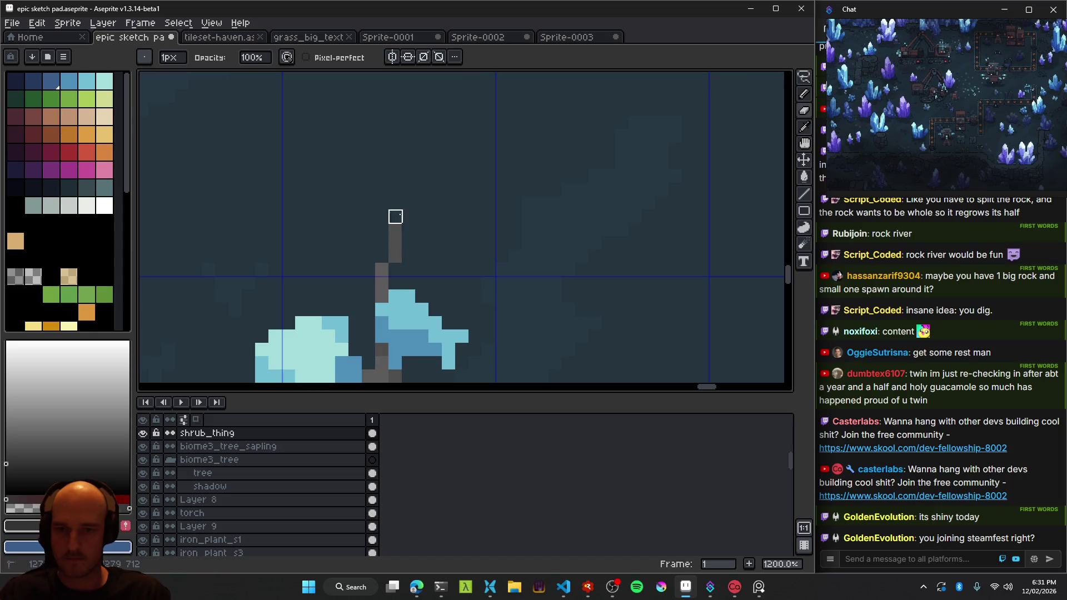
# Save the sketch pad and pan across the cave map to the shrub.
pyautogui.scroll(-5, 462, 228)
pyautogui.scroll(-1, 466, 263)
pyautogui.scroll(-1, 466, 263)
pyautogui.hotkey('ctrl', 's')
pyautogui.scroll(1, 439, 270)
pyautogui.scroll(-1, 428, 274)
pyautogui.moveTo(421, 281)
pyautogui.mouseDown()
pyautogui.moveTo(453, 280)
pyautogui.moveTo(459, 268)
pyautogui.moveTo(405, 238)
pyautogui.moveTo(215, 210)
pyautogui.mouseUp()
pyautogui.scroll(1, 453, 281)
pyautogui.scroll(-1, 410, 293)
pyautogui.scroll(-1, 469, 293)
pyautogui.scroll(3, 468, 233)
pyautogui.scroll(-2, 215, 209)
pyautogui.scroll(-1, 388, 278)
# Drag the crystal shrub further left and save the file.
pyautogui.moveTo(441, 231)
pyautogui.mouseDown()
pyautogui.moveTo(323, 222)
pyautogui.moveTo(485, 262)
pyautogui.mouseUp()
pyautogui.scroll(1, 384, 272)
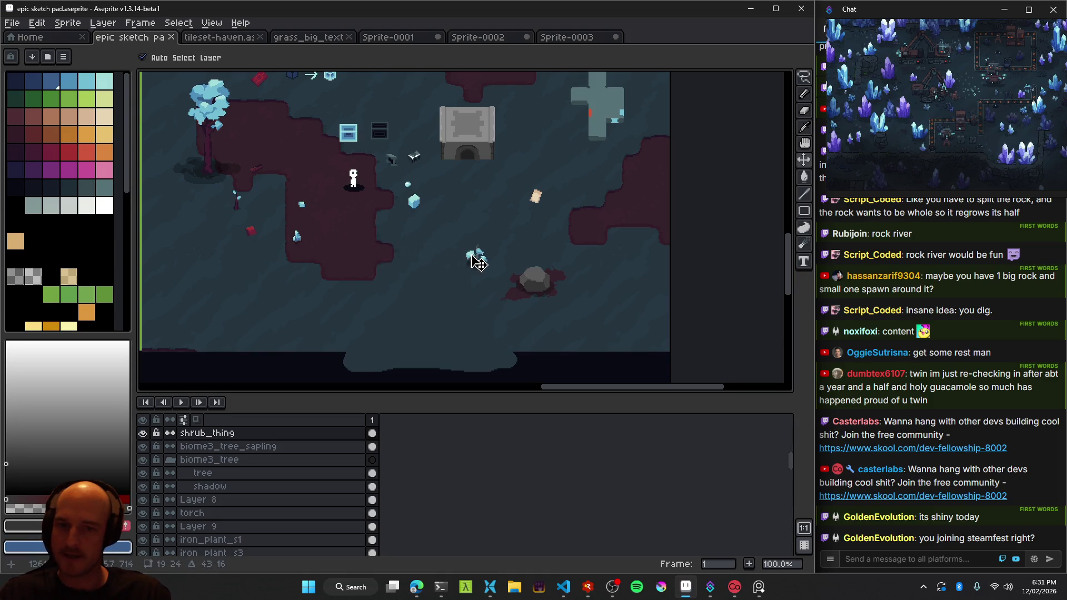
pyautogui.scroll(-1, 500, 285)
pyautogui.scroll(1, 477, 277)
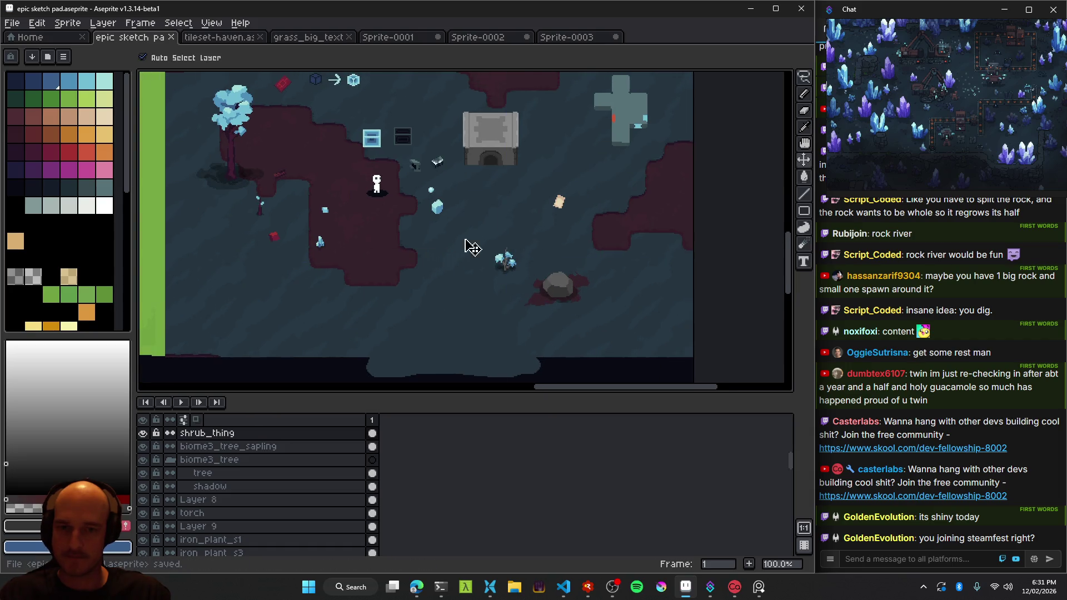
pyautogui.scroll(-1, 543, 295)
pyautogui.scroll(1, 433, 283)
pyautogui.hotkey('ctrl', 's')
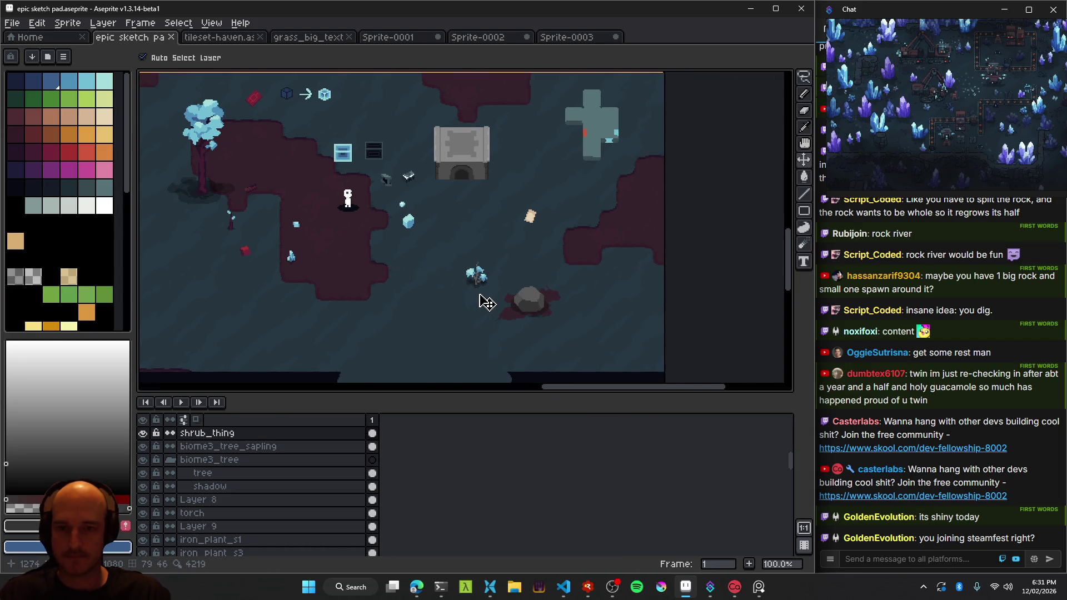
# Nudge the shrub to sit just above-left of the rock and save again.
pyautogui.scroll(-1, 493, 296)
pyautogui.scroll(1, 493, 297)
pyautogui.moveTo(486, 282)
pyautogui.mouseDown()
pyautogui.moveTo(352, 271)
pyautogui.moveTo(488, 289)
pyautogui.mouseUp()
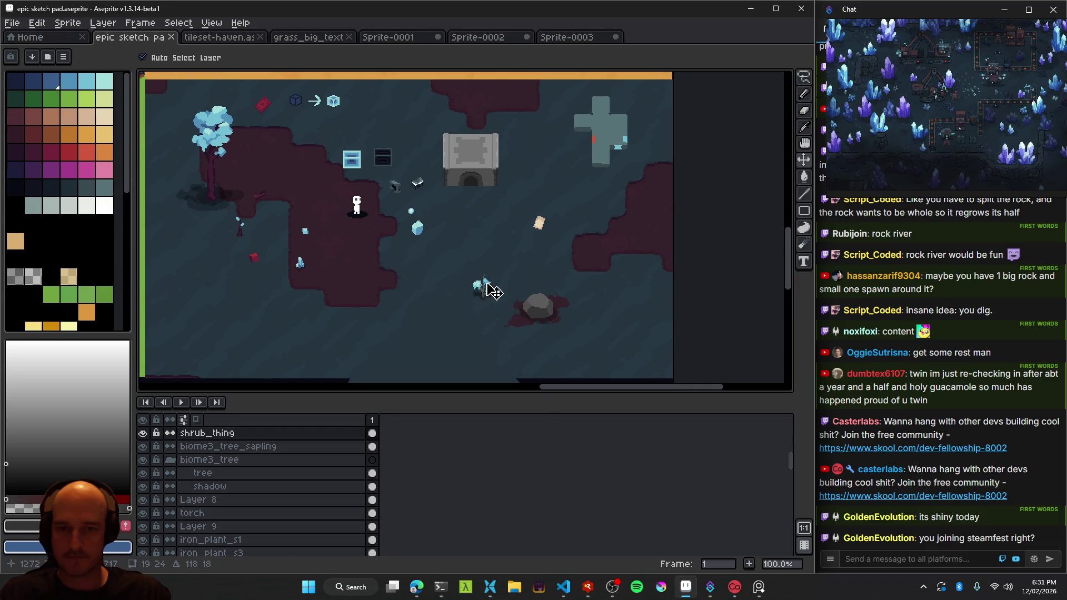
pyautogui.scroll(-1, 448, 267)
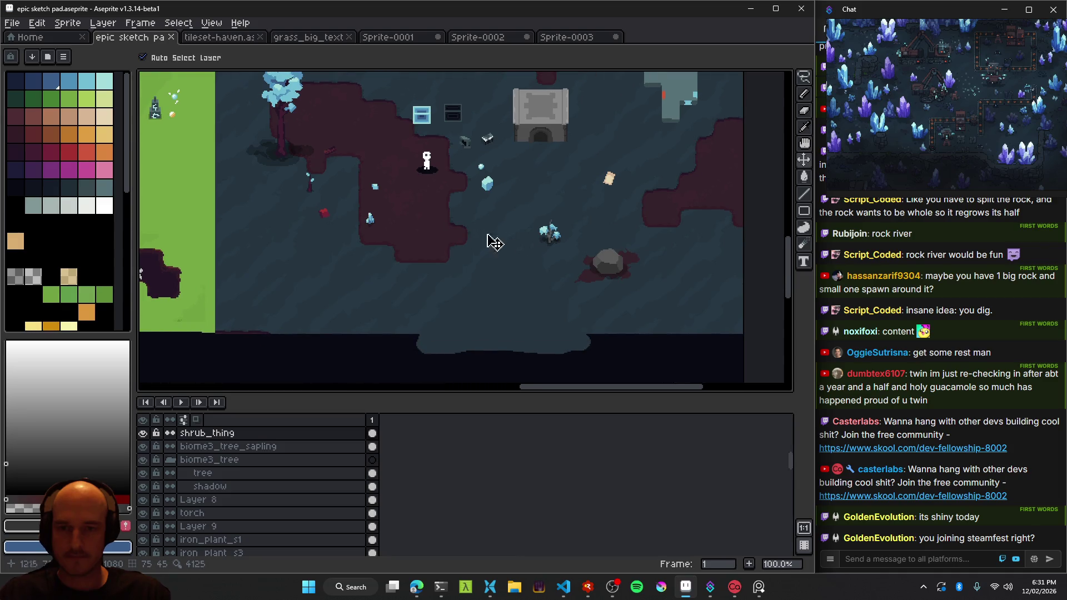
pyautogui.scroll(-1, 461, 256)
pyautogui.scroll(-1, 473, 270)
pyautogui.scroll(3, 444, 272)
pyautogui.scroll(-1, 439, 272)
pyautogui.scroll(1, 439, 272)
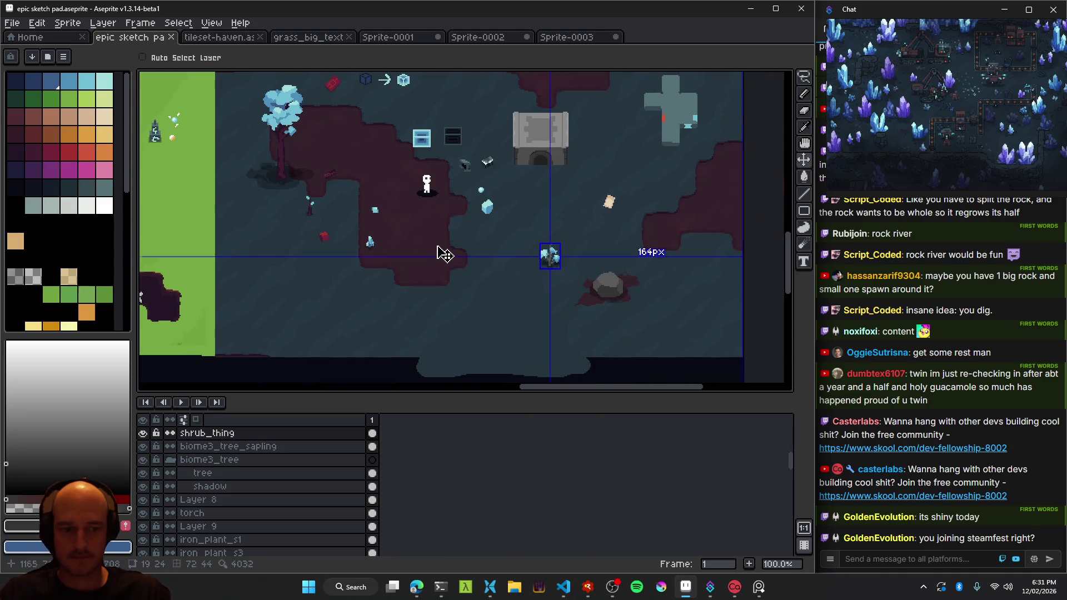
pyautogui.hotkey('ctrl', 's')
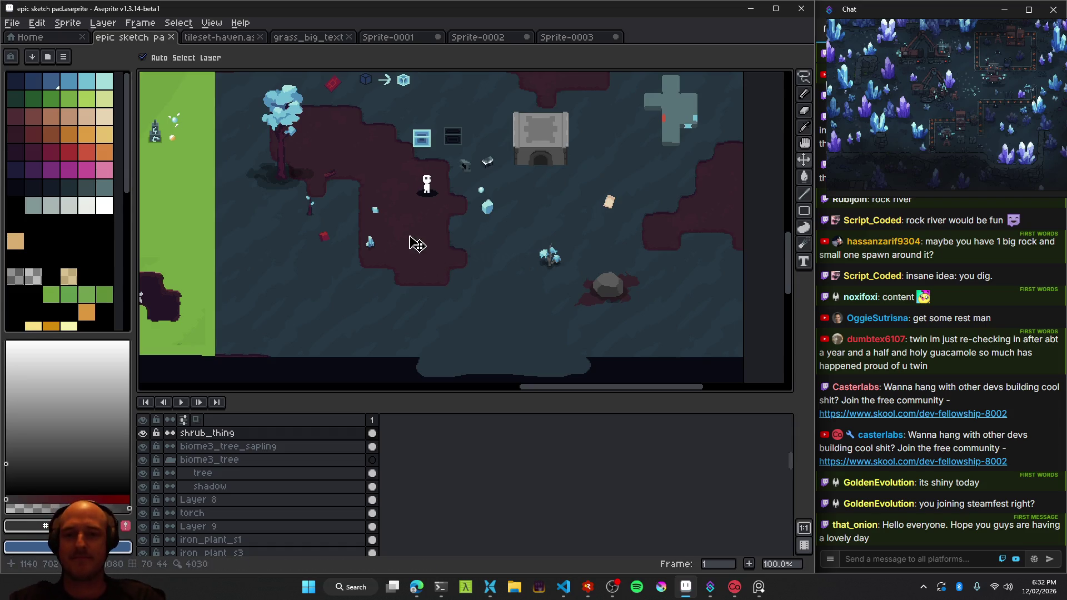
pyautogui.scroll(3, 376, 267)
pyautogui.scroll(1, 415, 298)
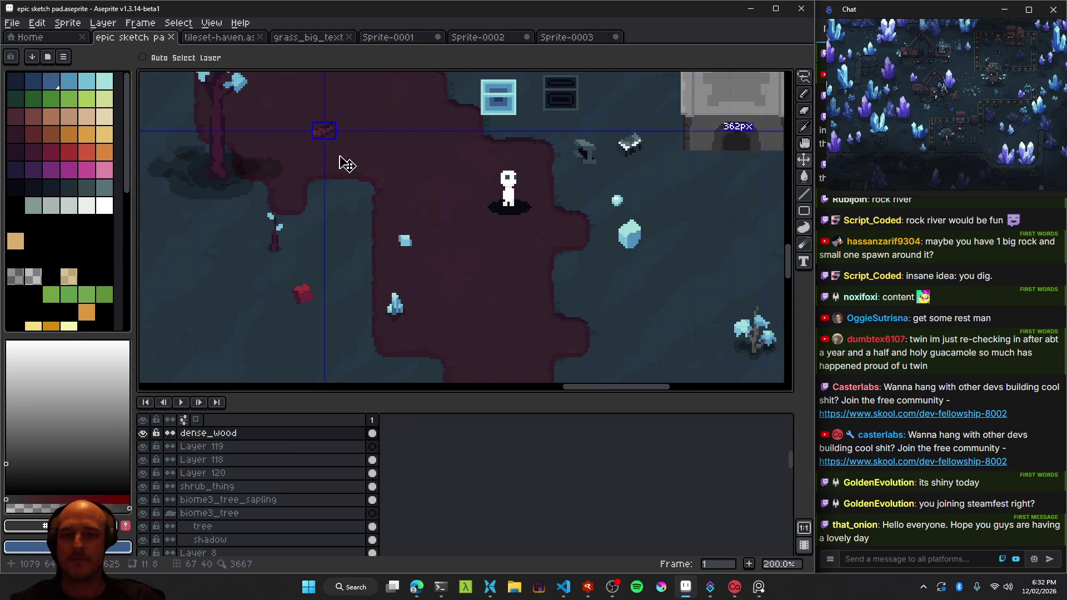
# Save the sketch pad with the current cave map.
pyautogui.hscroll(5, 389, 195)
pyautogui.scroll(-2, 389, 195)
pyautogui.click(486, 253)
pyautogui.hotkey('ctrl', 's')
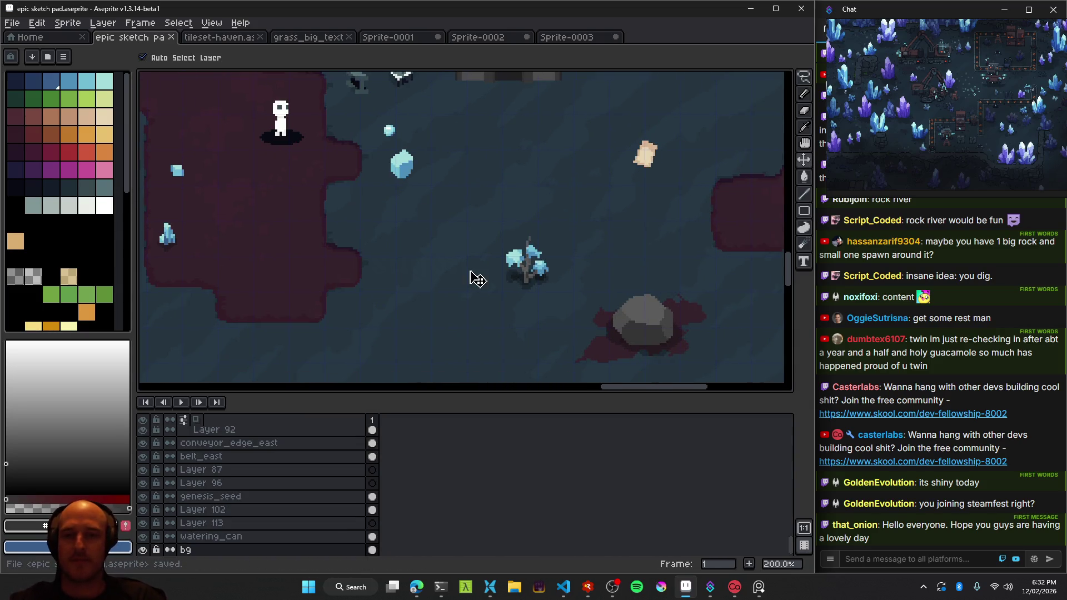
pyautogui.scroll(1, 471, 278)
pyautogui.scroll(1, 550, 198)
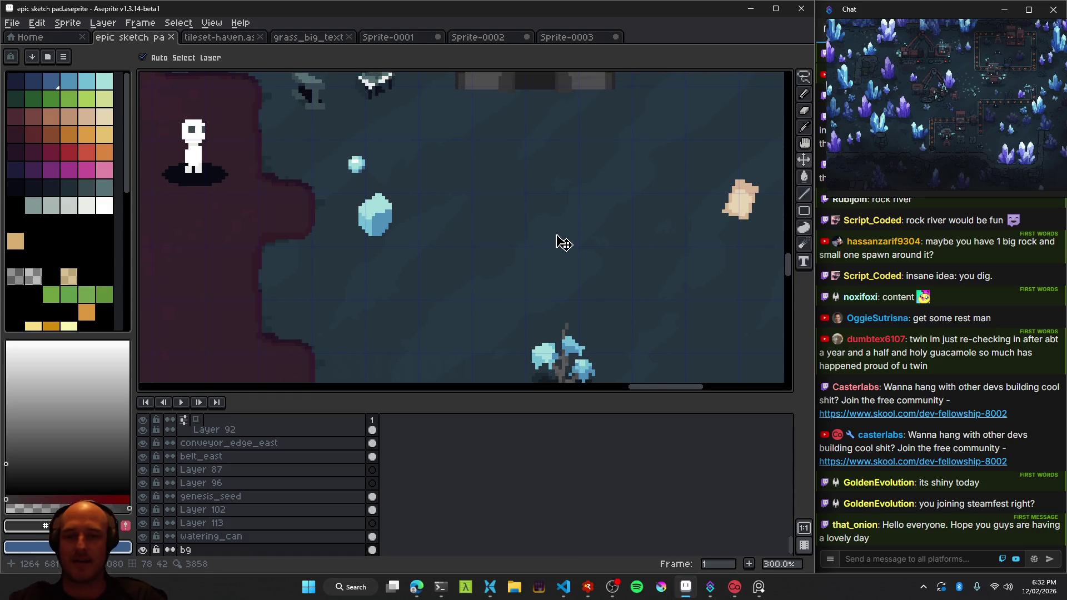
pyautogui.scroll(-2, 559, 237)
pyautogui.scroll(-1, 561, 240)
pyautogui.scroll(2, 561, 252)
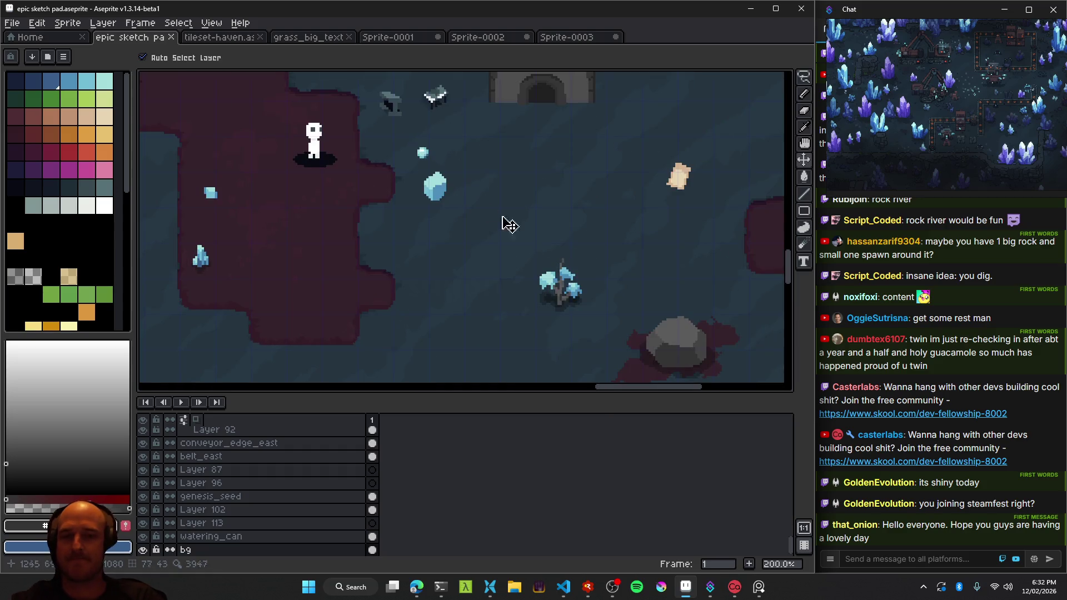
pyautogui.hscroll(2, 389, 225)
pyautogui.scroll(2, 389, 225)
# Move the damascus_steel and steel_beam sprites slightly lower and save.
pyautogui.moveTo(354, 174); pyautogui.dragTo(362, 192)
pyautogui.scroll(1, 311, 178)
pyautogui.moveTo(290, 171); pyautogui.dragTo(274, 214)
pyautogui.scroll(-1, 400, 238)
pyautogui.scroll(-1, 425, 256)
pyautogui.hotkey('ctrl', 's')
# Select Layer 118 and pan to bring the green grass area into view.
pyautogui.scroll(-2, 411, 200)
pyautogui.hscroll(1, 408, 194)
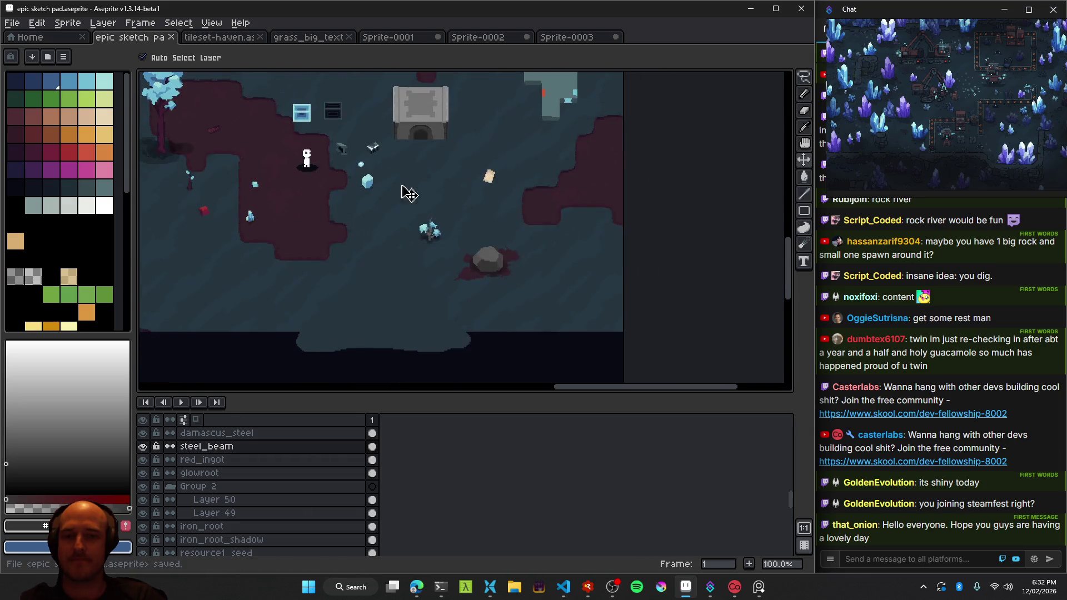
pyautogui.click(496, 265)
pyautogui.hscroll(-1, 484, 234)
pyautogui.scroll(2, 467, 250)
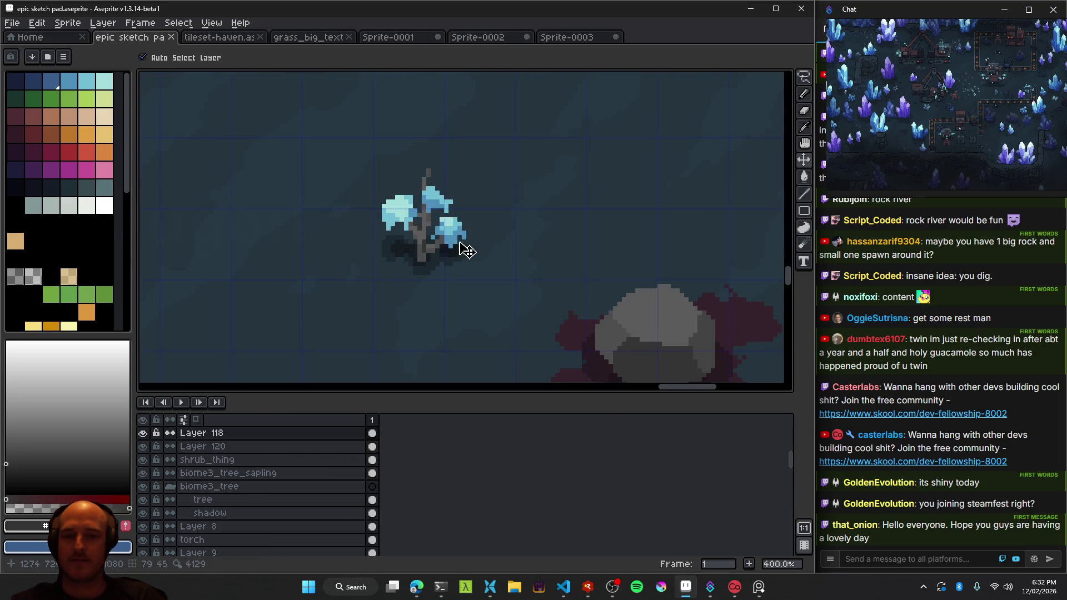
pyautogui.scroll(1, 421, 251)
pyautogui.scroll(-2, 421, 251)
pyautogui.hscroll(-1, 358, 253)
pyautogui.hscroll(-3, 517, 246)
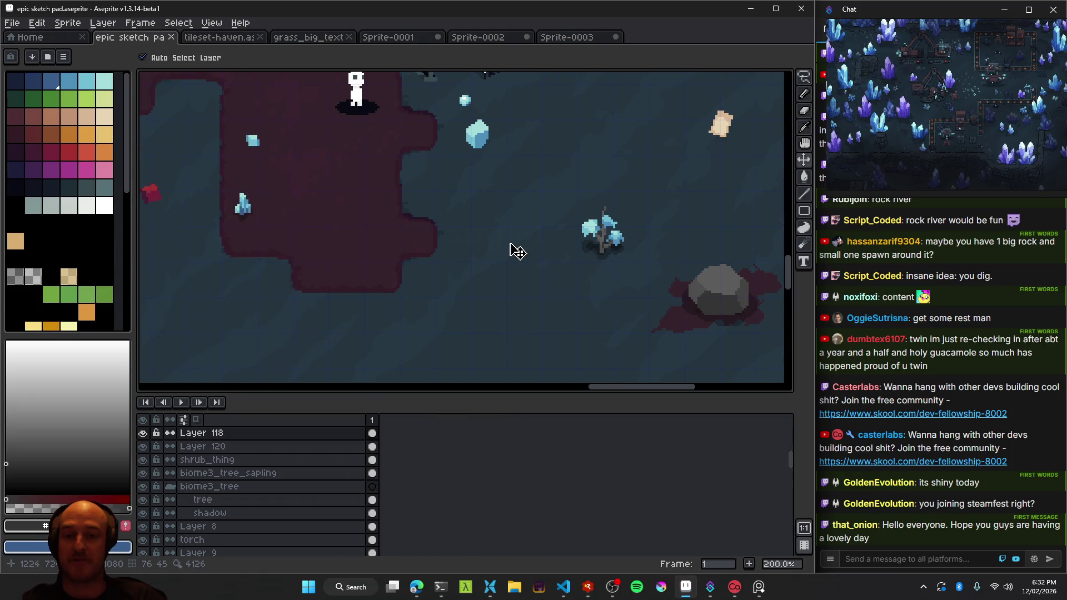
pyautogui.scroll(3, 481, 240)
pyautogui.scroll(-4, 574, 256)
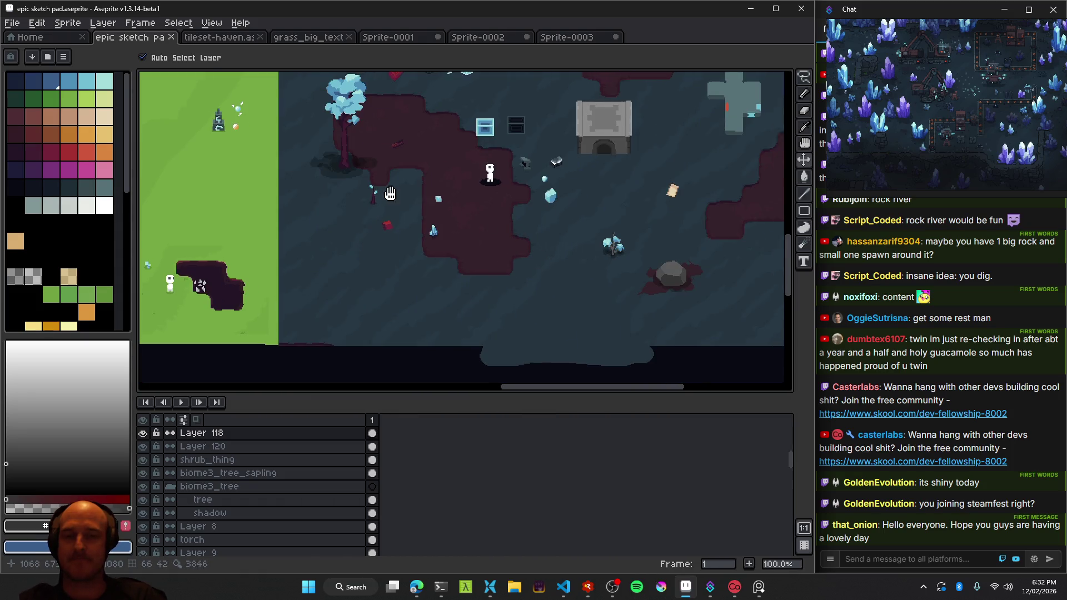
pyautogui.hscroll(2, 417, 236)
pyautogui.scroll(1, 322, 239)
pyautogui.moveTo(324, 223); pyautogui.dragTo(414, 246)
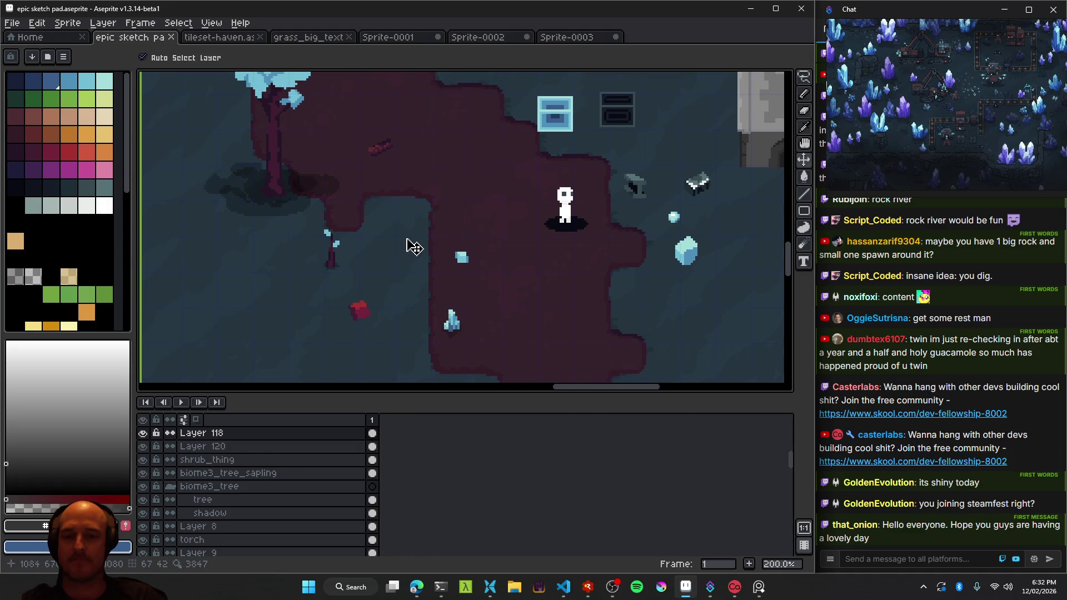
pyautogui.moveTo(395, 193)
pyautogui.mouseDown()
pyautogui.moveTo(533, 157)
pyautogui.moveTo(275, 168)
pyautogui.moveTo(371, 209)
pyautogui.moveTo(644, 277)
pyautogui.mouseUp()
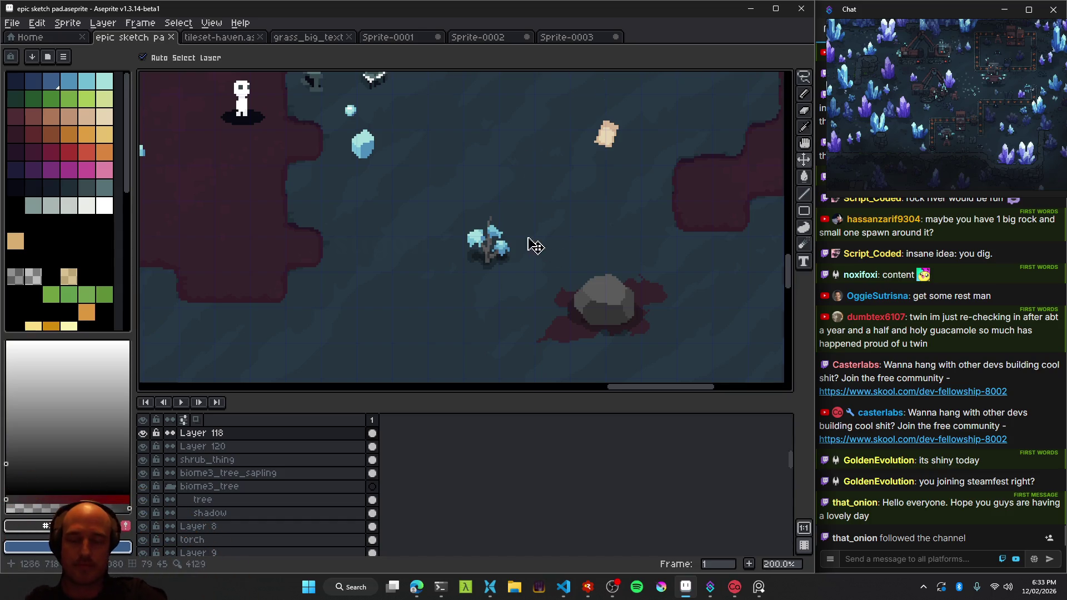
pyautogui.scroll(-2, 535, 246)
pyautogui.scroll(2, 479, 245)
pyautogui.scroll(1, 469, 228)
pyautogui.scroll(1, 344, 217)
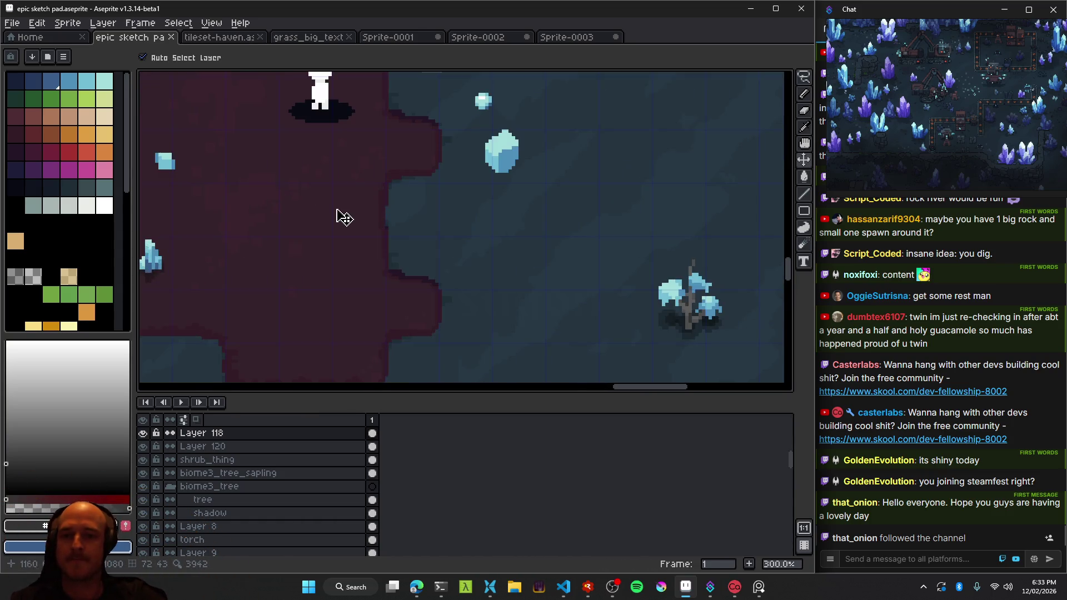
pyautogui.moveTo(344, 217); pyautogui.dragTo(511, 235)
pyautogui.scroll(-1, 603, 267)
pyautogui.moveTo(603, 266)
pyautogui.mouseDown()
pyautogui.moveTo(402, 267)
pyautogui.moveTo(360, 293)
pyautogui.mouseUp()
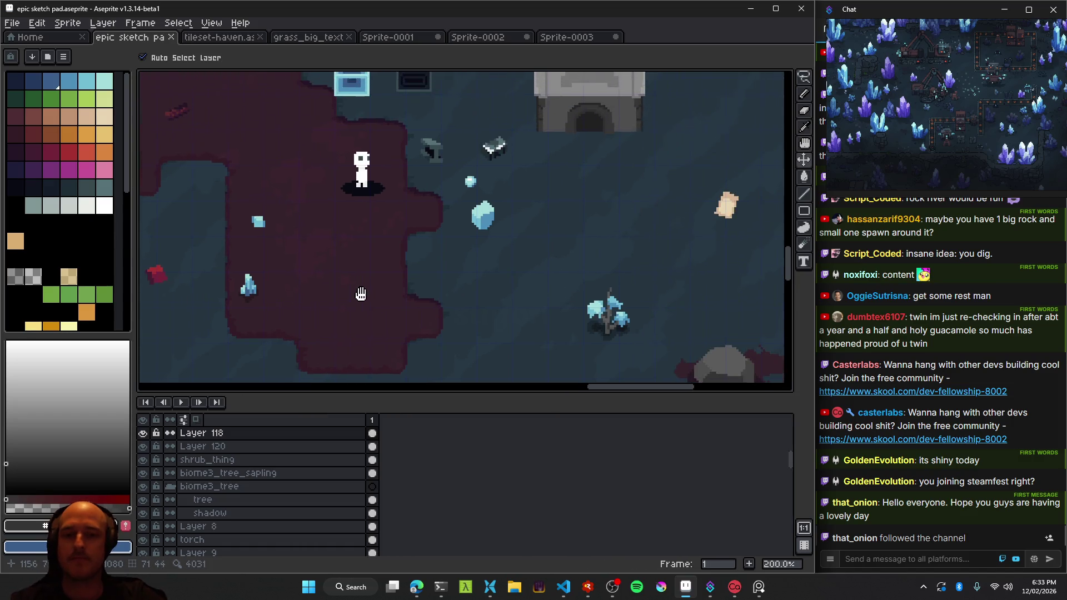
pyautogui.scroll(-1, 411, 290)
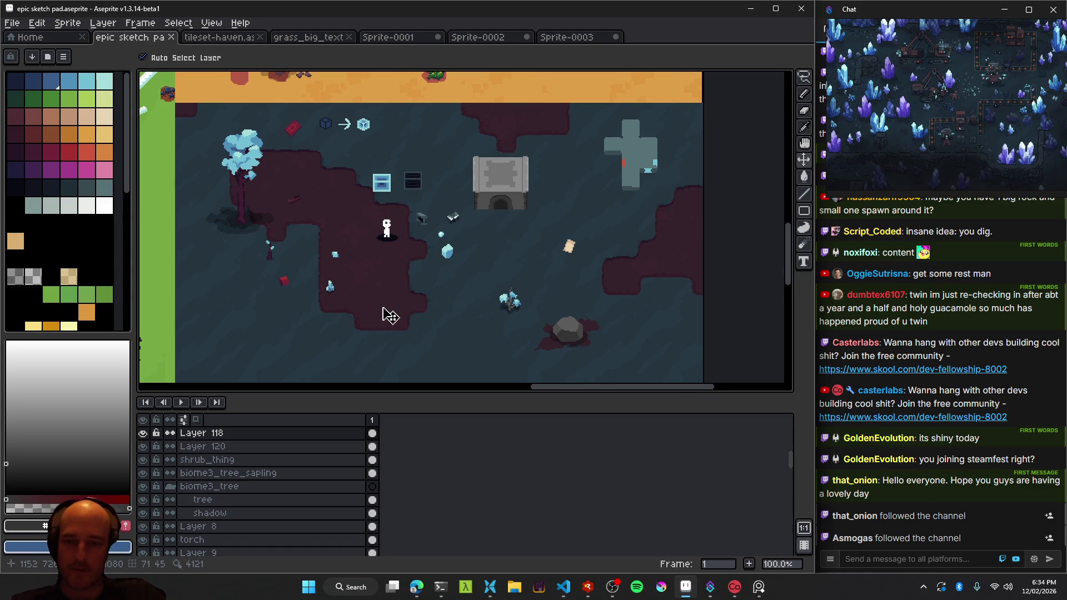
# Drag the small blue crystal next to the crystal shrub.
pyautogui.scroll(1, 388, 312)
pyautogui.moveTo(216, 274); pyautogui.dragTo(496, 281)
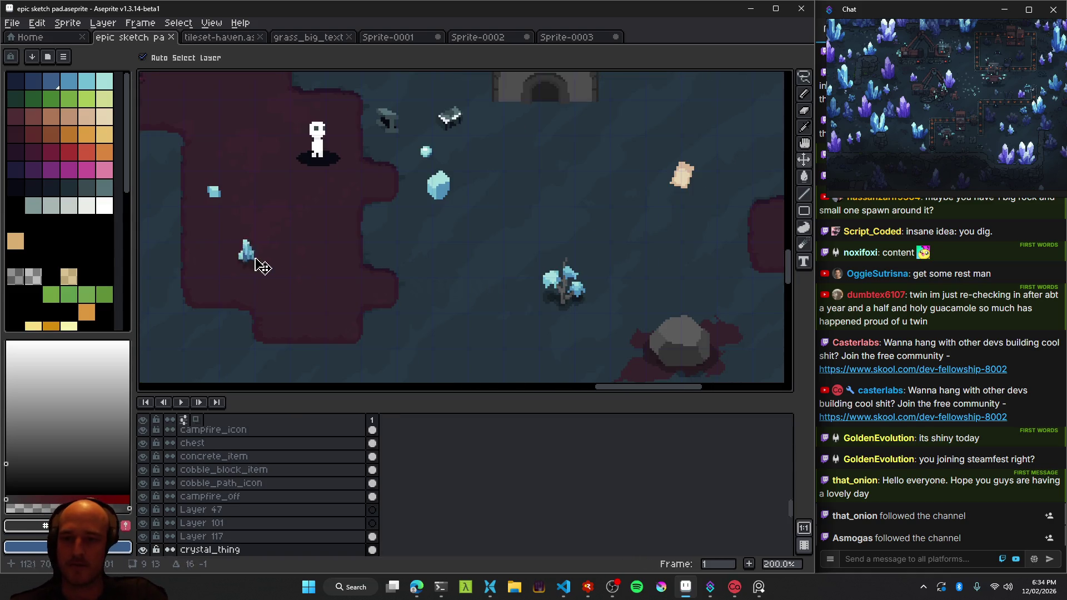
pyautogui.scroll(1, 547, 303)
pyautogui.scroll(1, 547, 303)
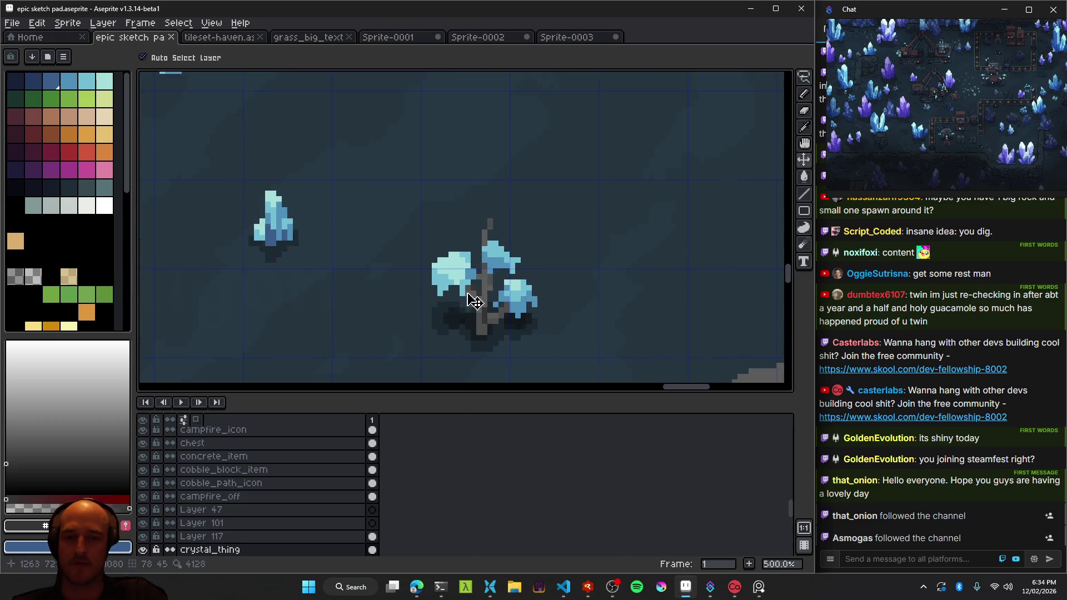
pyautogui.scroll(4, 489, 295)
pyautogui.scroll(-7, 491, 295)
pyautogui.scroll(-1, 531, 327)
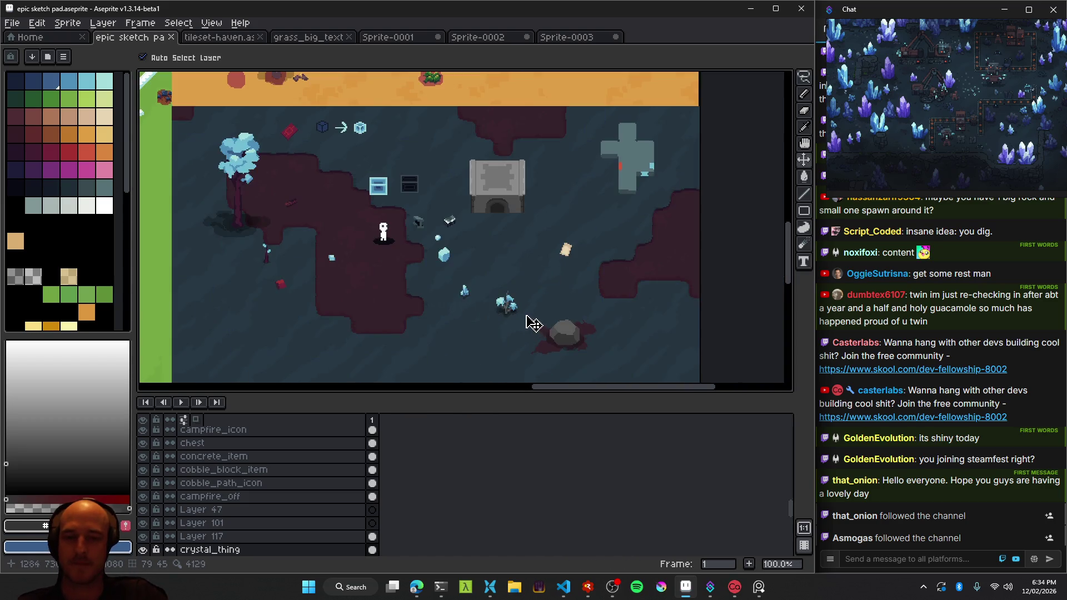
pyautogui.scroll(1, 514, 315)
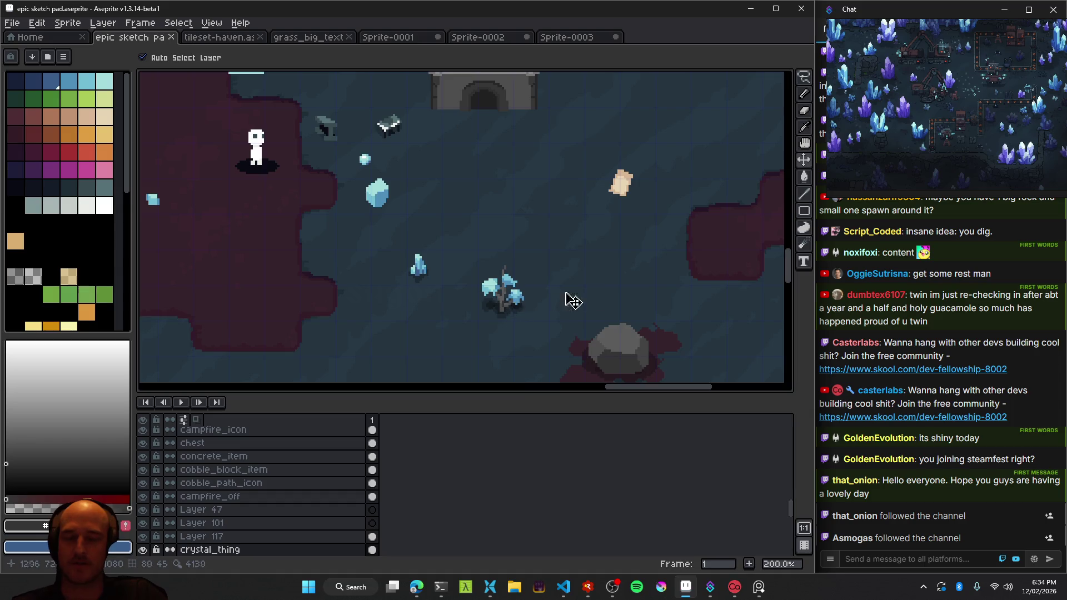
pyautogui.hscroll(-3, 544, 293)
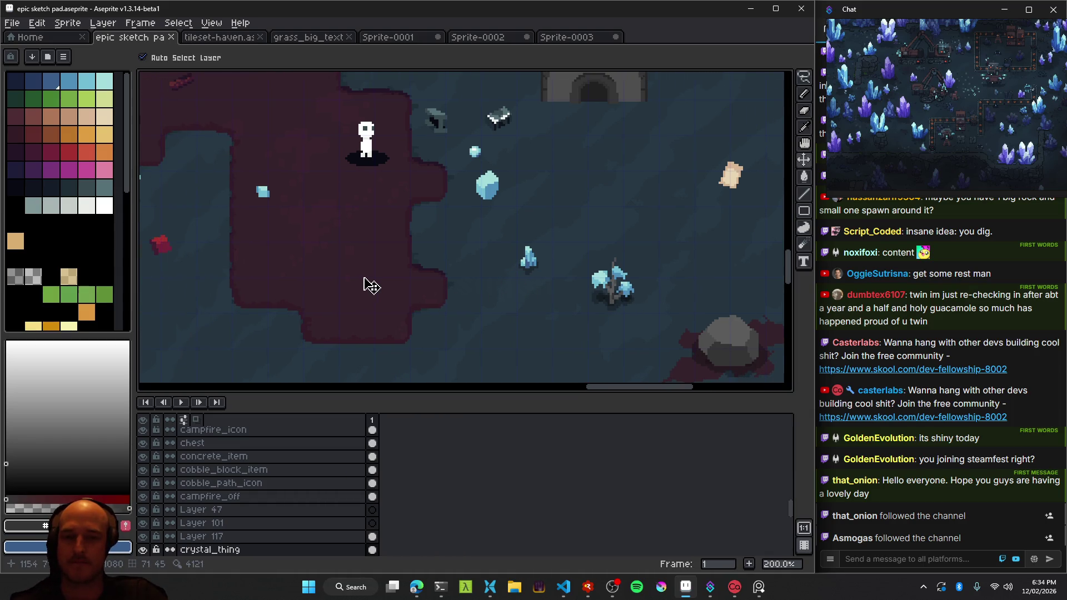
pyautogui.scroll(-1, 372, 282)
pyautogui.scroll(1, 395, 280)
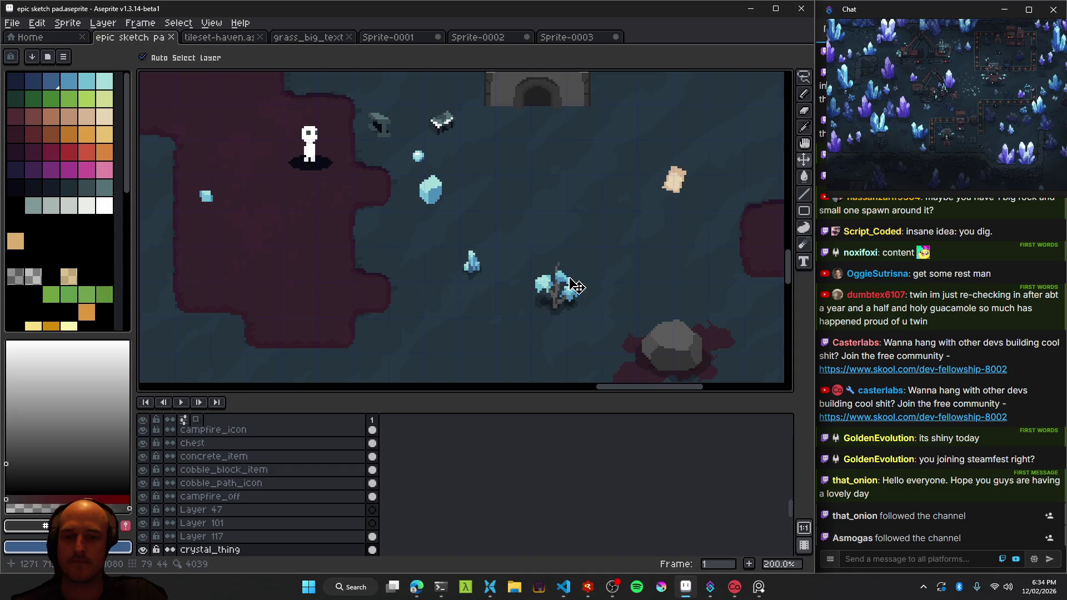
# Try the crystal shrub on the purple ground, then move it back right.
pyautogui.moveTo(557, 286); pyautogui.dragTo(293, 237)
pyautogui.scroll(-1, 370, 274)
pyautogui.scroll(-1, 369, 278)
pyautogui.scroll(1, 369, 278)
pyautogui.moveTo(336, 250)
pyautogui.mouseDown()
pyautogui.moveTo(457, 269)
pyautogui.moveTo(291, 250)
pyautogui.mouseUp()
pyautogui.scroll(1, 439, 270)
pyautogui.scroll(-2, 268, 260)
pyautogui.scroll(2, 268, 260)
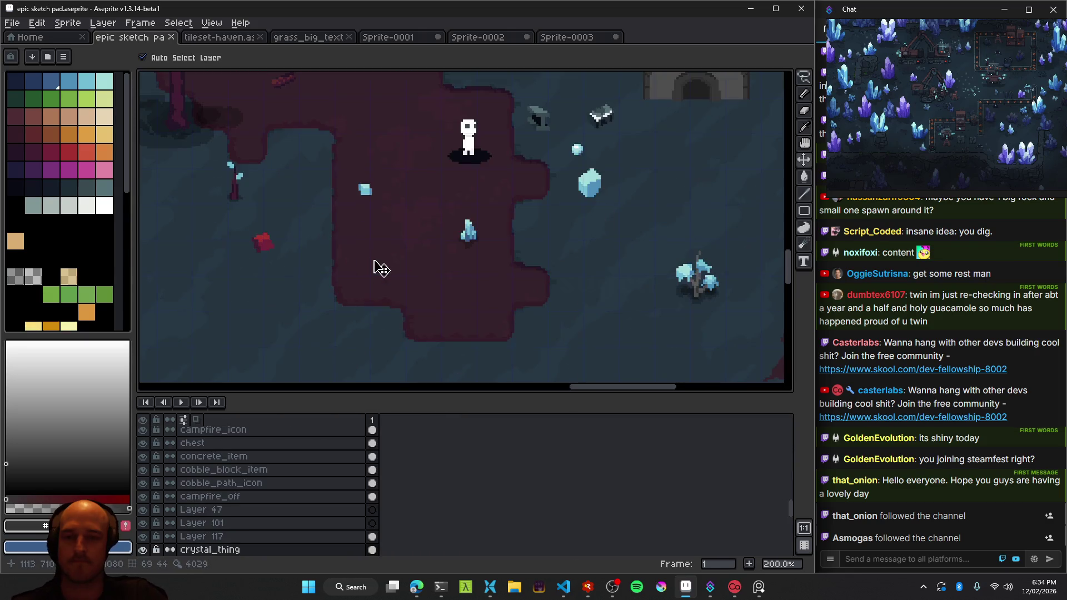
# Fine-tune the small crystal, nudging it up-left and then slightly right.
pyautogui.moveTo(470, 245); pyautogui.dragTo(464, 231)
pyautogui.scroll(-2, 473, 239)
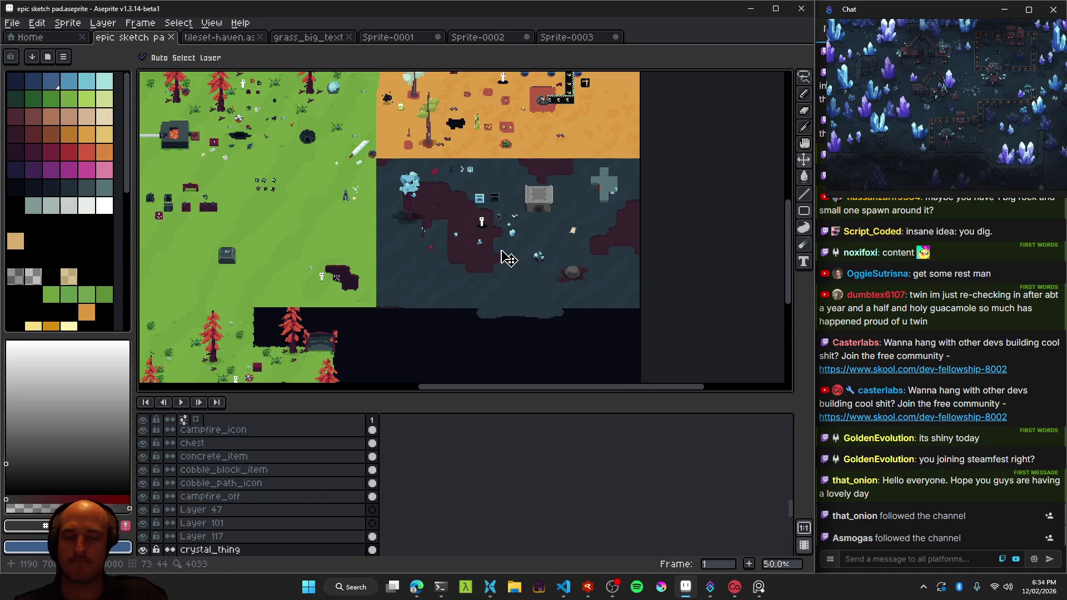
pyautogui.scroll(2, 484, 236)
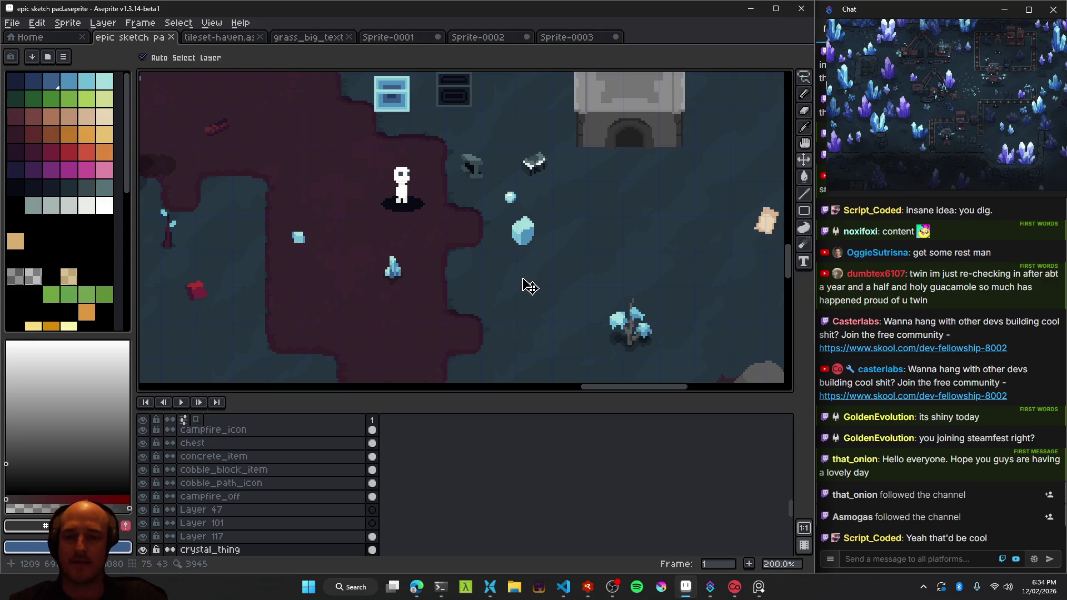
pyautogui.scroll(3, 439, 297)
pyautogui.moveTo(364, 261); pyautogui.dragTo(745, 285)
pyautogui.scroll(-3, 444, 275)
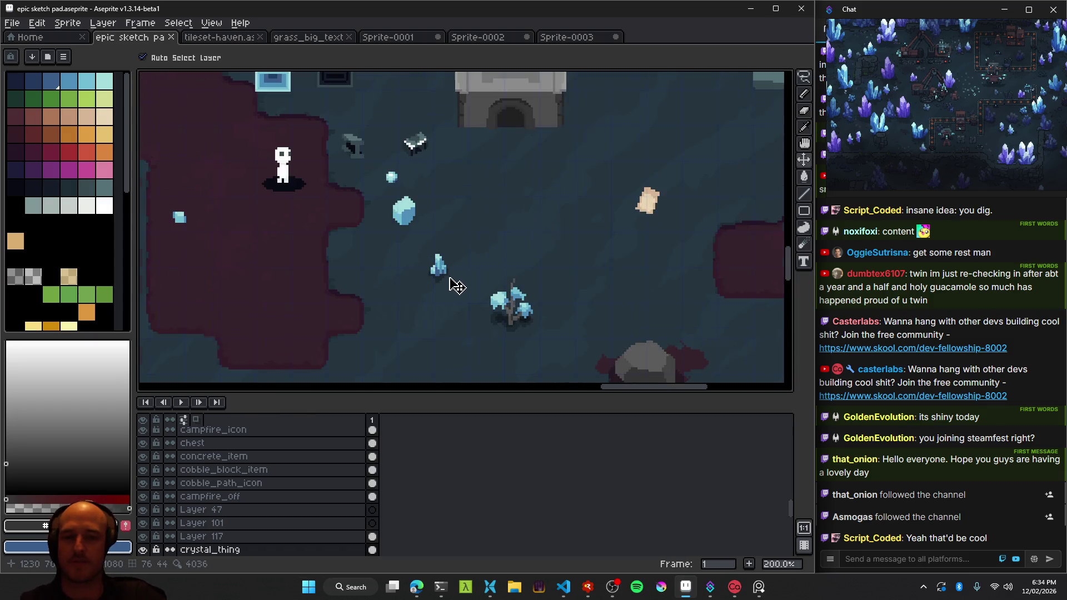
pyautogui.scroll(1, 456, 284)
pyautogui.scroll(2, 439, 281)
pyautogui.scroll(2, 456, 300)
pyautogui.scroll(-4, 471, 317)
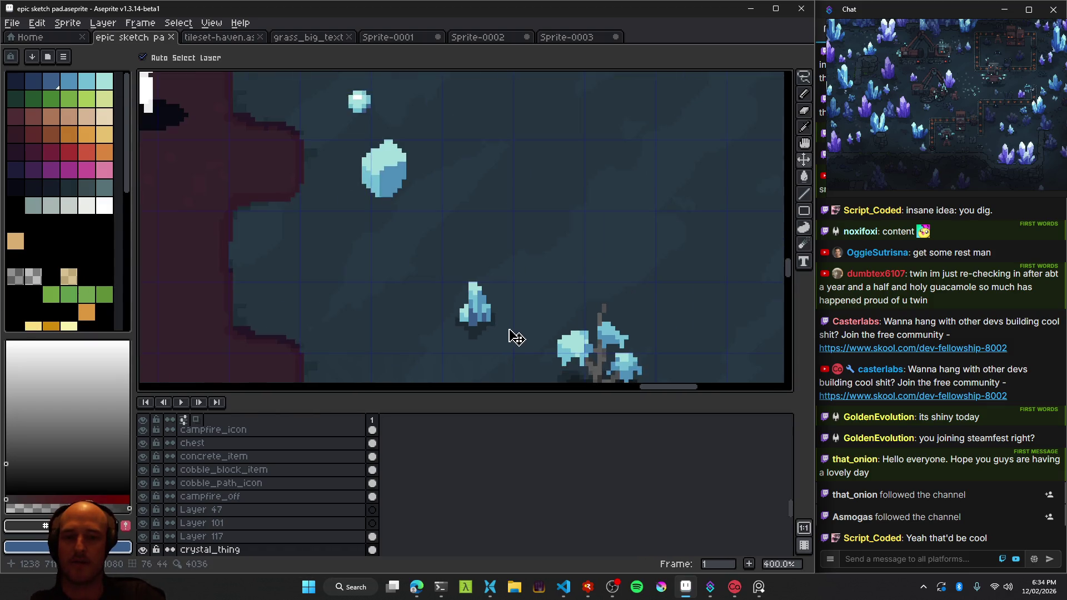
pyautogui.scroll(-1, 473, 313)
pyautogui.scroll(1, 474, 311)
pyautogui.scroll(4, 475, 310)
# Bring the whole cave section into view and save the cave map with Ctrl+S.
pyautogui.press('b')
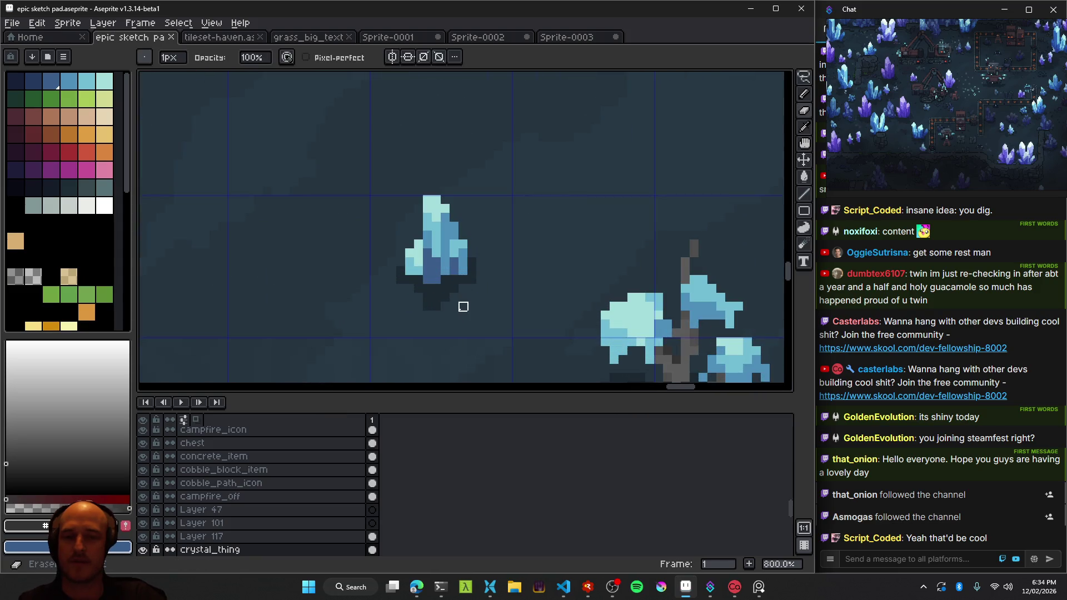
pyautogui.scroll(-5, 519, 308)
pyautogui.scroll(-2, 523, 317)
pyautogui.scroll(2, 517, 311)
pyautogui.moveTo(451, 303); pyautogui.dragTo(403, 271)
pyautogui.hotkey('ctrl', 's')
# With the Move tool (V), select the crystal shrub (shrub_thing) on the map.
pyautogui.scroll(-2, 403, 270)
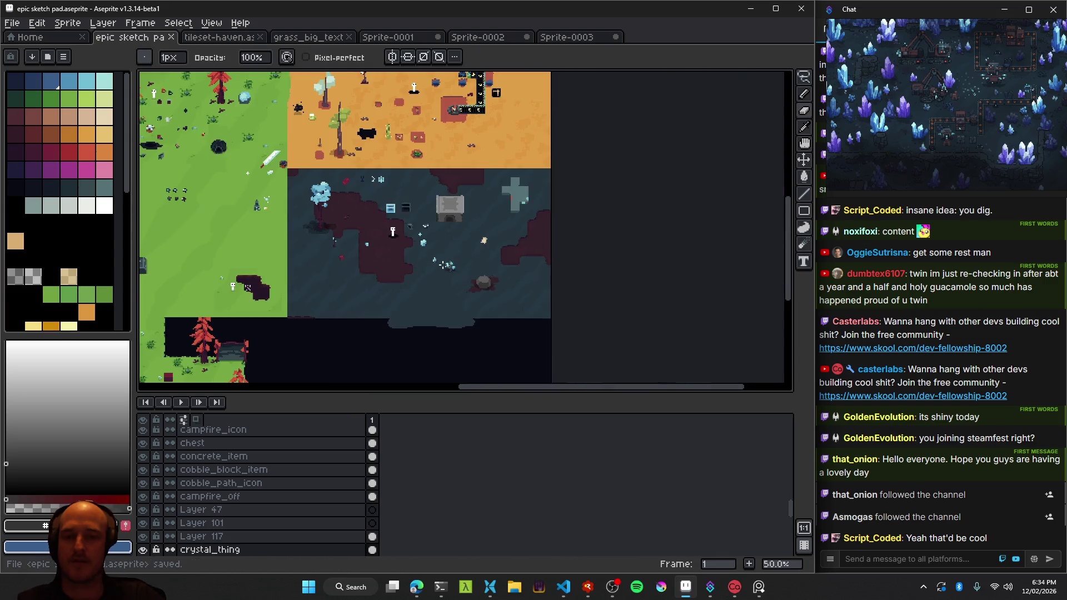
pyautogui.scroll(2, 438, 261)
pyautogui.press('v')
pyautogui.click(451, 257)
pyautogui.scroll(2, 453, 270)
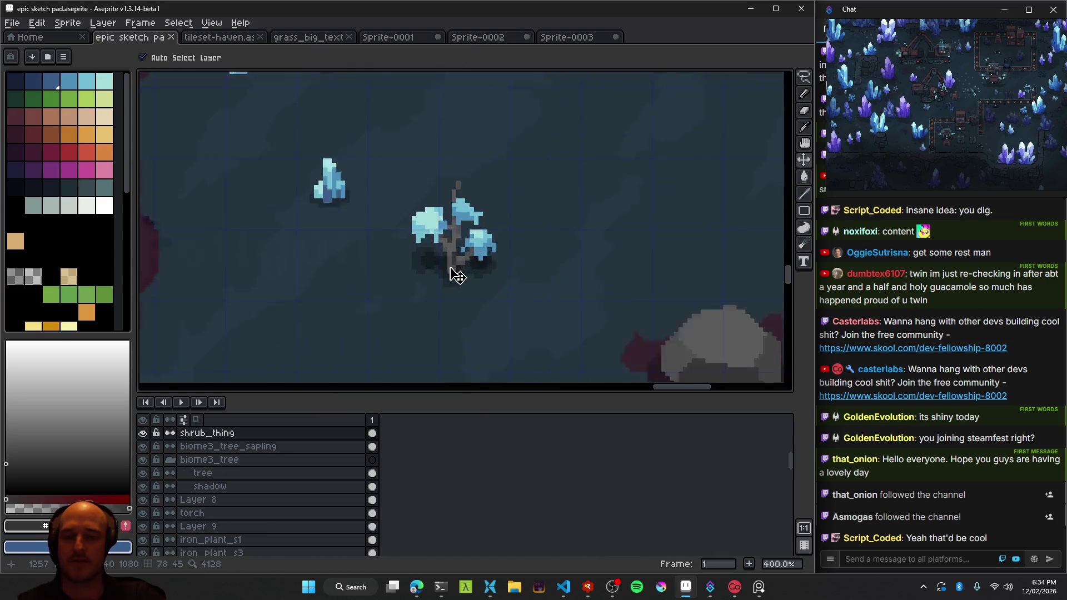
pyautogui.scroll(-2, 569, 295)
pyautogui.scroll(-1, 569, 302)
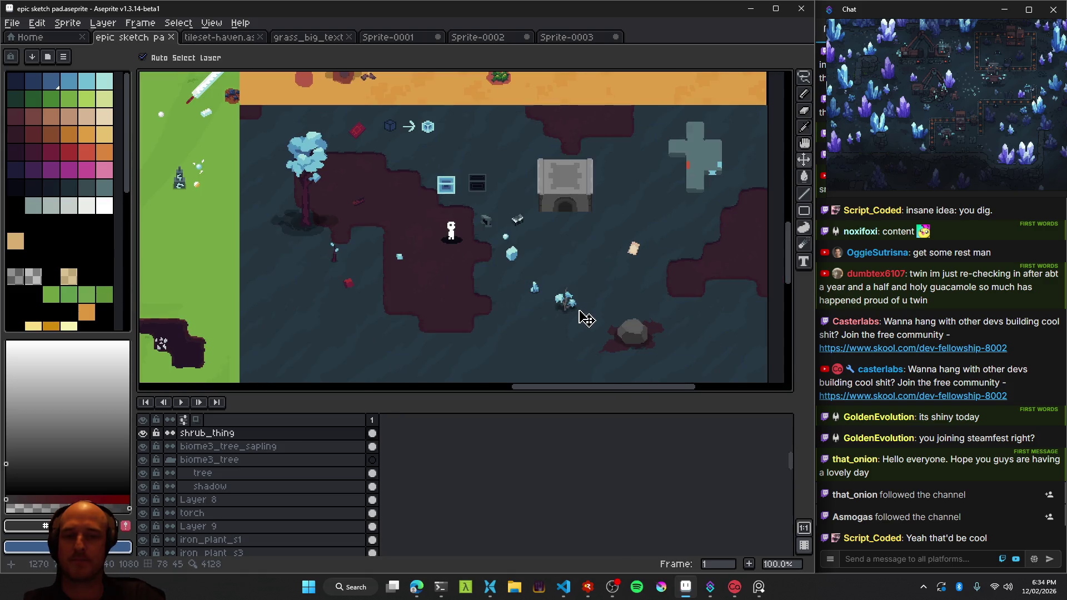
pyautogui.scroll(-1, 581, 310)
pyautogui.scroll(1, 602, 290)
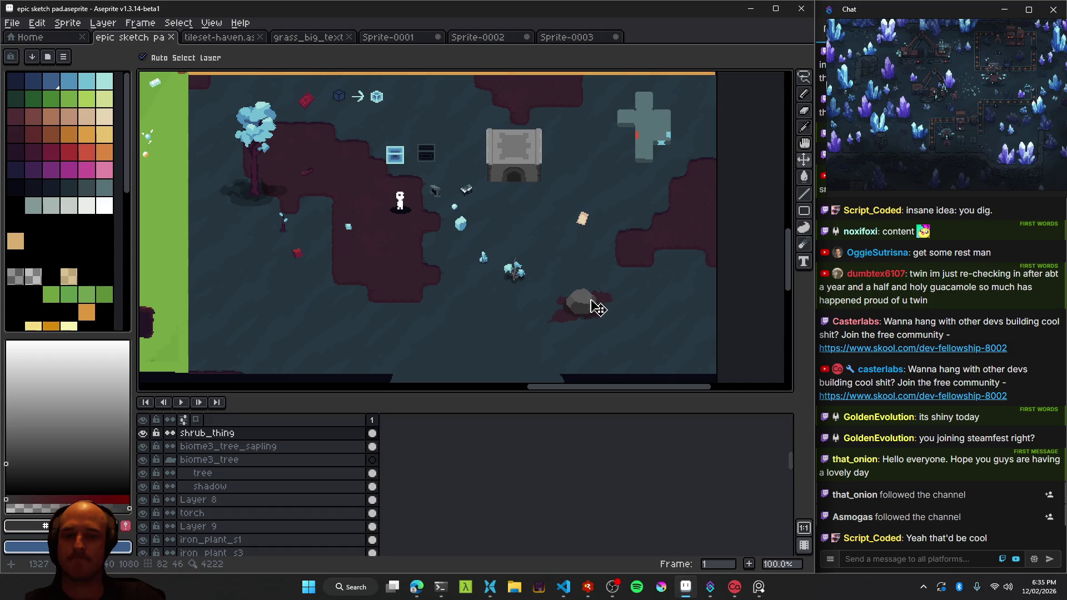
# Drag the small blue crystal next to the grey rock and look over the map.
pyautogui.scroll(1, 540, 287)
pyautogui.hscroll(-1, 540, 287)
pyautogui.moveTo(489, 229)
pyautogui.mouseDown()
pyautogui.moveTo(632, 334)
pyautogui.moveTo(674, 298)
pyautogui.moveTo(448, 298)
pyautogui.mouseUp()
pyautogui.hscroll(3, 493, 311)
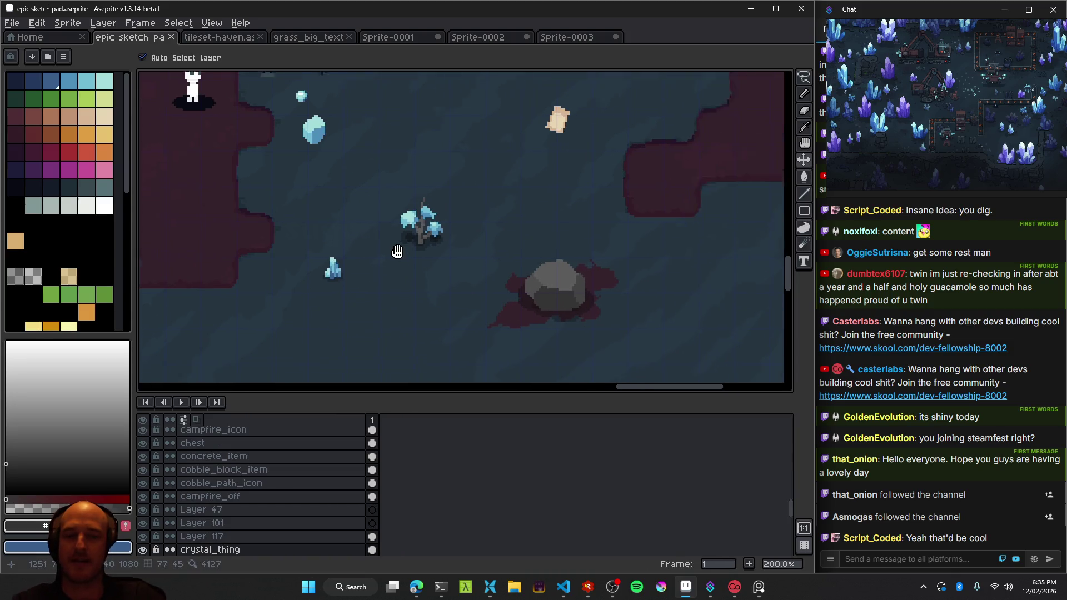
pyautogui.scroll(-1, 523, 333)
pyautogui.scroll(-1, 519, 333)
pyautogui.scroll(2, 520, 332)
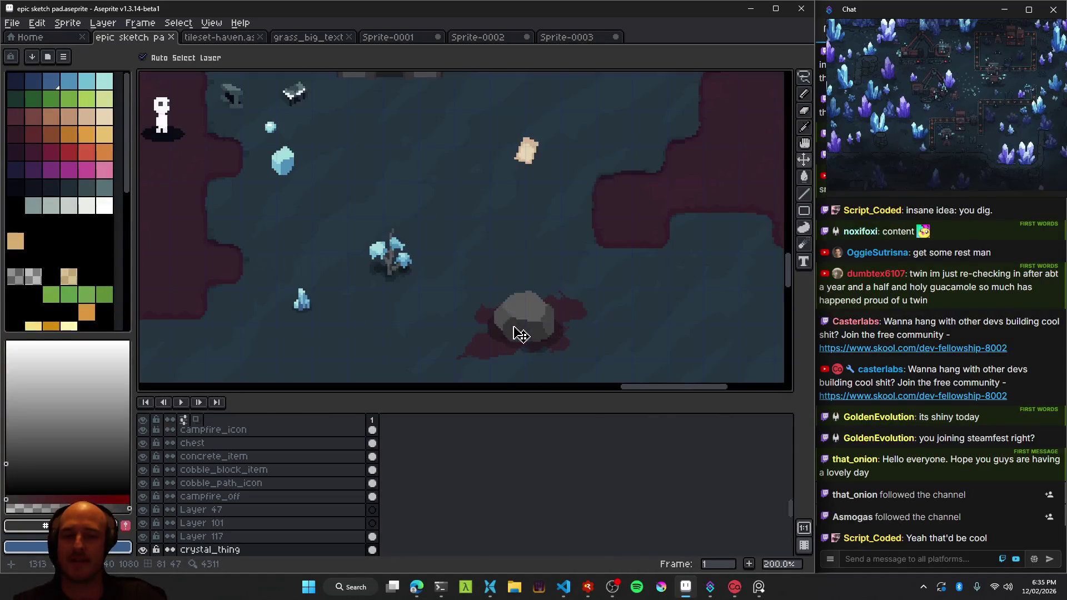
pyautogui.hscroll(-3, 559, 198)
pyautogui.scroll(-1, 412, 245)
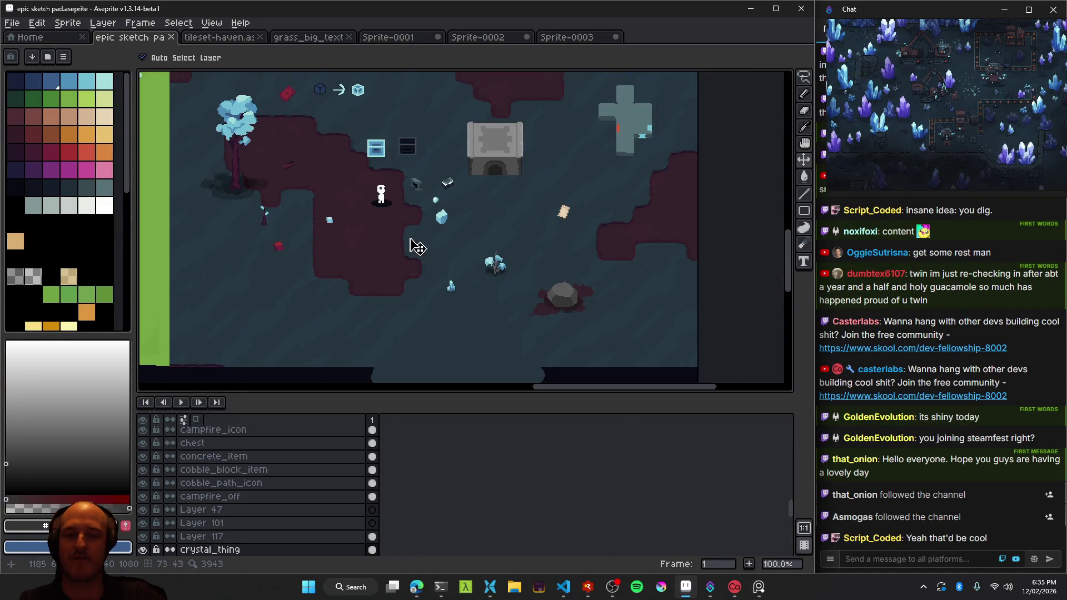
pyautogui.hscroll(-1, 441, 227)
pyautogui.scroll(1, 441, 227)
pyautogui.scroll(-1, 543, 236)
pyautogui.hscroll(3, 389, 238)
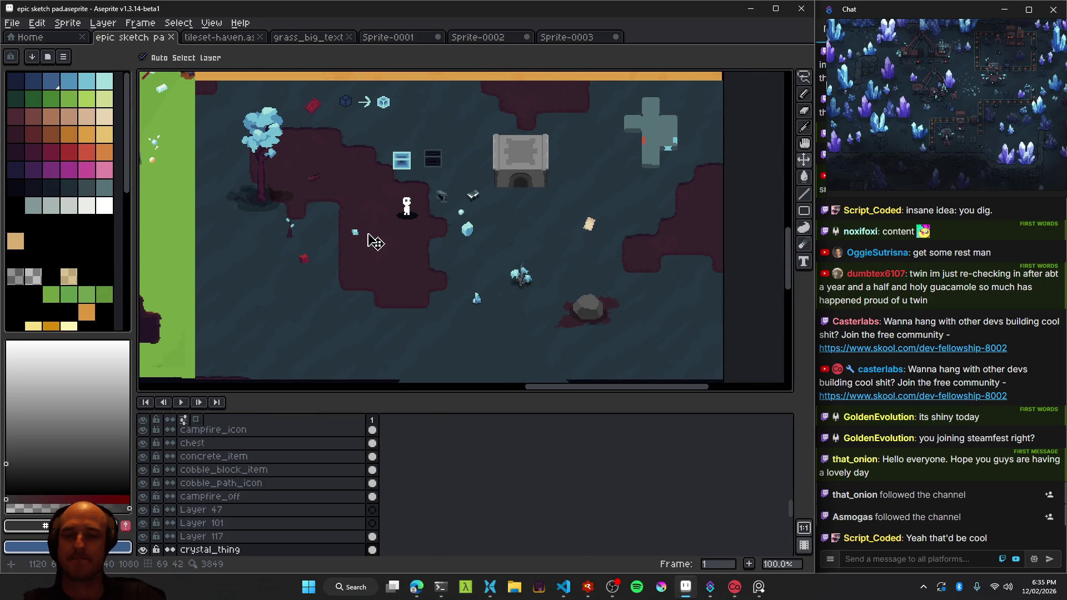
pyautogui.scroll(1, 489, 294)
pyautogui.hscroll(2, 502, 272)
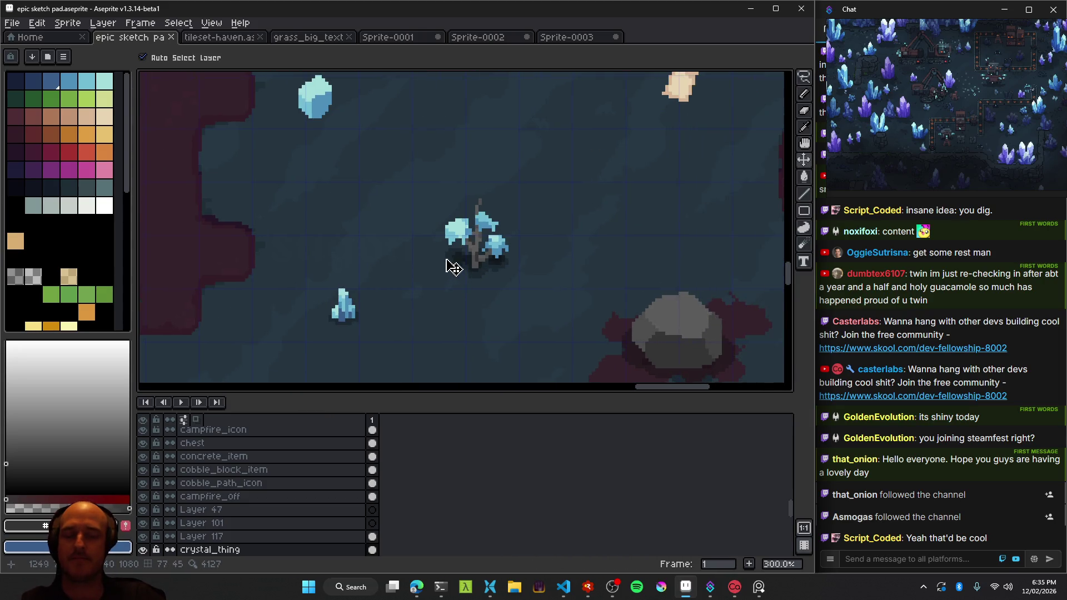
pyautogui.scroll(-2, 433, 270)
pyautogui.scroll(2, 414, 272)
pyautogui.hscroll(-2, 572, 298)
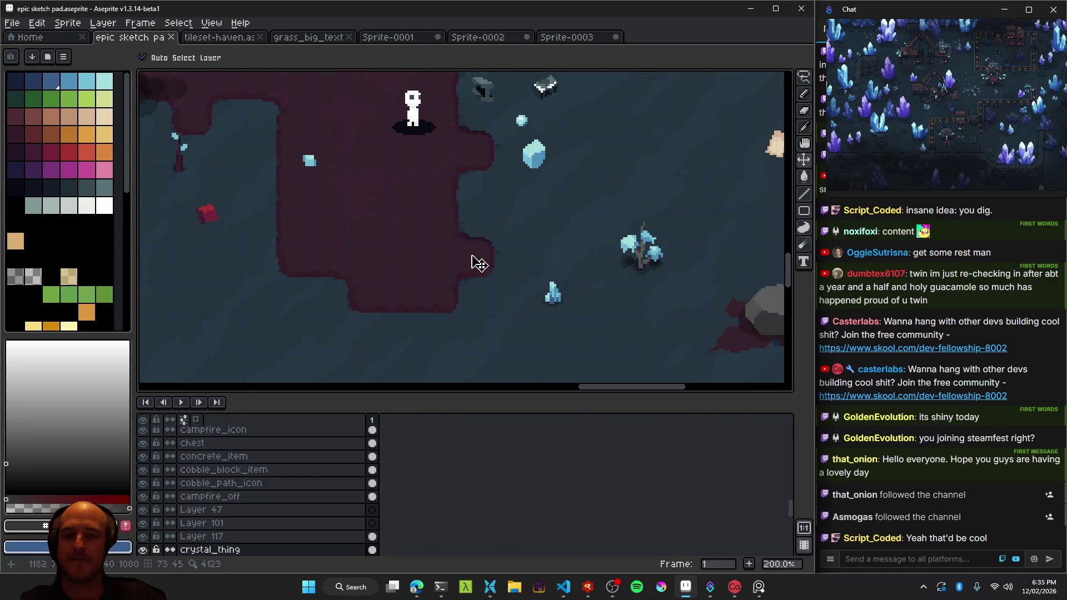
pyautogui.hscroll(-1, 565, 311)
pyautogui.scroll(1, 565, 312)
# Place the small crystal on the dark patch below the character and nudge it into position.
pyautogui.moveTo(630, 356); pyautogui.dragTo(383, 302)
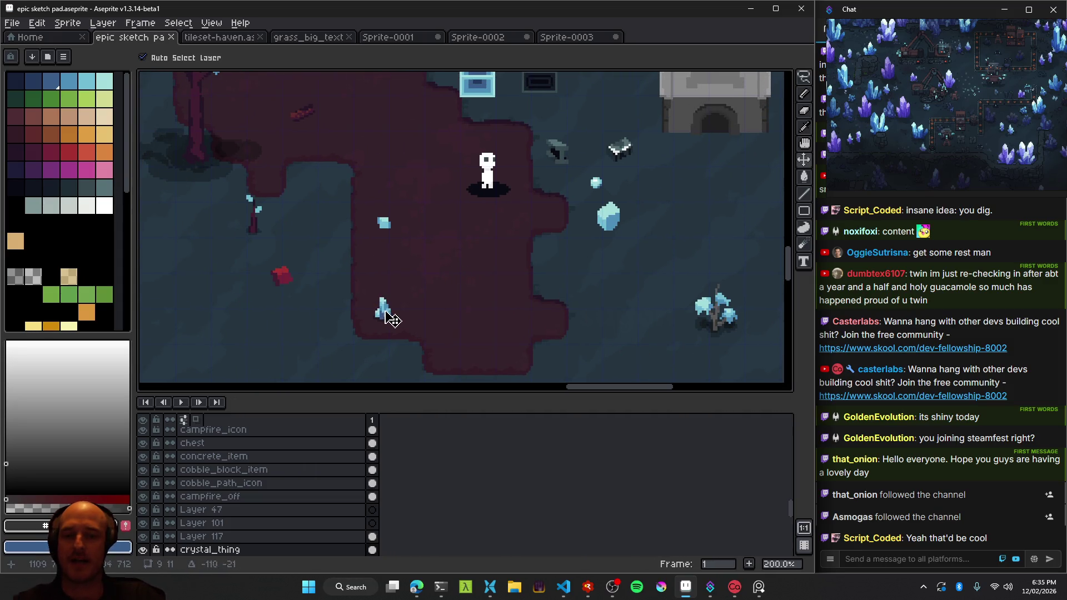
pyautogui.scroll(-1, 409, 297)
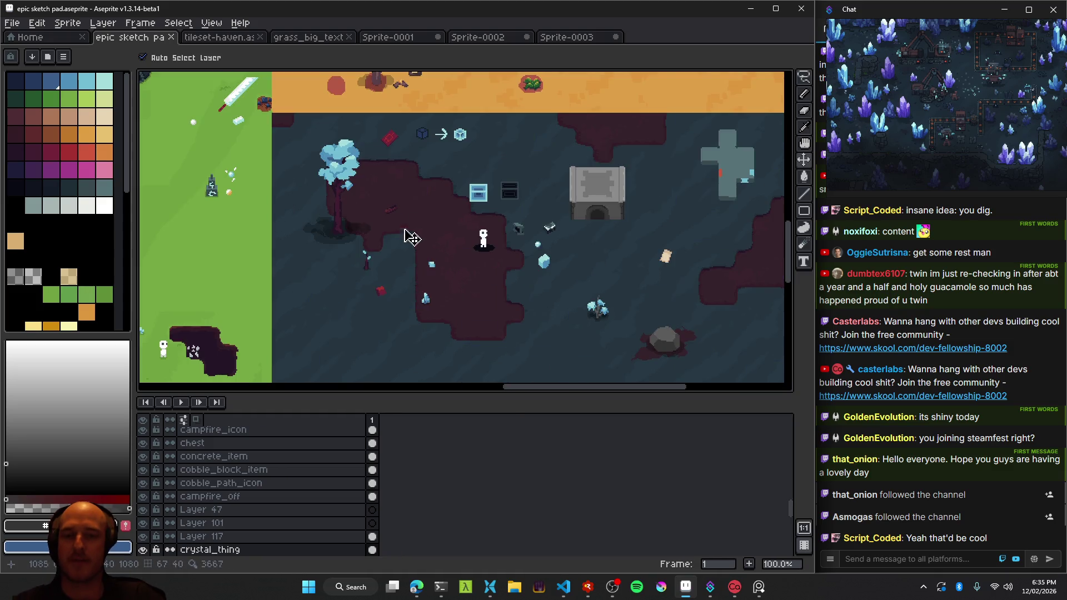
pyautogui.scroll(1, 453, 306)
pyautogui.moveTo(411, 300)
pyautogui.mouseDown()
pyautogui.moveTo(419, 144)
pyautogui.moveTo(435, 301)
pyautogui.mouseUp()
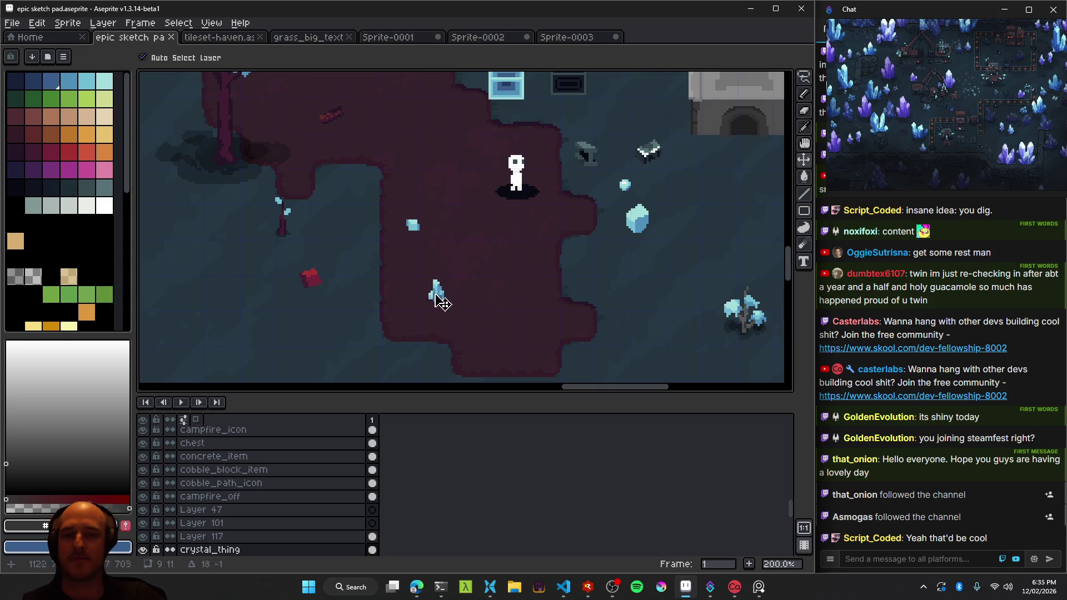
# Review the whole map, then run the game from RAD Debugger to test it.
pyautogui.moveTo(455, 191)
pyautogui.mouseDown()
pyautogui.moveTo(508, 261)
pyautogui.moveTo(382, 194)
pyautogui.mouseUp()
pyautogui.scroll(-1, 381, 194)
pyautogui.moveTo(462, 270); pyautogui.dragTo(482, 290)
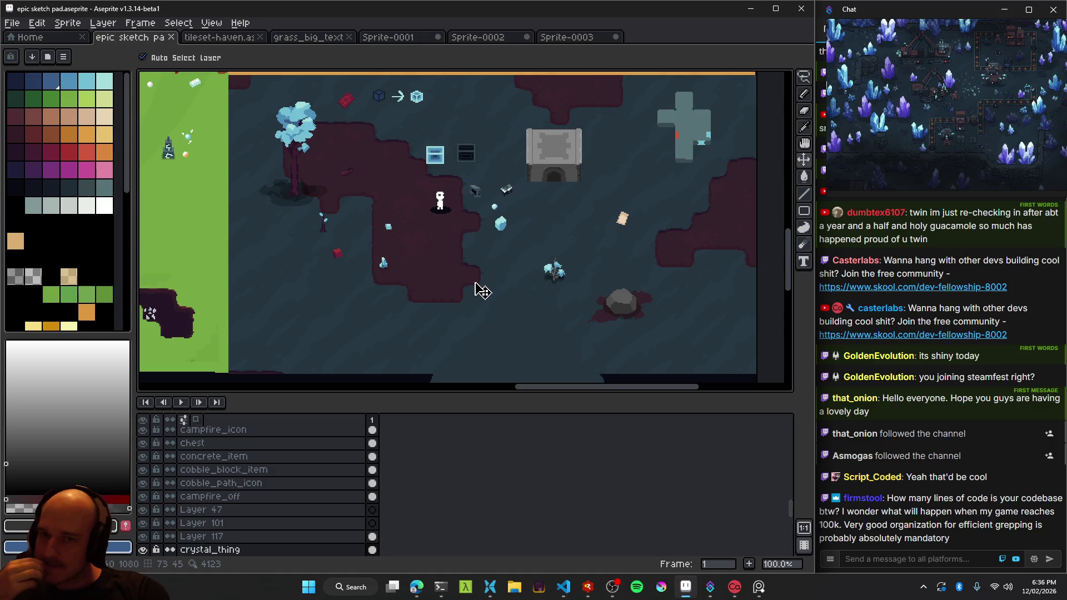
pyautogui.click(588, 586)
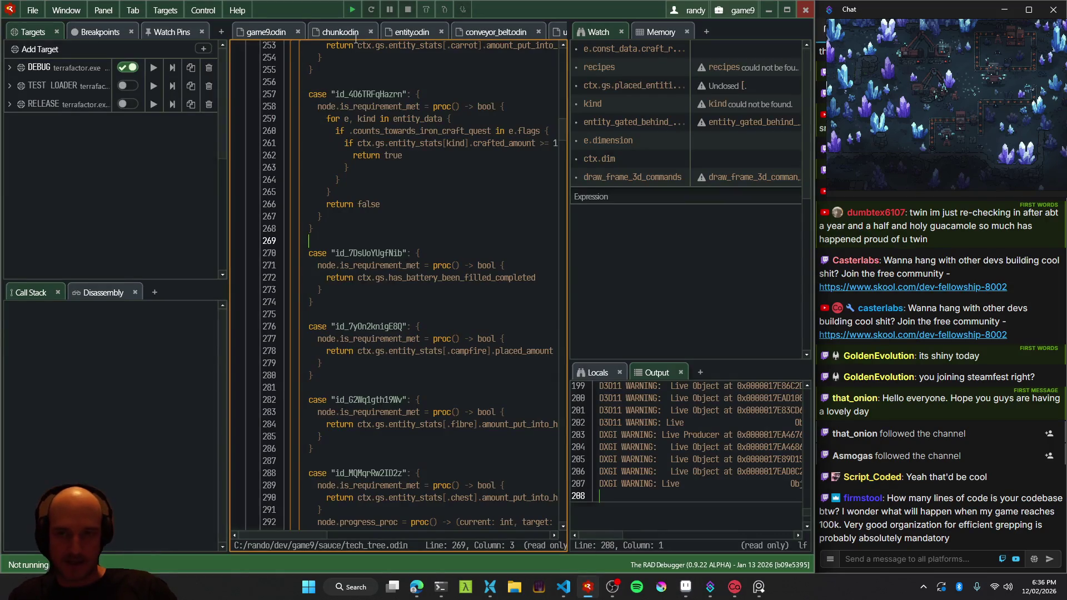
pyautogui.click(362, 10)
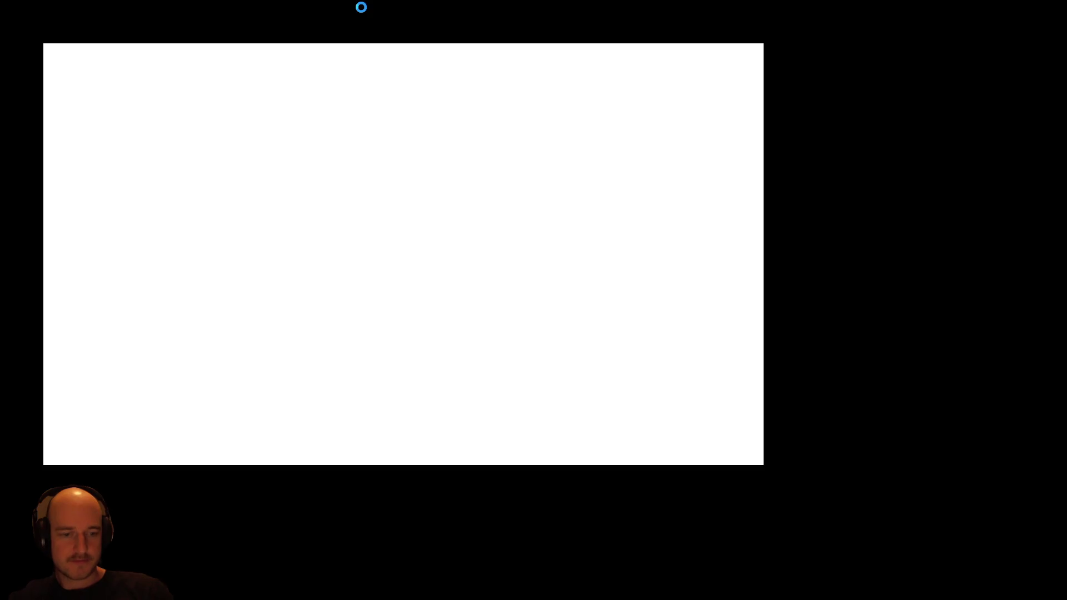
# Walk the character left and up across the cave toward the top edge using A and W.
pyautogui.press('a')
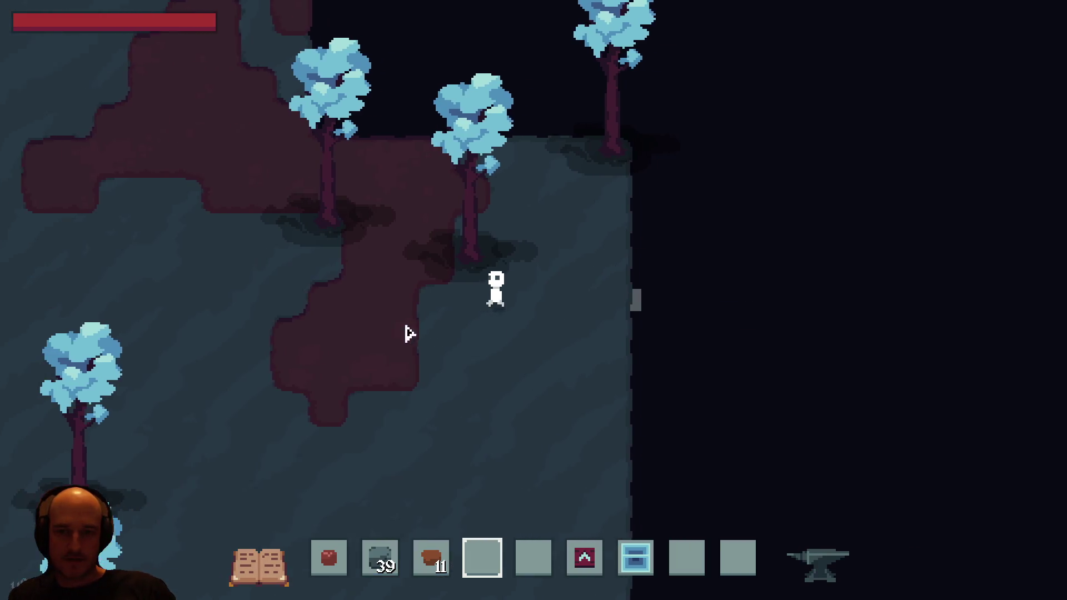
pyautogui.press('a')
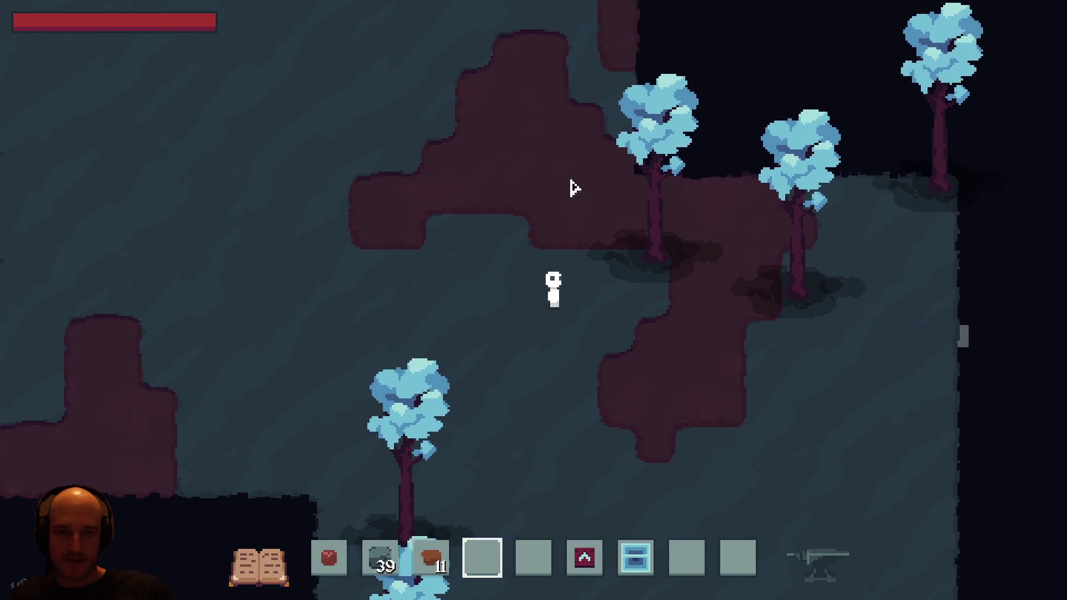
pyautogui.press('a')
pyautogui.press('w')
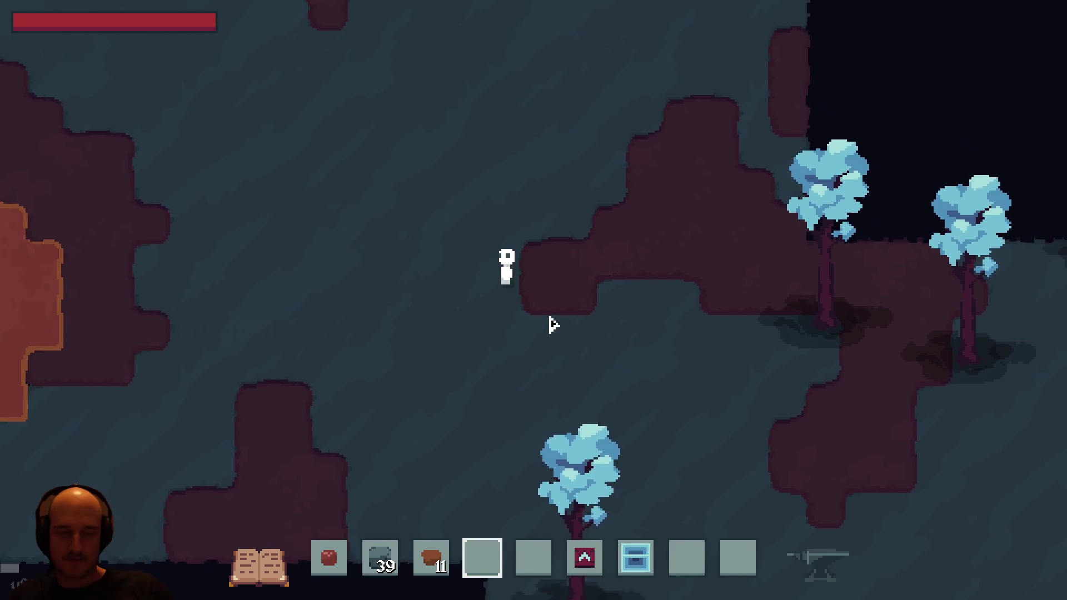
pyautogui.press('a')
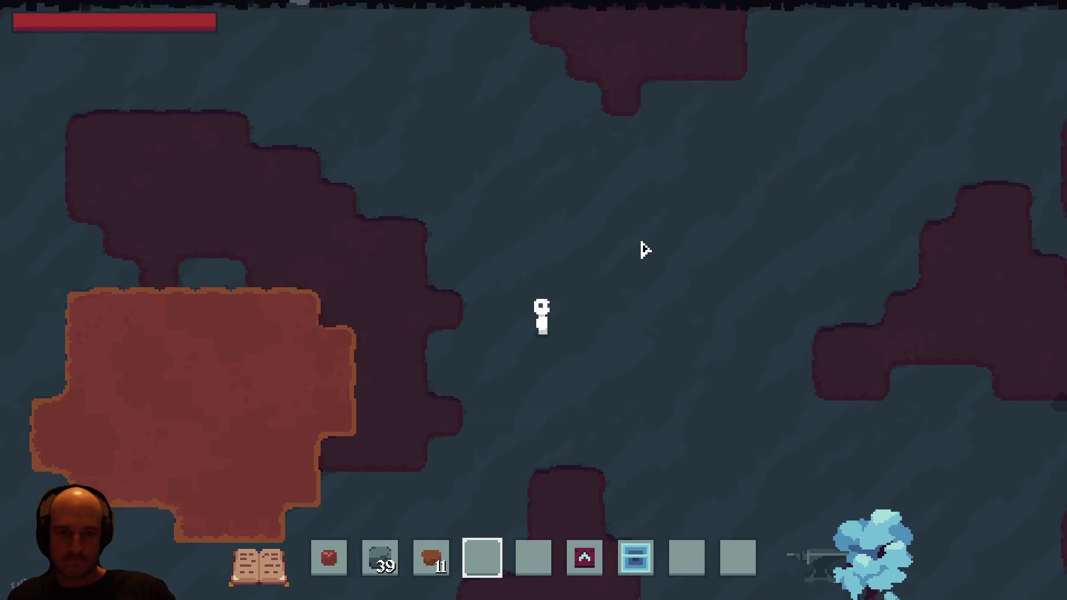
pyautogui.press('a')
pyautogui.press('w')
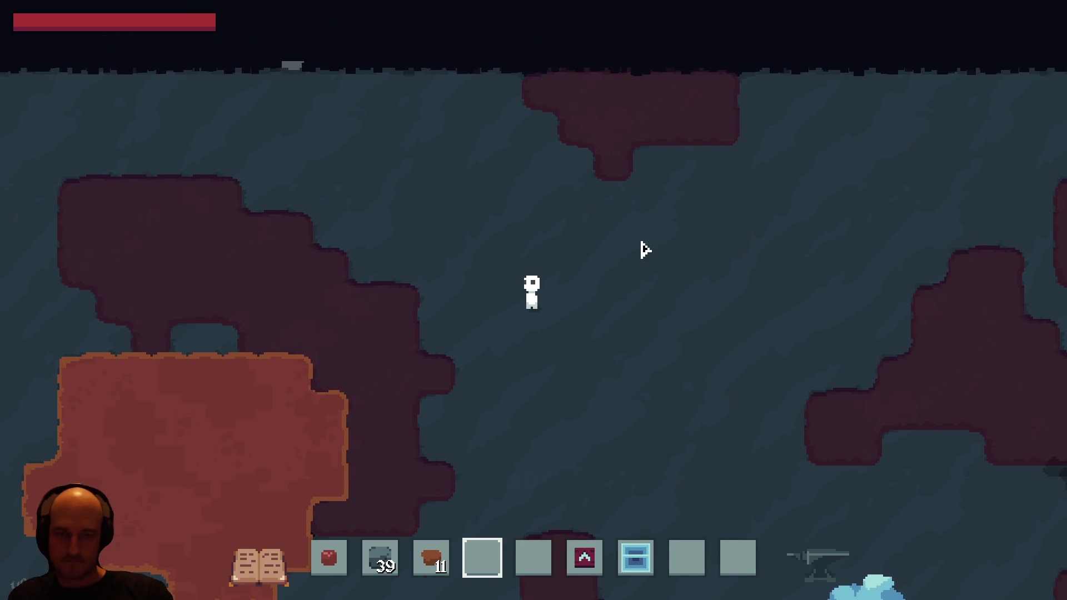
pyautogui.press('d')
pyautogui.press('a')
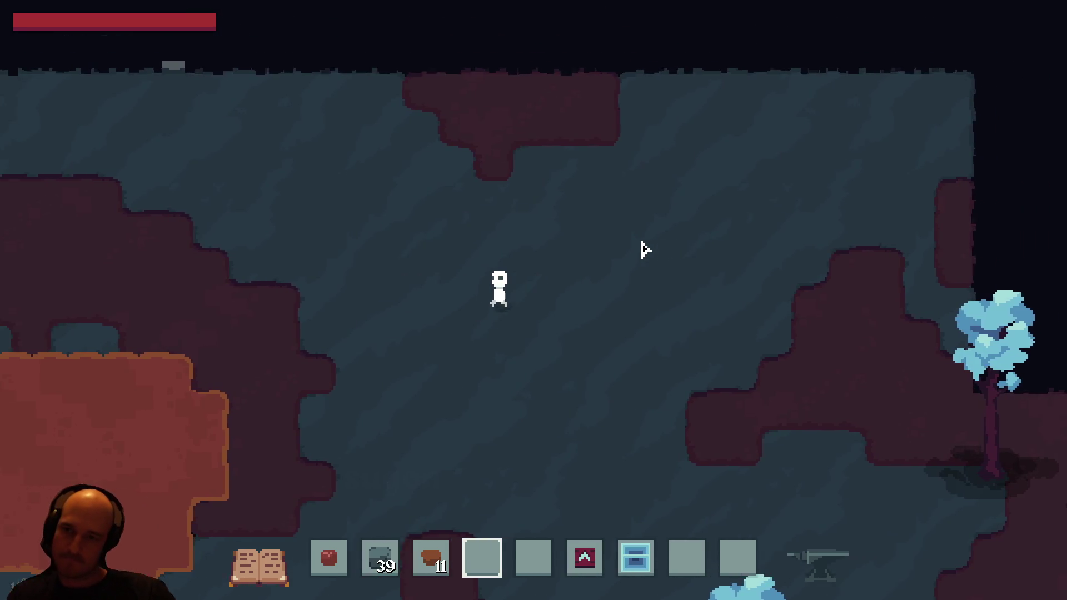
pyautogui.press('s')
# Walk the character along the map edge and then right toward the blue crystal trees.
pyautogui.press('d')
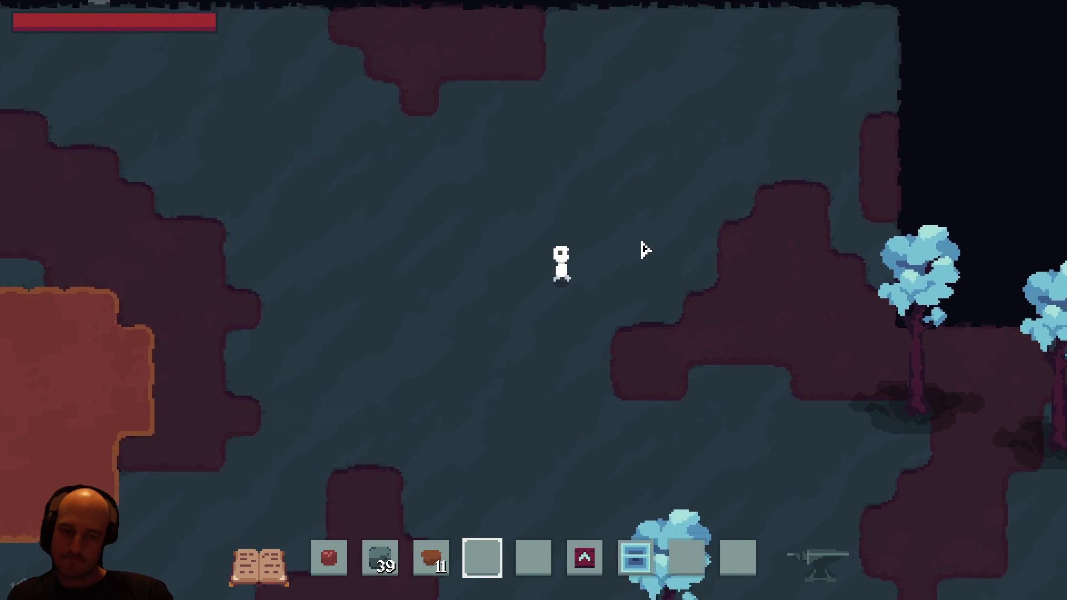
pyautogui.press('a')
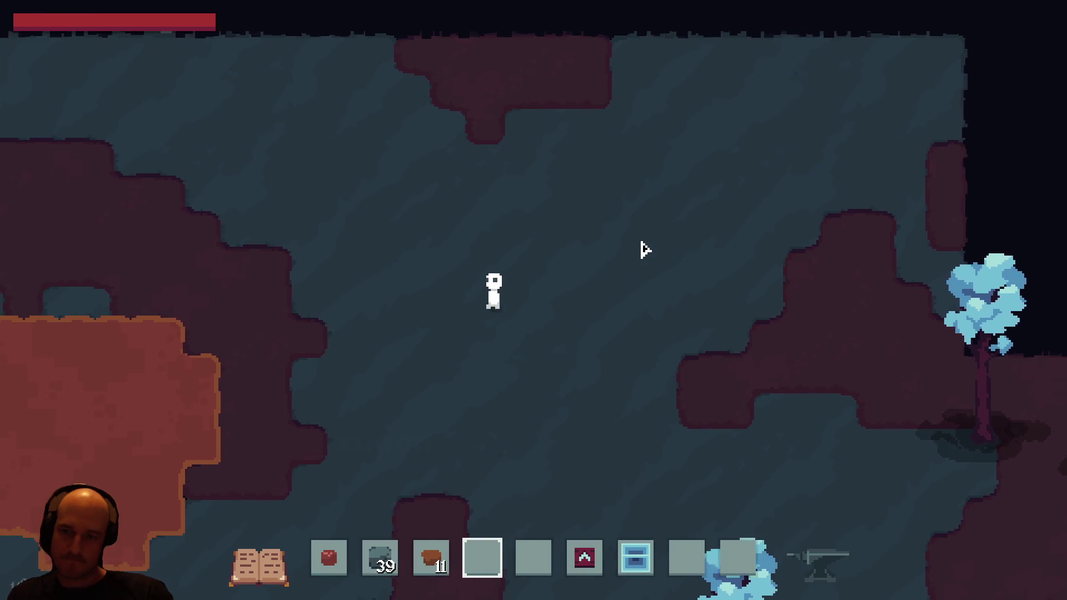
pyautogui.press('a')
pyautogui.press('w')
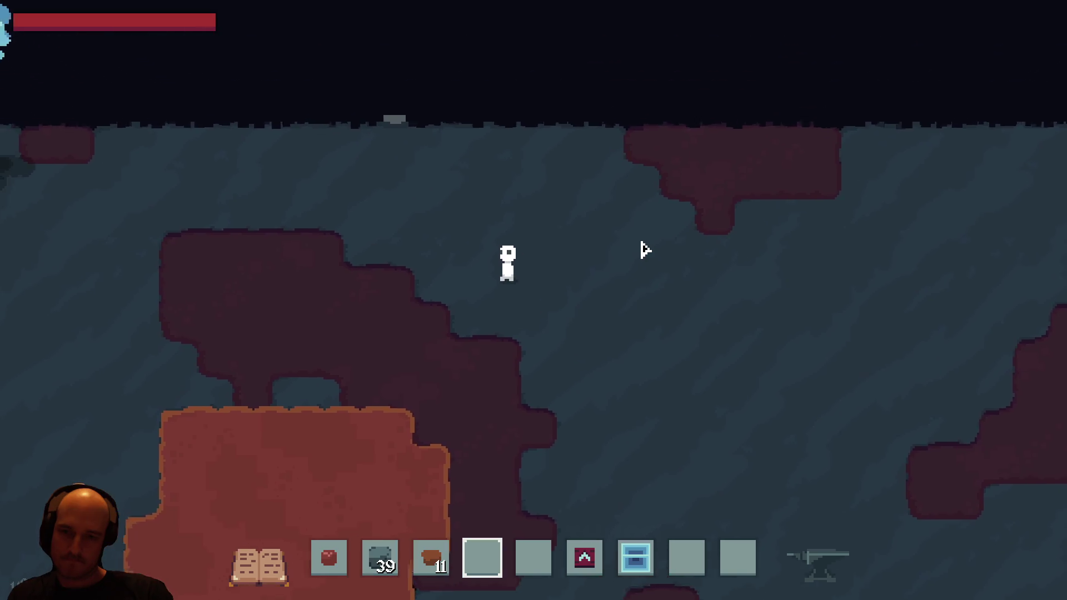
pyautogui.press('a')
pyautogui.press('w')
pyautogui.press('d')
pyautogui.press('s')
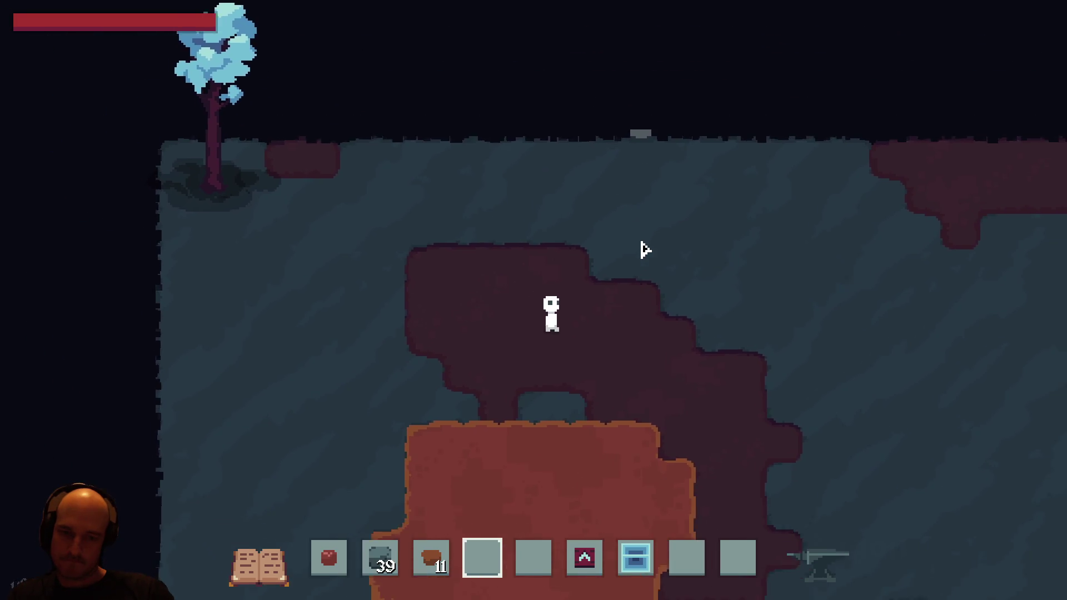
pyautogui.press('d')
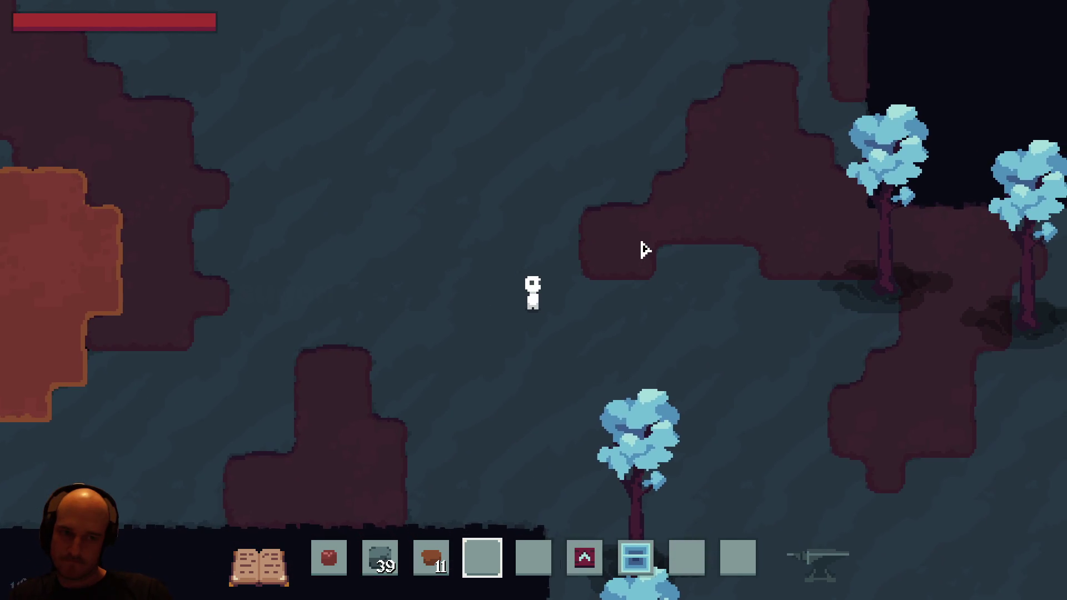
pyautogui.press('w')
pyautogui.press('s')
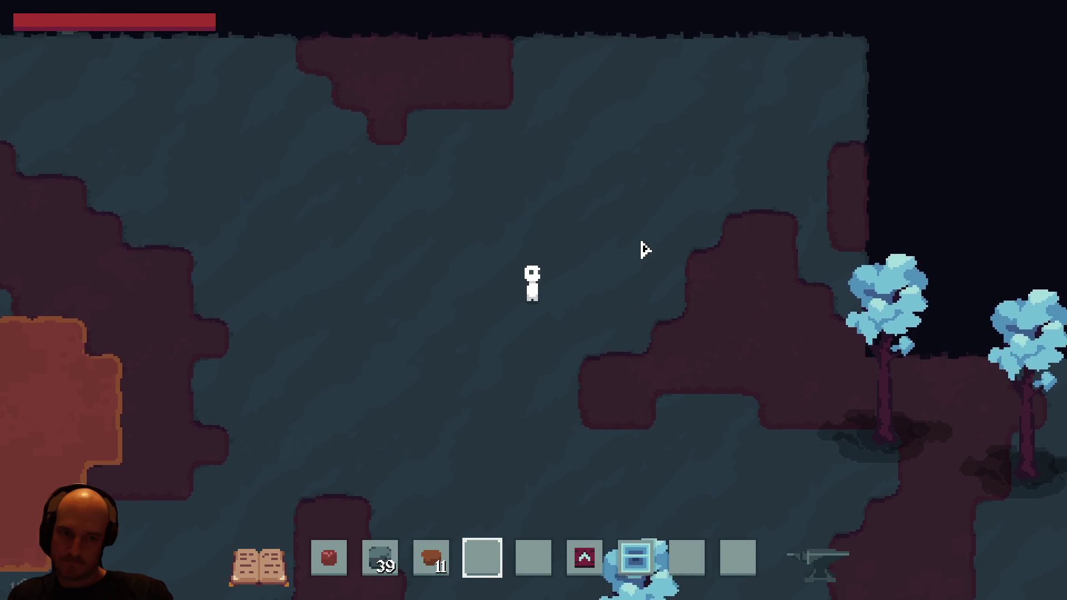
pyautogui.press('d')
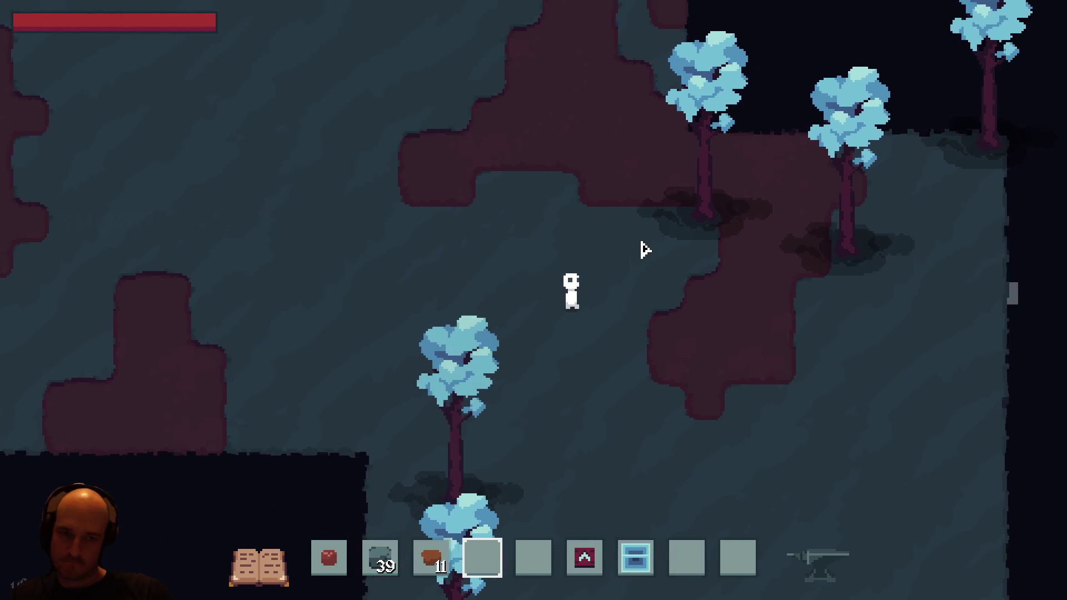